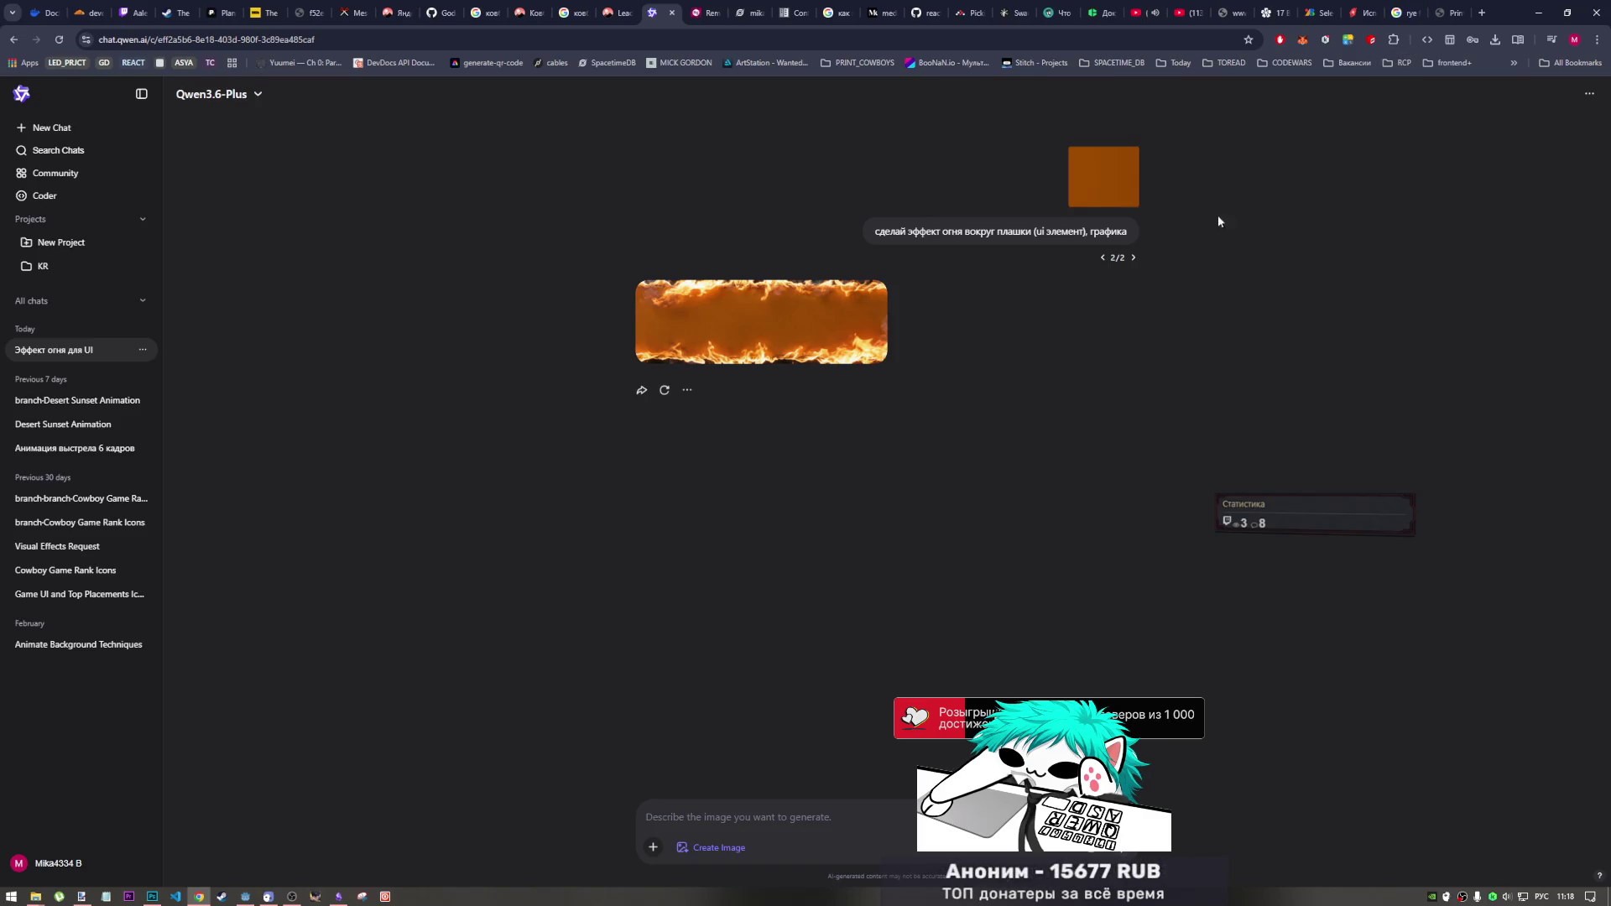
# - Flip between the earlier and latest versions of the prompt in Qwen Chat
pyautogui.moveTo(844, 336)
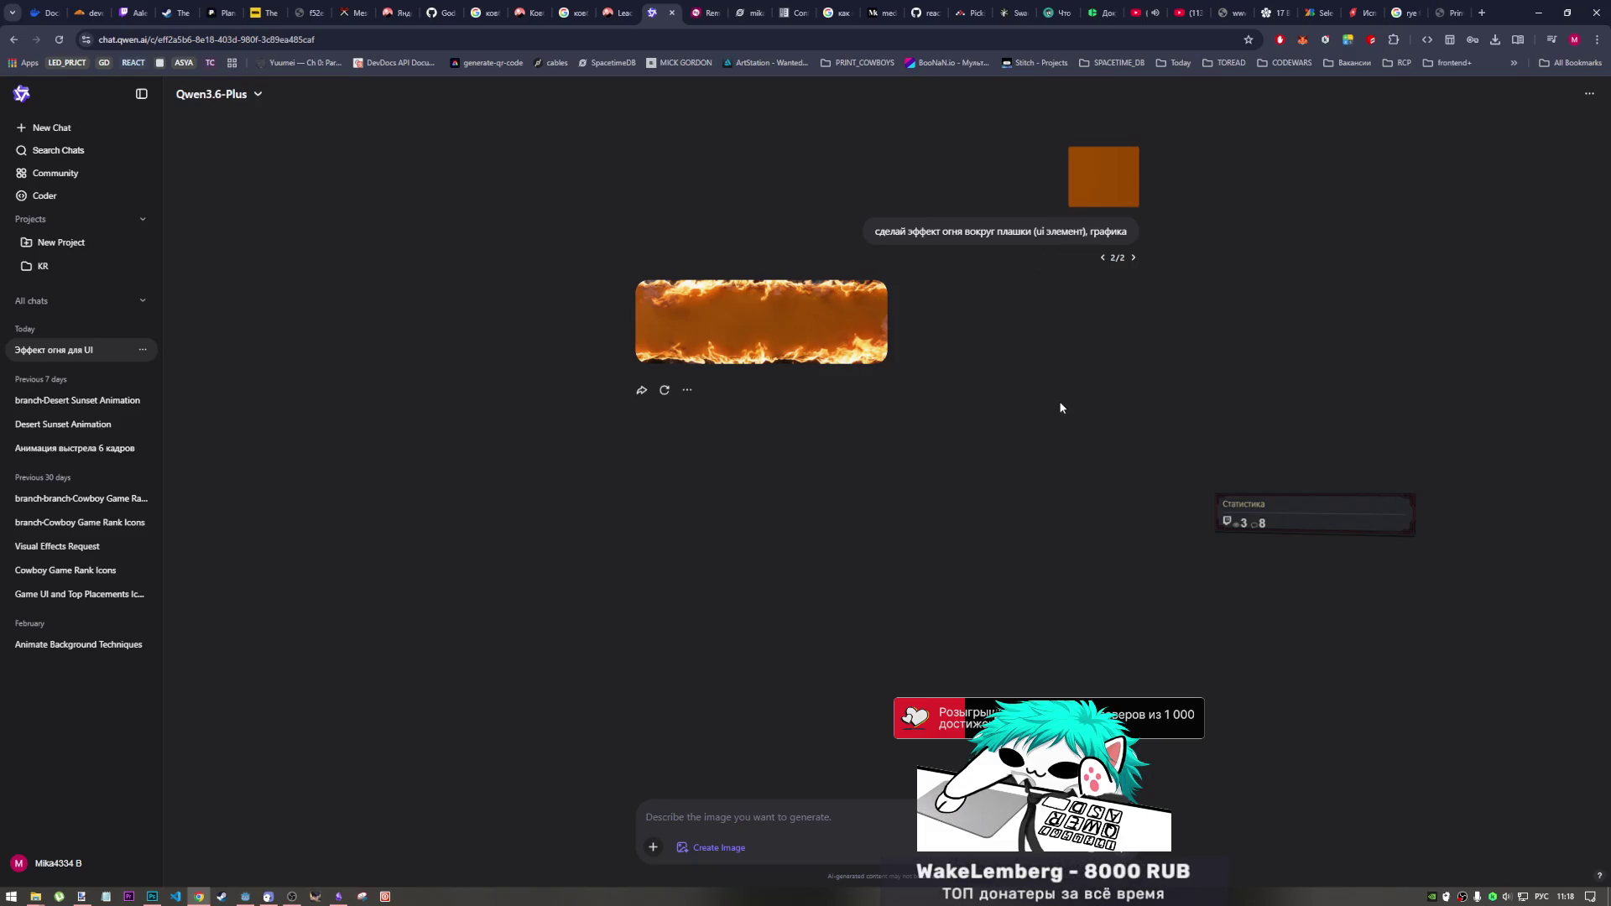
pyautogui.moveTo(1098, 251)
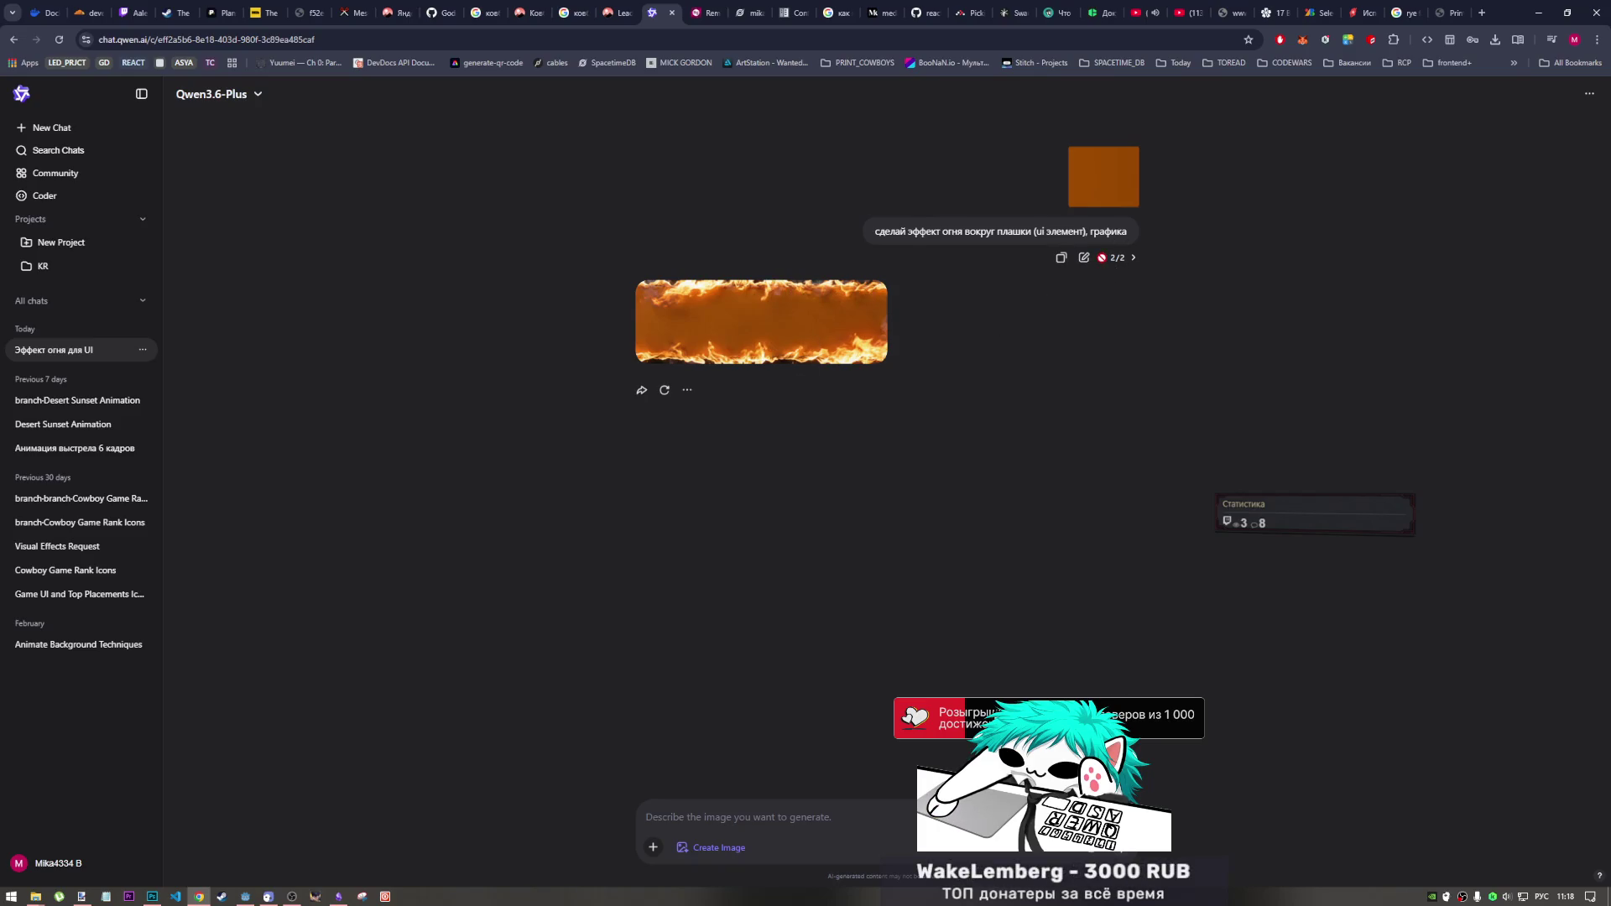
pyautogui.click(1103, 258)
pyautogui.click(1133, 259)
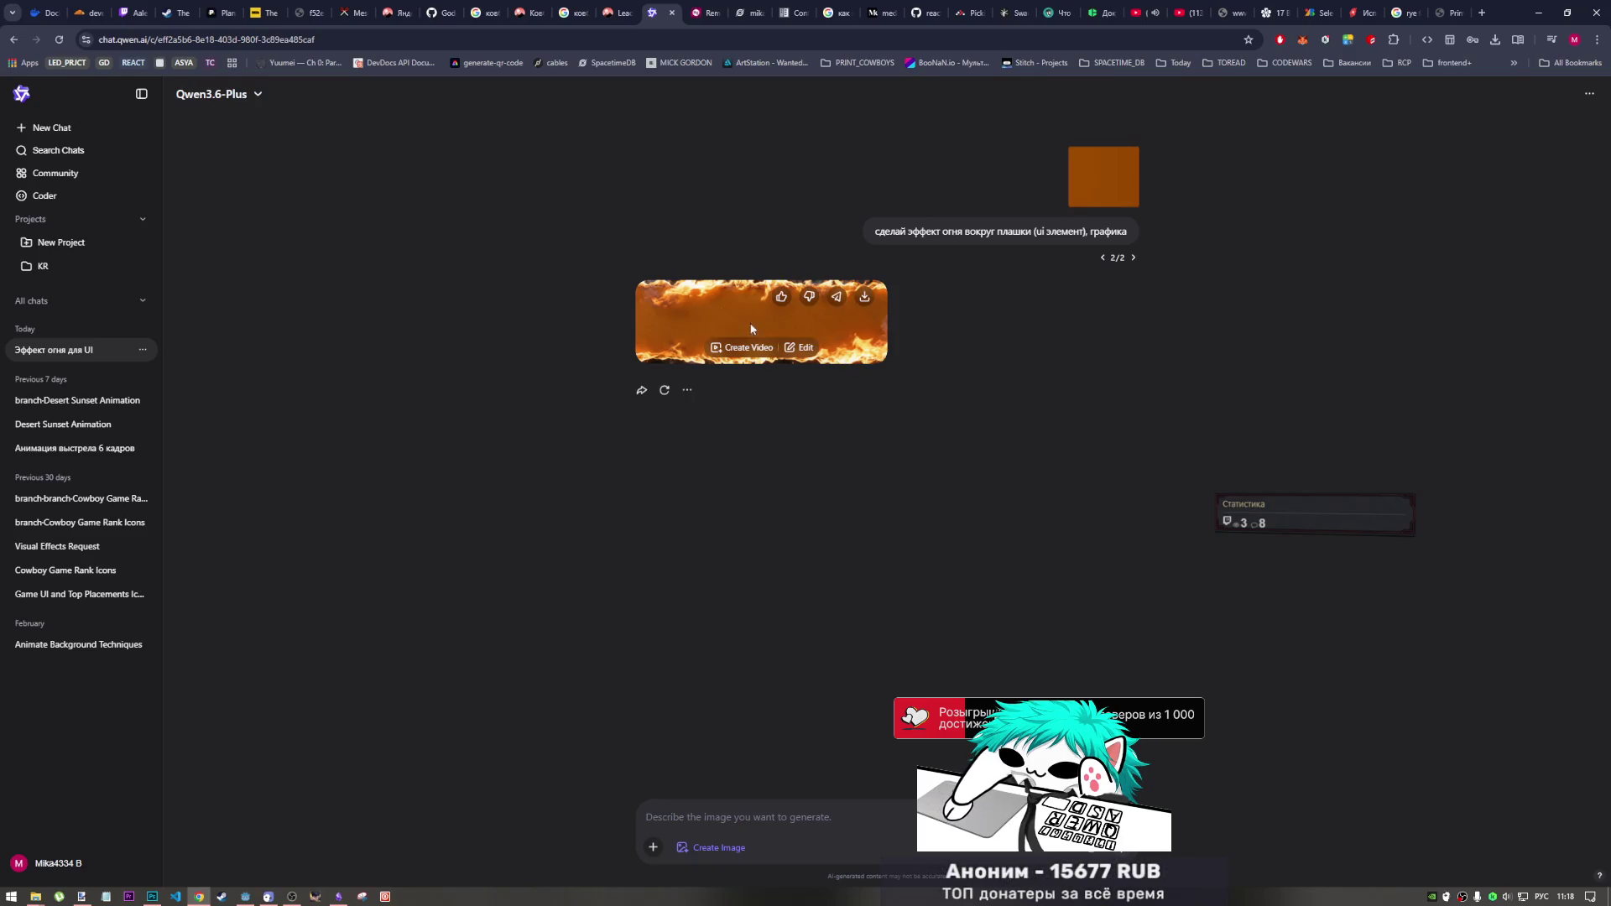
# - Download the fire-bordered banner as a PNG and drag it from Chrome's downloads into Photoshop
pyautogui.click(866, 299)
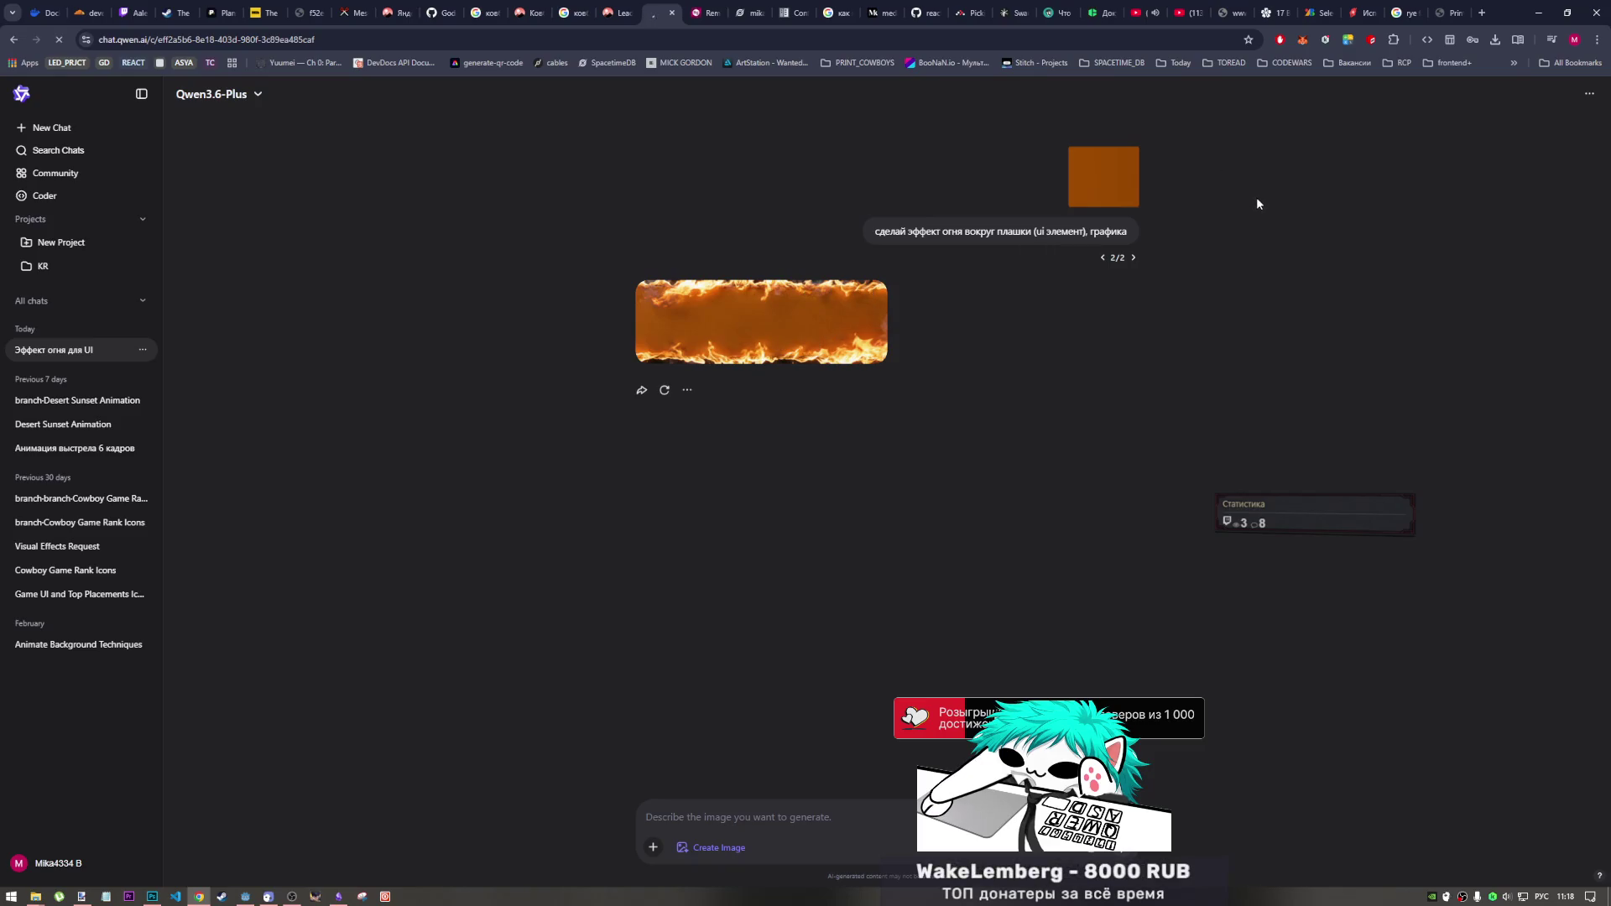
pyautogui.click(1499, 42)
pyautogui.moveTo(1432, 107)
pyautogui.mouseDown()
pyautogui.moveTo(1326, 139)
pyautogui.moveTo(216, 782)
pyautogui.moveTo(260, 881)
pyautogui.moveTo(154, 896)
pyautogui.moveTo(414, 640)
pyautogui.mouseUp()
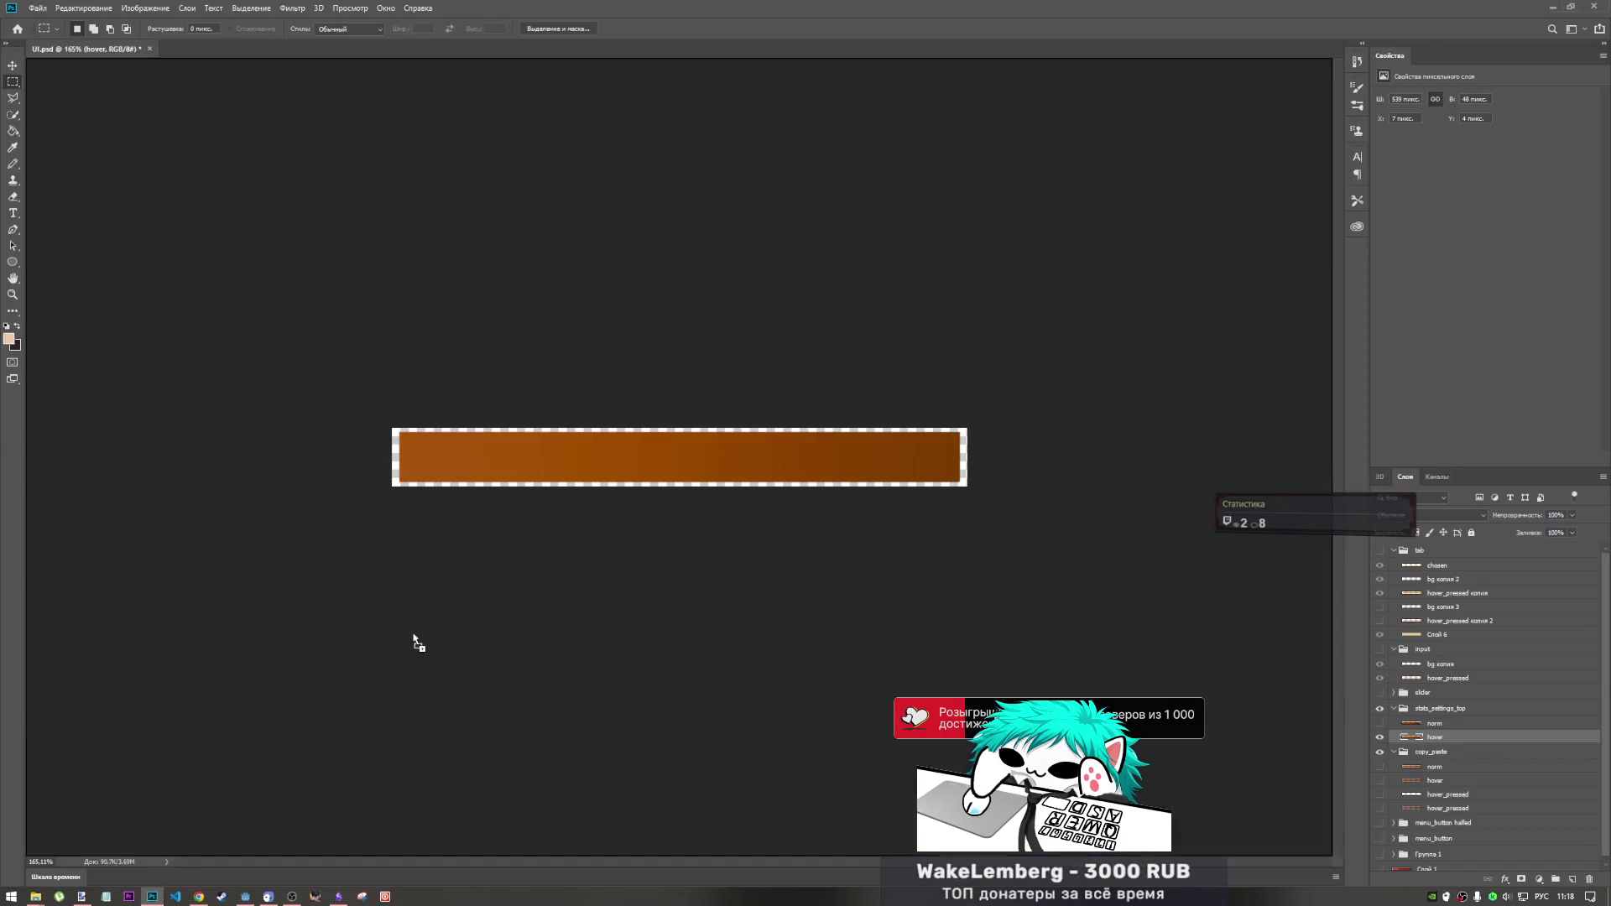
# - Open the fire PNG in Photoshop, zoom in and start sampling the flame edge with the Eyedropper
pyautogui.click(506, 239)
pyautogui.press('m')
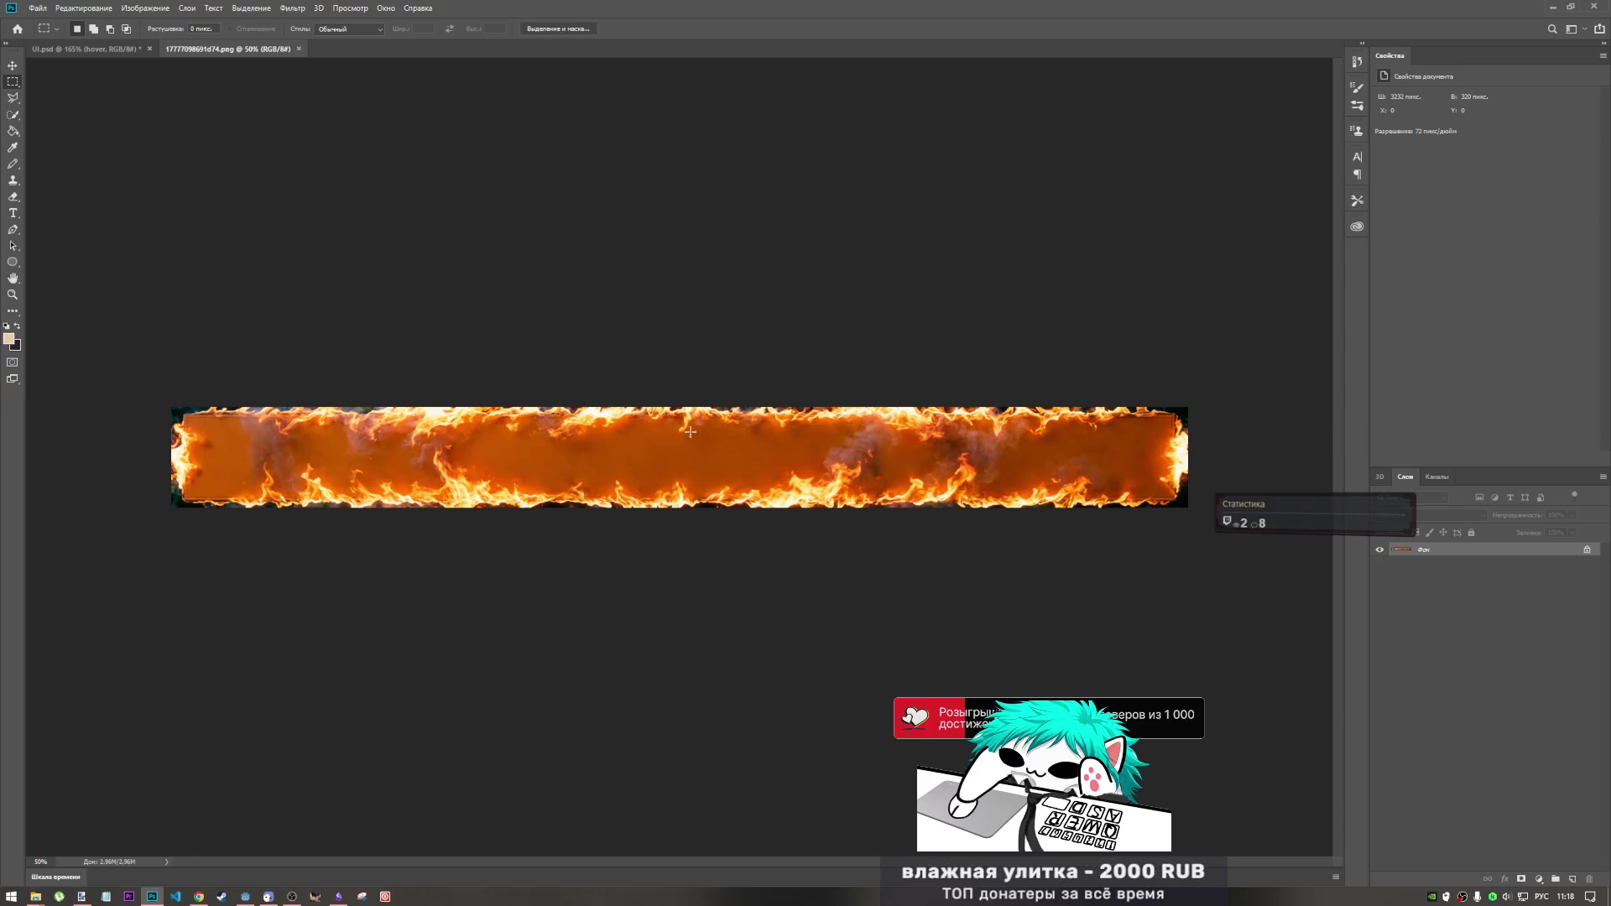
pyautogui.scroll(3, 1167, 442)
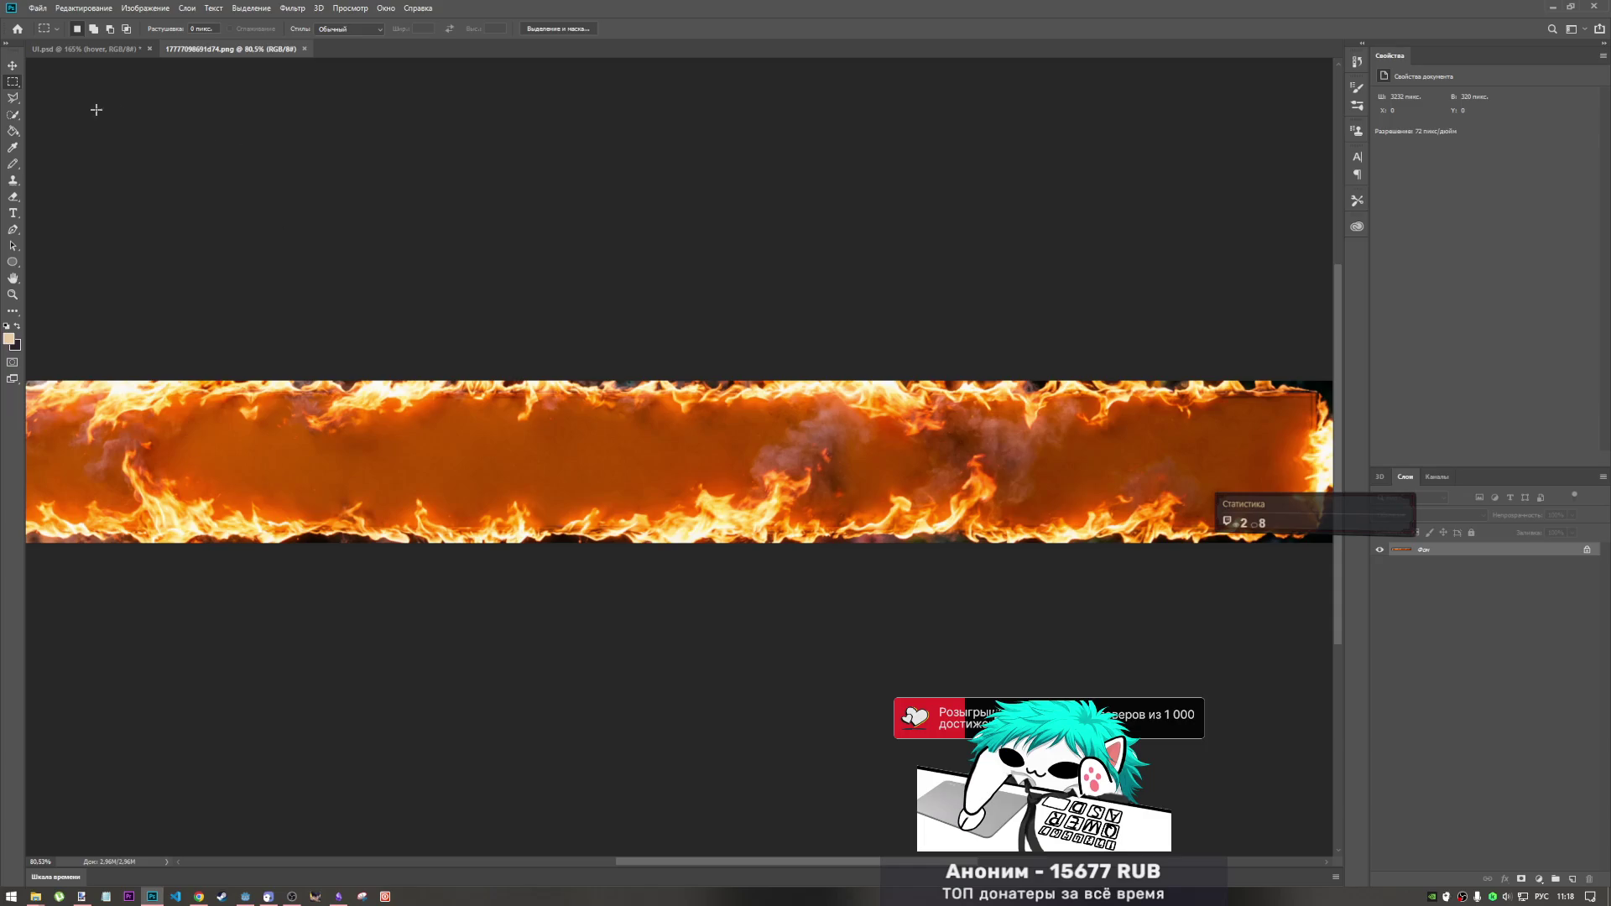
pyautogui.click(13, 148)
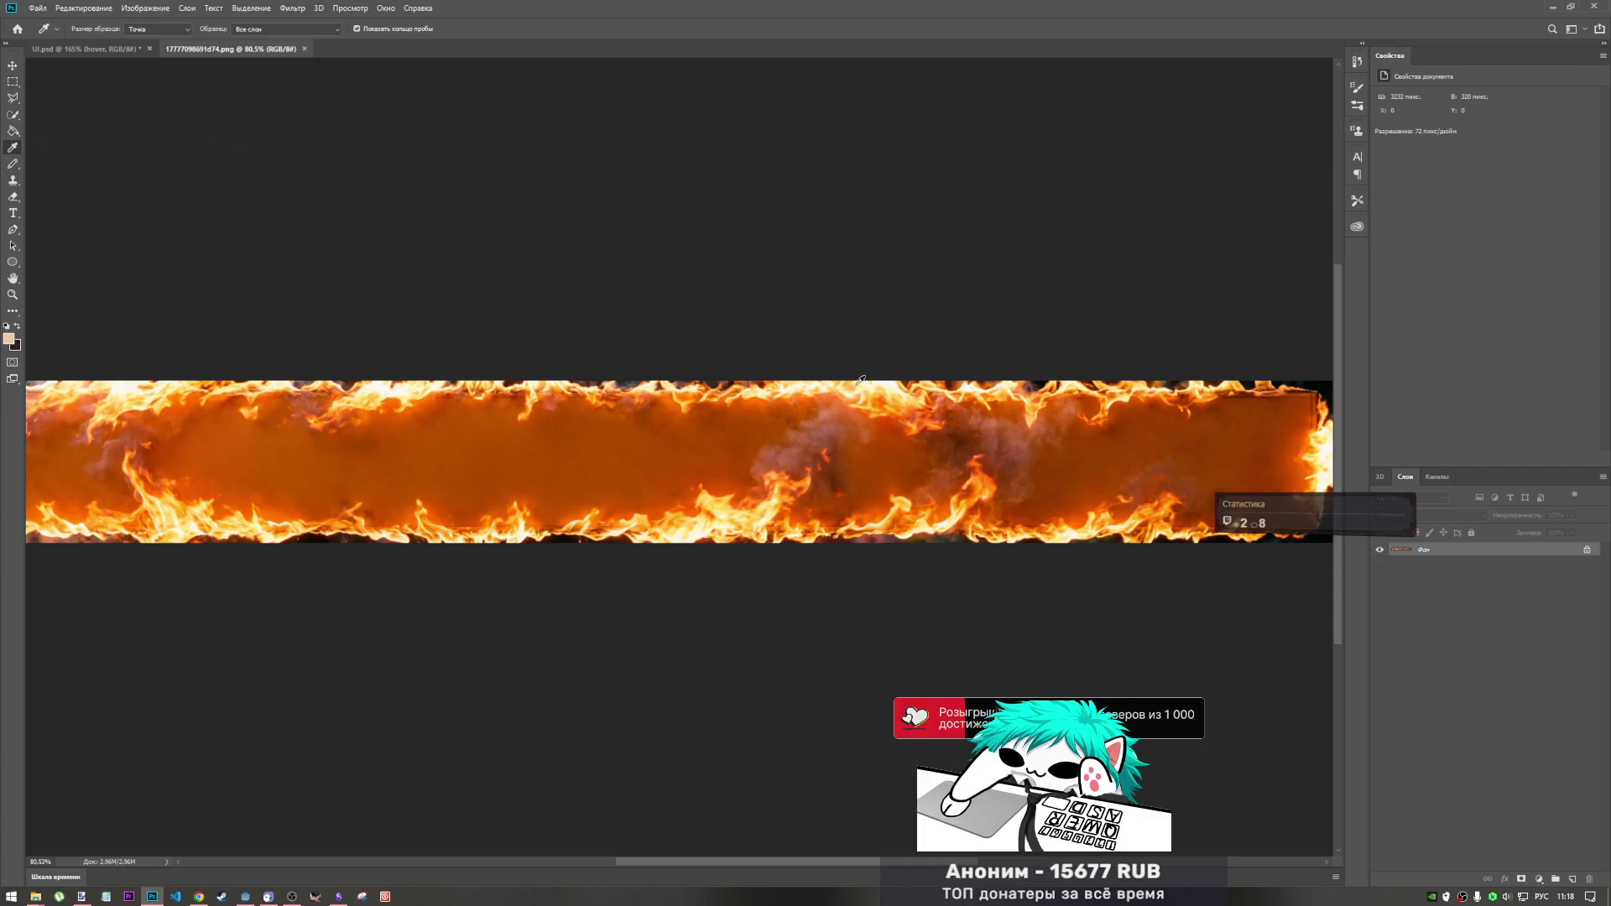
pyautogui.click(738, 384)
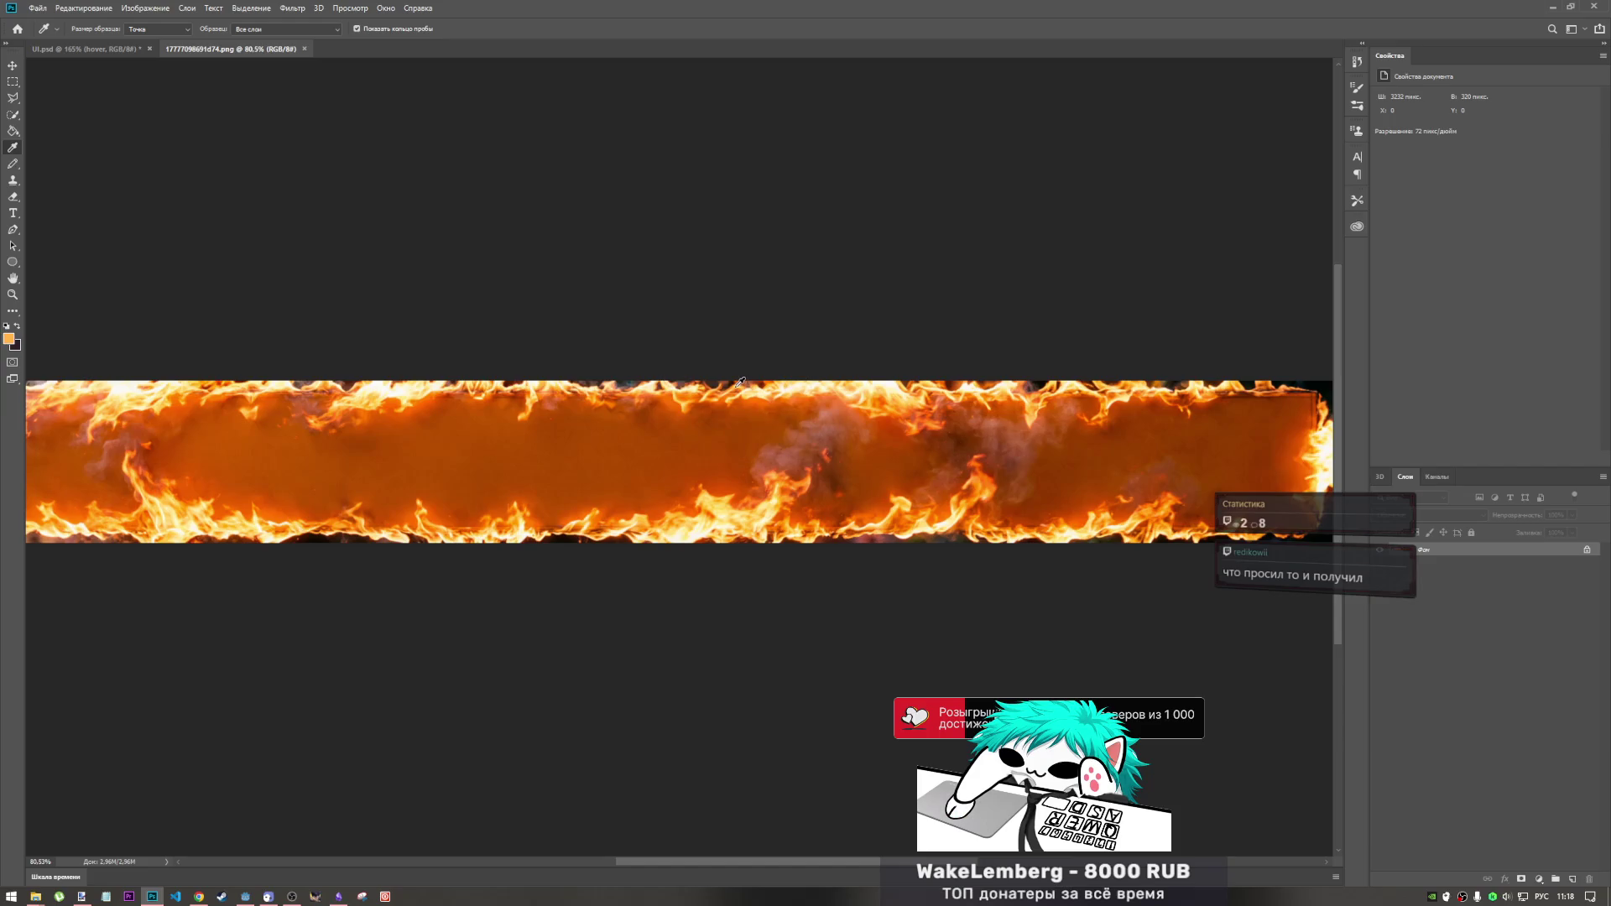
pyautogui.click(735, 383)
pyautogui.scroll(5, 733, 392)
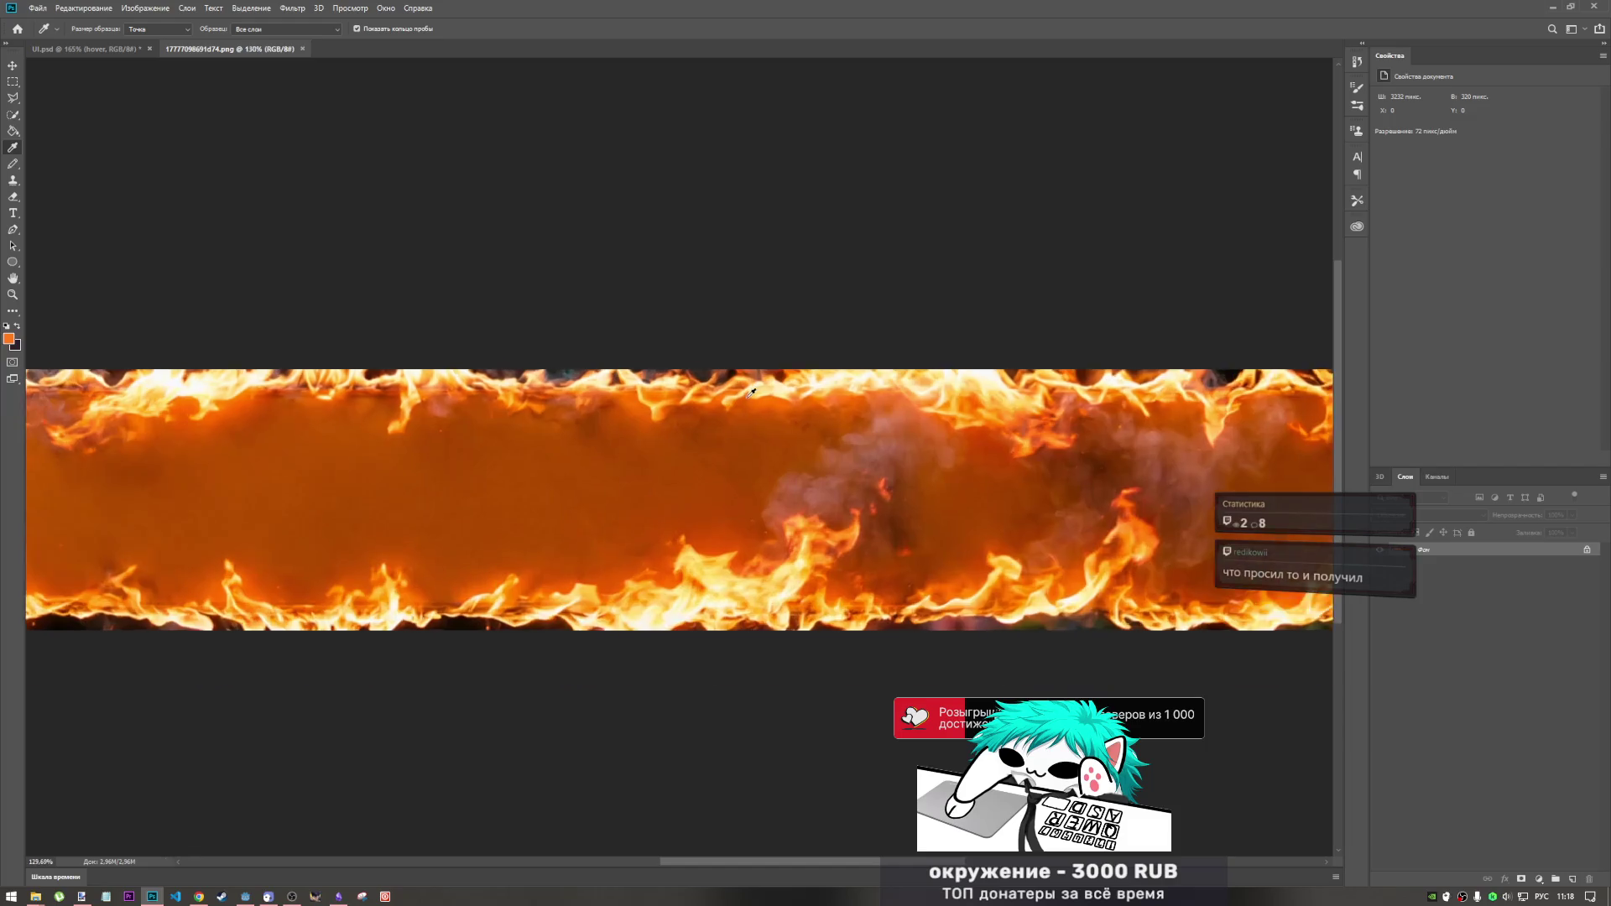
# - Sample several flame colours until a final orange is set, then return to UI.psd
pyautogui.click(710, 366)
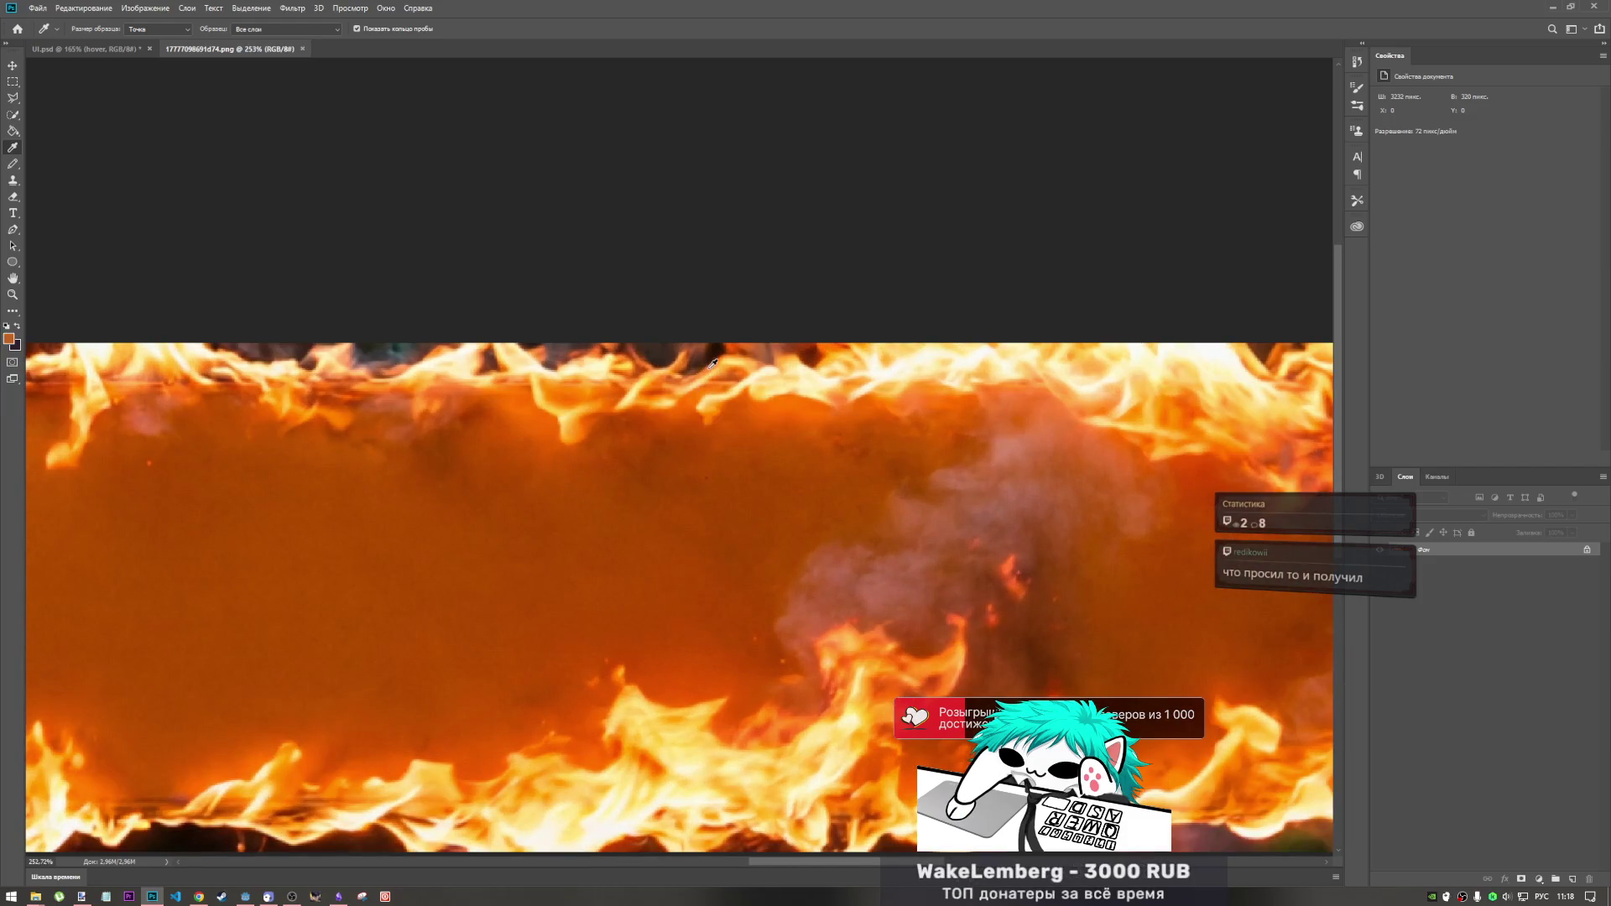
pyautogui.click(648, 366)
pyautogui.click(651, 365)
pyautogui.click(658, 363)
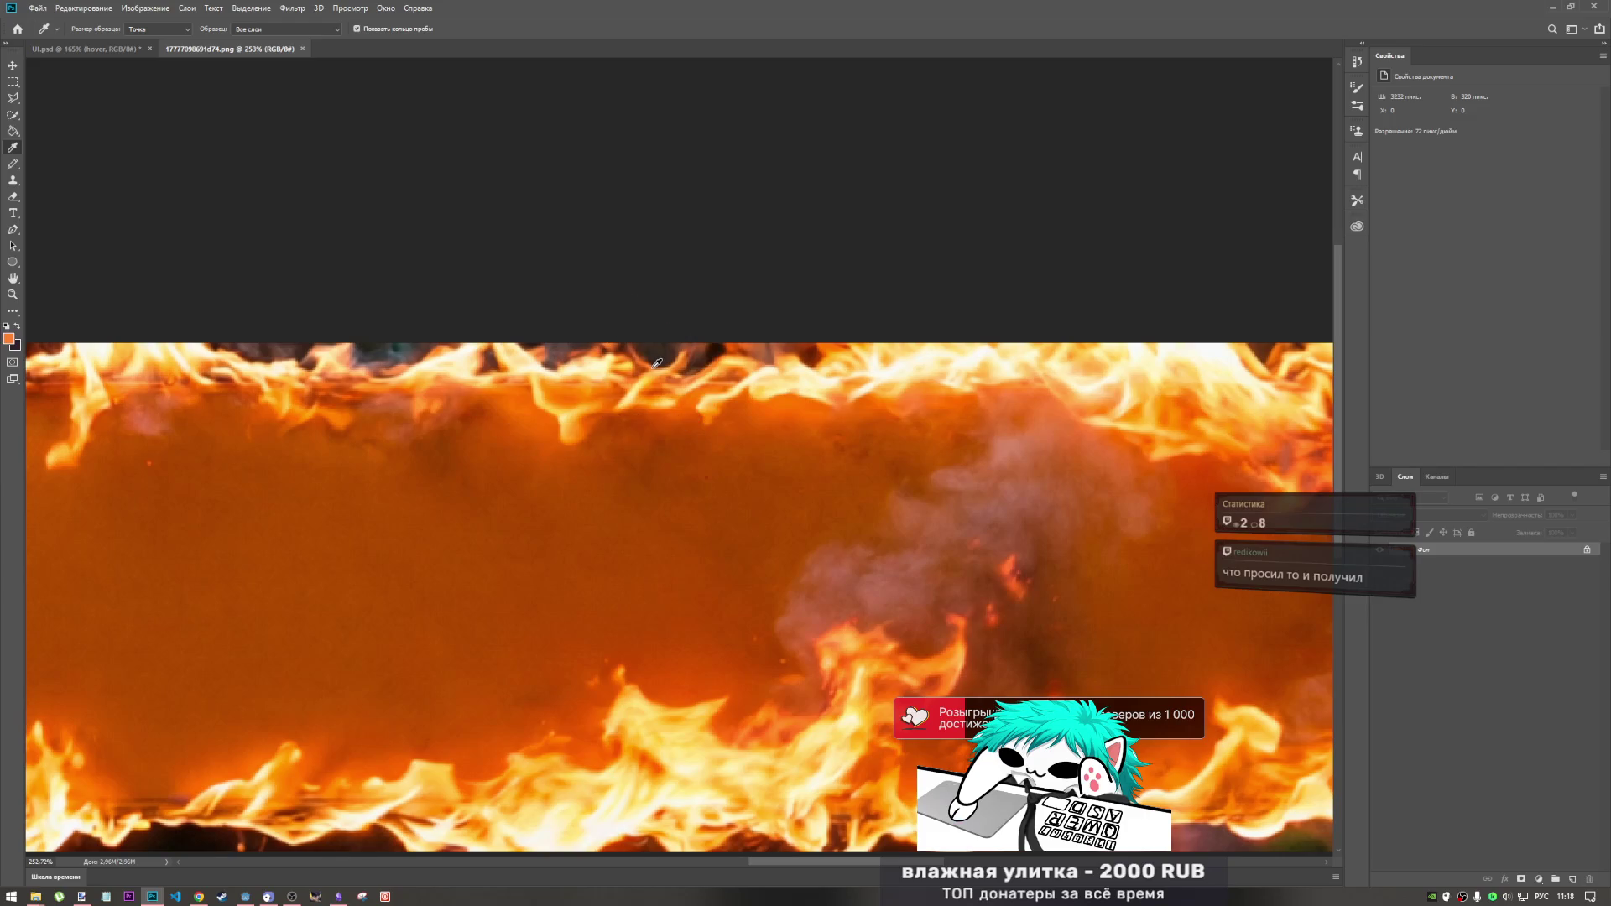
pyautogui.click(601, 376)
pyautogui.click(608, 375)
pyautogui.click(613, 377)
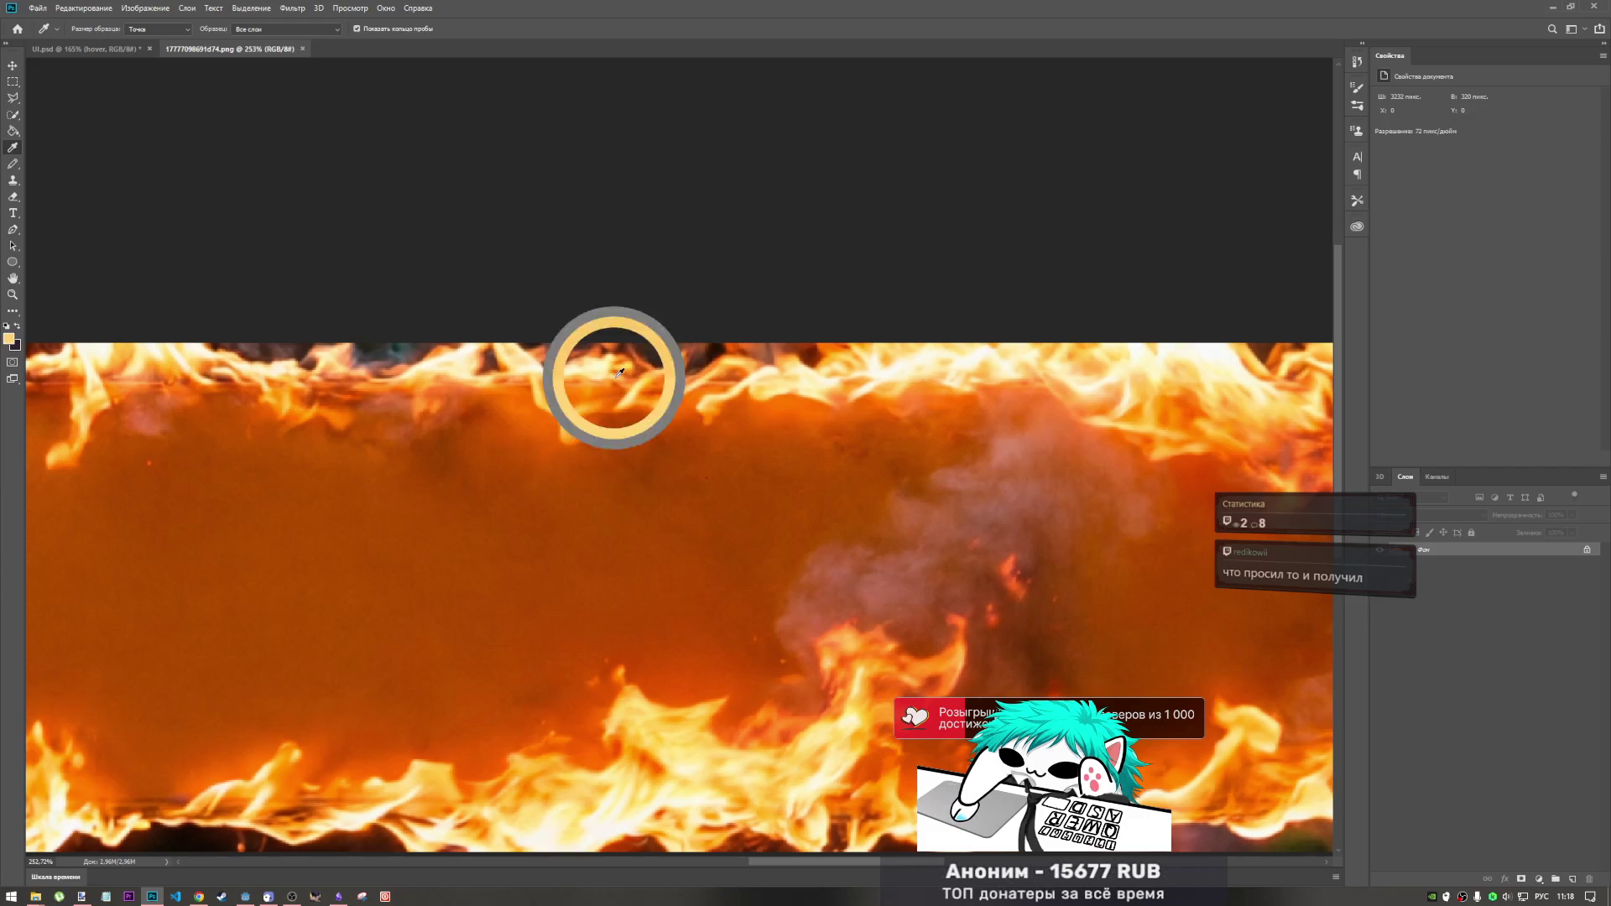
pyautogui.click(604, 381)
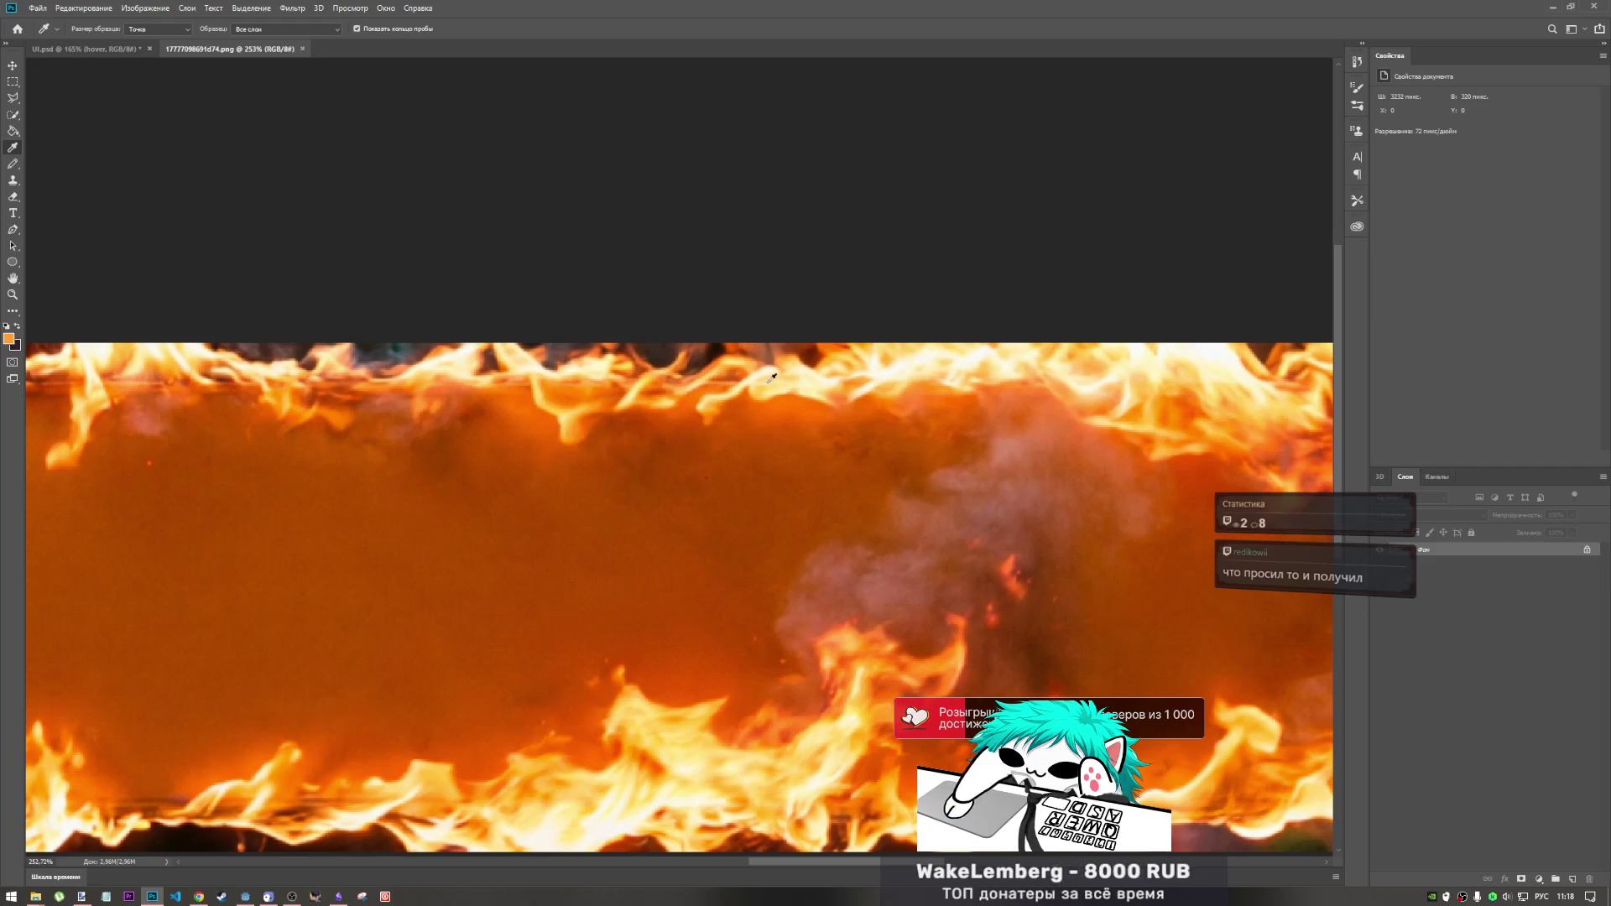
pyautogui.click(107, 51)
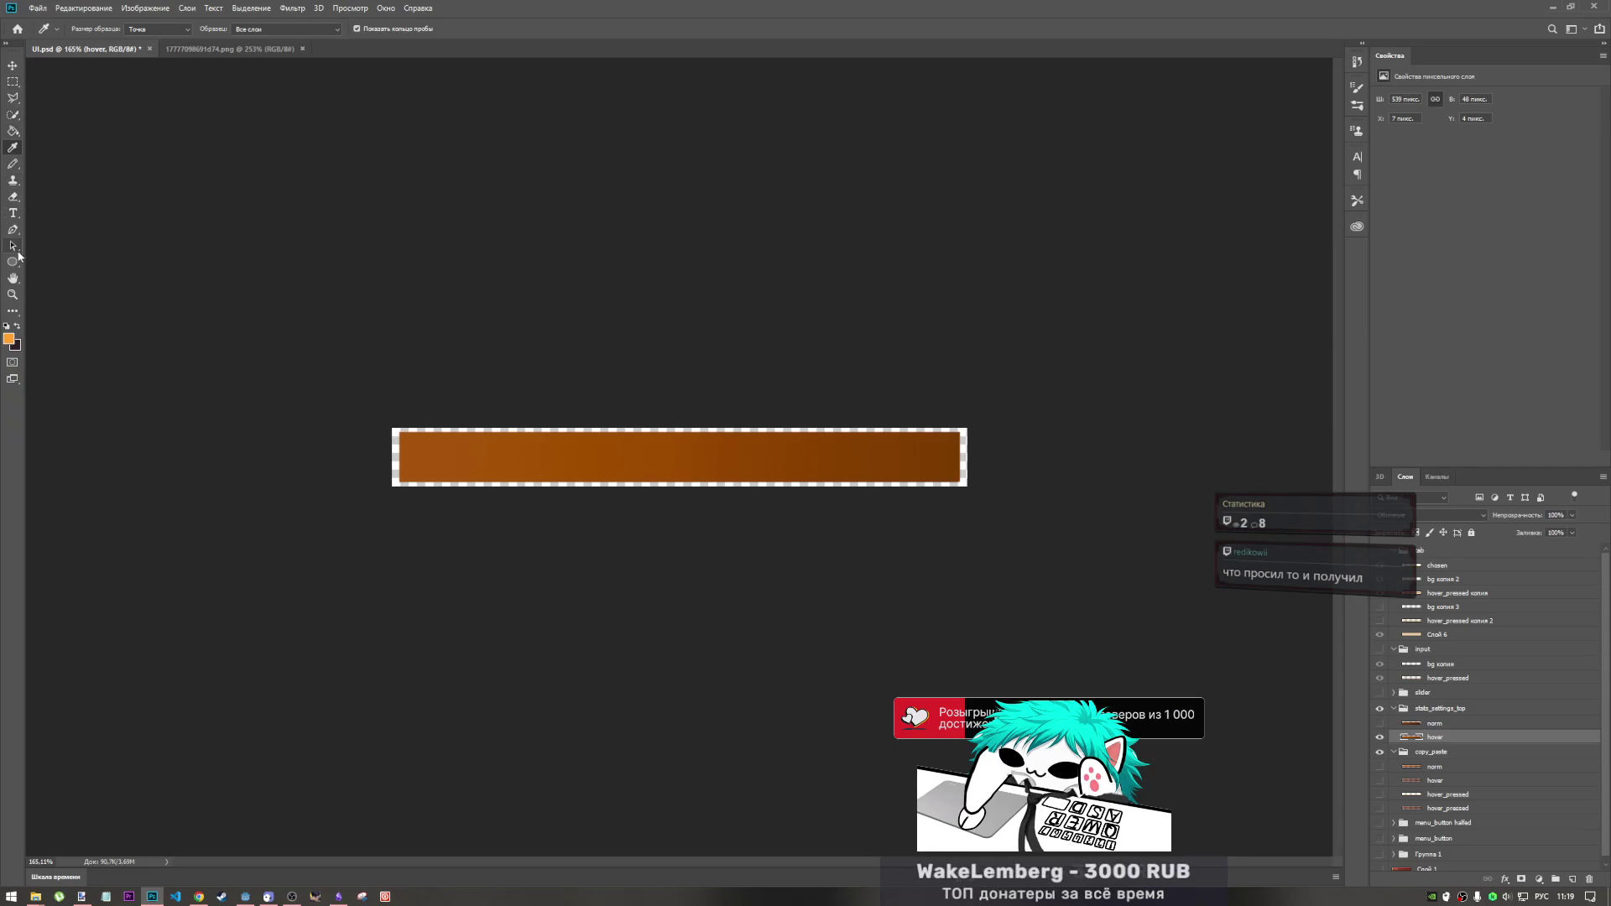
# - Switch to the Brush tool and paint a first light stroke along the bar's top edge
pyautogui.rightClick(14, 171)
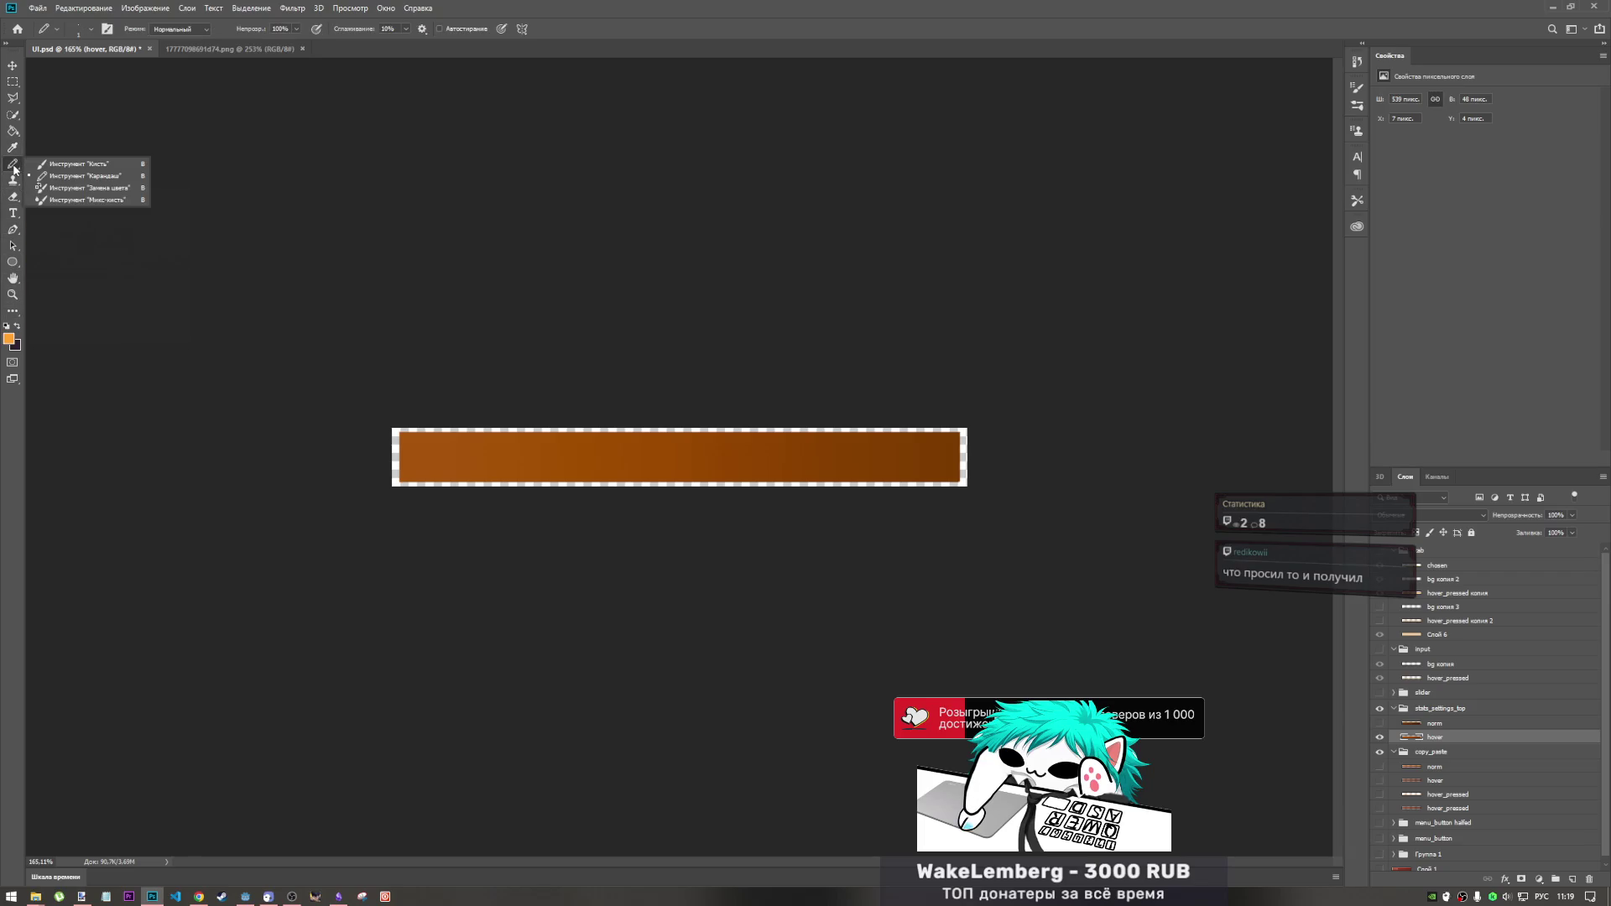
pyautogui.click(71, 165)
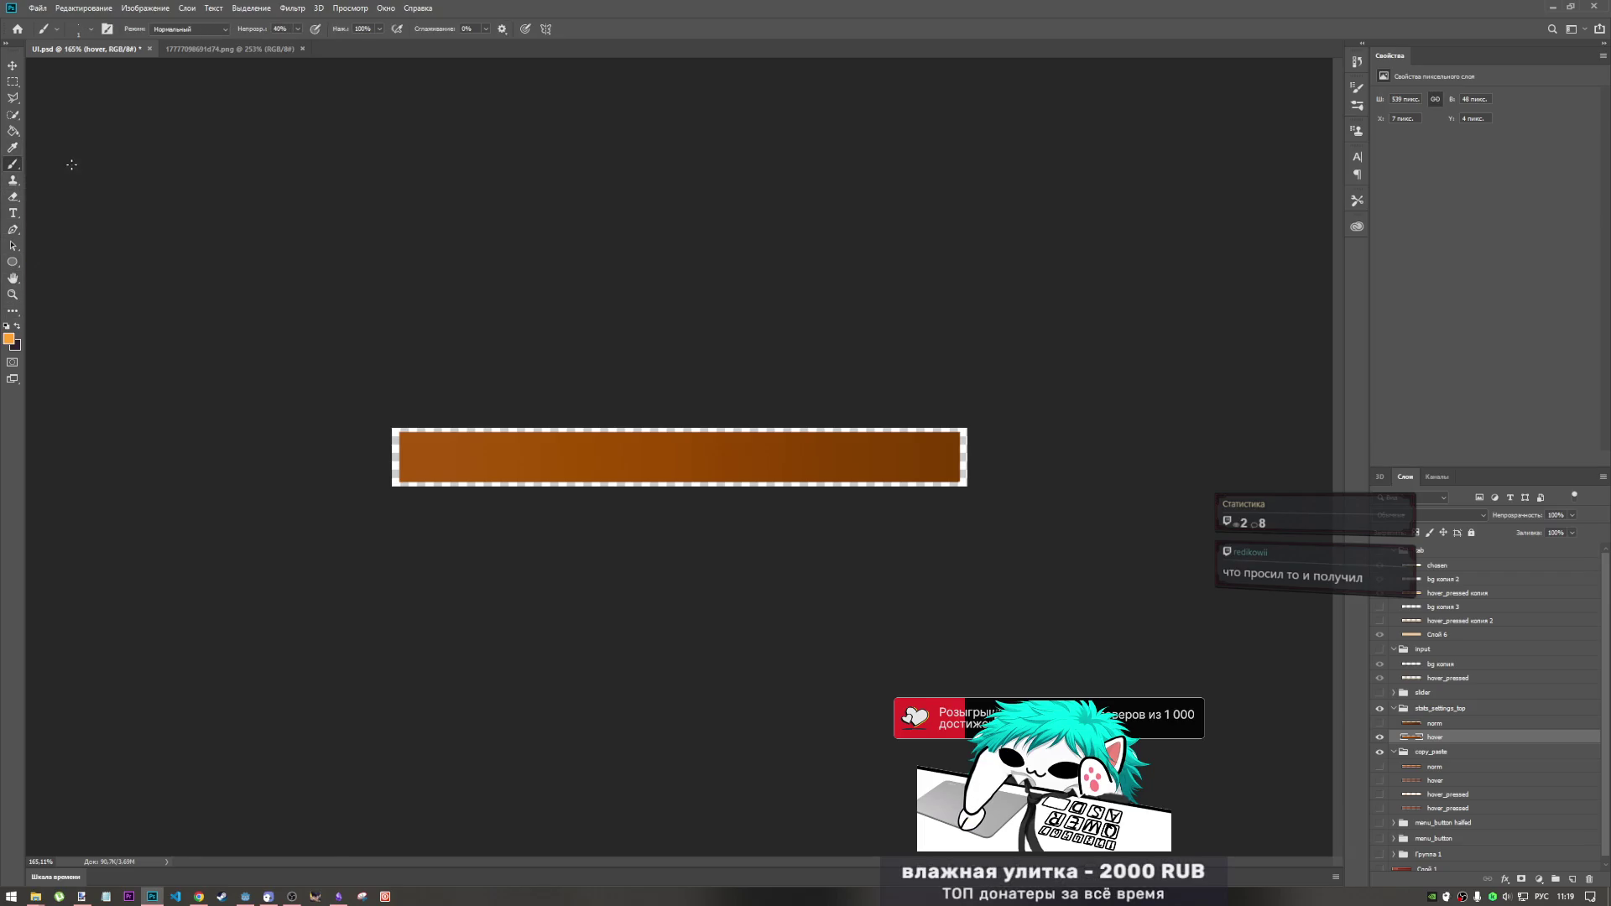
pyautogui.rightClick(469, 436)
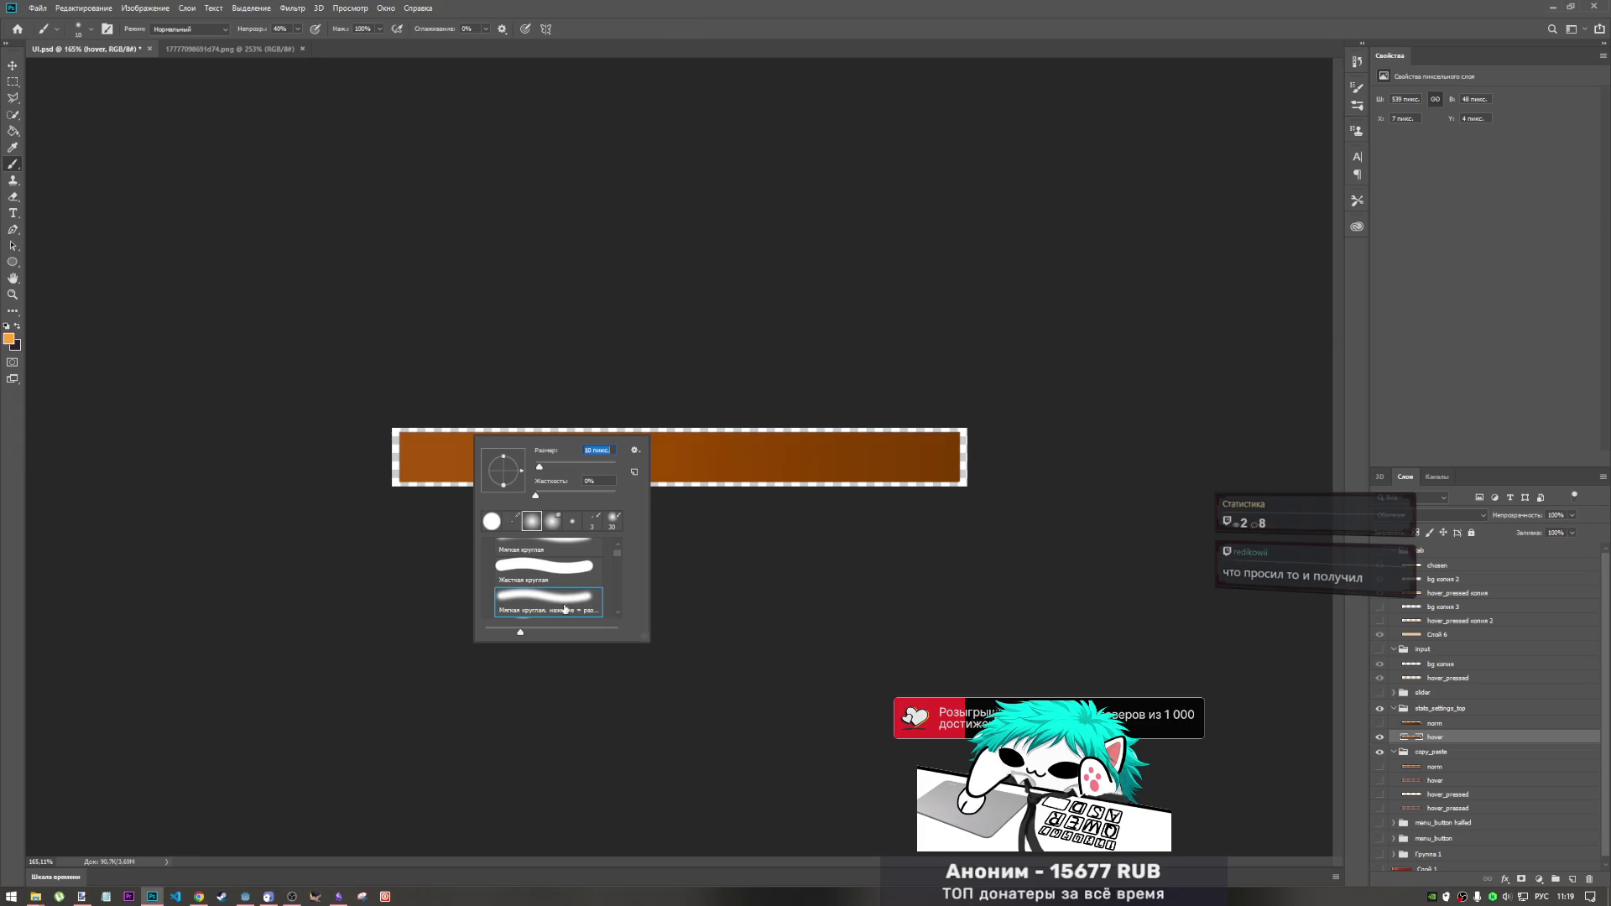
pyautogui.click(752, 40)
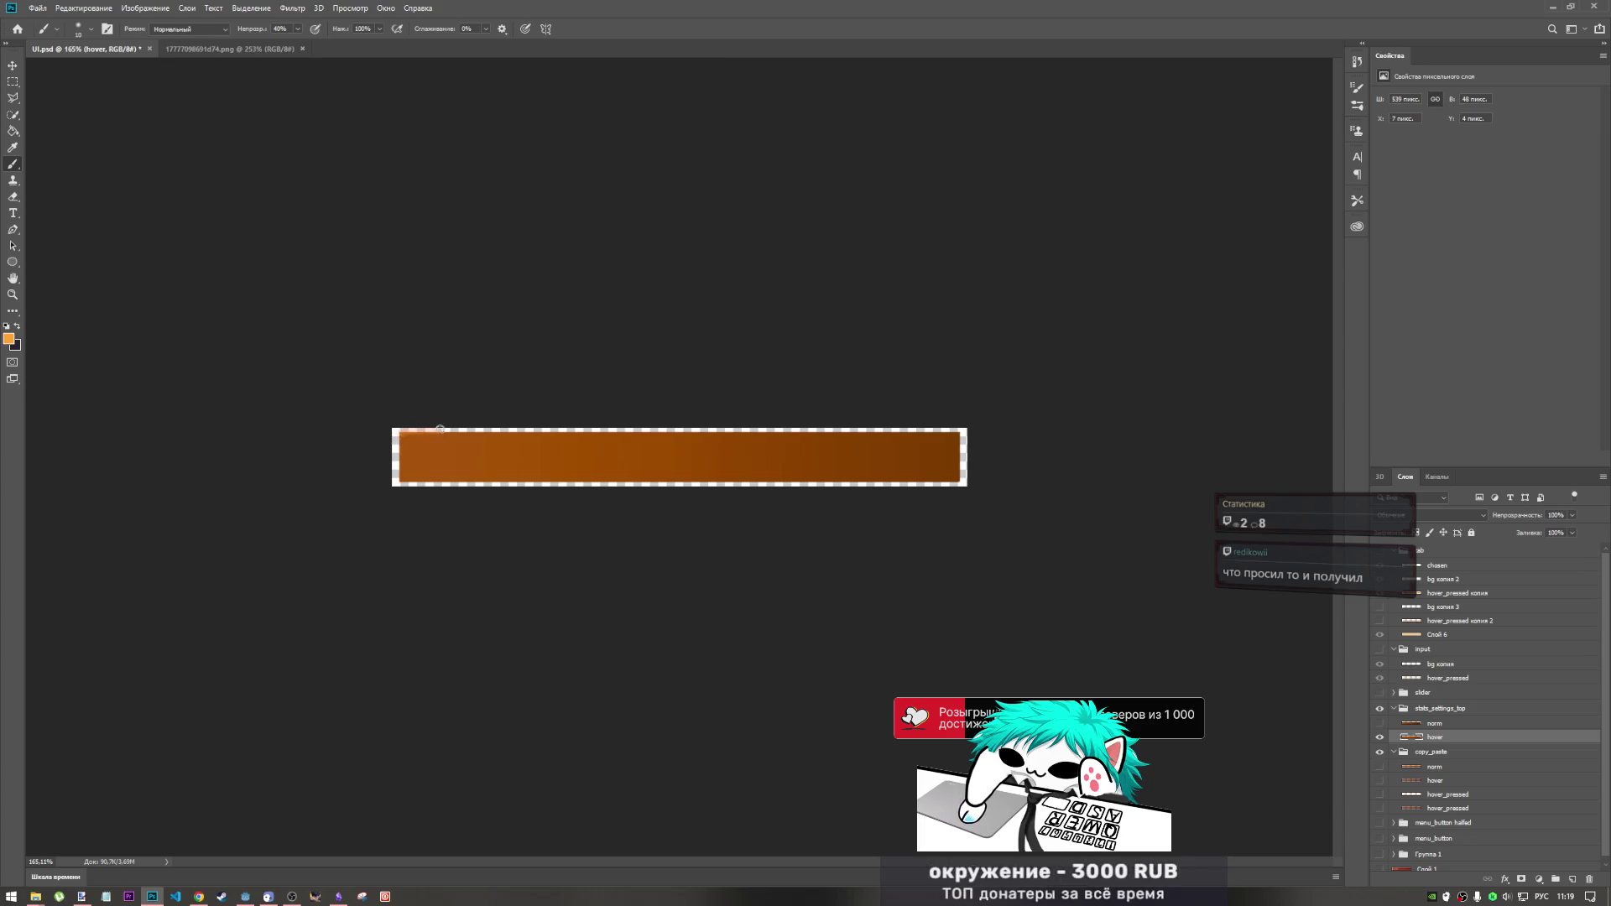
pyautogui.moveTo(630, 424); pyautogui.dragTo(726, 433)
pyautogui.rightClick(374, 378)
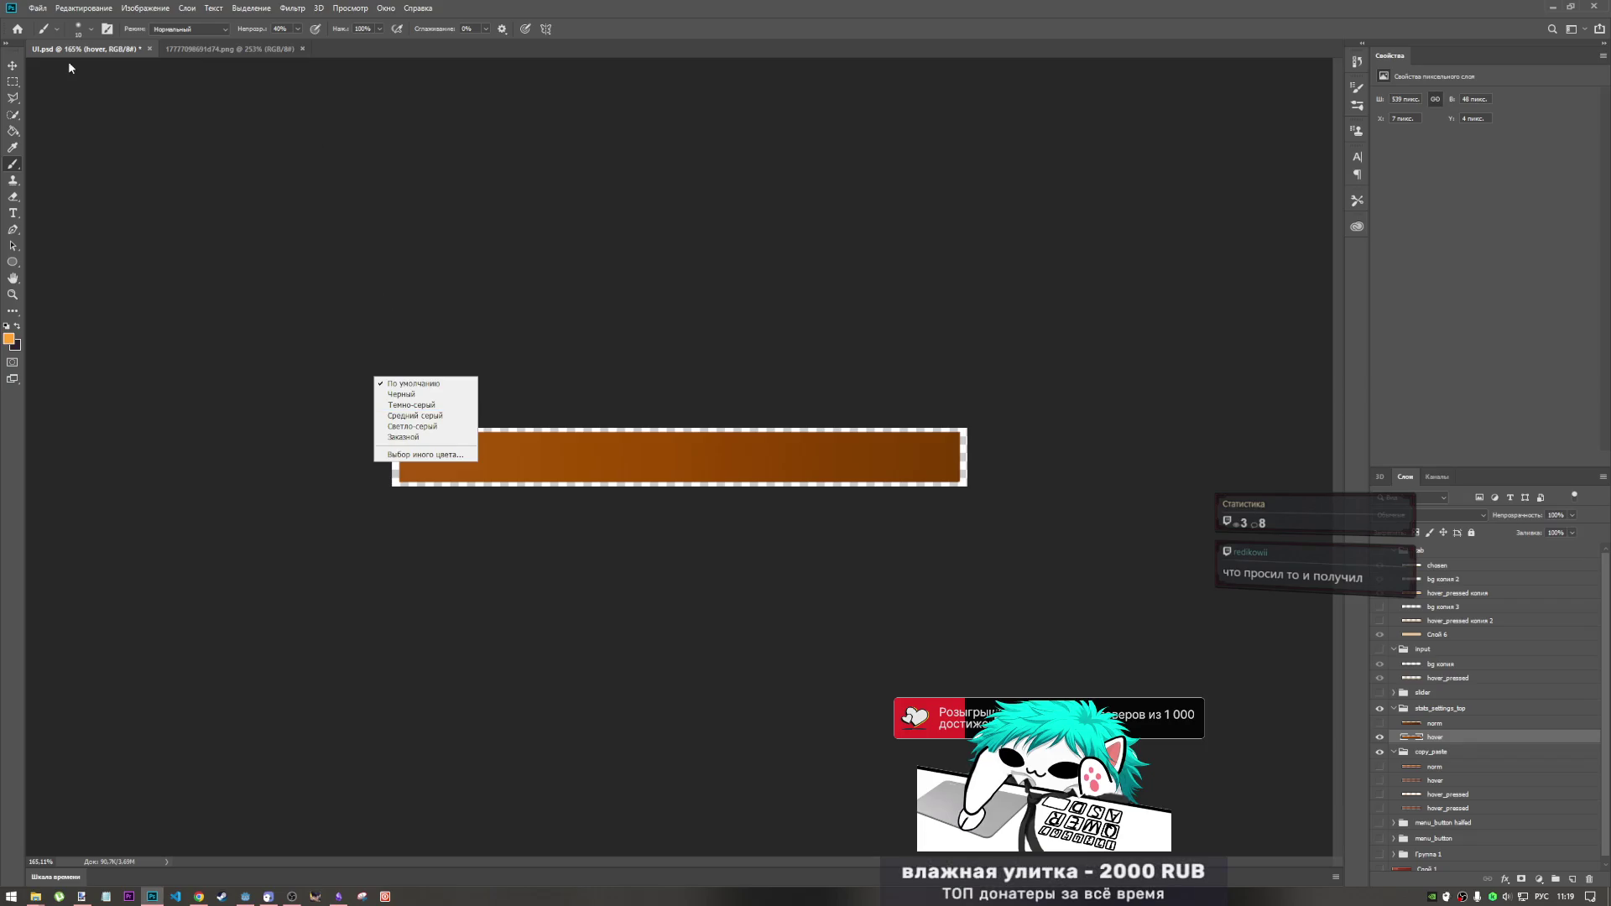
pyautogui.click(12, 170)
# - With an 81 px soft brush, paint lighter highlights along the bar's top and bottom edges
pyautogui.rightClick(568, 454)
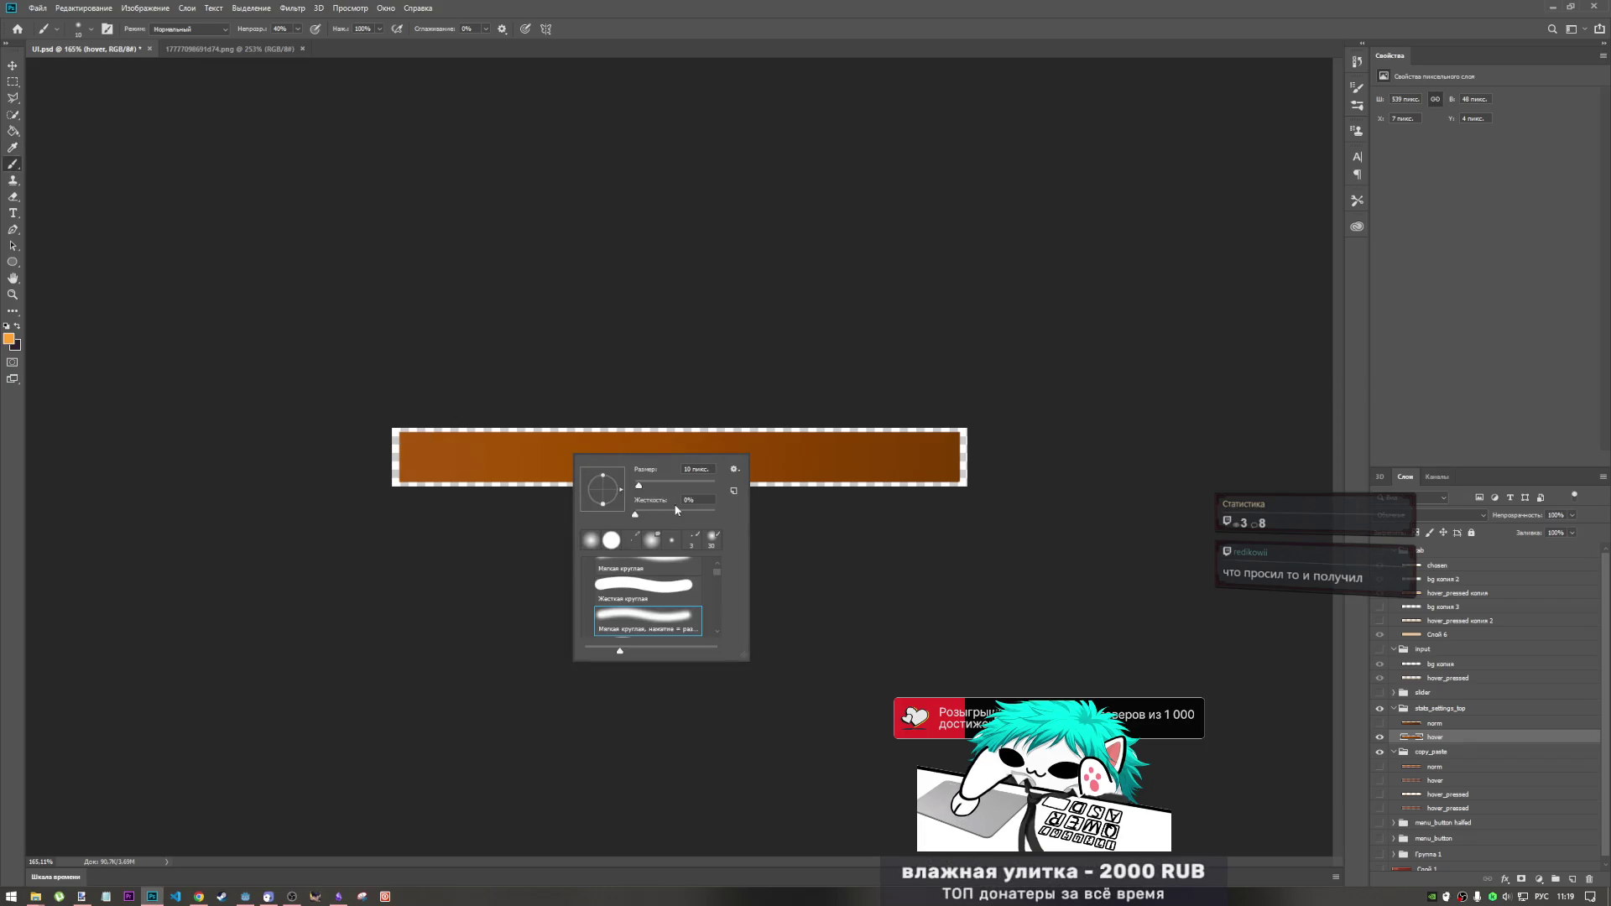
pyautogui.press('Return')
pyautogui.moveTo(462, 428)
pyautogui.mouseDown()
pyautogui.moveTo(402, 446)
pyautogui.moveTo(392, 521)
pyautogui.mouseUp()
pyautogui.moveTo(489, 524)
pyautogui.mouseDown()
pyautogui.moveTo(597, 507)
pyautogui.moveTo(892, 526)
pyautogui.moveTo(849, 507)
pyautogui.mouseUp()
pyautogui.moveTo(979, 511)
pyautogui.mouseDown()
pyautogui.moveTo(964, 417)
pyautogui.moveTo(452, 415)
pyautogui.mouseUp()
pyautogui.moveTo(324, 443); pyautogui.dragTo(1144, 464)
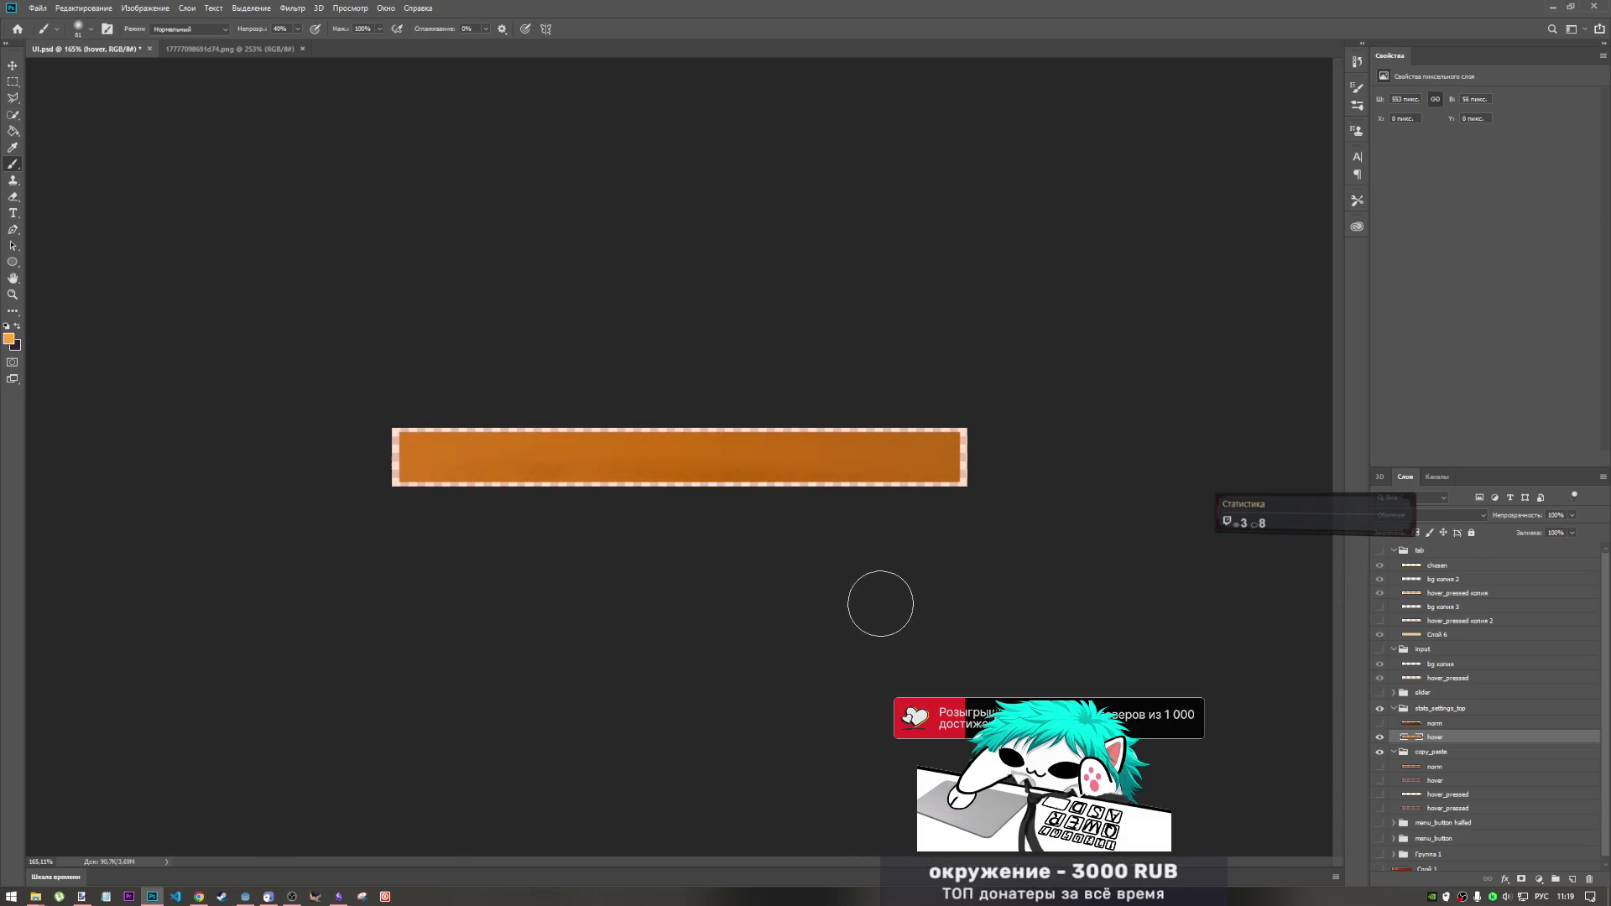
pyautogui.hotkey('ctrl', 'z')
pyautogui.moveTo(366, 477)
pyautogui.mouseDown()
pyautogui.moveTo(431, 504)
pyautogui.moveTo(642, 517)
pyautogui.moveTo(979, 503)
pyautogui.moveTo(998, 453)
pyautogui.moveTo(990, 417)
pyautogui.moveTo(784, 395)
pyautogui.moveTo(438, 395)
pyautogui.mouseUp()
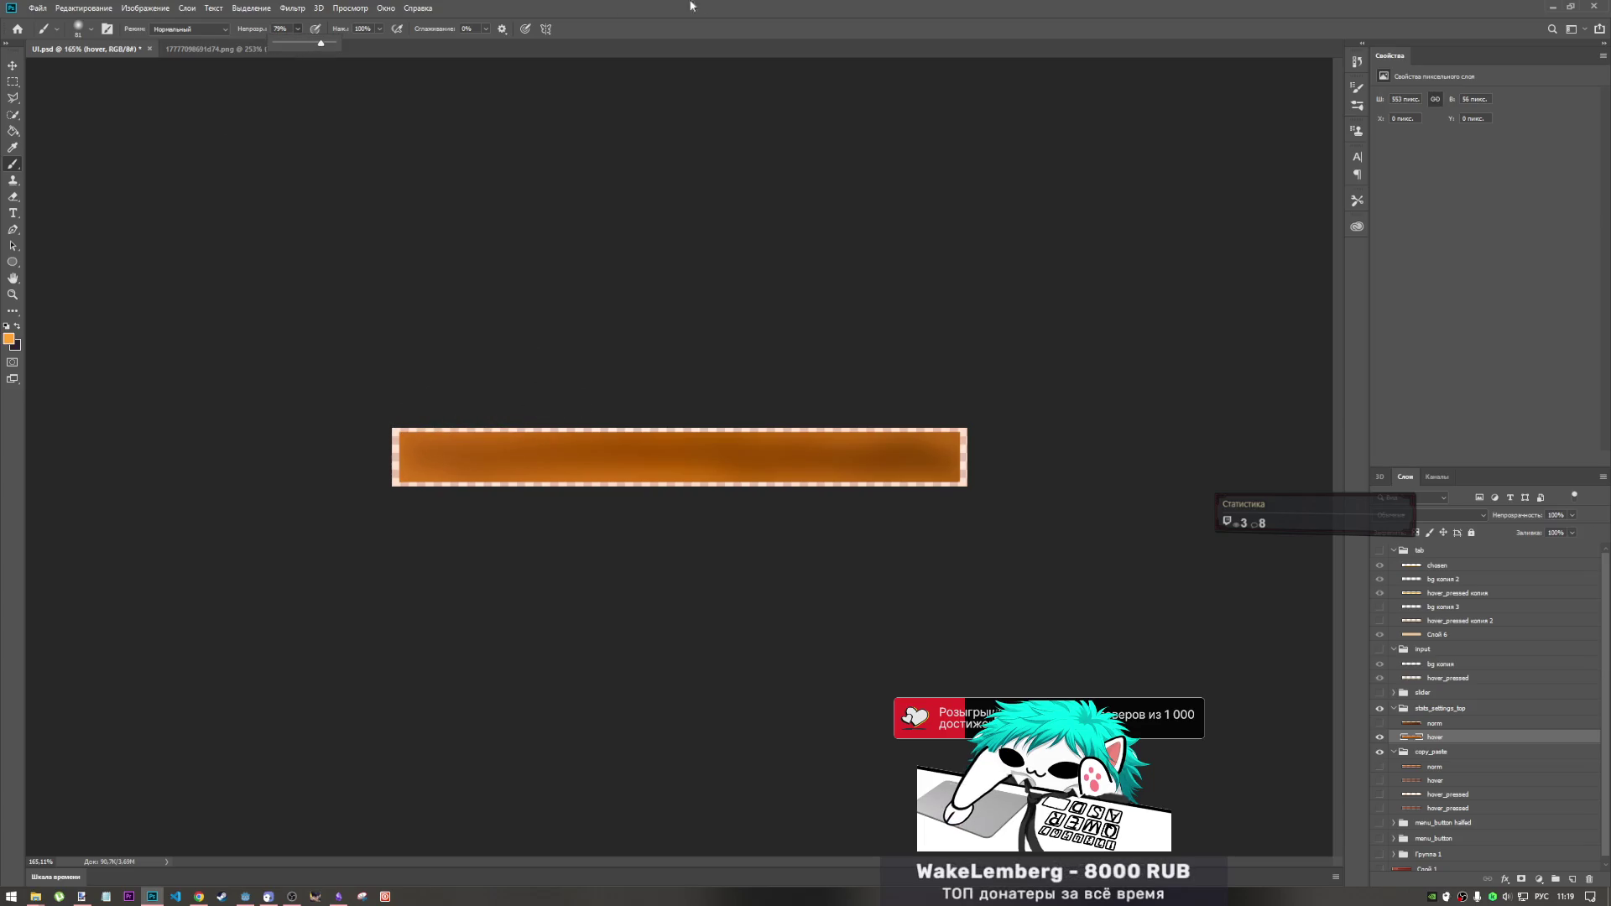
pyautogui.moveTo(567, 399)
pyautogui.mouseDown()
pyautogui.moveTo(831, 395)
pyautogui.moveTo(968, 425)
pyautogui.mouseUp()
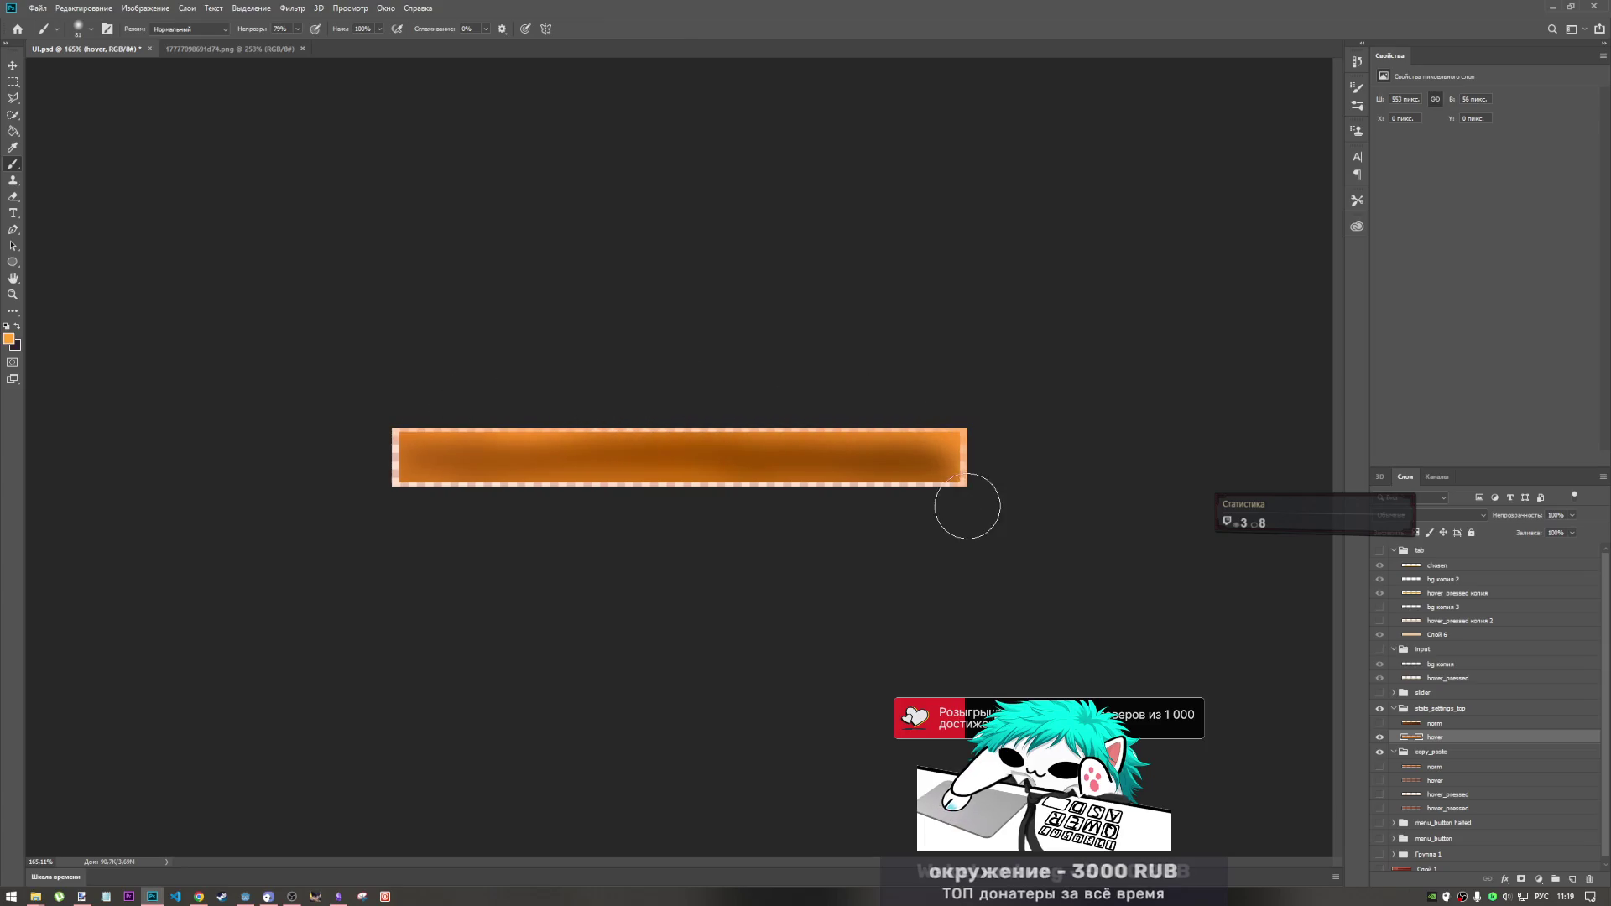
pyautogui.moveTo(914, 518)
pyautogui.mouseDown()
pyautogui.moveTo(568, 521)
pyautogui.moveTo(361, 480)
pyautogui.mouseUp()
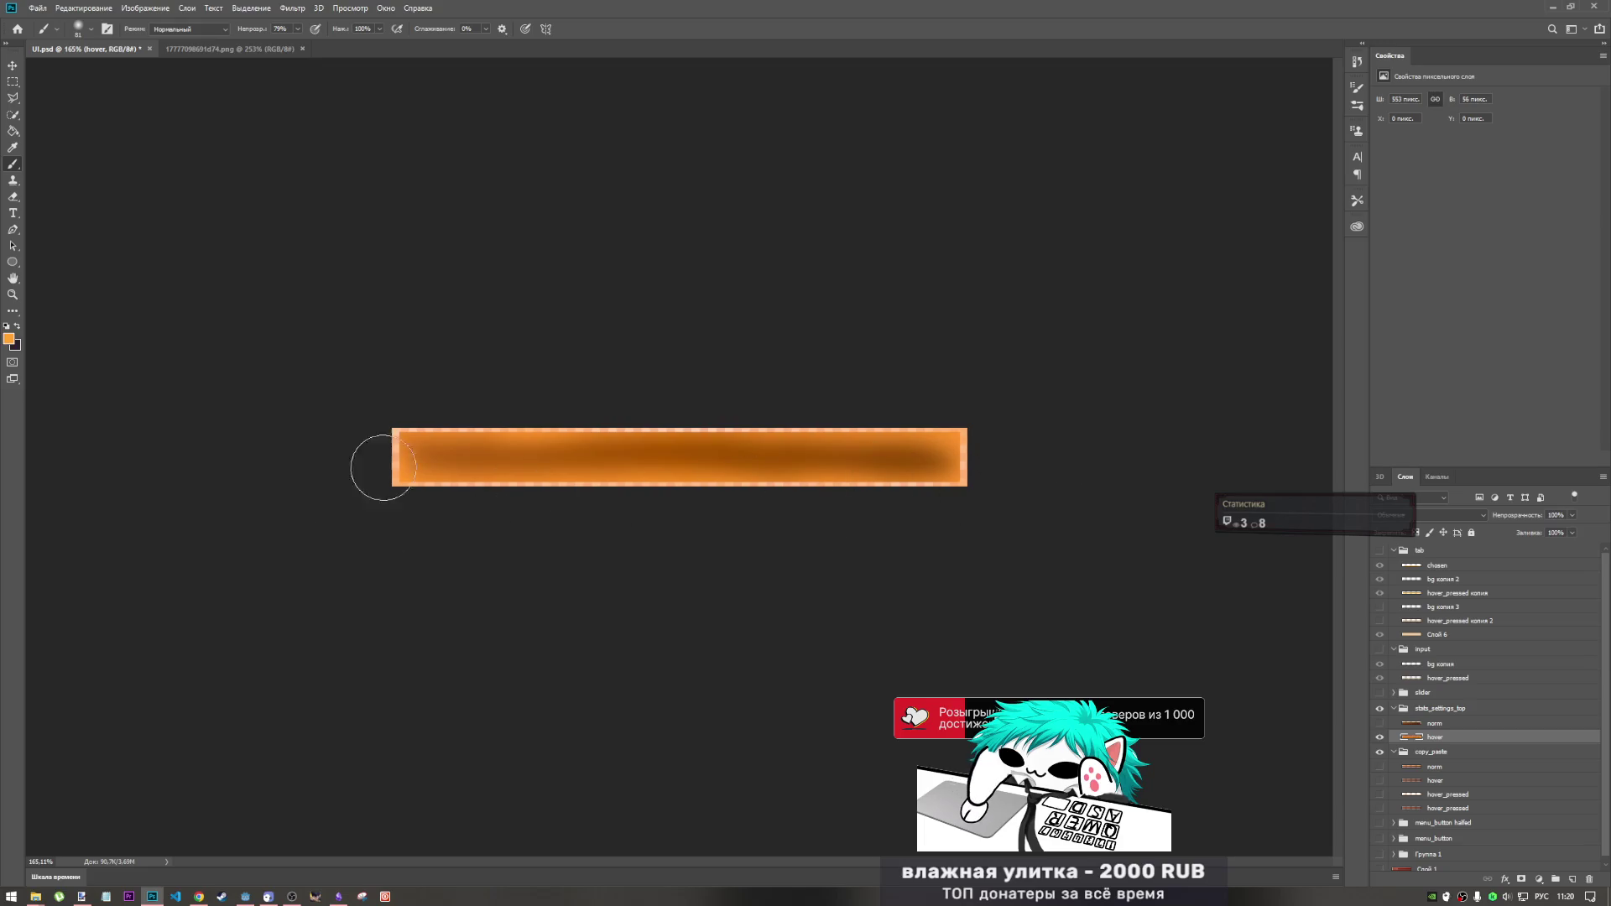
# - Try the Sponge tool, then sample a fresh flame orange from the fire PNG as paint colour
pyautogui.click(14, 314)
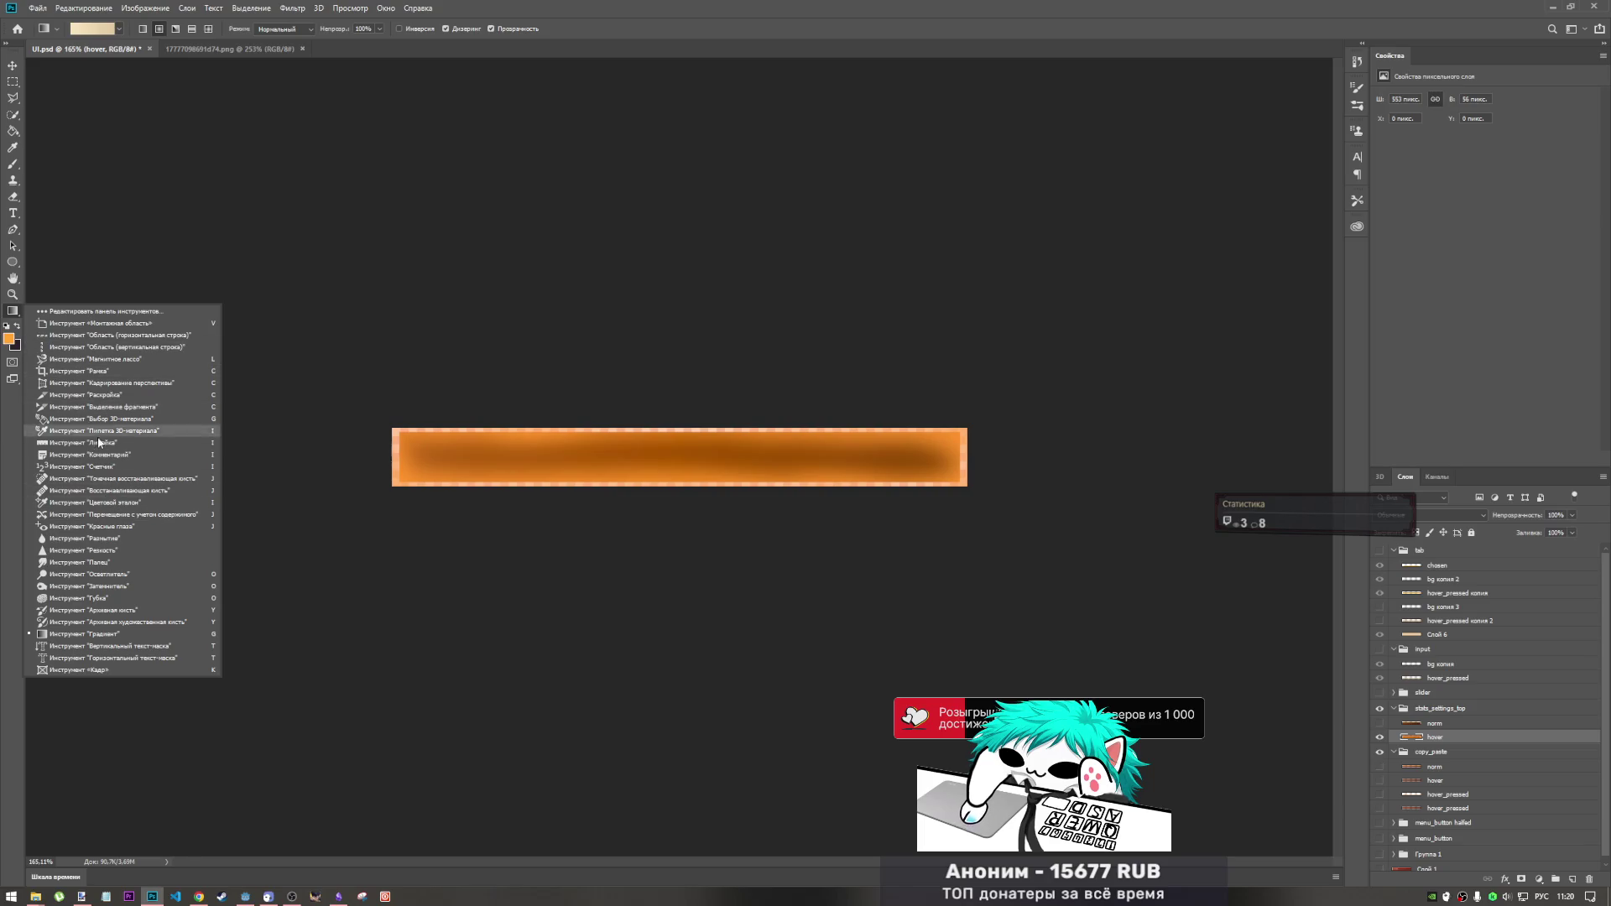
pyautogui.click(125, 598)
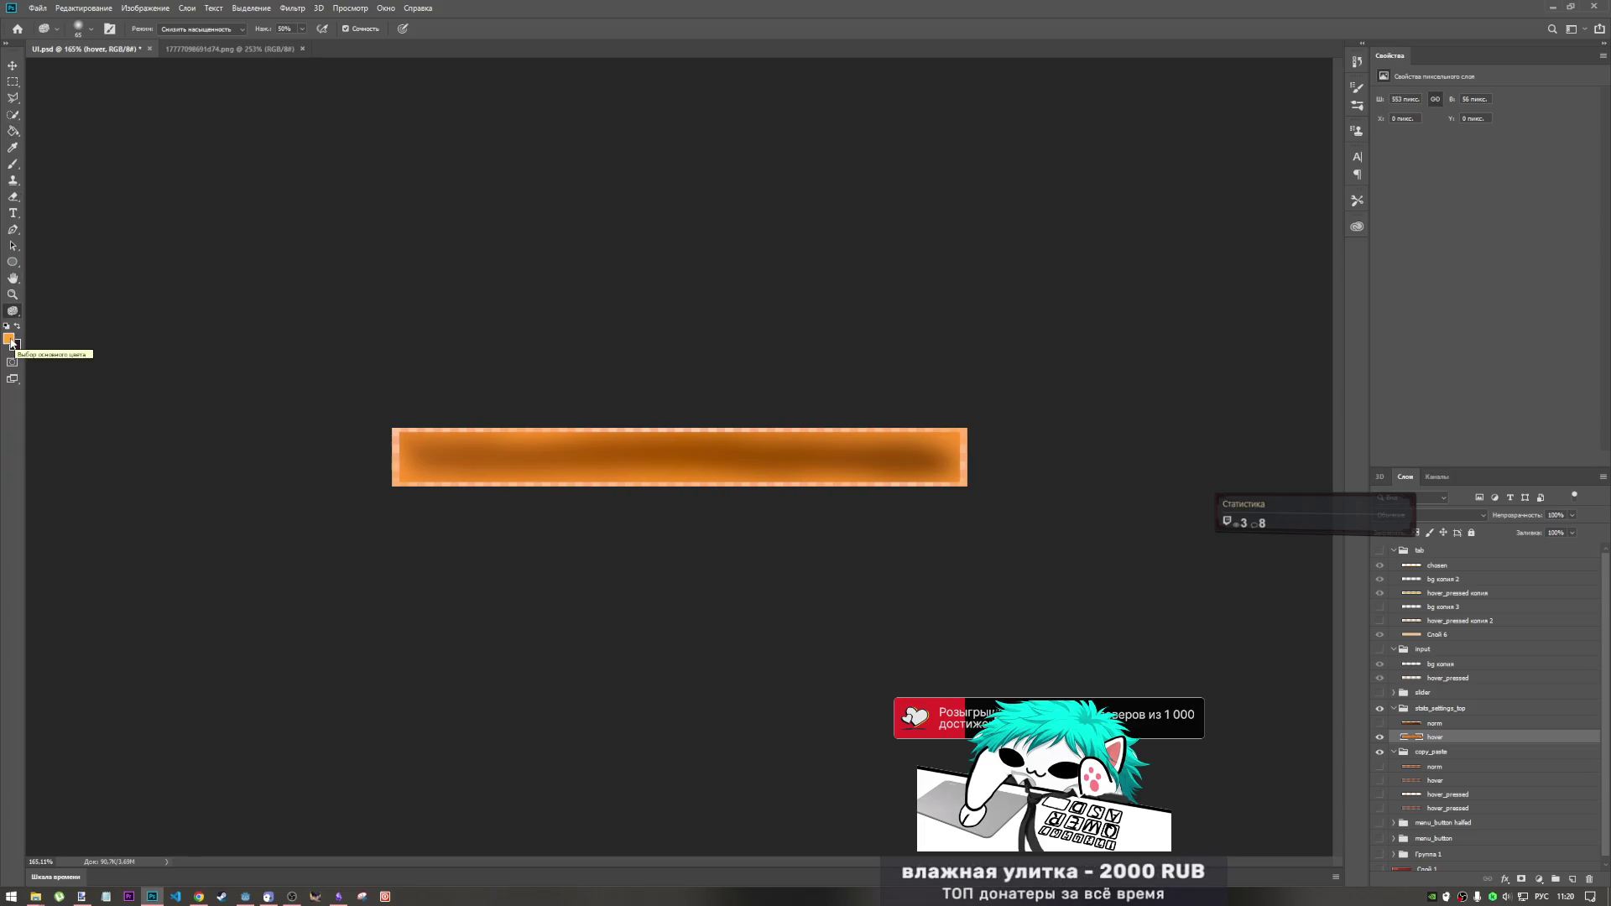
pyautogui.click(194, 47)
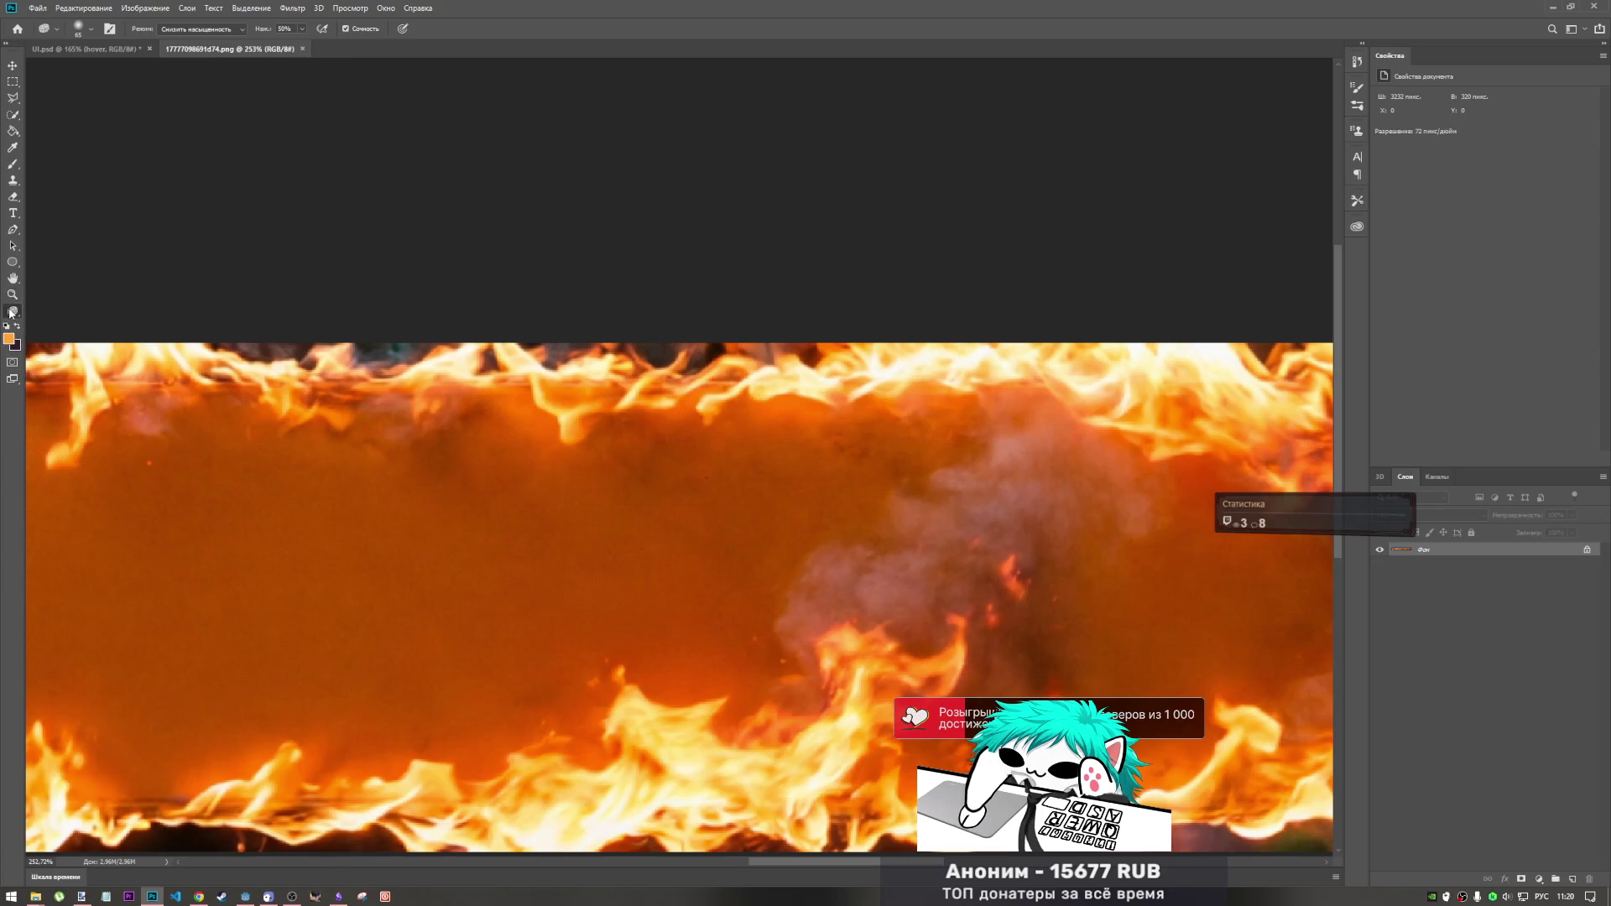
pyautogui.click(13, 165)
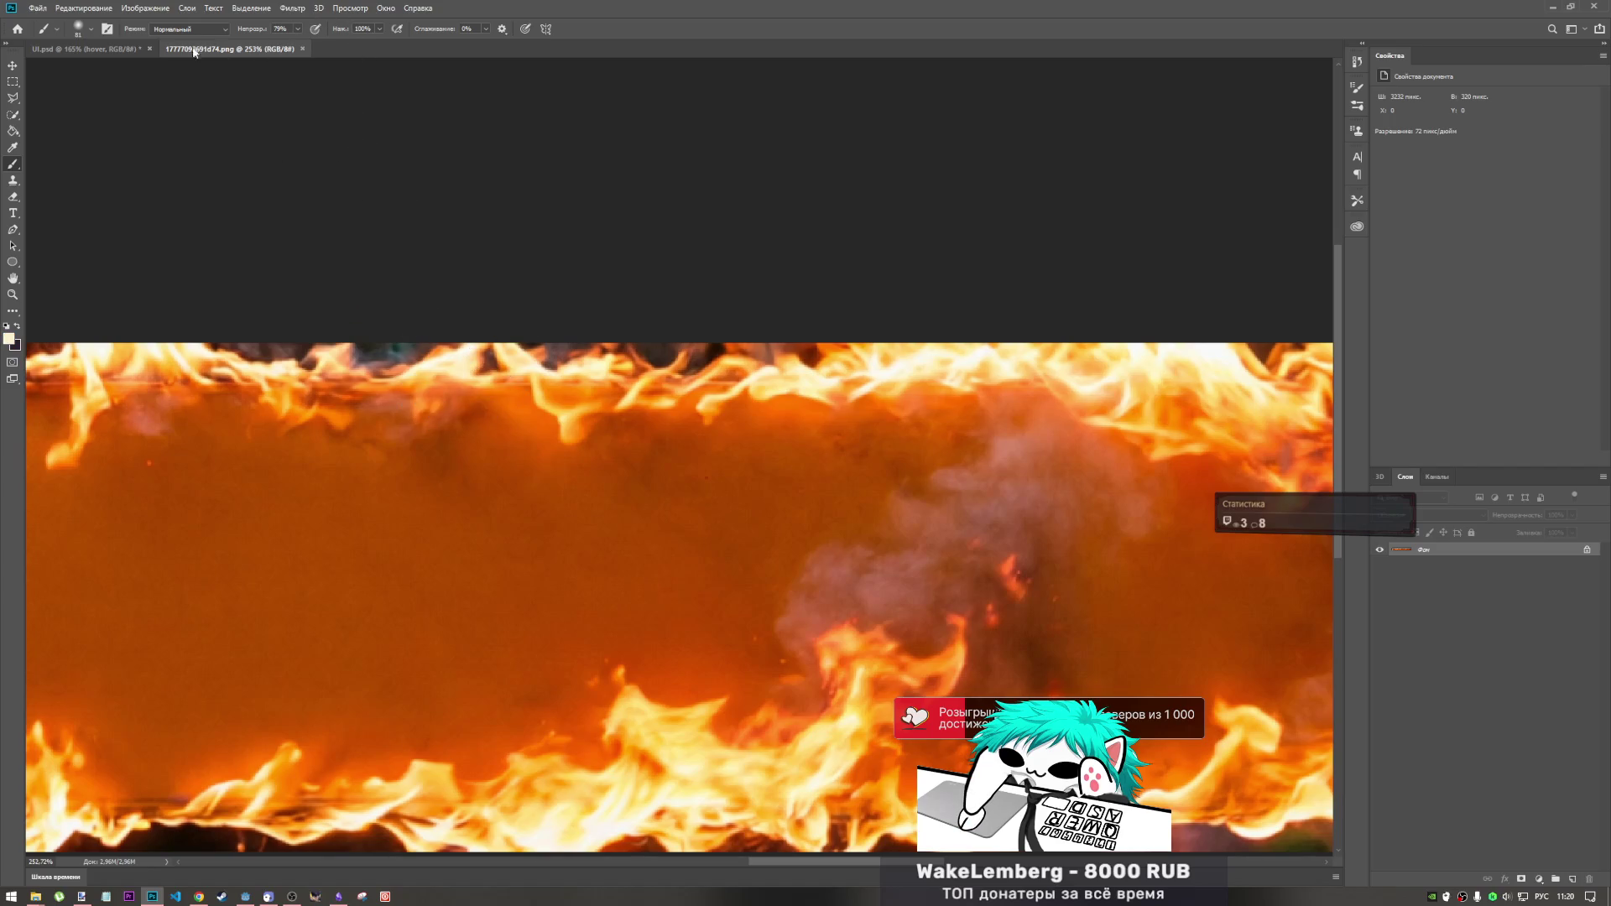
pyautogui.click(97, 51)
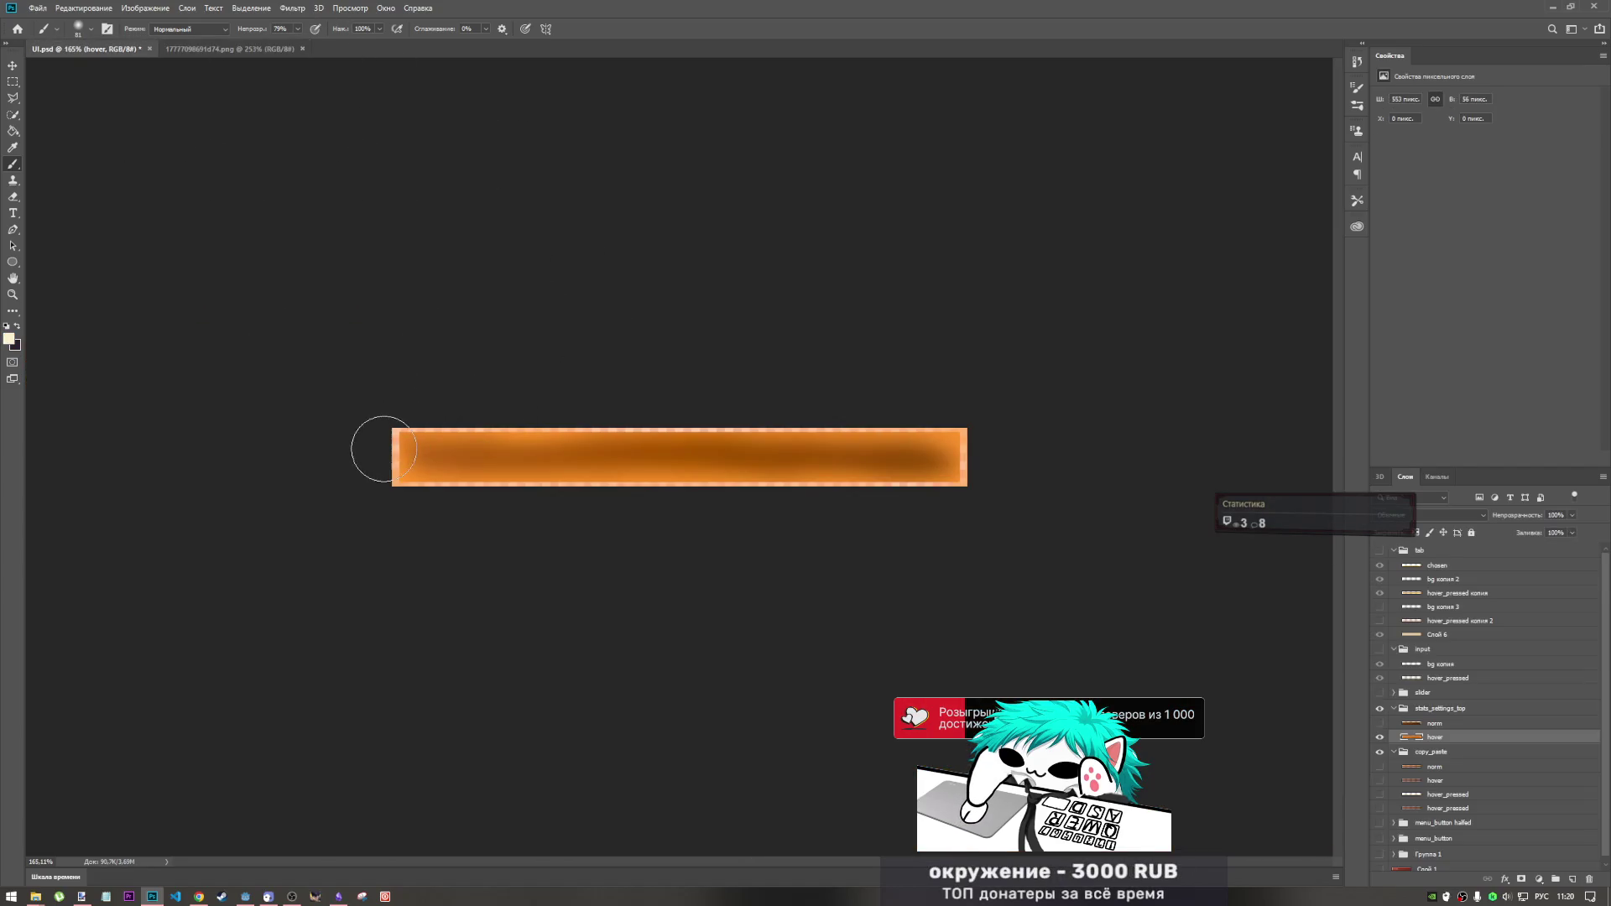
pyautogui.scroll(3, 394, 492)
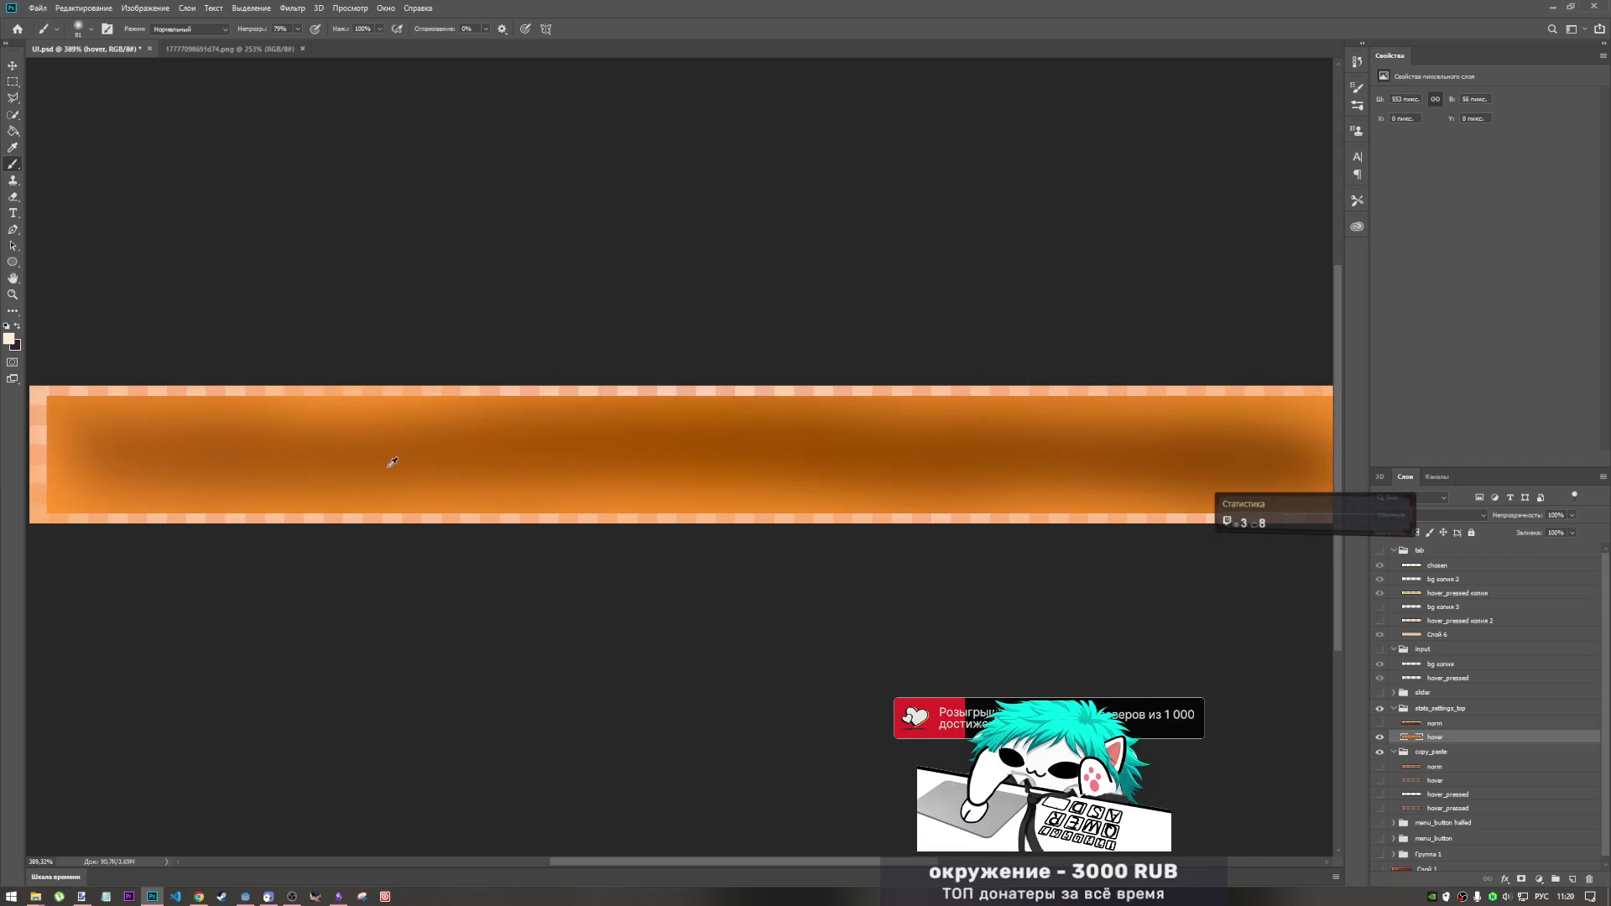
pyautogui.scroll(-3, 392, 462)
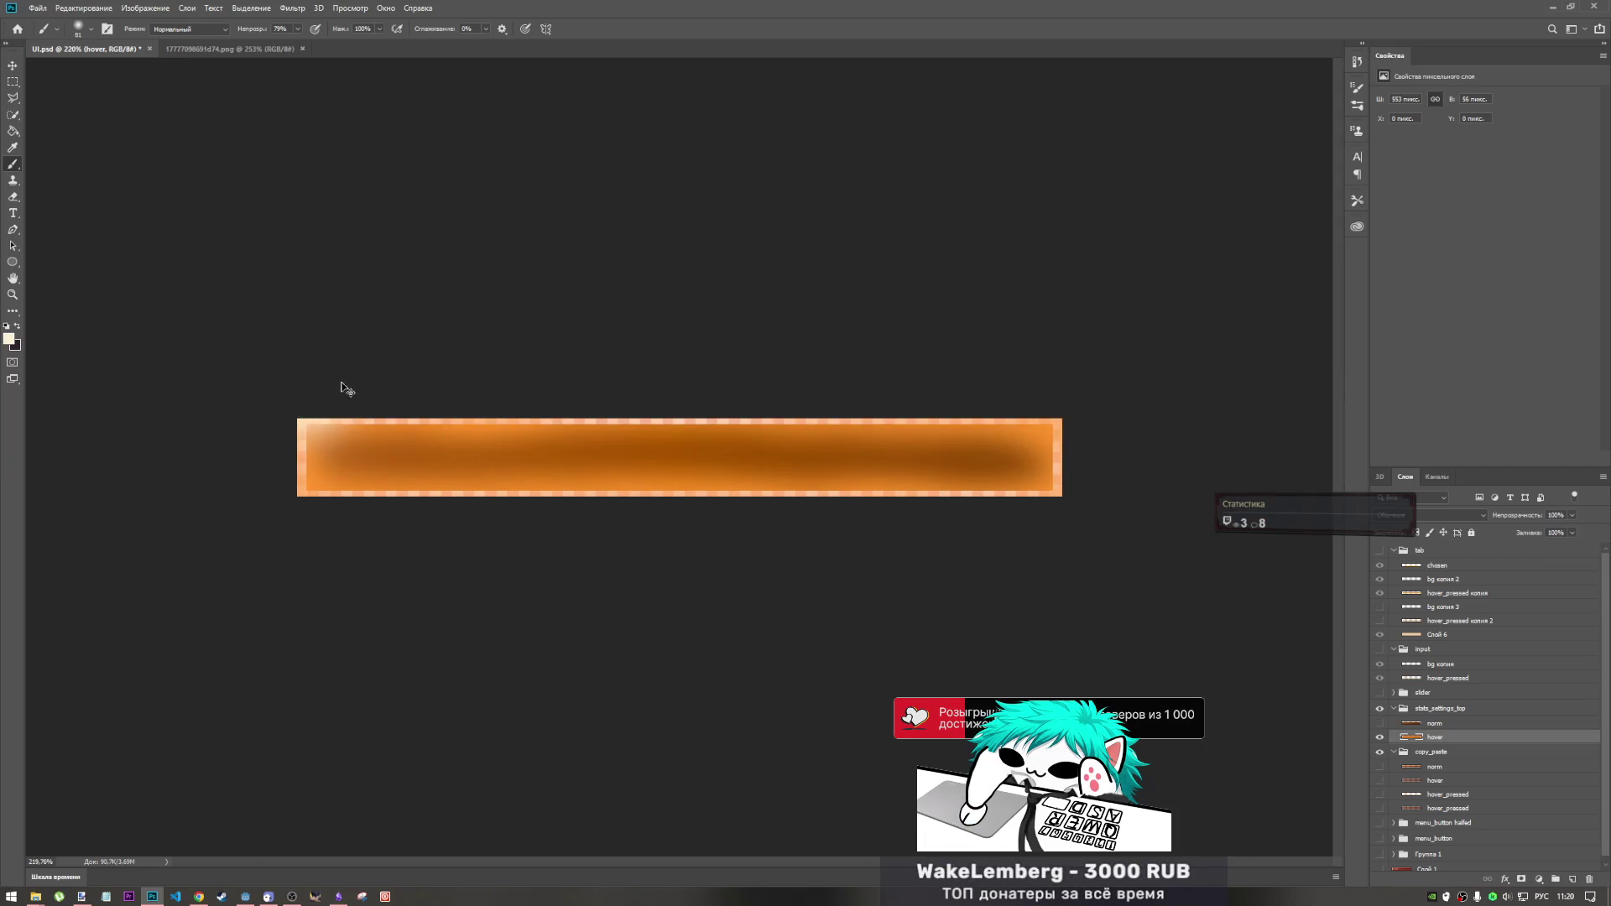
pyautogui.click(198, 50)
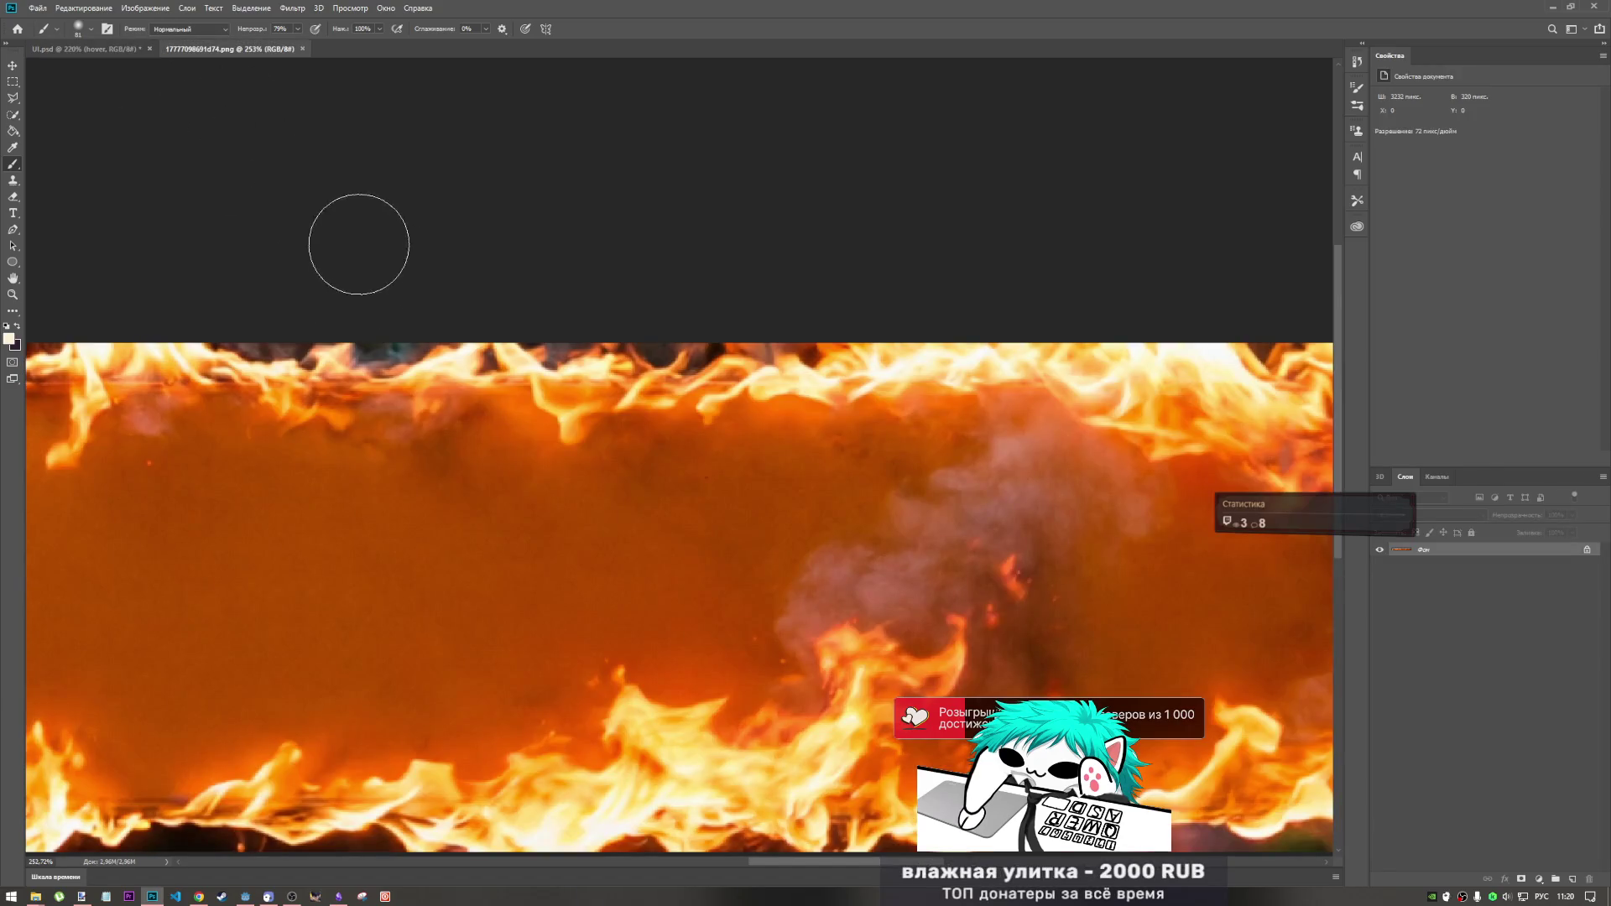
pyautogui.keyDown('alt'); pyautogui.click(650, 363); pyautogui.keyUp('alt')
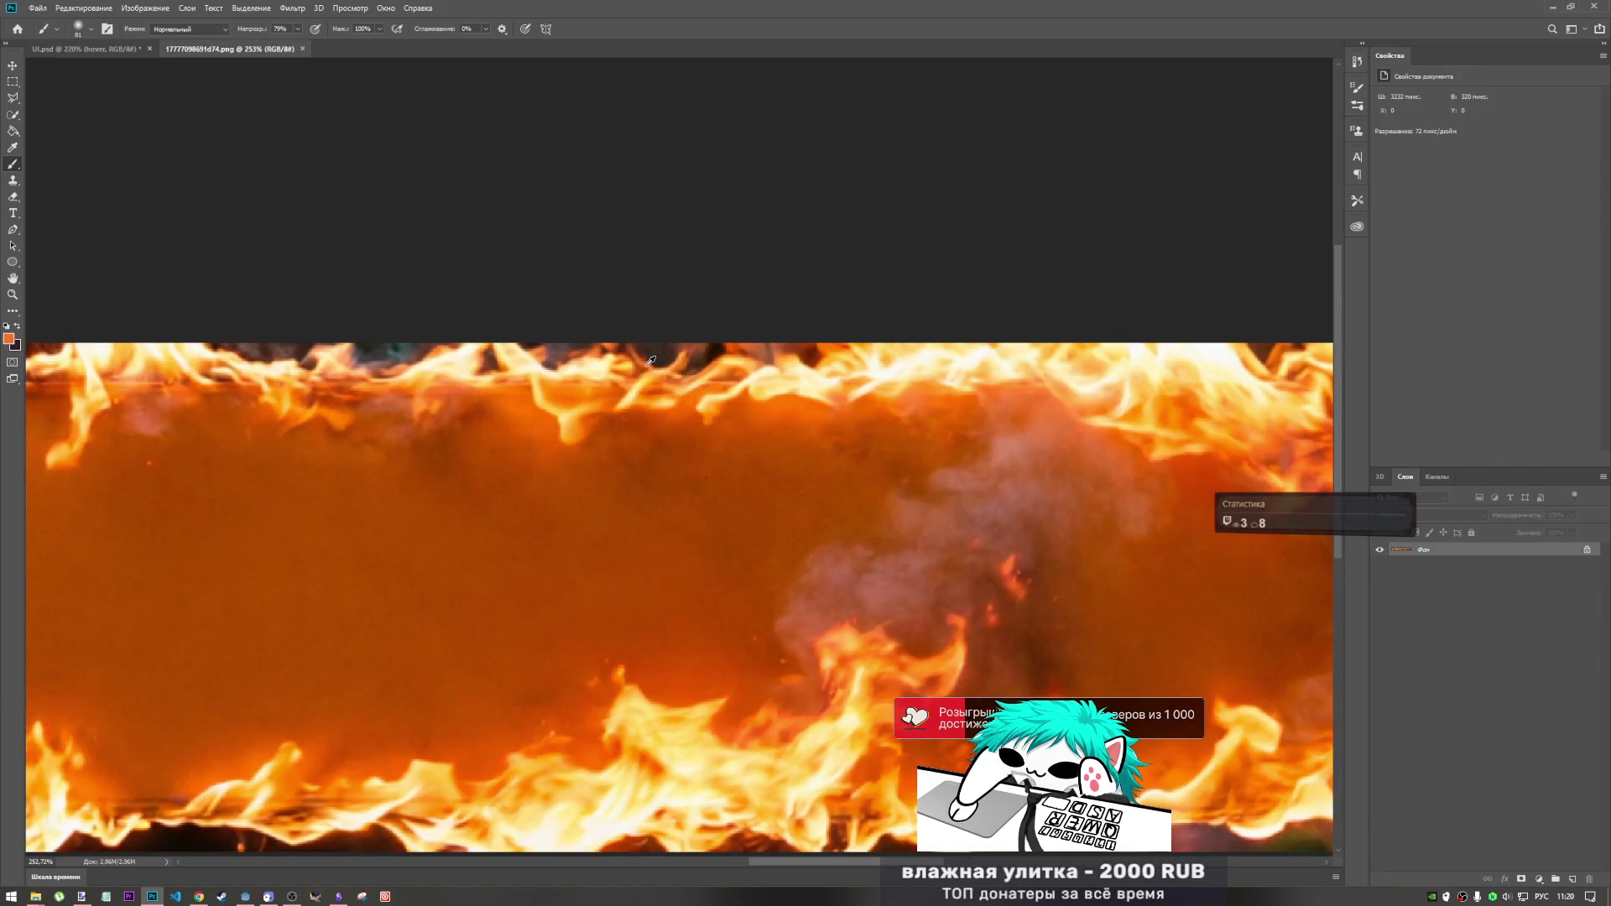
pyautogui.click(92, 47)
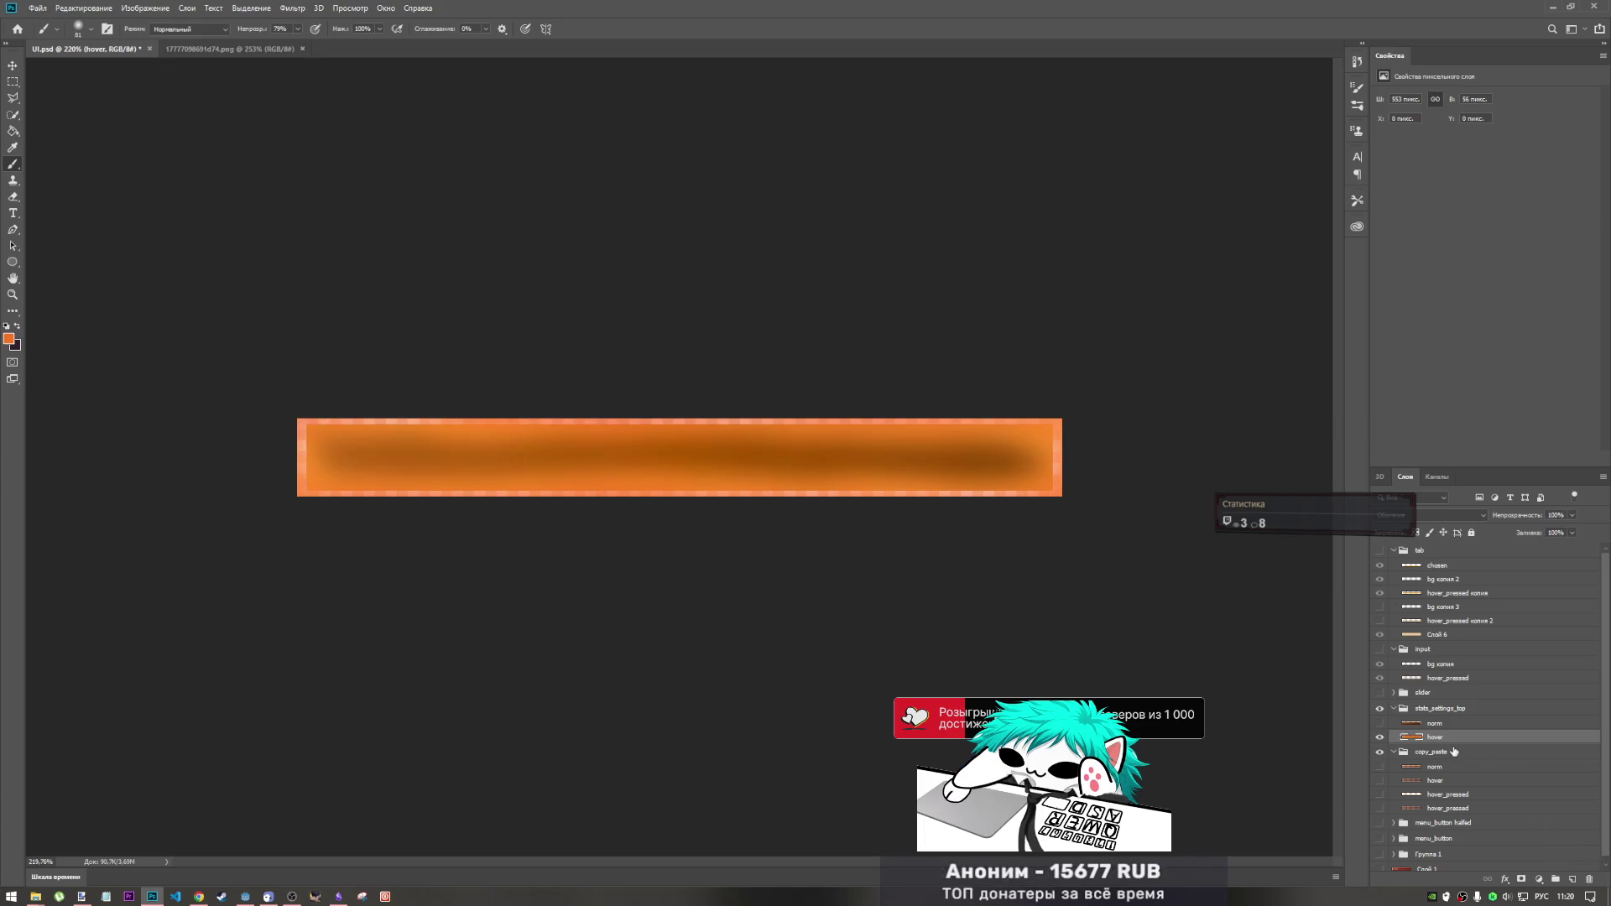
# - Copy the norm layer into stats_settings_top, show it and narrow it slightly with Free Transform
pyautogui.click(1458, 782)
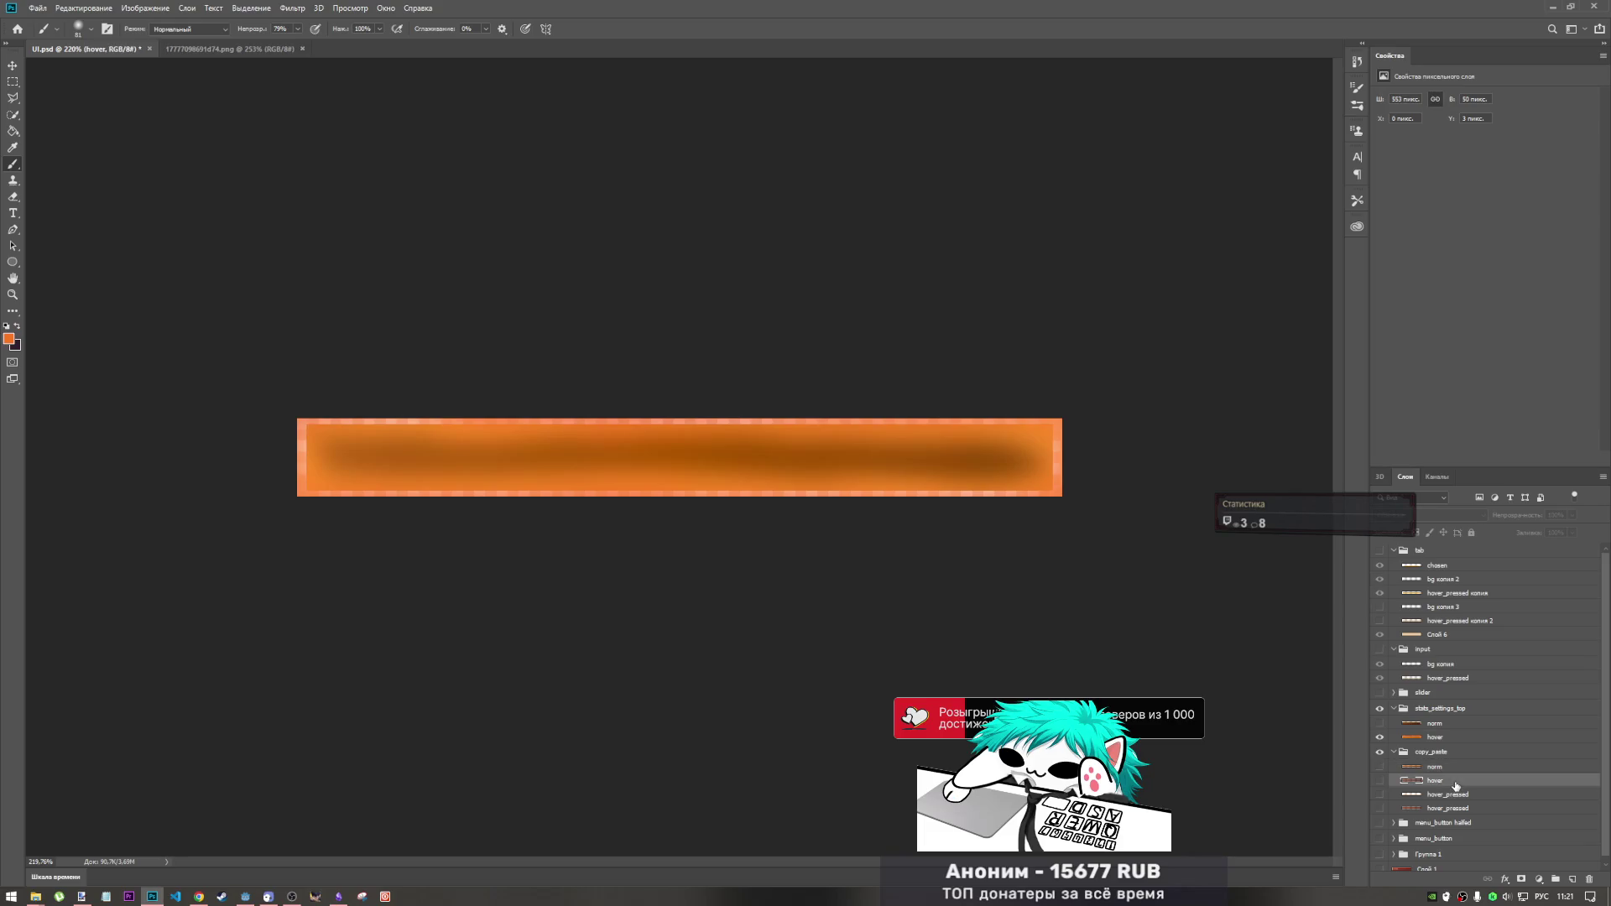
pyautogui.click(1378, 782)
pyautogui.click(1378, 782)
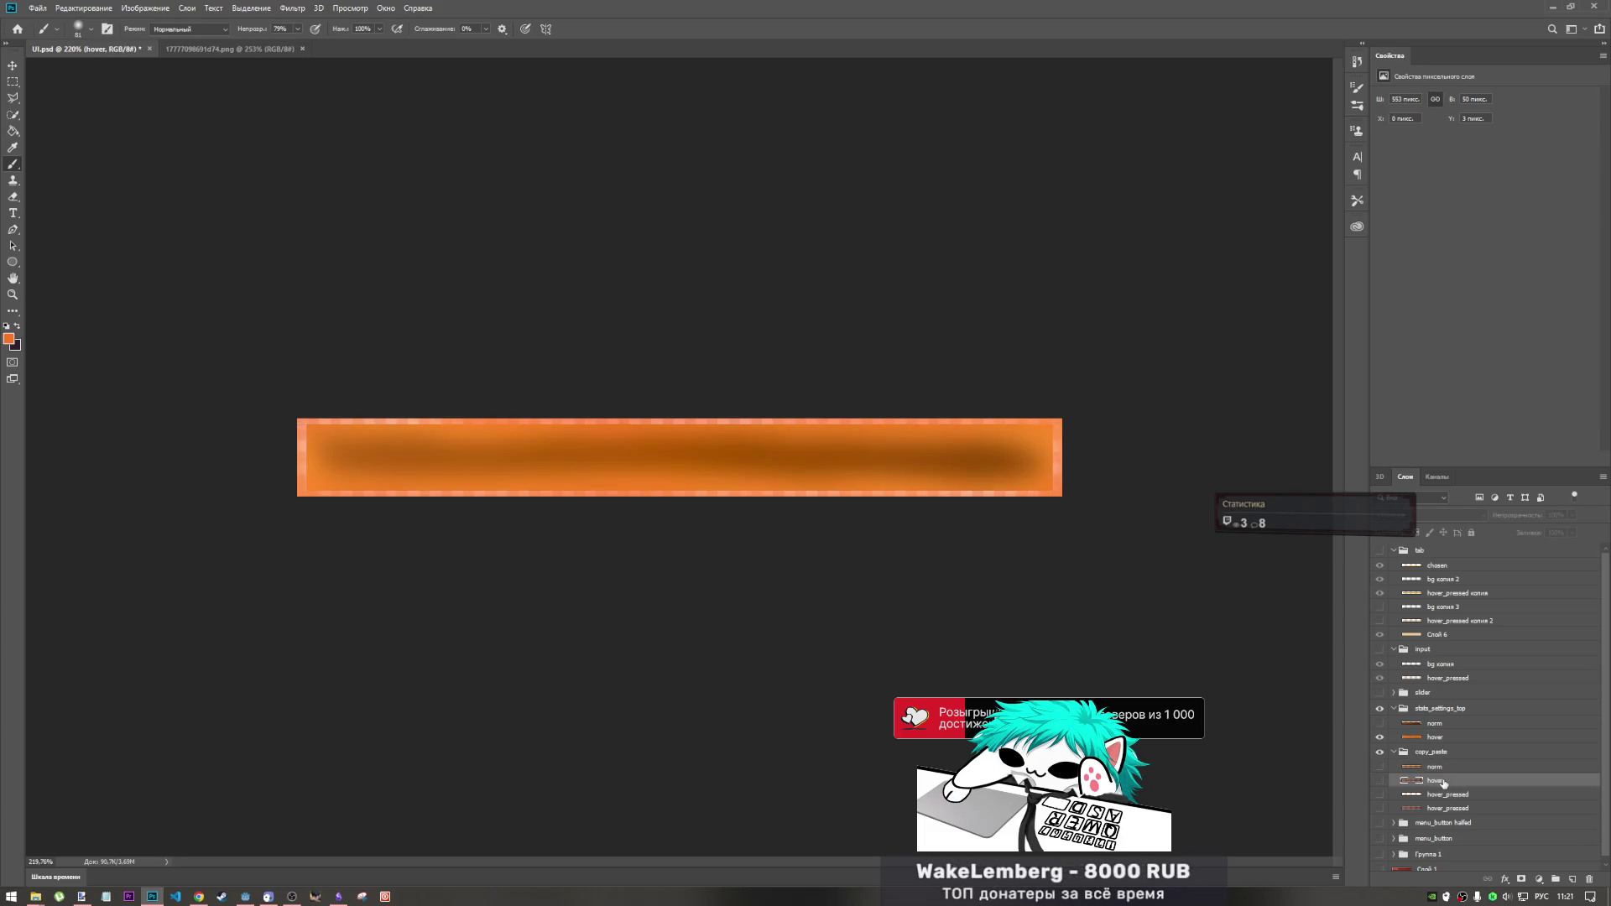
pyautogui.moveTo(1461, 769); pyautogui.dragTo(1460, 731)
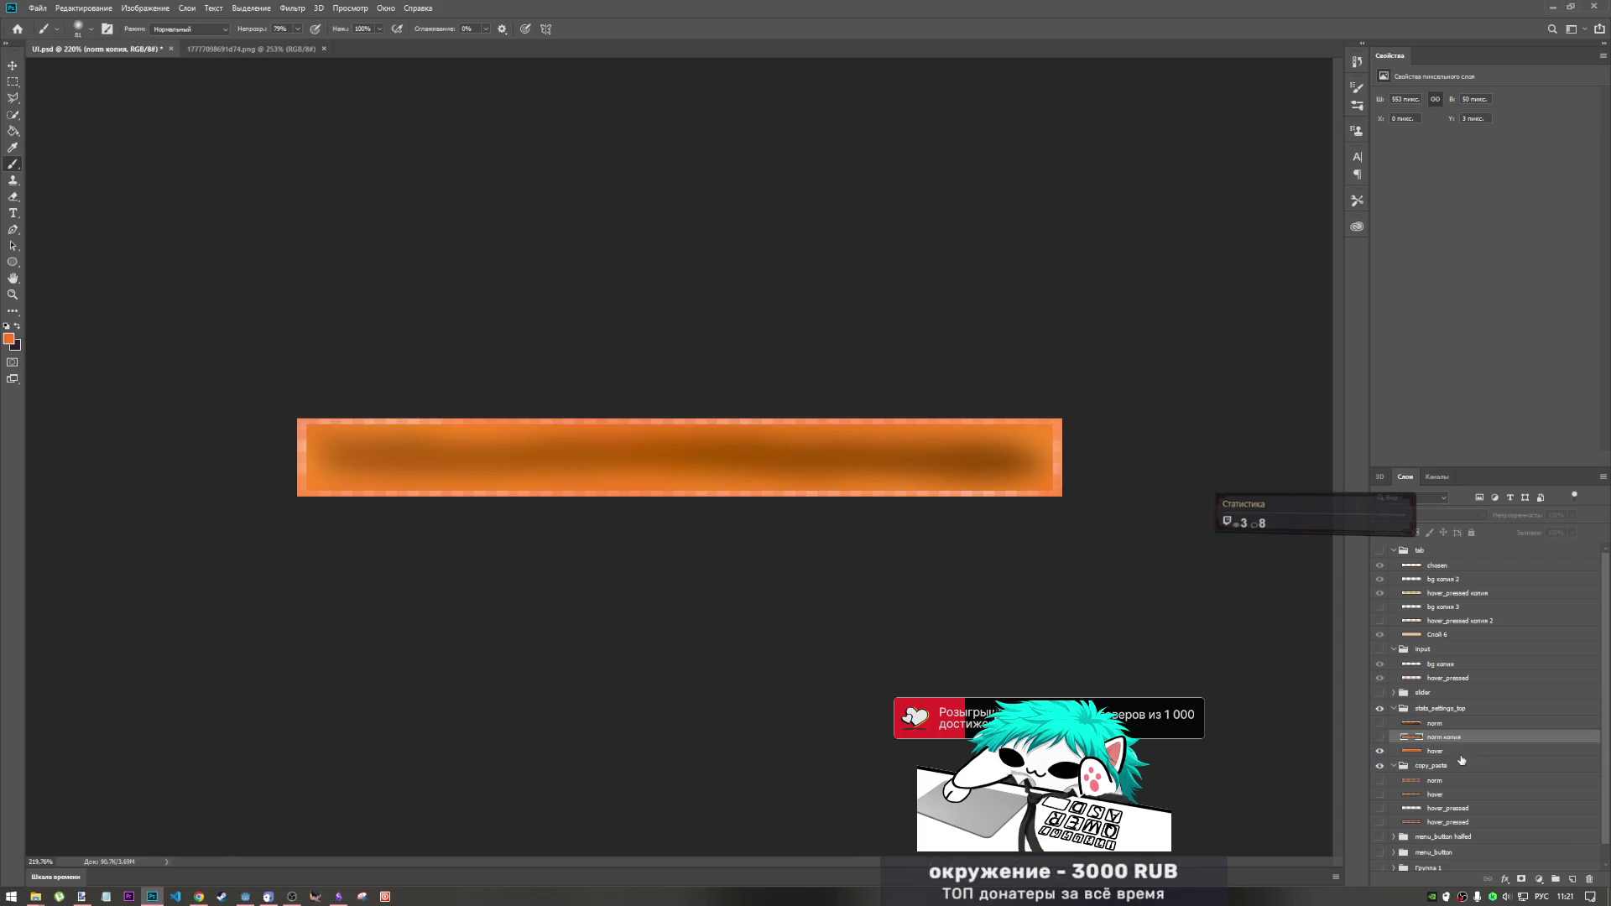
pyautogui.click(1379, 737)
pyautogui.hotkey('ctrl', 't')
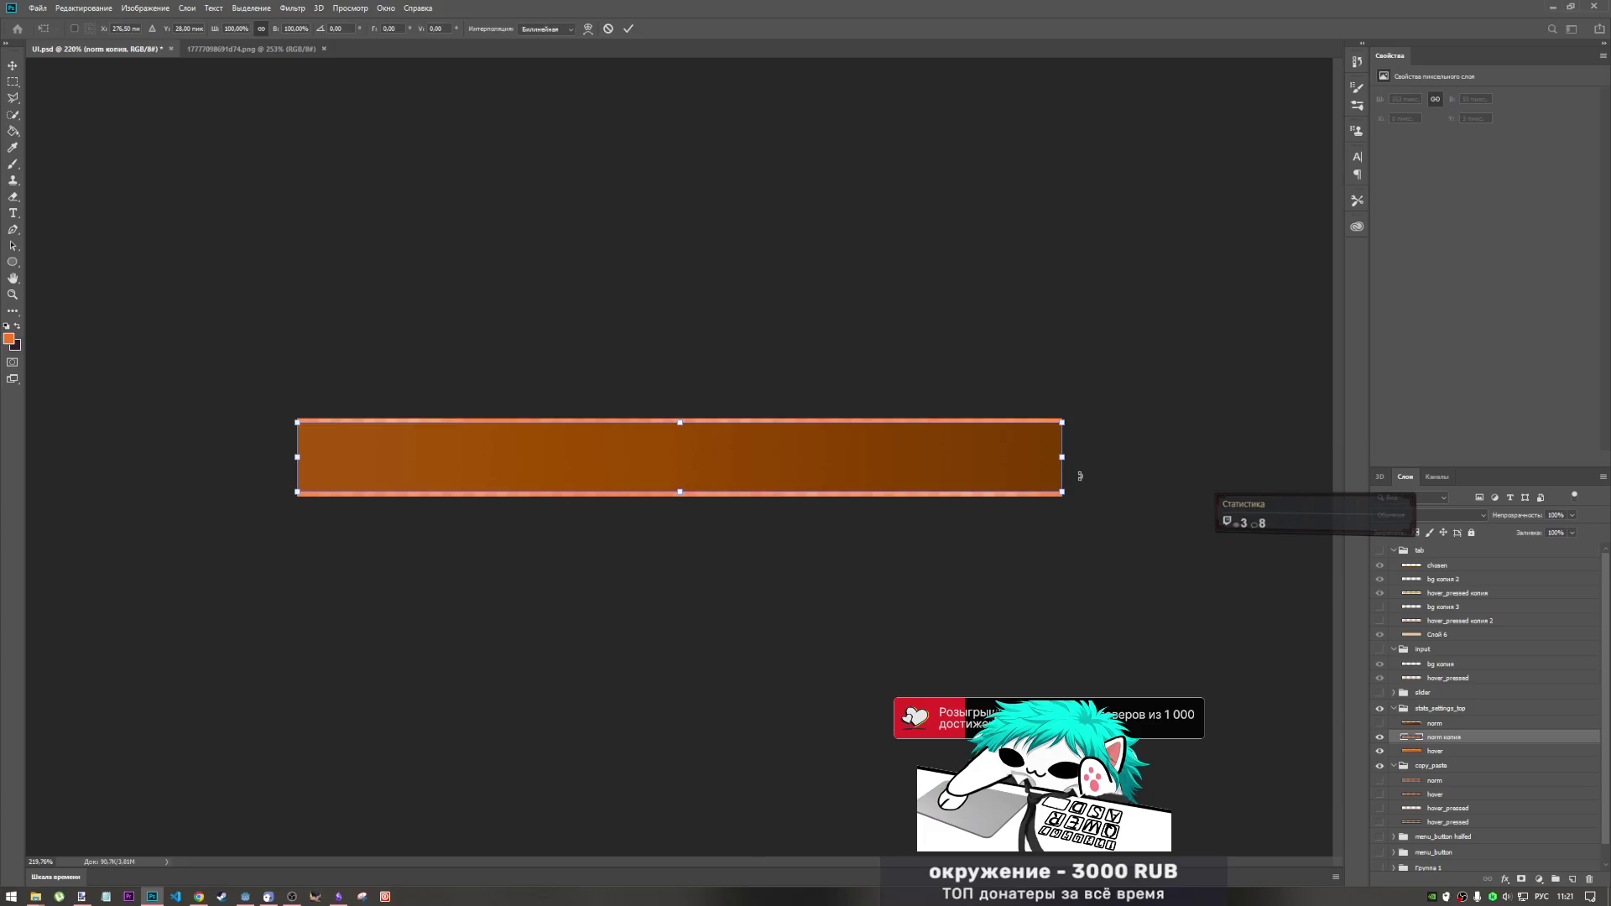
pyautogui.moveTo(1062, 457); pyautogui.dragTo(1052, 457)
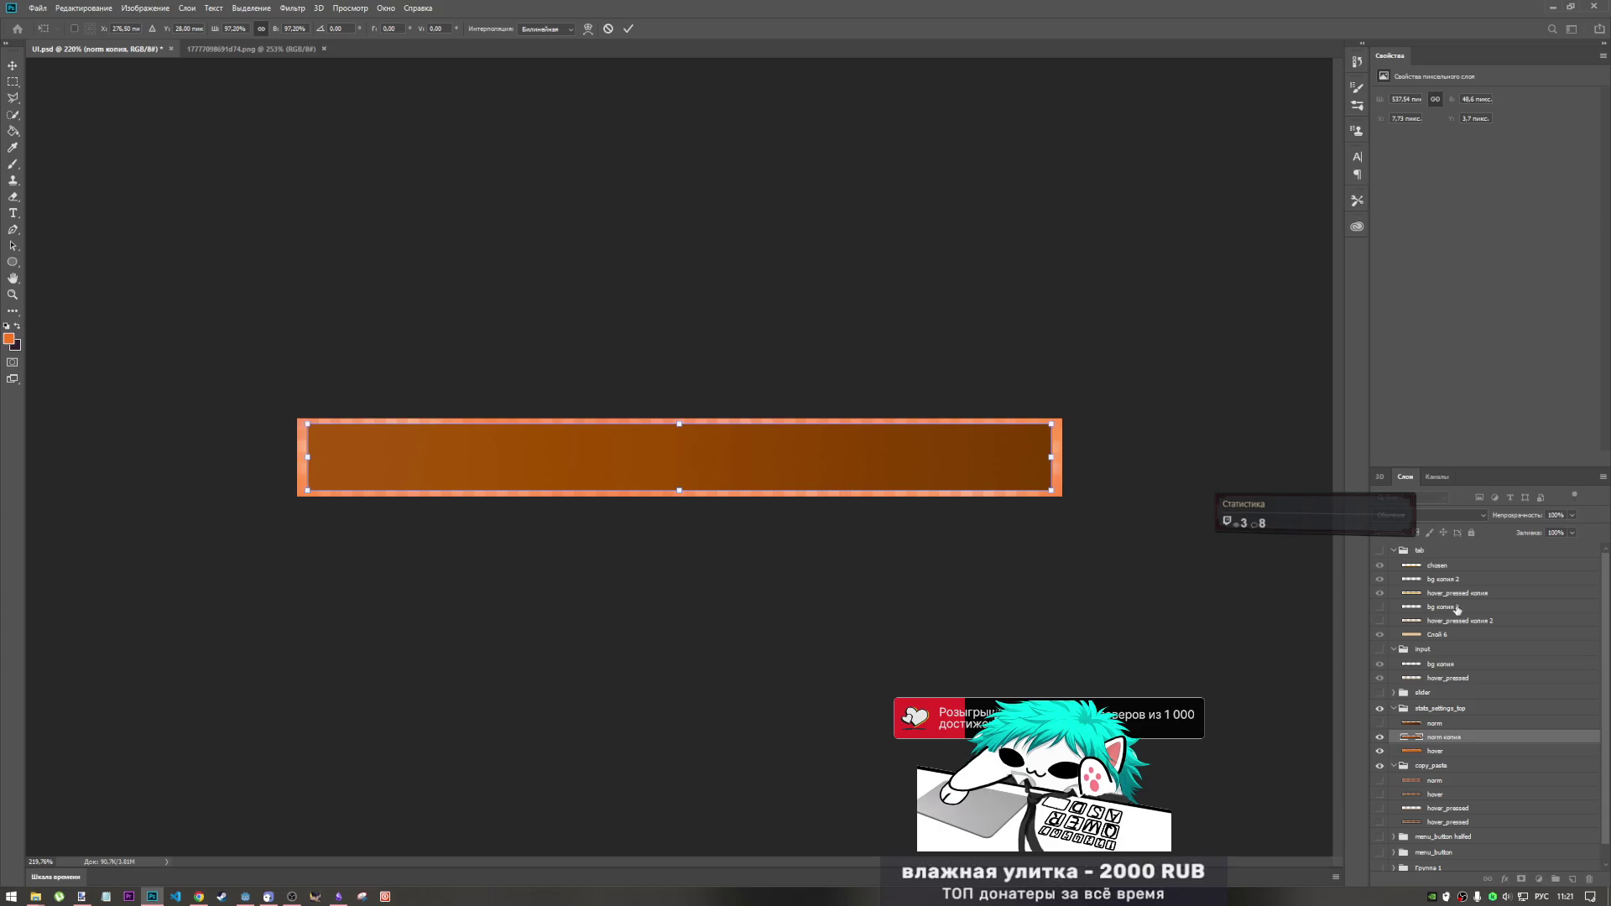
# - Browse the layer blend modes in the Layers panel and settle back on Normal
pyautogui.click(1465, 514)
pyautogui.click(1464, 514)
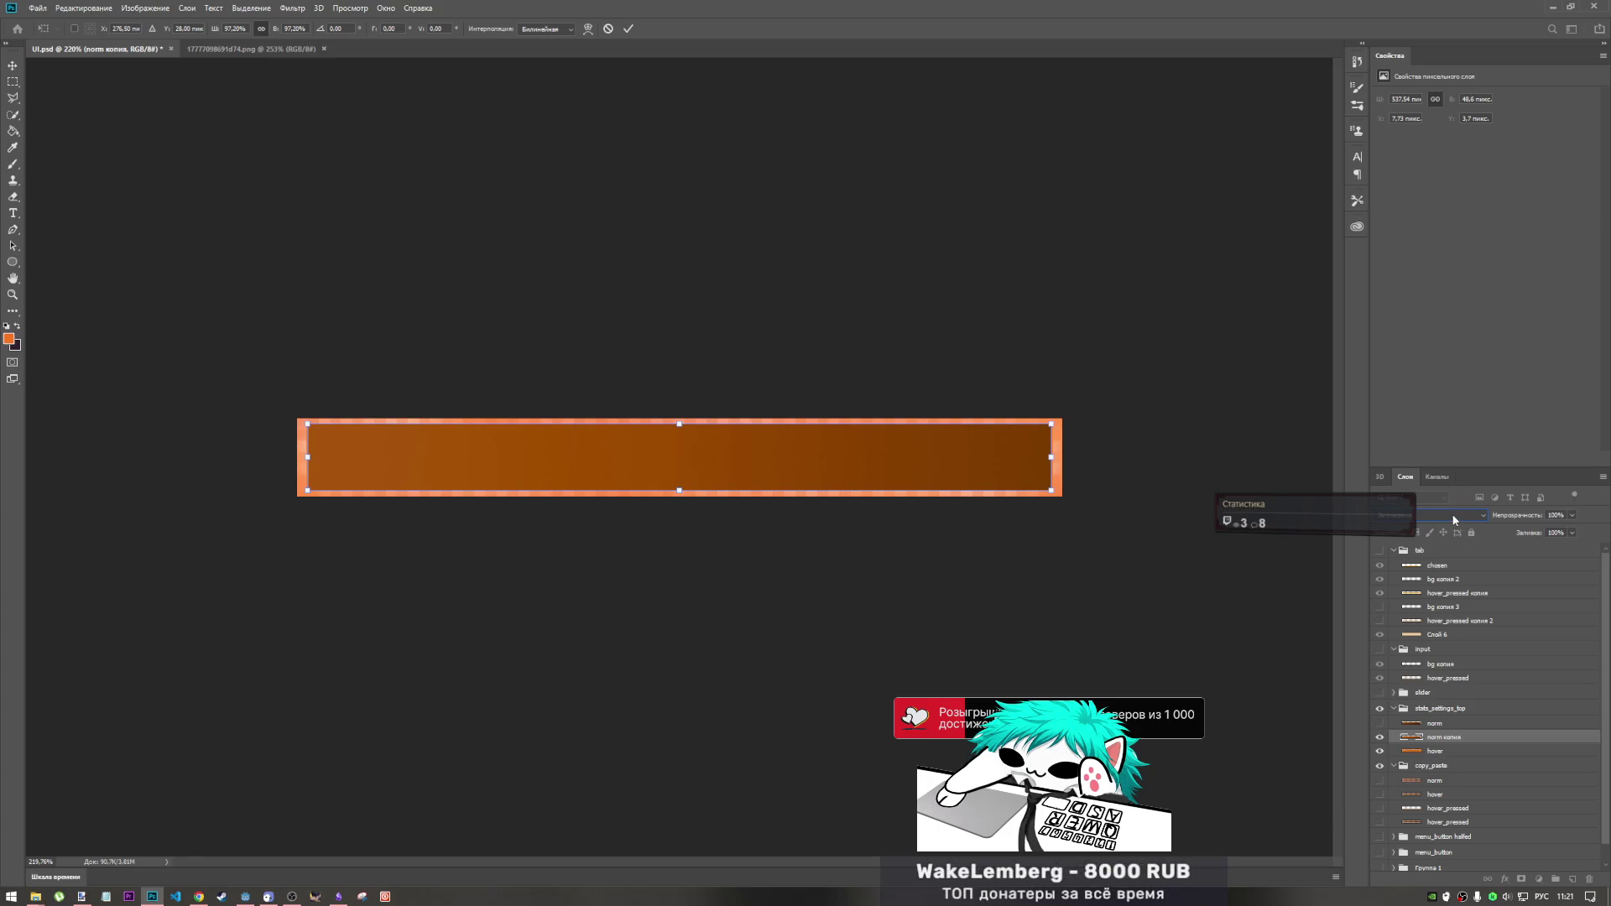
pyautogui.scroll(-2, 1454, 520)
pyautogui.scroll(-1, 1454, 519)
pyautogui.scroll(-4, 1454, 520)
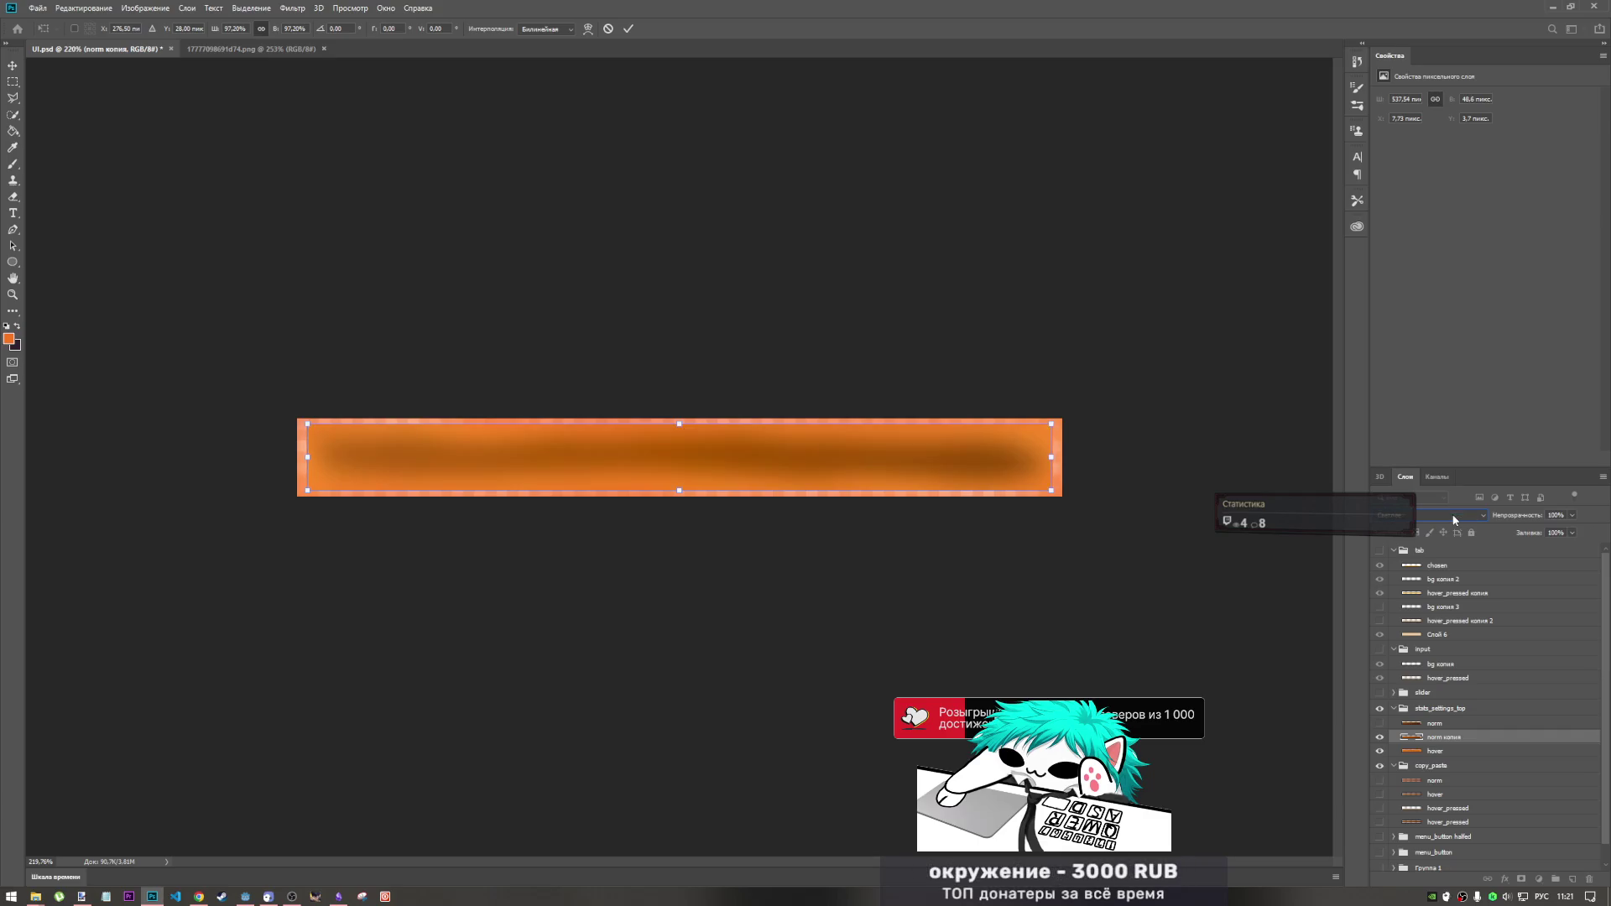
pyautogui.scroll(-1, 1454, 519)
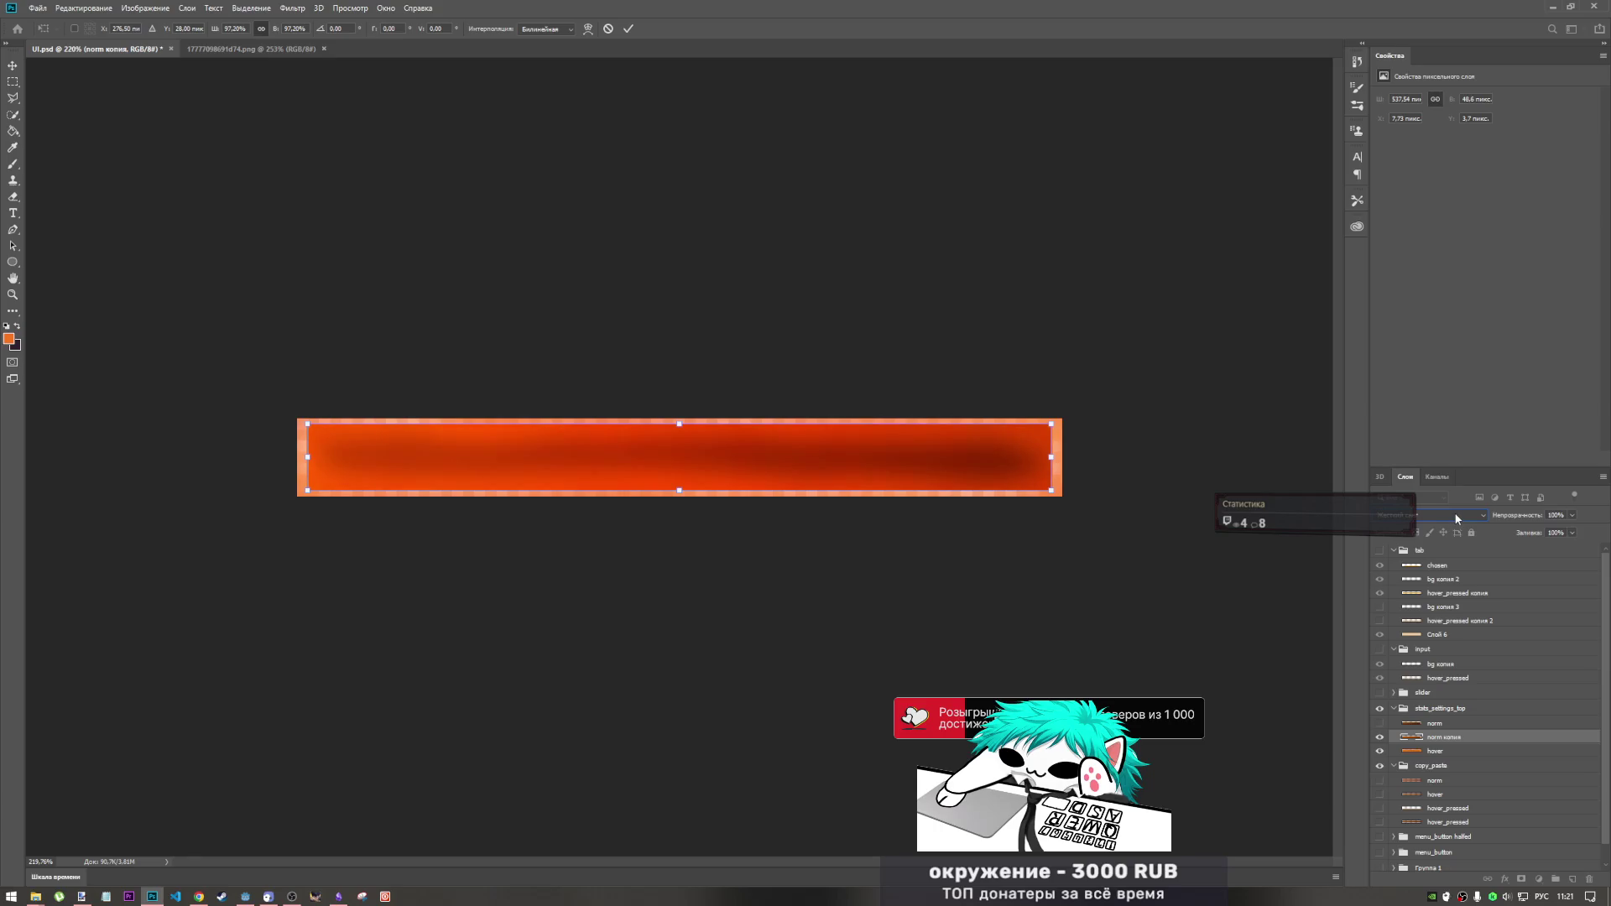
pyautogui.scroll(-4, 1456, 519)
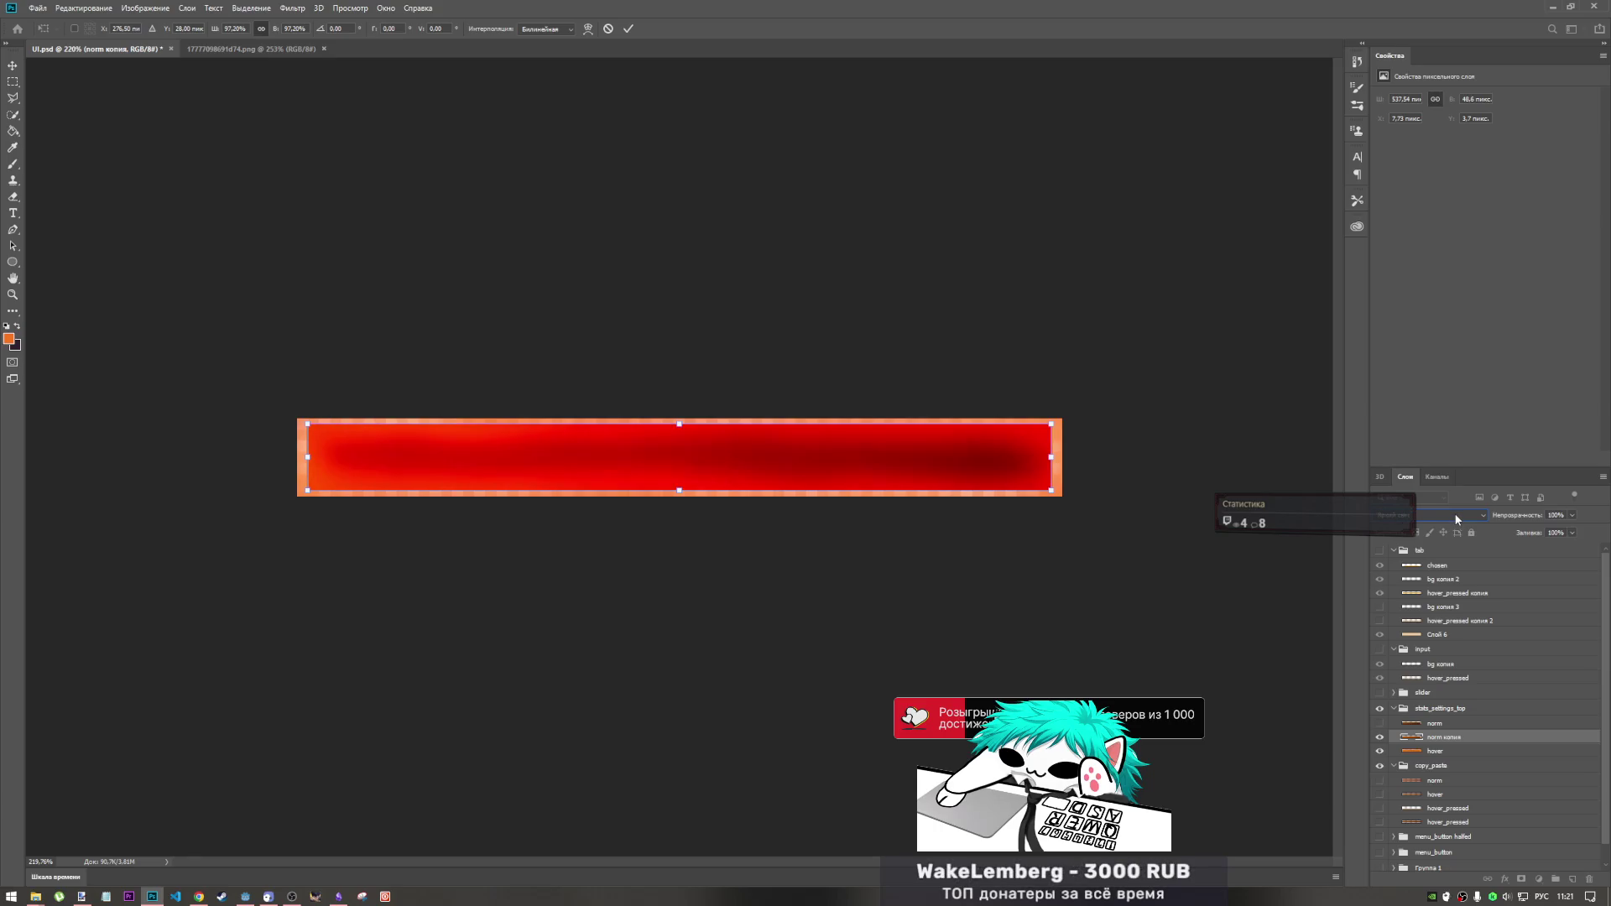
pyautogui.scroll(-5, 1456, 520)
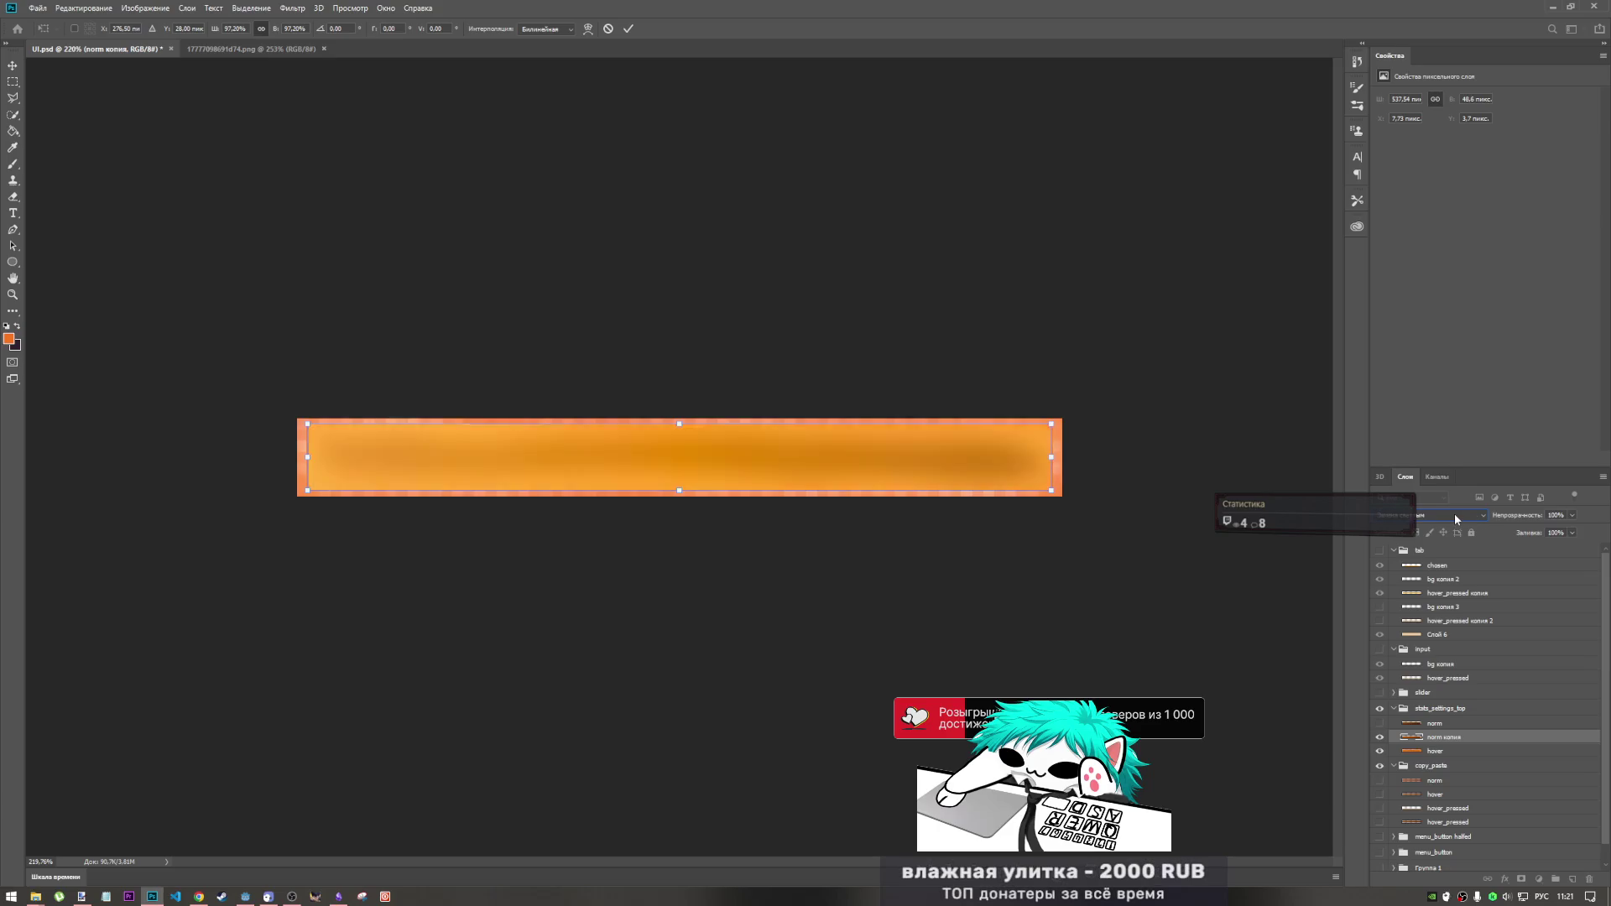
pyautogui.scroll(3, 1453, 513)
pyautogui.click(1453, 511)
pyautogui.click(1437, 529)
# - Move hover above norm копия and toggle hover's visibility to compare the bar
pyautogui.moveTo(1441, 756); pyautogui.dragTo(1445, 744)
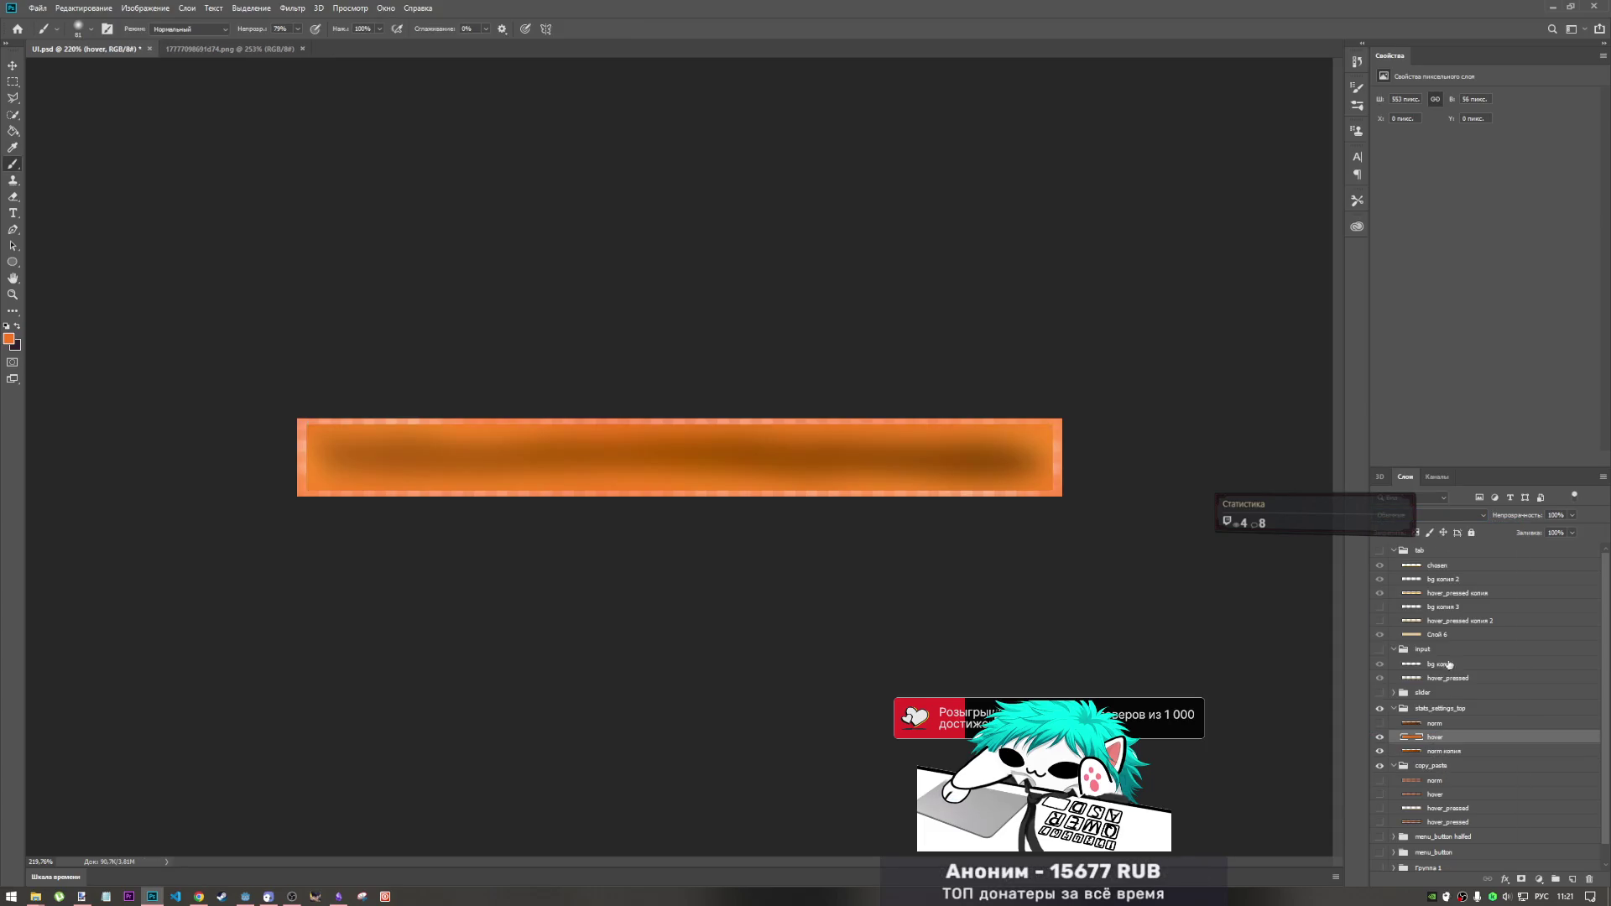
pyautogui.scroll(-1, 1444, 514)
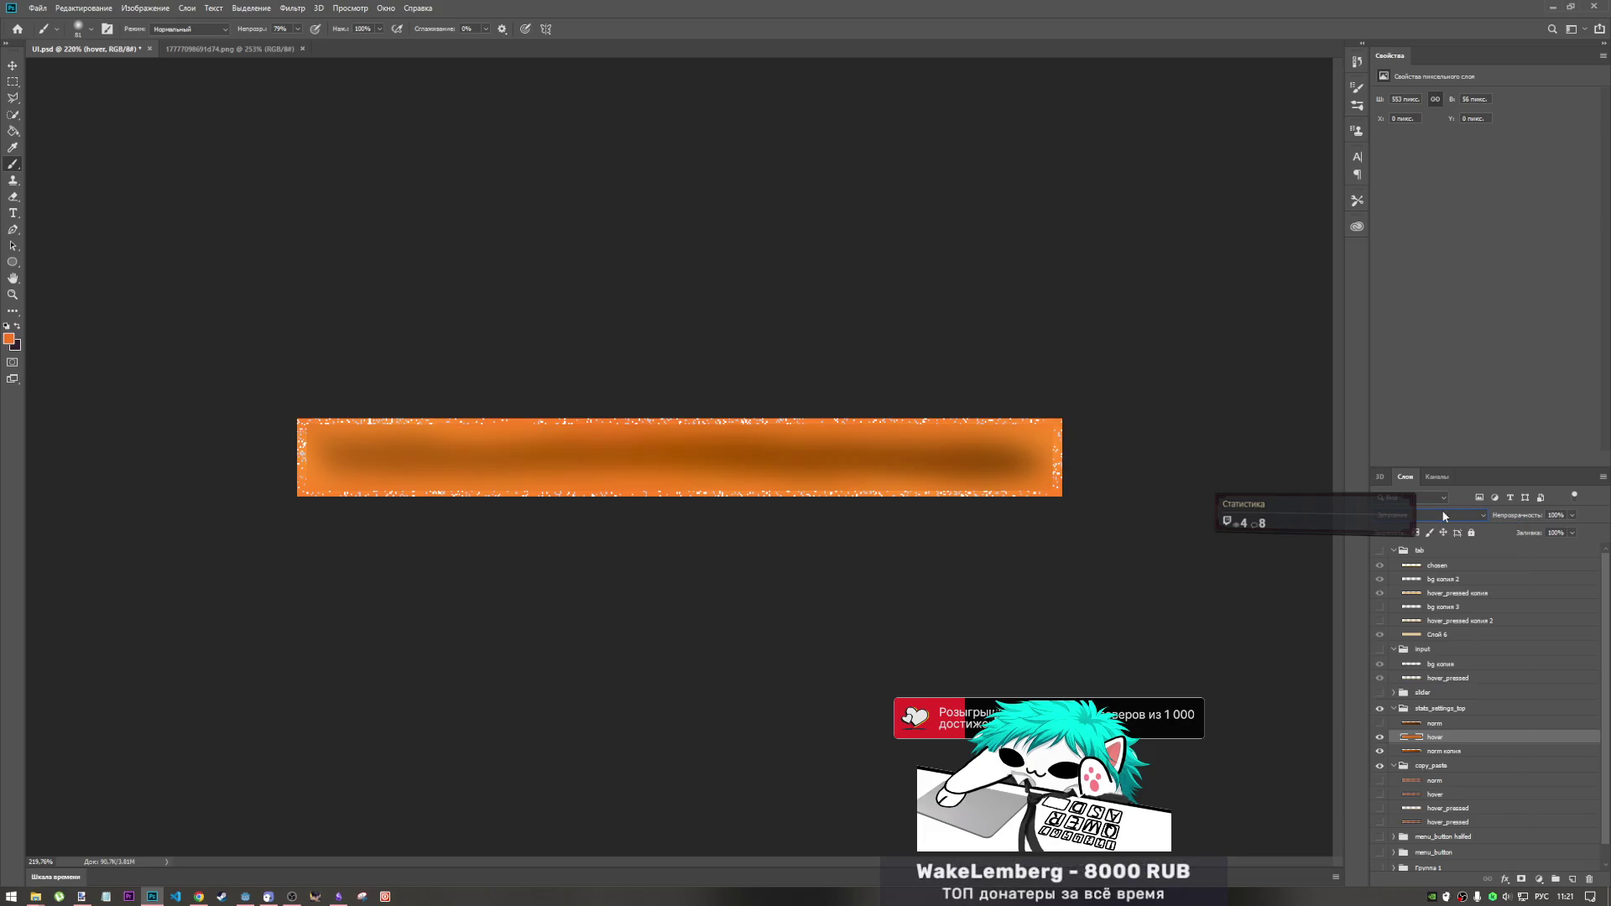
pyautogui.scroll(-5, 1441, 514)
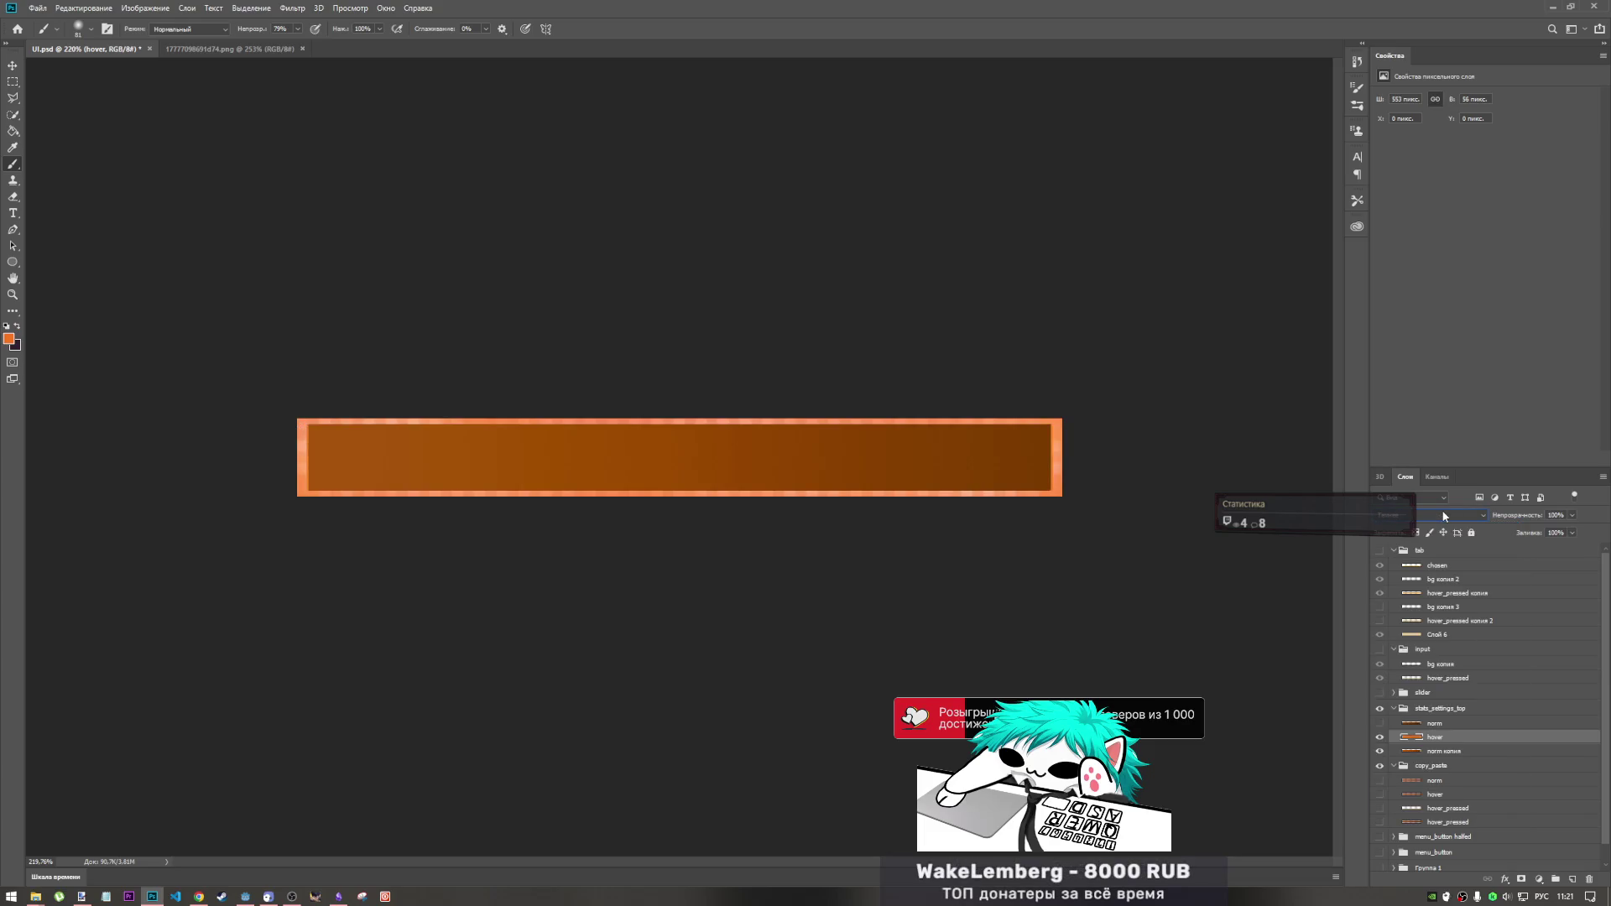
pyautogui.scroll(-2, 1442, 514)
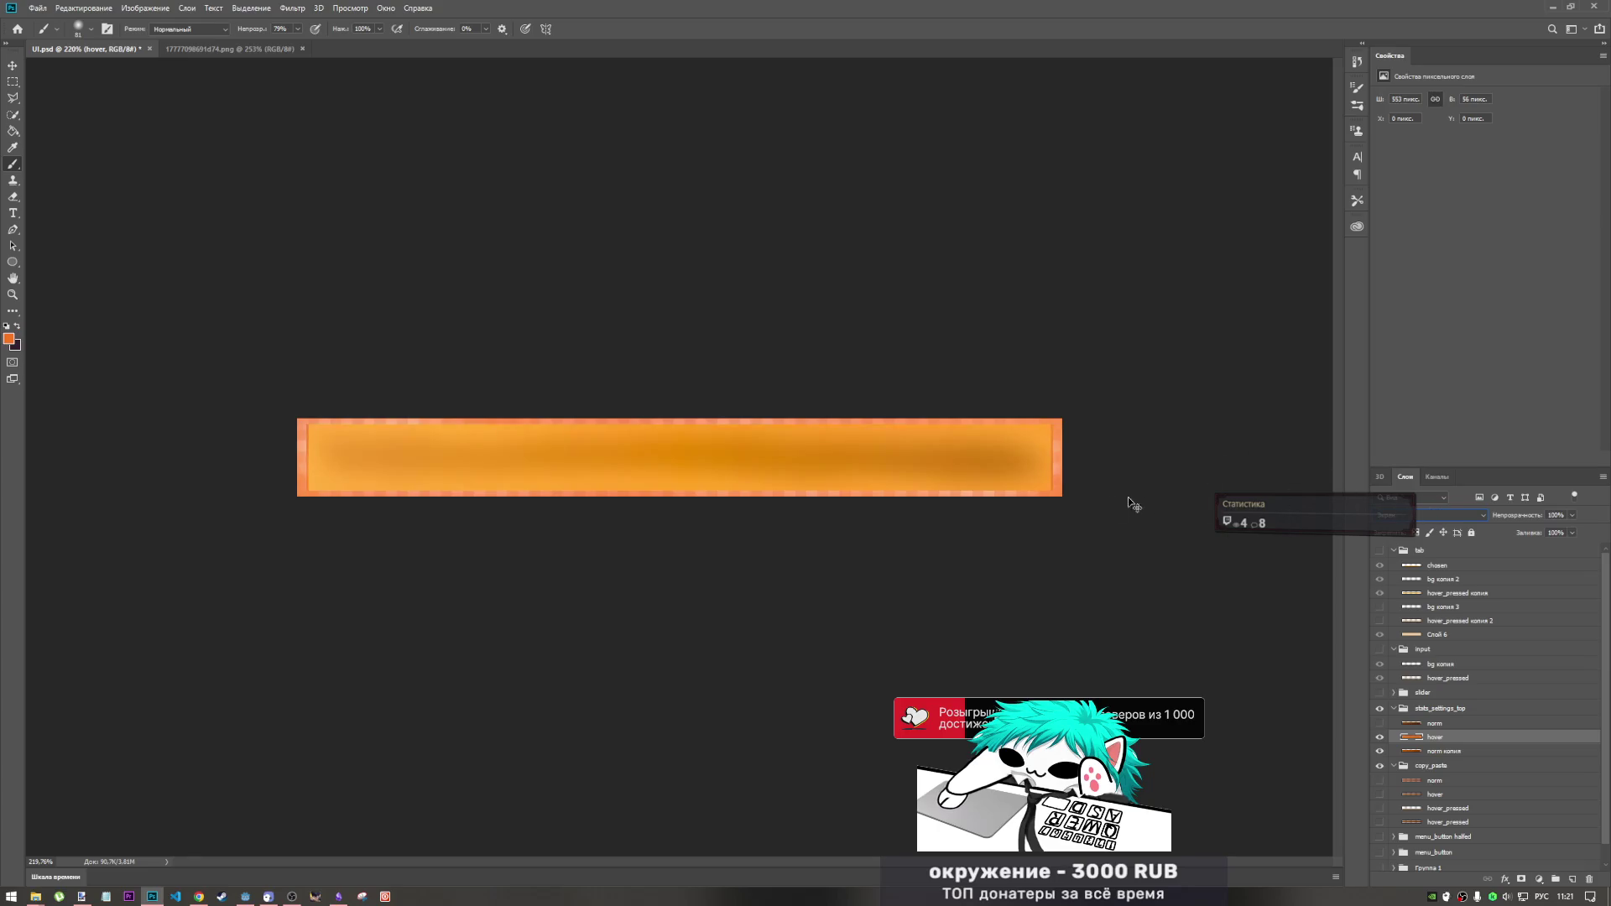
pyautogui.click(1437, 727)
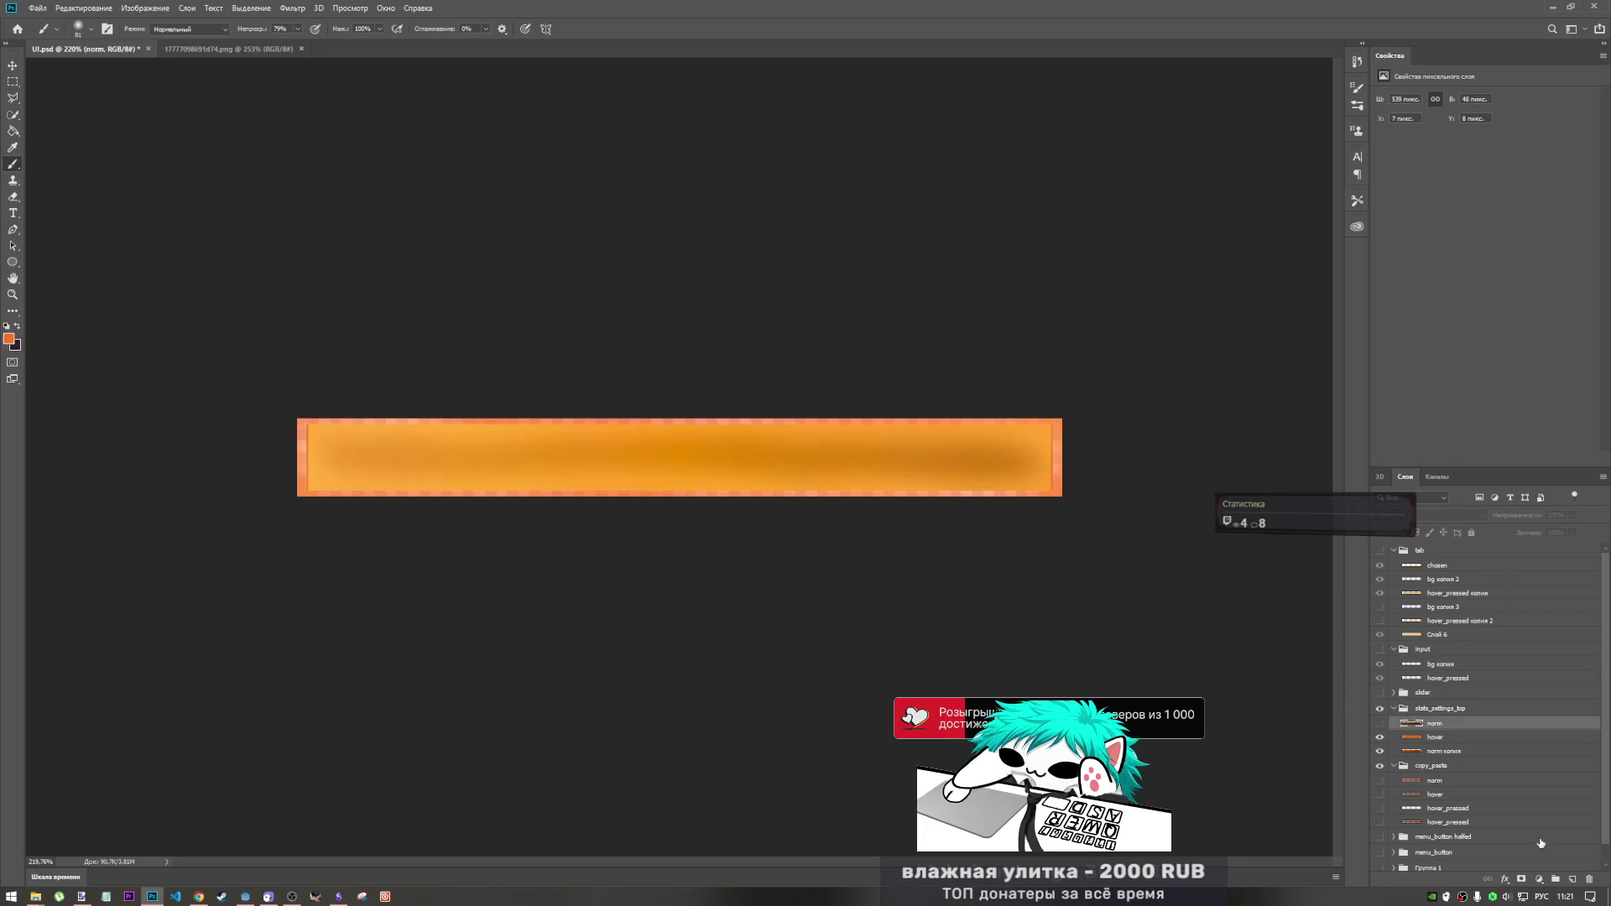
pyautogui.click(1452, 741)
pyautogui.hotkey('ctrl', 't')
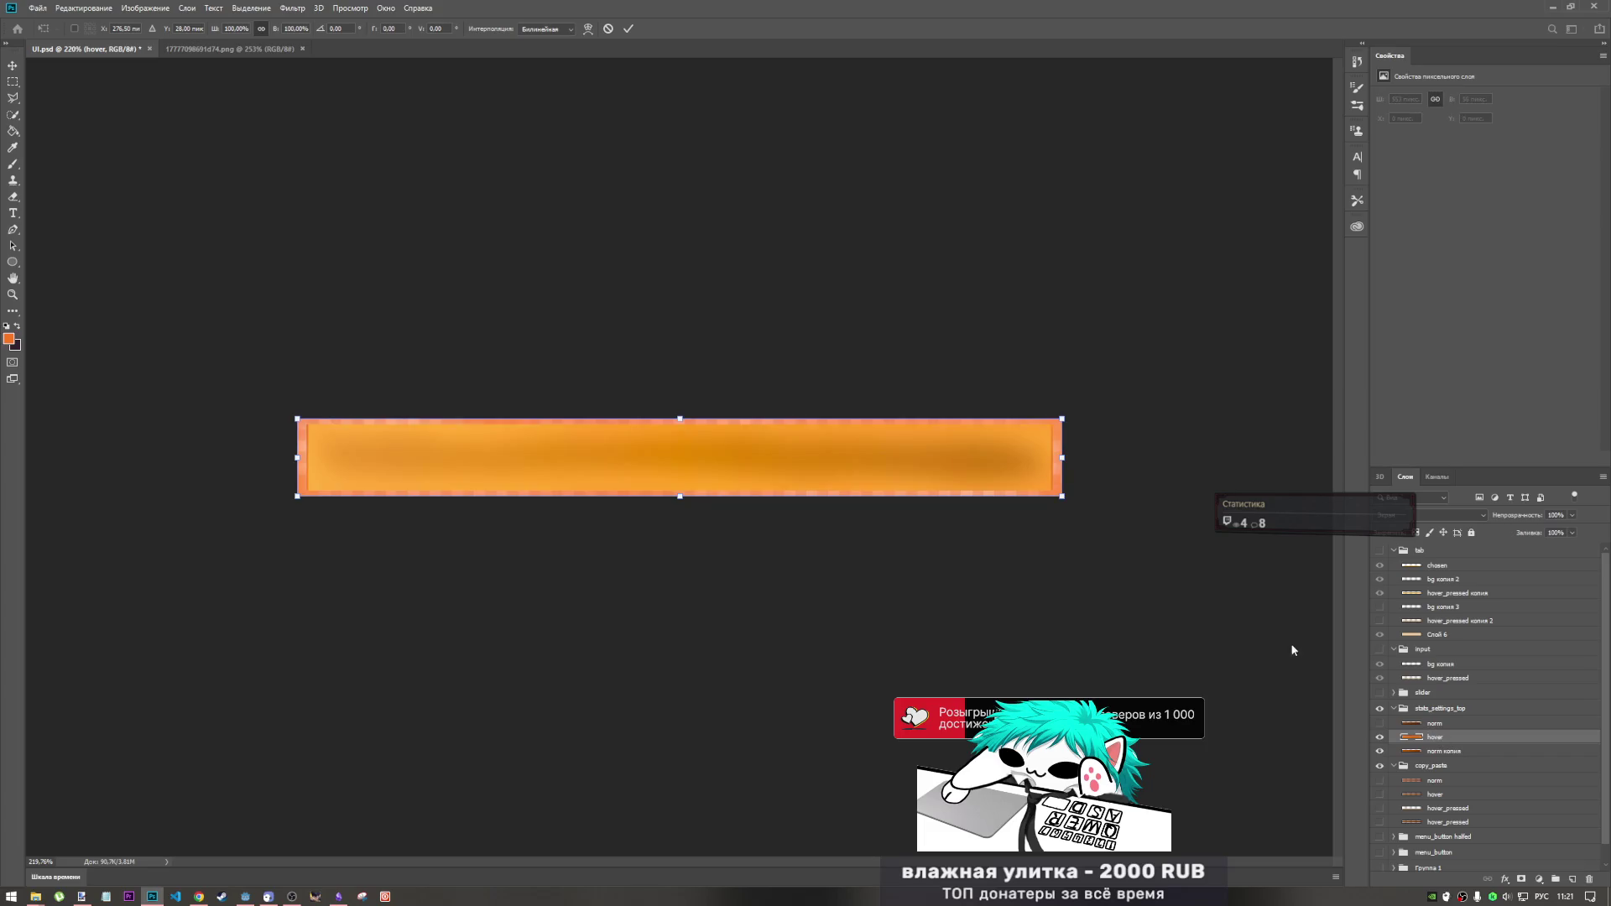
pyautogui.keyDown('shift'); pyautogui.click(1438, 725); pyautogui.keyUp('shift')
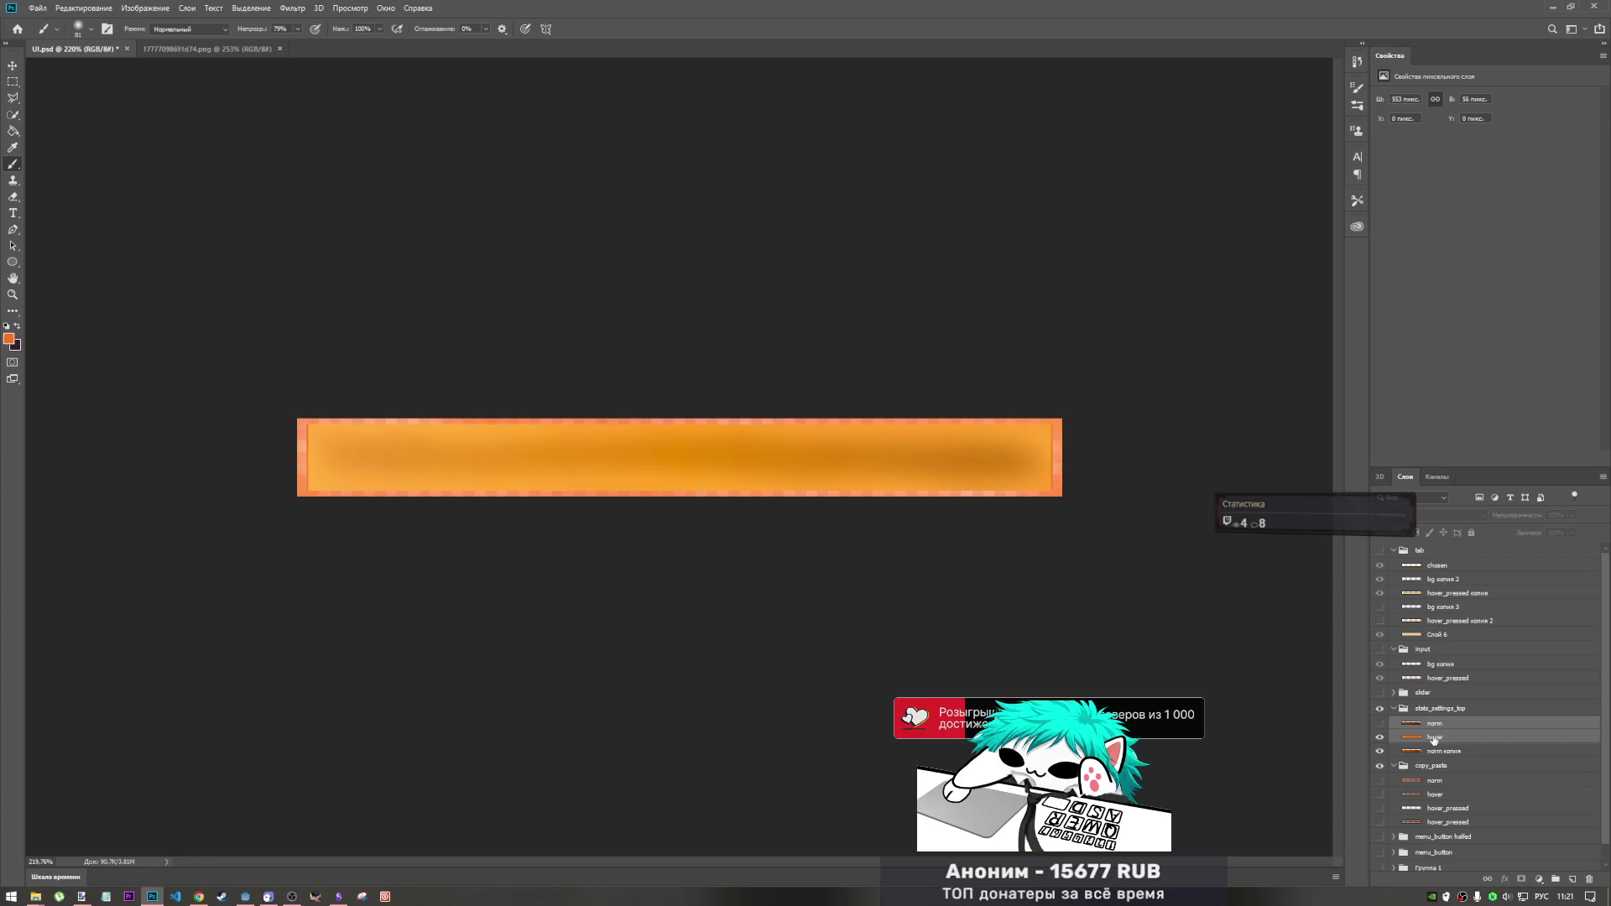
pyautogui.click(1437, 738)
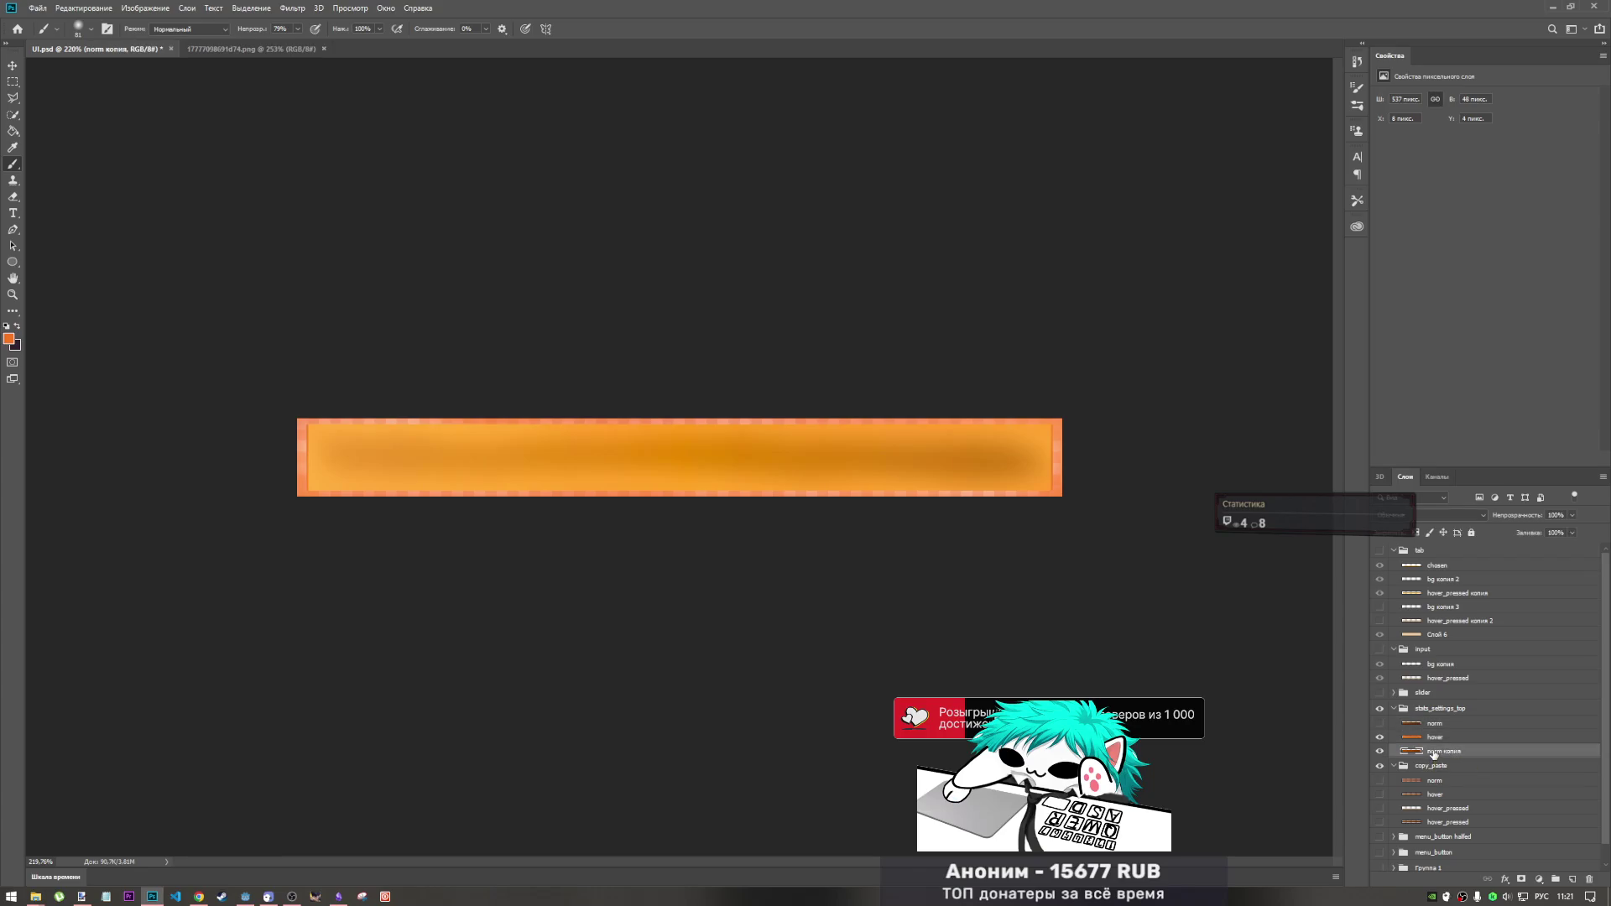
pyautogui.click(1379, 737)
pyautogui.click(1379, 738)
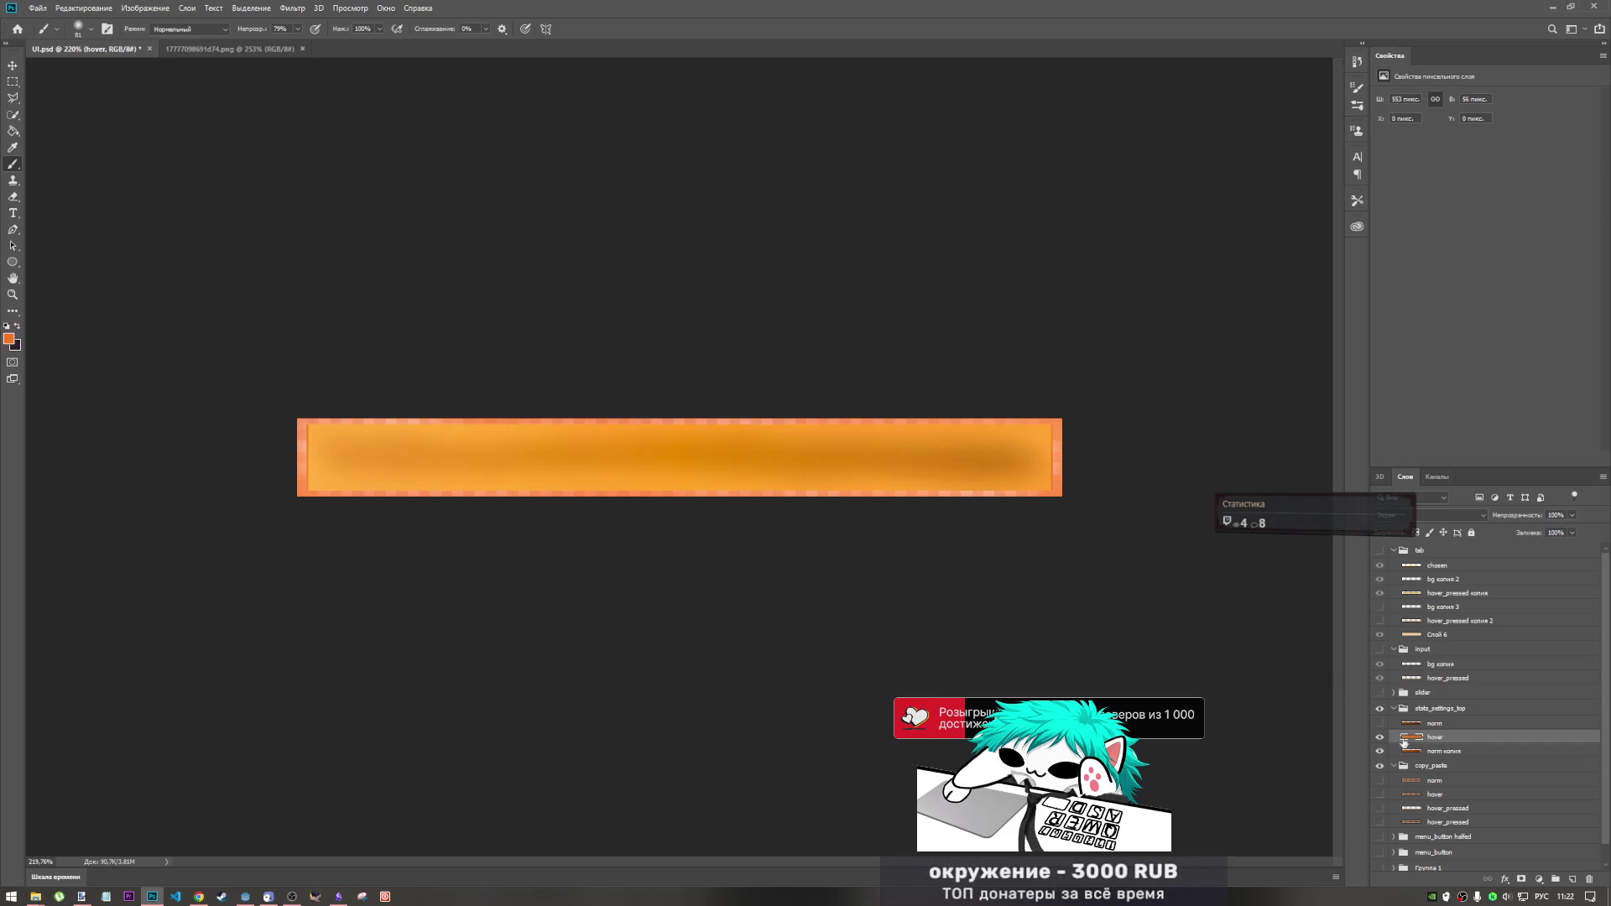
pyautogui.click(1436, 751)
# - Shorten norm копия to about 46 px tall with Free Transform and commit the change
pyautogui.hotkey('ctrl', 't')
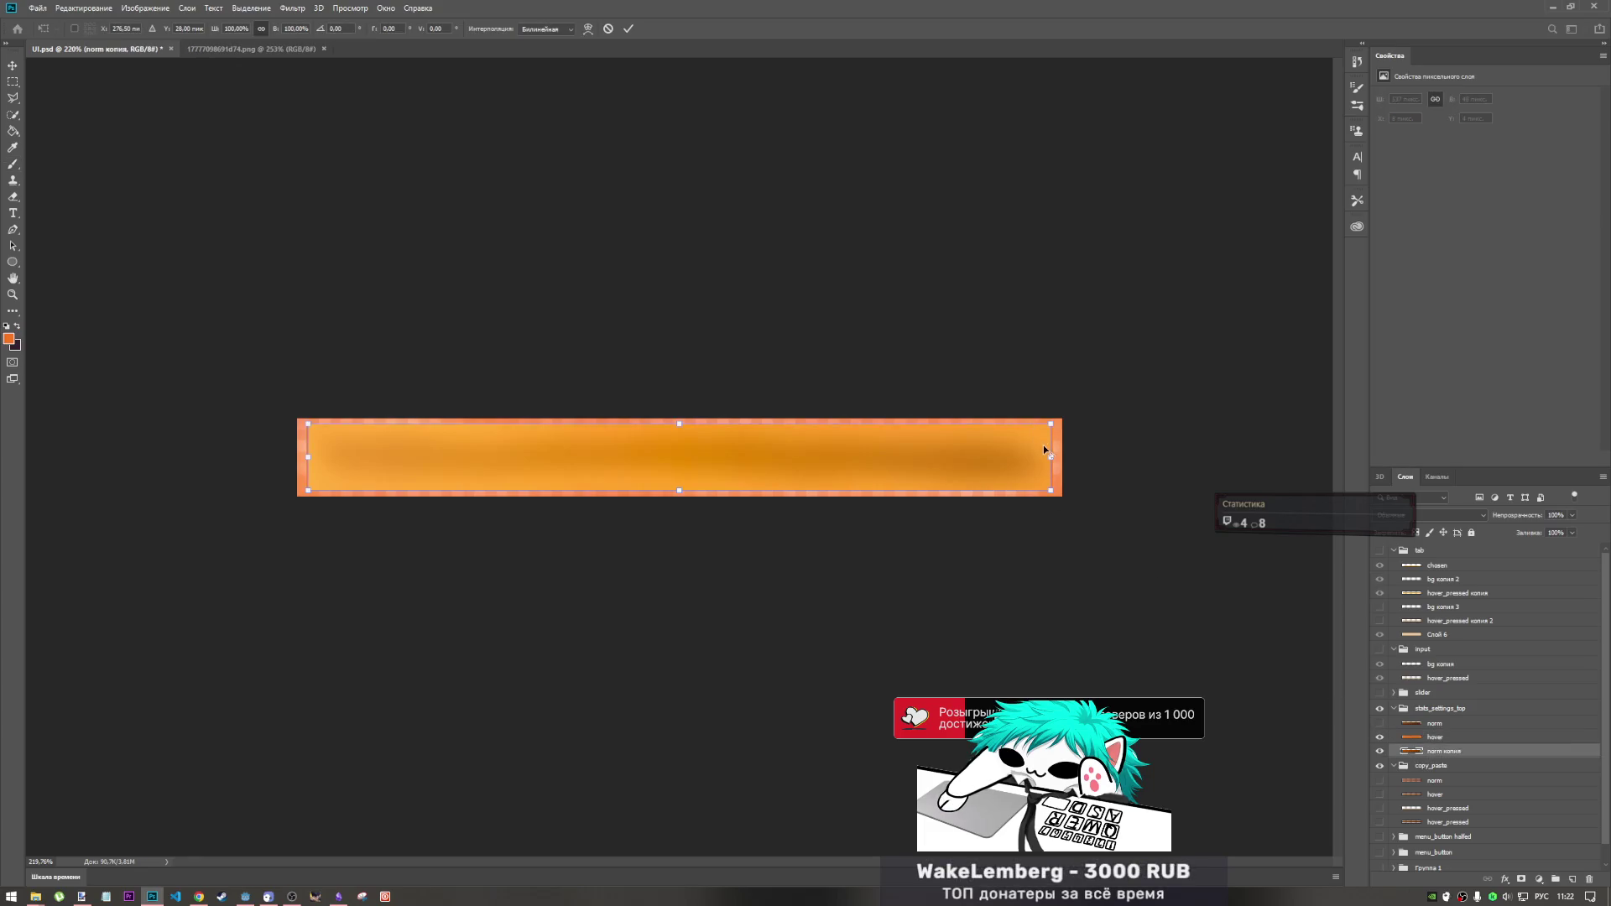
pyautogui.moveTo(679, 423)
pyautogui.mouseDown()
pyautogui.moveTo(679, 436)
pyautogui.moveTo(680, 422)
pyautogui.mouseUp()
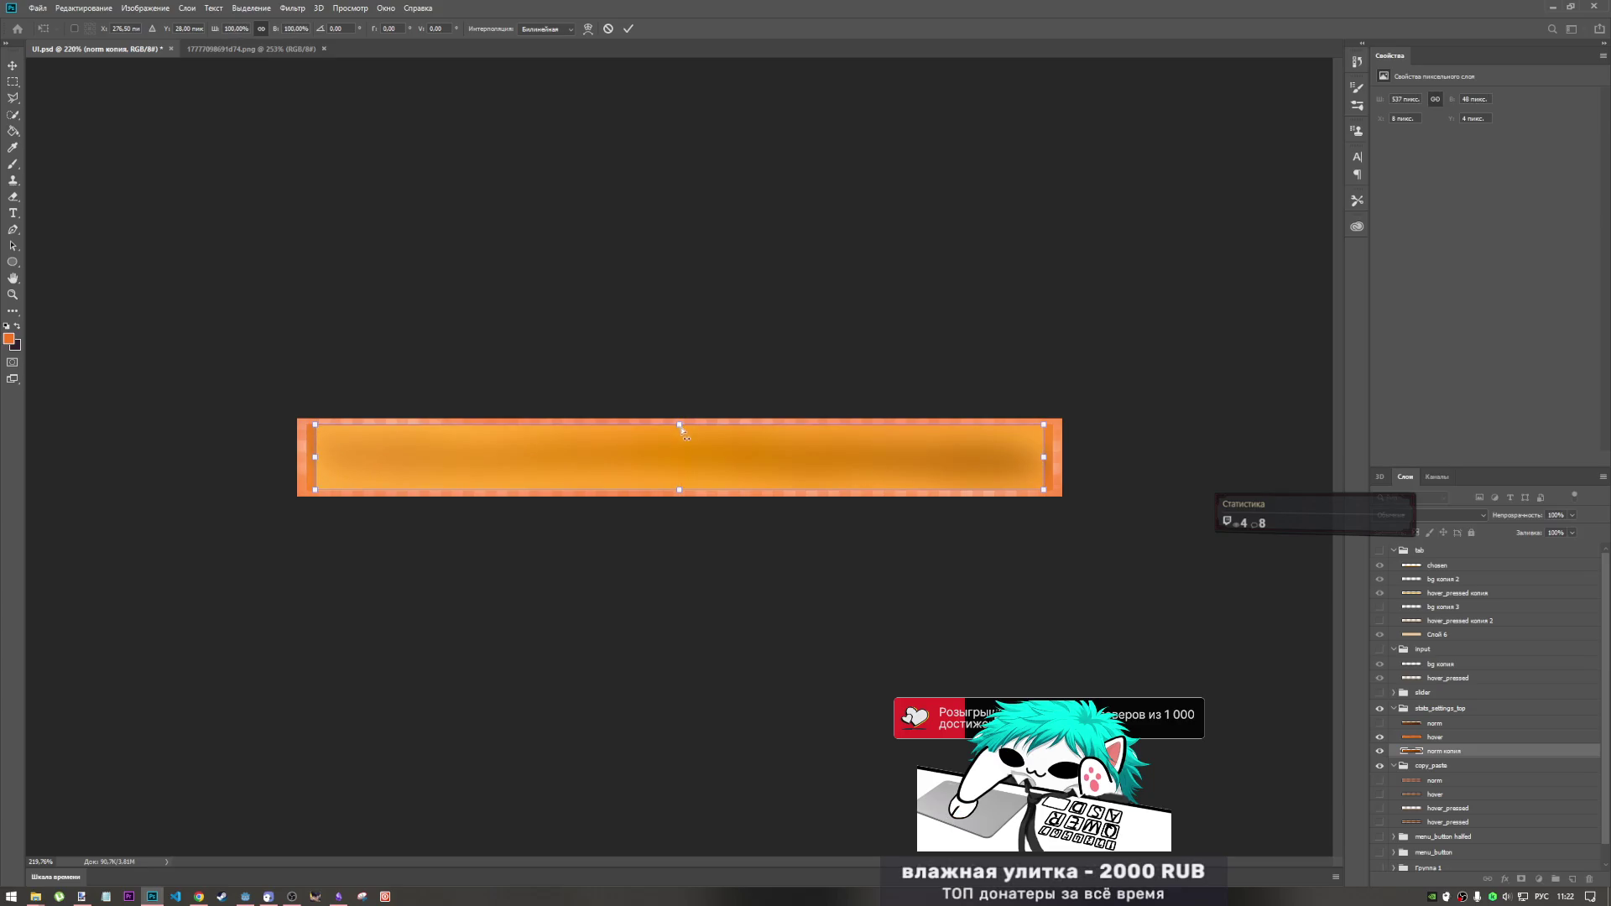
pyautogui.scroll(4, 673, 451)
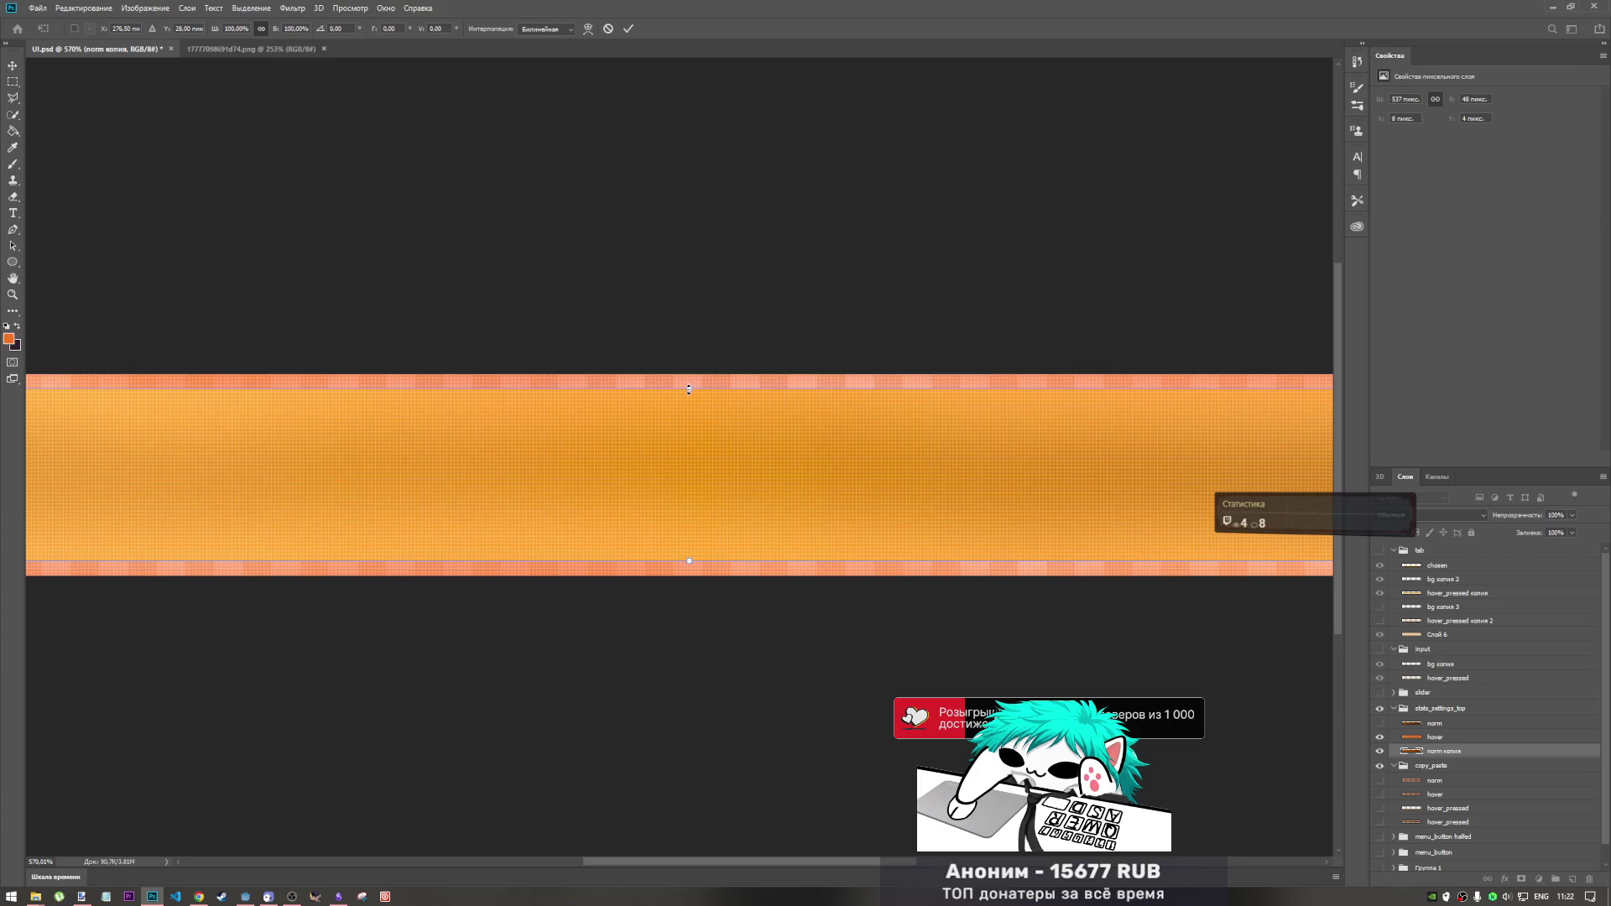
pyautogui.moveTo(689, 390); pyautogui.dragTo(689, 393)
pyautogui.scroll(-4, 724, 357)
pyautogui.click(629, 28)
pyautogui.press('b')
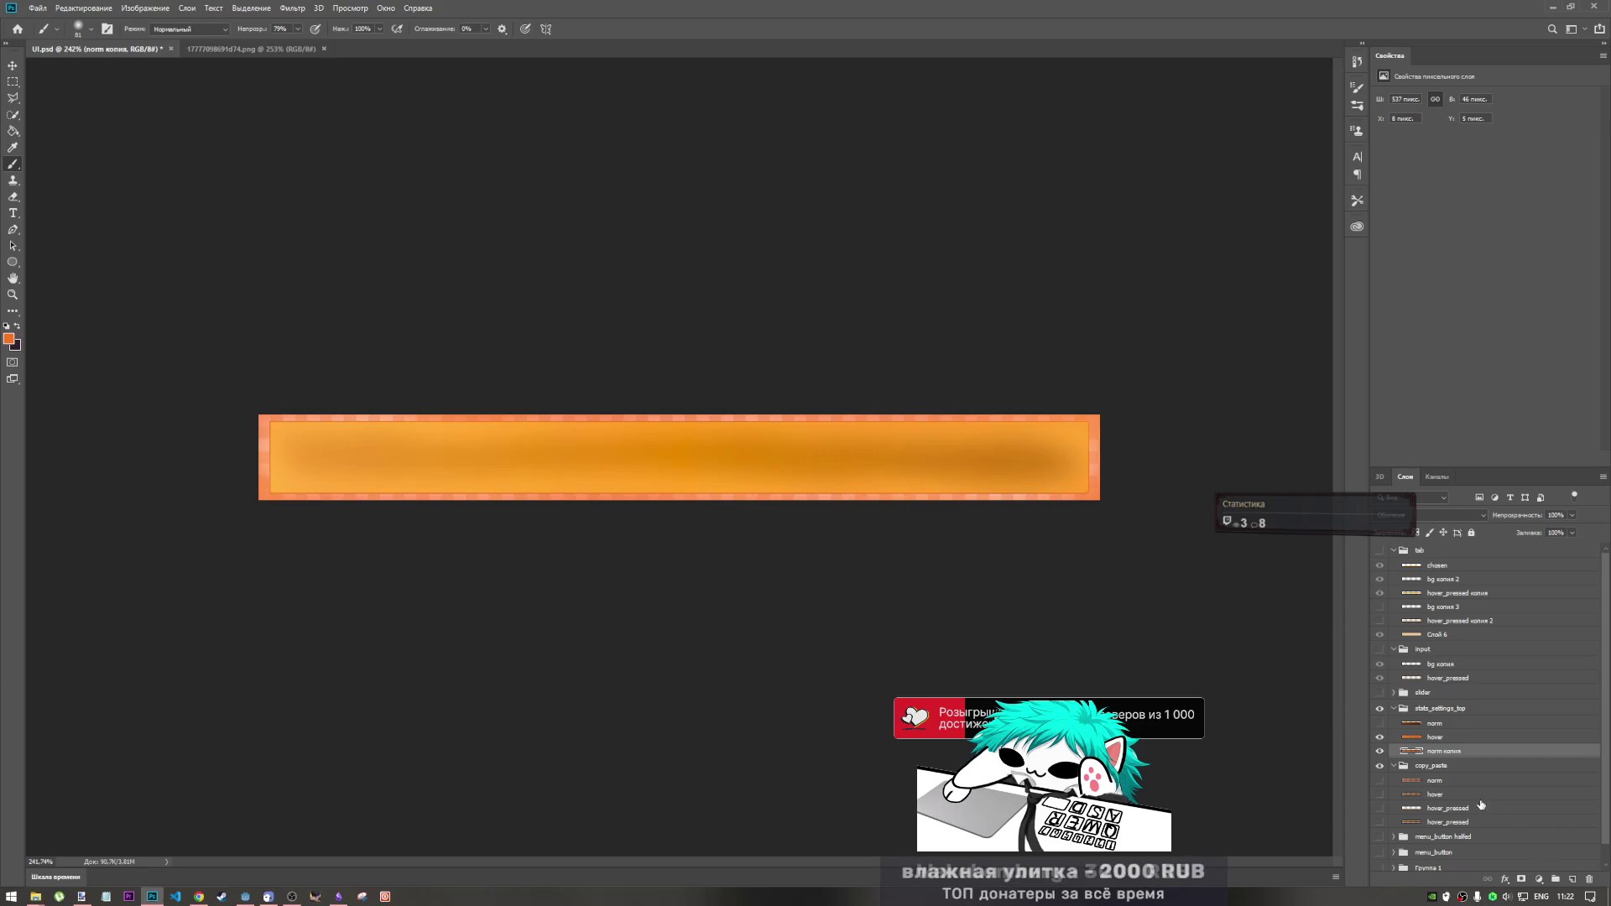
pyautogui.click(1379, 723)
# - Cycle the hover layer's blend mode to a duller red-orange look, then take the Sponge tool
pyautogui.click(1380, 723)
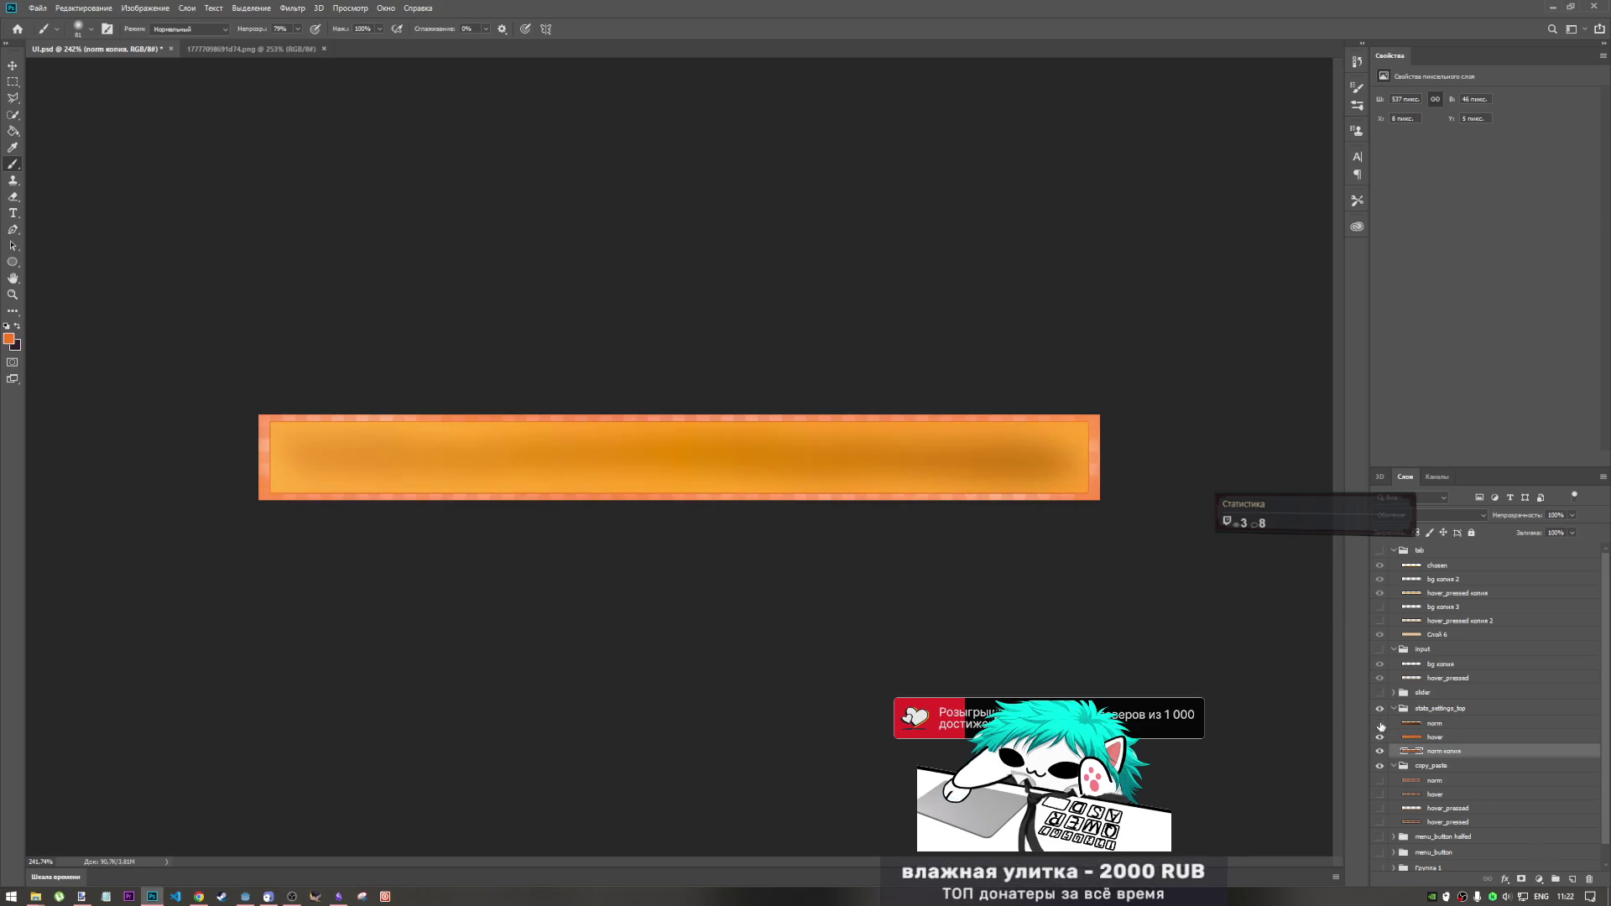
pyautogui.click(1436, 738)
pyautogui.click(1447, 516)
pyautogui.click(1445, 518)
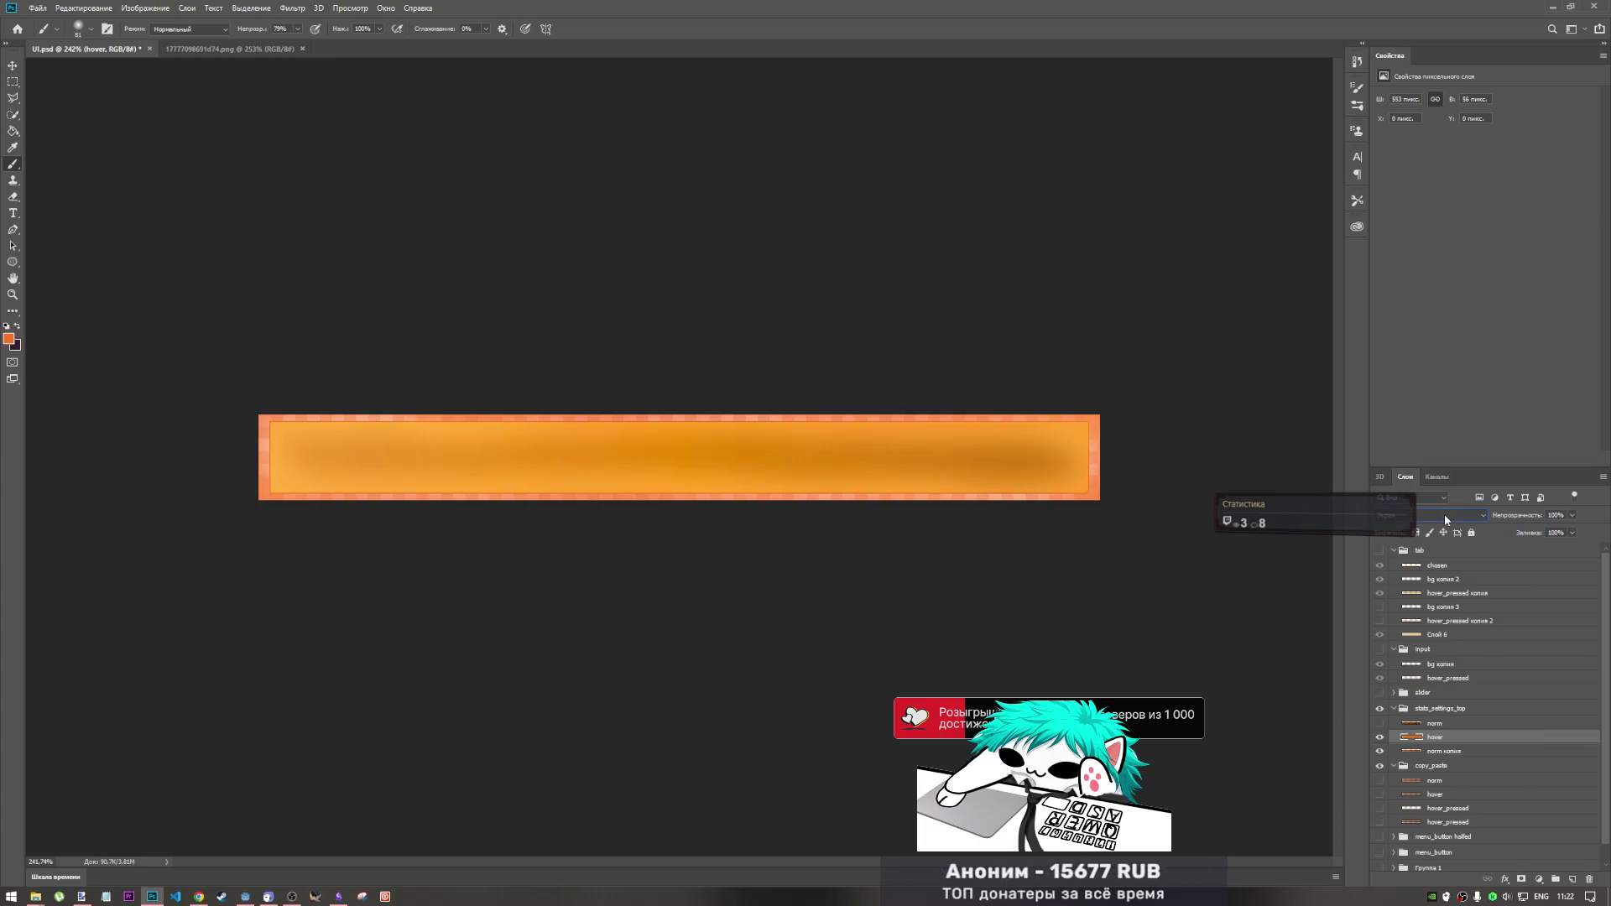
pyautogui.scroll(-3, 1441, 516)
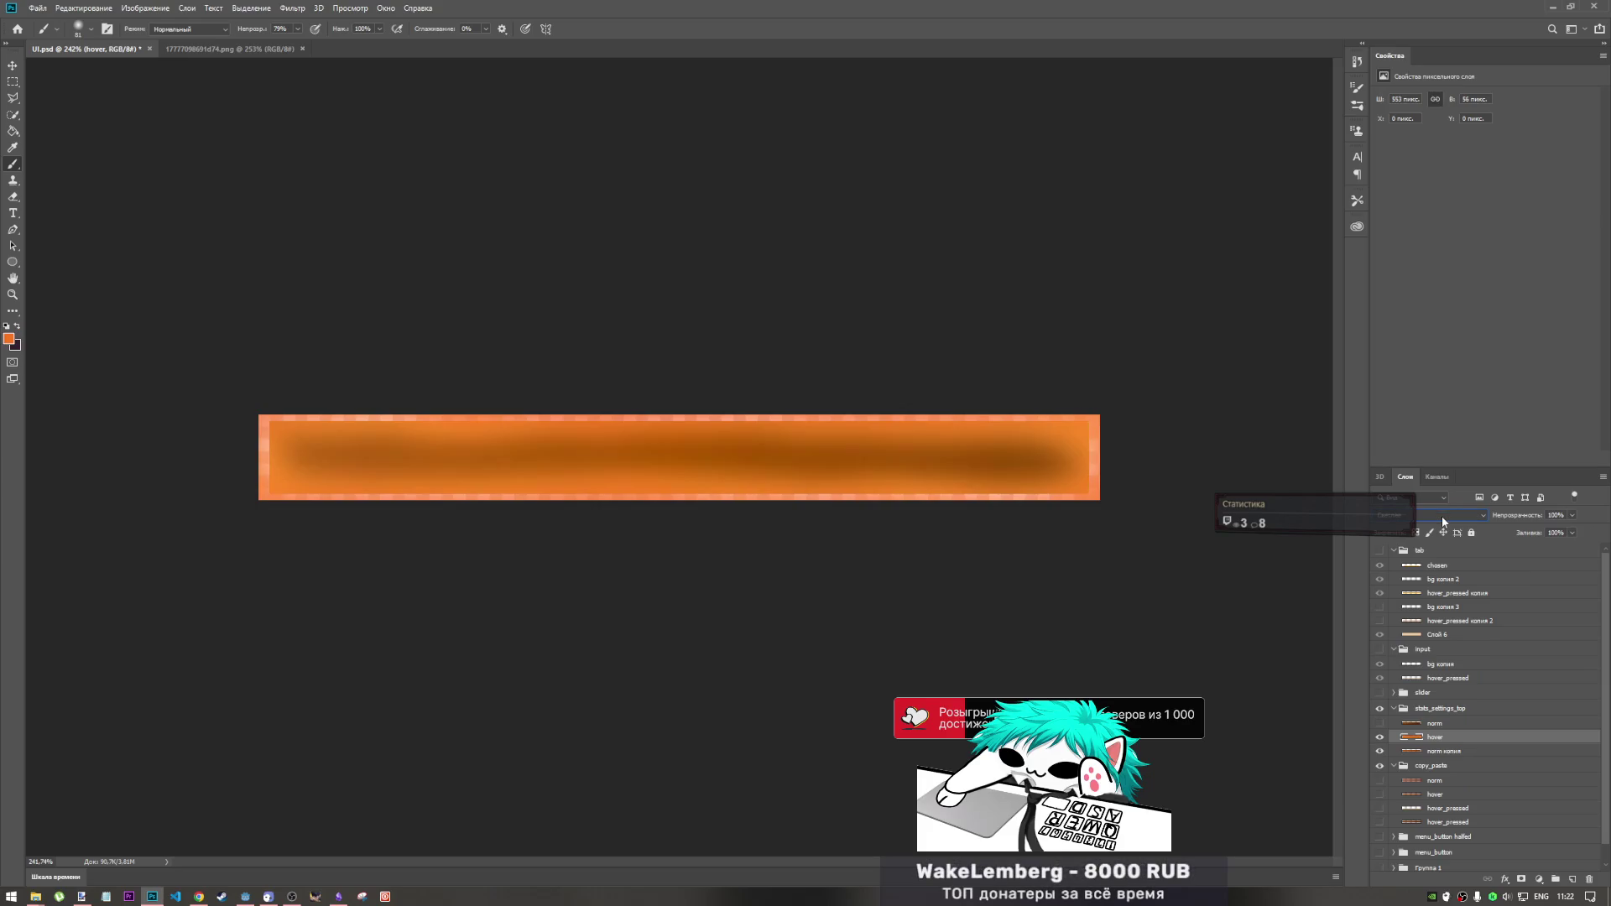
pyautogui.scroll(2, 1442, 516)
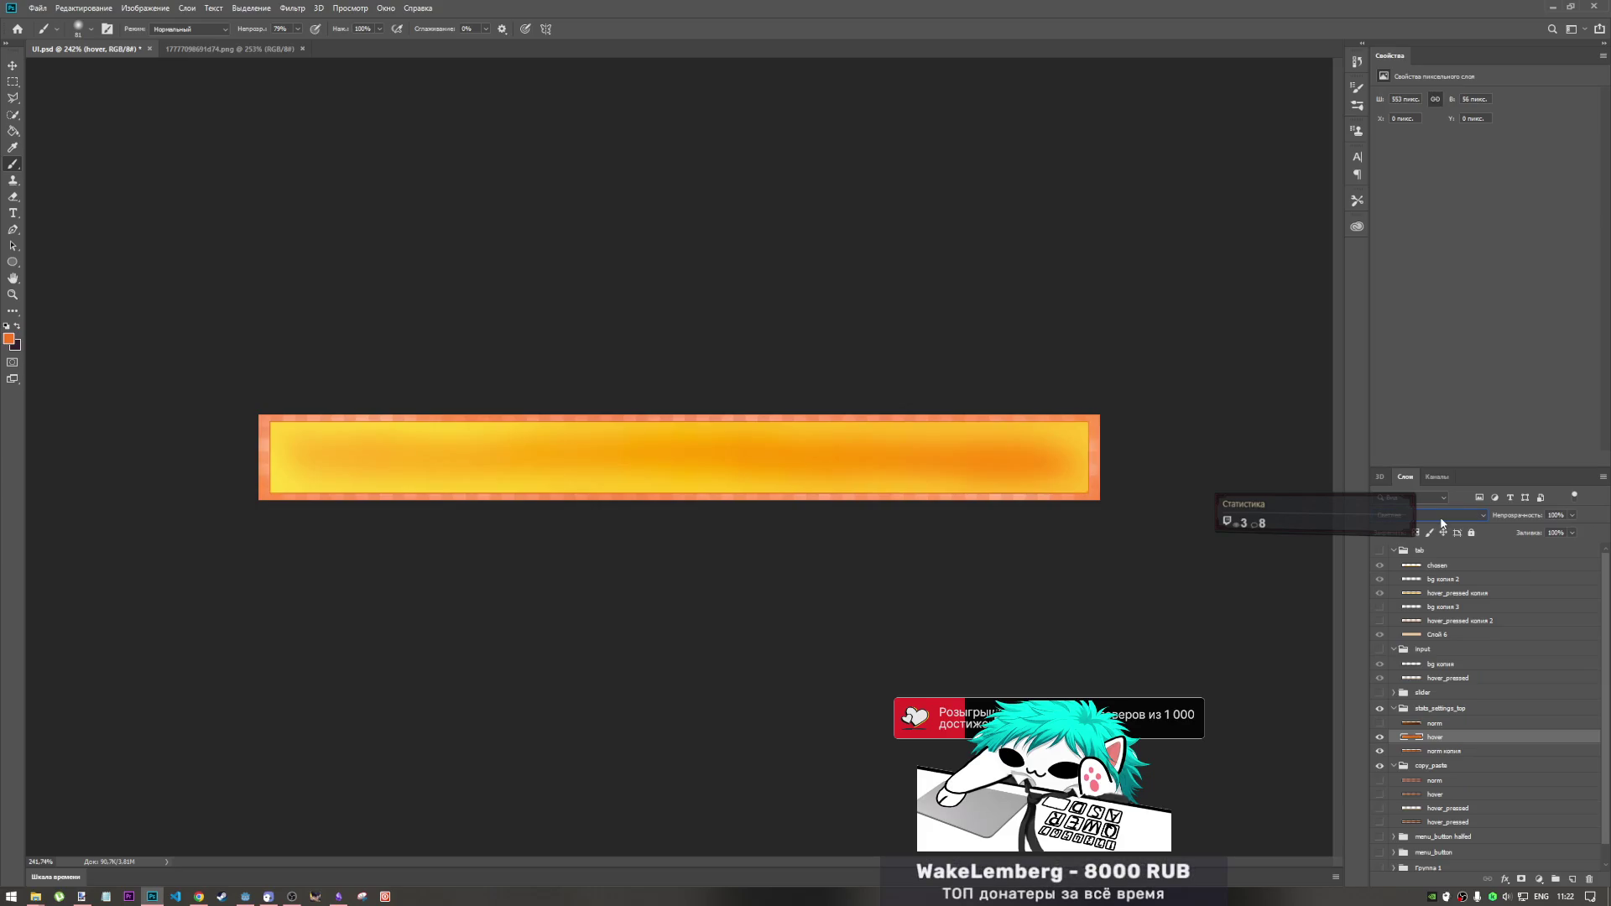
pyautogui.scroll(-1, 1441, 515)
pyautogui.scroll(-1, 1441, 515)
pyautogui.scroll(-1, 1441, 515)
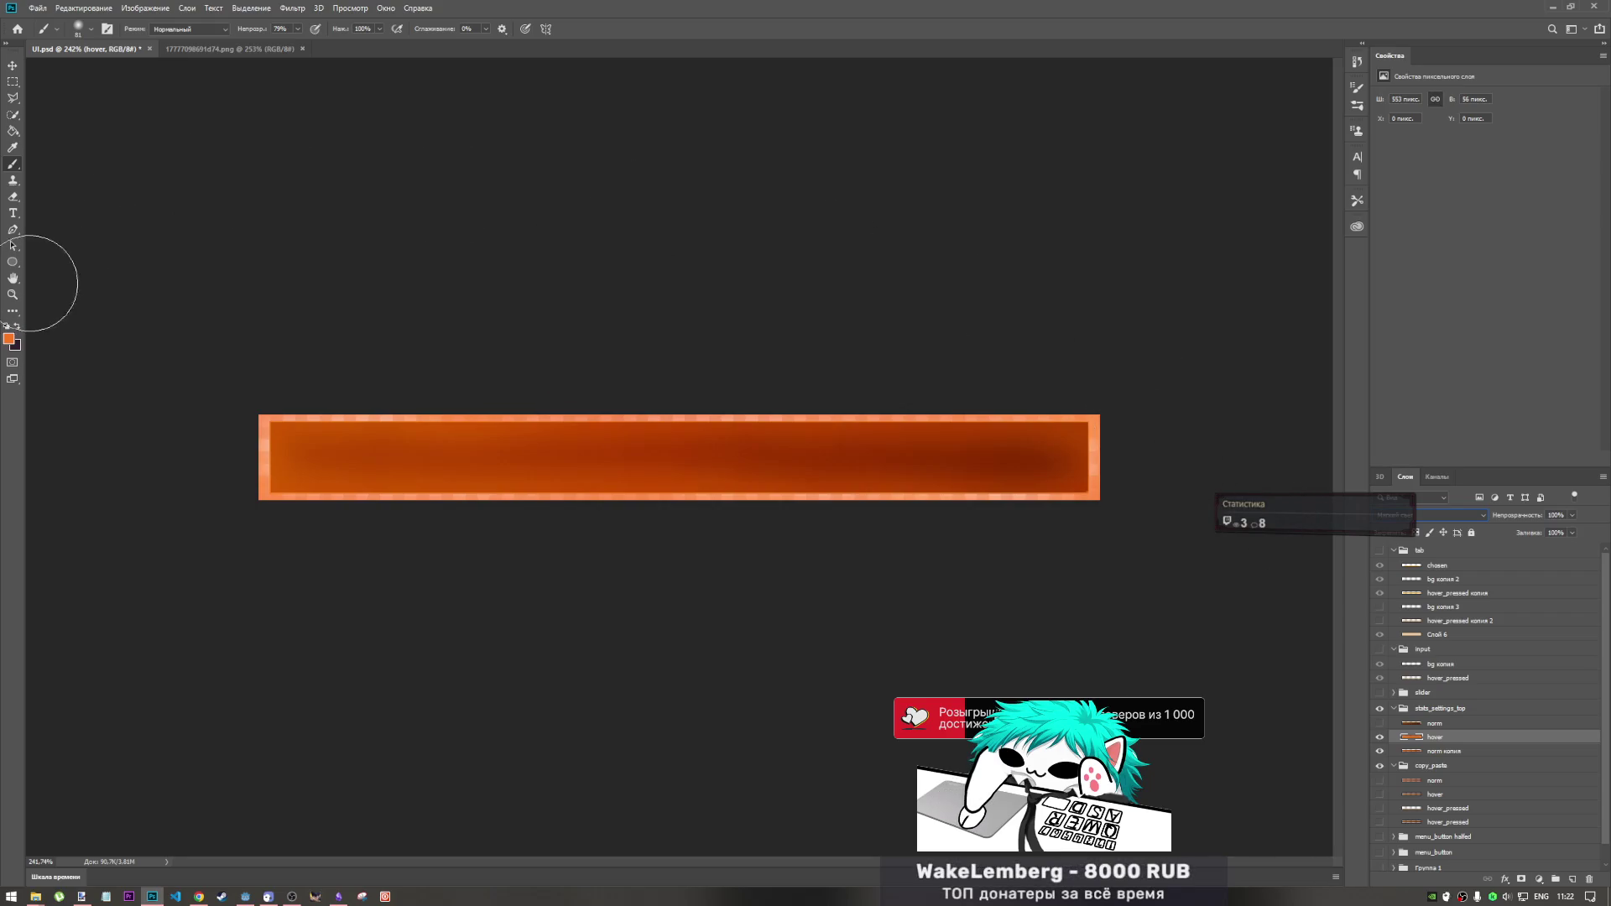
pyautogui.click(13, 311)
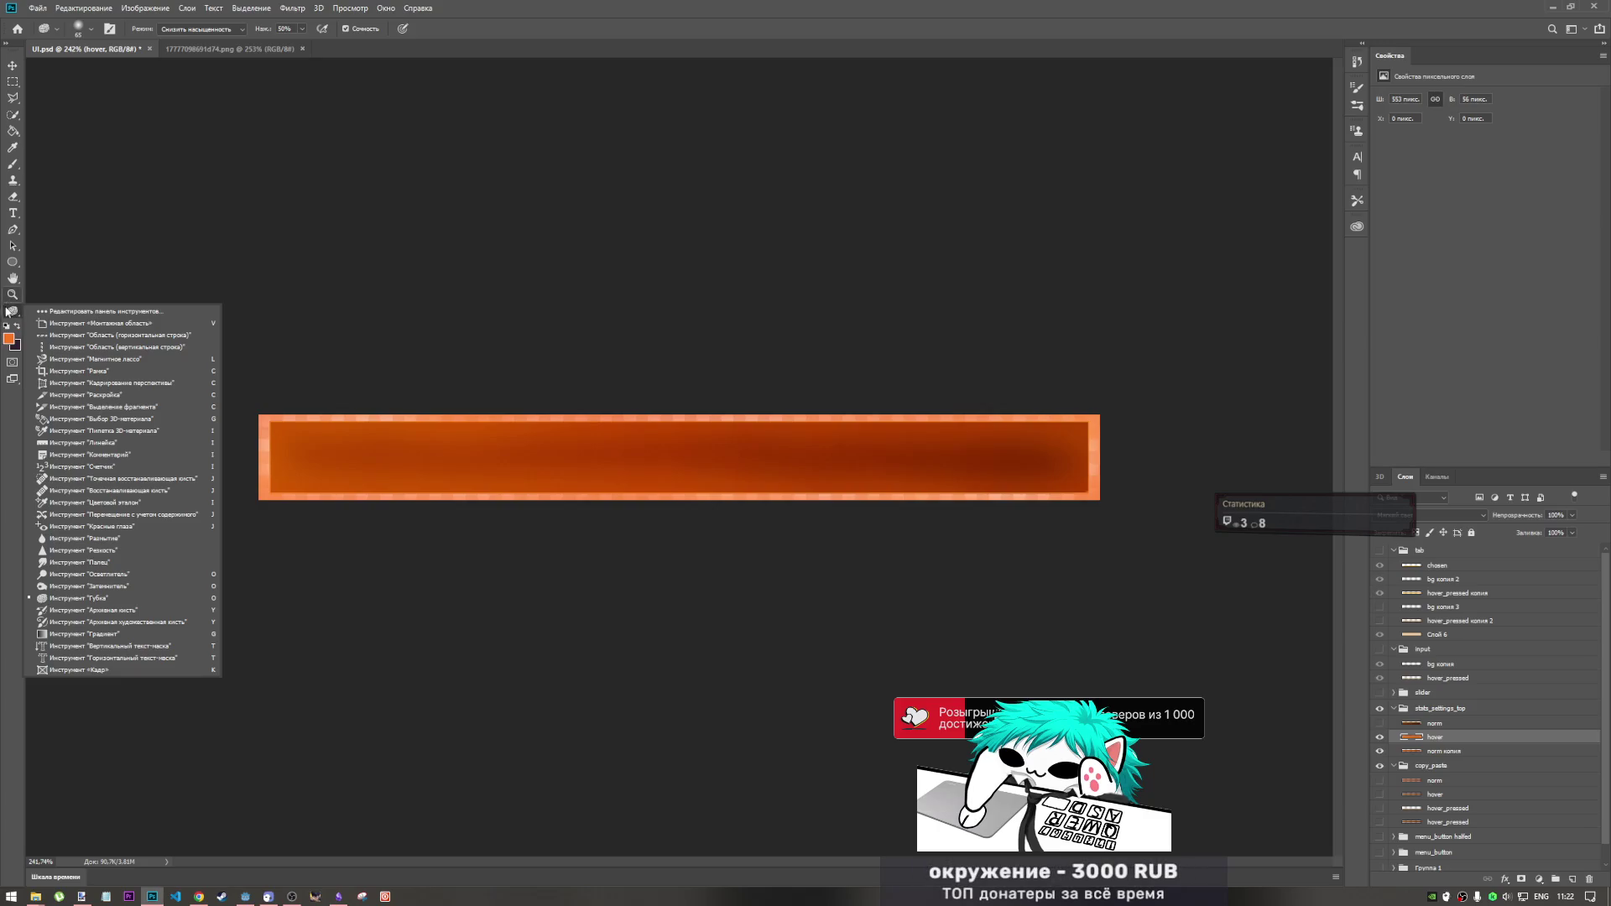
# - Set the Eraser to 14 px size and 14% opacity, testing one border stroke and undoing it
pyautogui.click(13, 196)
pyautogui.rightClick(211, 218)
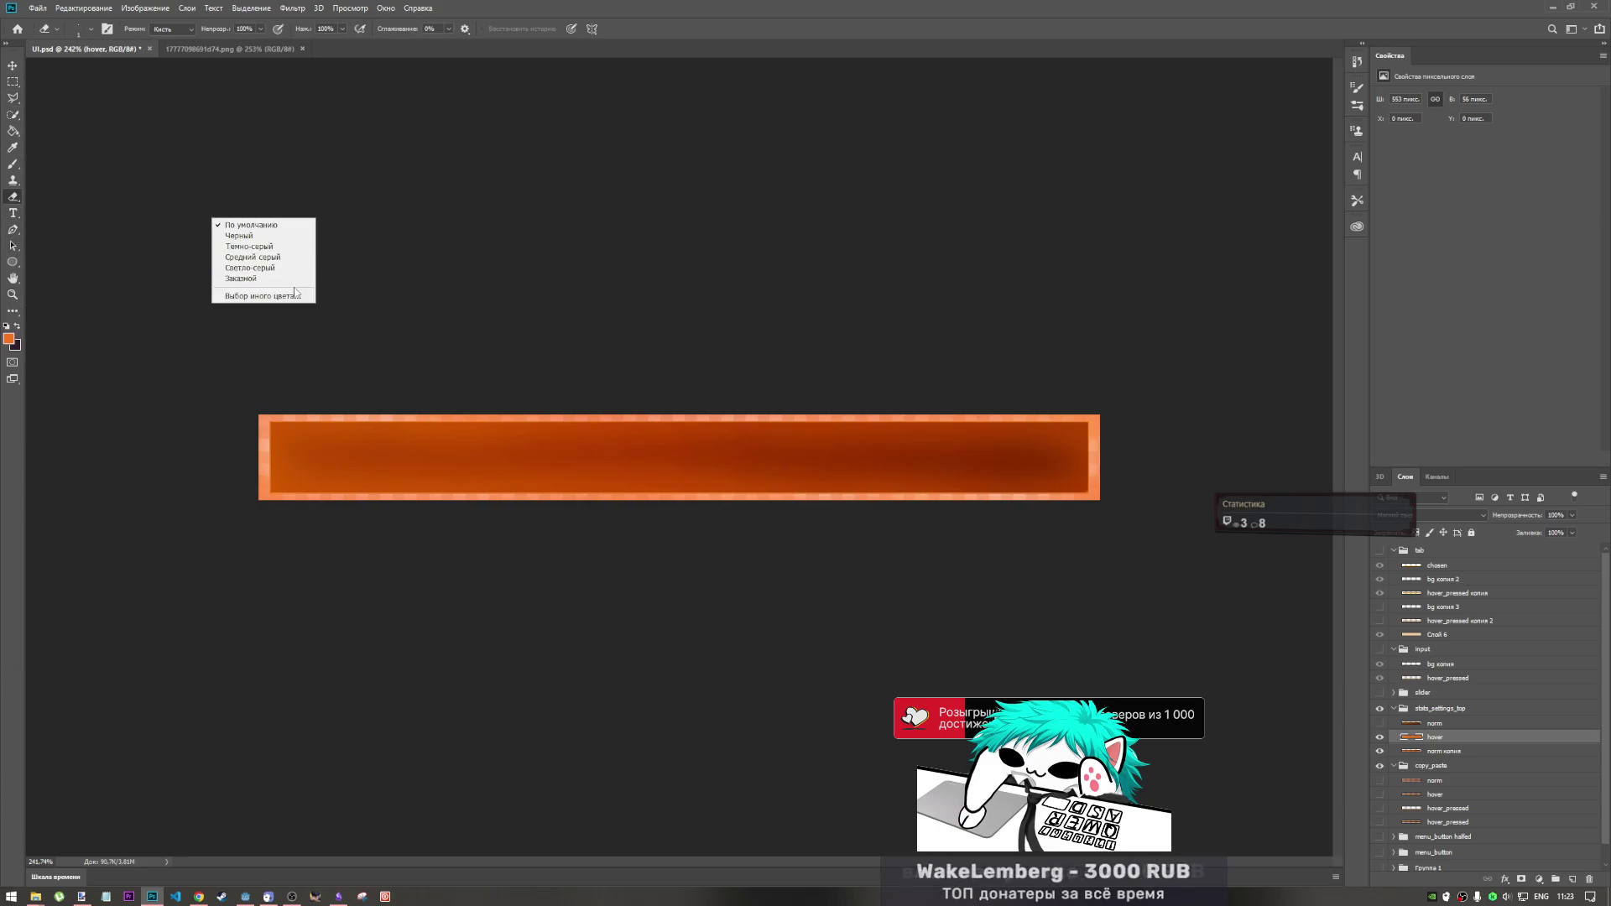
pyautogui.rightClick(499, 453)
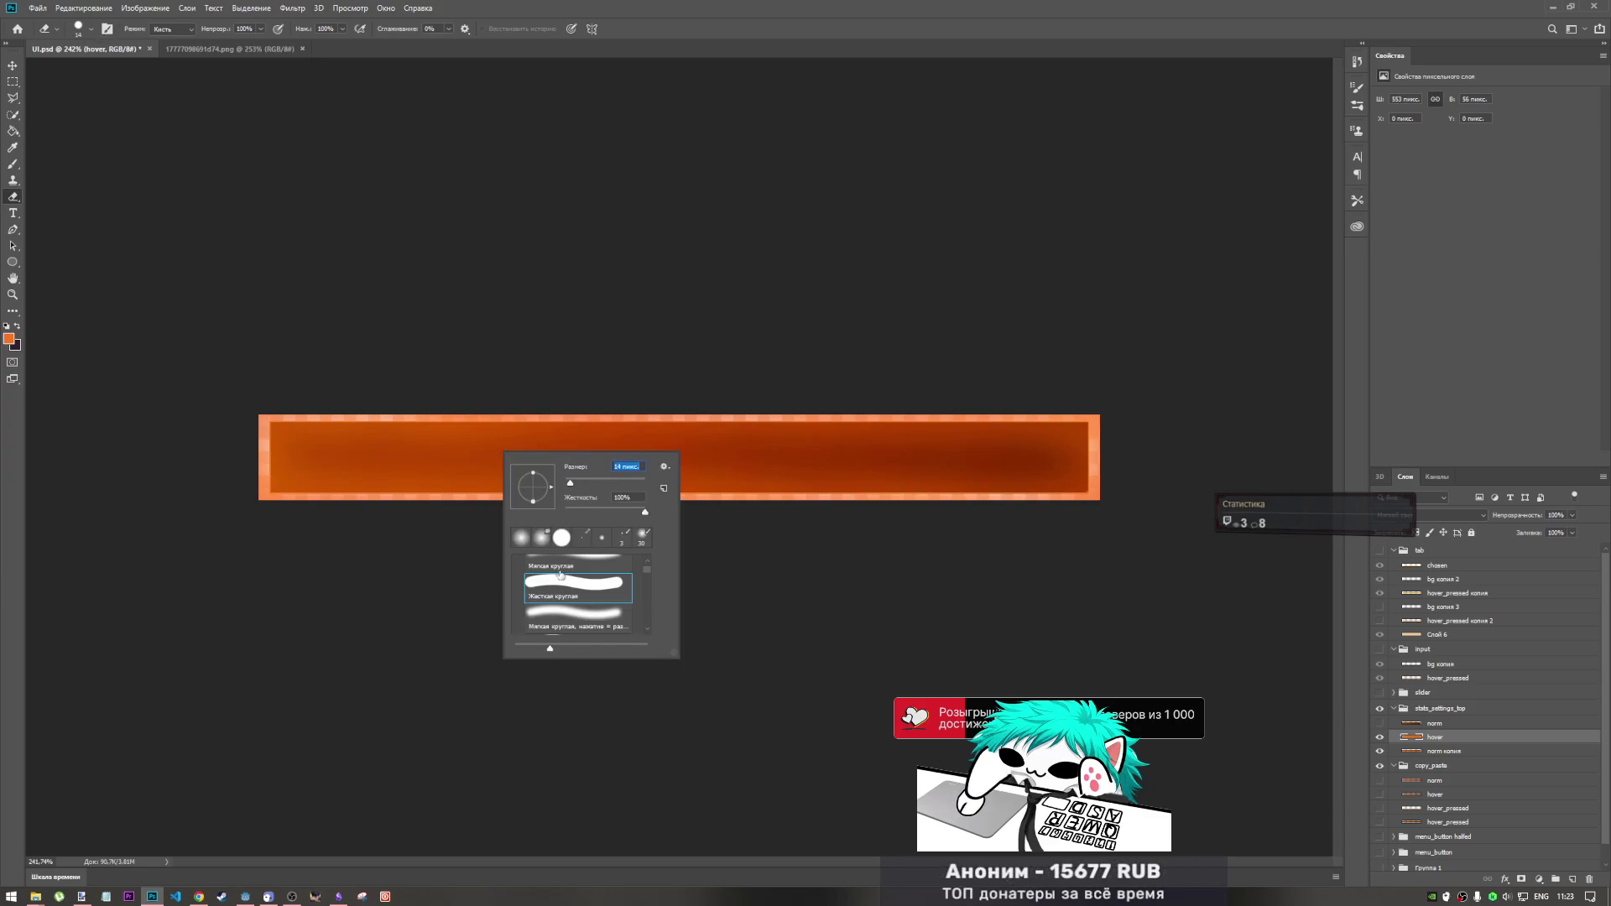
pyautogui.click(262, 30)
pyautogui.write('40')
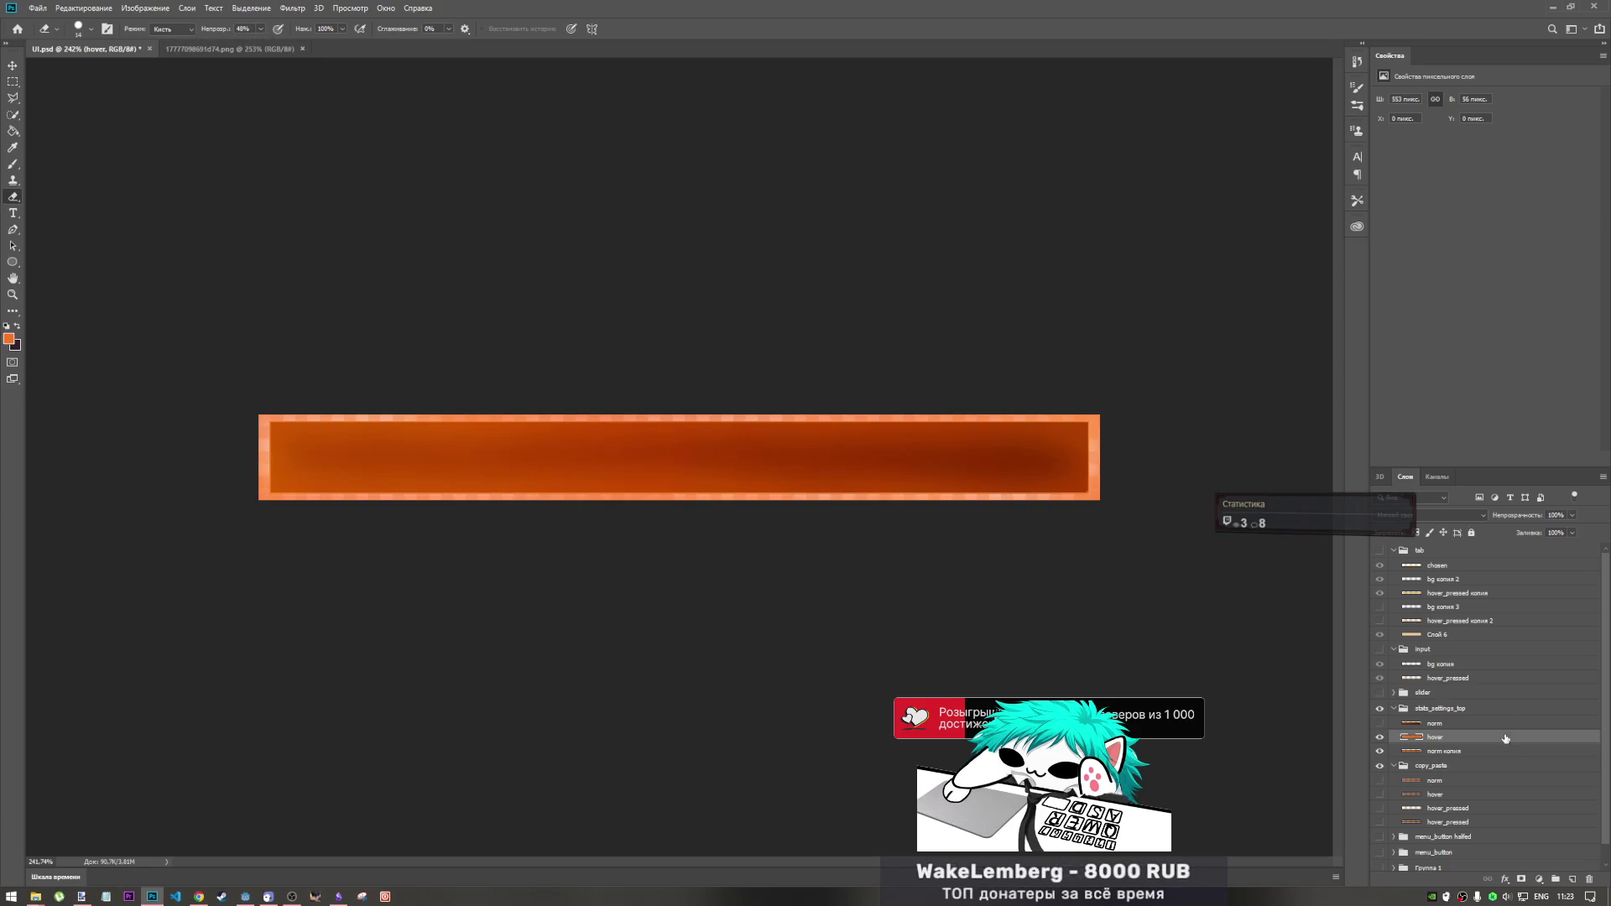
pyautogui.moveTo(1057, 506); pyautogui.dragTo(1012, 504)
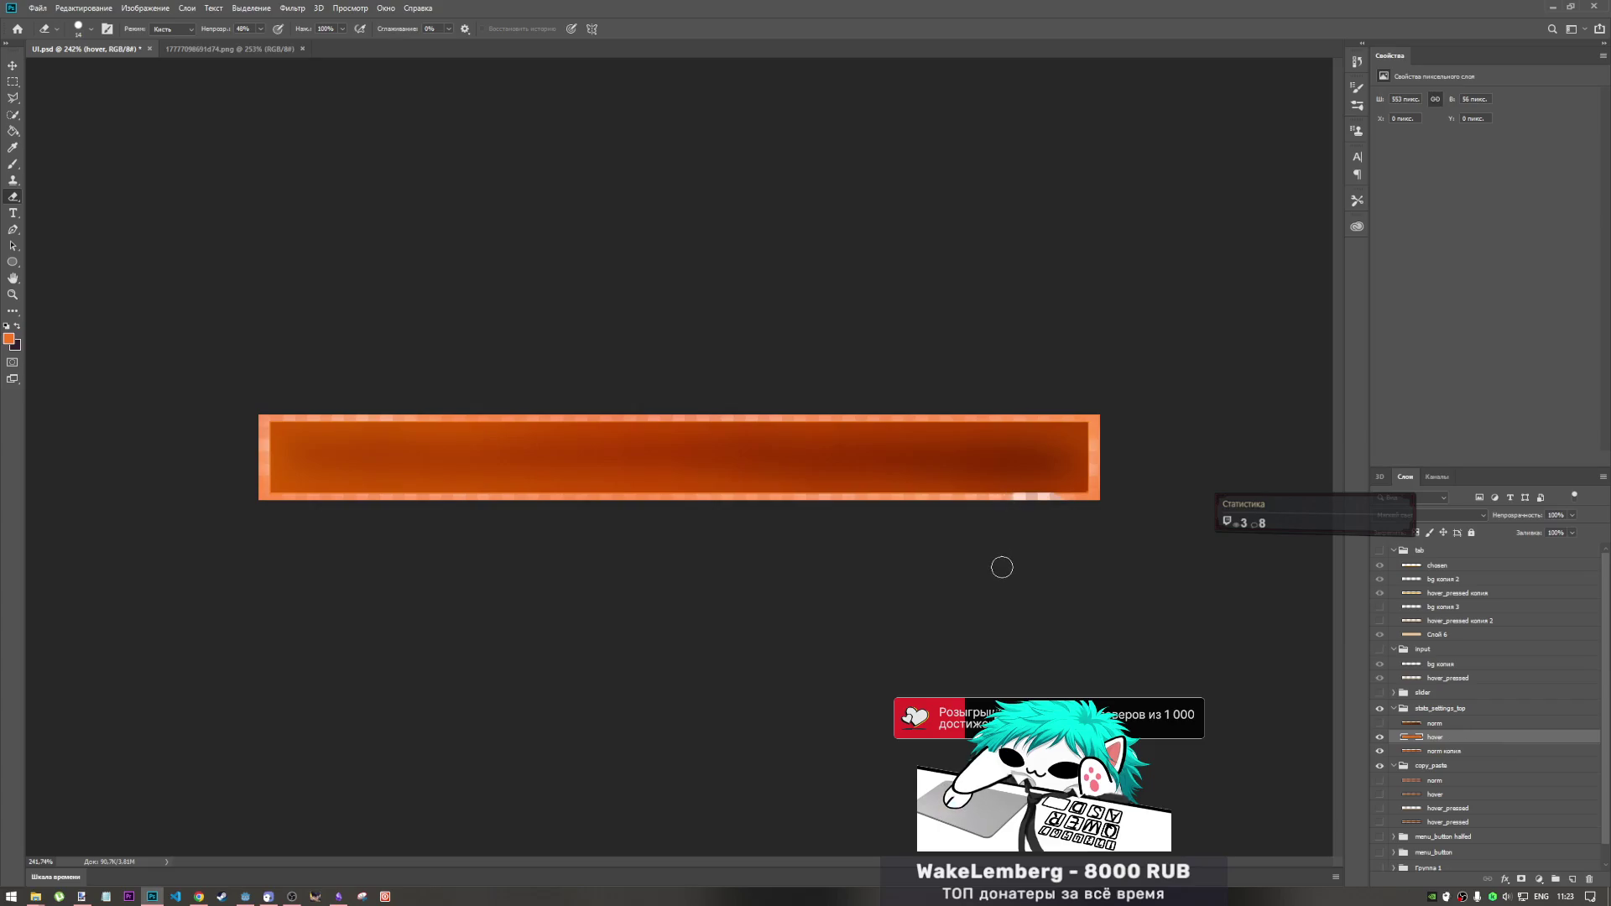
pyautogui.hotkey('ctrl', 'z')
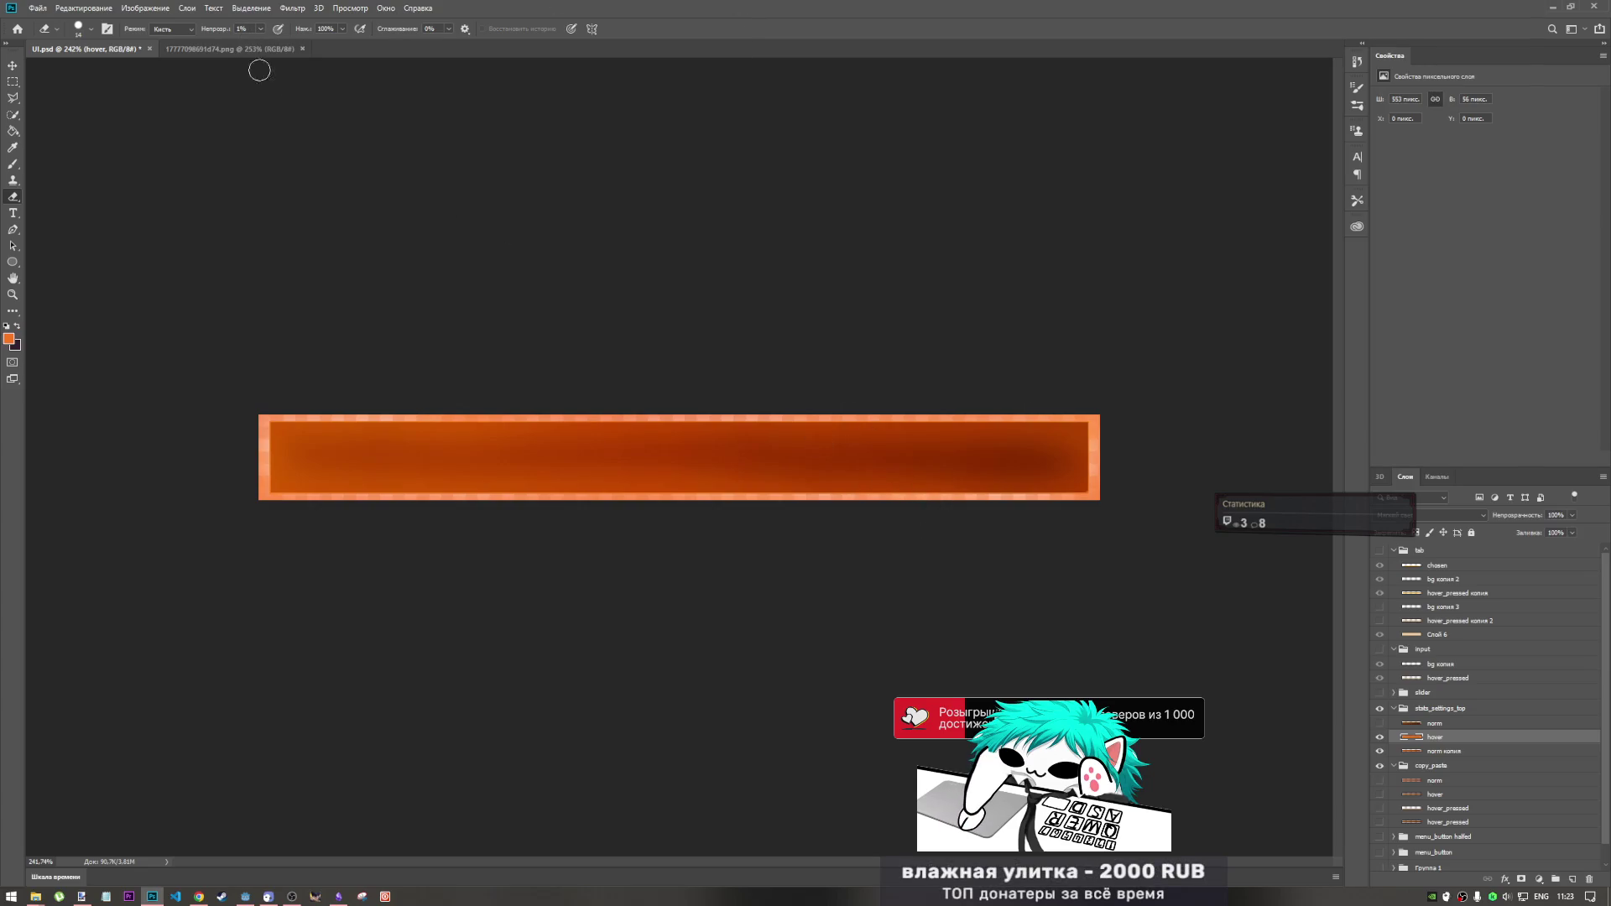
pyautogui.click(270, 45)
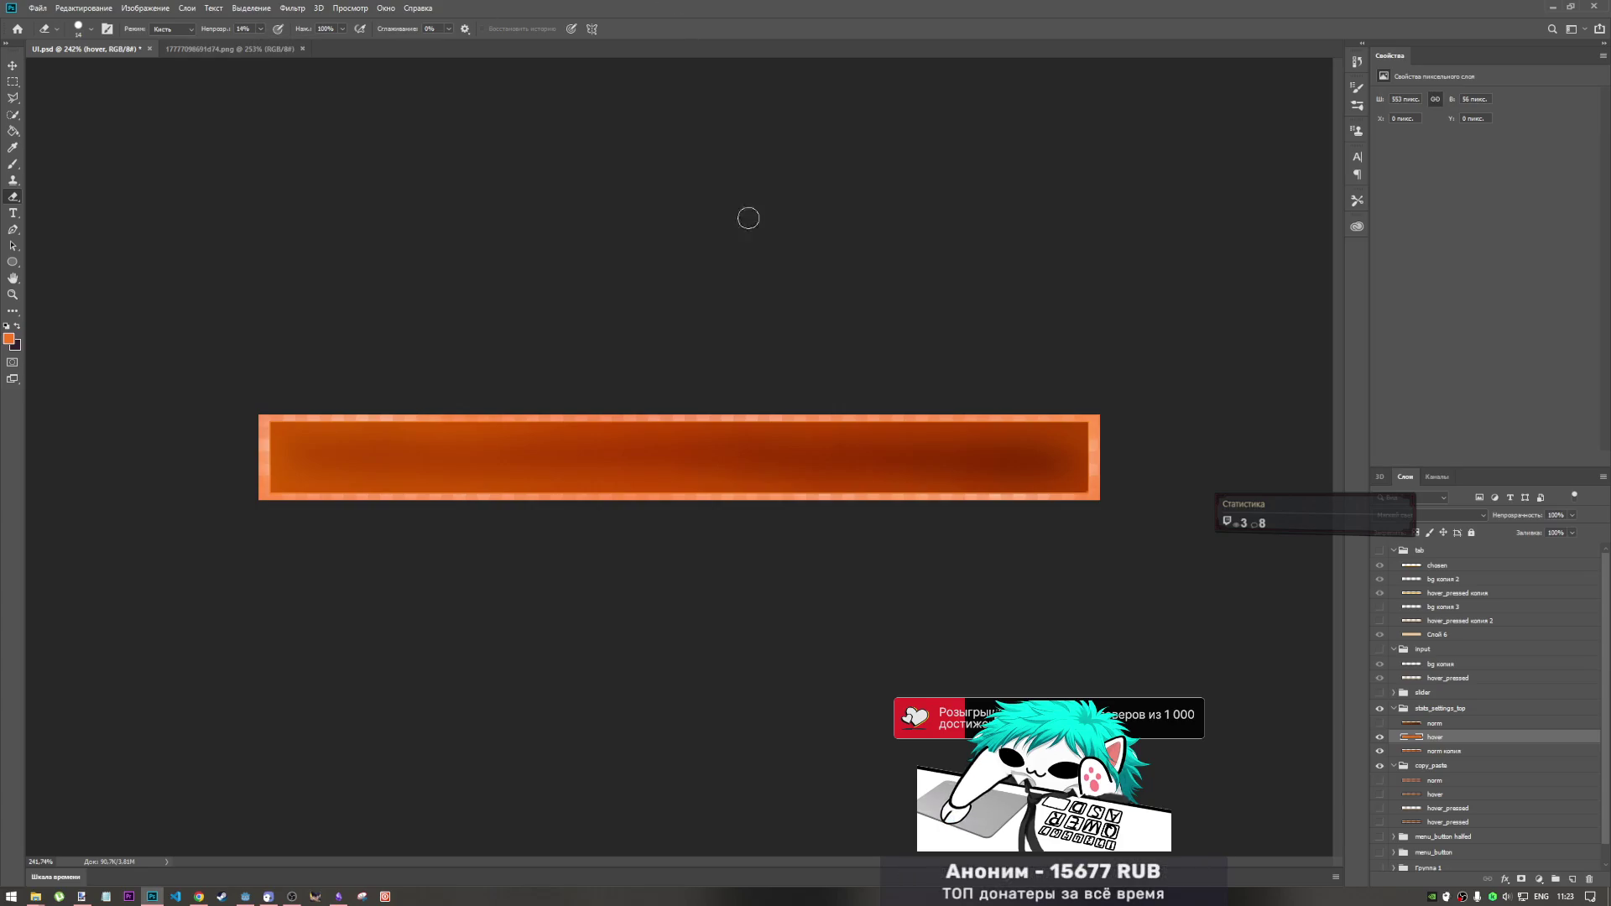
pyautogui.scroll(4, 942, 521)
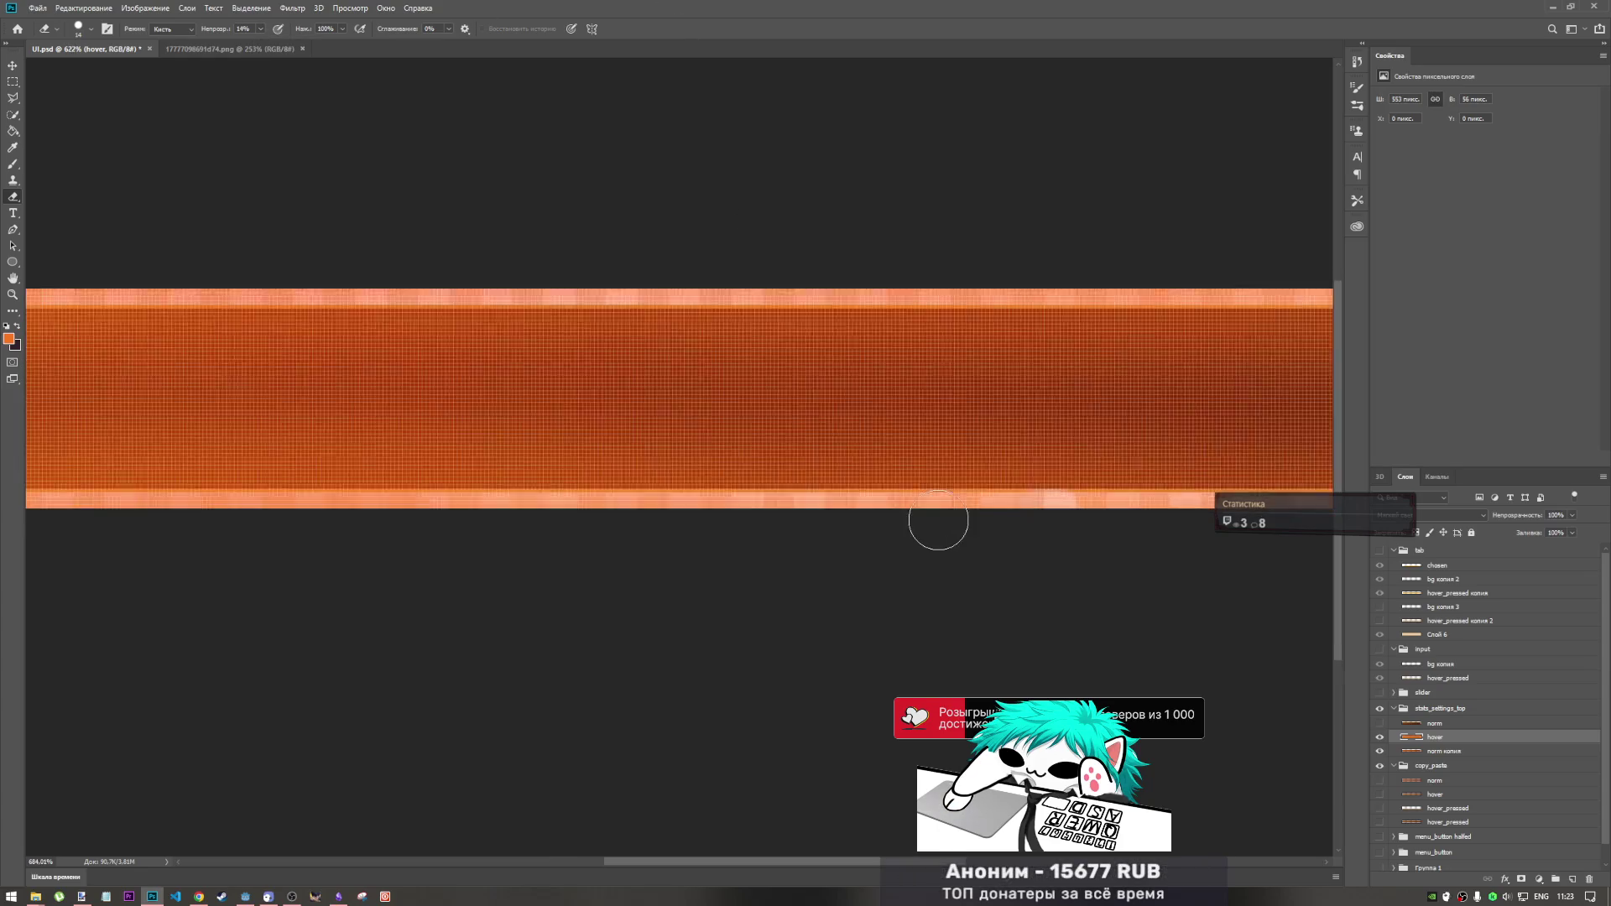
pyautogui.scroll(-3, 938, 525)
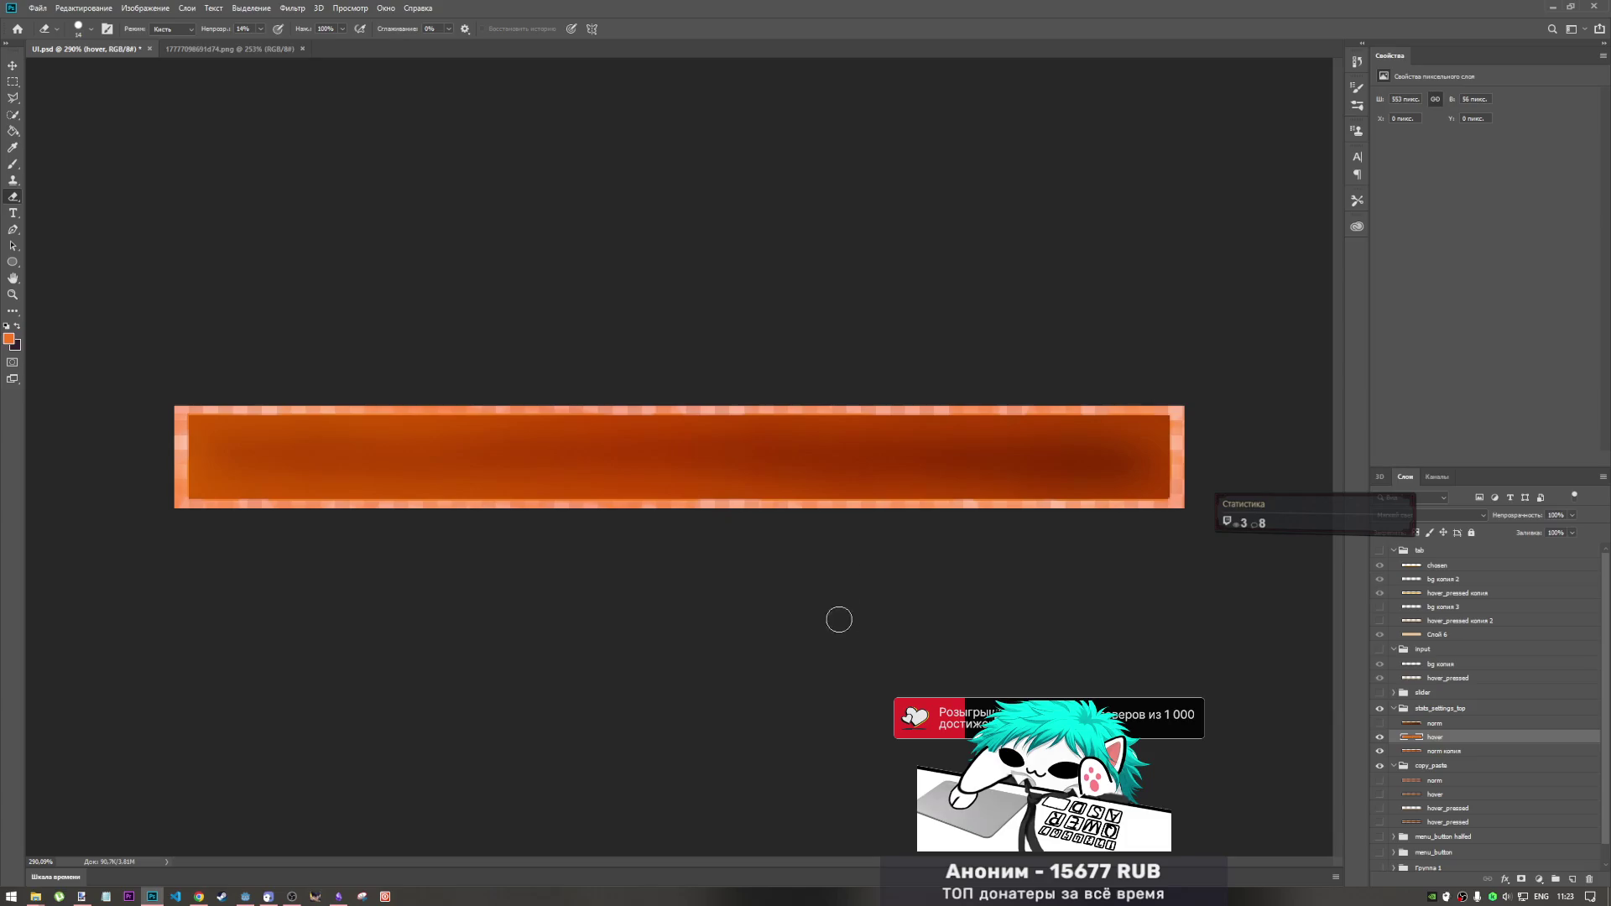
pyautogui.scroll(-5, 738, 424)
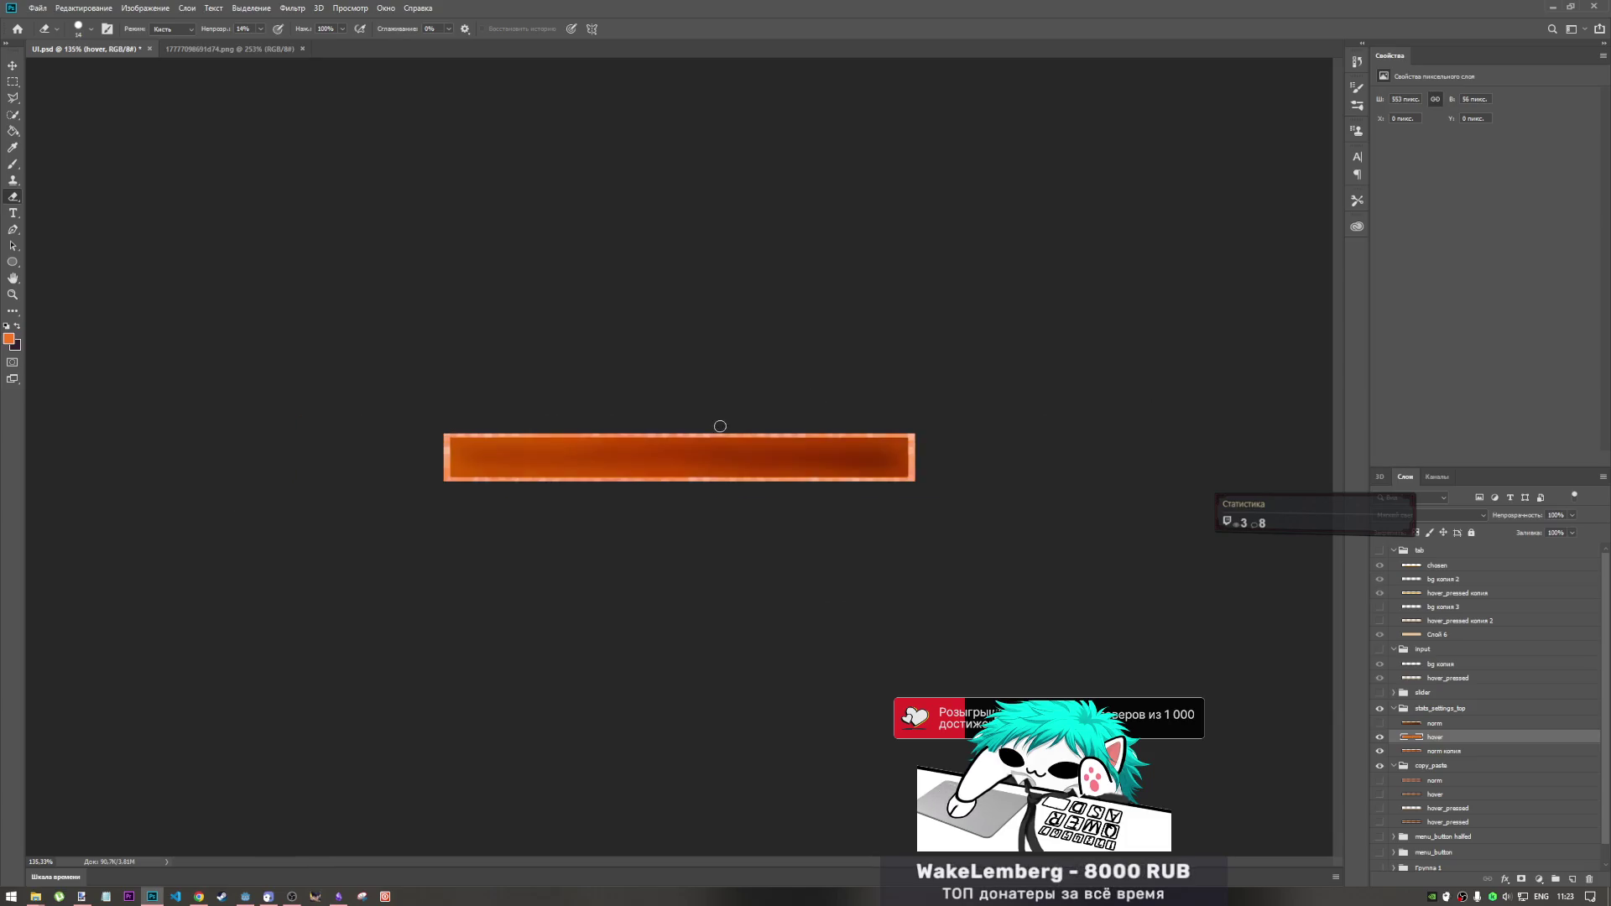
# - Pick a new blend mode for hover from the dropdown and toggle norm's visibility to compare
pyautogui.scroll(4, 714, 453)
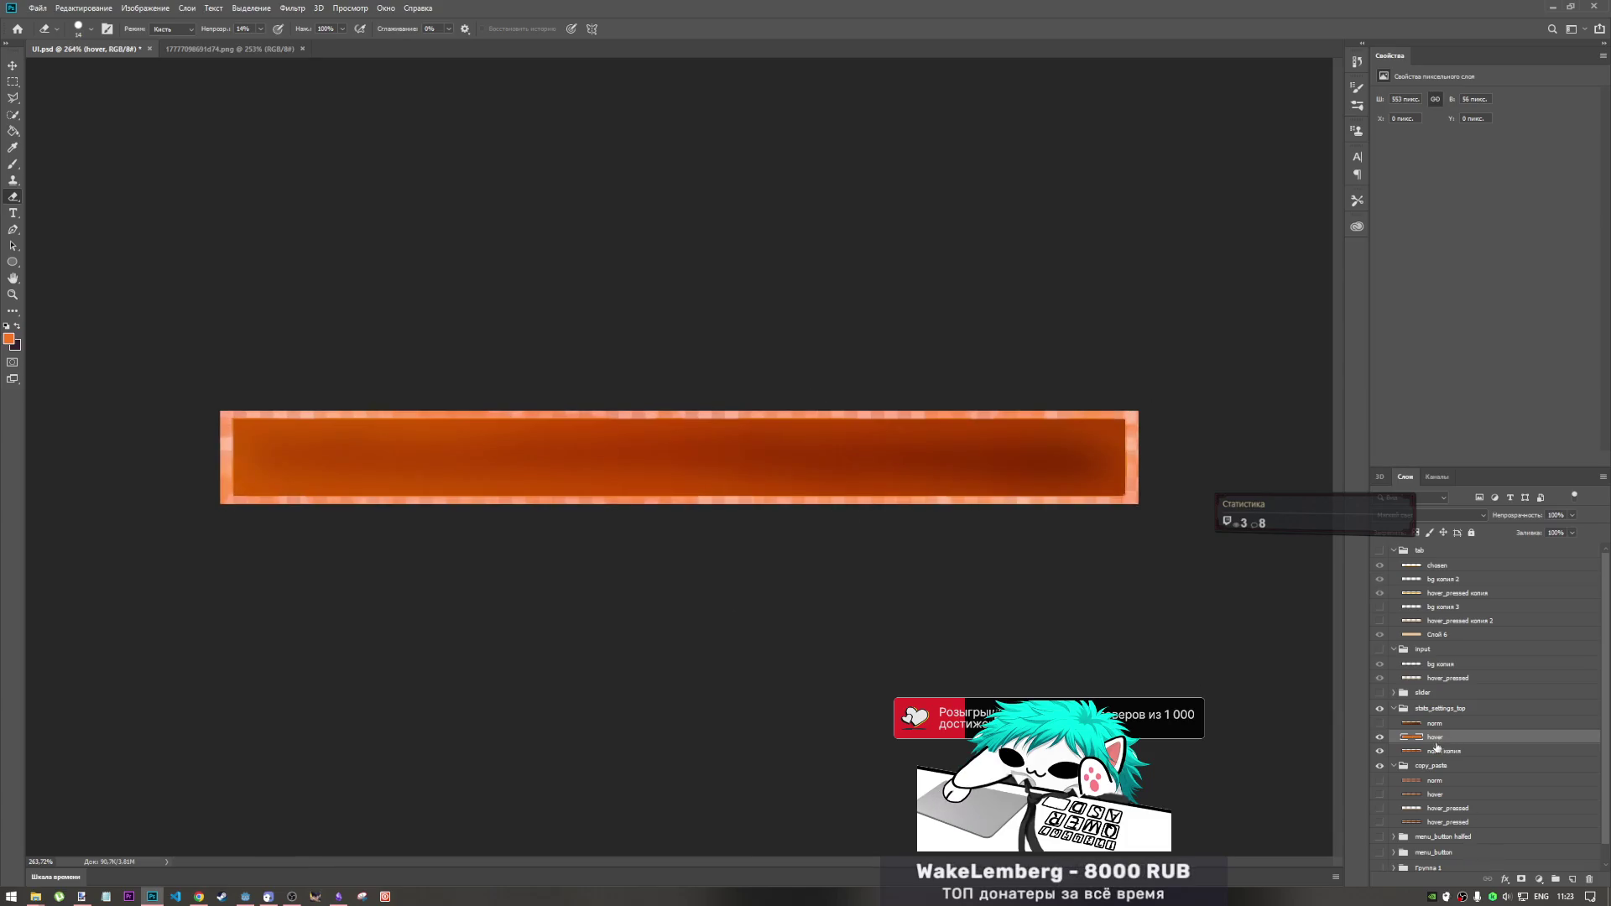
pyautogui.click(1453, 515)
pyautogui.click(1452, 515)
pyautogui.scroll(-1, 1447, 514)
pyautogui.scroll(-4, 1446, 515)
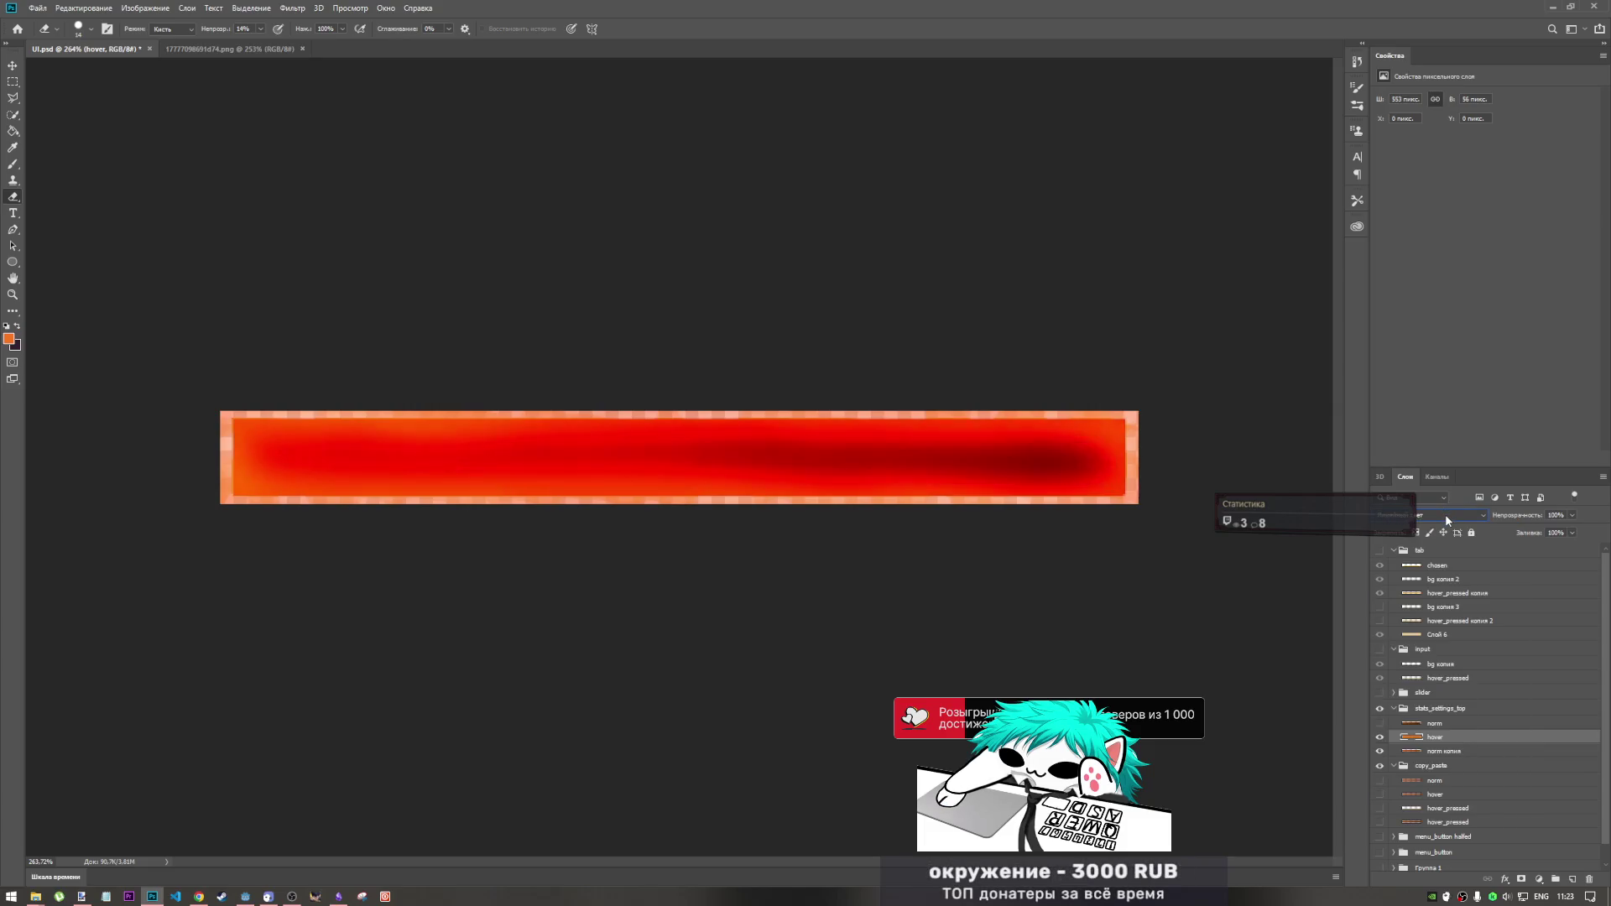
pyautogui.scroll(1, 1445, 520)
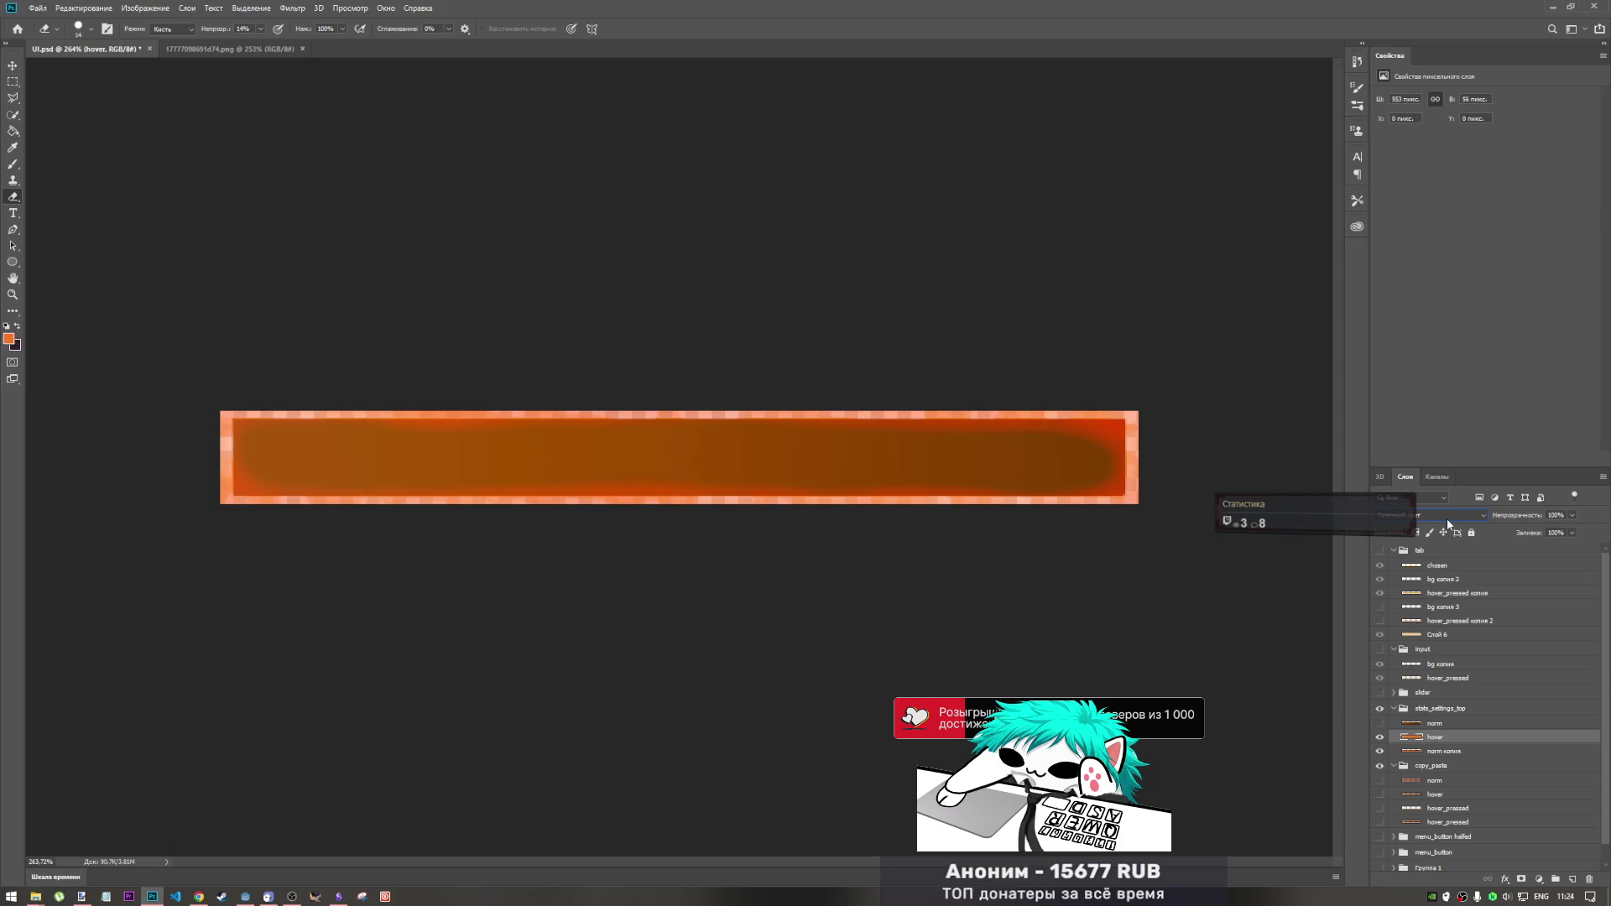
pyautogui.click(1379, 724)
pyautogui.click(1379, 724)
pyautogui.click(1379, 723)
pyautogui.click(1380, 724)
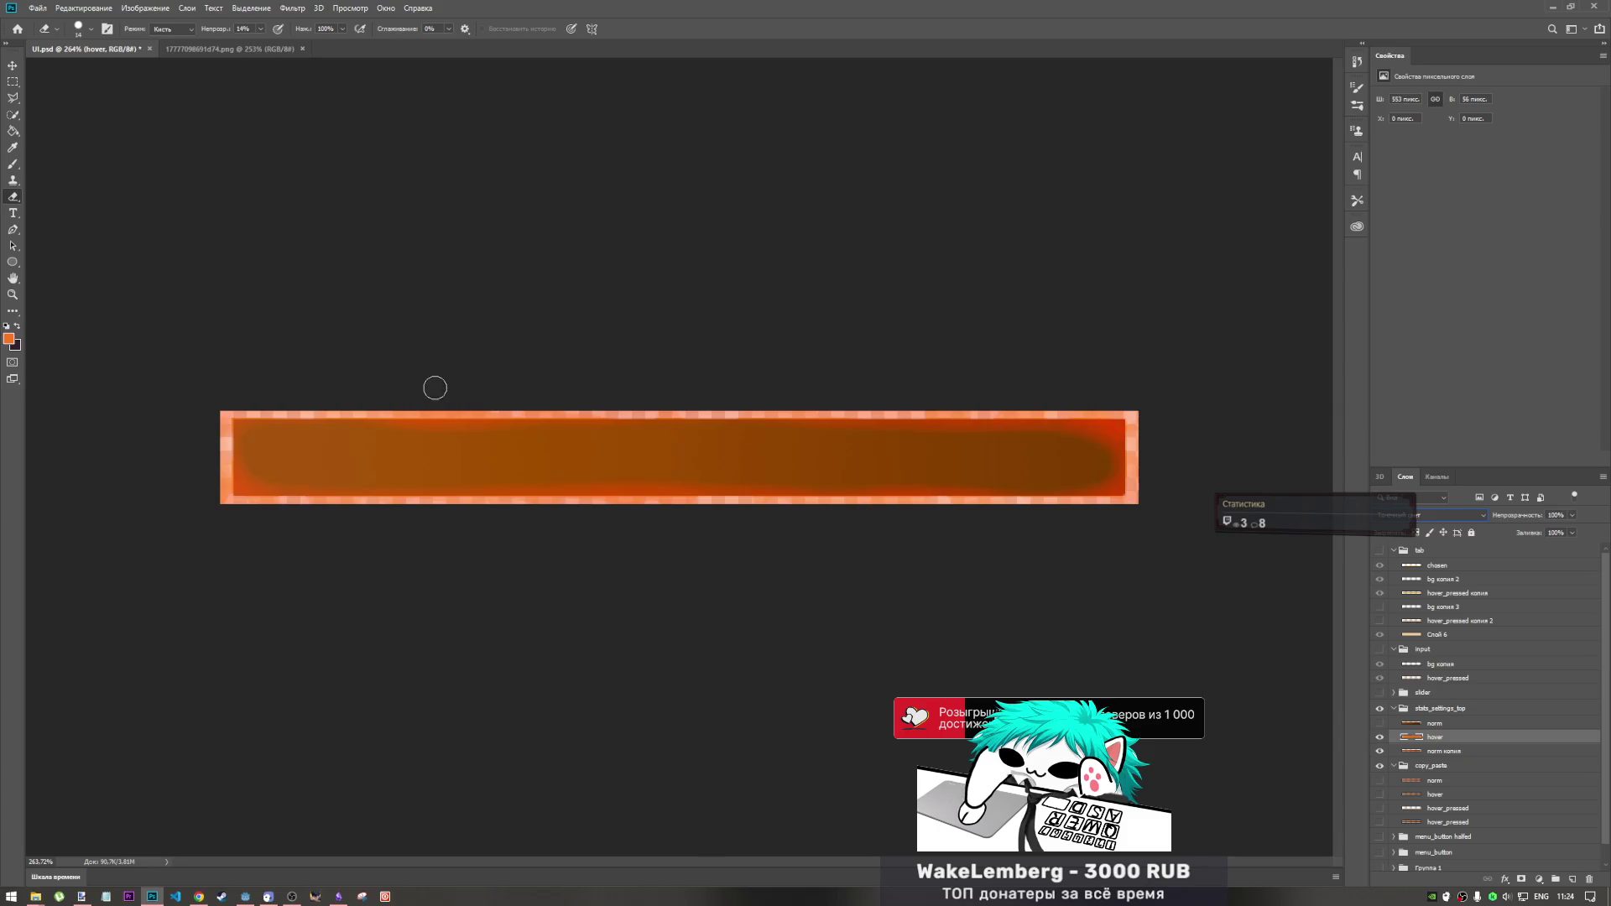
# - Trim the hover bar's 1-pixel outer ring with a marquee selection and Delete, leaving 551×54 px
pyautogui.click(13, 82)
pyautogui.scroll(2, 151, 437)
pyautogui.scroll(1, 171, 457)
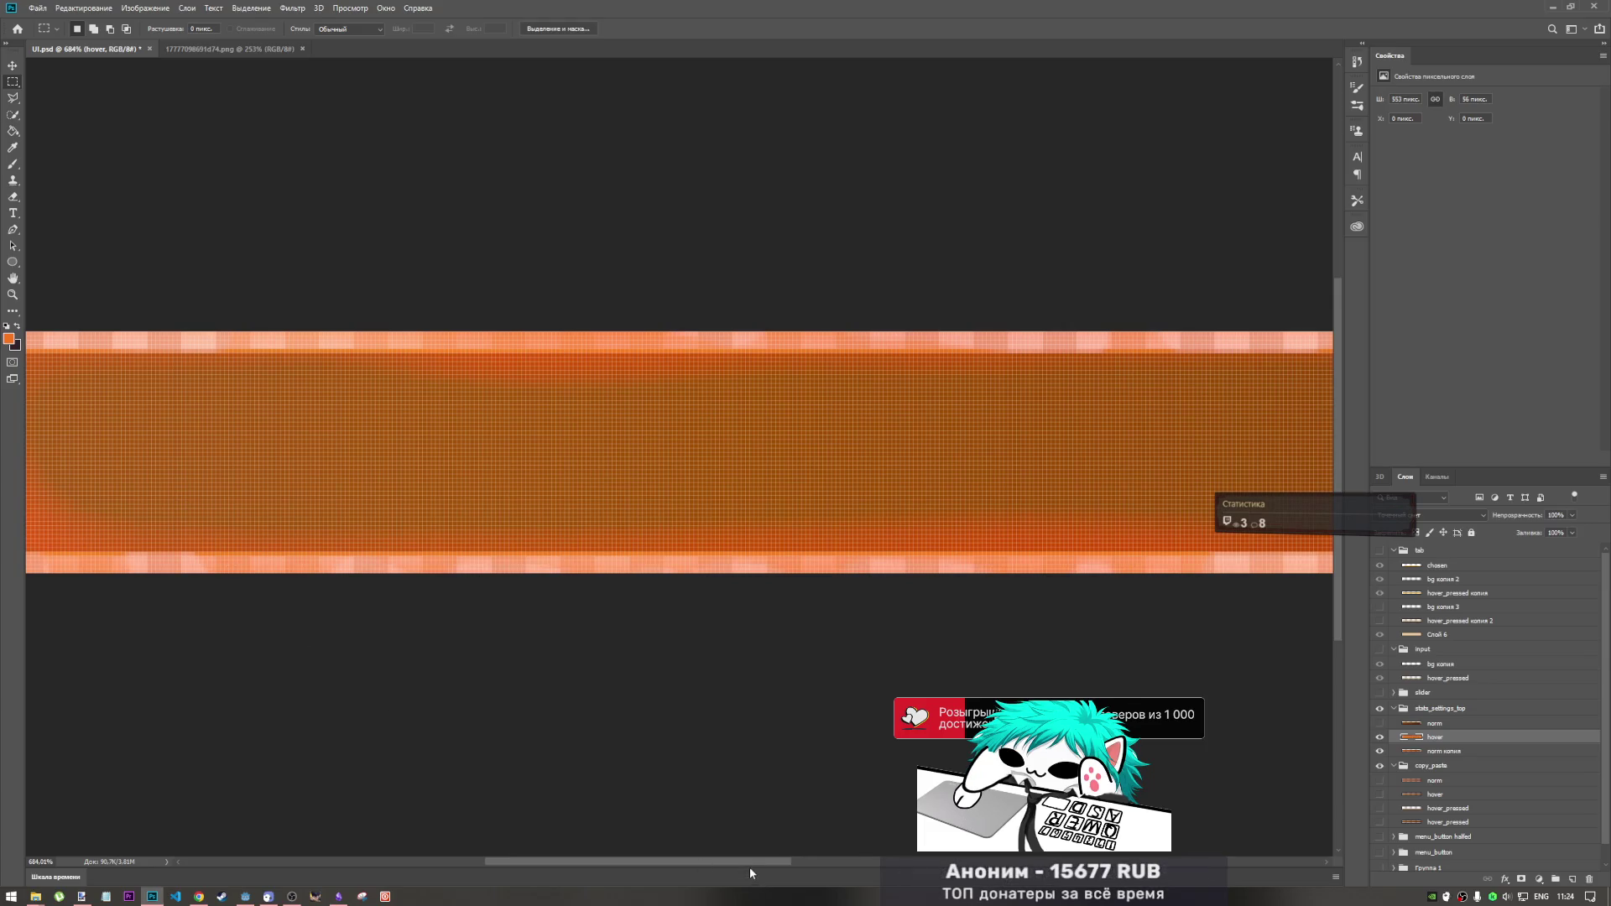
pyautogui.hscroll(-5, 541, 844)
pyautogui.scroll(4, 571, 554)
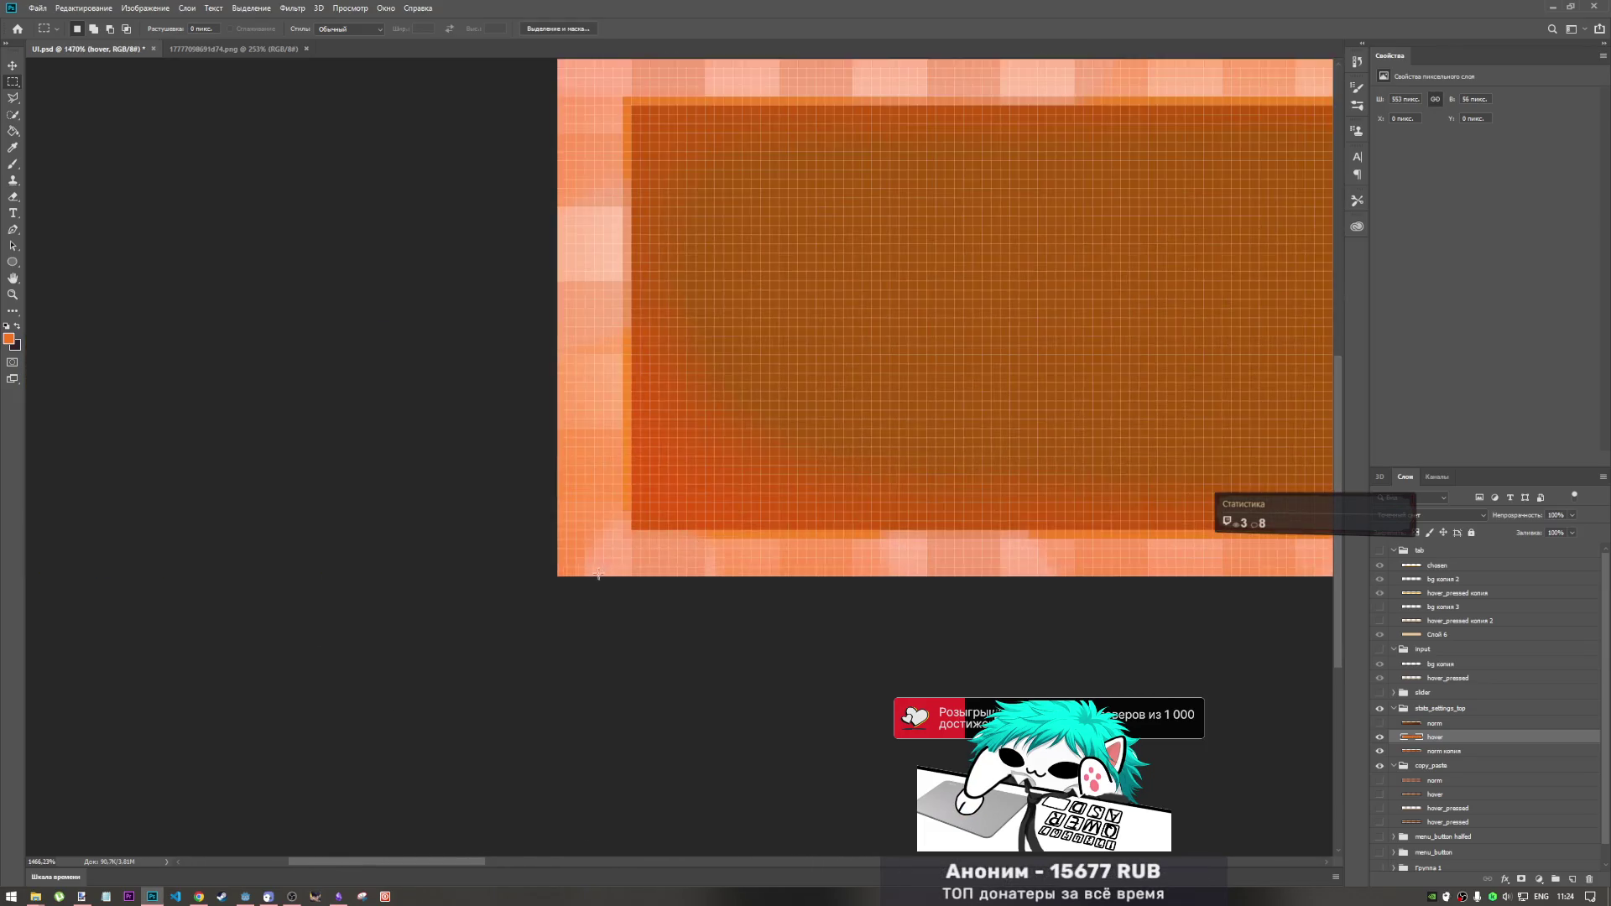
pyautogui.moveTo(548, 545)
pyautogui.mouseDown()
pyautogui.moveTo(575, 46)
pyautogui.moveTo(587, 329)
pyautogui.mouseUp()
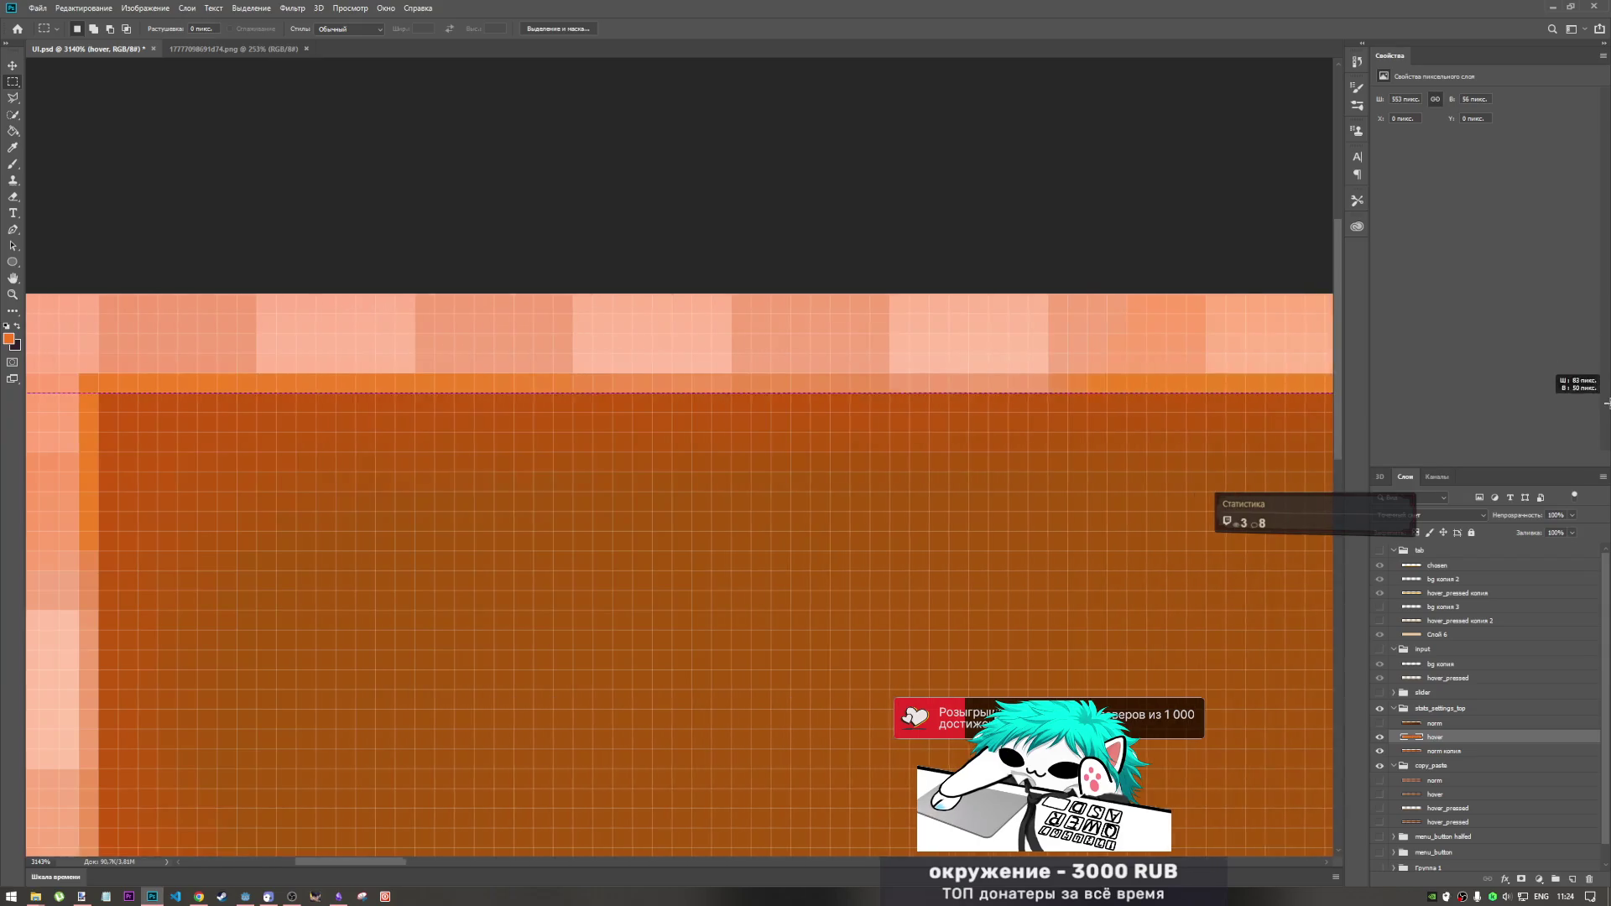
pyautogui.moveTo(1605, 311); pyautogui.dragTo(917, 336)
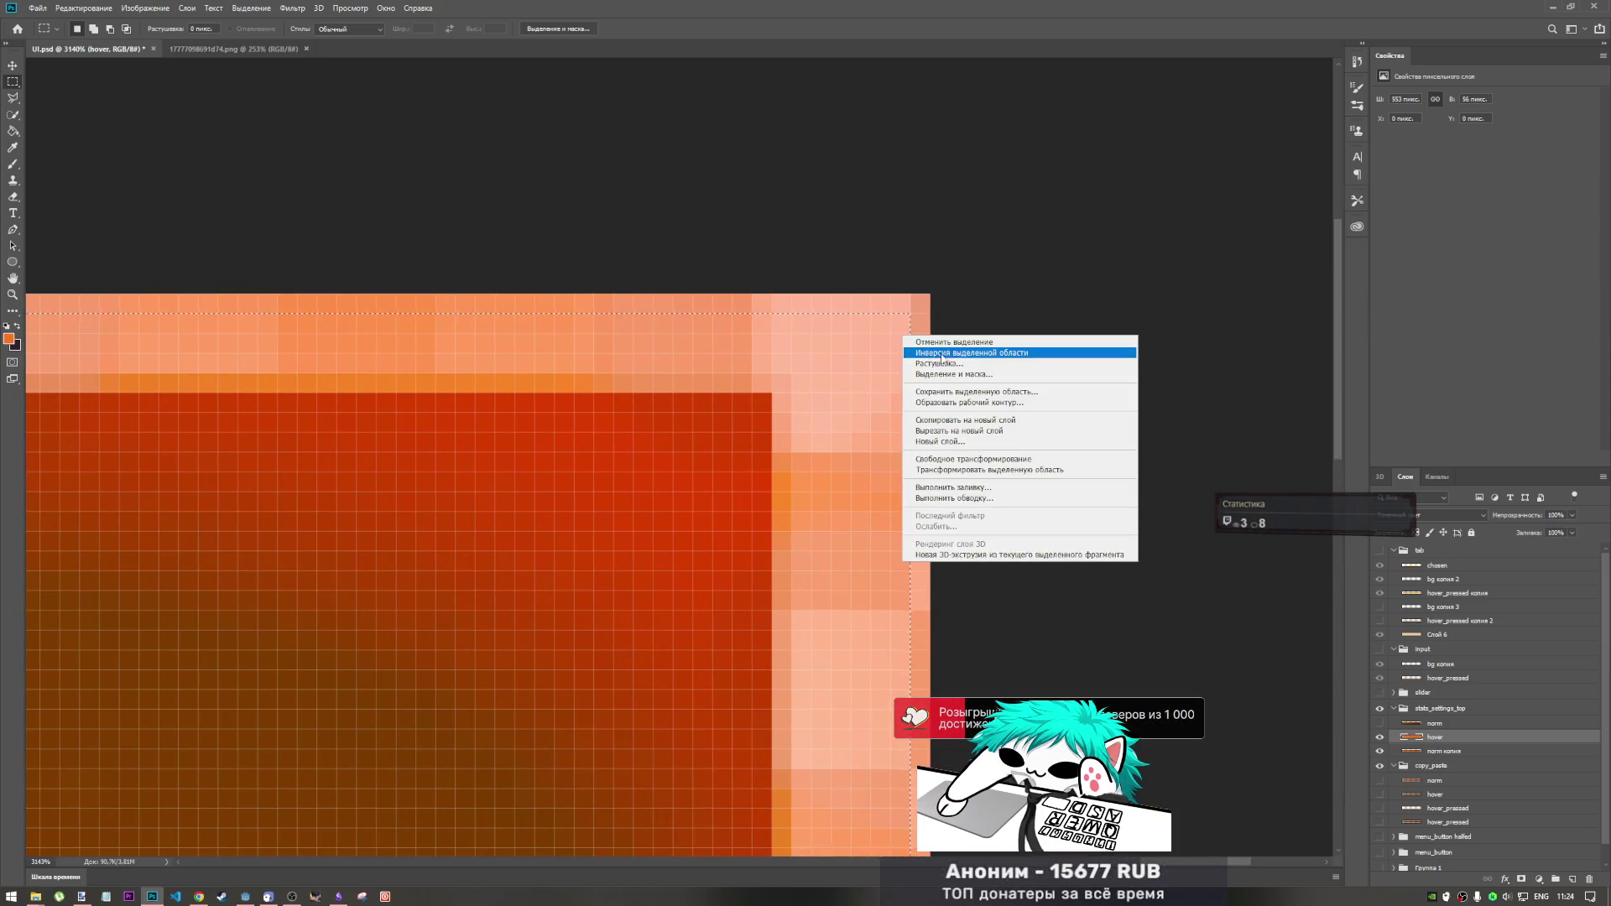
pyautogui.press('Delete')
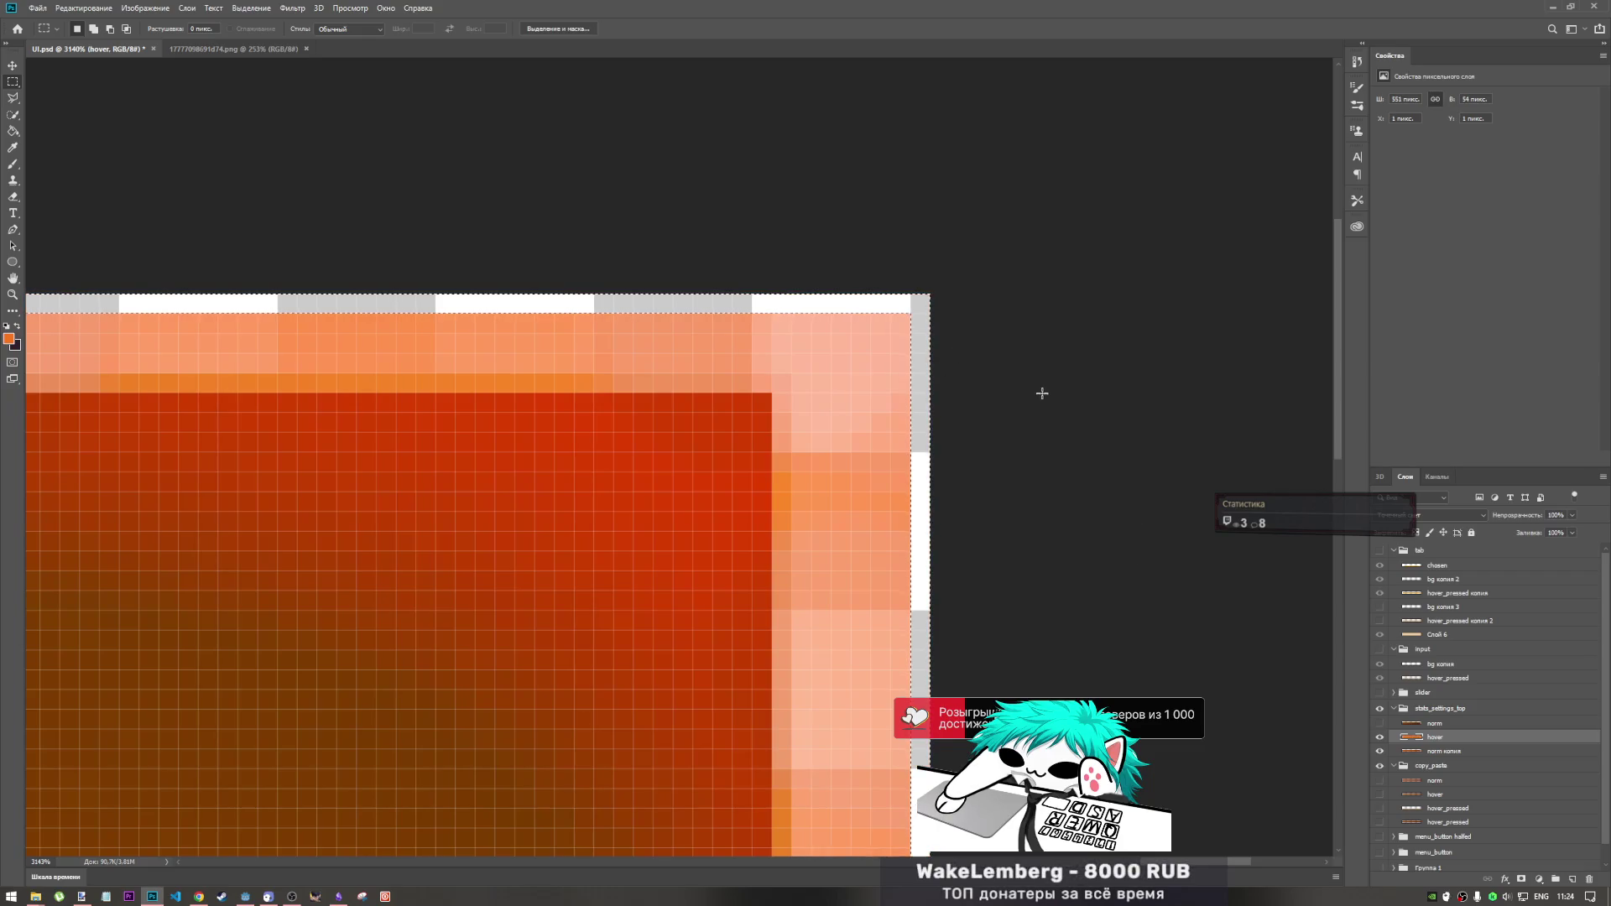
pyautogui.scroll(-10, 1025, 399)
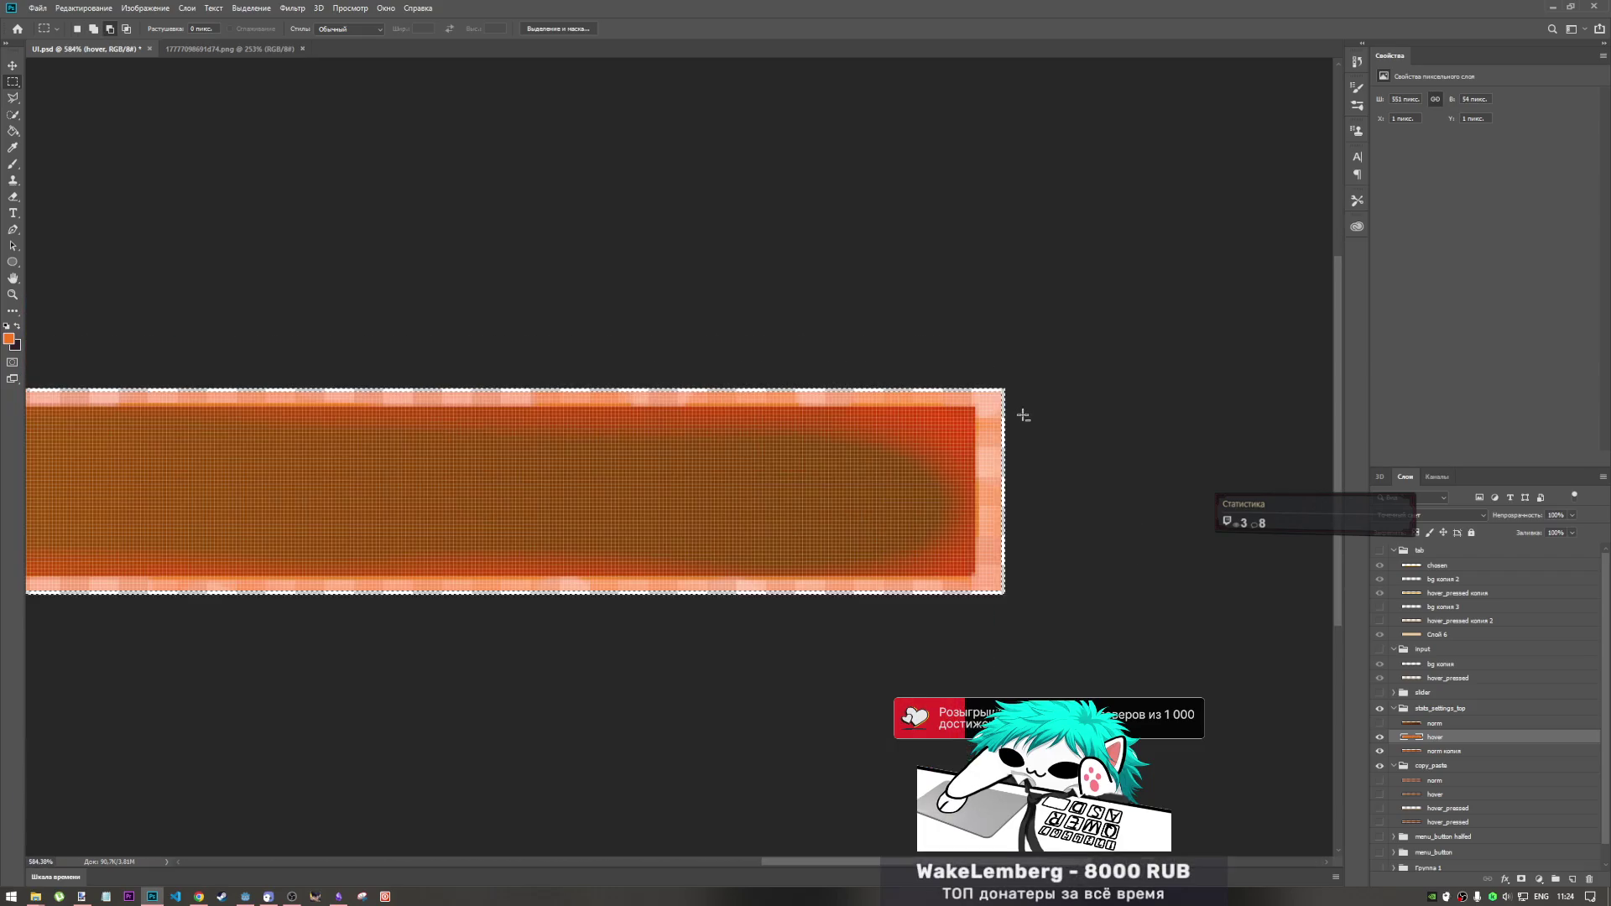
pyautogui.scroll(-2, 504, 466)
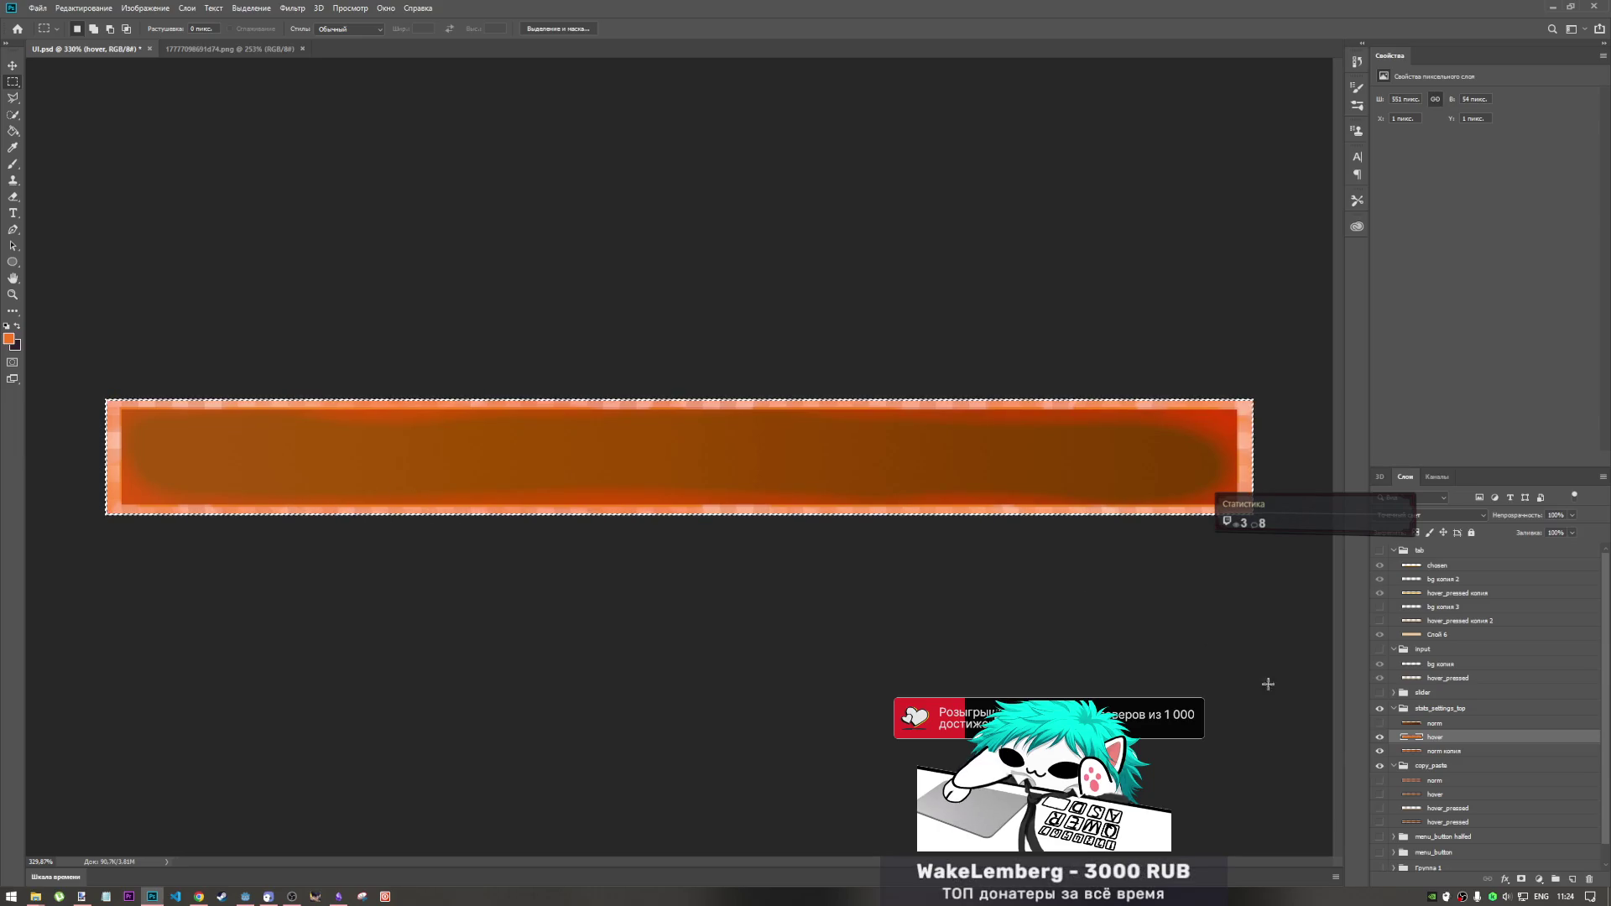
pyautogui.hotkey('ctrl', 'd')
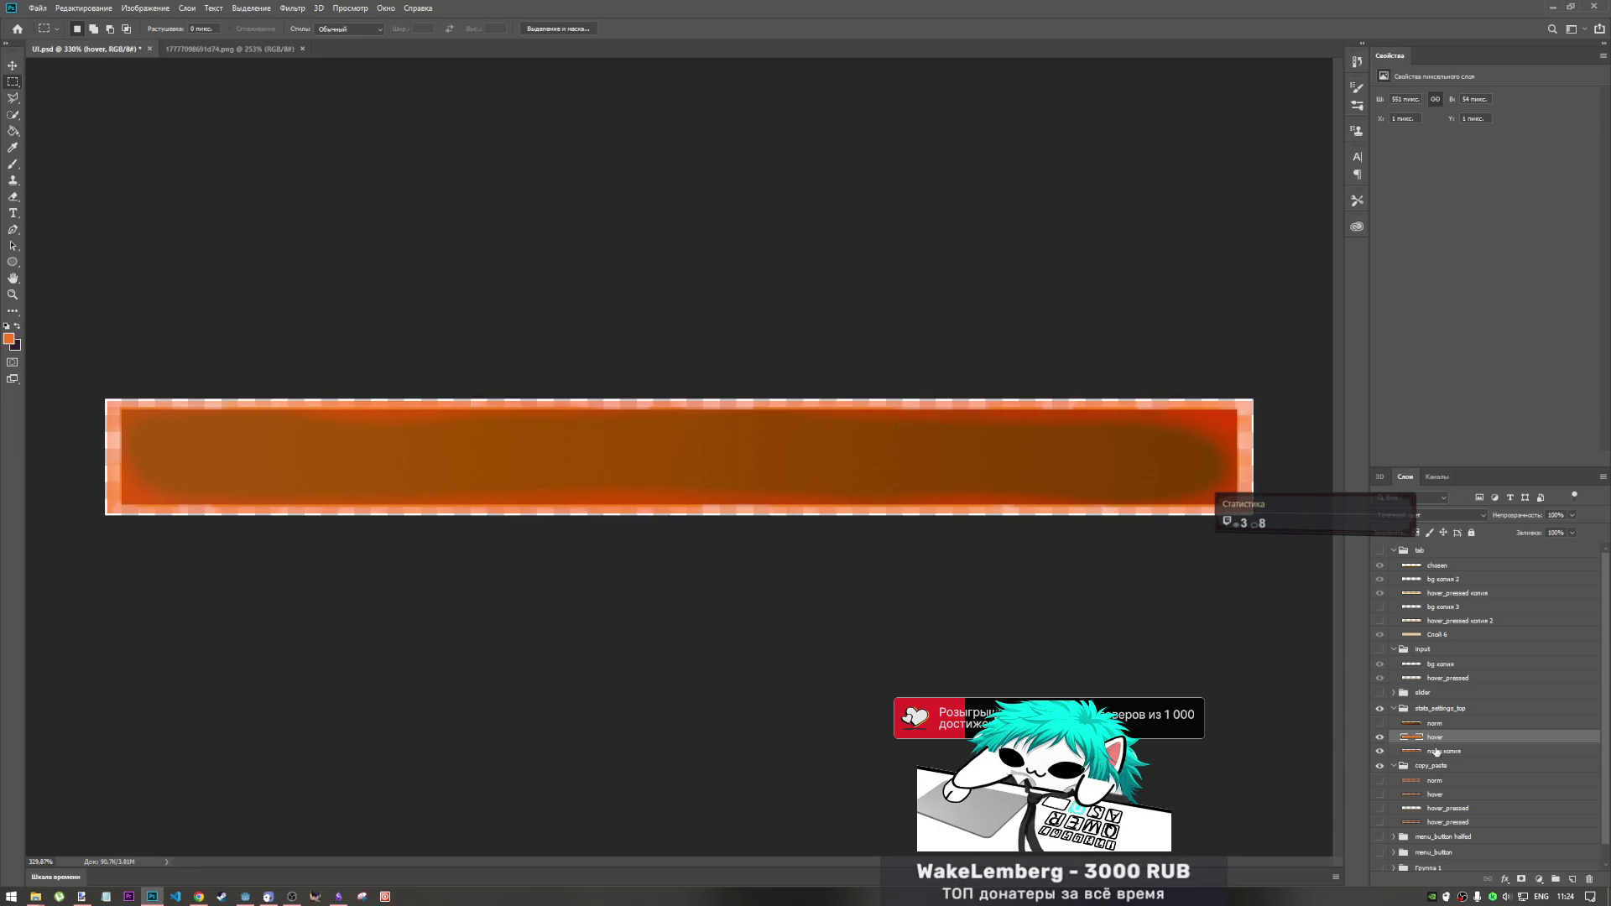
# - Reset the hover layer's blend mode back to Normal
pyautogui.click(1452, 516)
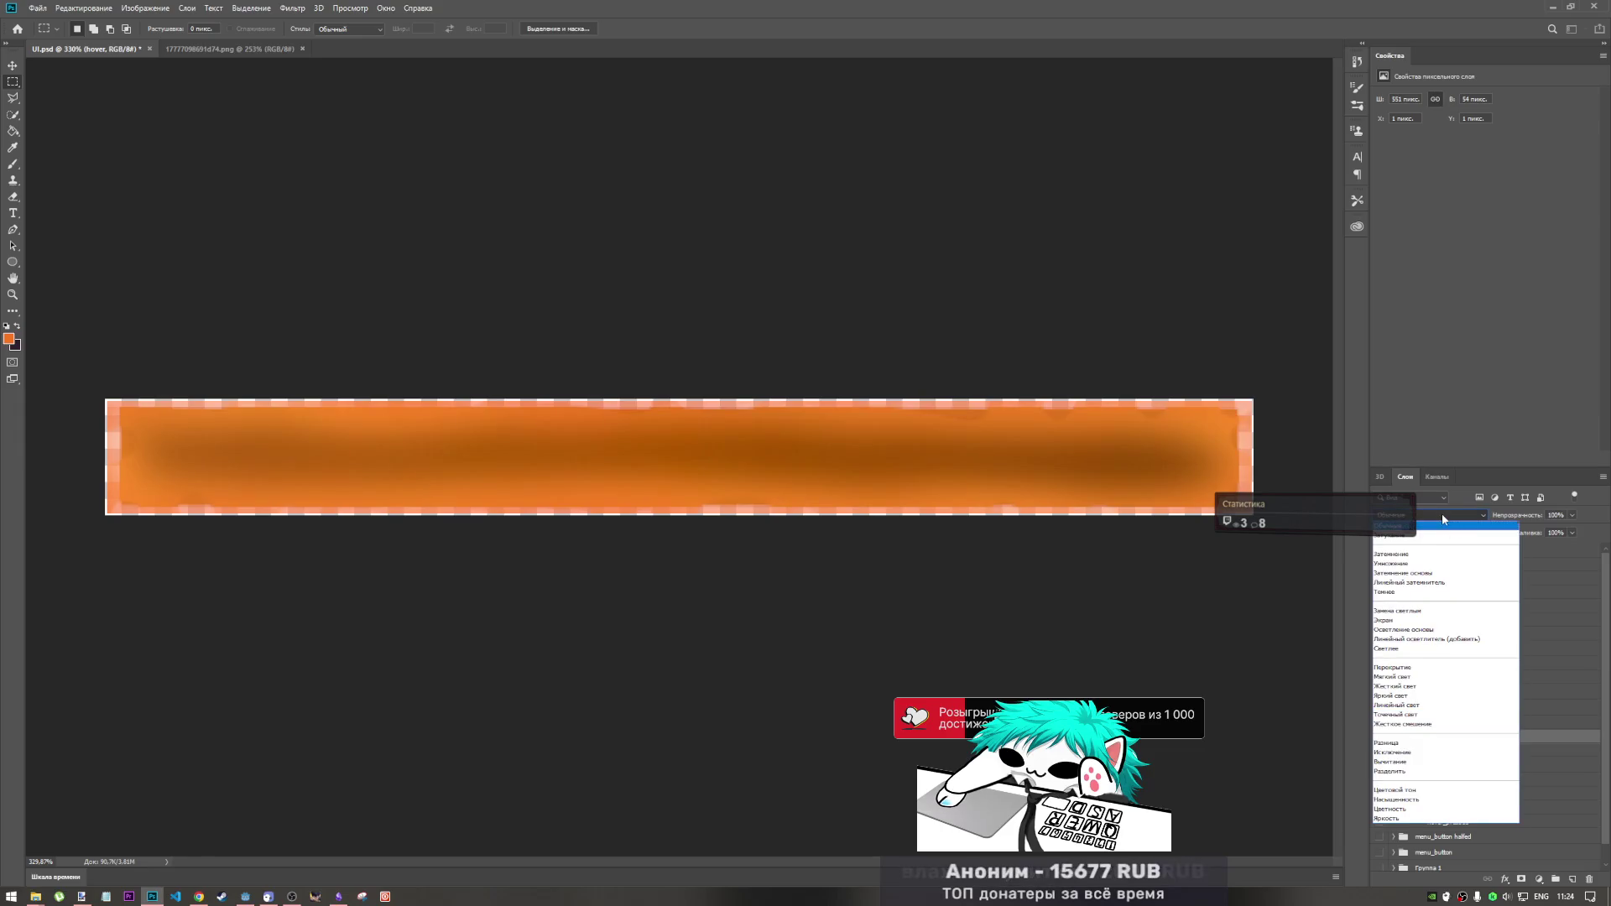
pyautogui.click(1442, 513)
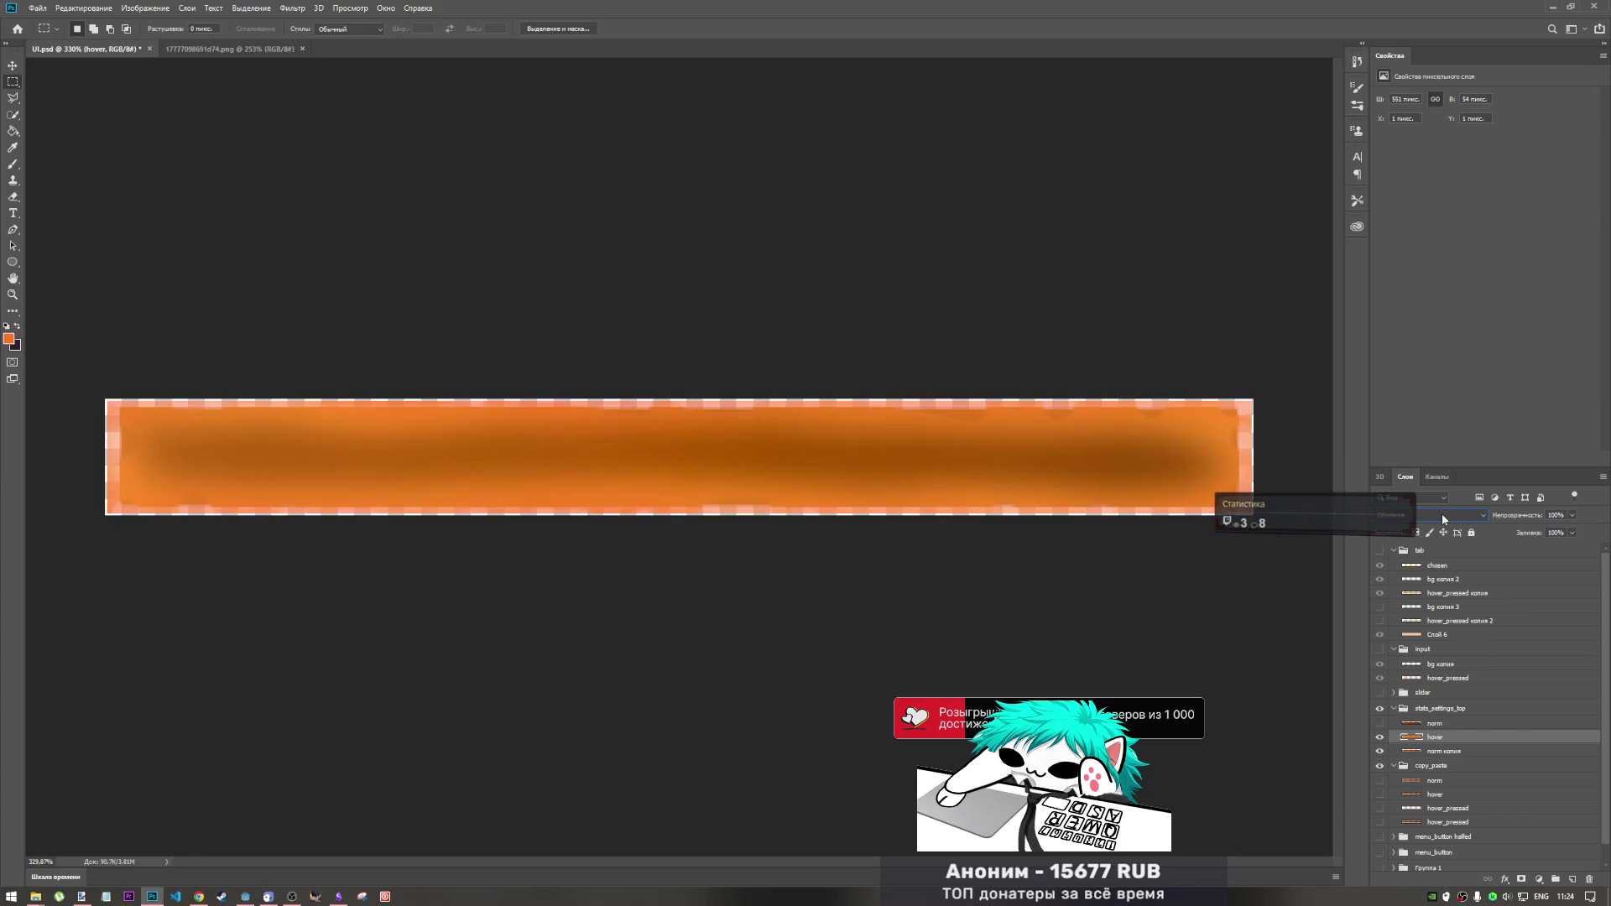
pyautogui.scroll(-3, 1442, 513)
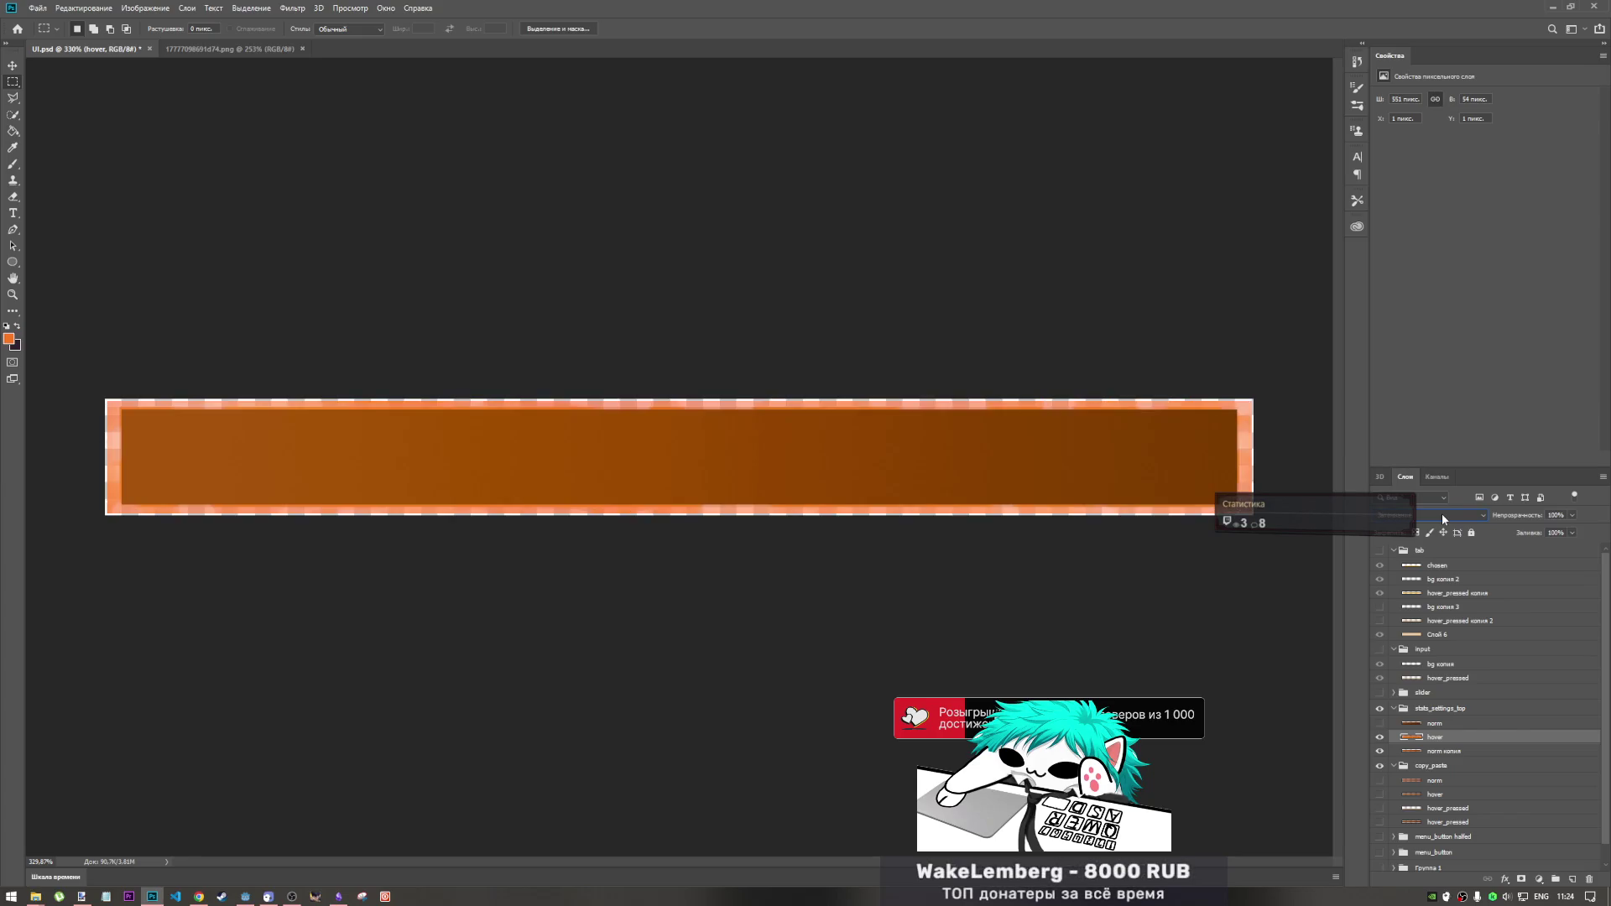
pyautogui.scroll(1, 1442, 514)
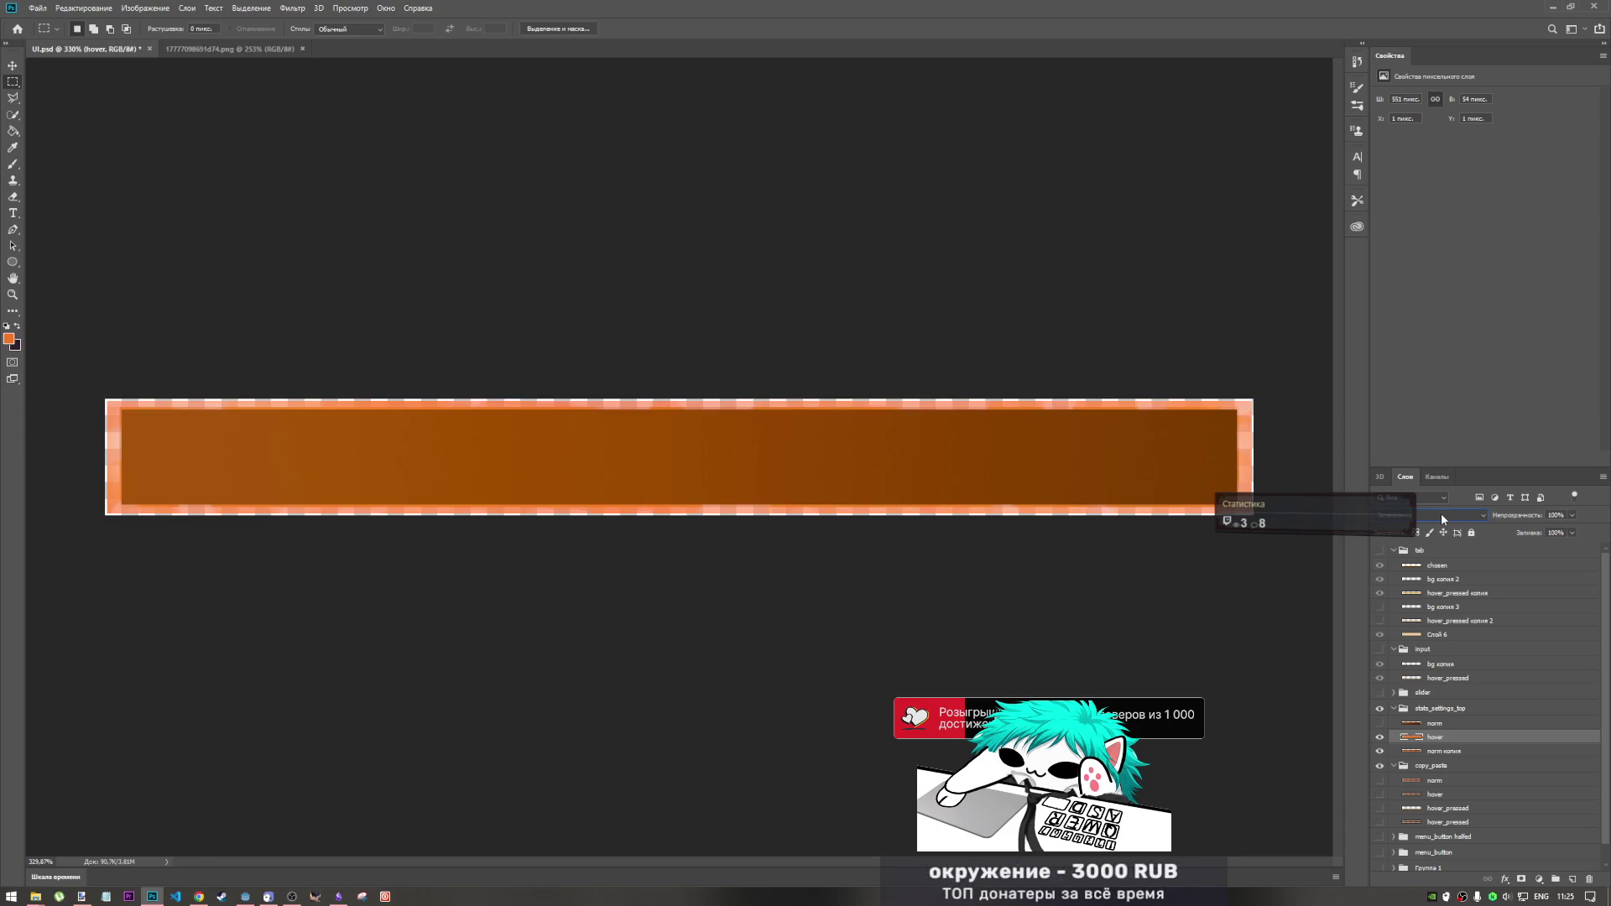
pyautogui.scroll(-1, 1441, 513)
pyautogui.scroll(1, 1441, 513)
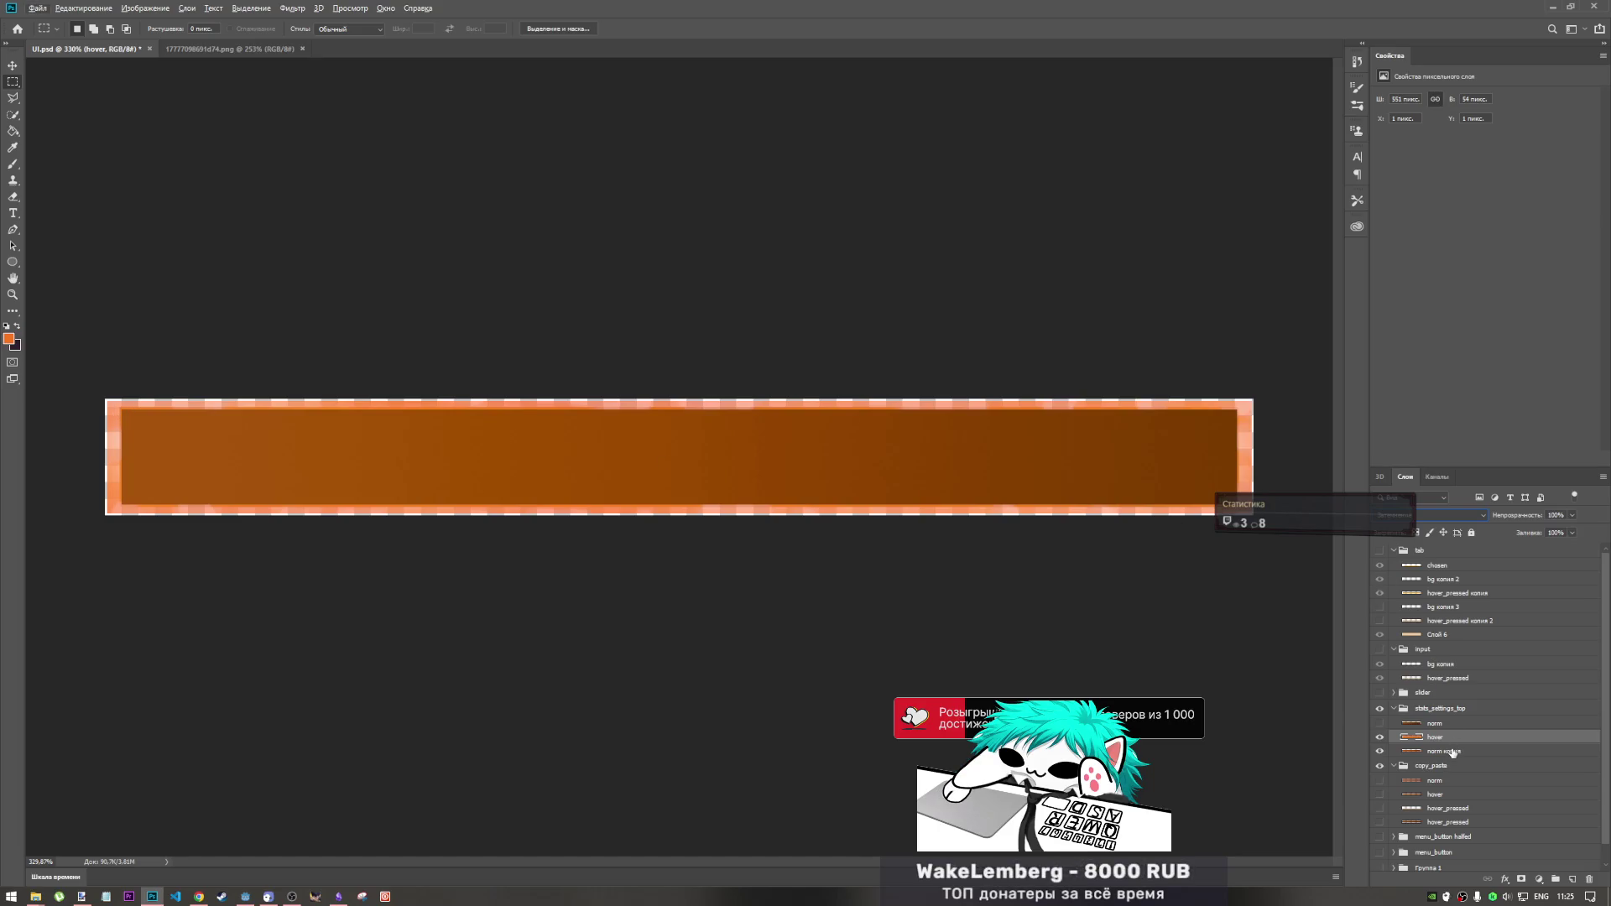
# - Toggle the norm layer's visibility on and off to compare it with the hover bar
pyautogui.click(1433, 511)
pyautogui.click(1437, 519)
pyautogui.click(1380, 722)
pyautogui.click(1380, 723)
pyautogui.click(1379, 723)
pyautogui.click(1380, 722)
# - Bring Chrome forward and switch to the tab playing the French House music mix
pyautogui.click(200, 899)
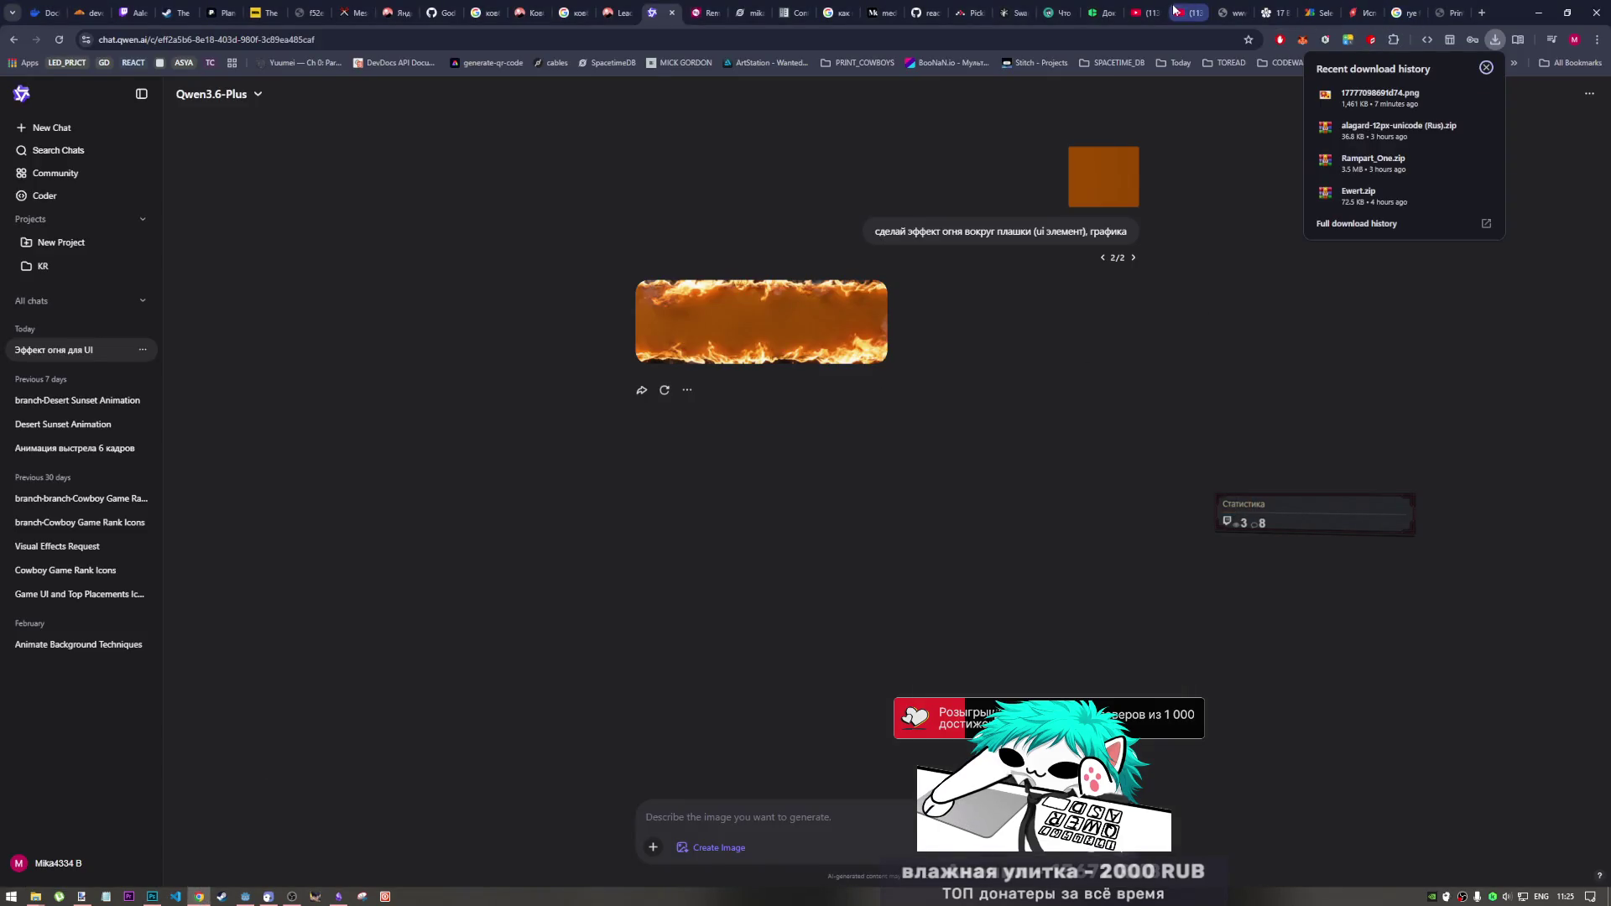
pyautogui.click(1188, 9)
pyautogui.click(1154, 9)
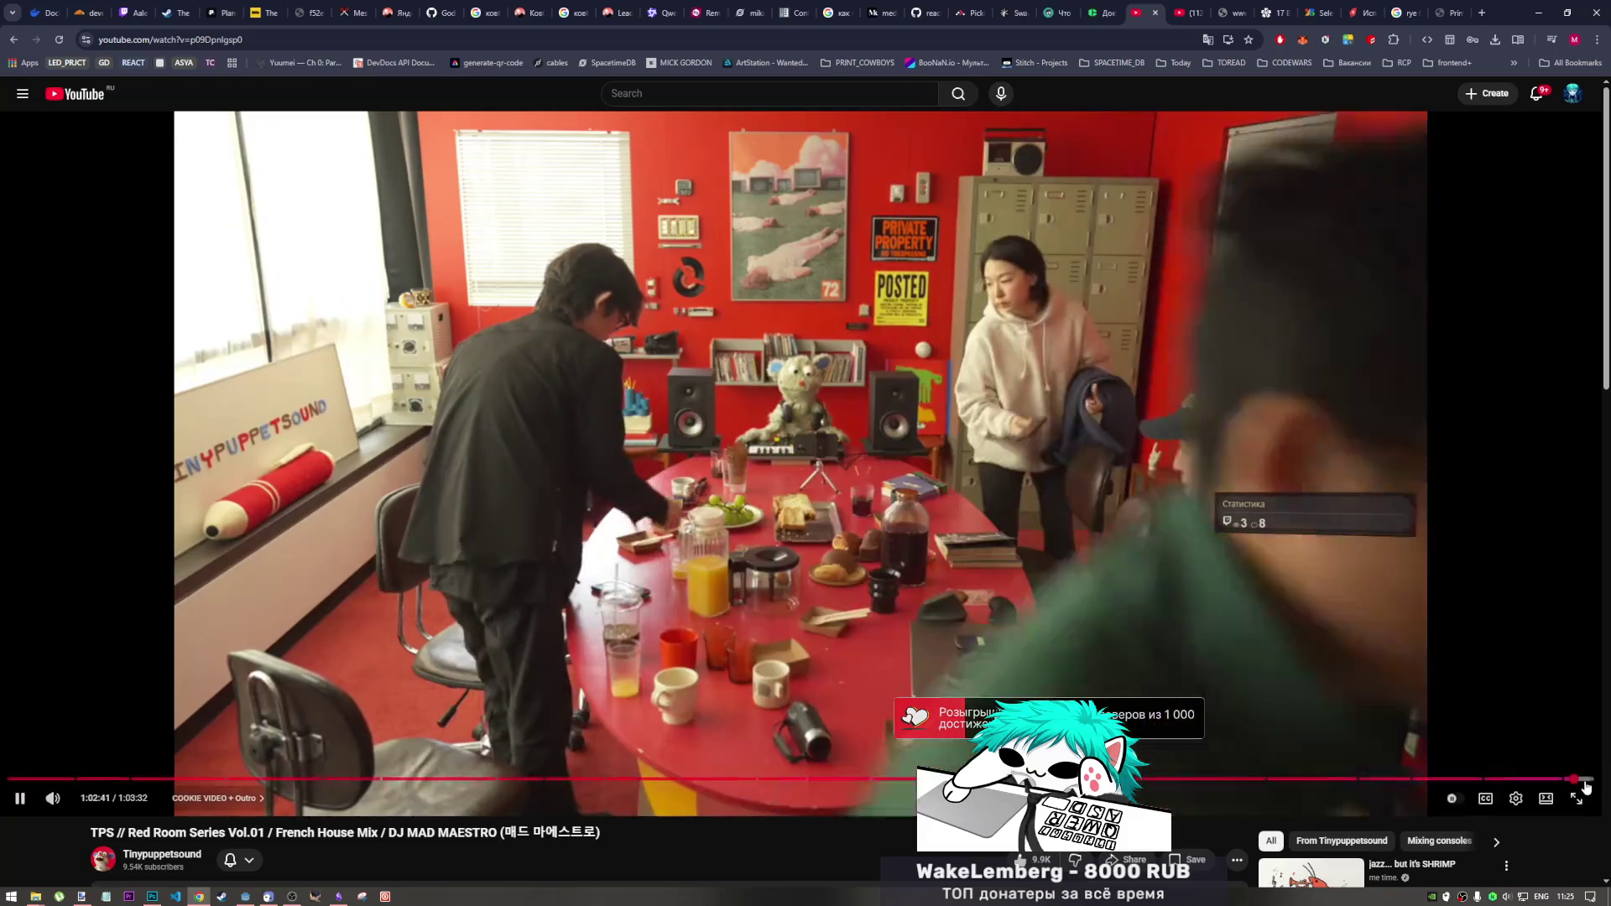
# - Play the 'jazz... but it's SHRIMP' video, then Alt+Tab back to the Photoshop document
pyautogui.click(1581, 779)
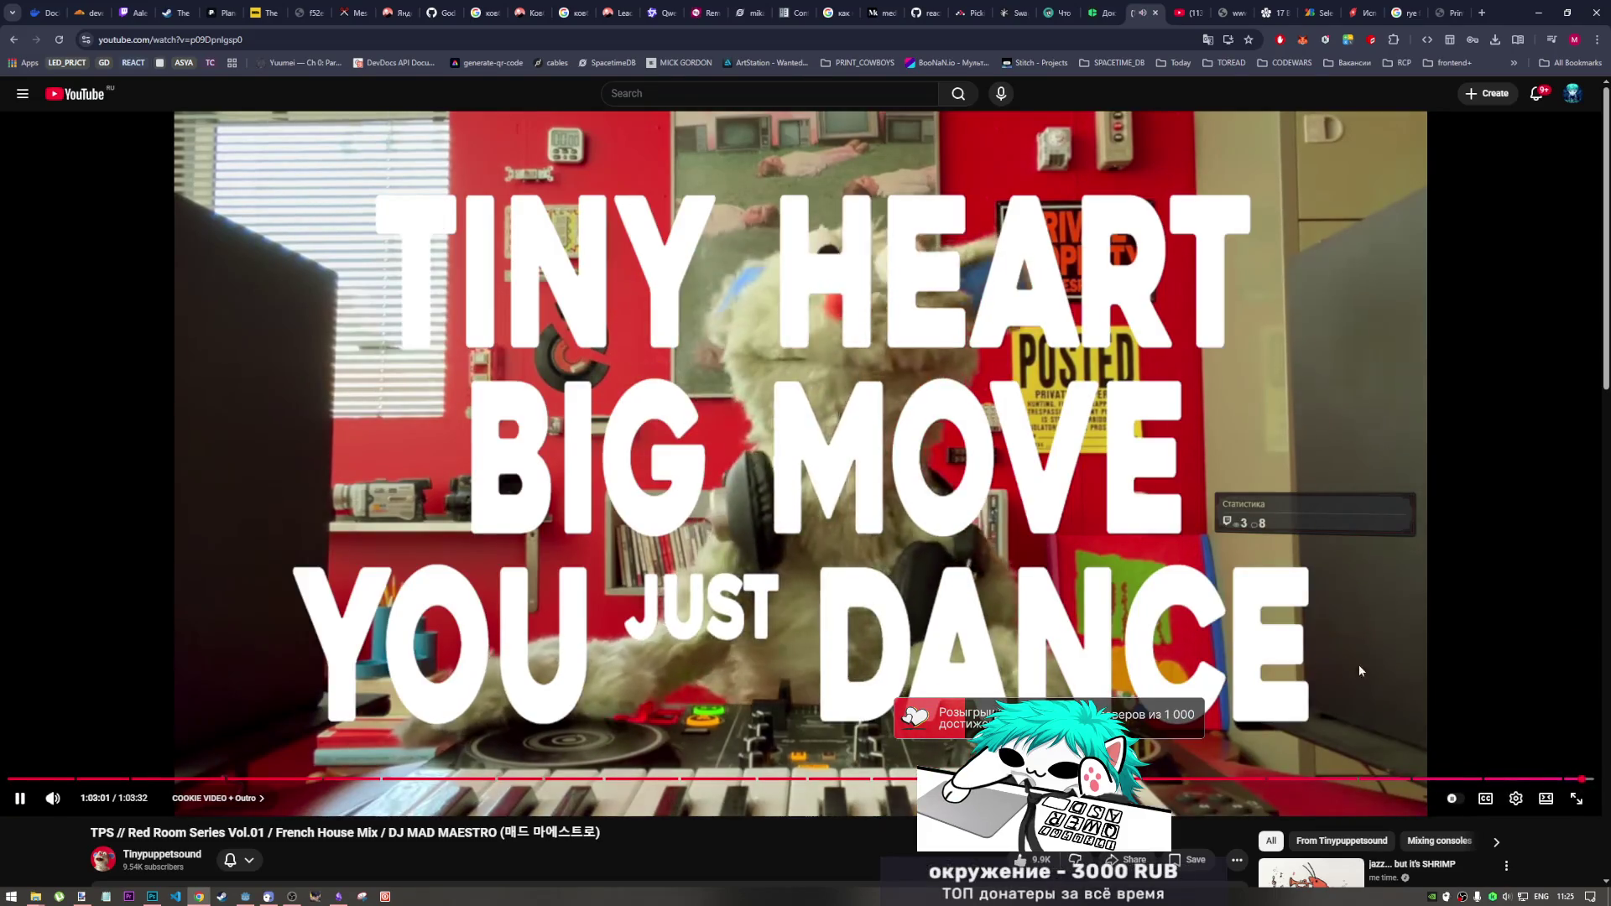
pyautogui.scroll(-5, 1195, 586)
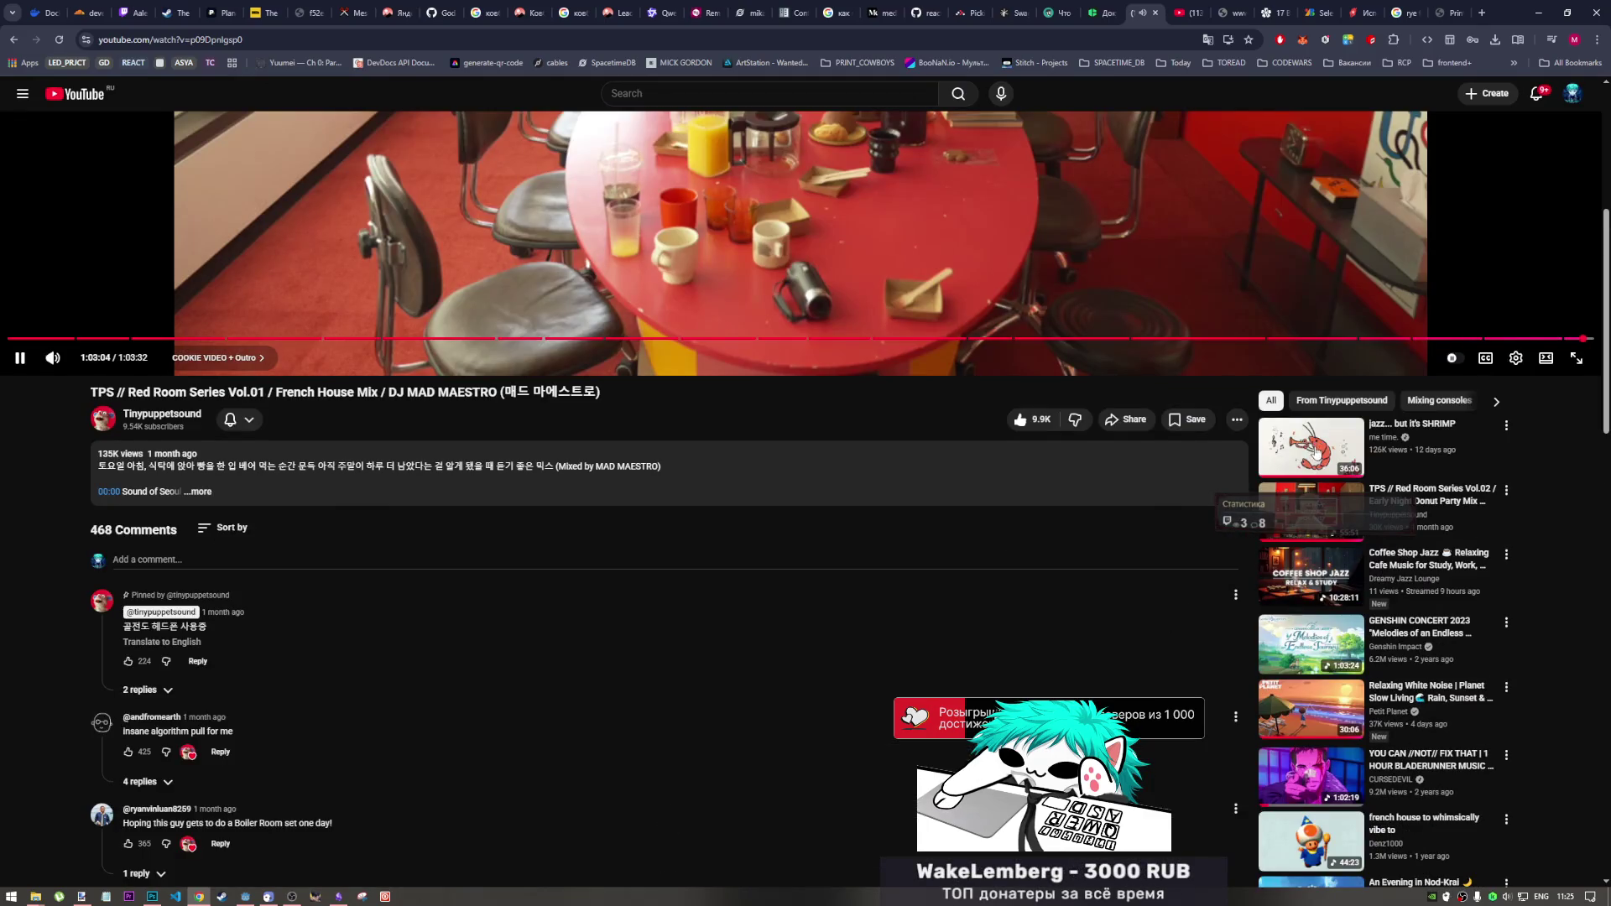
pyautogui.click(1306, 457)
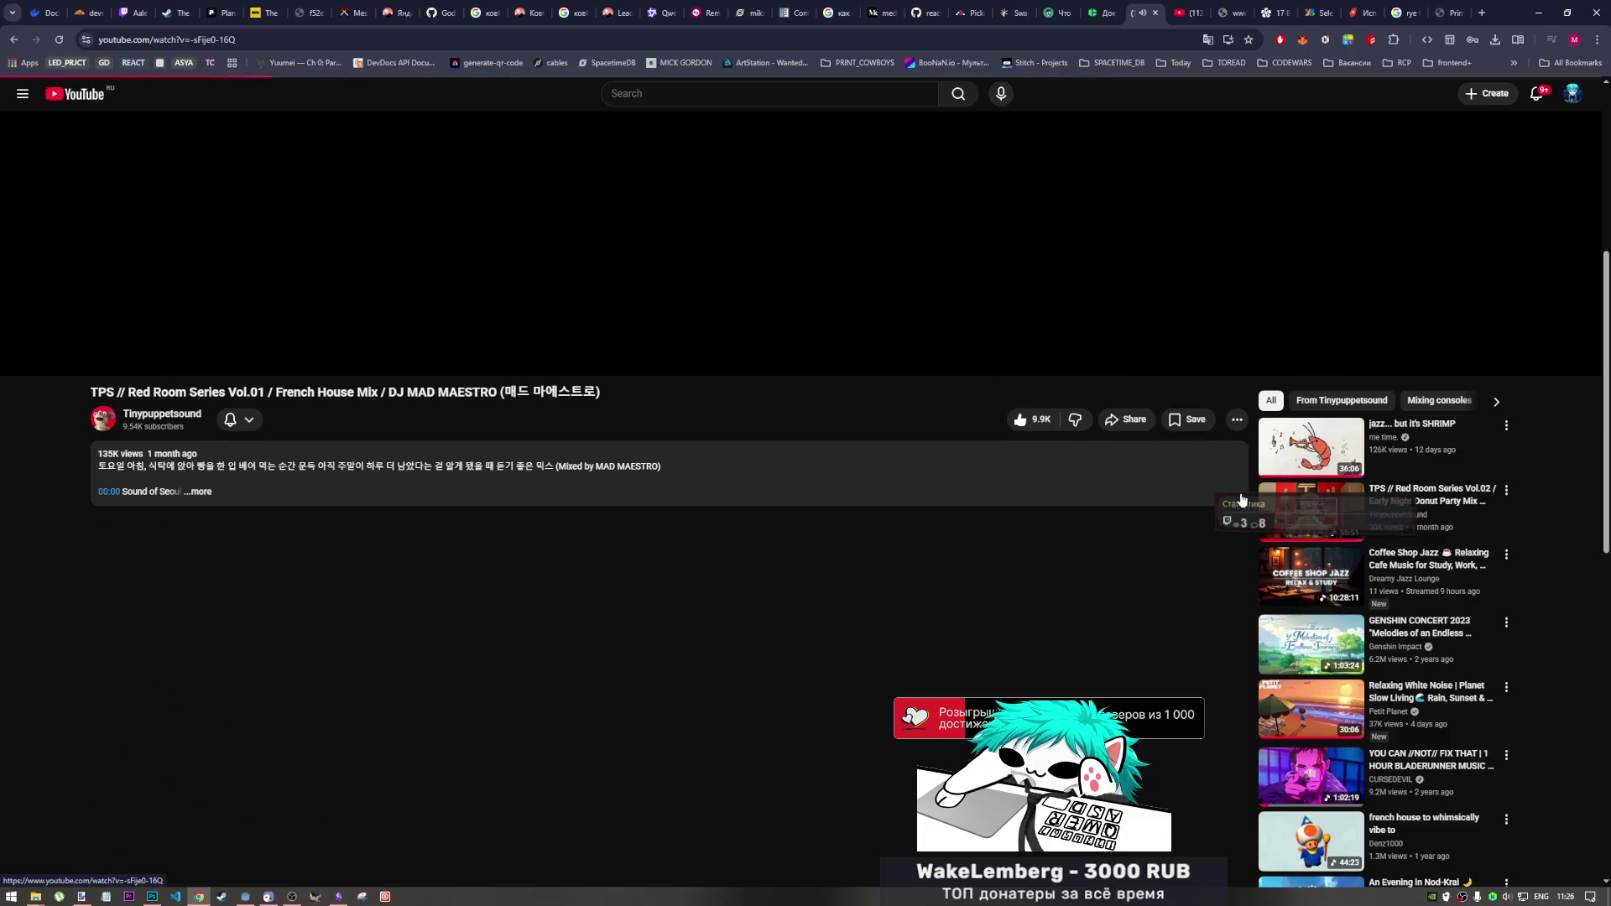
pyautogui.hotkey('alt', 'Tab')
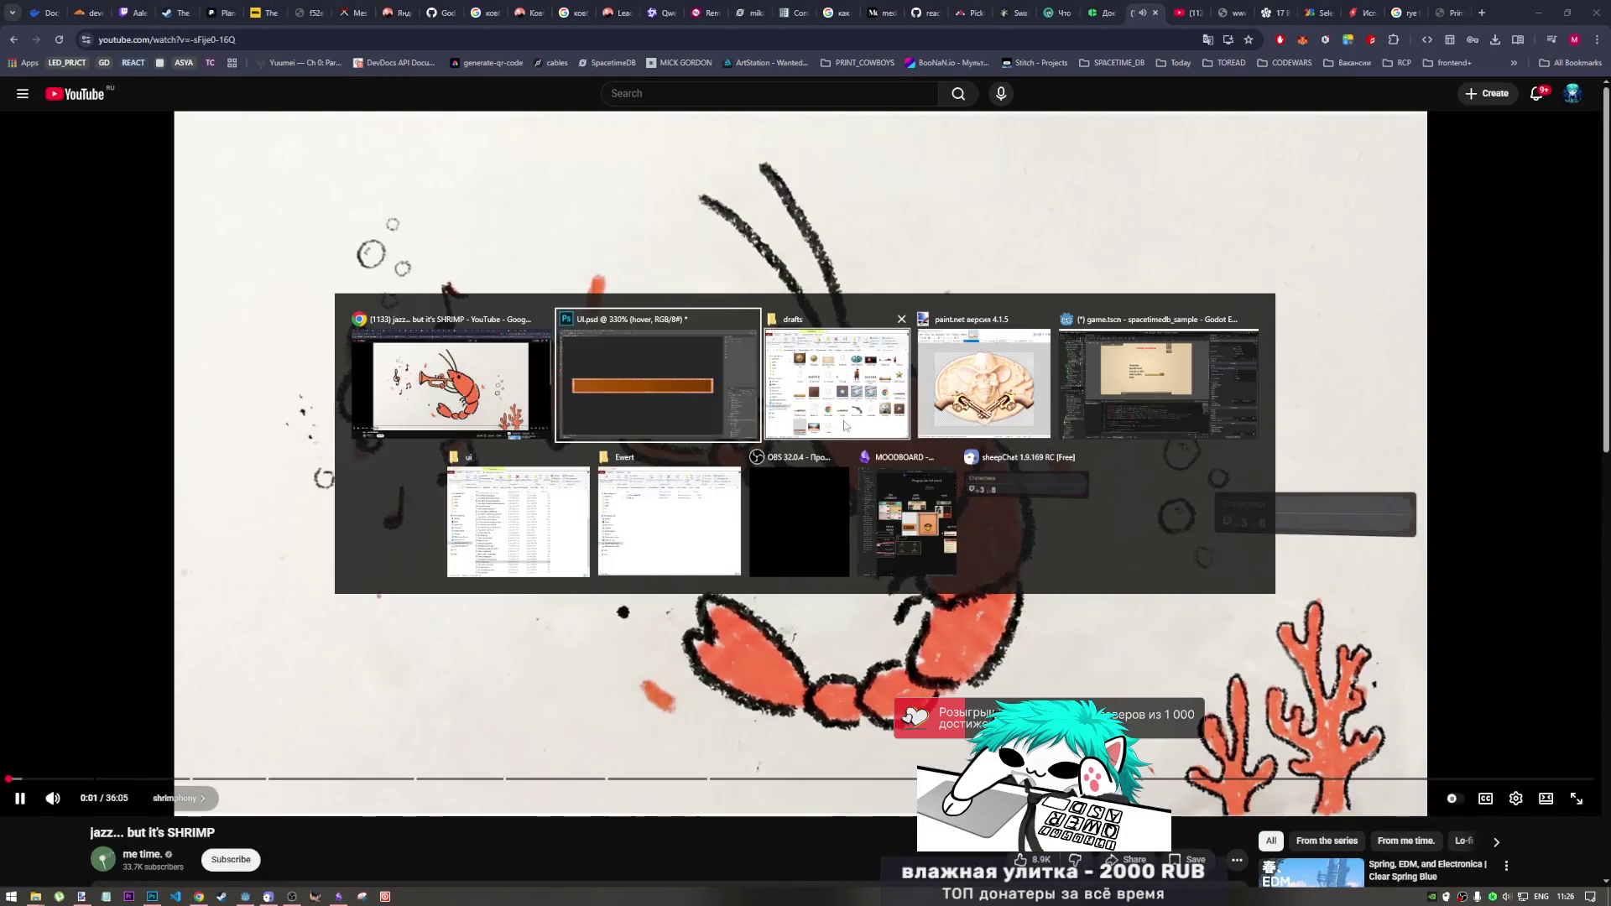
pyautogui.hotkey('alt', 'Tab')
pyautogui.hotkey('alt', 'Tab')
pyautogui.hotkey('alt', 'Tab')
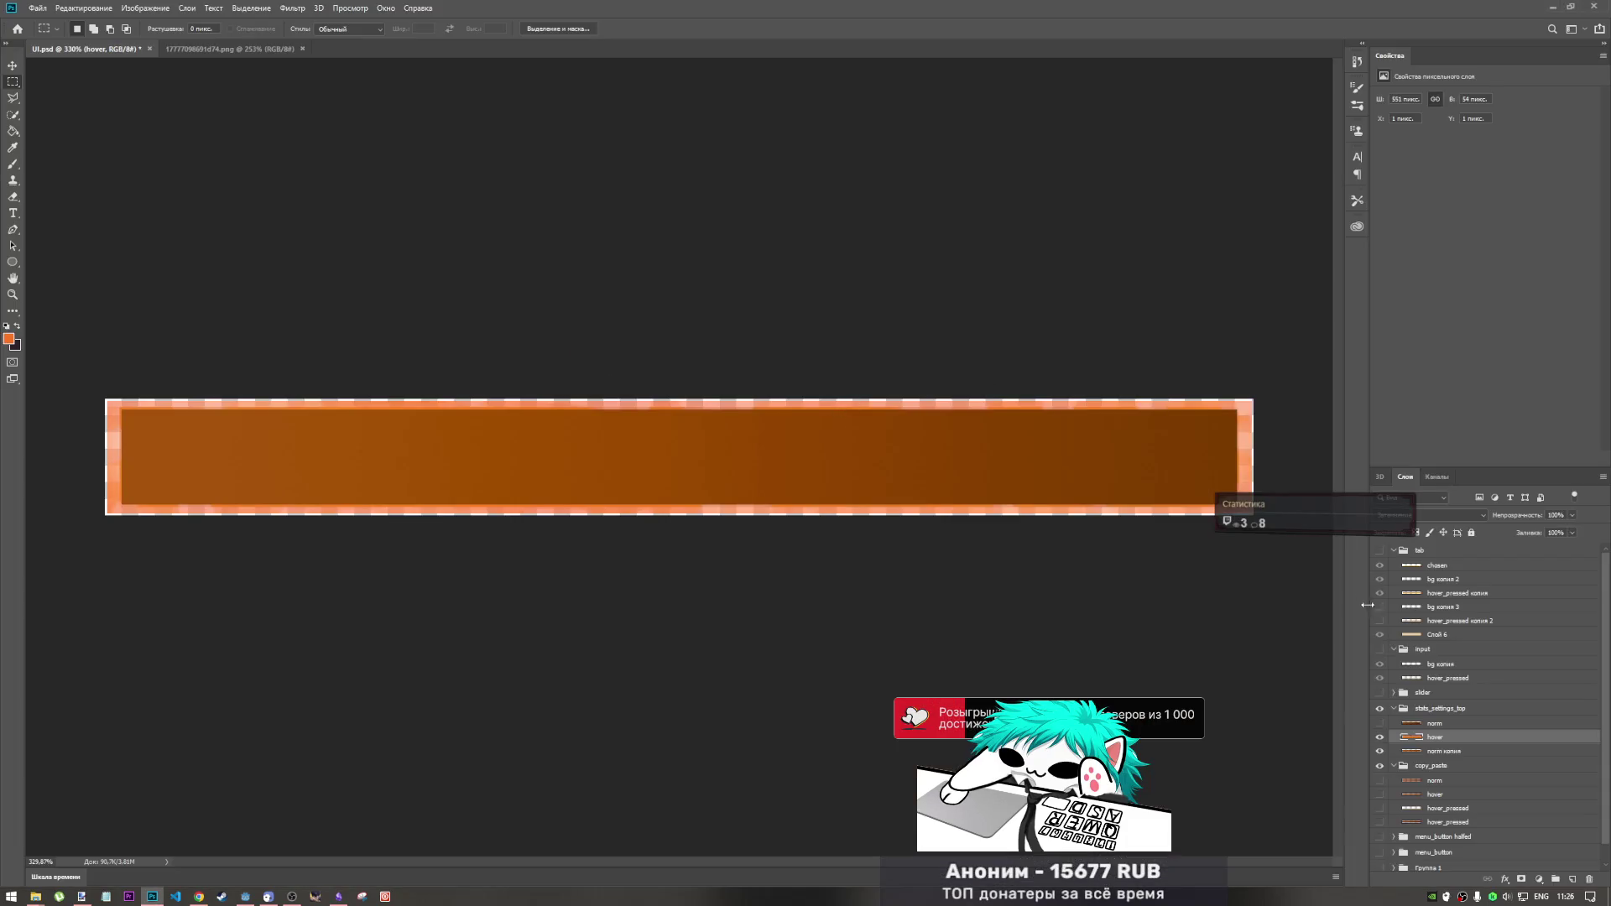
# - Marquee-select the bar's brown inner fill, then invert the selection onto its orange border
pyautogui.scroll(5, 128, 432)
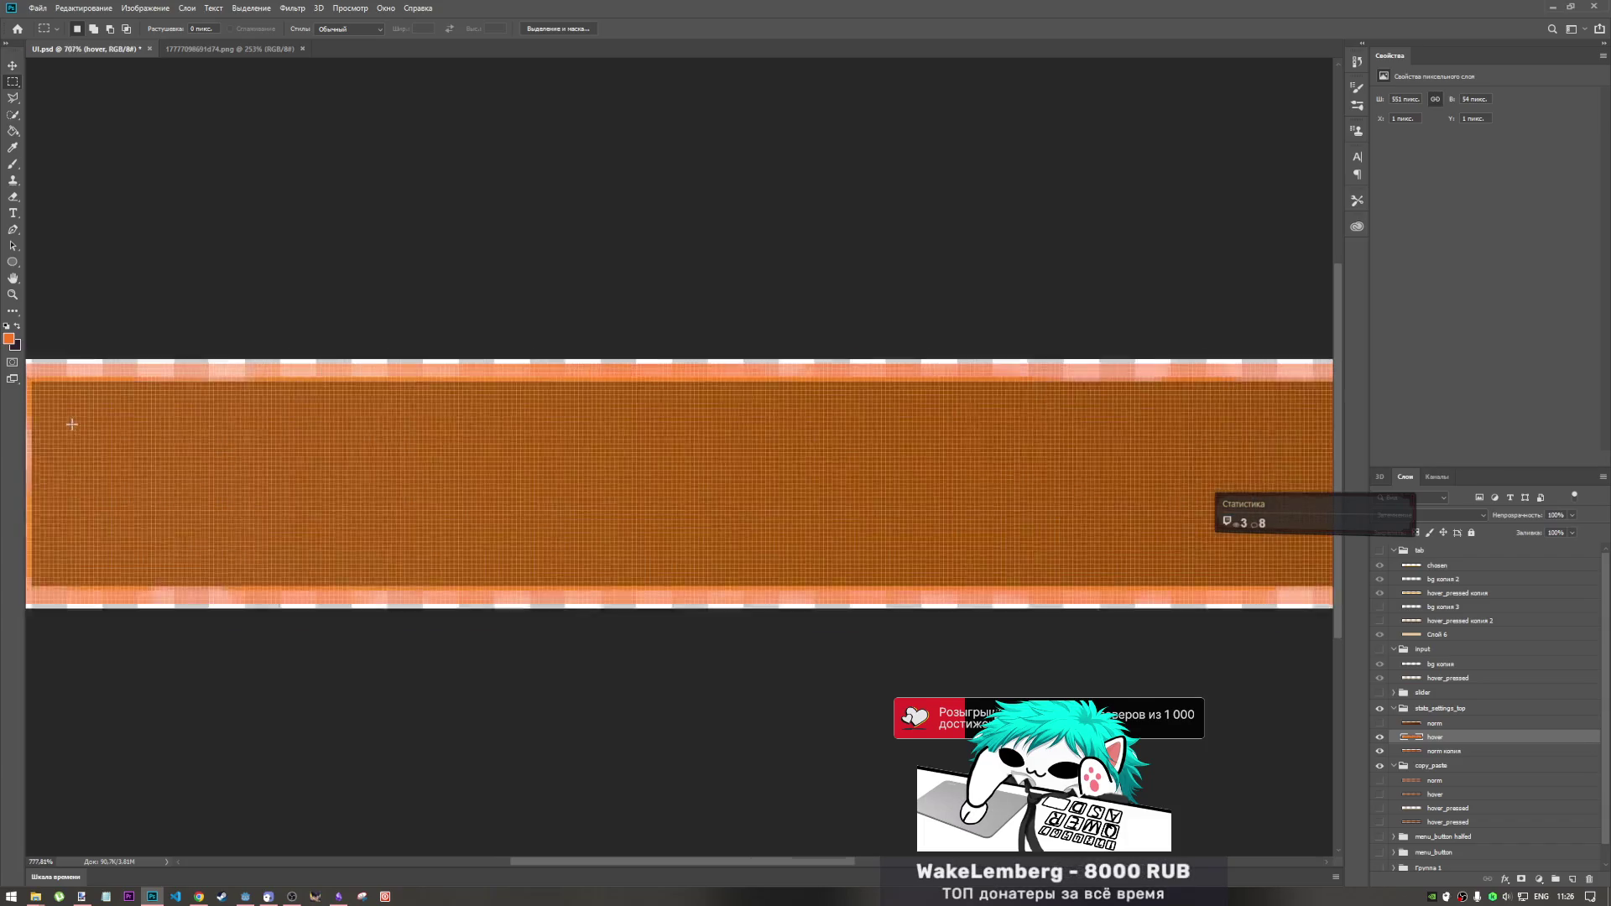
pyautogui.moveTo(695, 860); pyautogui.dragTo(669, 857)
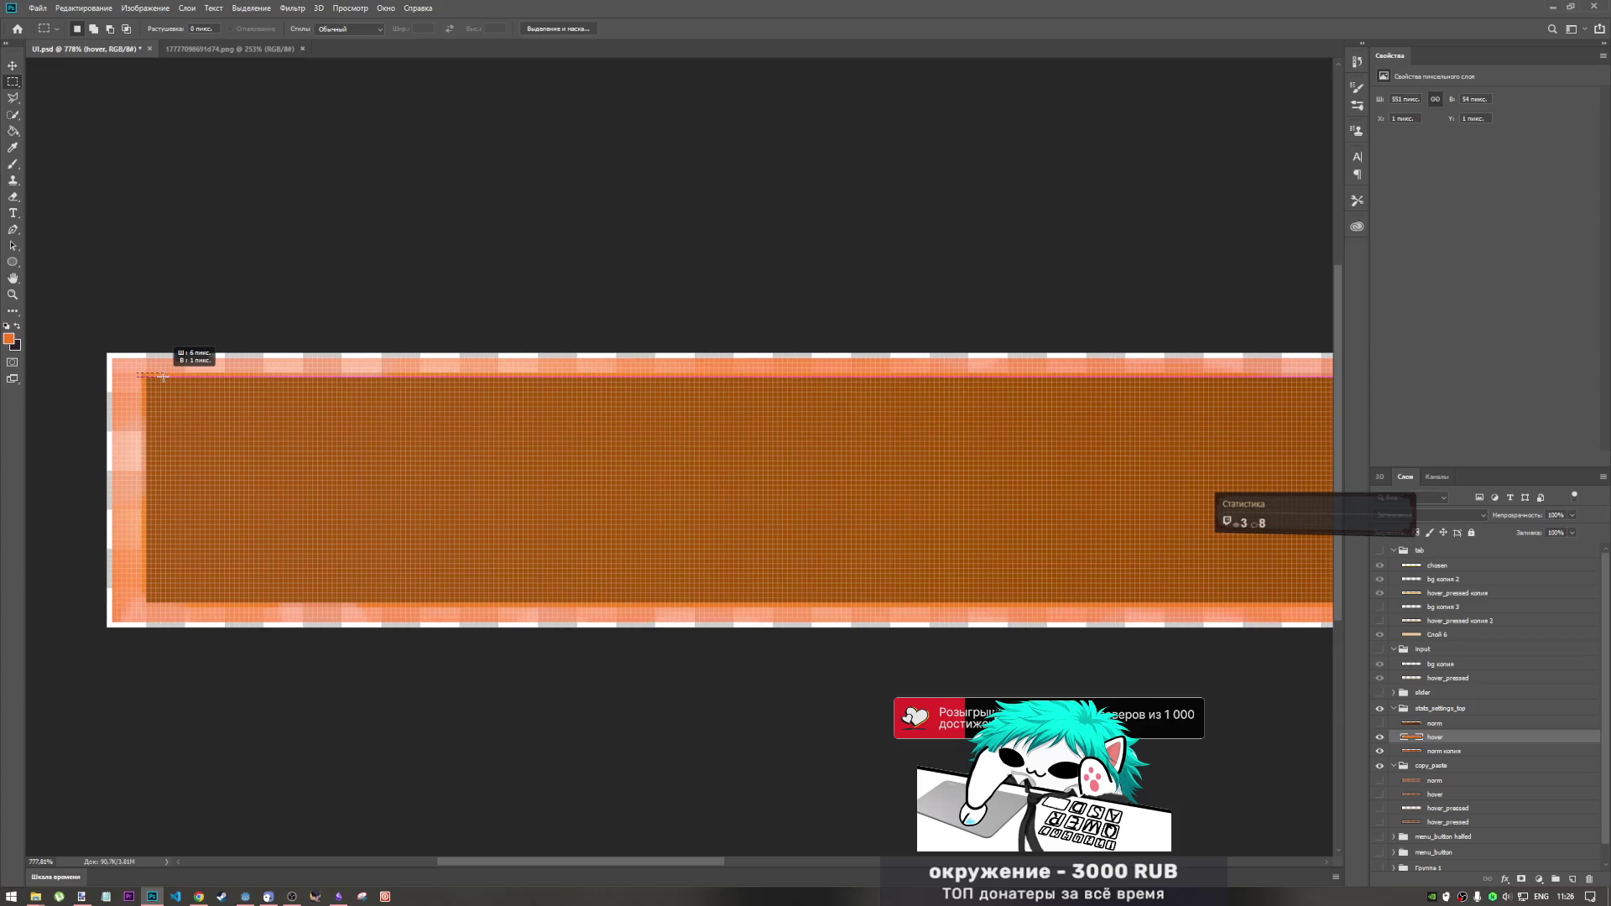
pyautogui.moveTo(534, 451)
pyautogui.mouseDown()
pyautogui.moveTo(1435, 554)
pyautogui.moveTo(1447, 596)
pyautogui.moveTo(881, 604)
pyautogui.moveTo(937, 604)
pyautogui.mouseUp()
pyautogui.rightClick(873, 536)
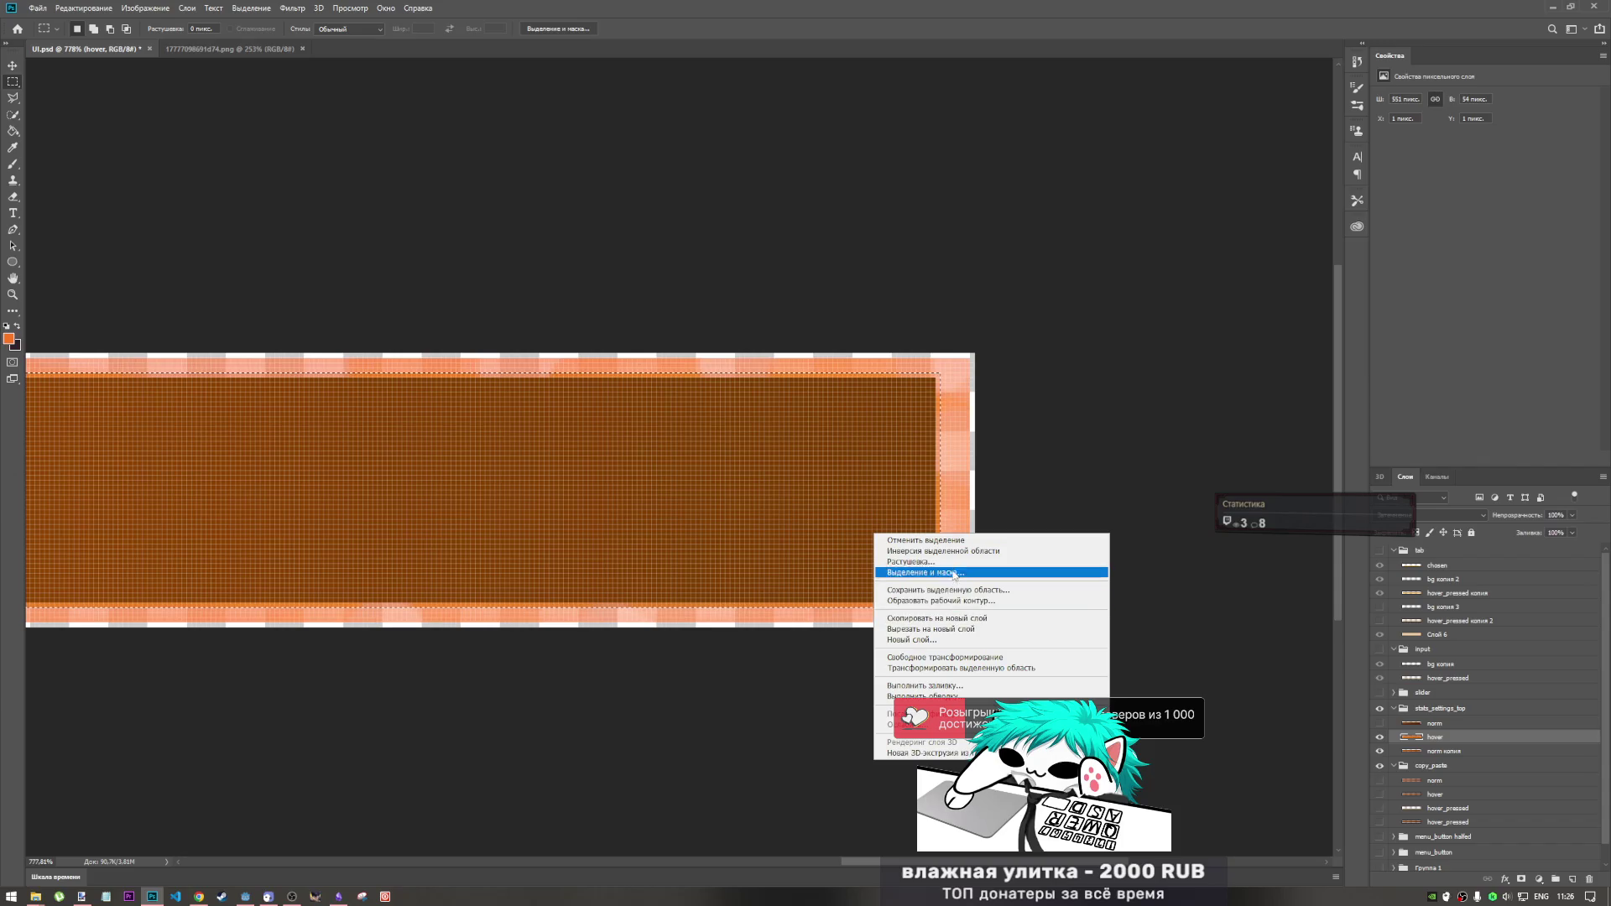
pyautogui.click(951, 551)
pyautogui.scroll(-3, 995, 492)
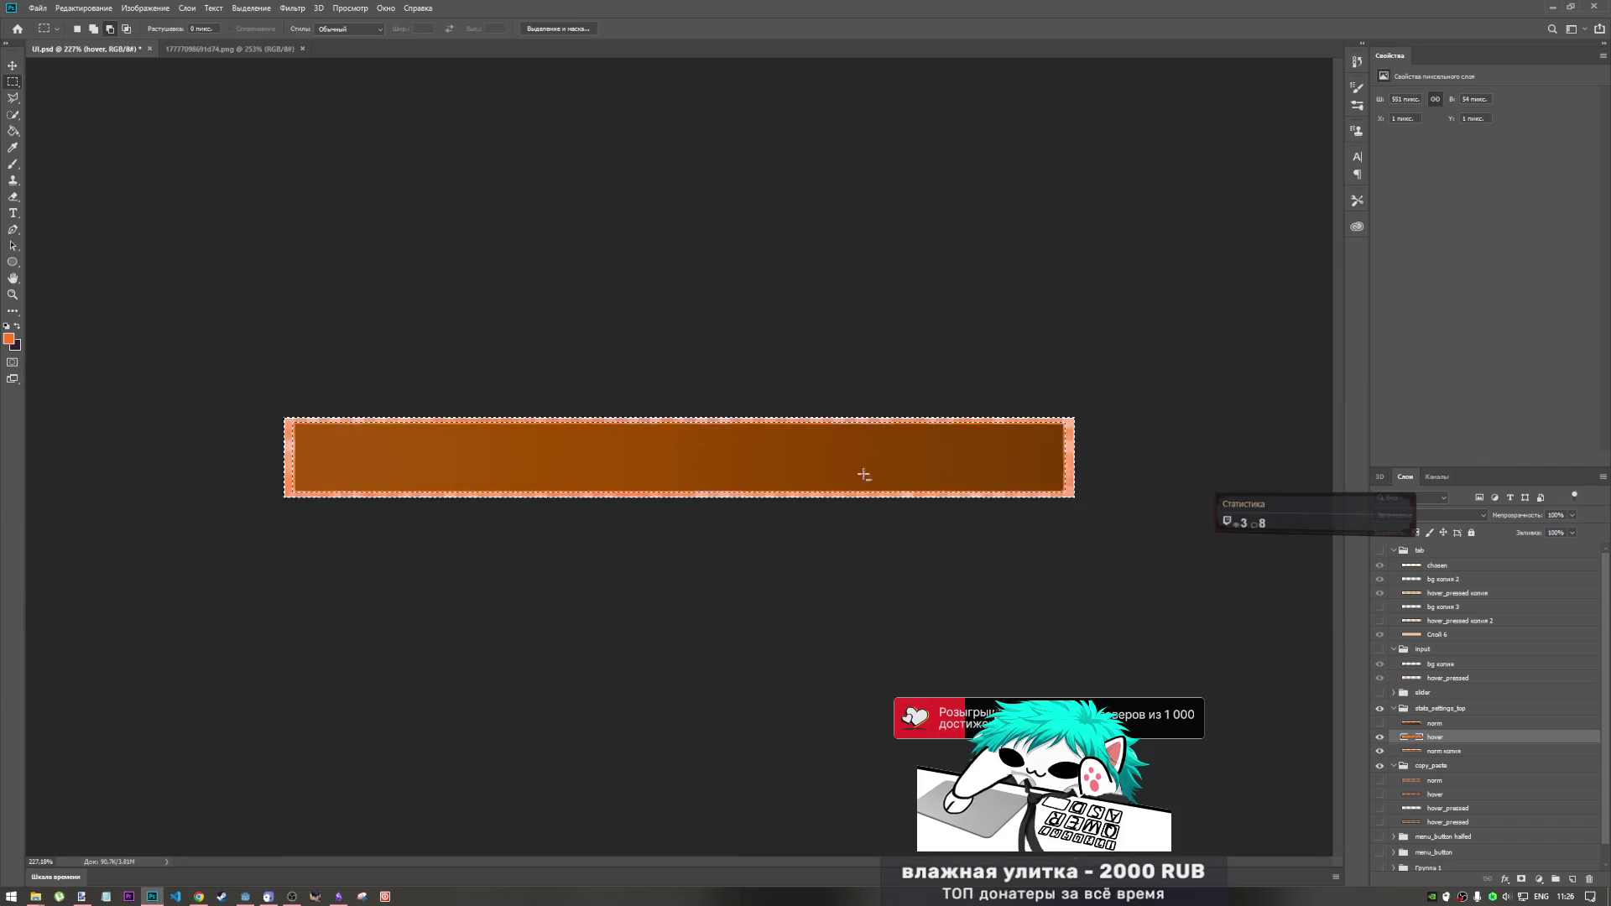
pyautogui.scroll(2, 862, 471)
pyautogui.click(13, 312)
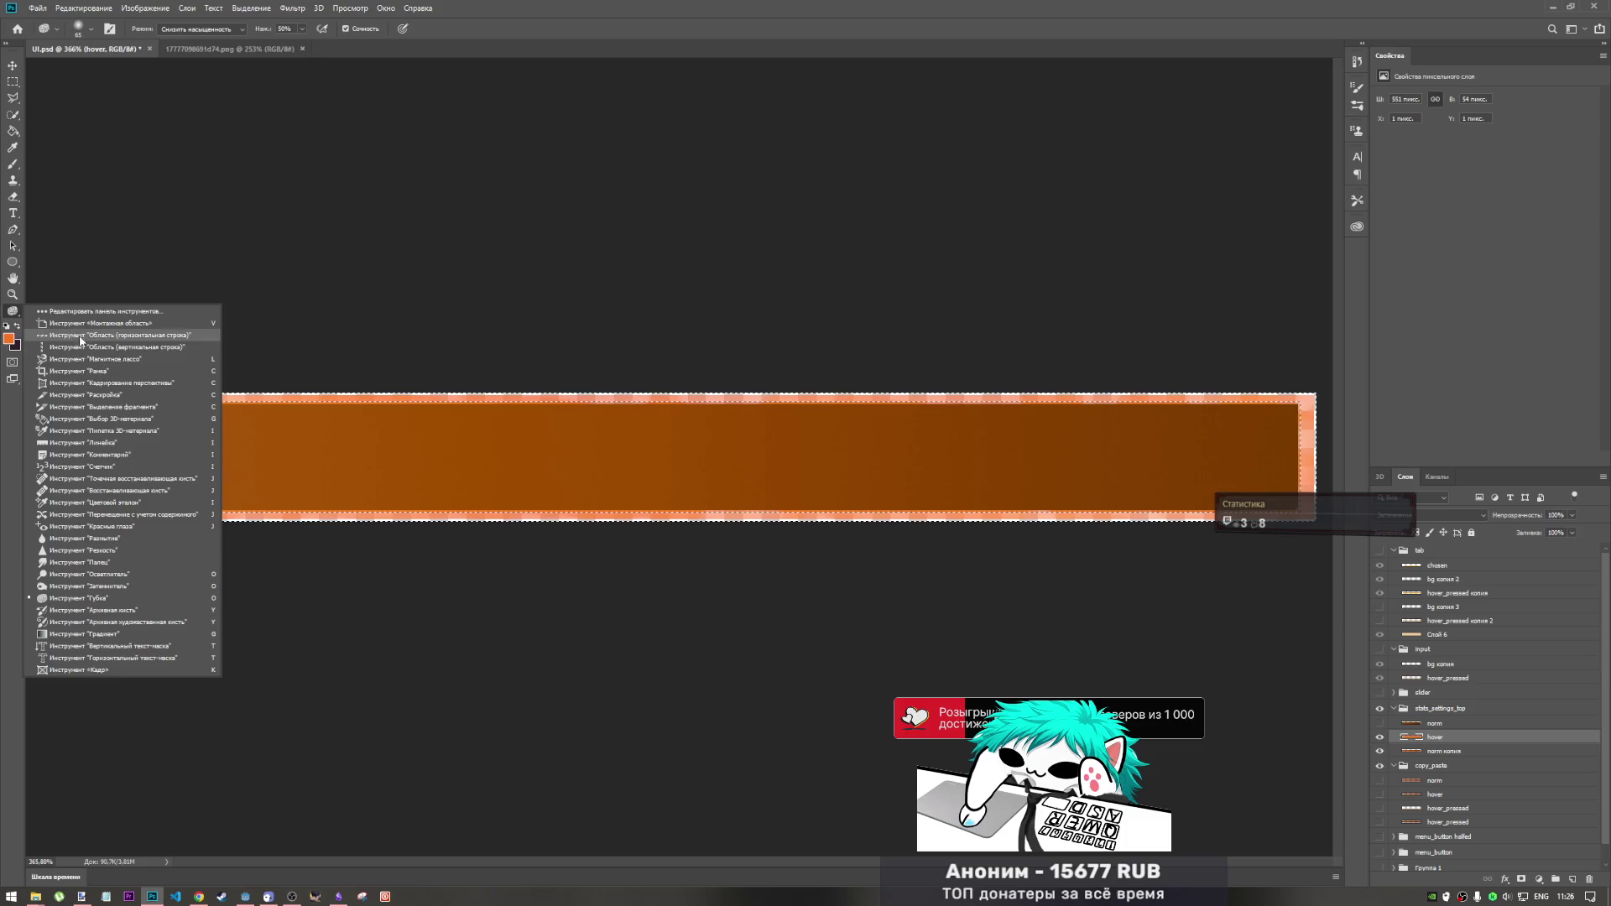
# - Blur the left end of the bar's border, undoing and redoing to compare
pyautogui.click(131, 538)
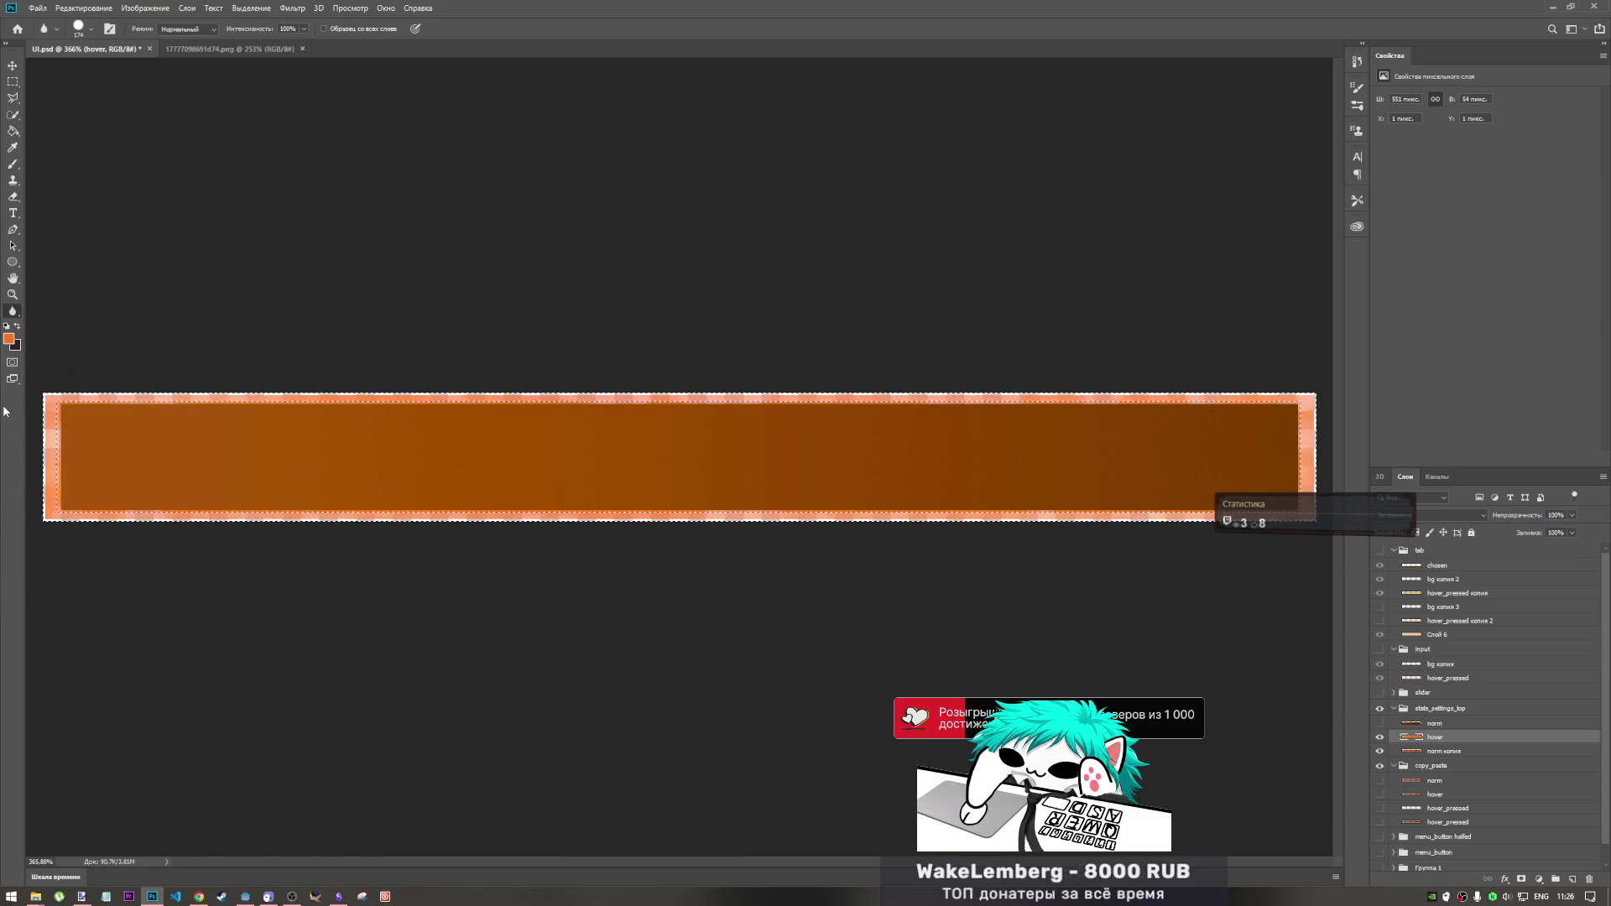
pyautogui.moveTo(122, 378); pyautogui.dragTo(151, 404)
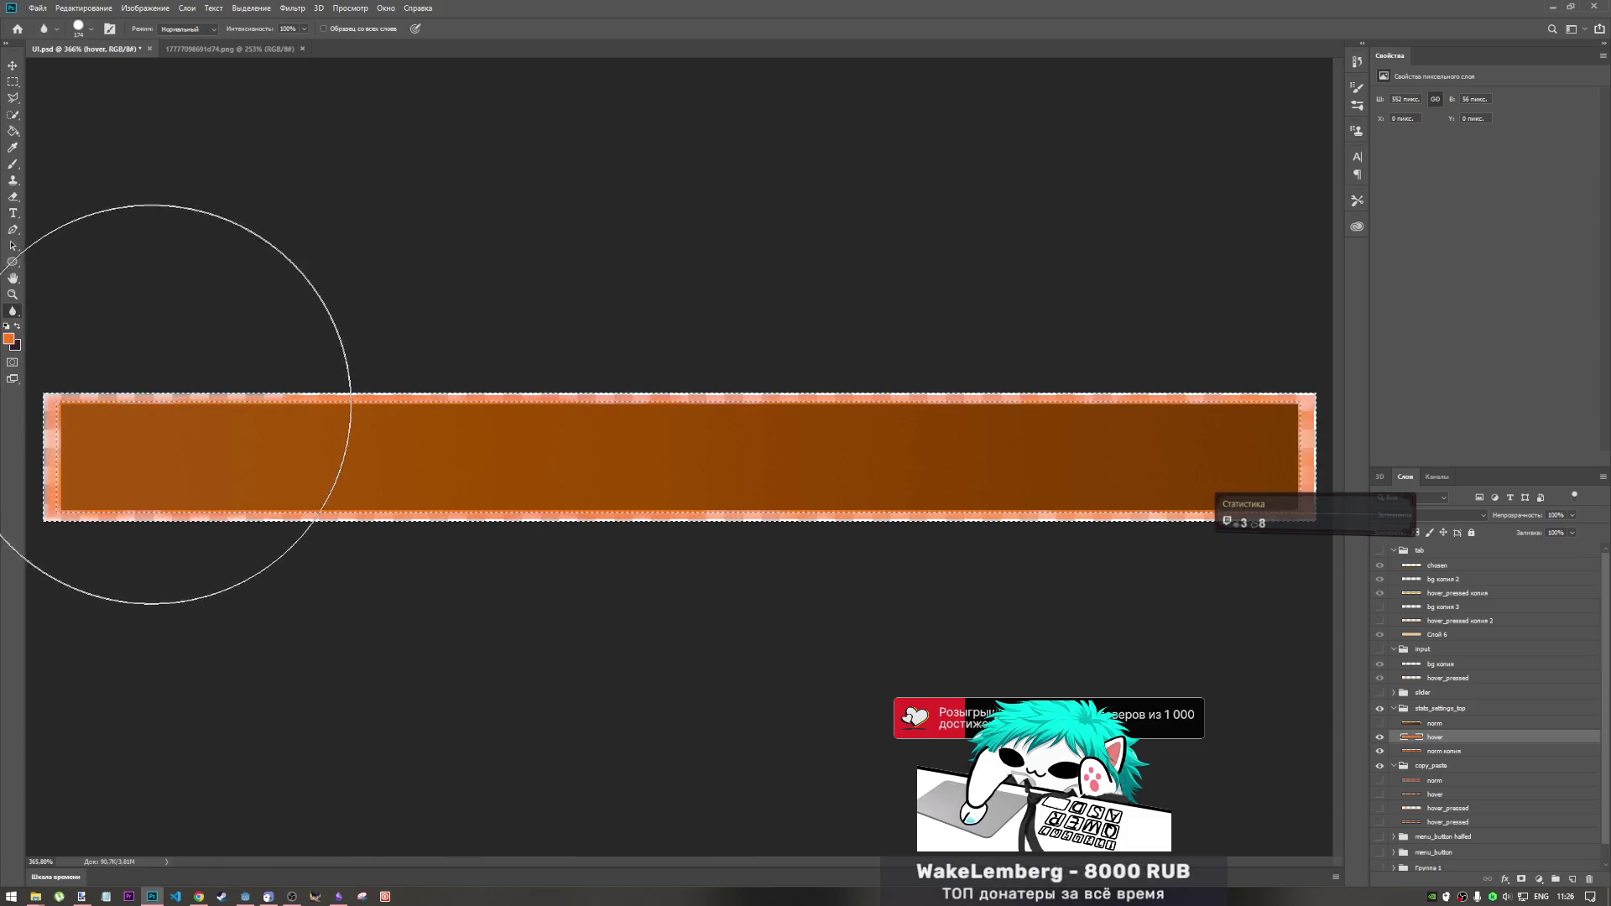
pyautogui.hotkey('ctrl', 'z')
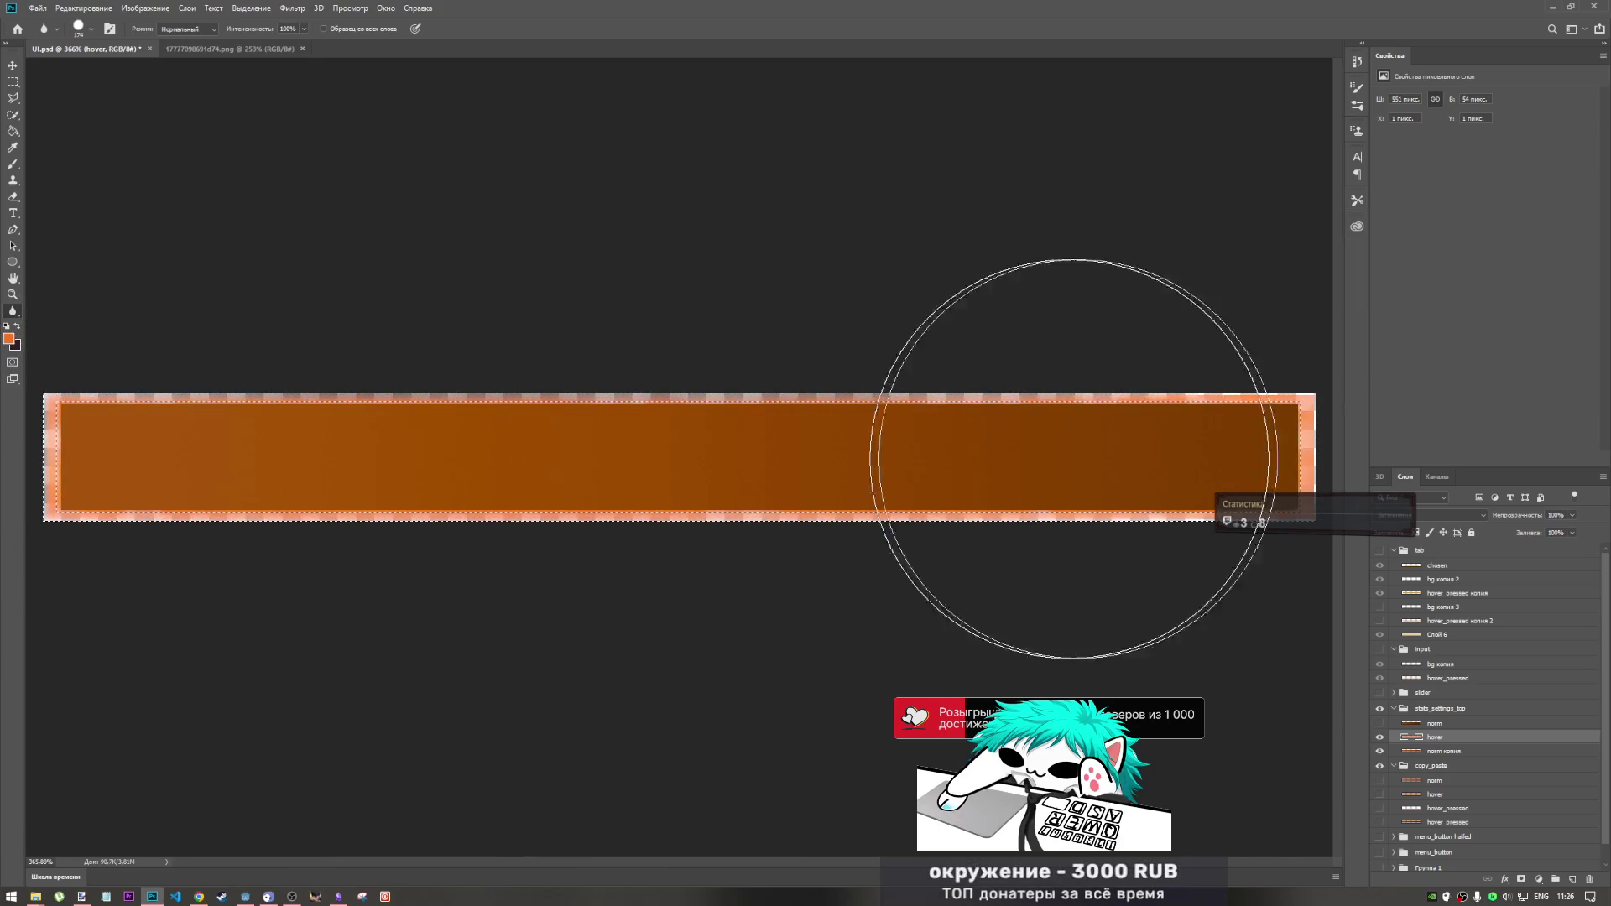
pyautogui.scroll(-3, 763, 360)
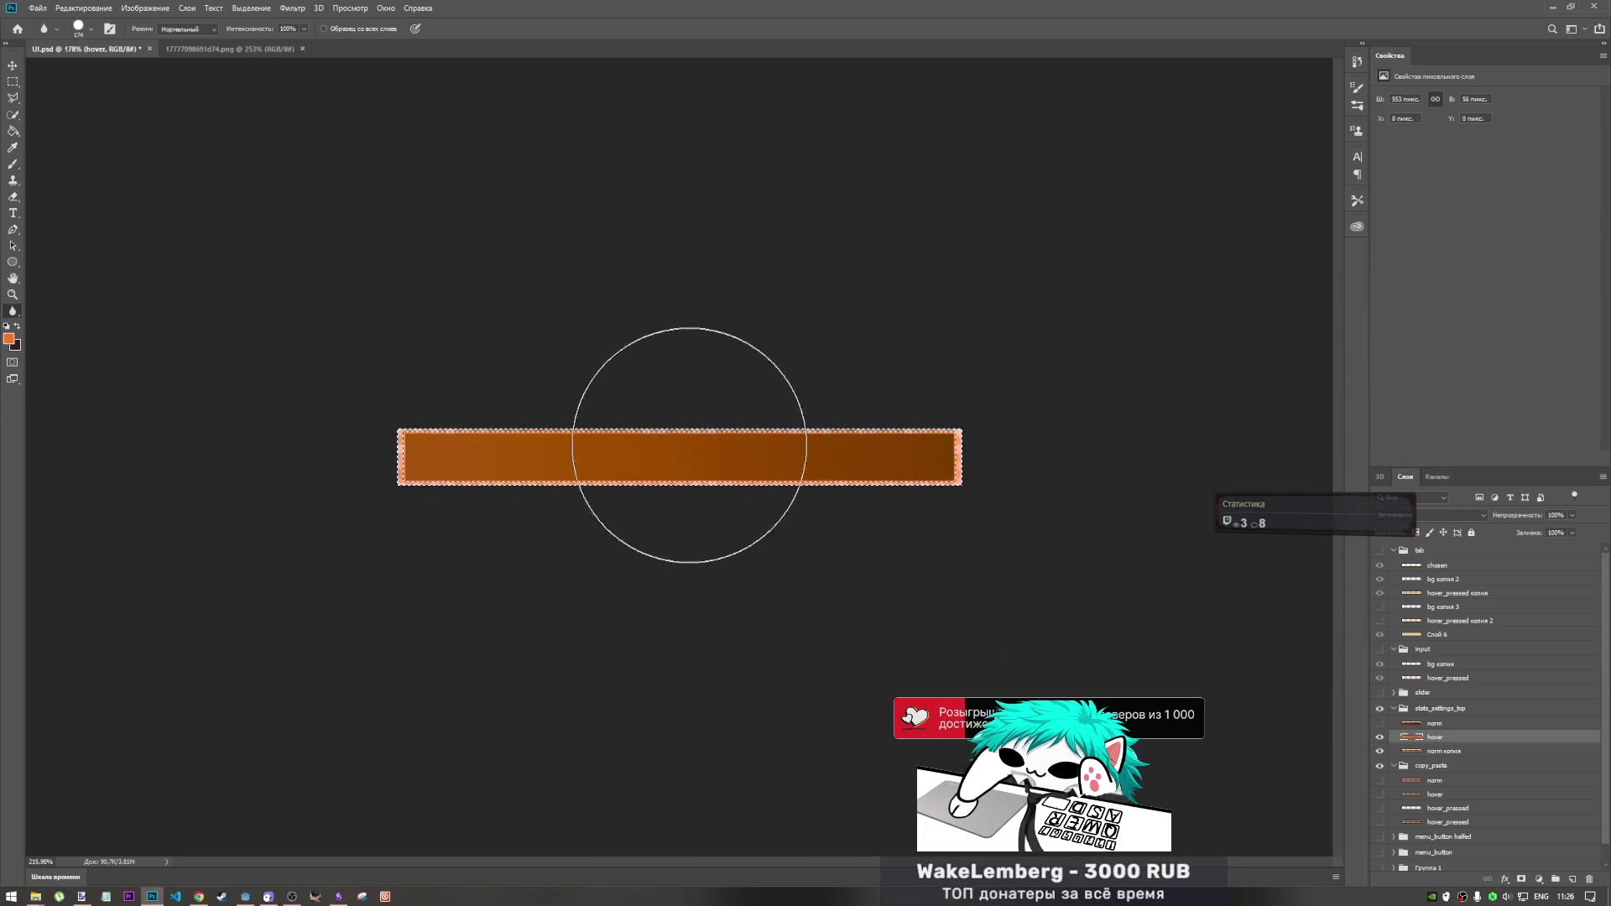
pyautogui.scroll(3, 683, 461)
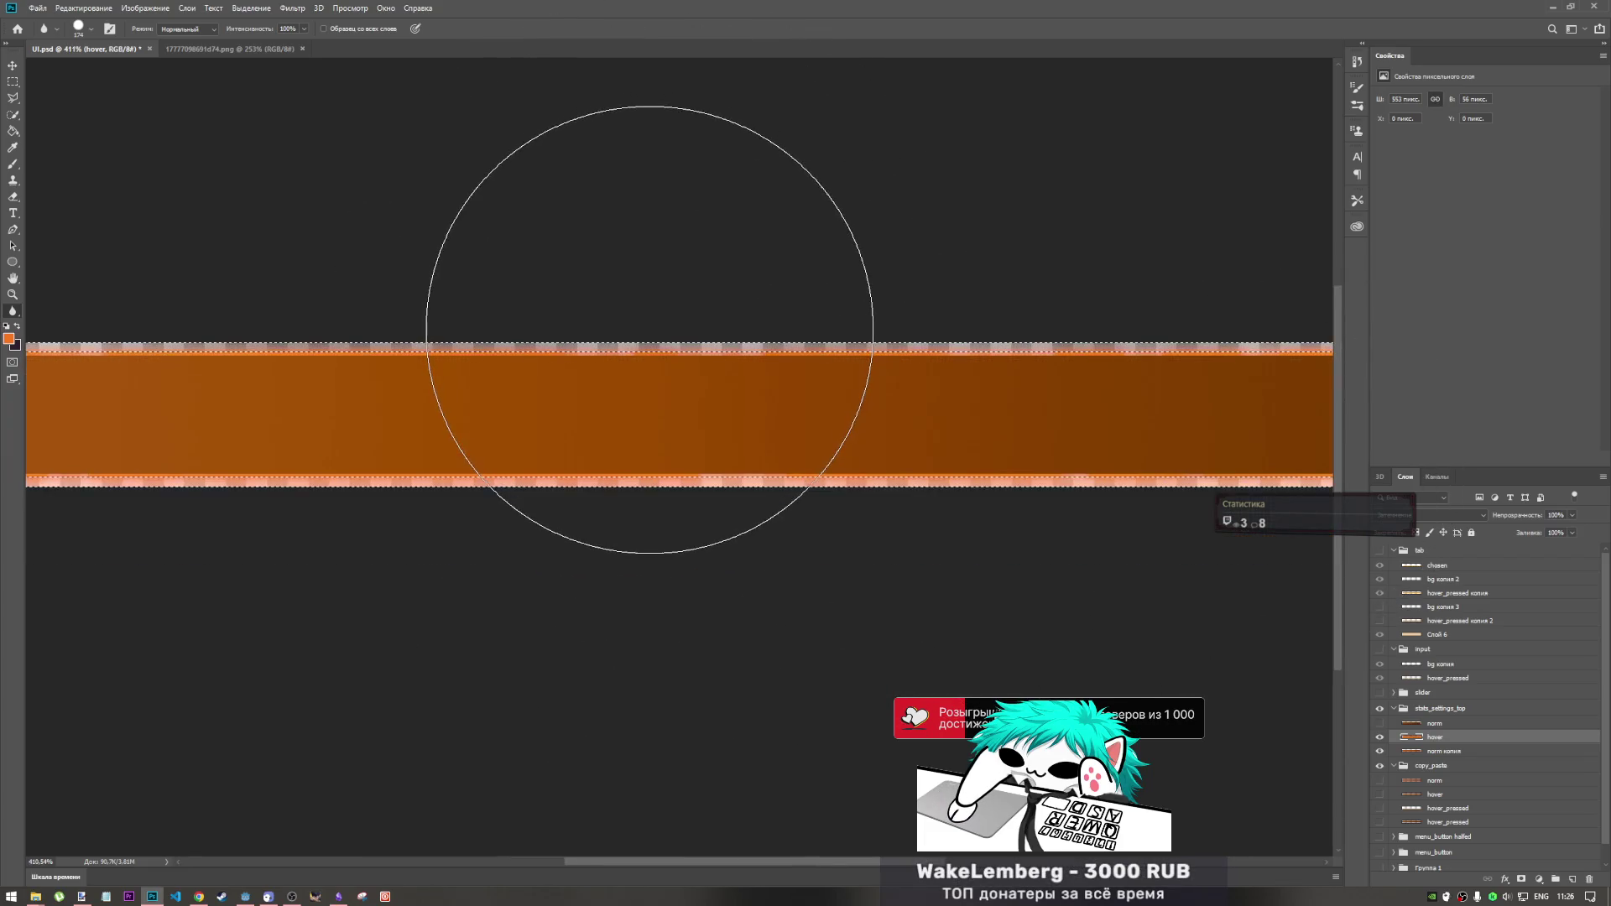
pyautogui.scroll(-2, 650, 335)
pyautogui.hotkey('ctrl', 'f')
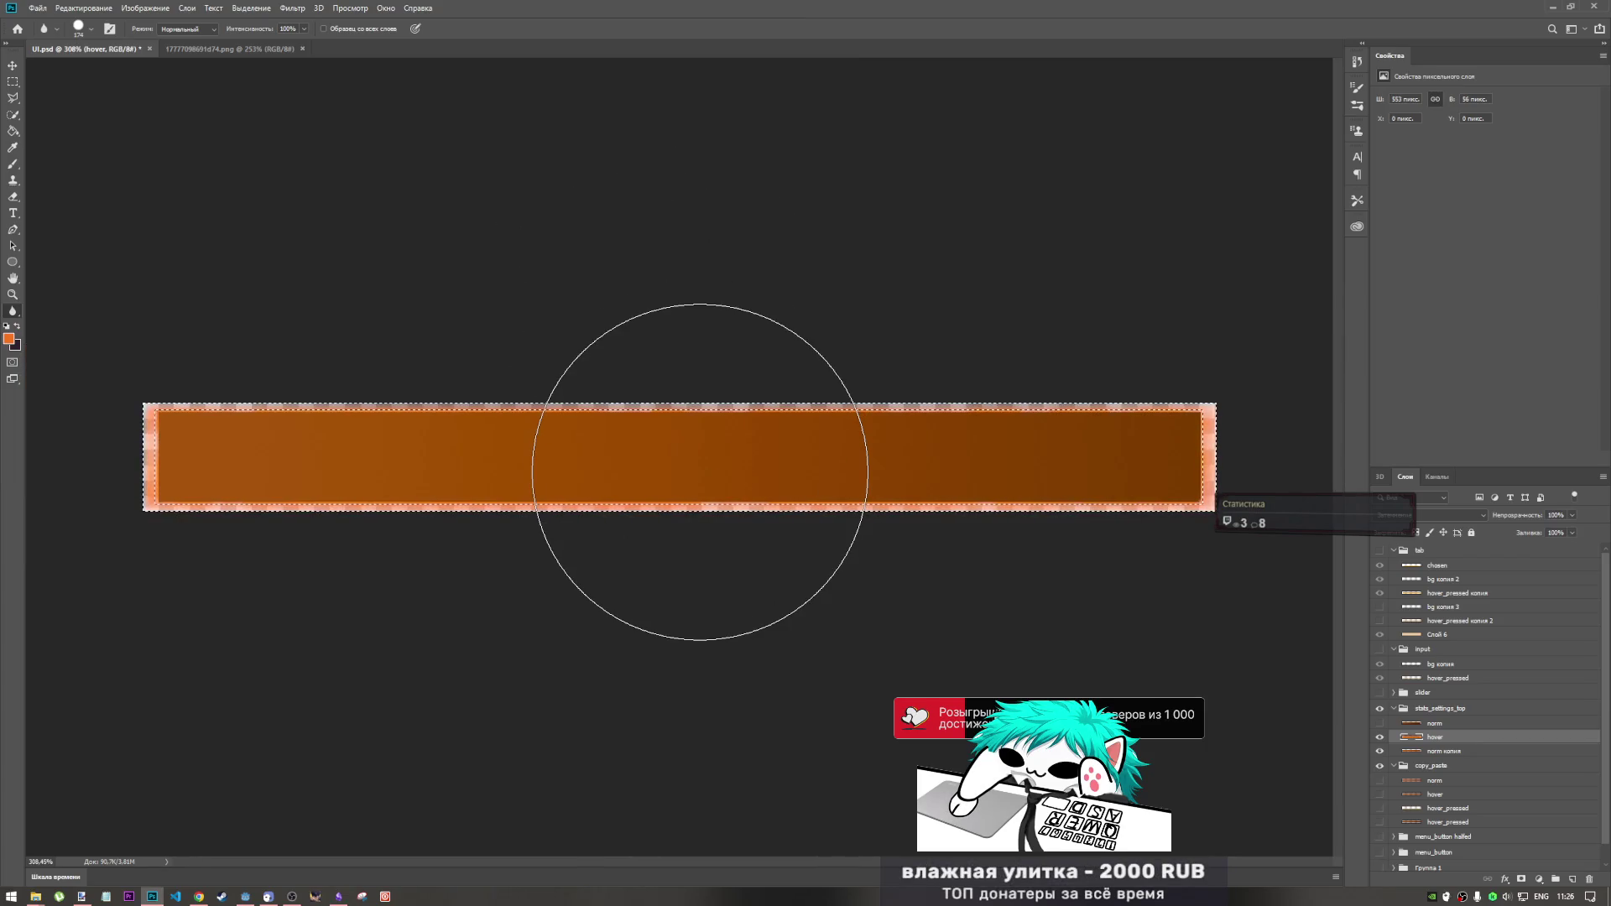
pyautogui.hotkey('ctrl', 'z')
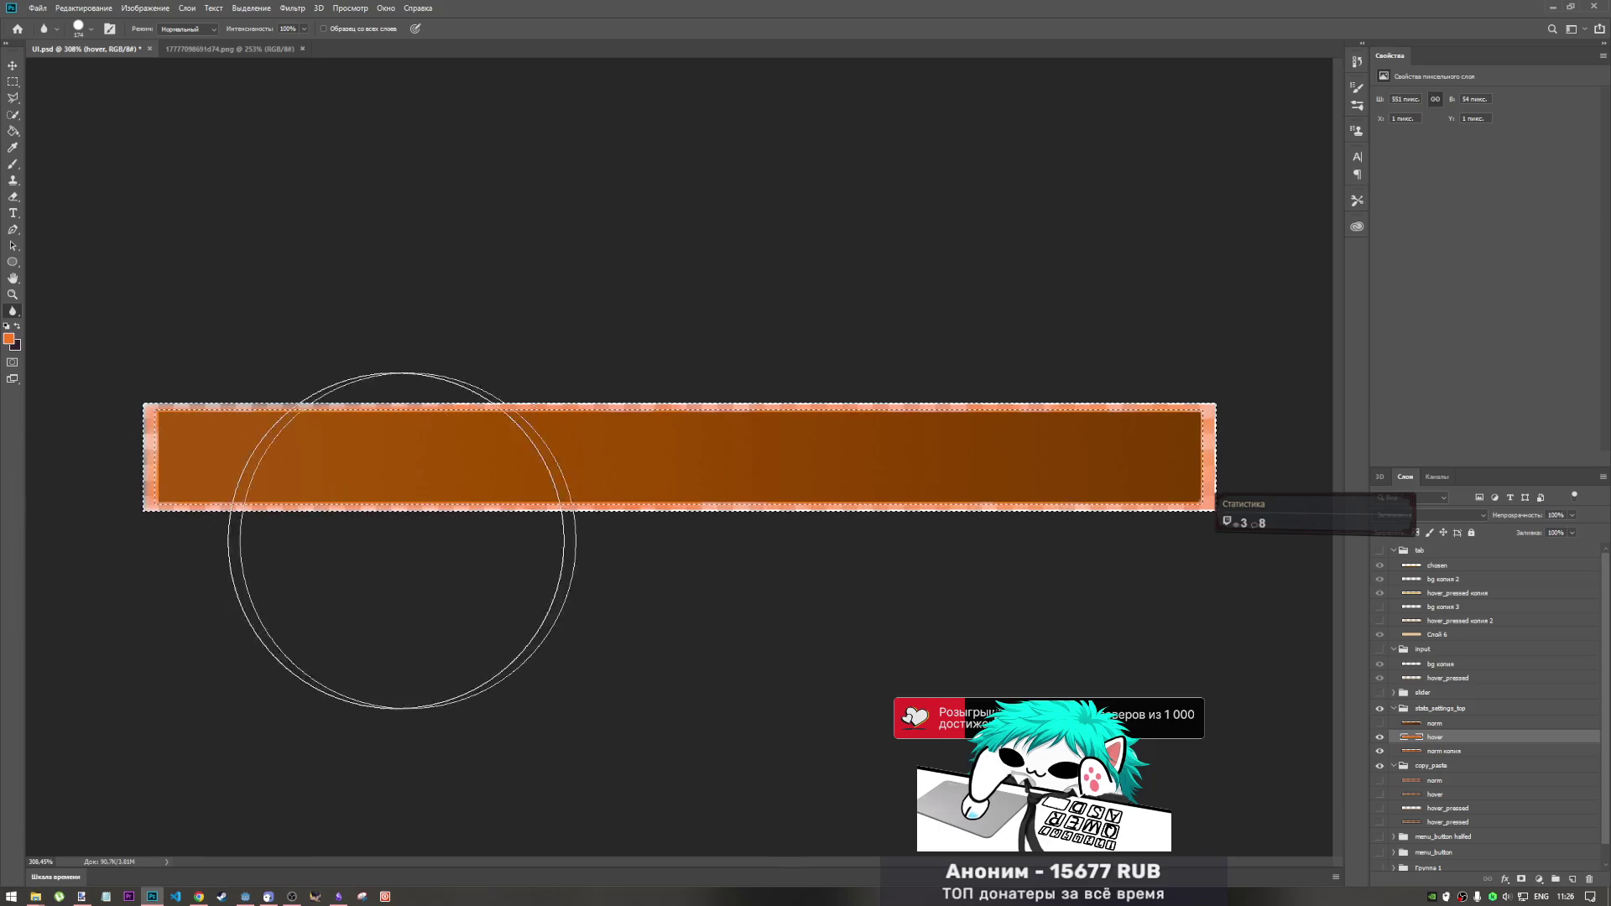
pyautogui.hotkey('ctrl', 'shift', 'z')
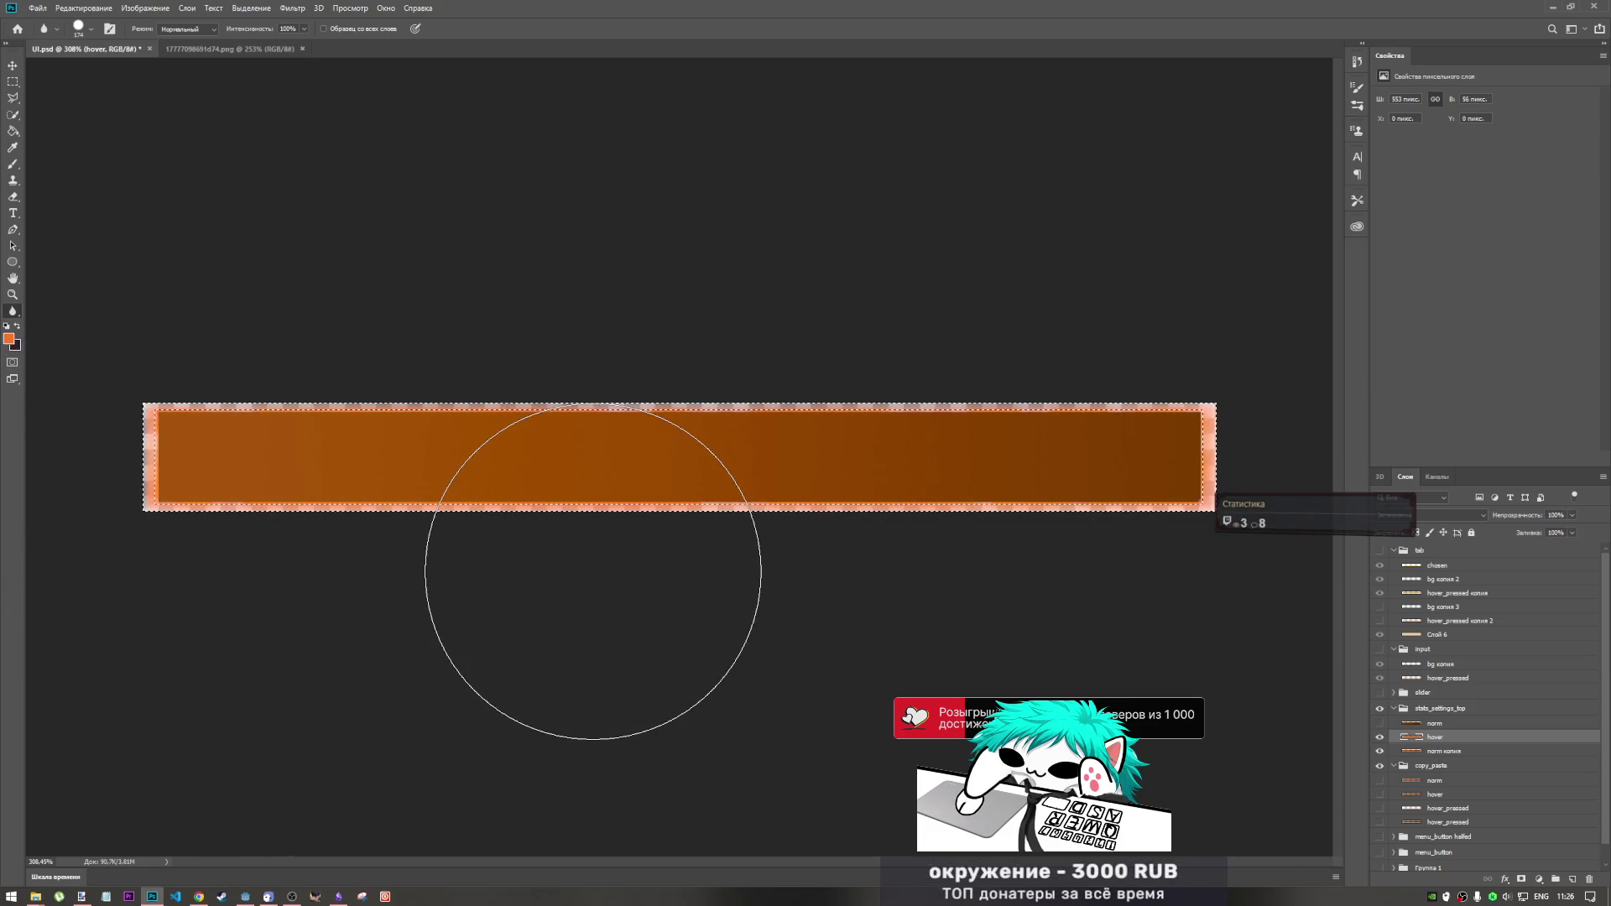
# - Brush blur strokes along the border's full length and its right end
pyautogui.moveTo(587, 579); pyautogui.dragTo(701, 503)
pyautogui.moveTo(1202, 470); pyautogui.dragTo(176, 475)
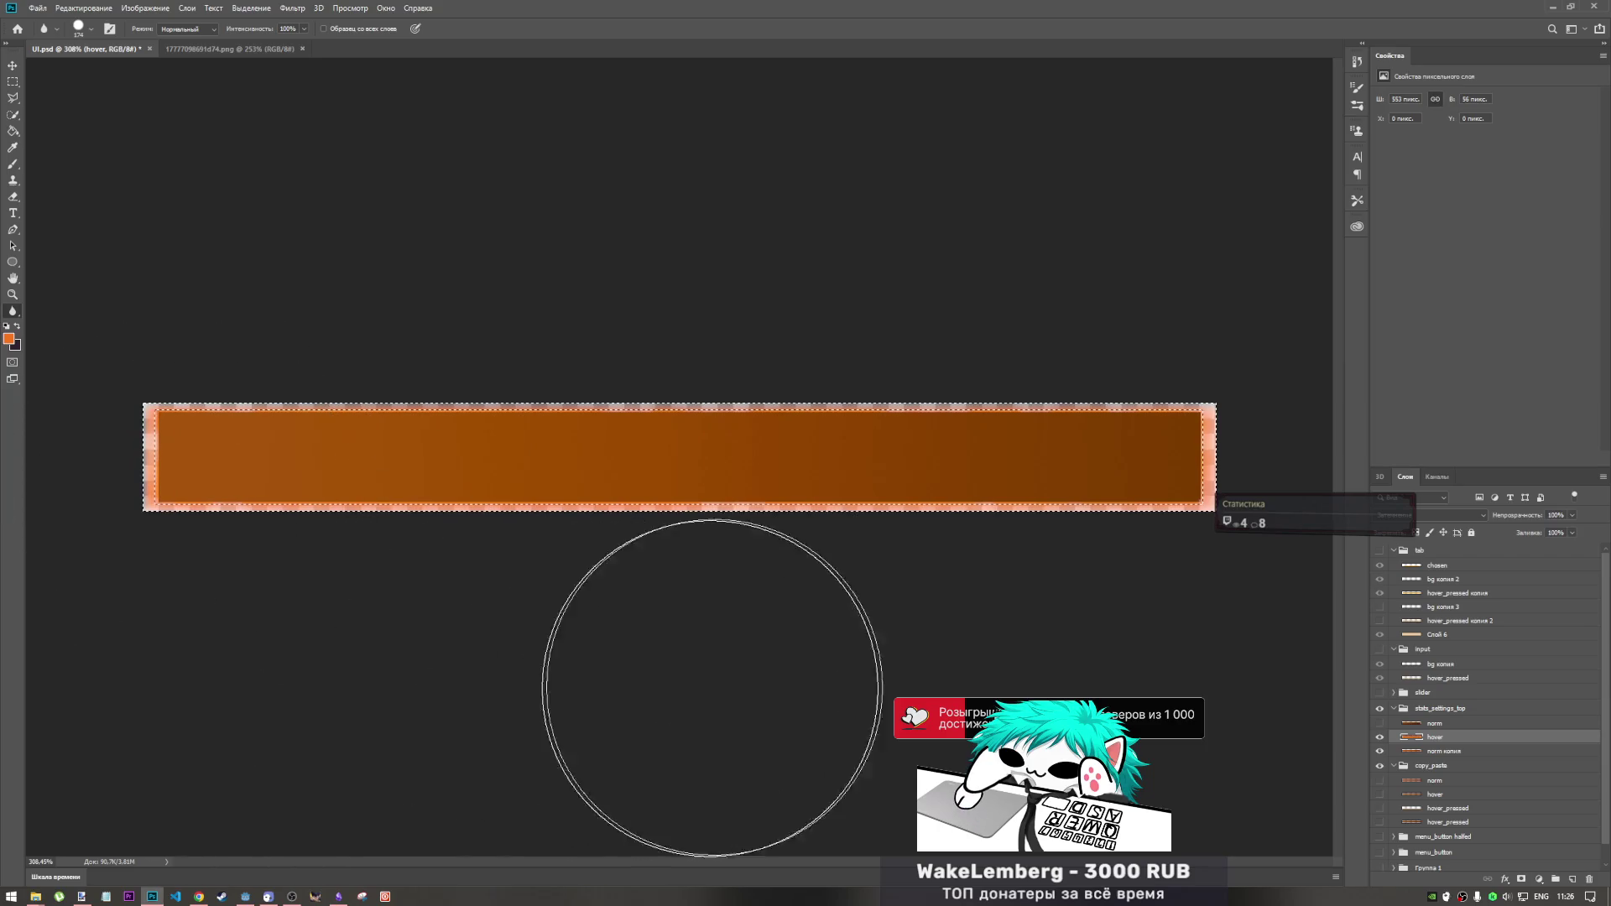
pyautogui.moveTo(187, 467); pyautogui.dragTo(1220, 495)
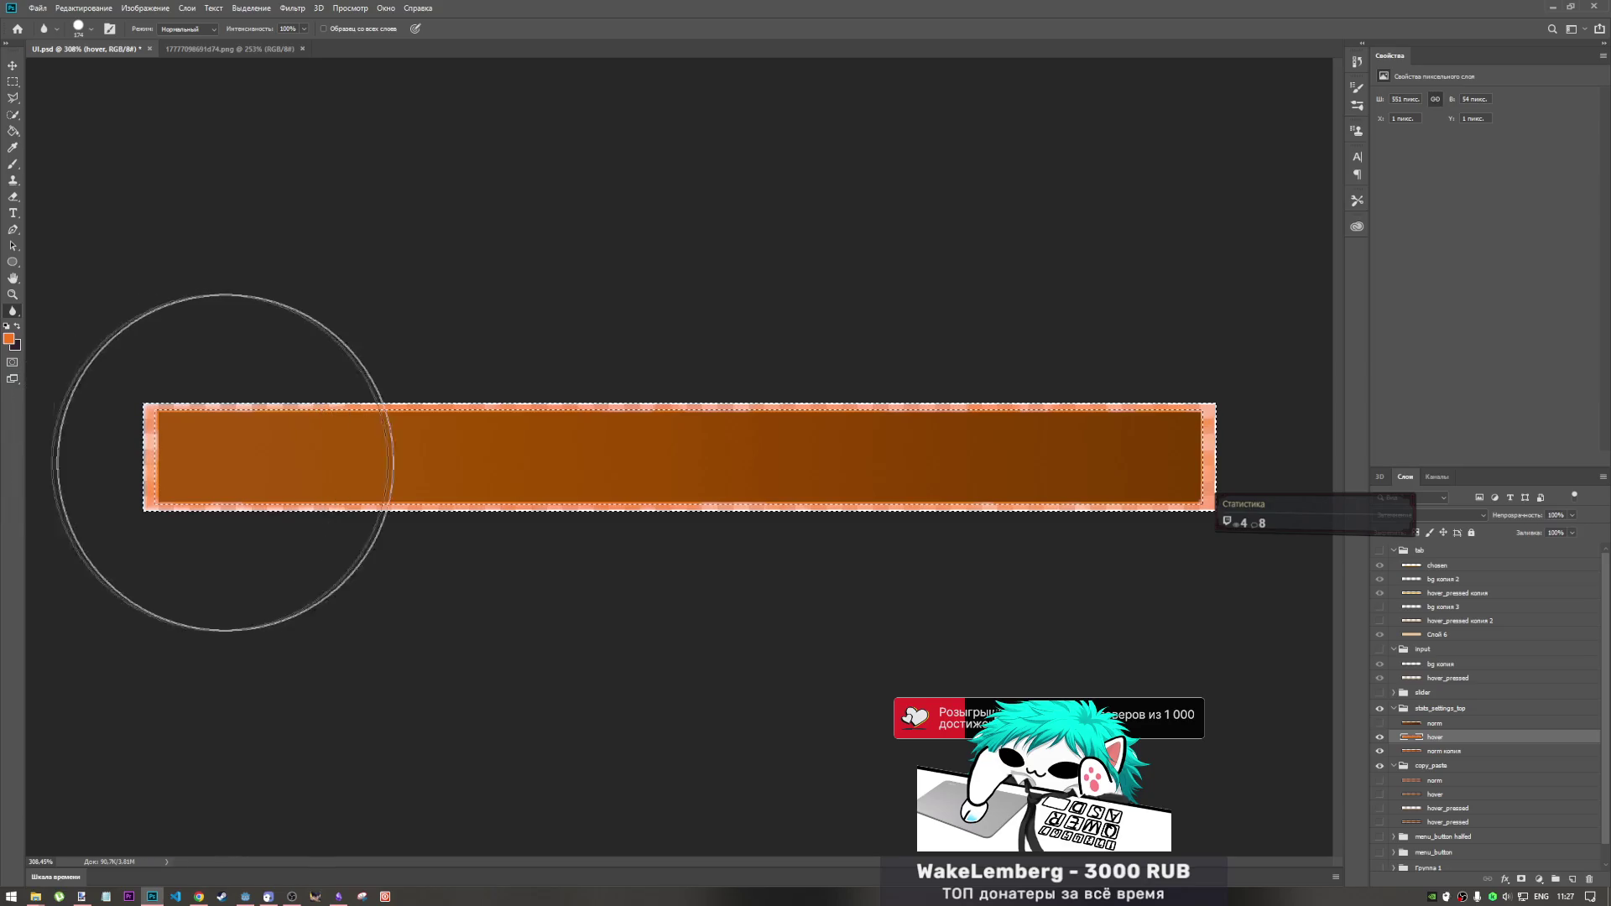
pyautogui.moveTo(998, 474); pyautogui.dragTo(1241, 486)
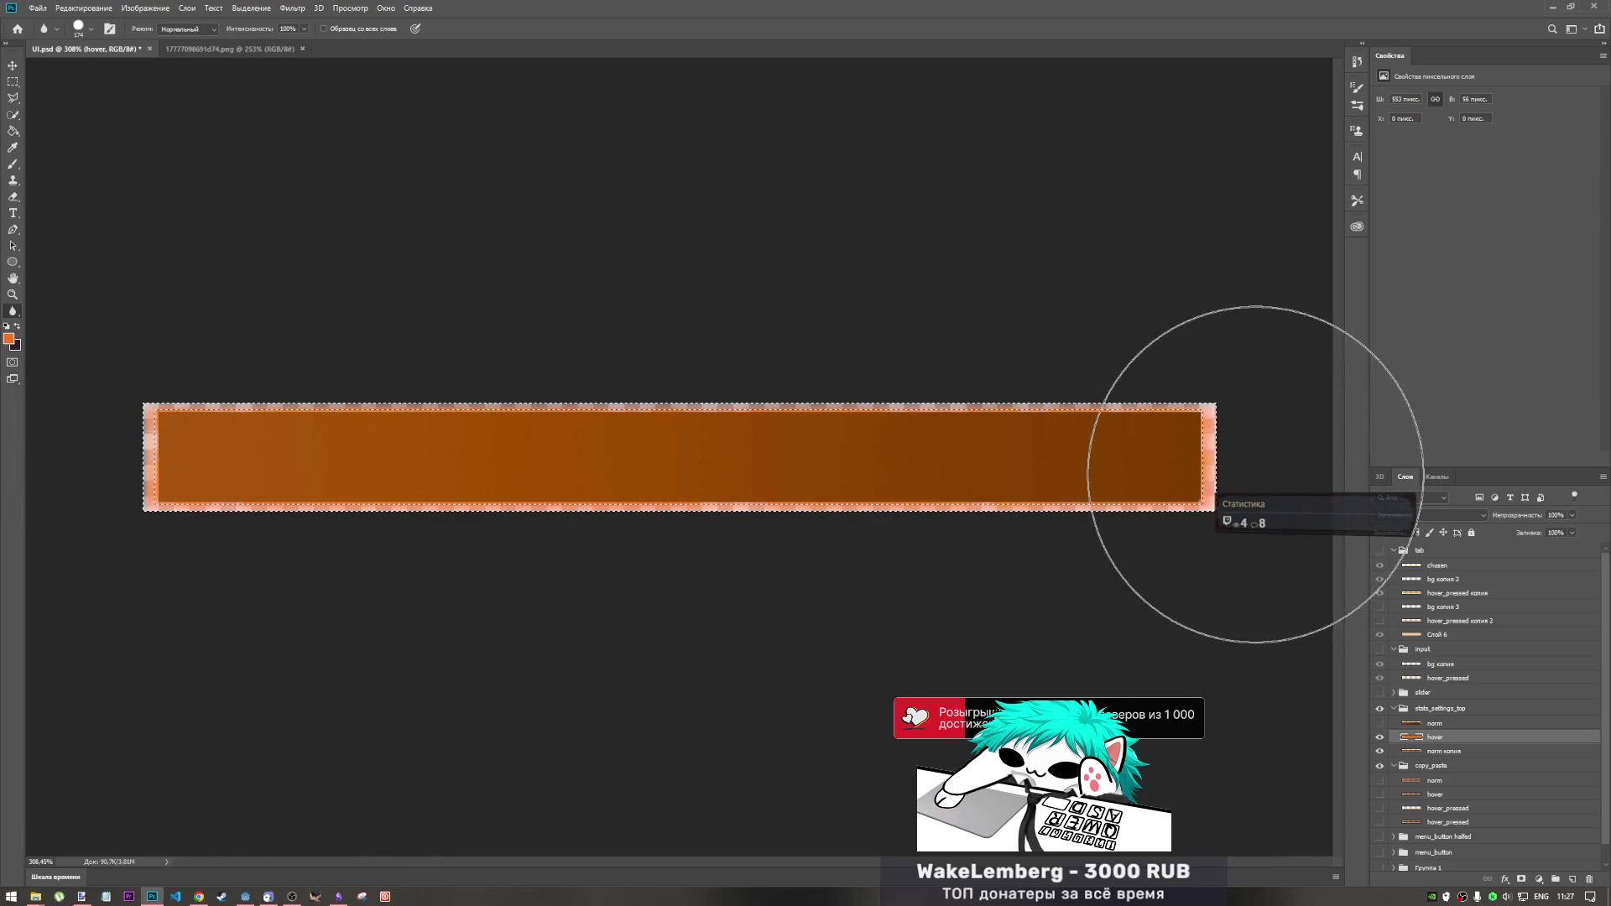
pyautogui.scroll(-3, 683, 449)
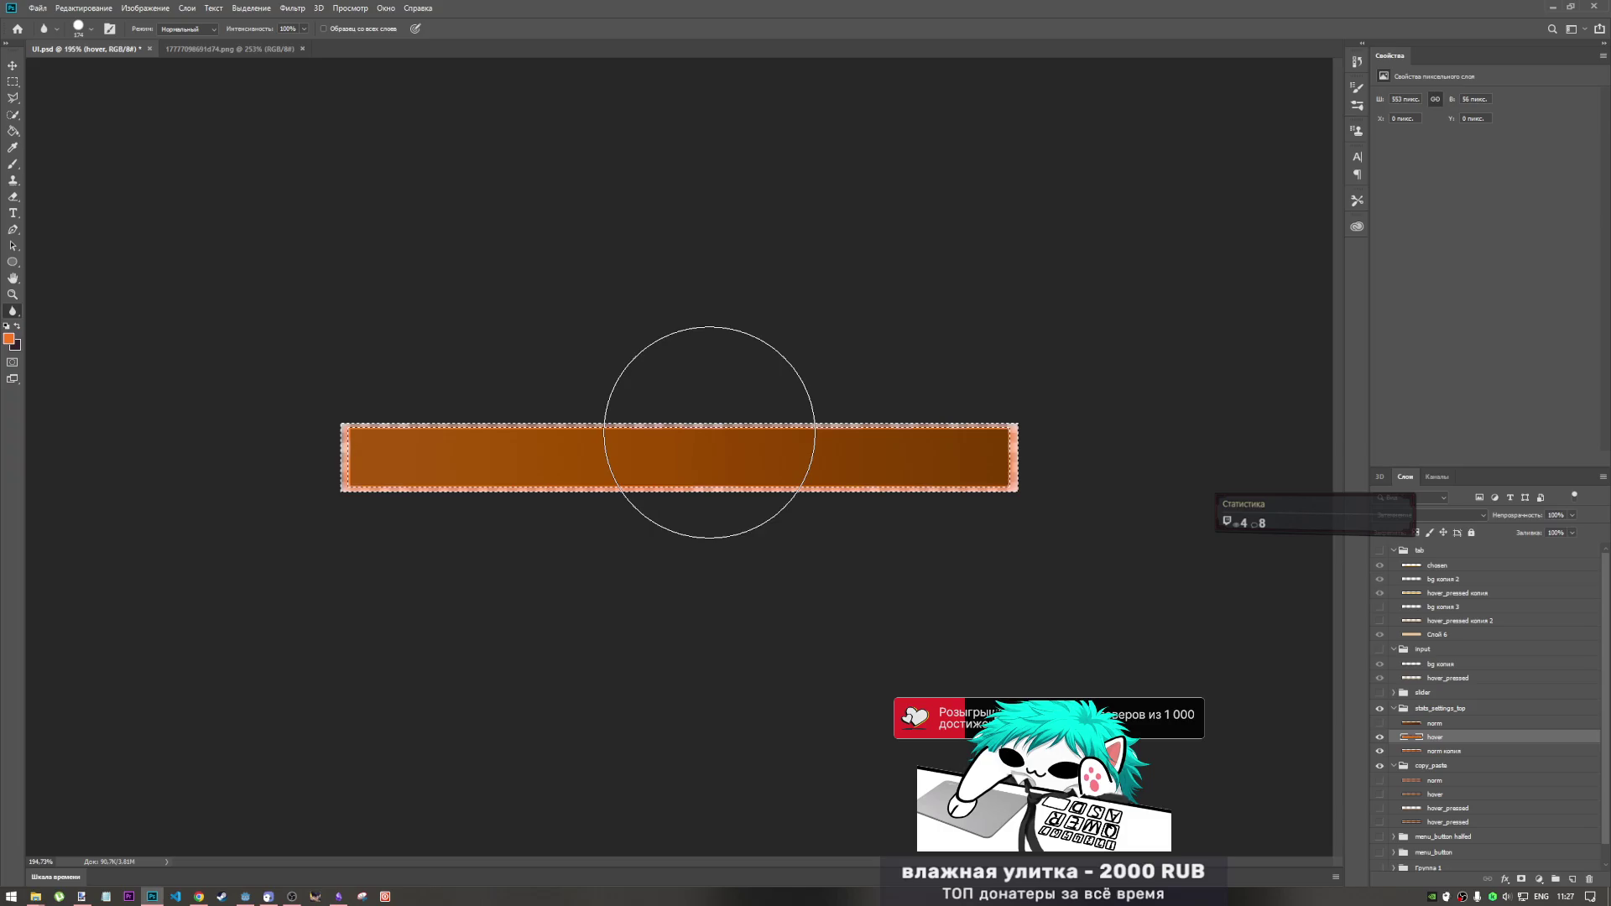
pyautogui.scroll(3, 707, 443)
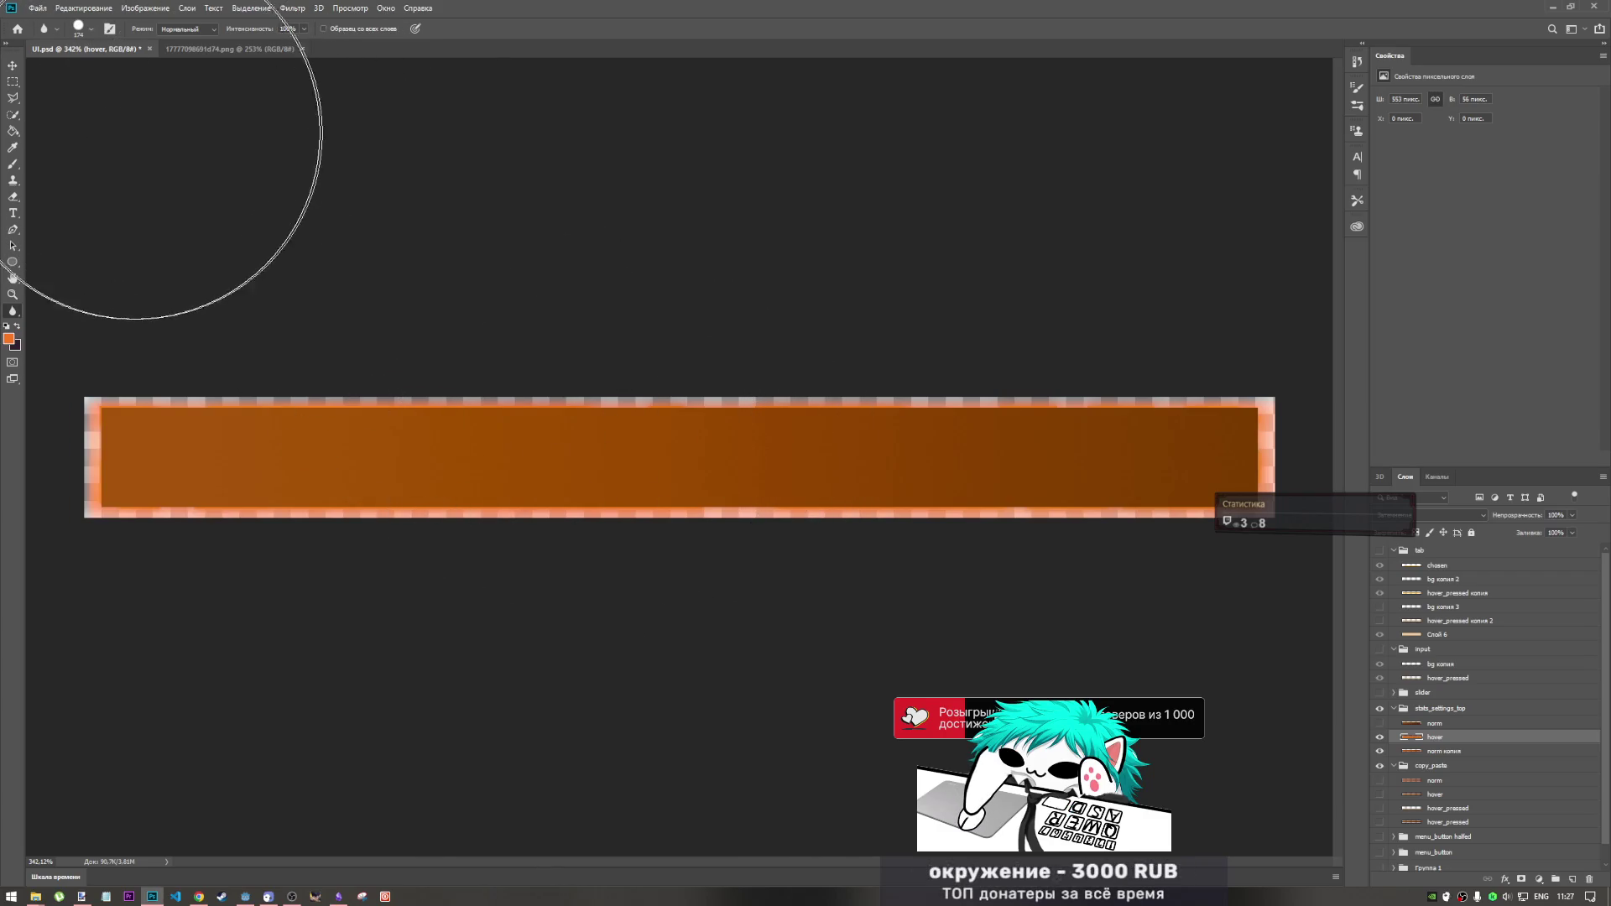
pyautogui.click(1447, 716)
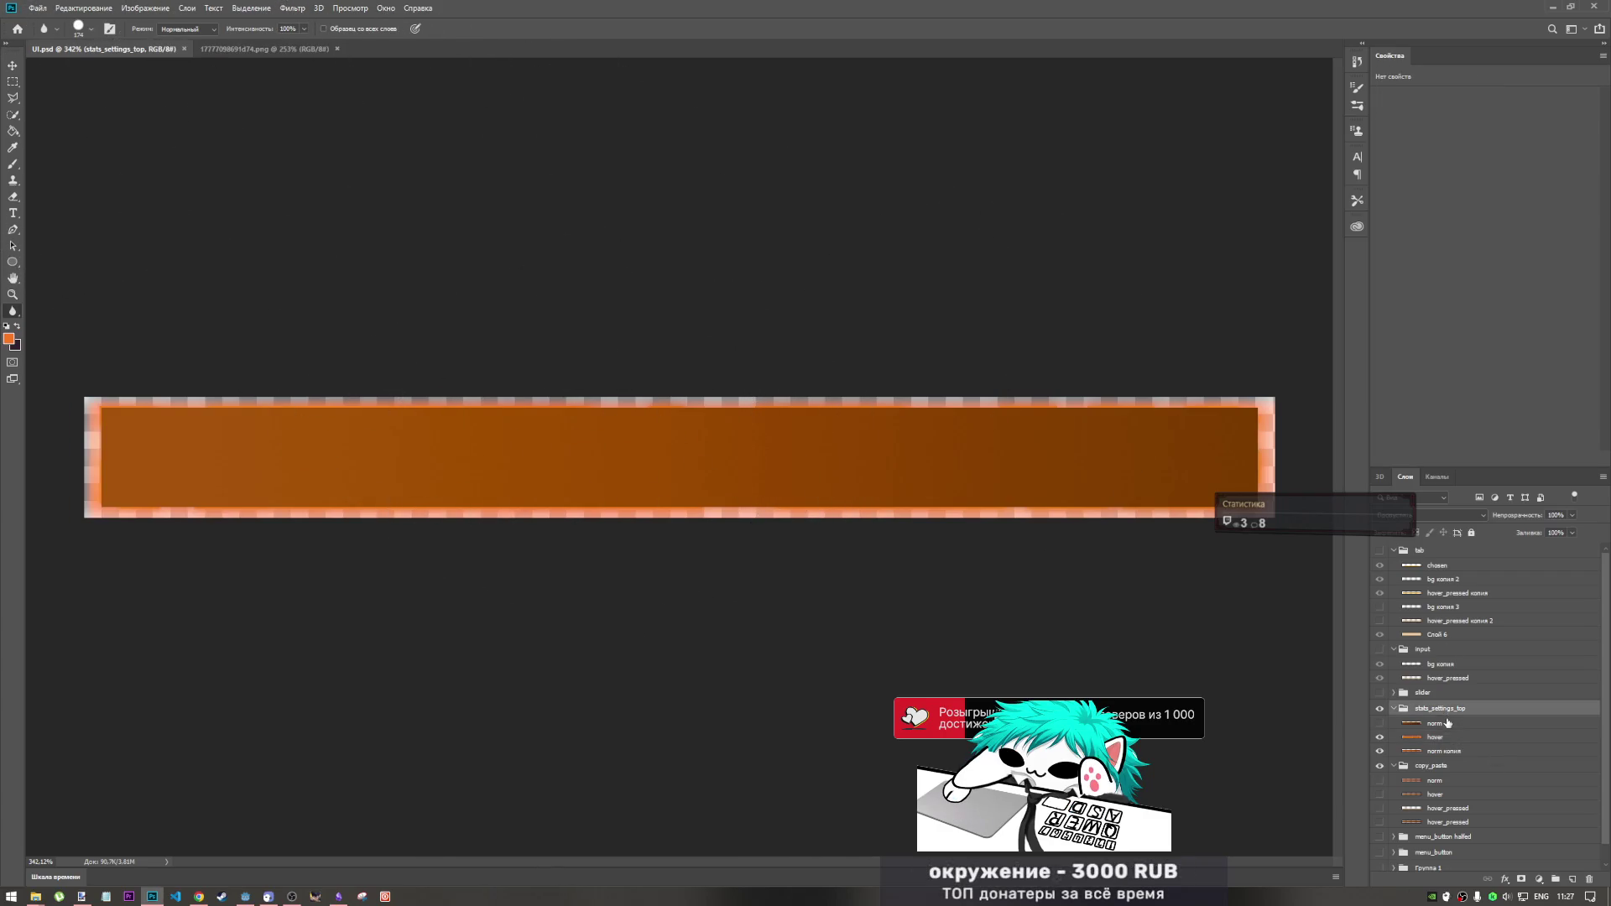
# - Show the norm layer and hide hover in the stats_settings_top group
pyautogui.click(1450, 725)
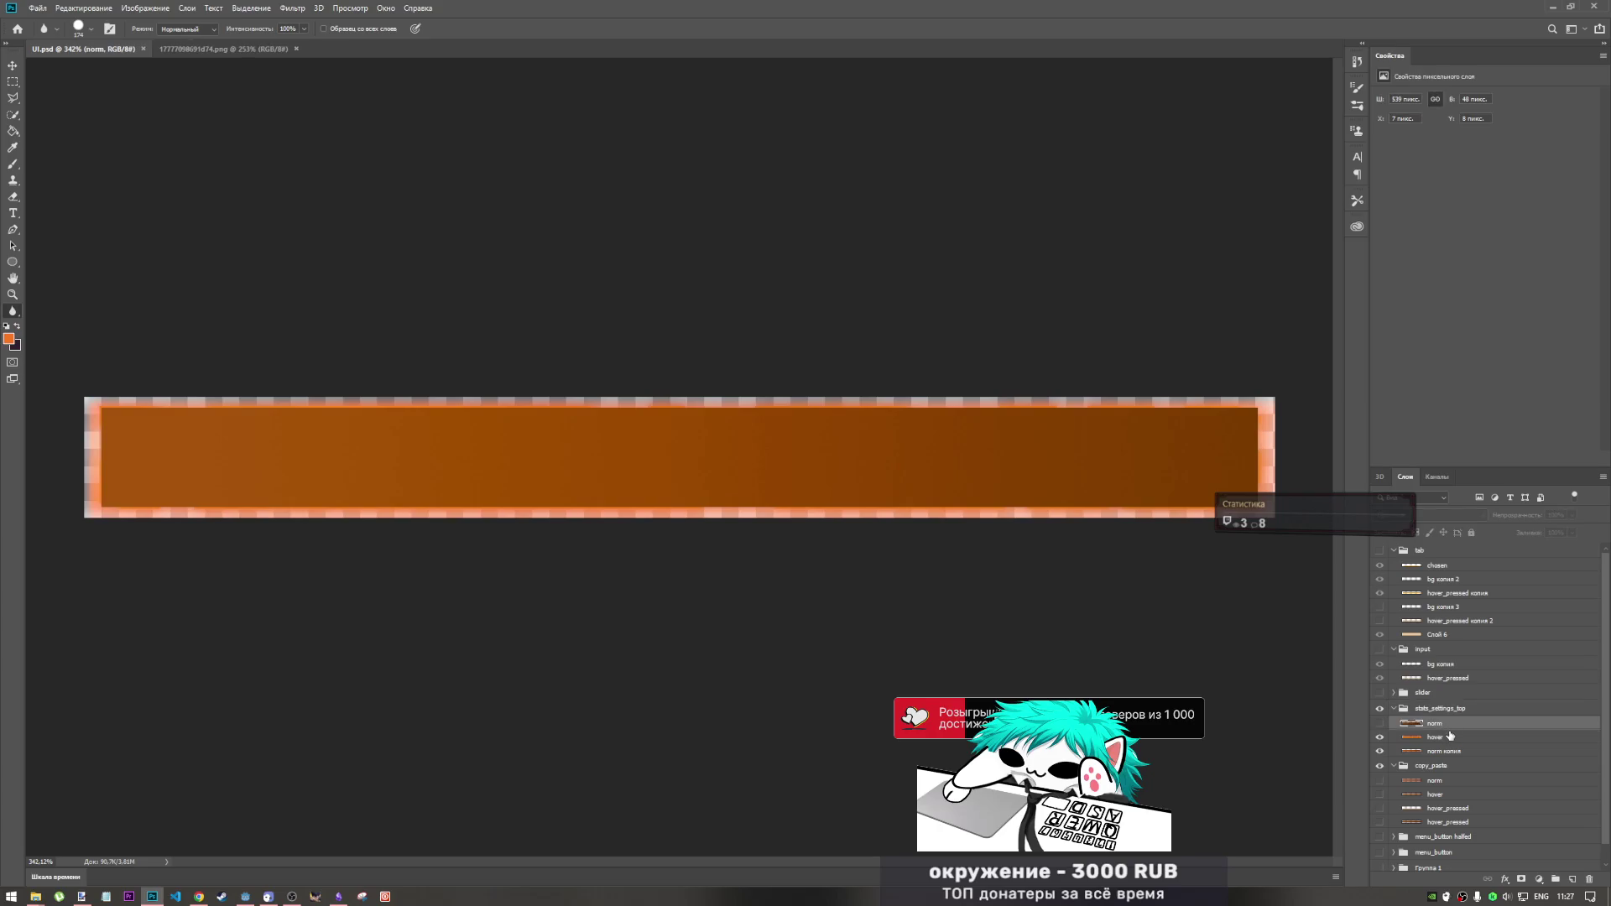
pyautogui.click(1380, 737)
pyautogui.click(1379, 723)
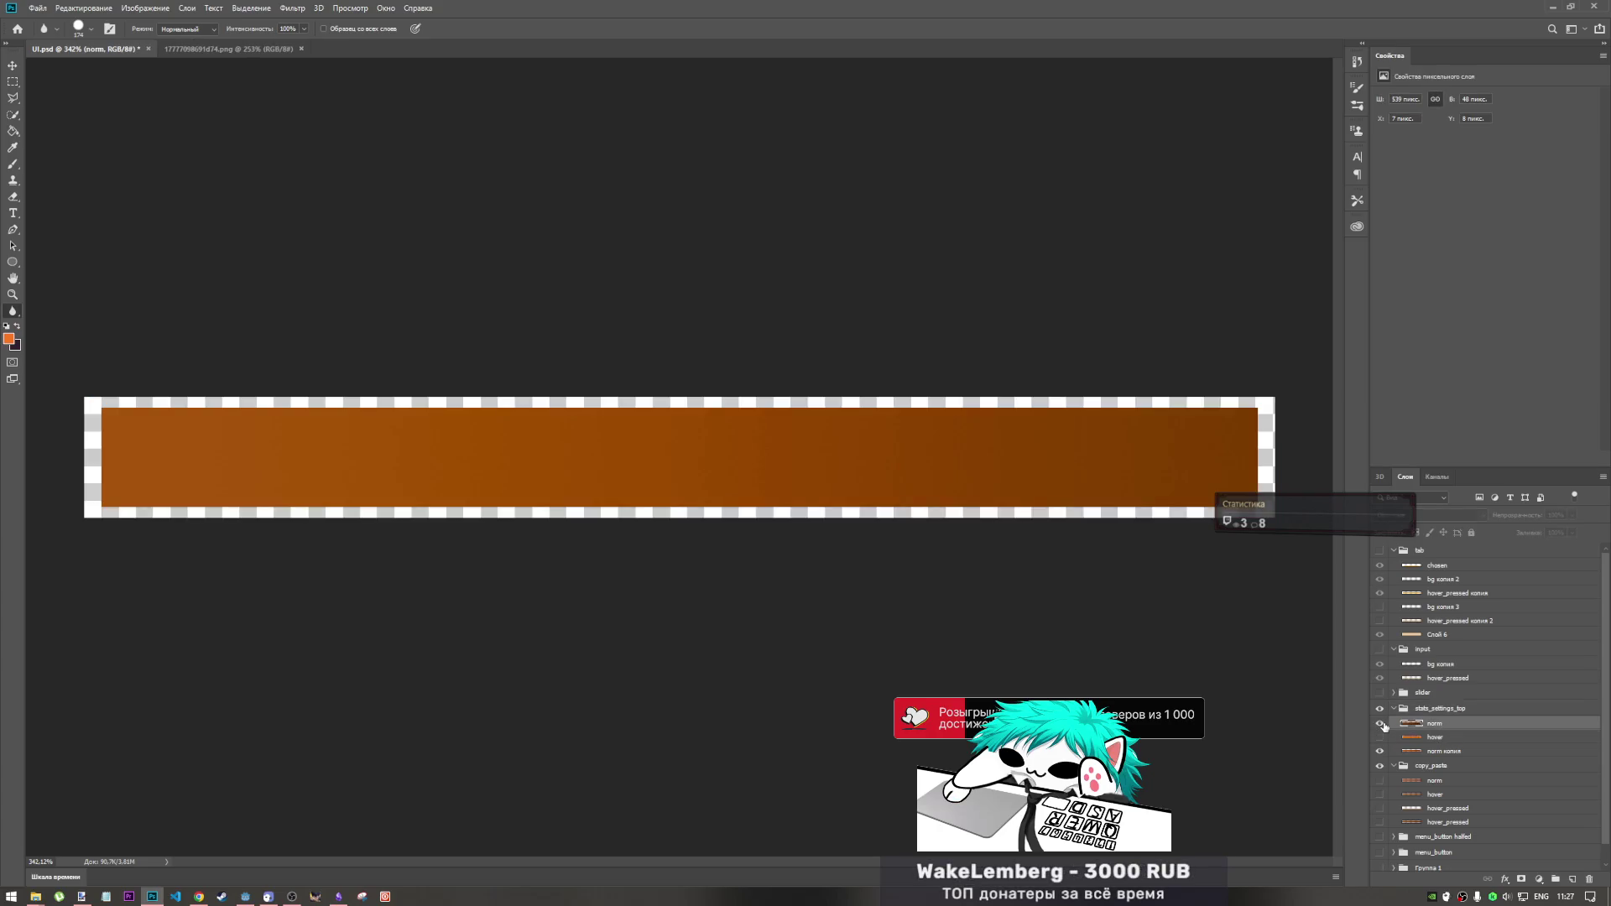
pyautogui.click(33, 9)
pyautogui.moveTo(80, 180)
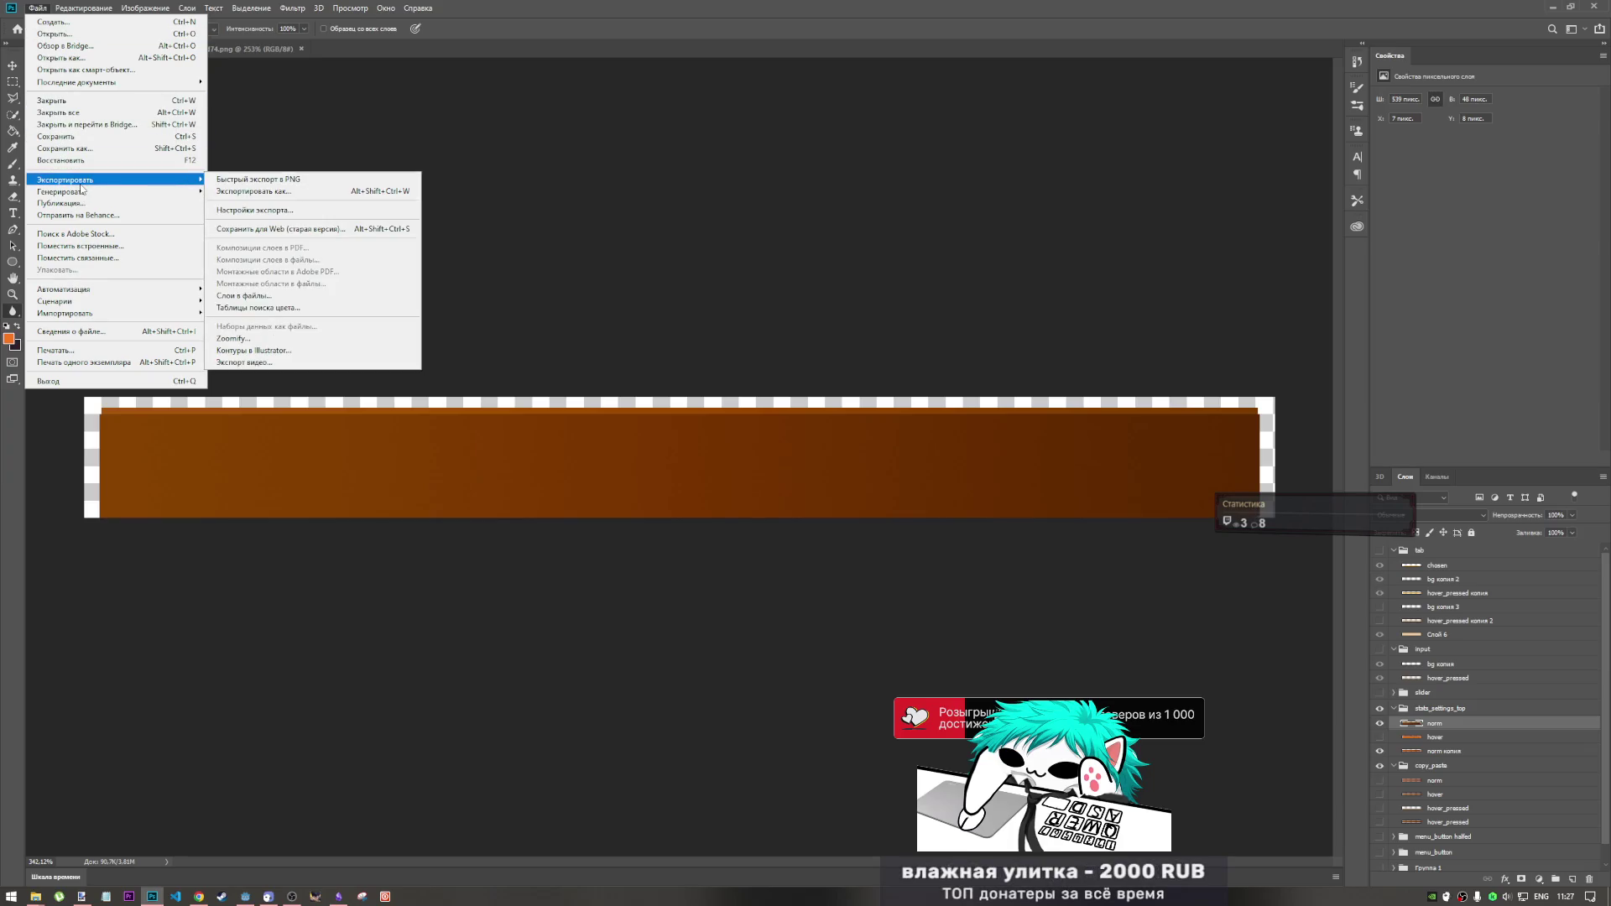
pyautogui.click(499, 197)
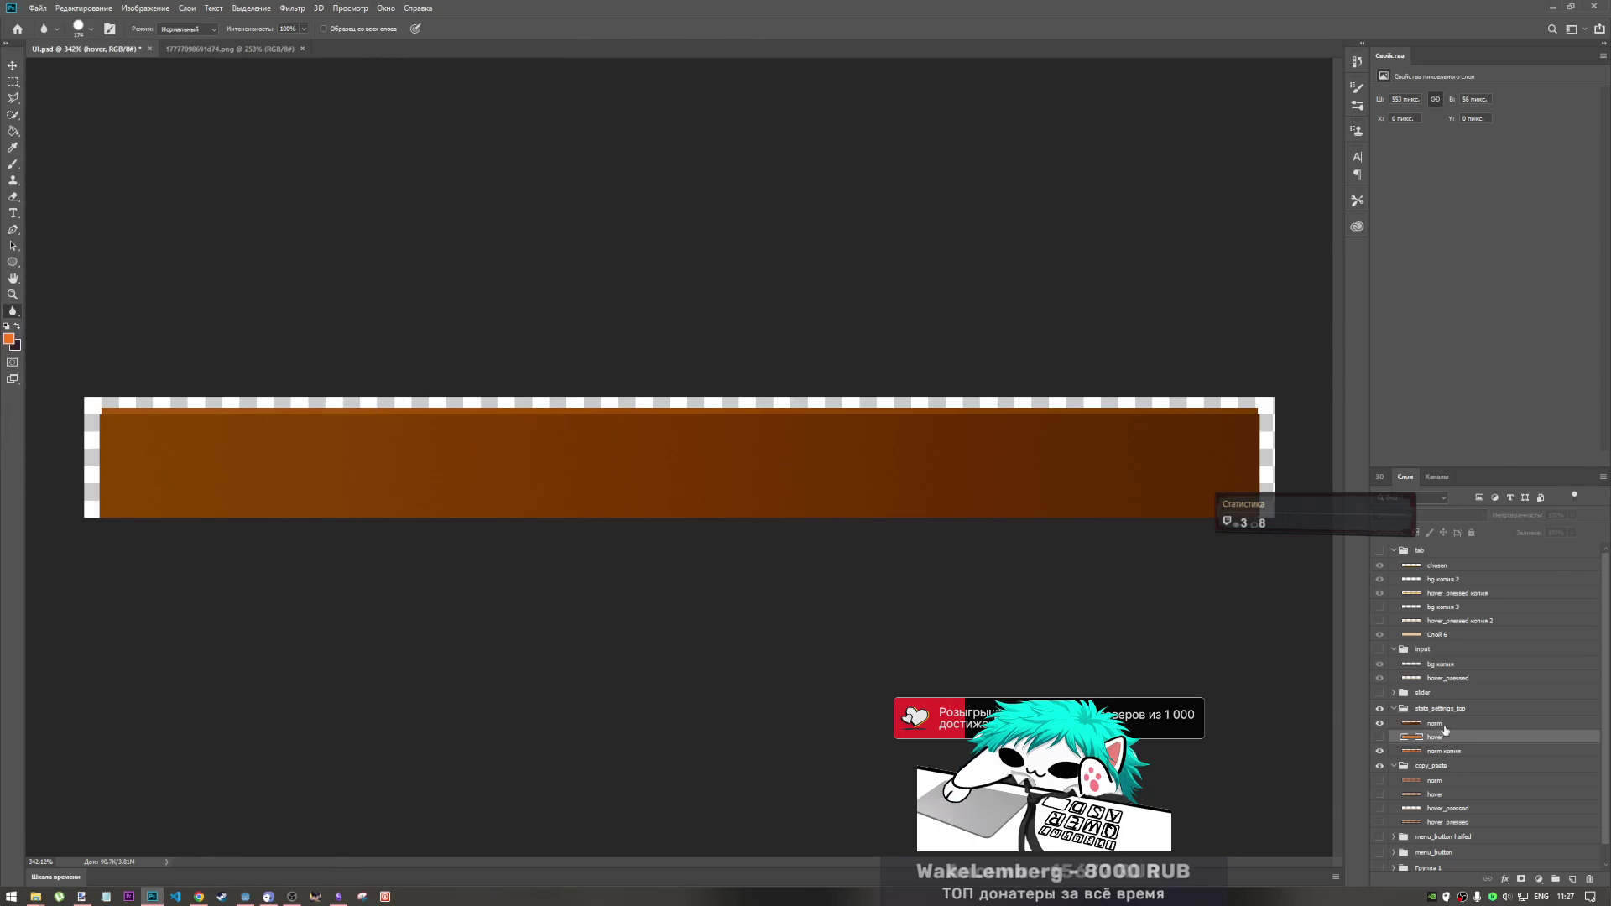
pyautogui.click(1378, 737)
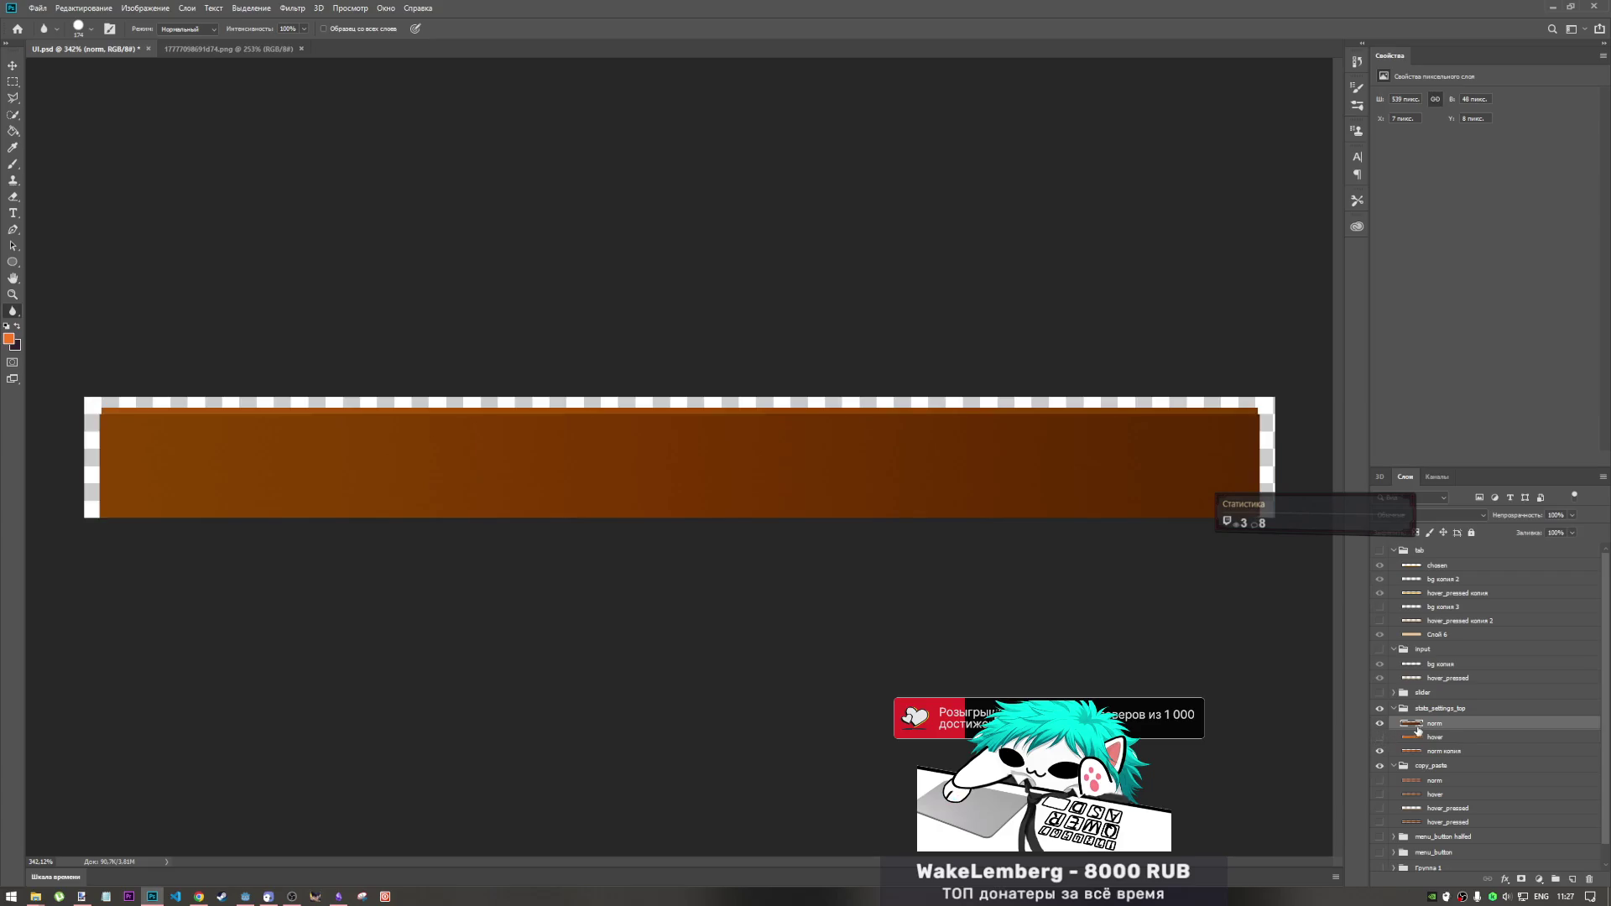
# - Narrow the norm bar from its left side to 537 px wide with Free Transform
pyautogui.hotkey('ctrl', 't')
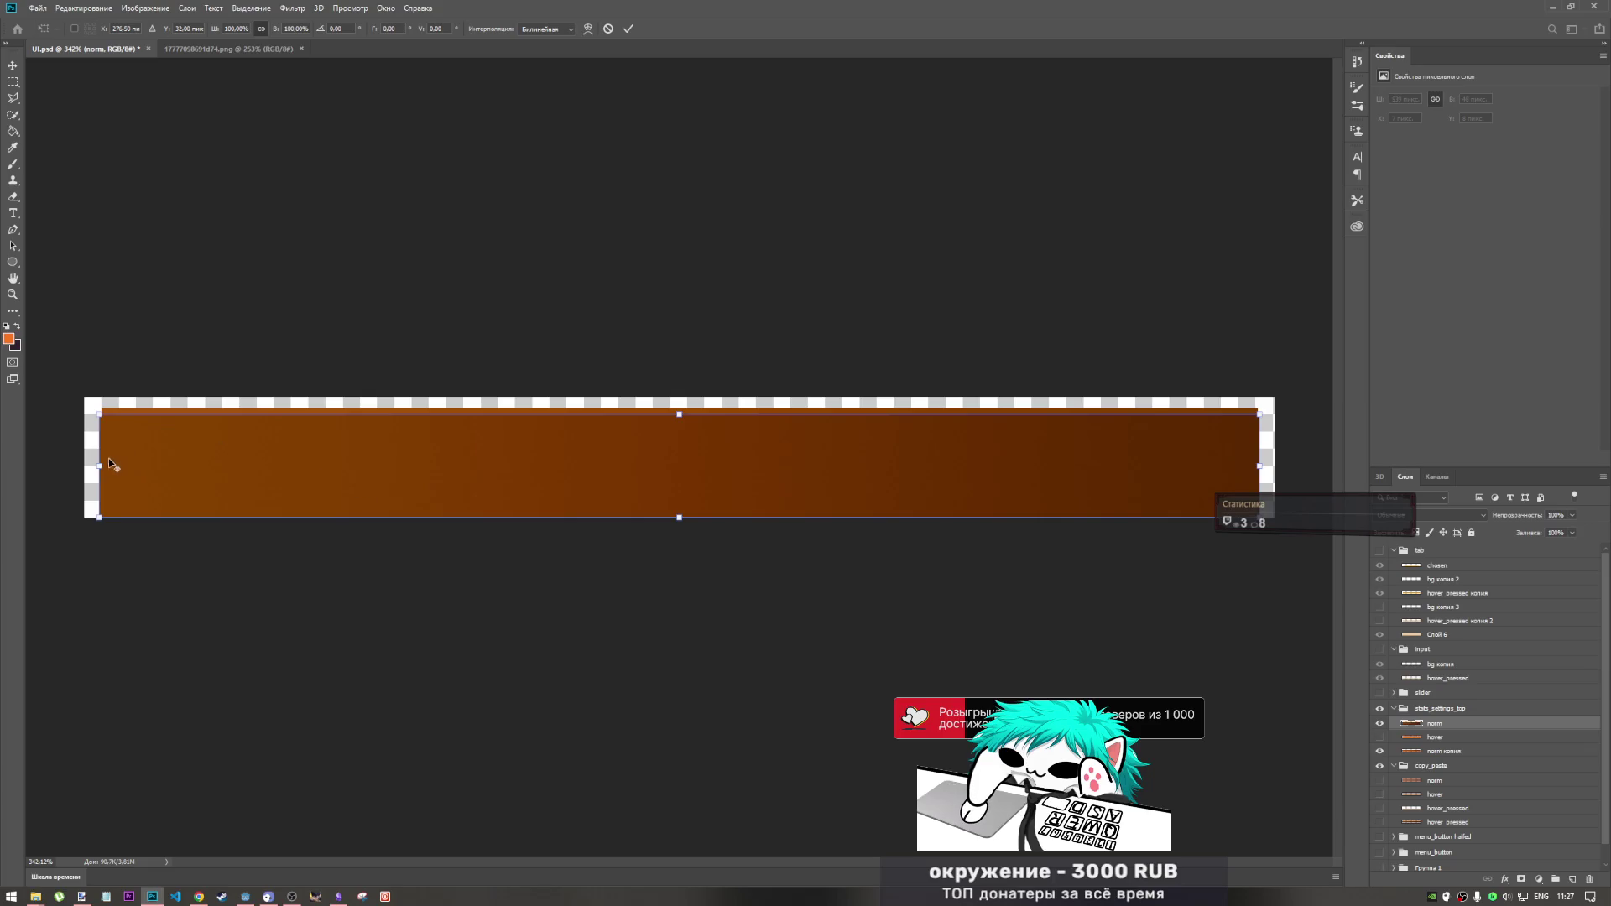
pyautogui.moveTo(99, 464); pyautogui.dragTo(103, 465)
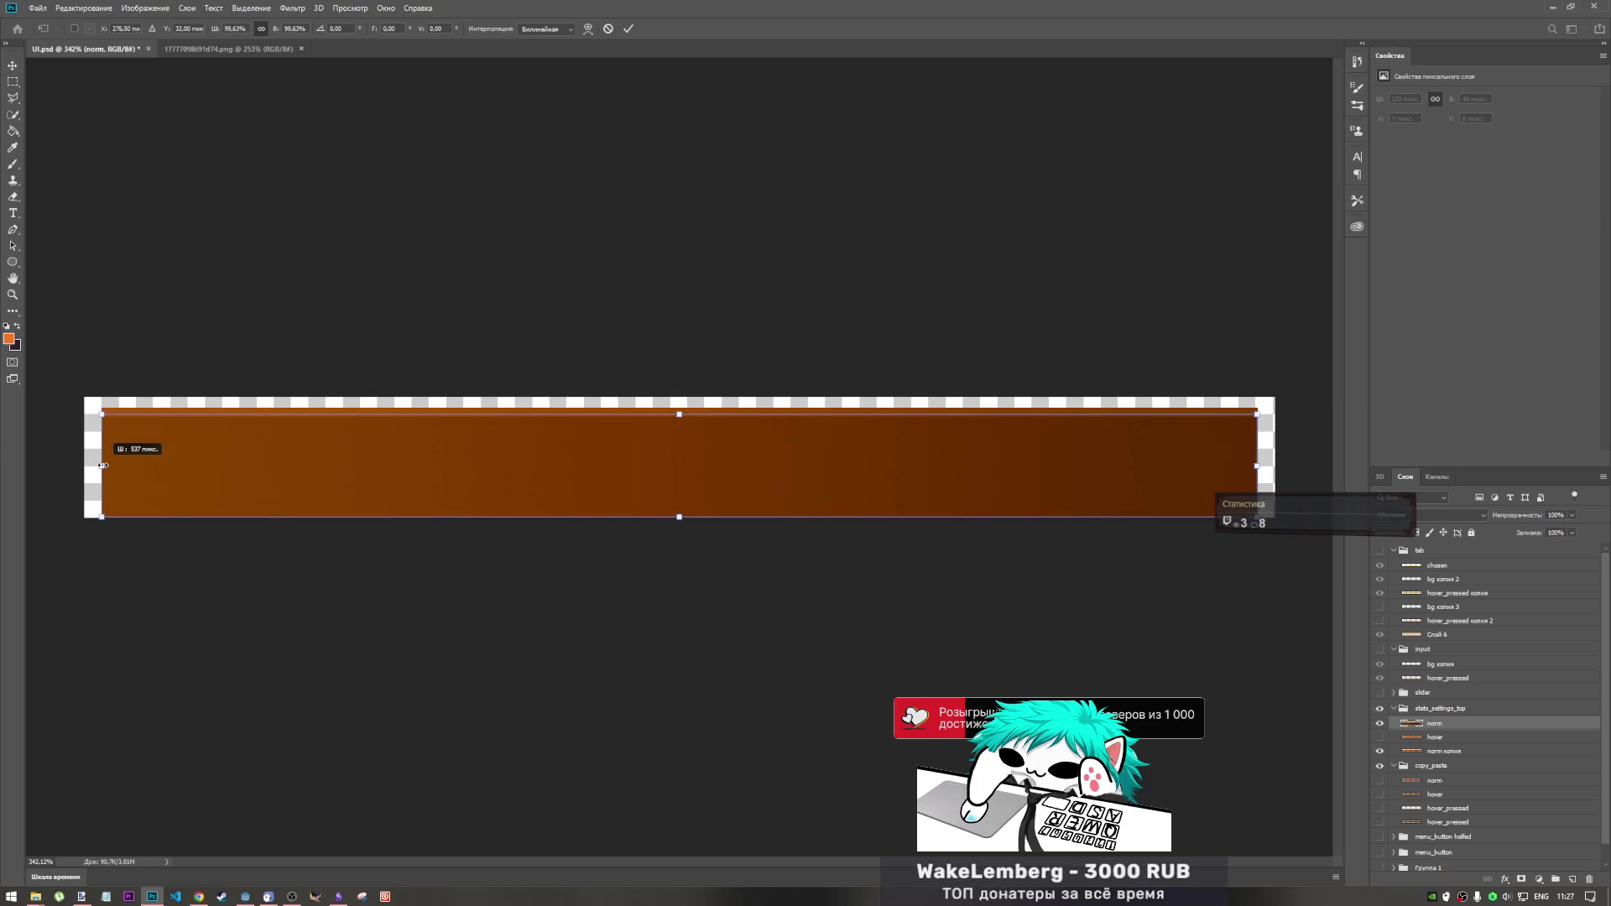
pyautogui.press('Return')
pyautogui.press('r')
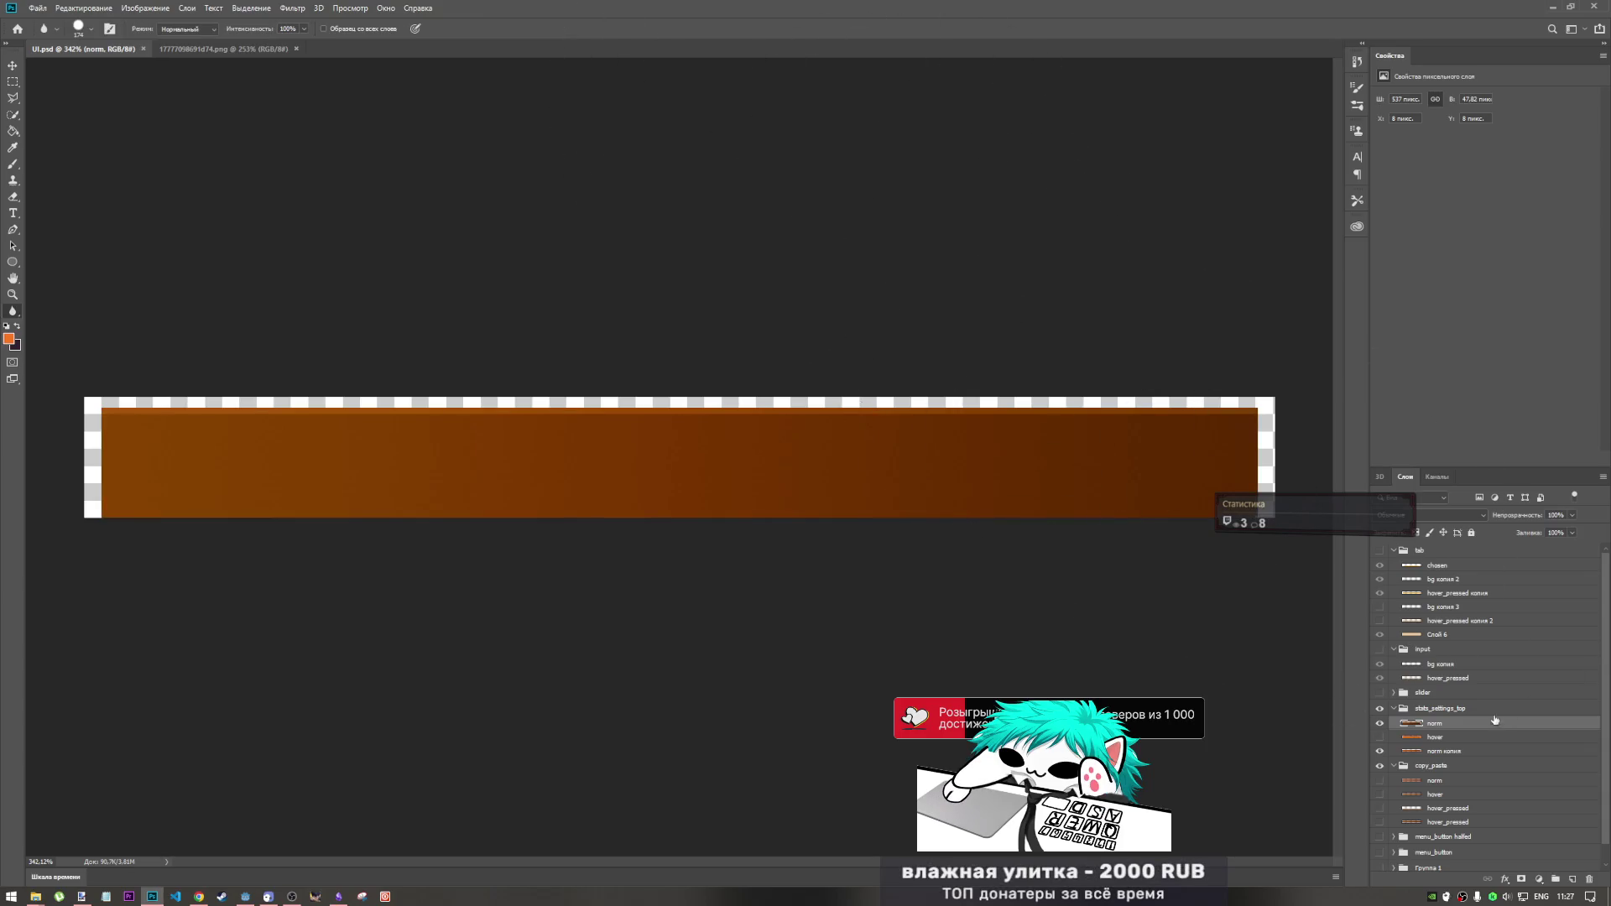
pyautogui.click(37, 9)
# - Quick-export the norm bar as PNG, renaming the file from UI to top_norm.png
pyautogui.moveTo(98, 178)
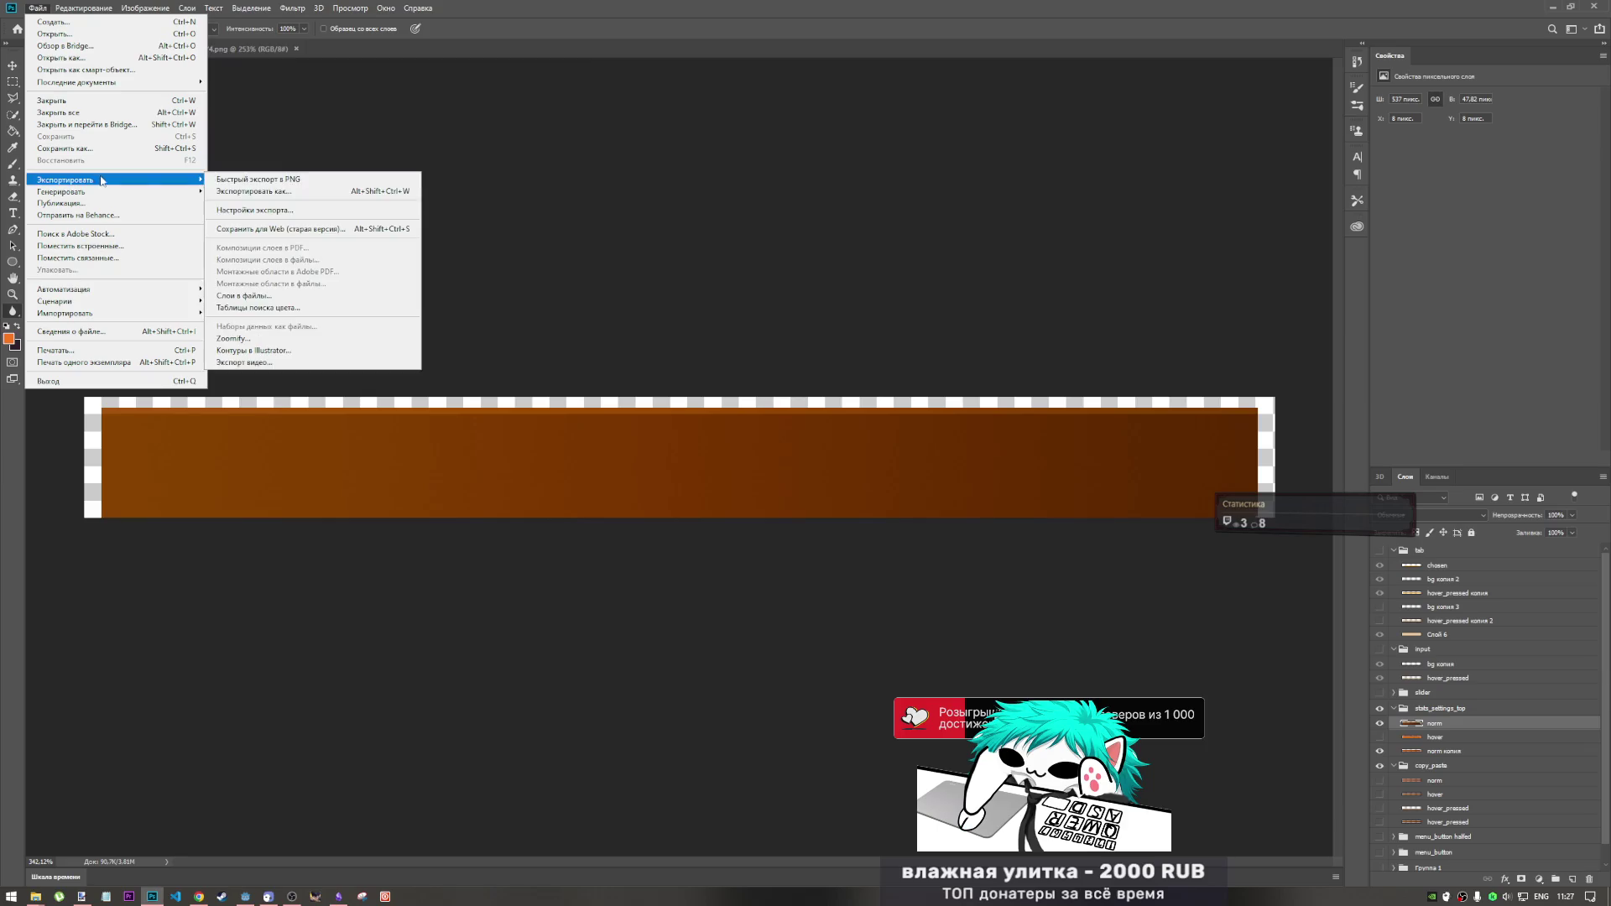
pyautogui.click(324, 179)
pyautogui.scroll(-3, 324, 227)
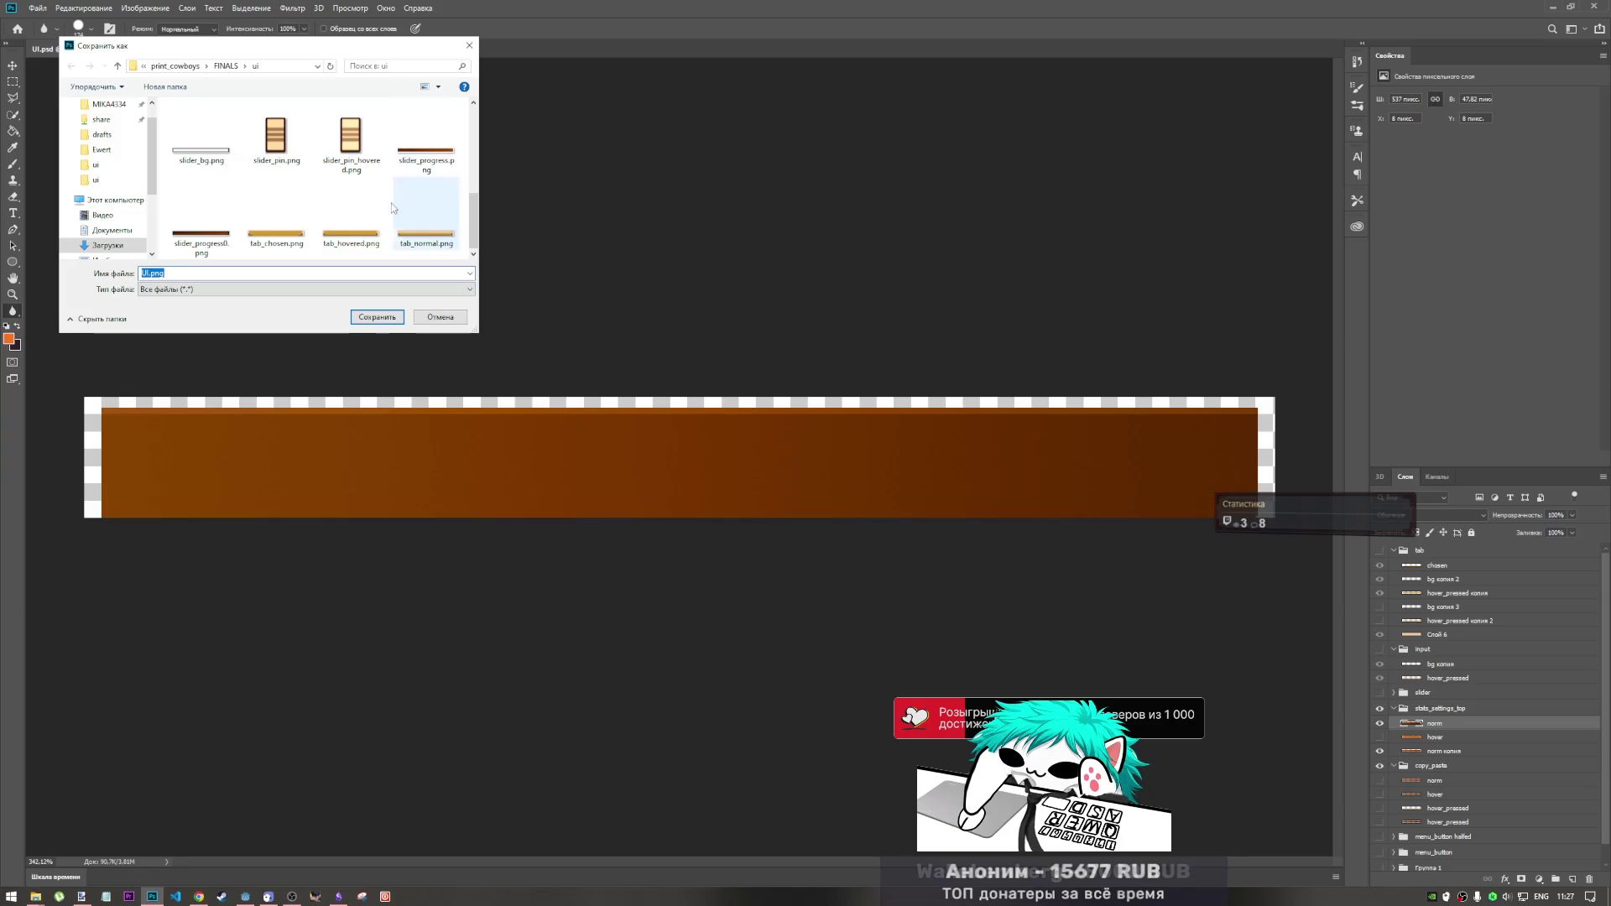
pyautogui.scroll(3, 377, 258)
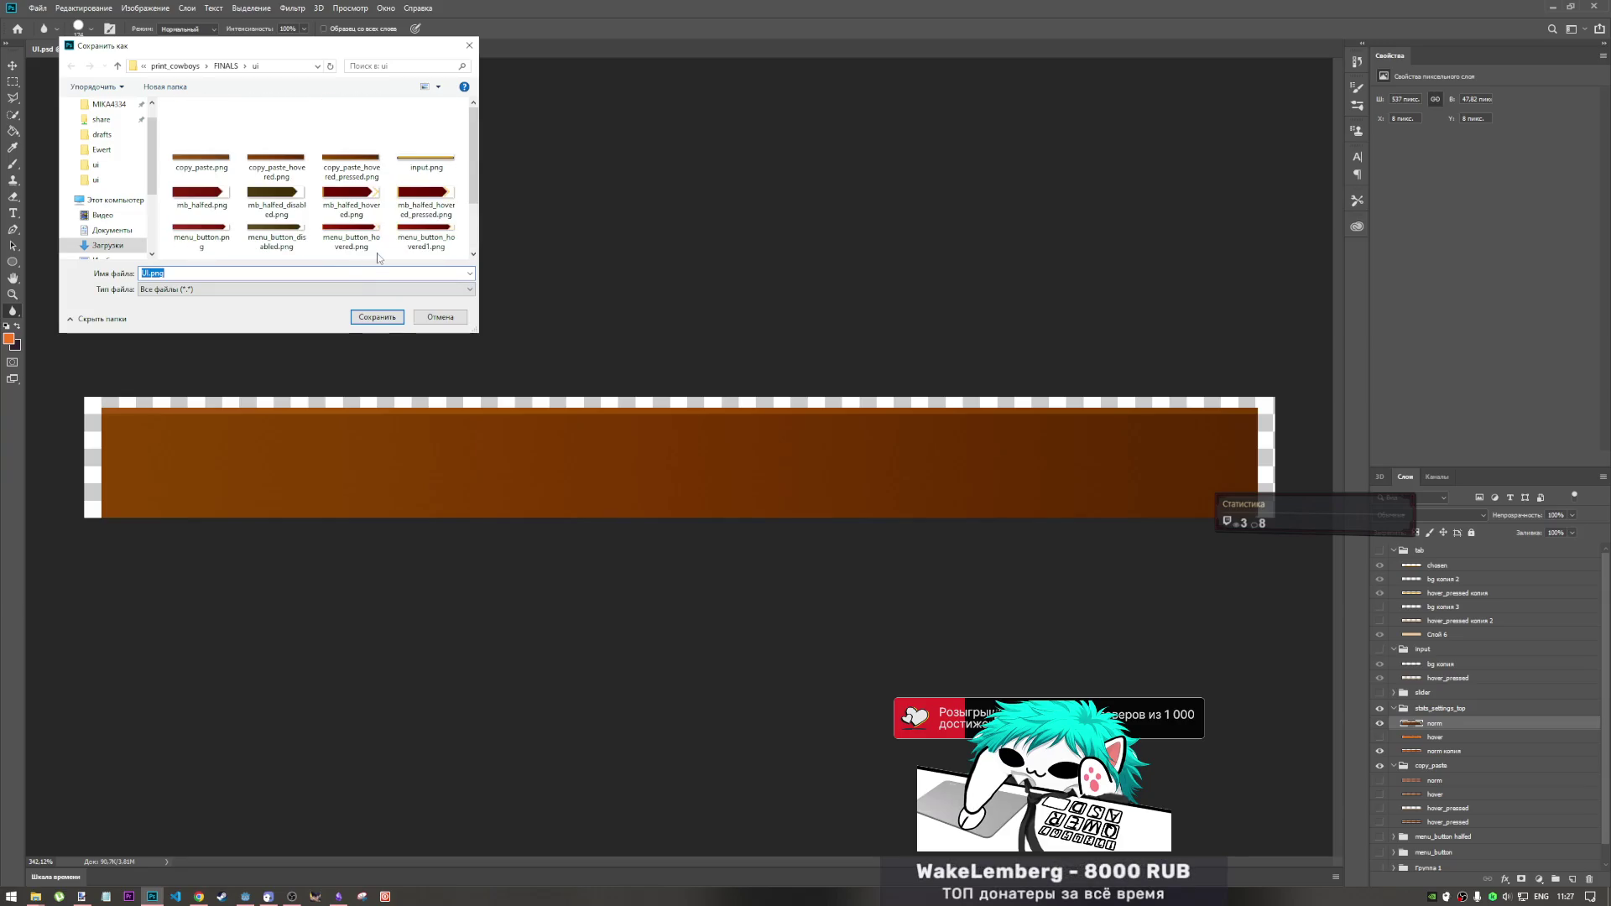
pyautogui.scroll(-3, 376, 258)
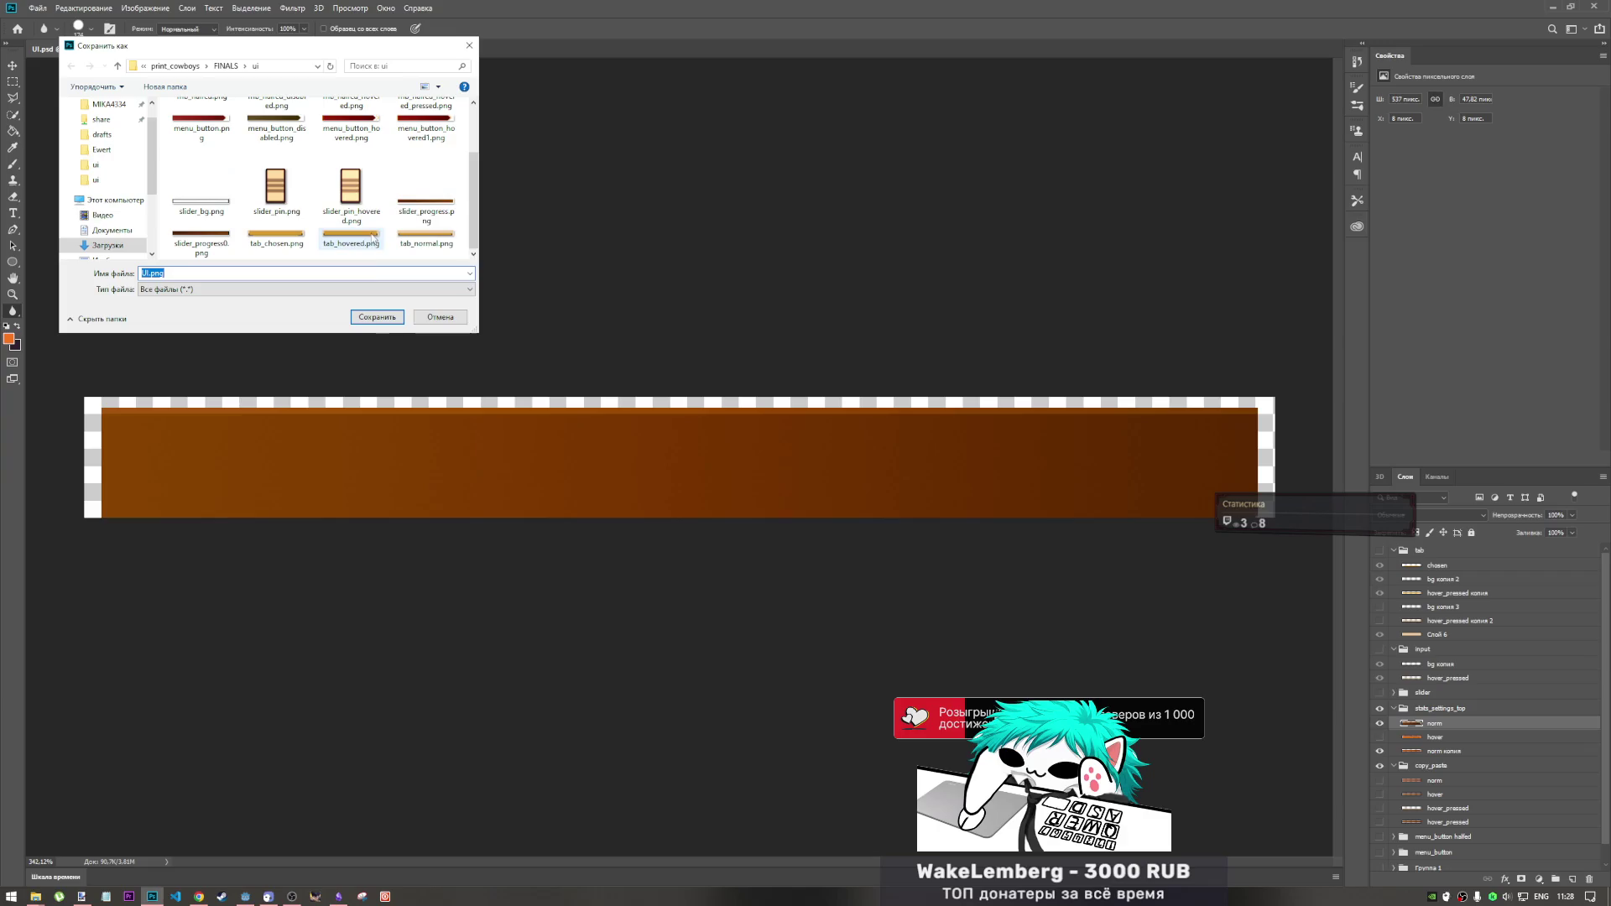
pyautogui.doubleClick(149, 273)
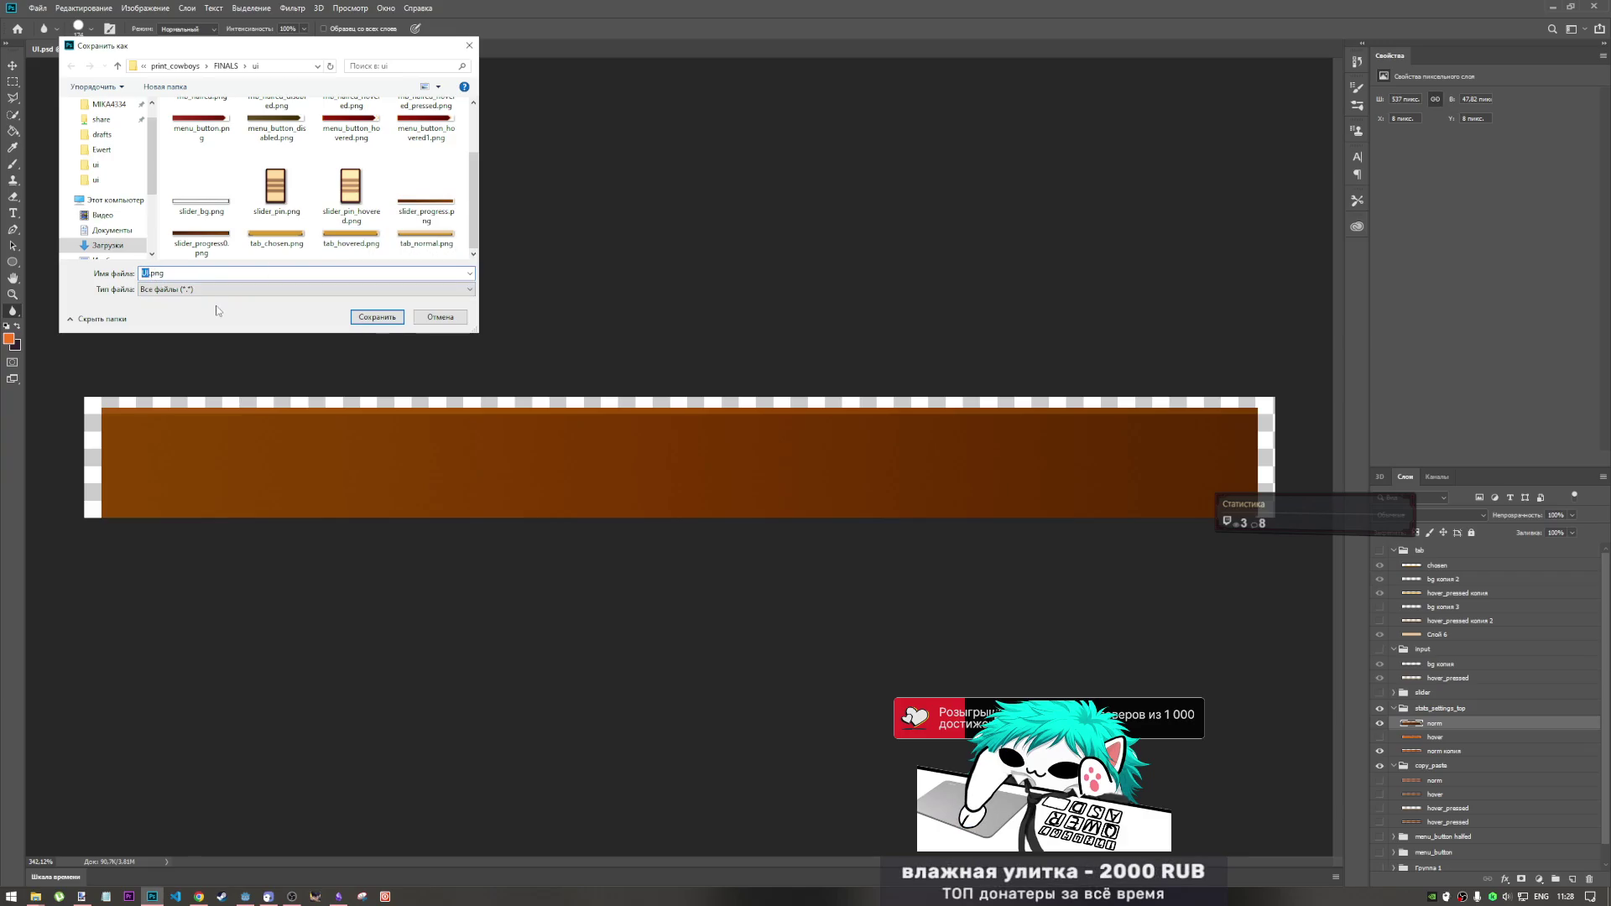
pyautogui.press('BackSpace')
pyautogui.write('op')
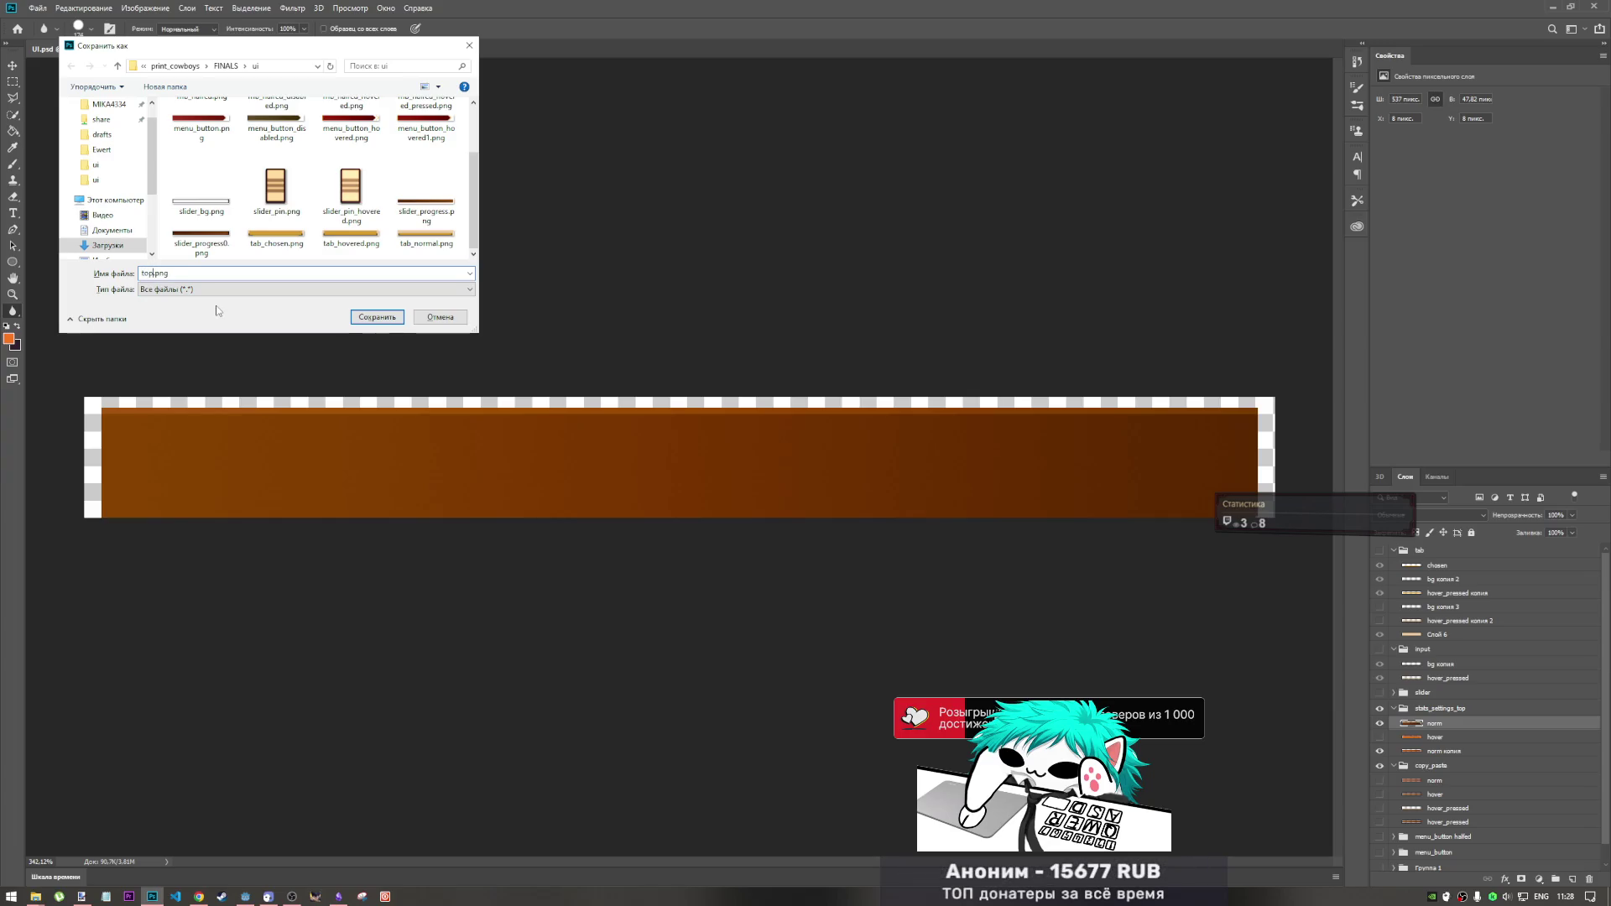
pyautogui.write('_norm')
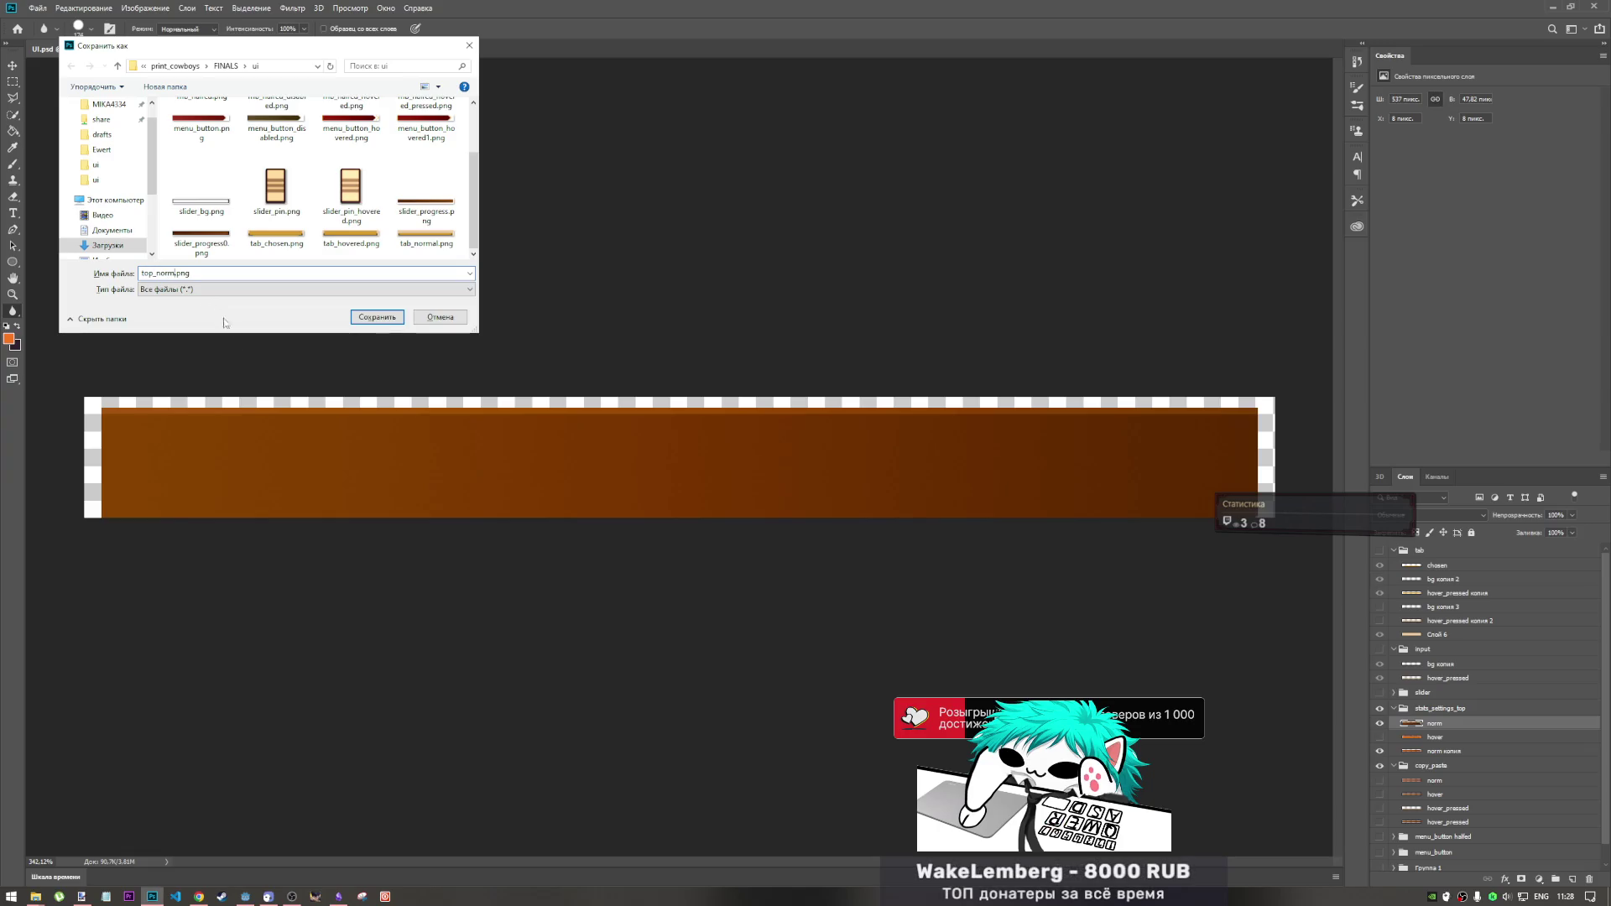
pyautogui.click(381, 319)
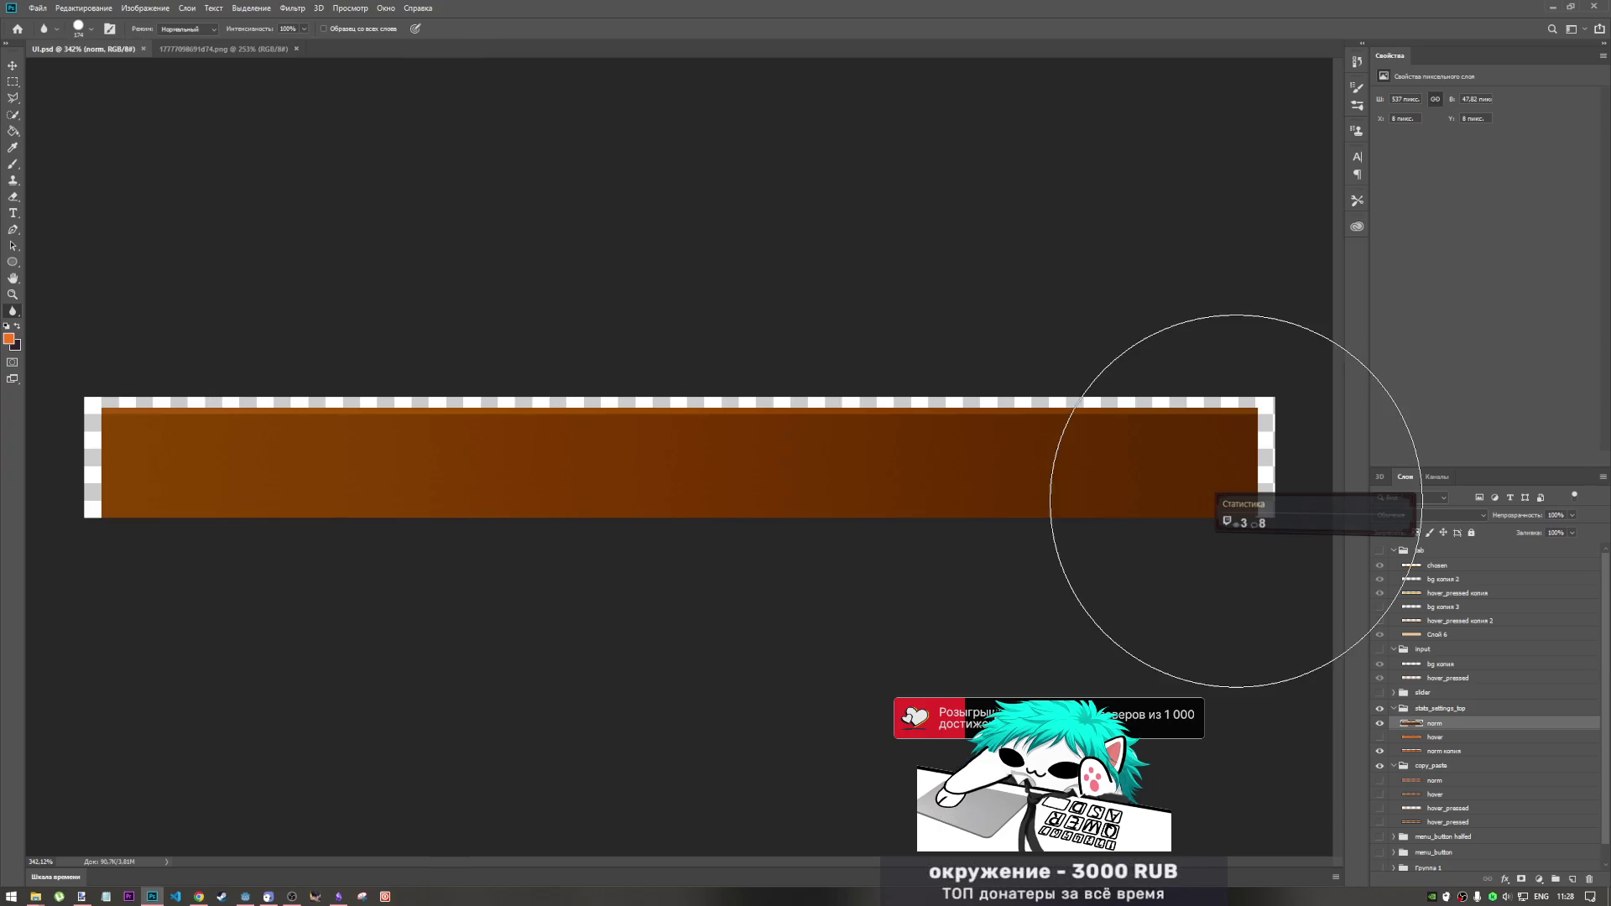
pyautogui.click(18, 87)
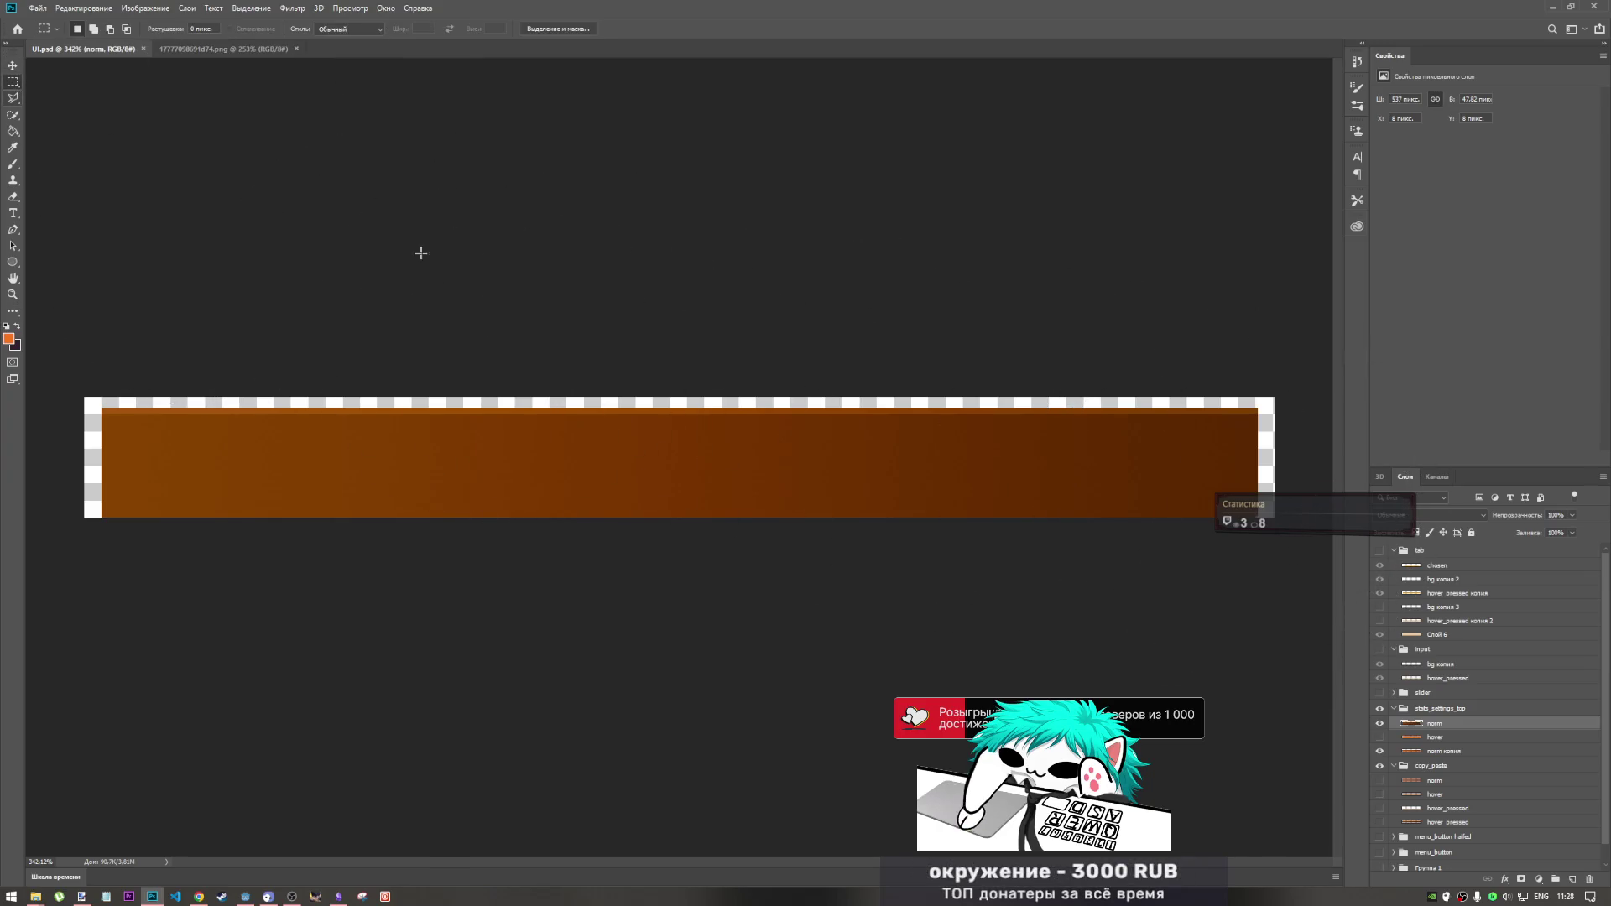
# - Swap the norm layer for hover and export it as top_hover.png via Export As
pyautogui.click(1380, 723)
pyautogui.click(1380, 736)
pyautogui.click(38, 6)
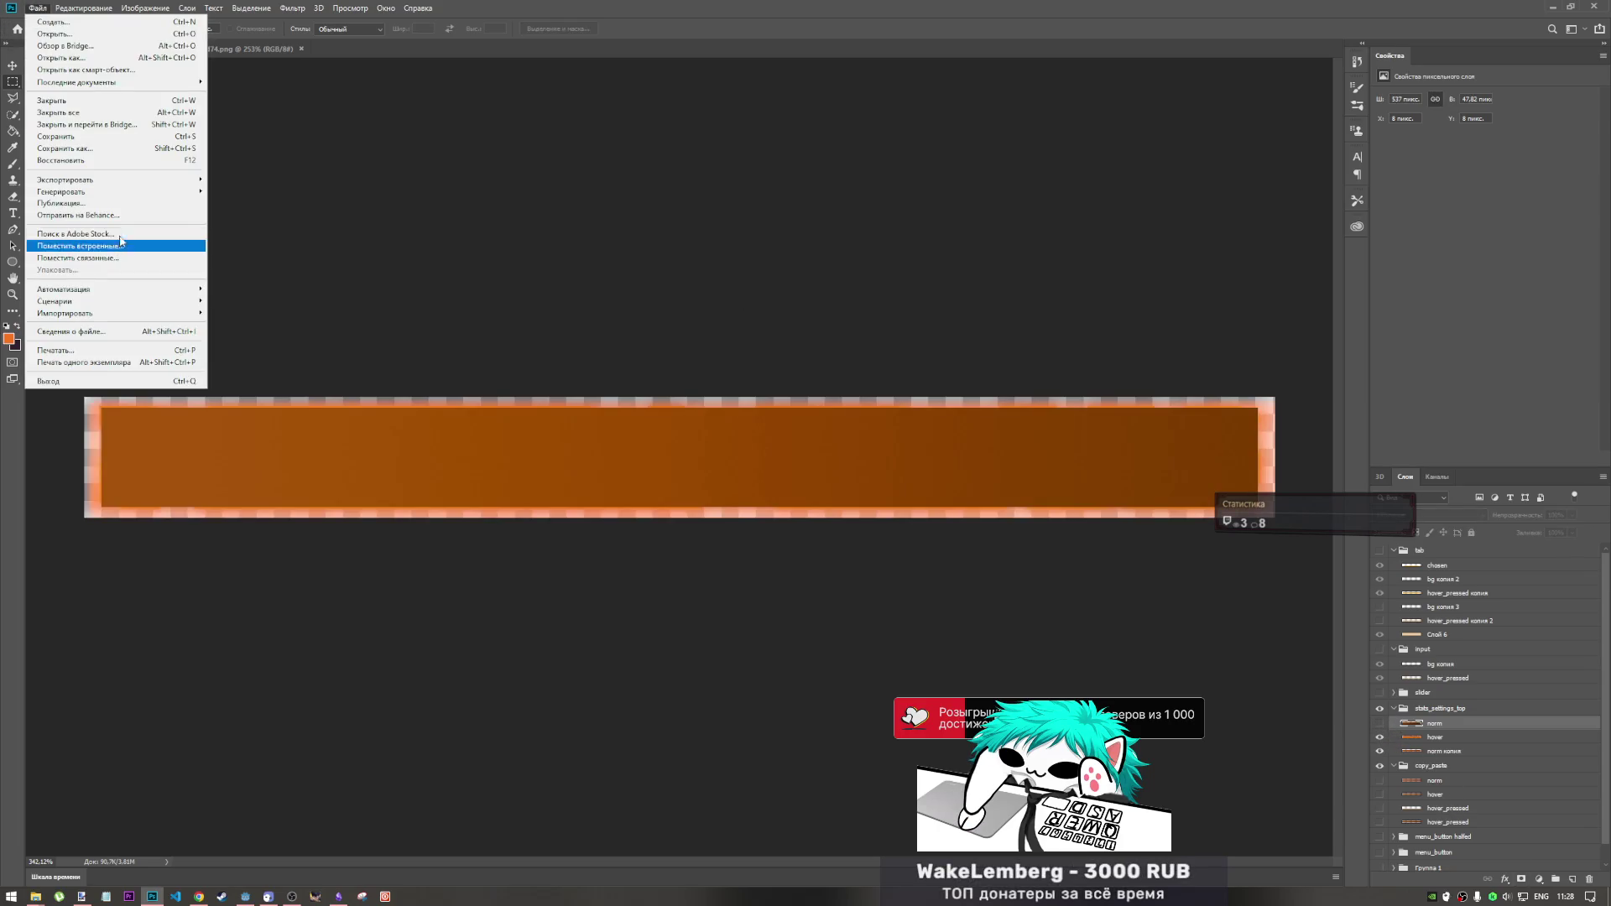
pyautogui.moveTo(138, 181)
pyautogui.click(250, 191)
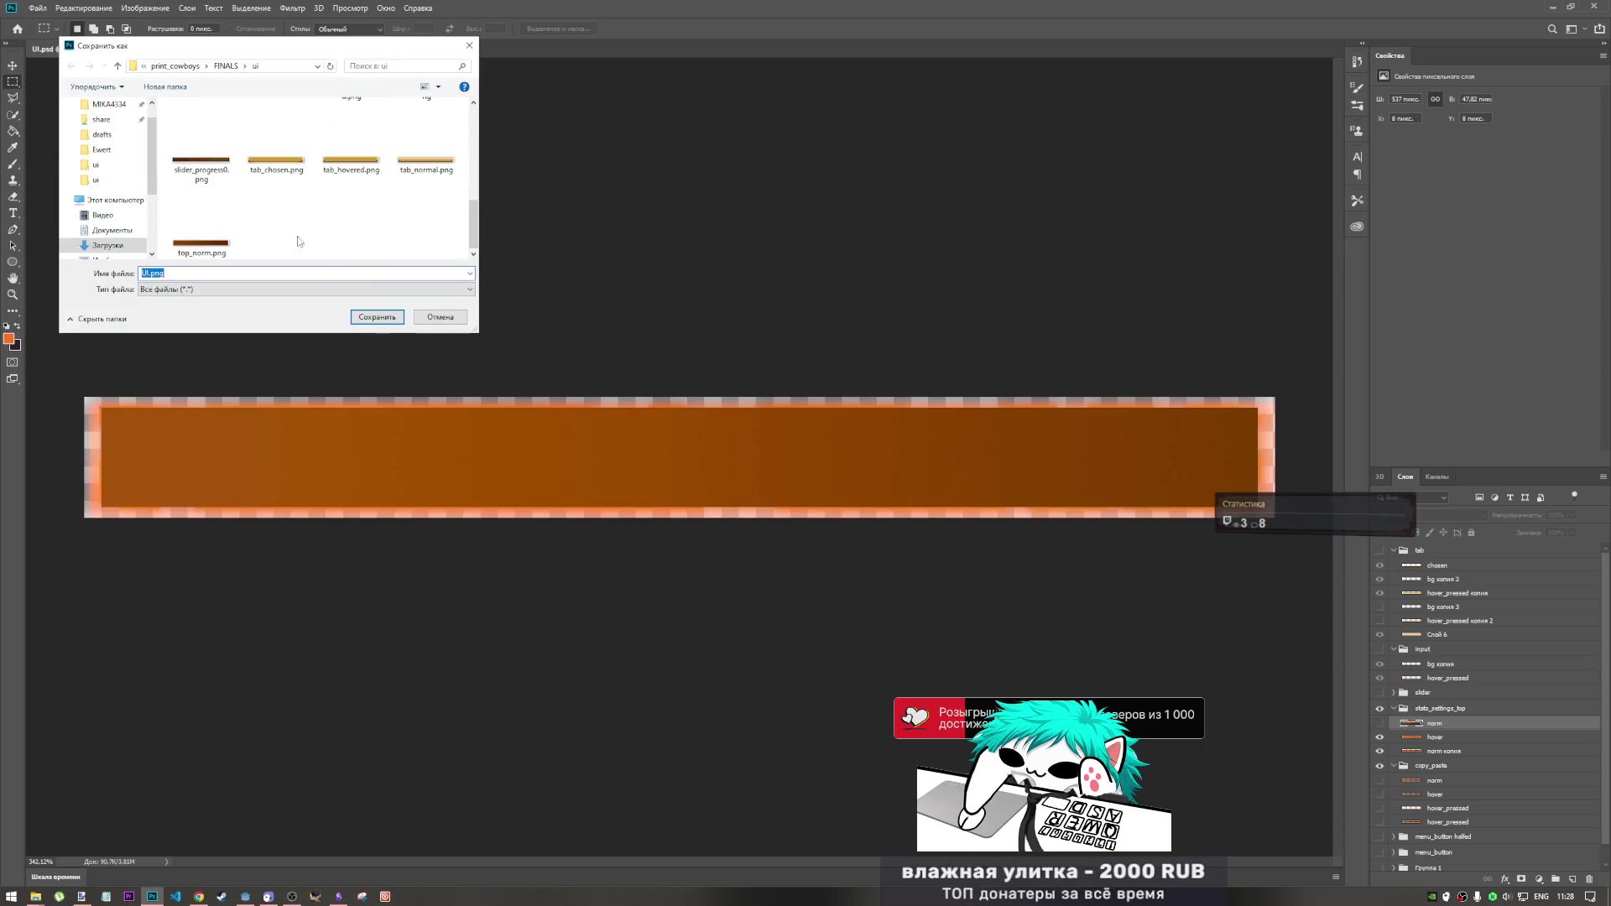
pyautogui.click(202, 223)
pyautogui.click(174, 272)
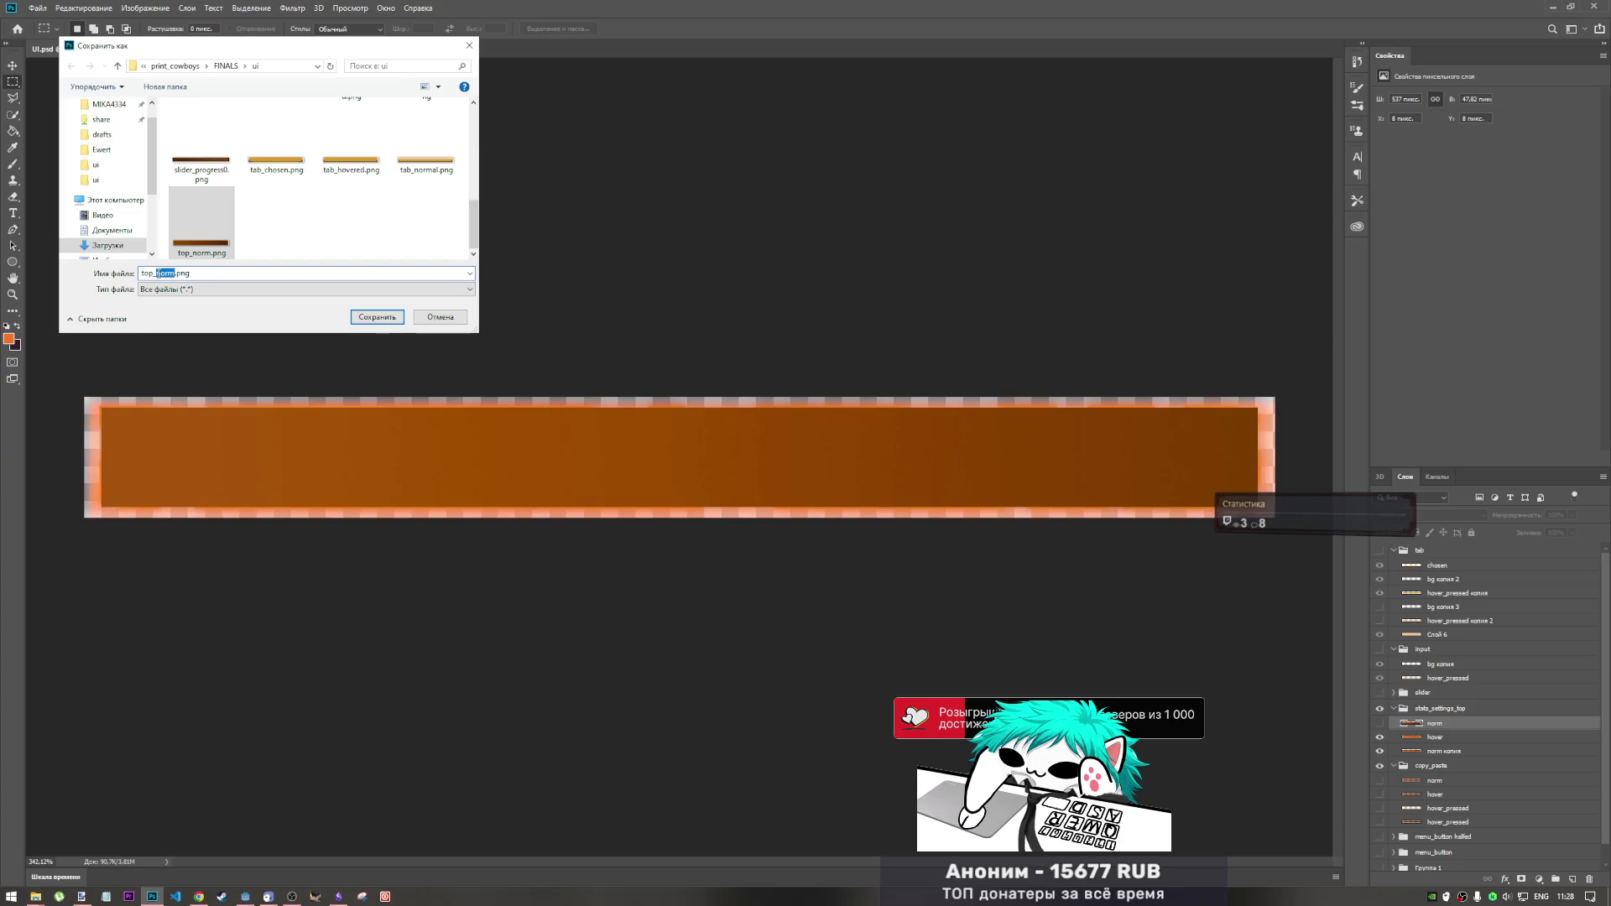
pyautogui.write('hover')
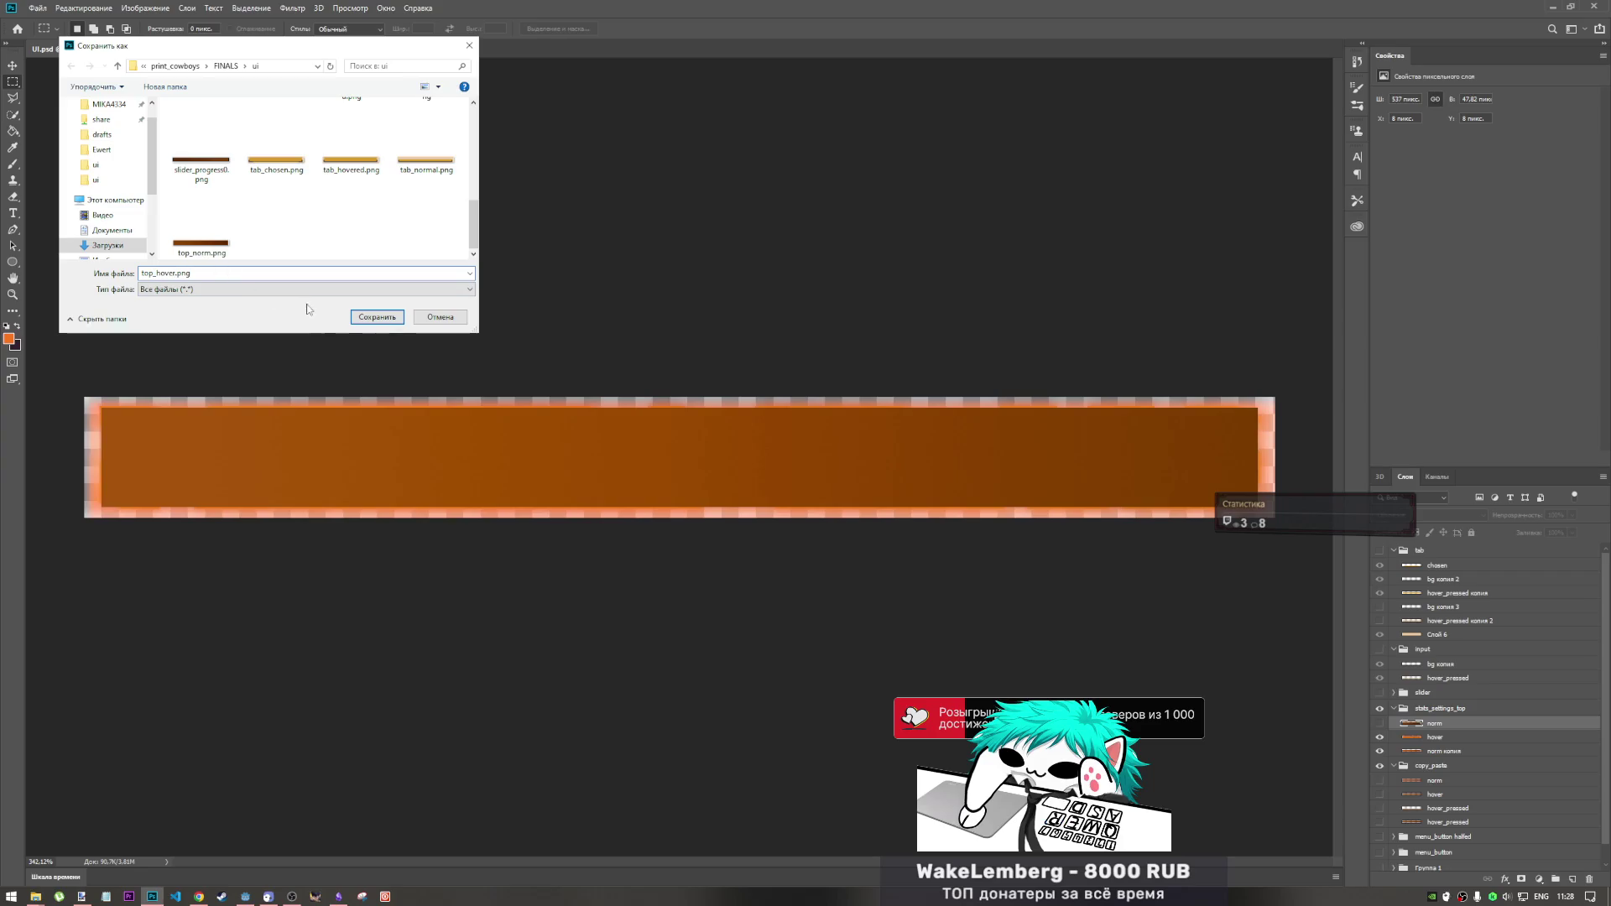
pyautogui.click(369, 316)
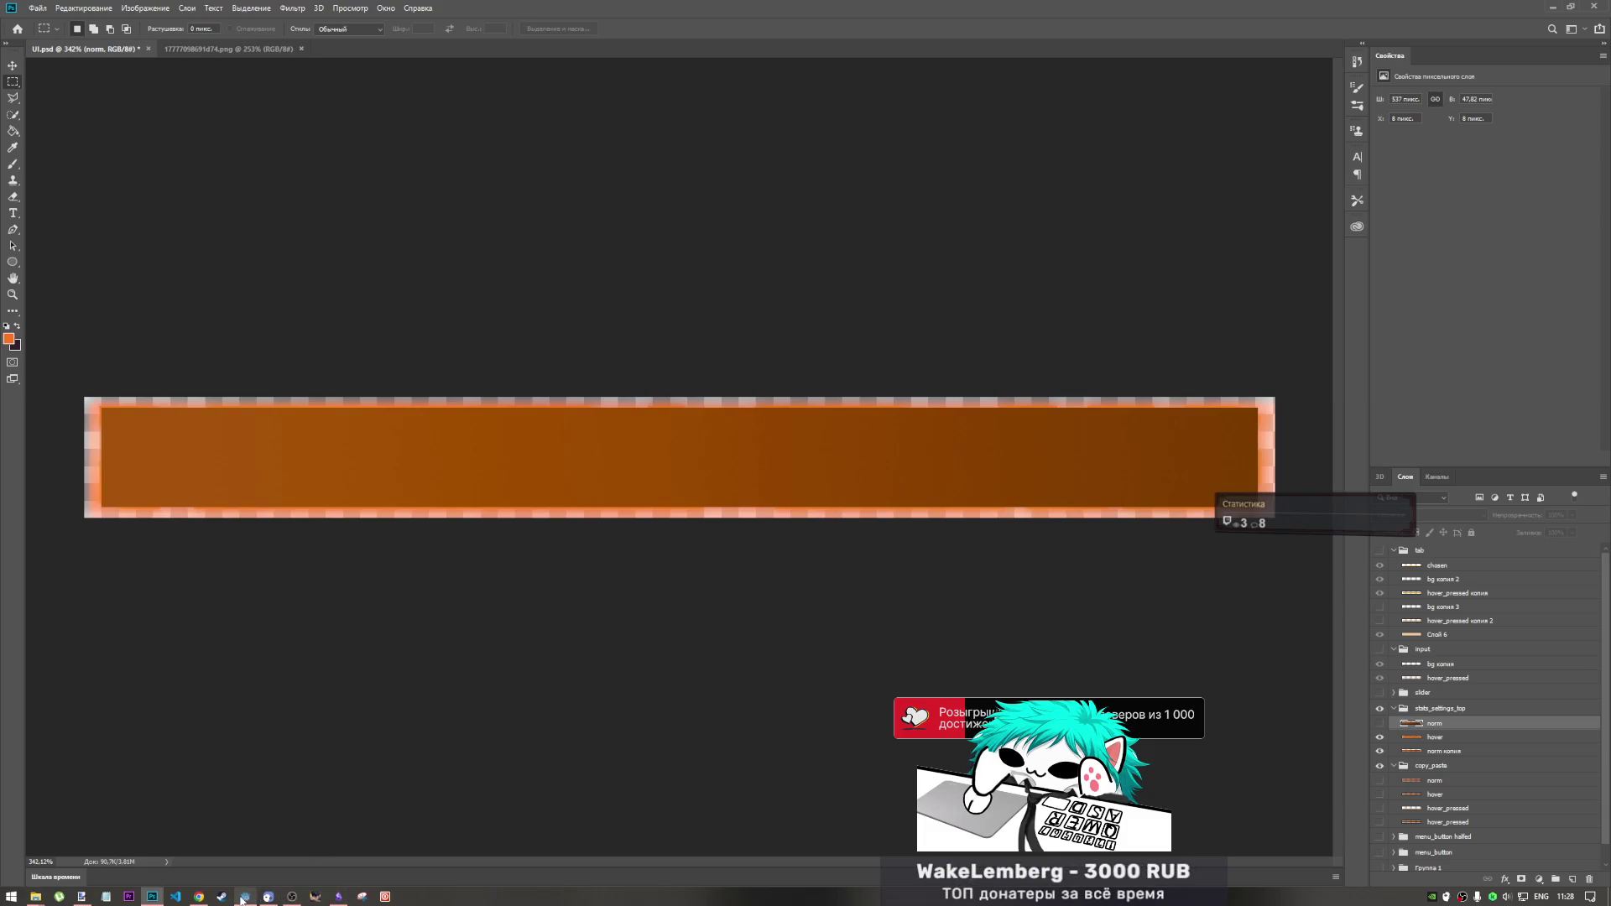
pyautogui.moveTo(244, 896)
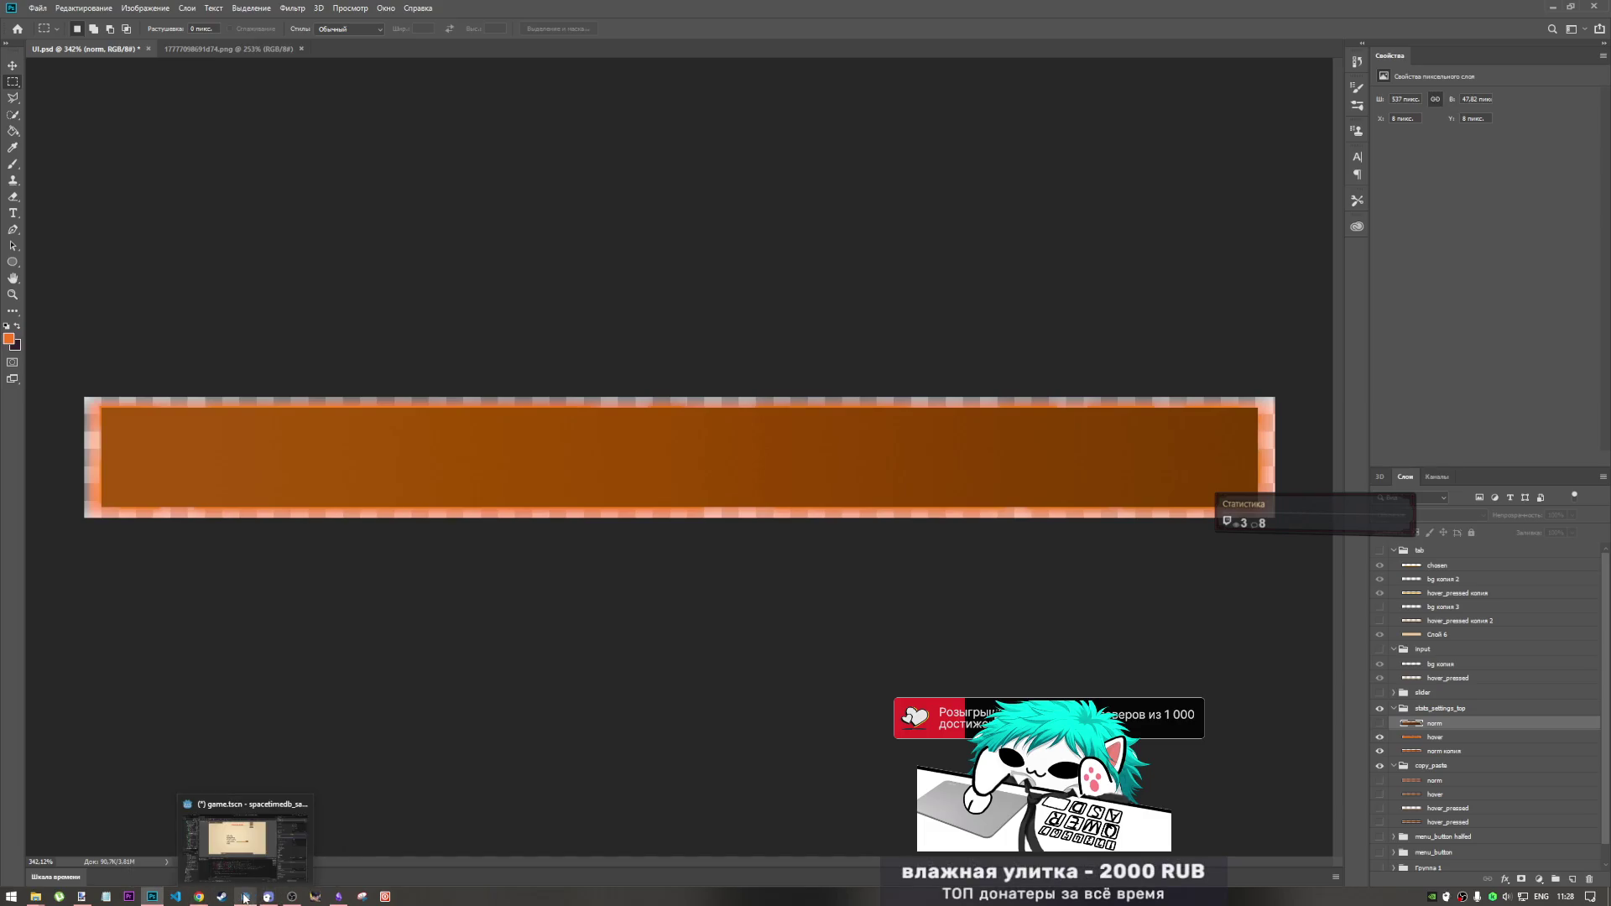
# - Select top_hover.png and top_norm.png in print_cowboys/FINALS/ui, then return to Godot
pyautogui.moveTo(35, 896)
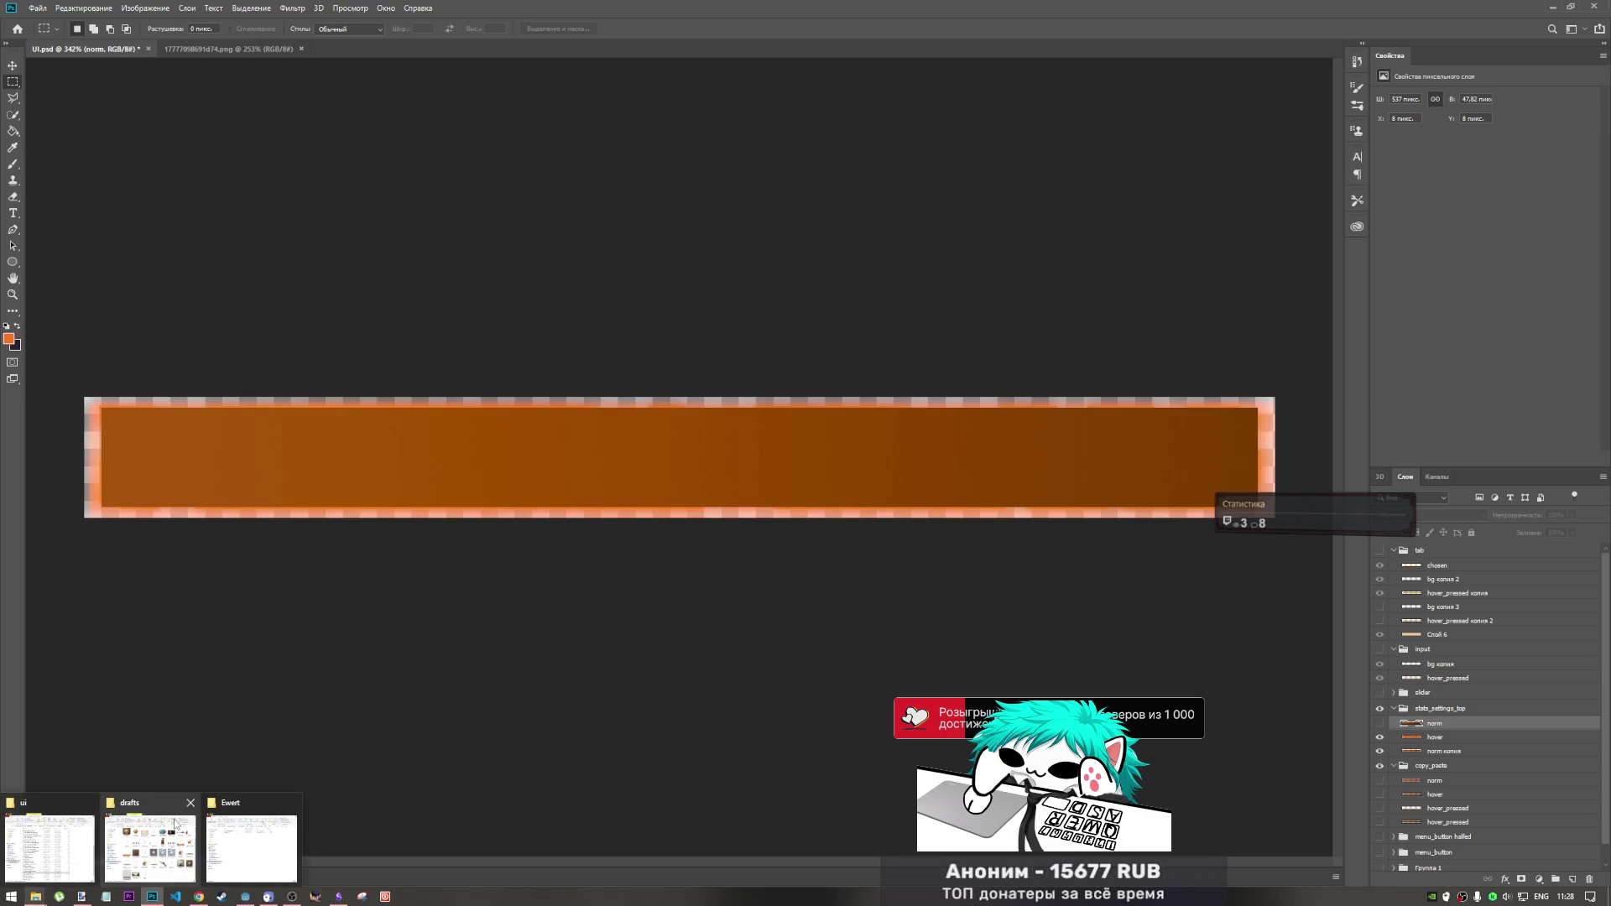
pyautogui.click(176, 829)
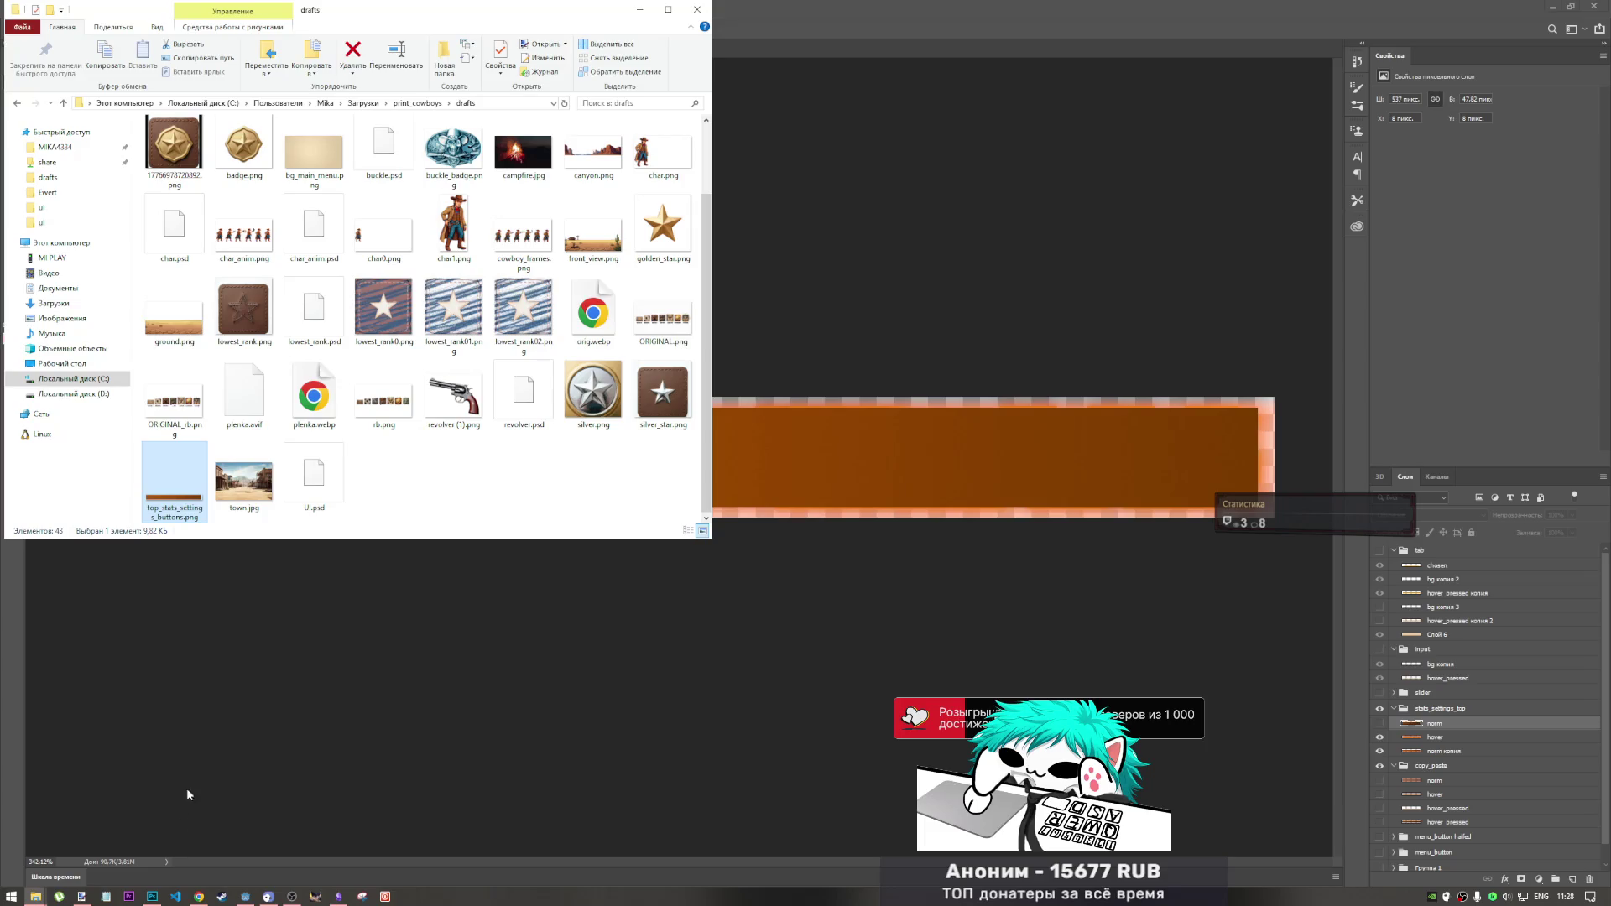
pyautogui.click(418, 104)
pyautogui.doubleClick(327, 164)
pyautogui.doubleClick(387, 160)
pyautogui.click(438, 309)
pyautogui.keyDown('shift'); pyautogui.click(530, 323); pyautogui.keyUp('shift')
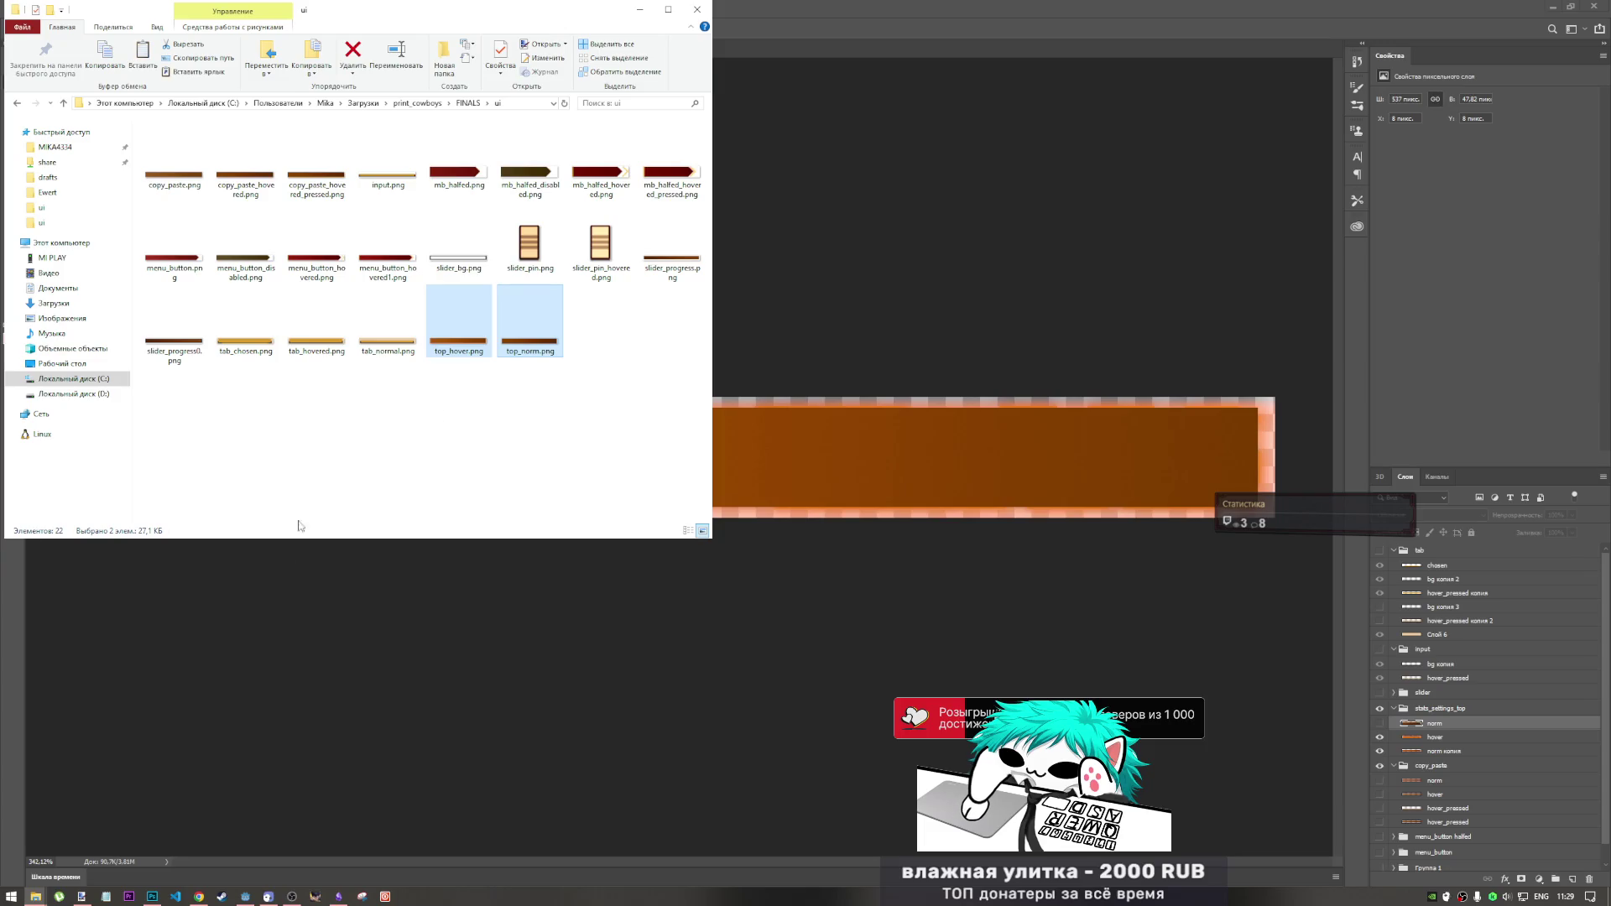
pyautogui.moveTo(193, 886)
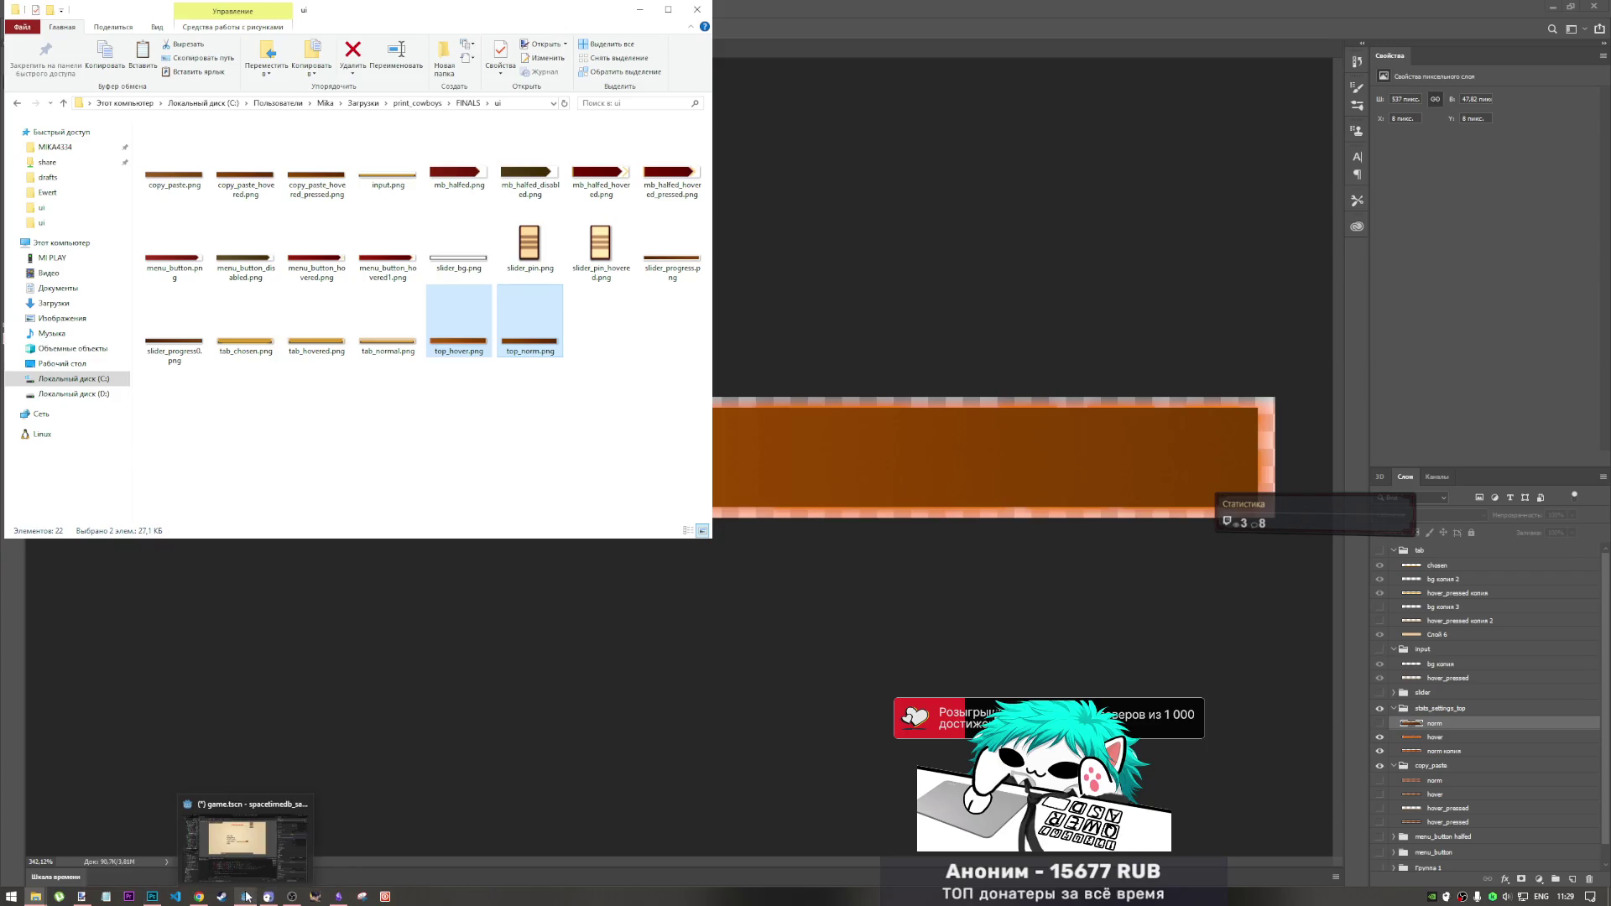
pyautogui.click(247, 858)
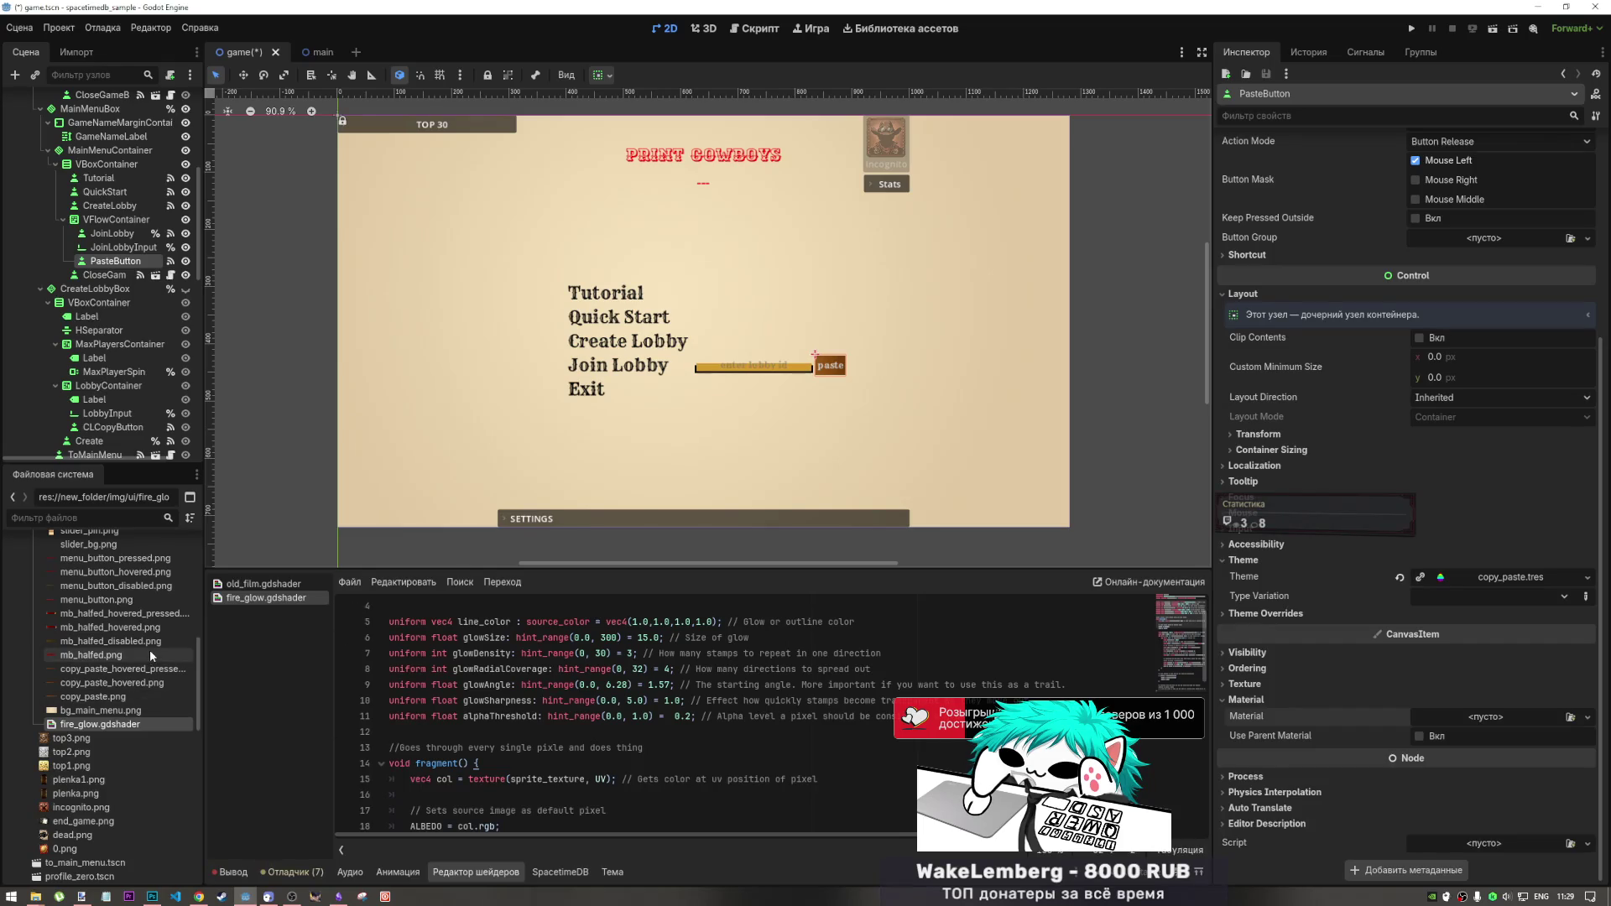
# - Save the scene, close the fire_glow and old_film shaders, and delete fire_glow.gdshader
pyautogui.moveTo(143, 633)
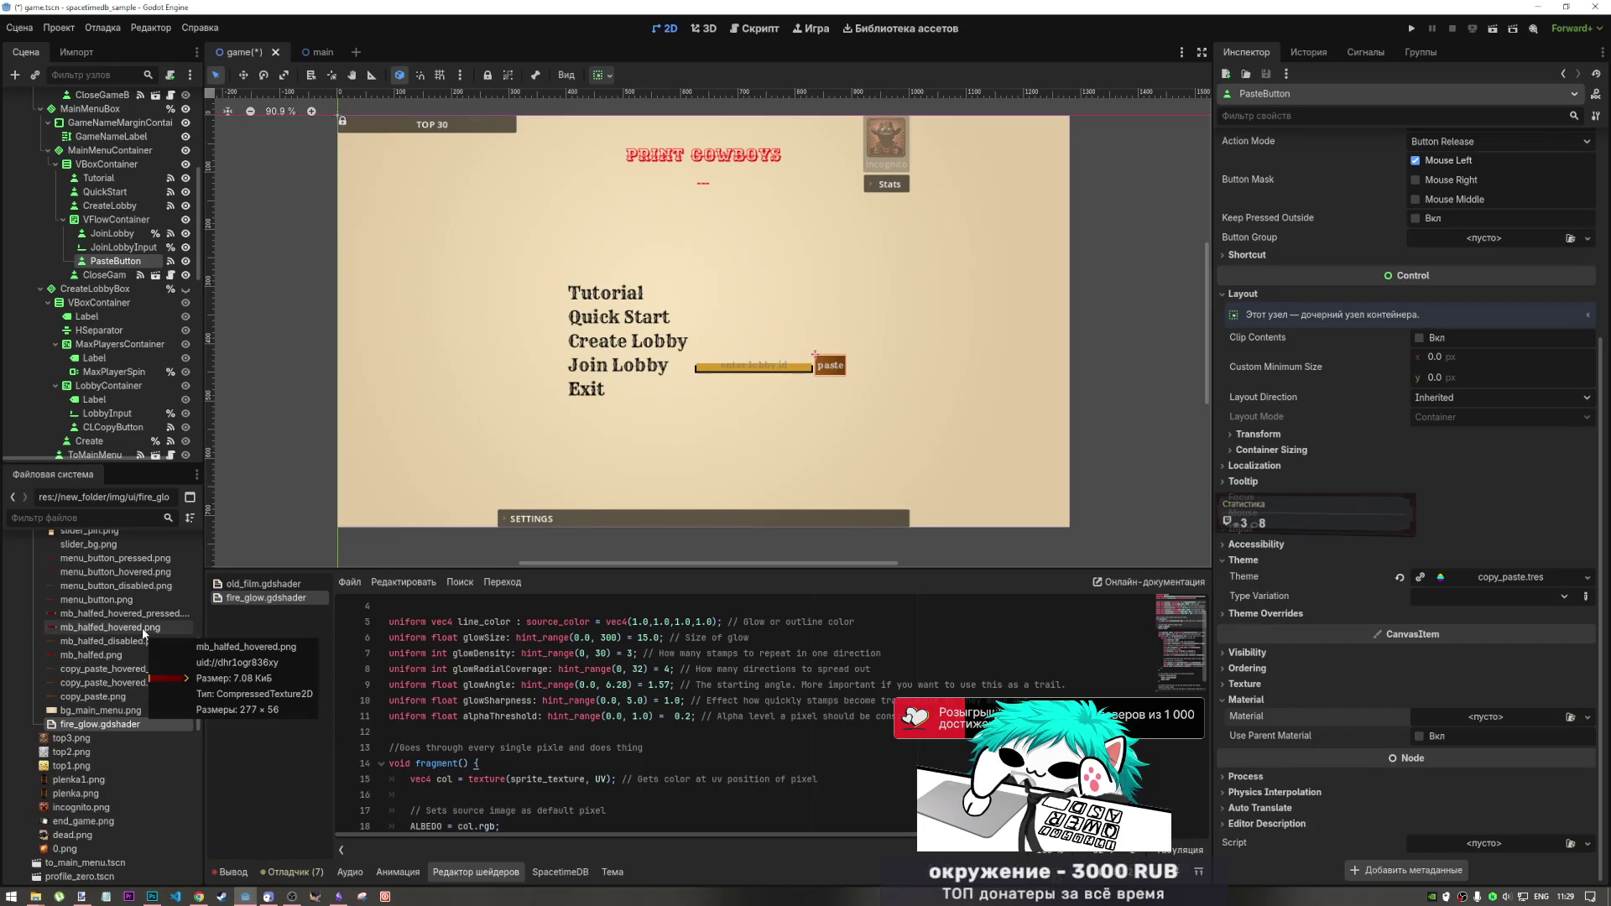
pyautogui.hotkey('ctrl', 's')
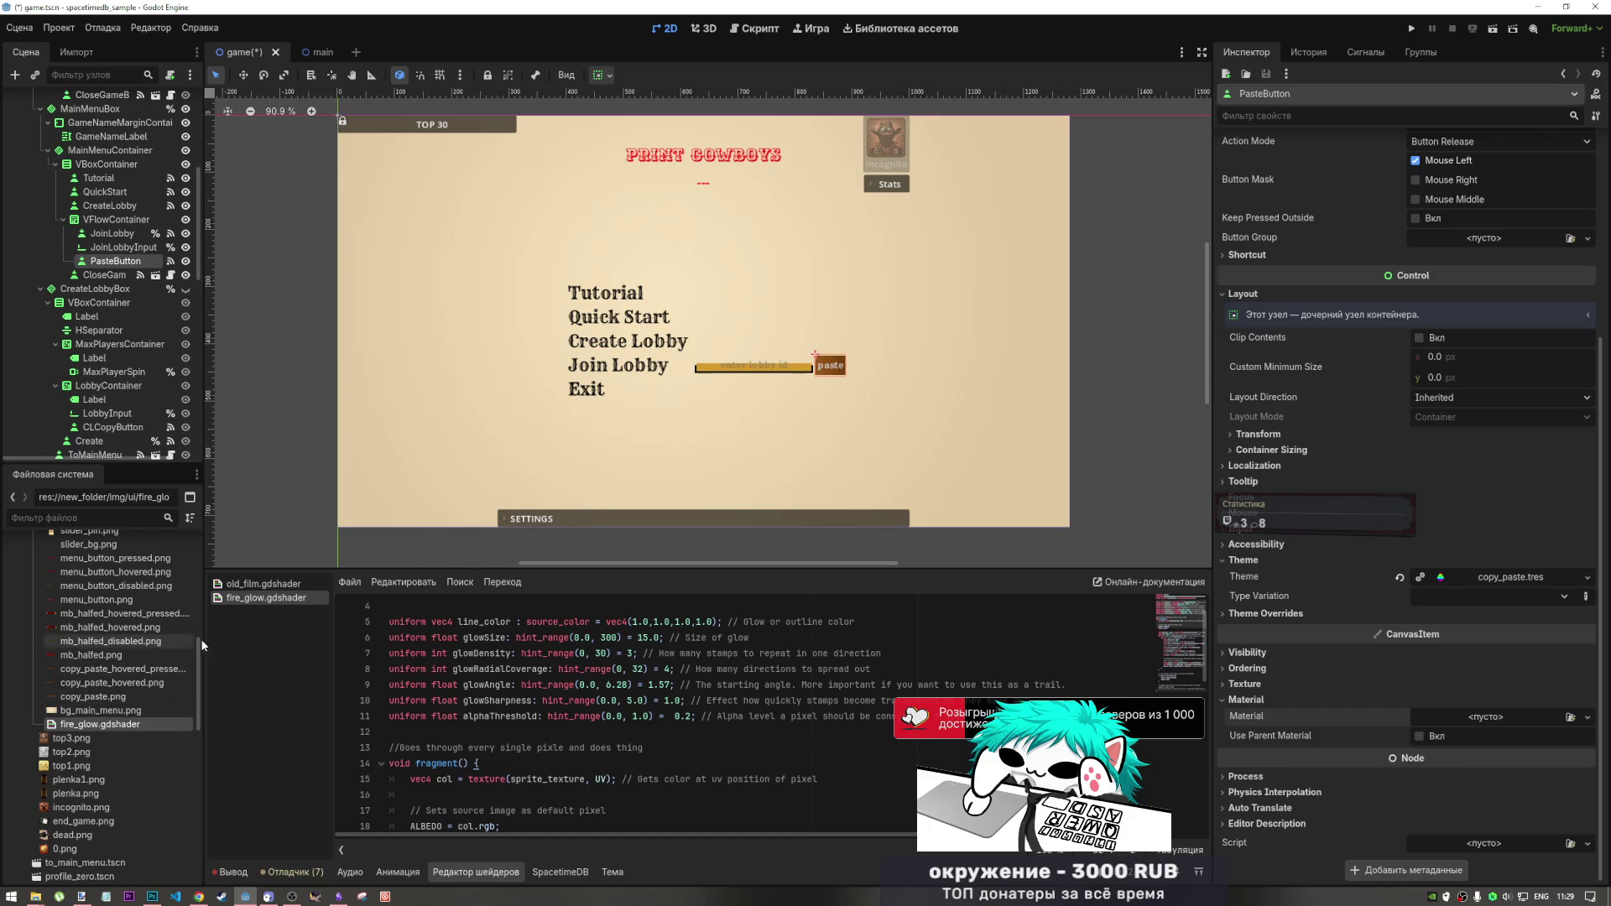
pyautogui.middleClick(234, 598)
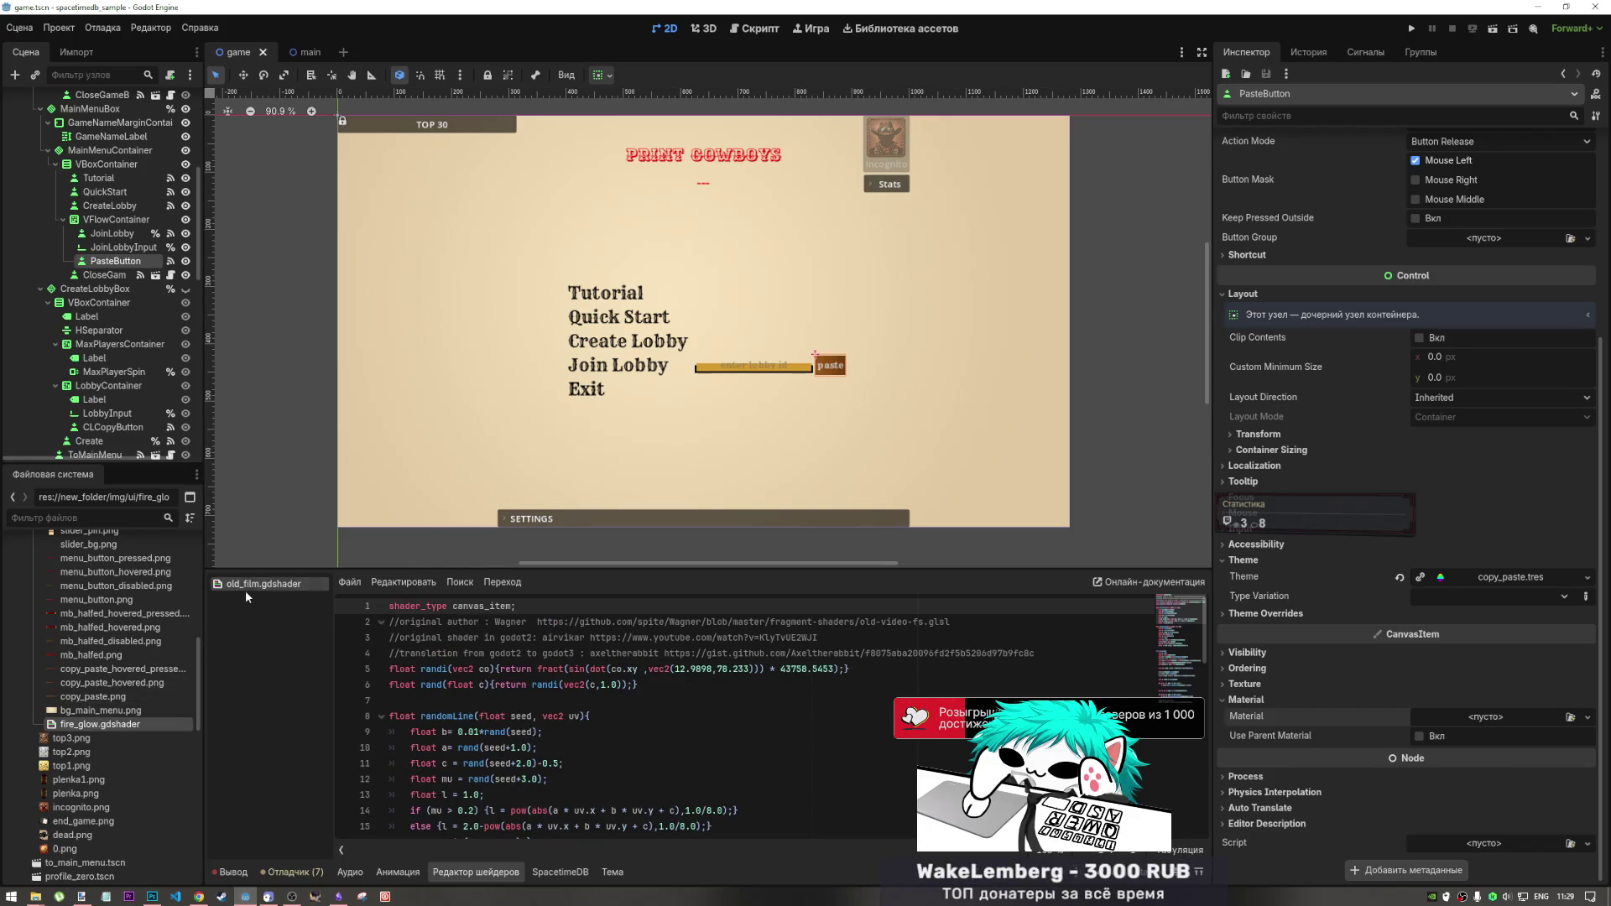
pyautogui.middleClick(245, 584)
pyautogui.press('Delete')
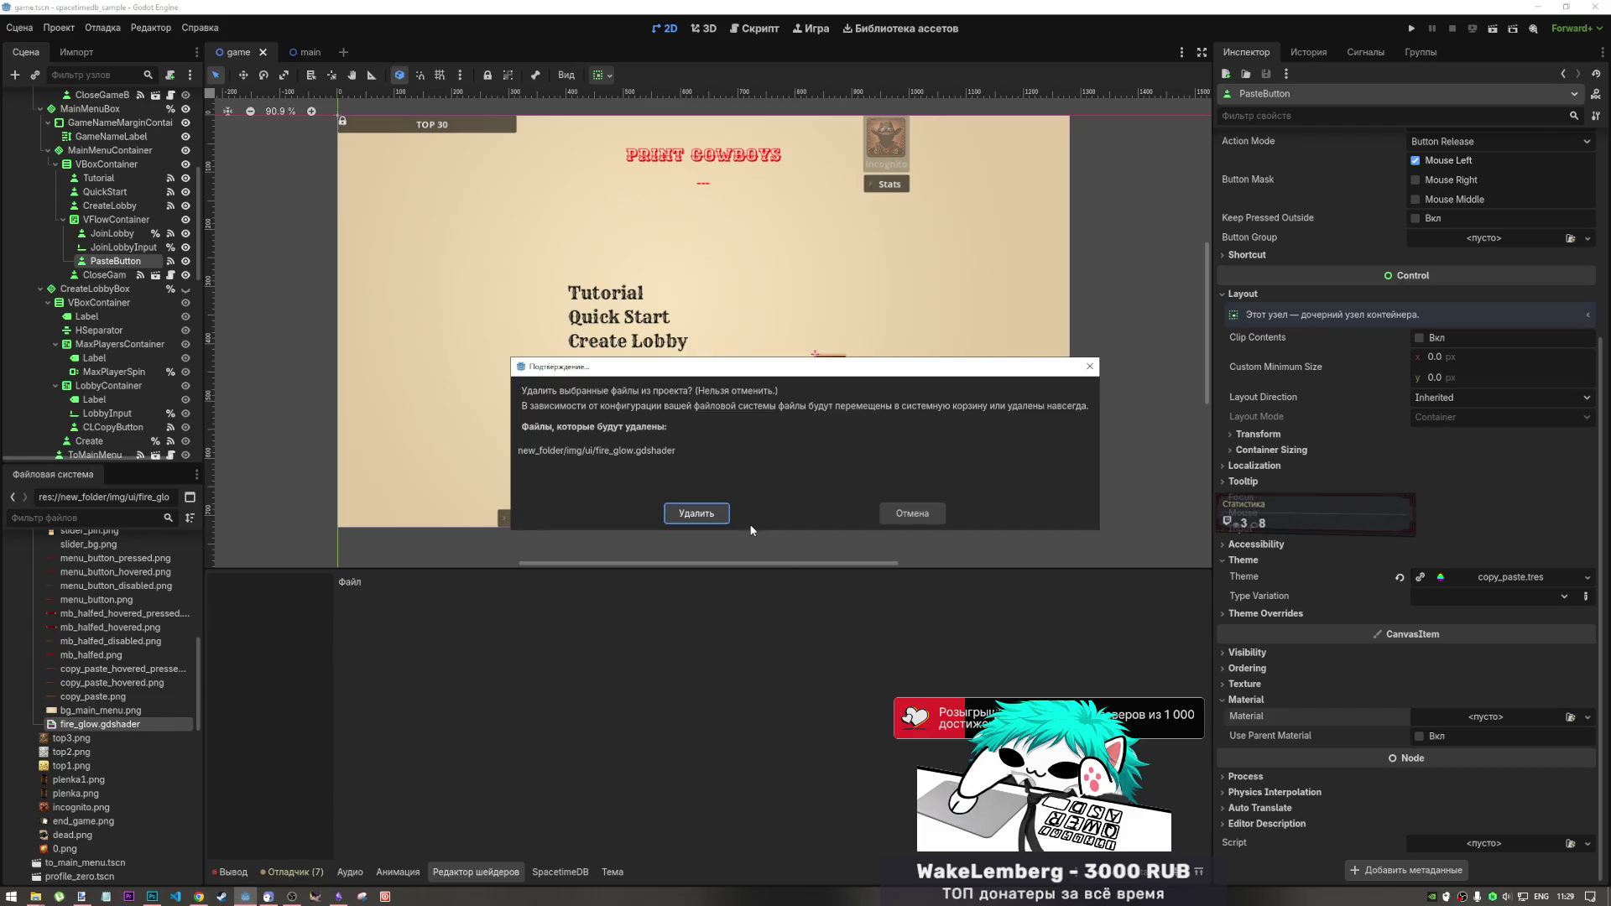
pyautogui.click(696, 514)
pyautogui.click(233, 872)
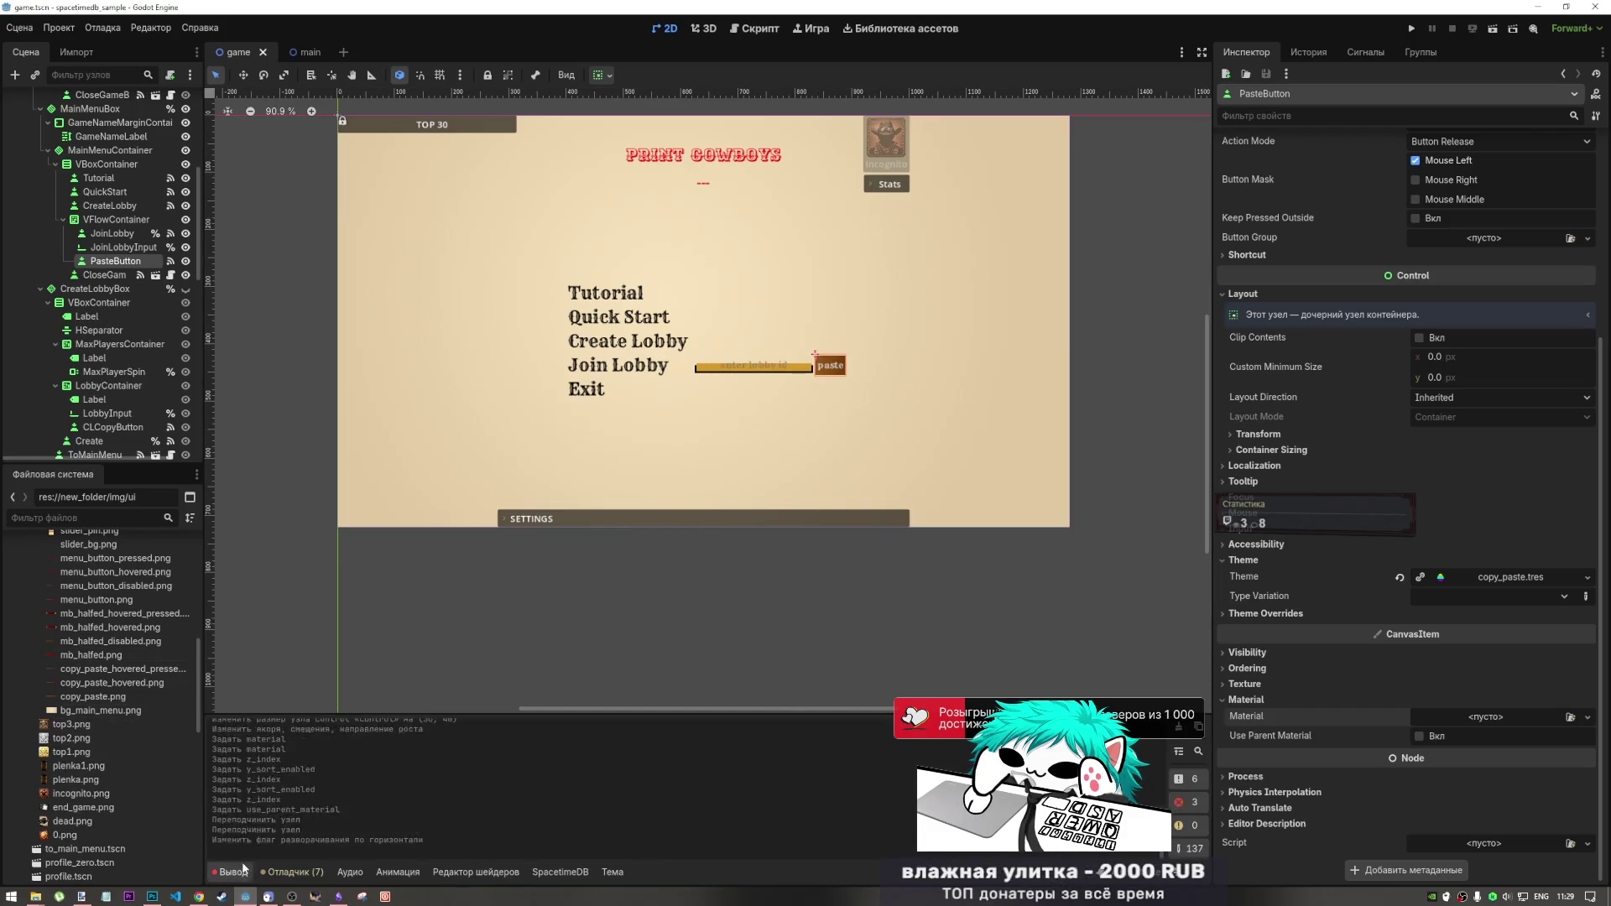
pyautogui.scroll(10, 109, 671)
pyautogui.scroll(-3, 109, 662)
pyautogui.click(109, 623)
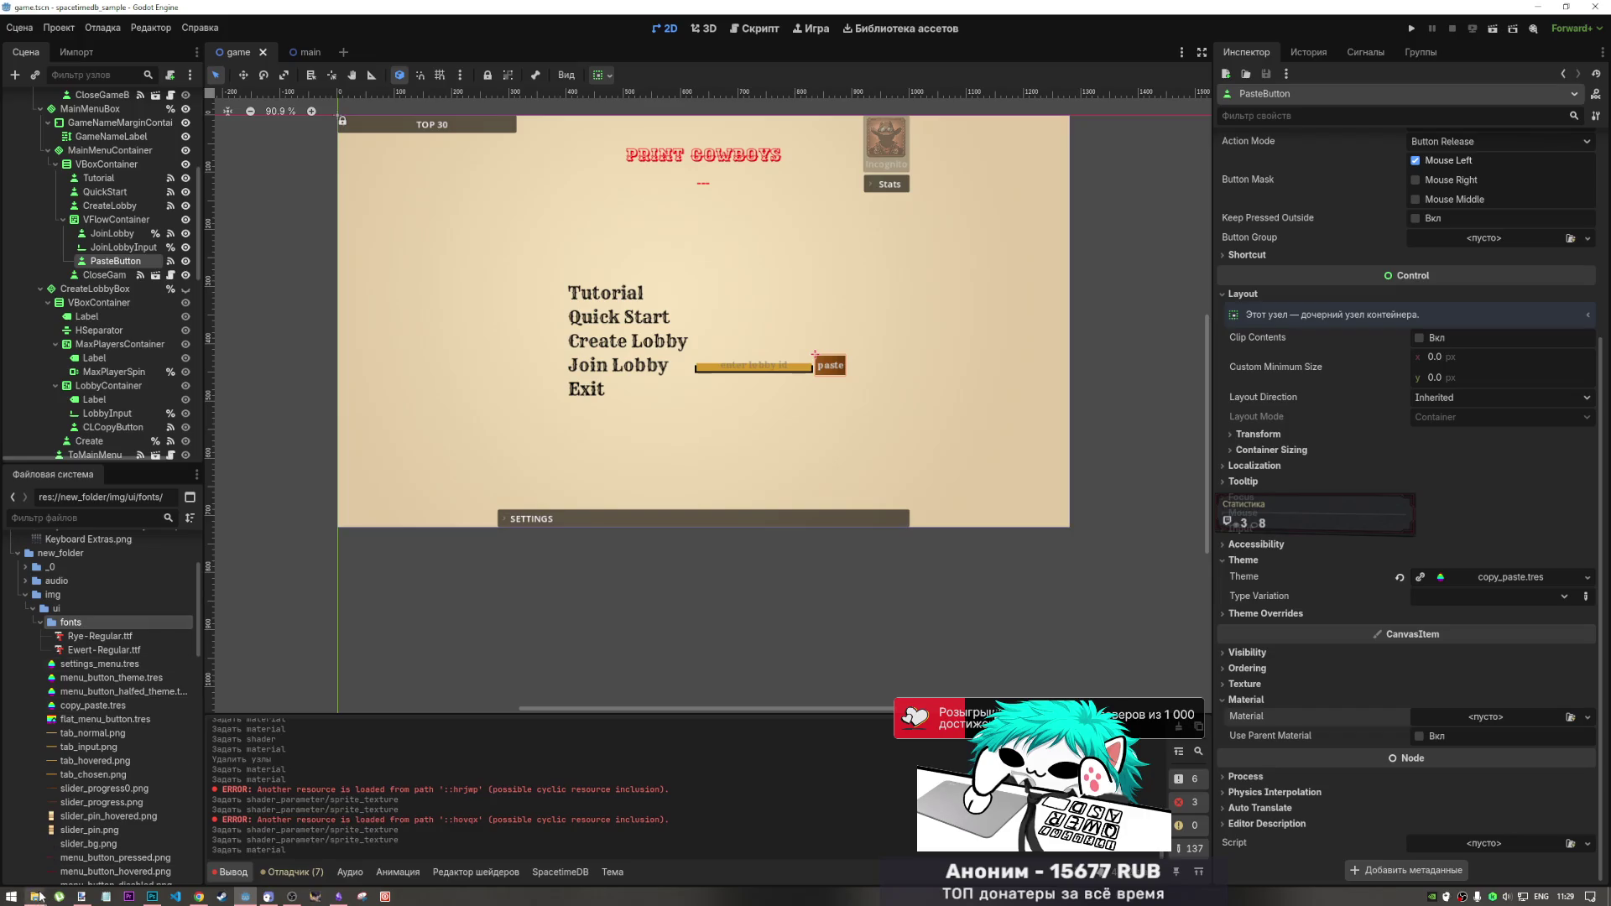
# - Paste top_norm.png and top_hover.png into the project's img/ui folder in Explorer
pyautogui.moveTo(35, 895)
pyautogui.click(92, 853)
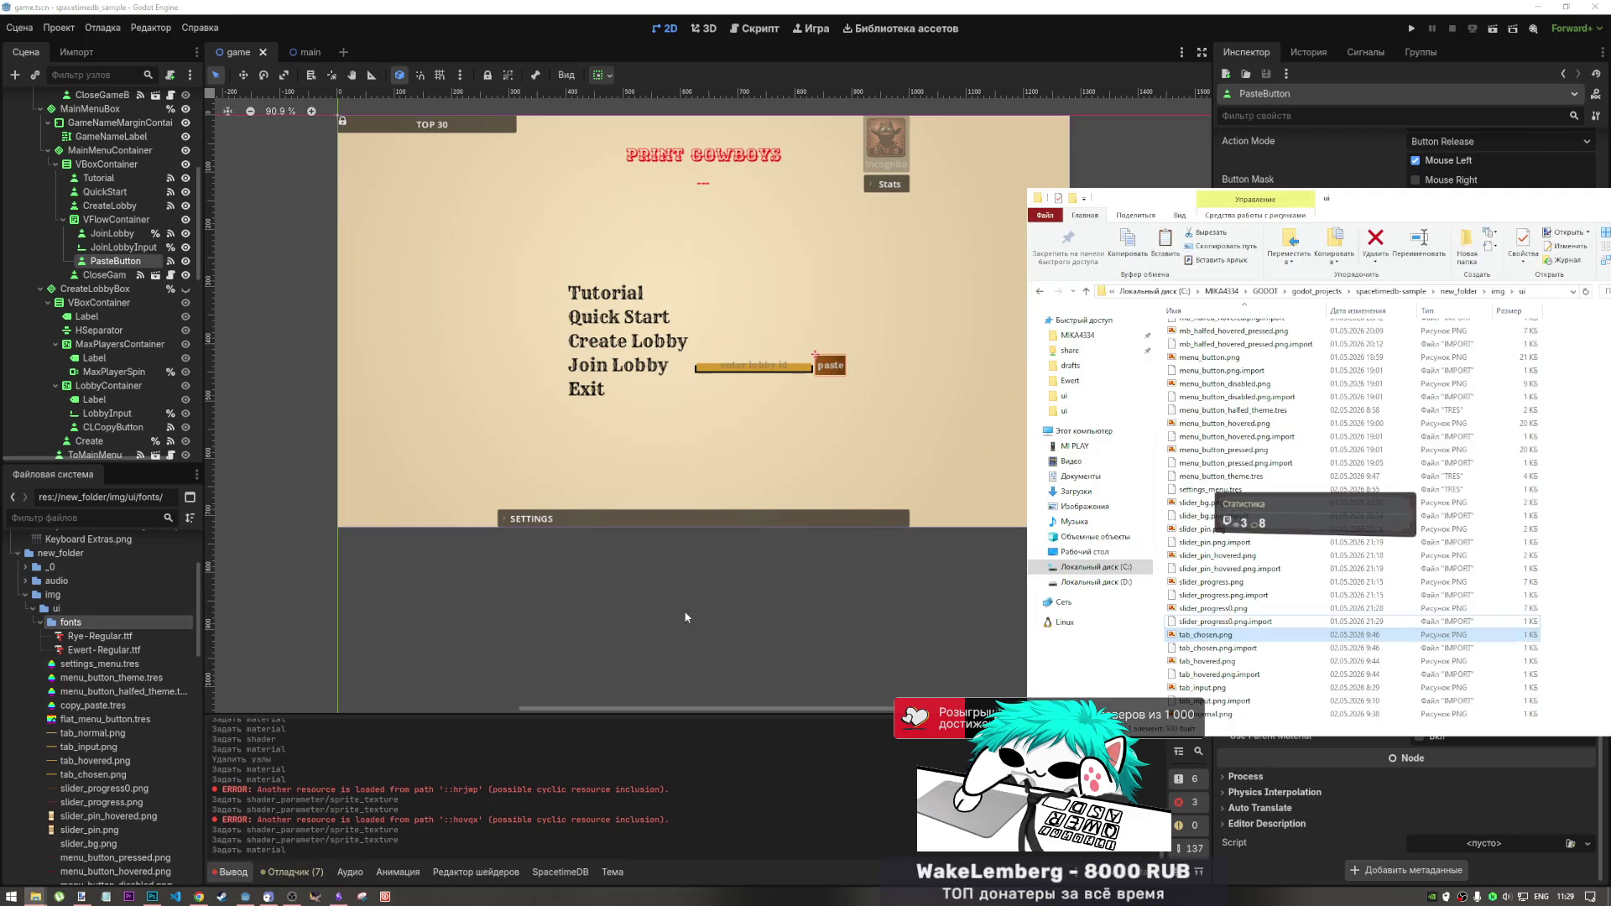
pyautogui.rightClick(1567, 574)
pyautogui.click(1482, 653)
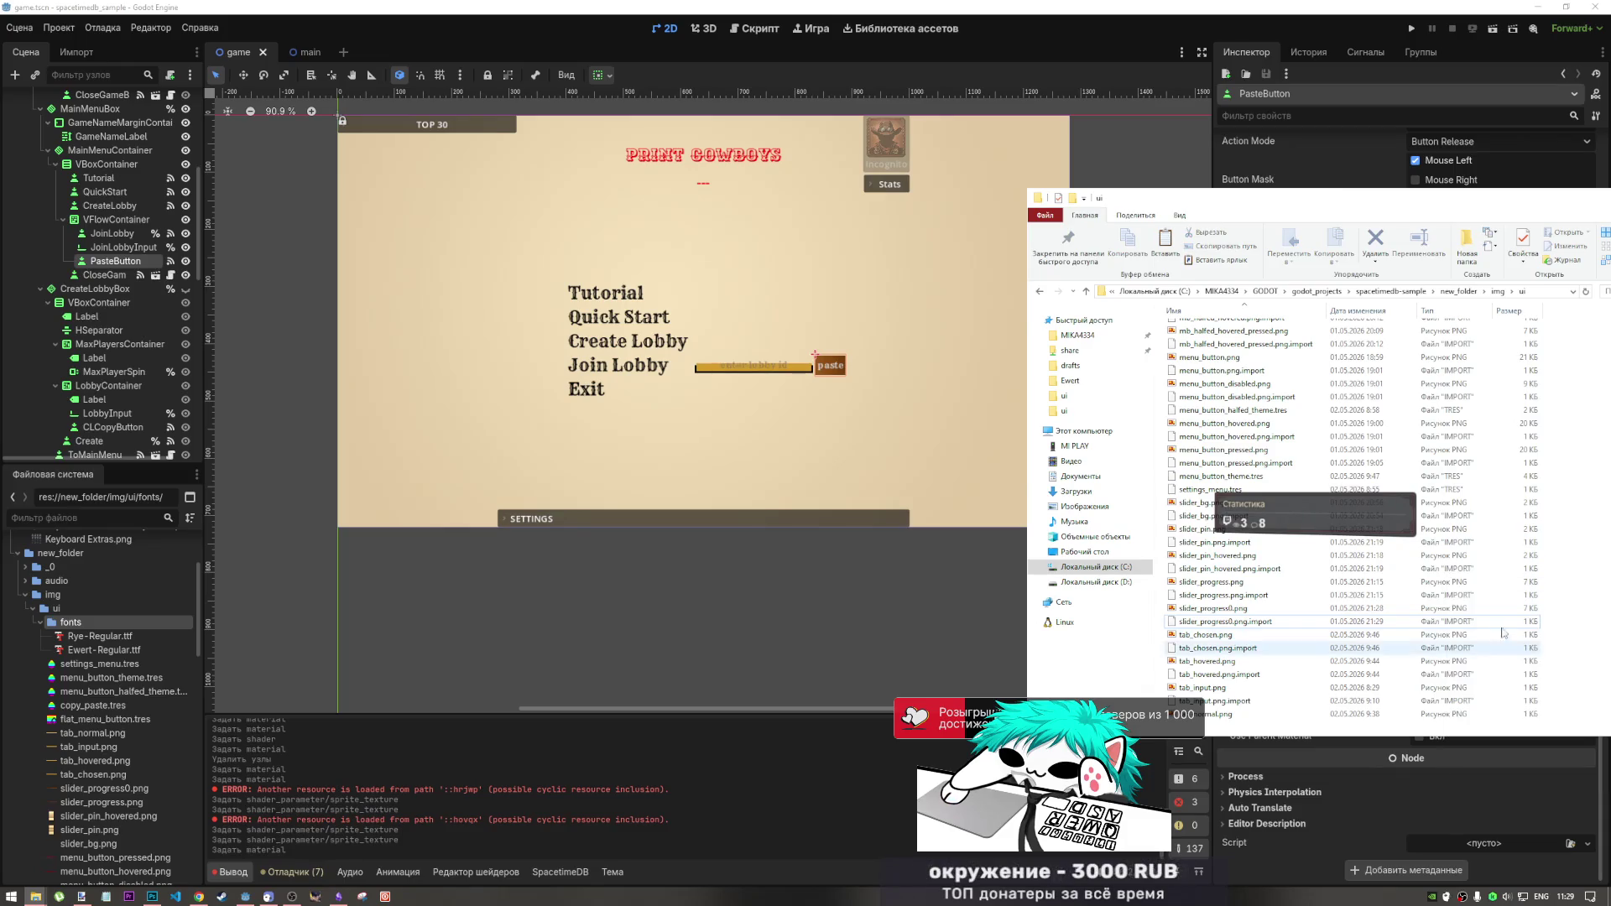
pyautogui.click(822, 294)
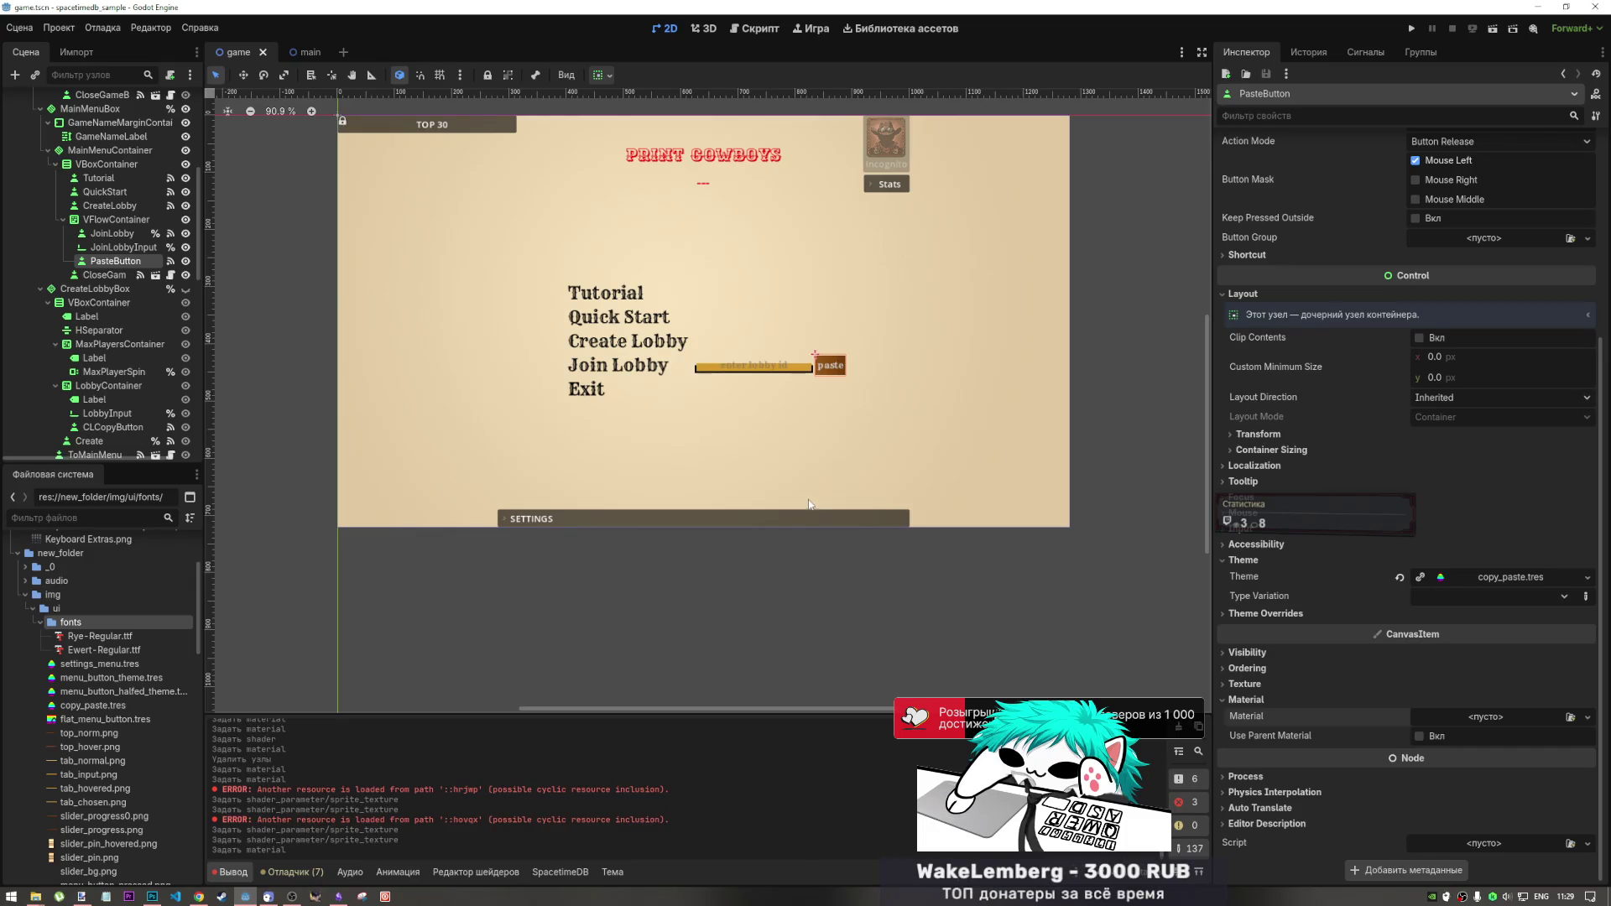
pyautogui.click(651, 516)
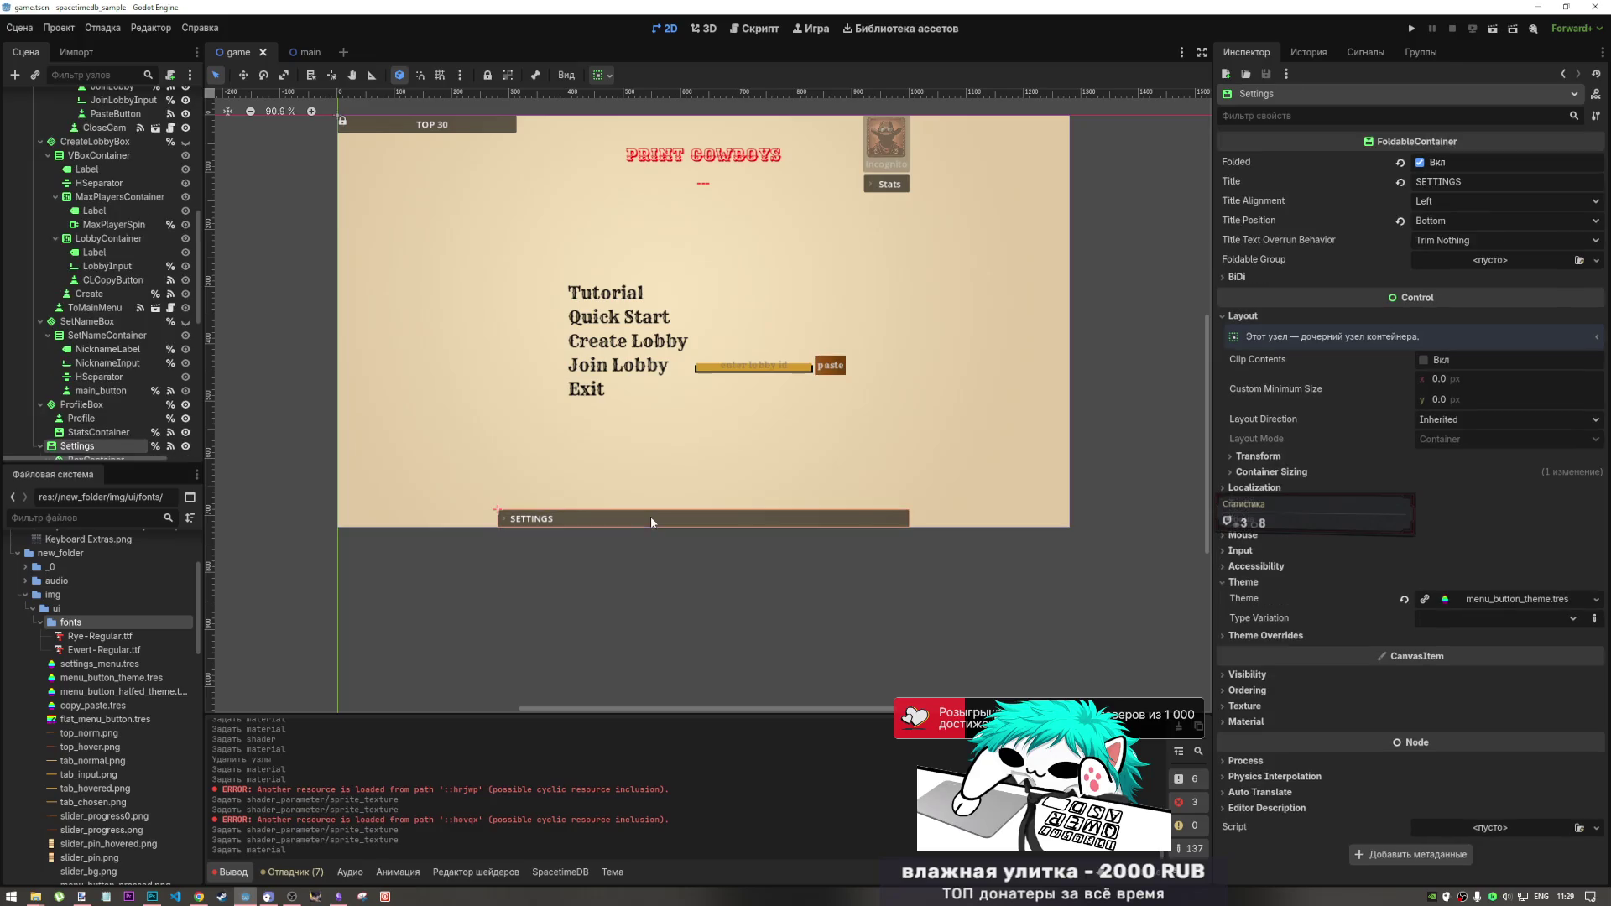
# - Open menu_button_theme.tres in the Theme editor and start adding a new item type
pyautogui.doubleClick(129, 678)
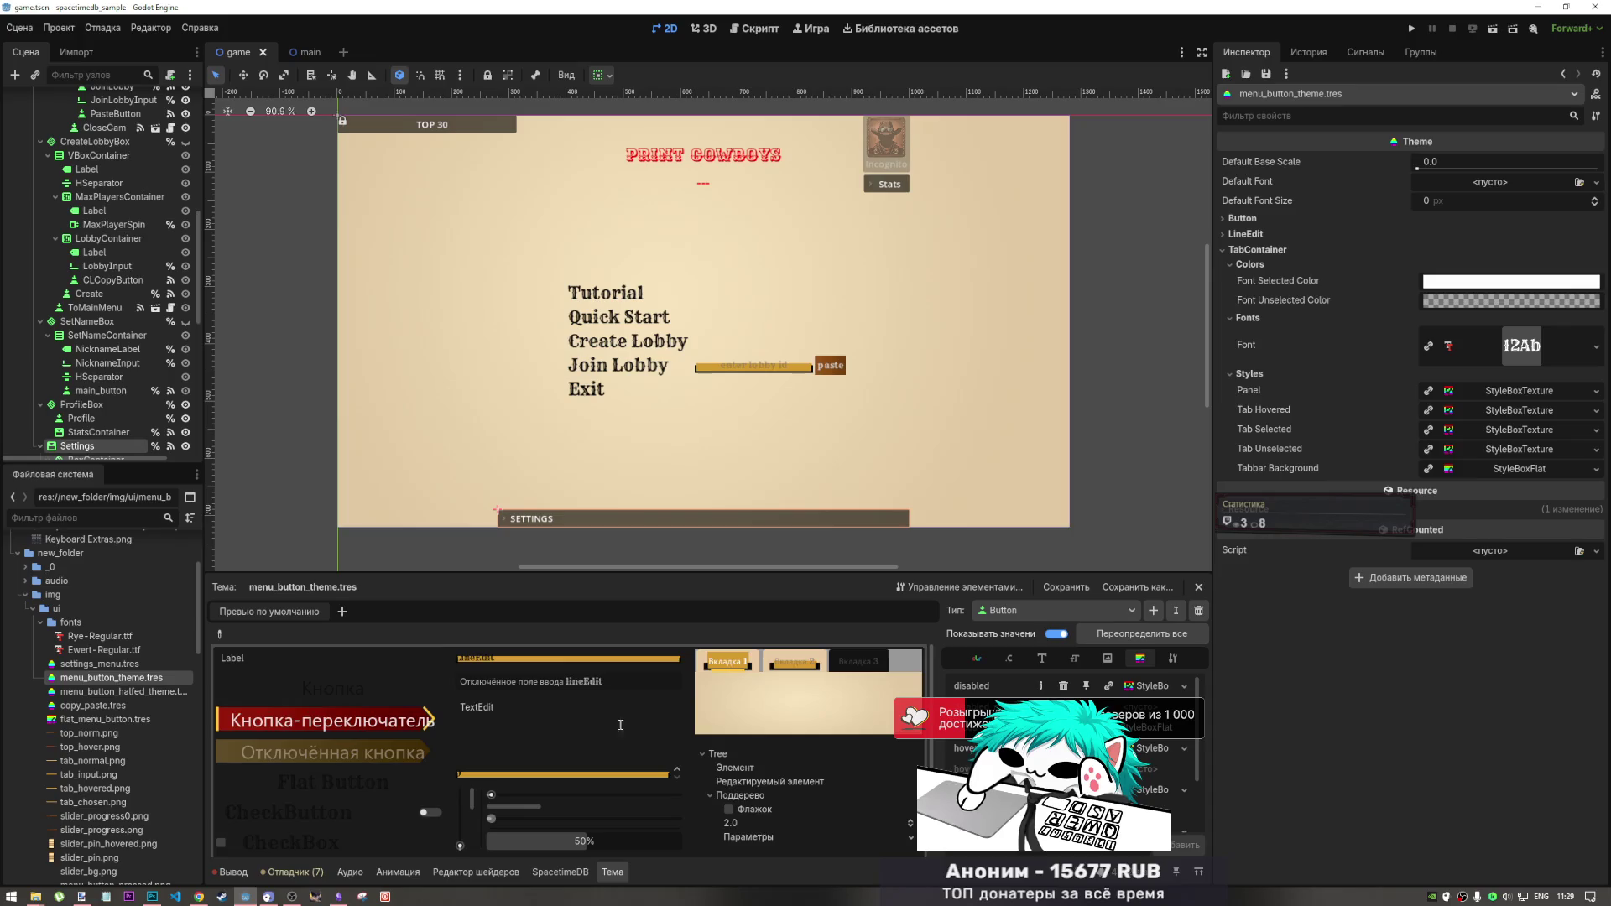
pyautogui.scroll(-1, 621, 724)
pyautogui.scroll(1, 696, 726)
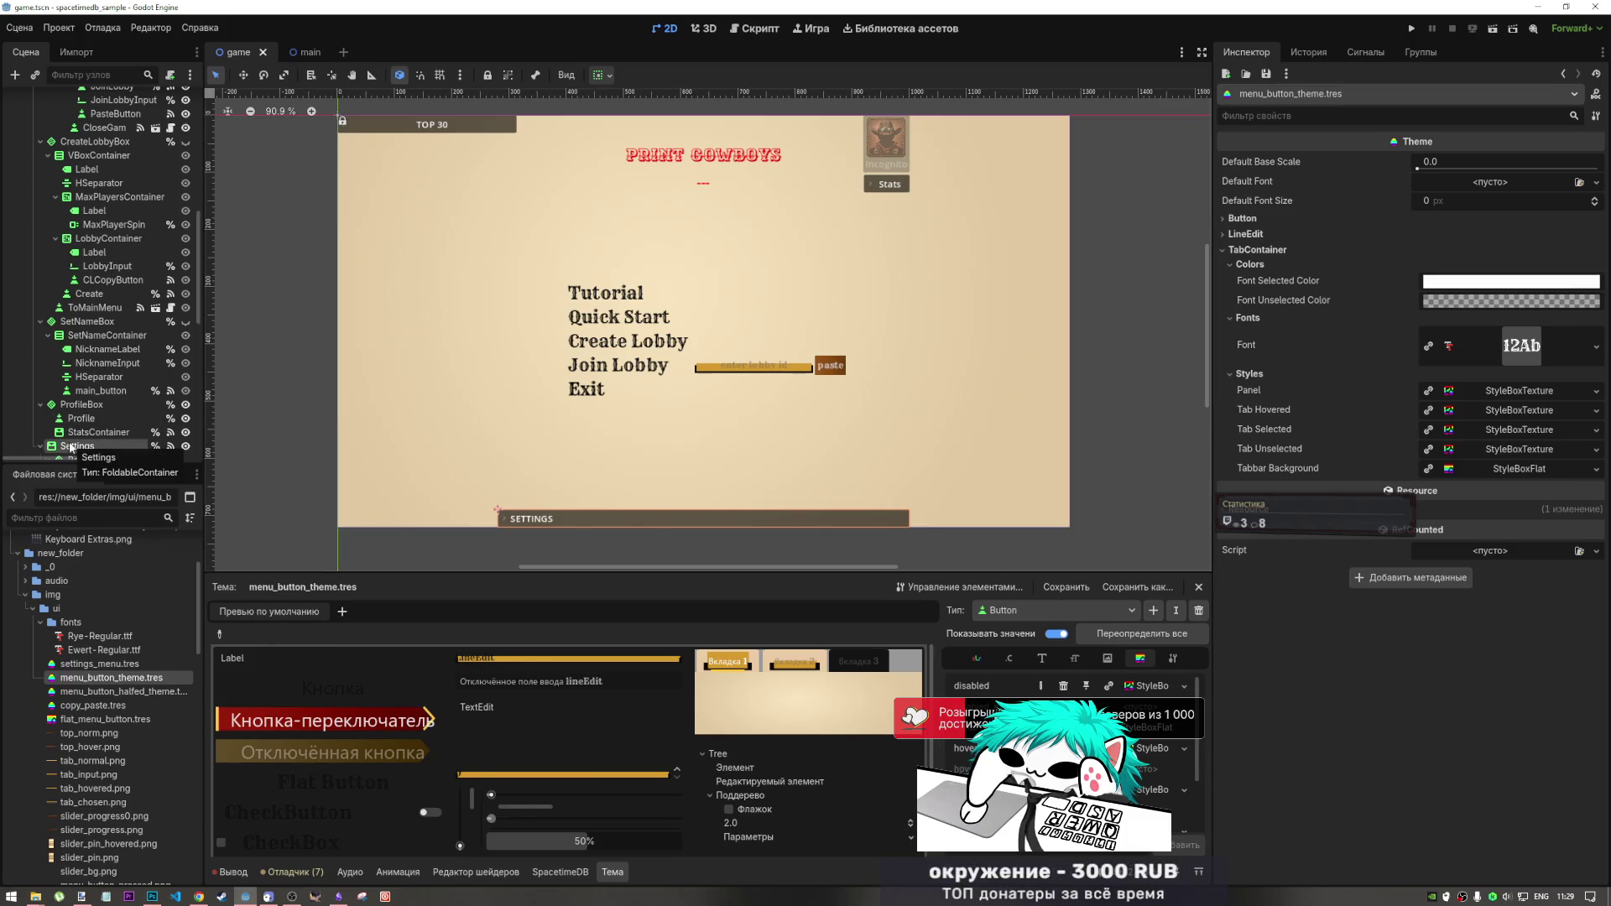
pyautogui.click(1033, 618)
pyautogui.click(1119, 618)
pyautogui.click(1153, 610)
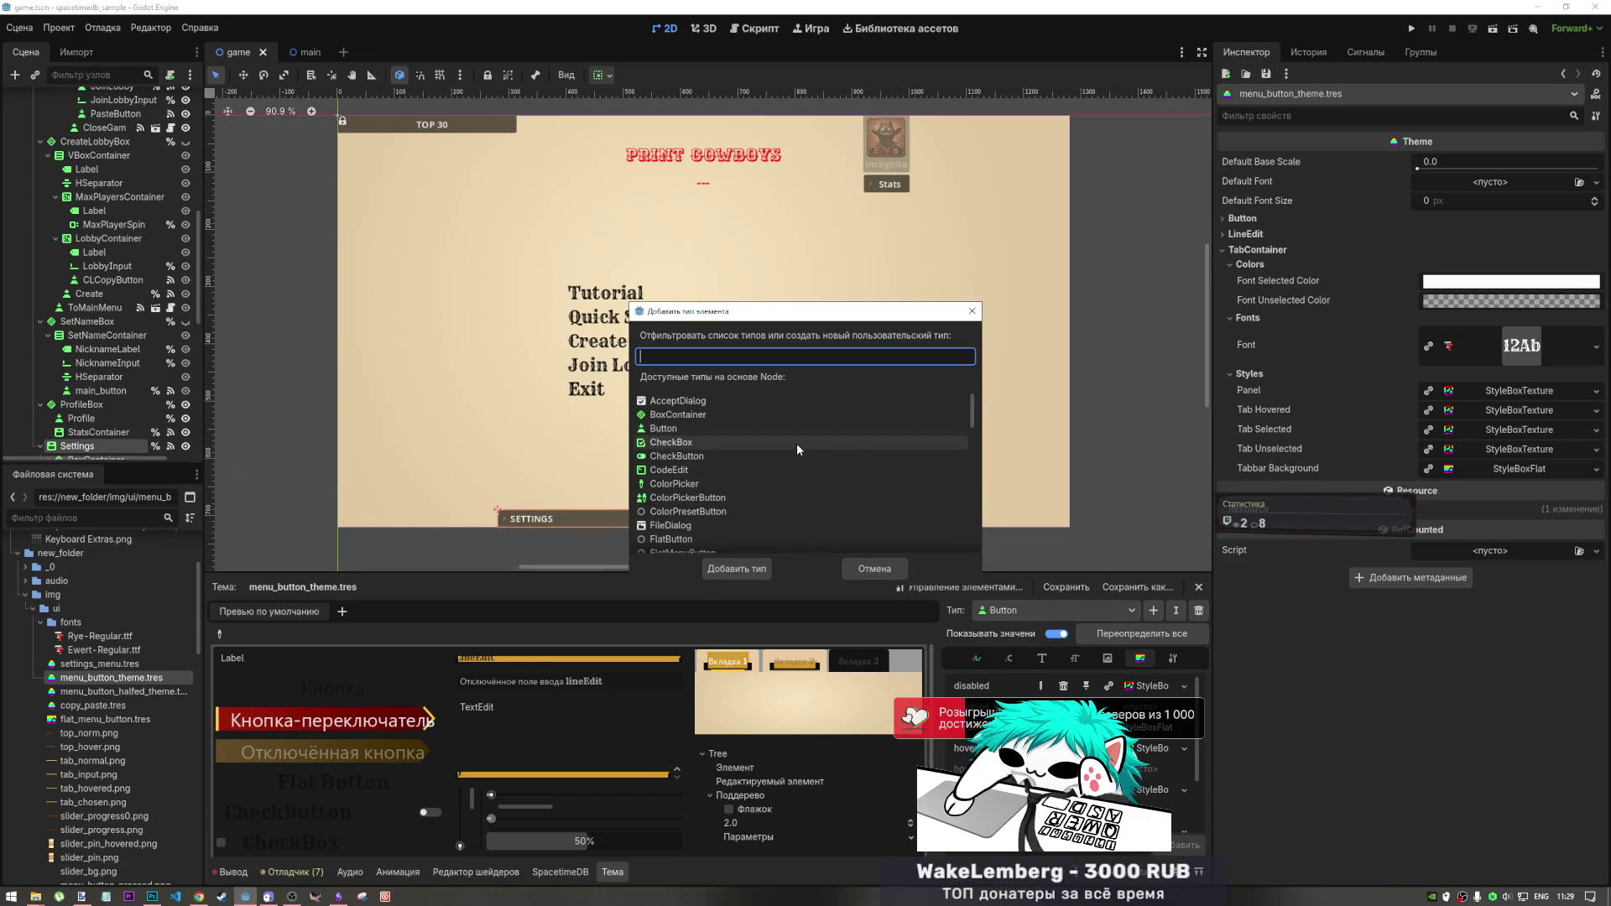
# - Add FoldableContainer as a new type in the theme
pyautogui.write('fol')
pyautogui.click(733, 405)
pyautogui.click(737, 569)
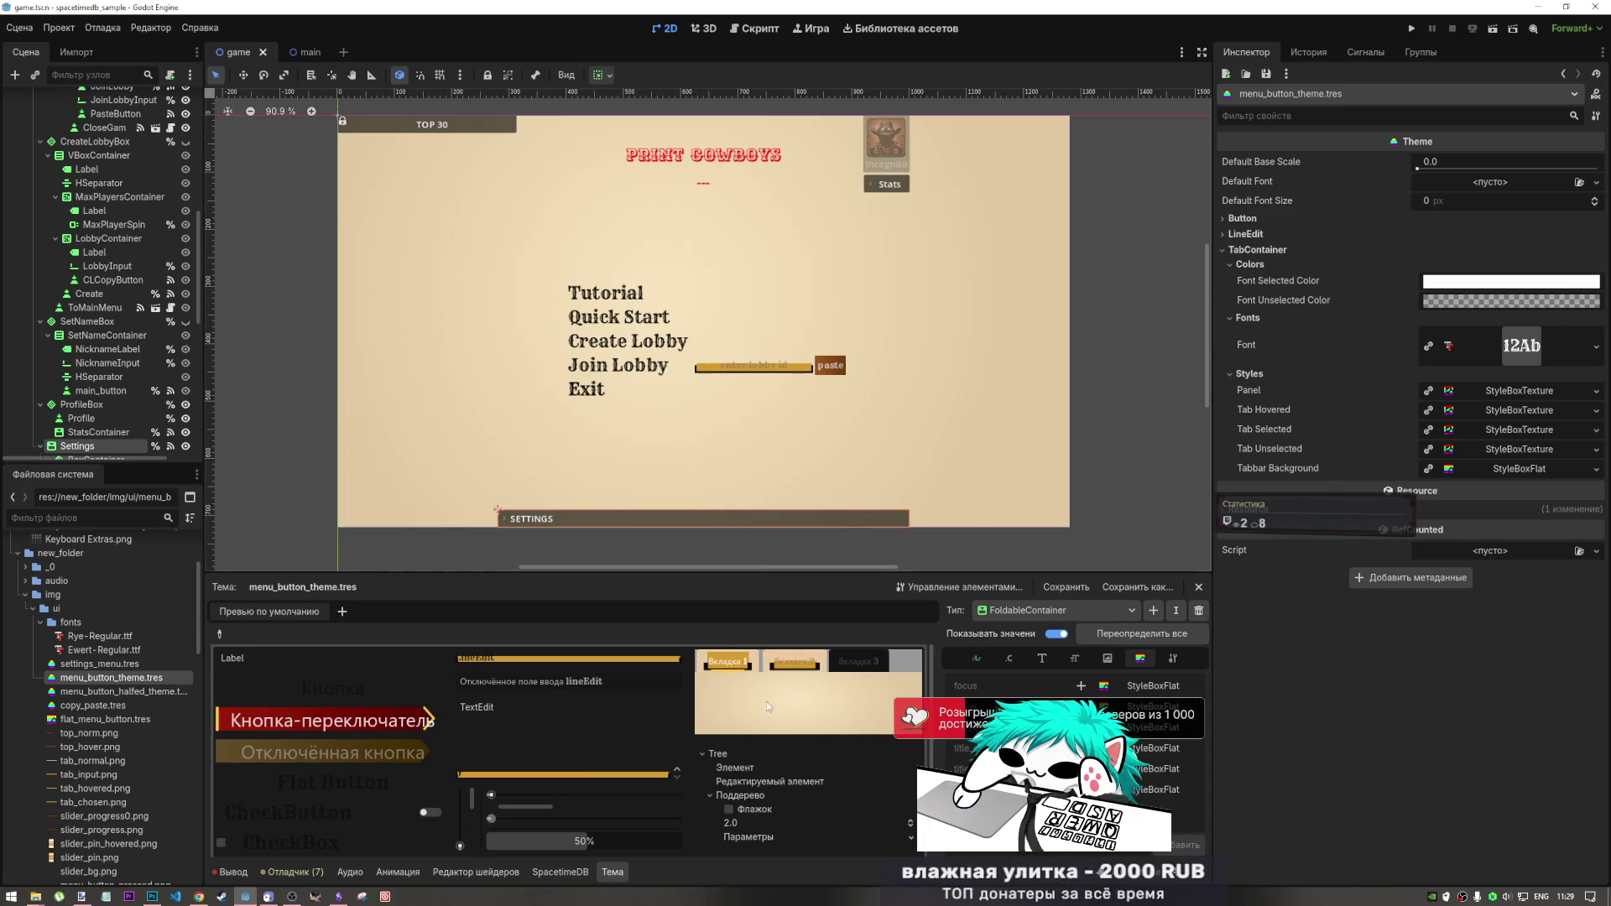
# - Try the sample option list in the theme preview
pyautogui.scroll(-3, 767, 701)
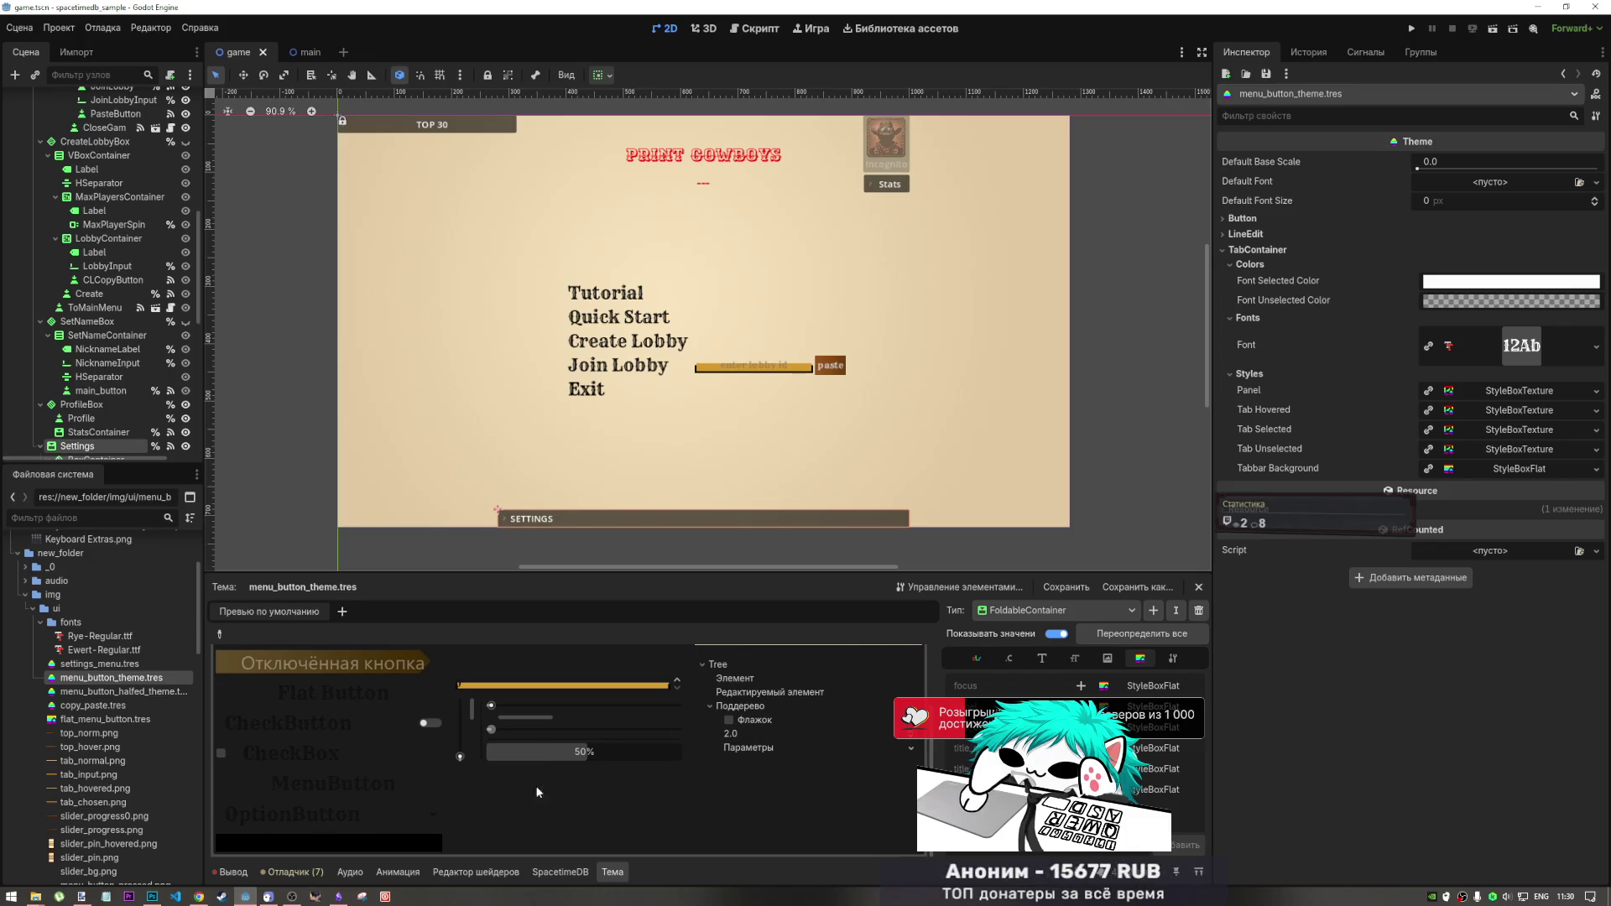
pyautogui.click(777, 747)
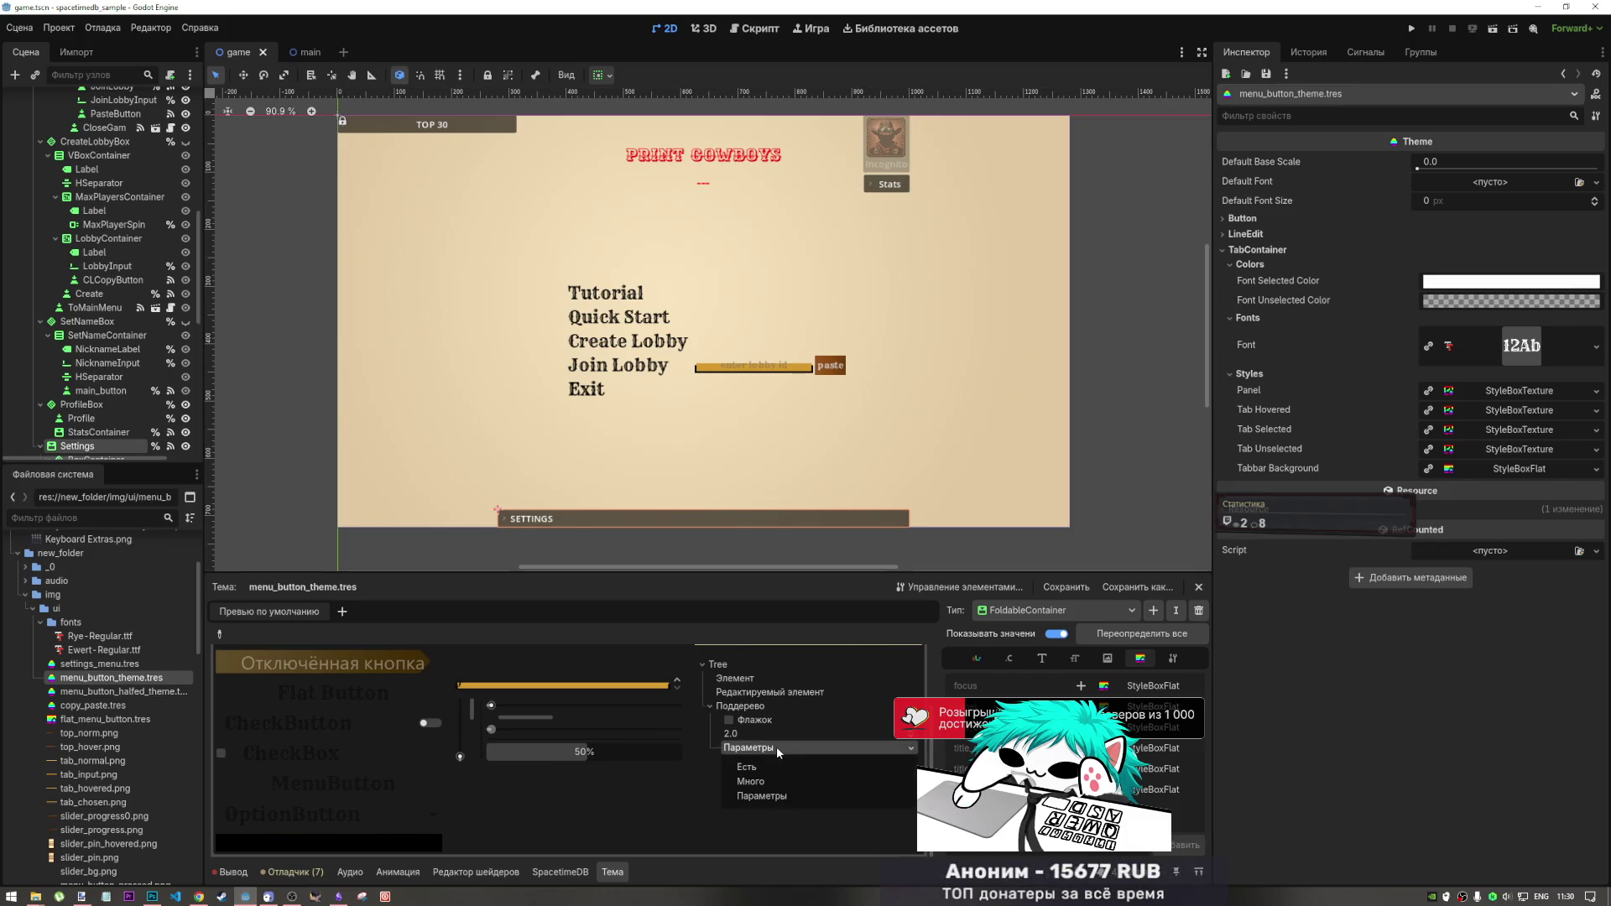
pyautogui.click(777, 748)
pyautogui.click(777, 746)
pyautogui.scroll(1, 740, 748)
pyautogui.scroll(-1, 740, 748)
pyautogui.scroll(1, 778, 747)
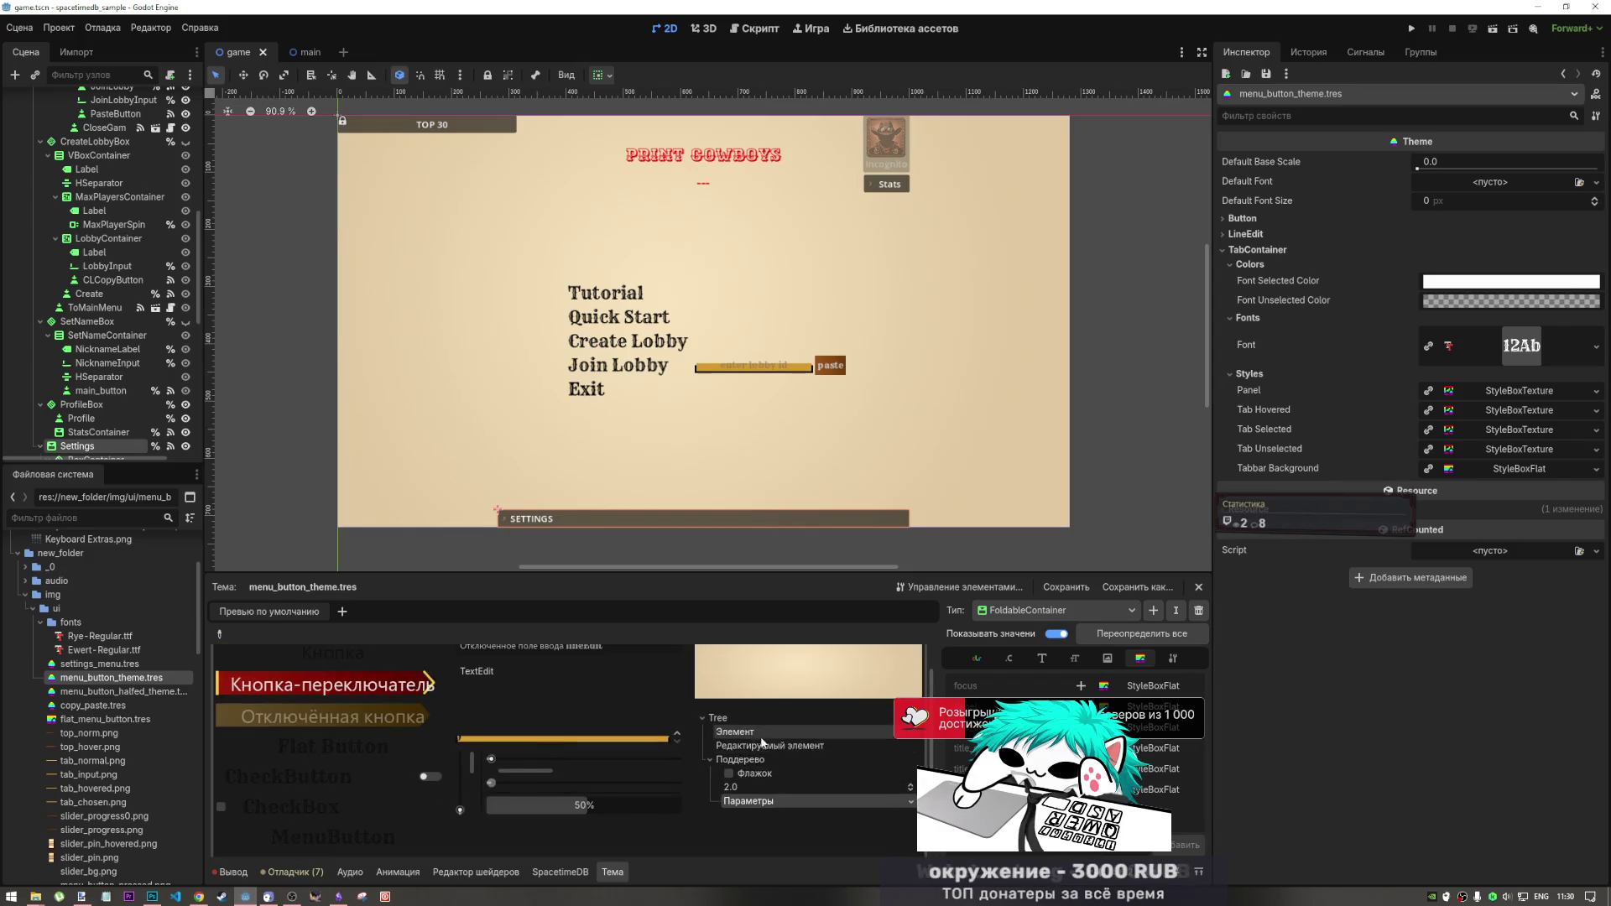
pyautogui.scroll(1, 724, 797)
# - Collapse the preview's sample Tree and test its multi-line text field
pyautogui.click(709, 794)
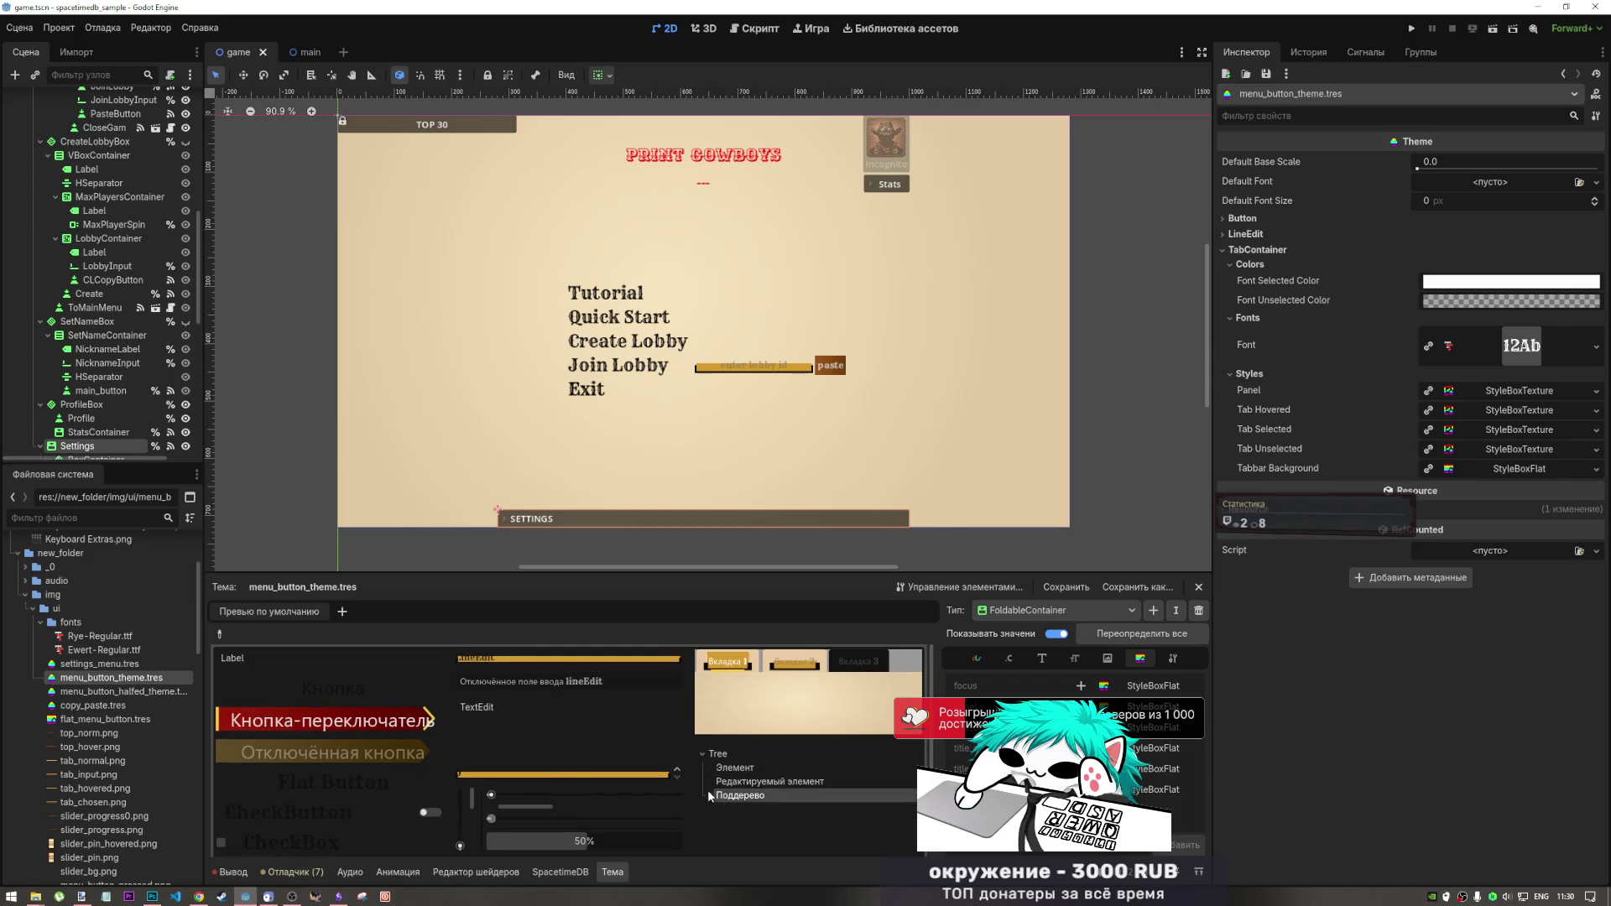
pyautogui.click(703, 753)
pyautogui.click(537, 729)
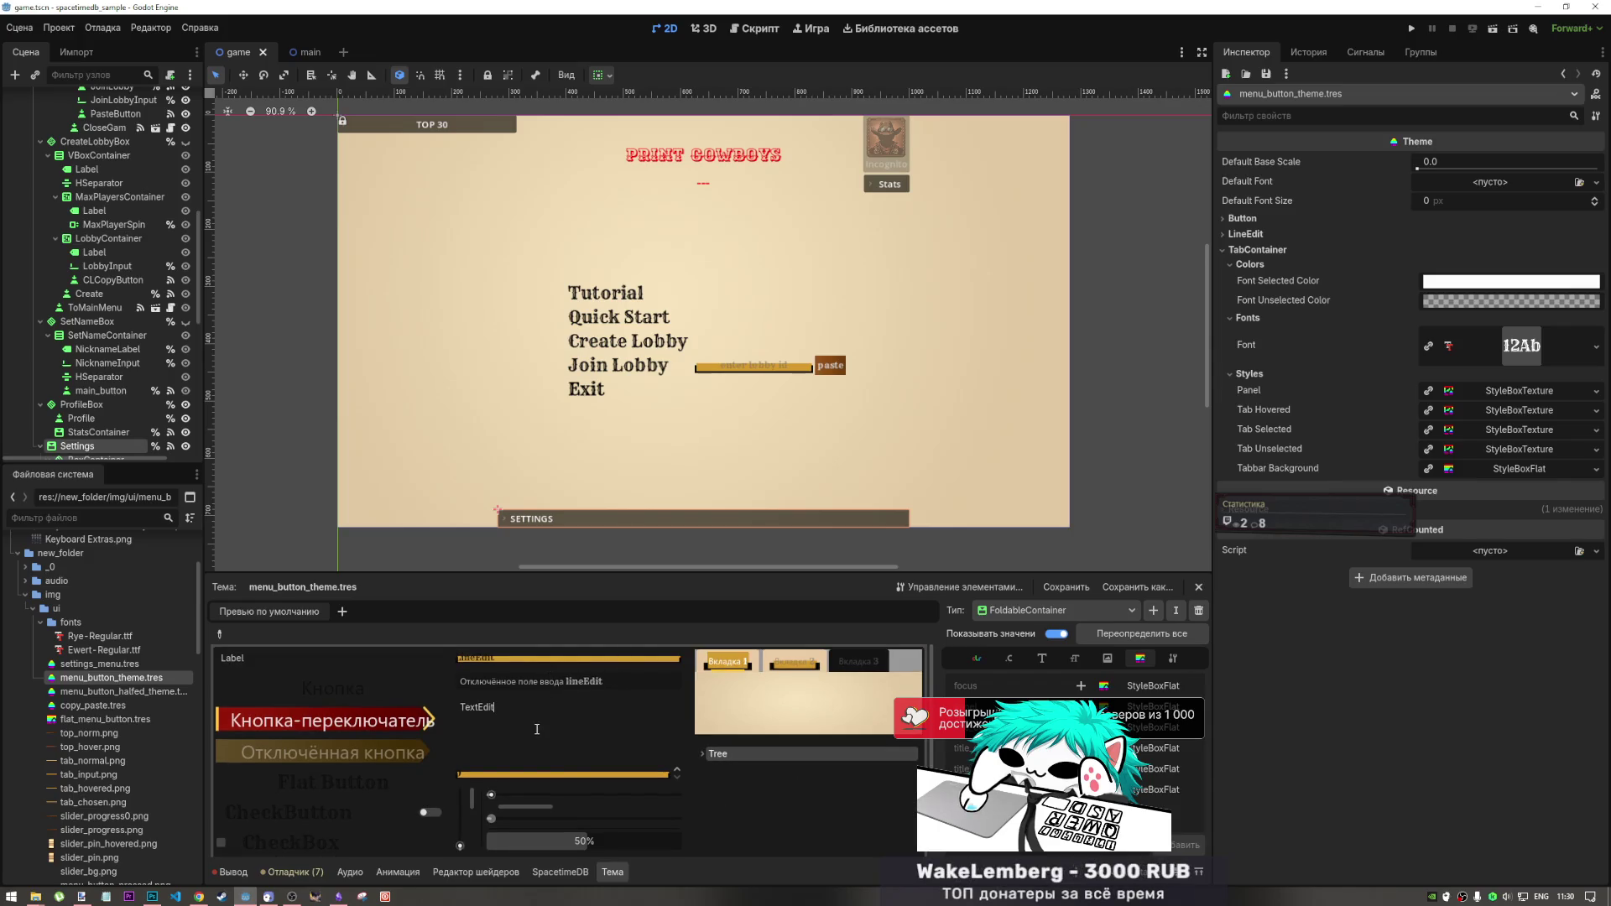
pyautogui.scroll(-1, 588, 727)
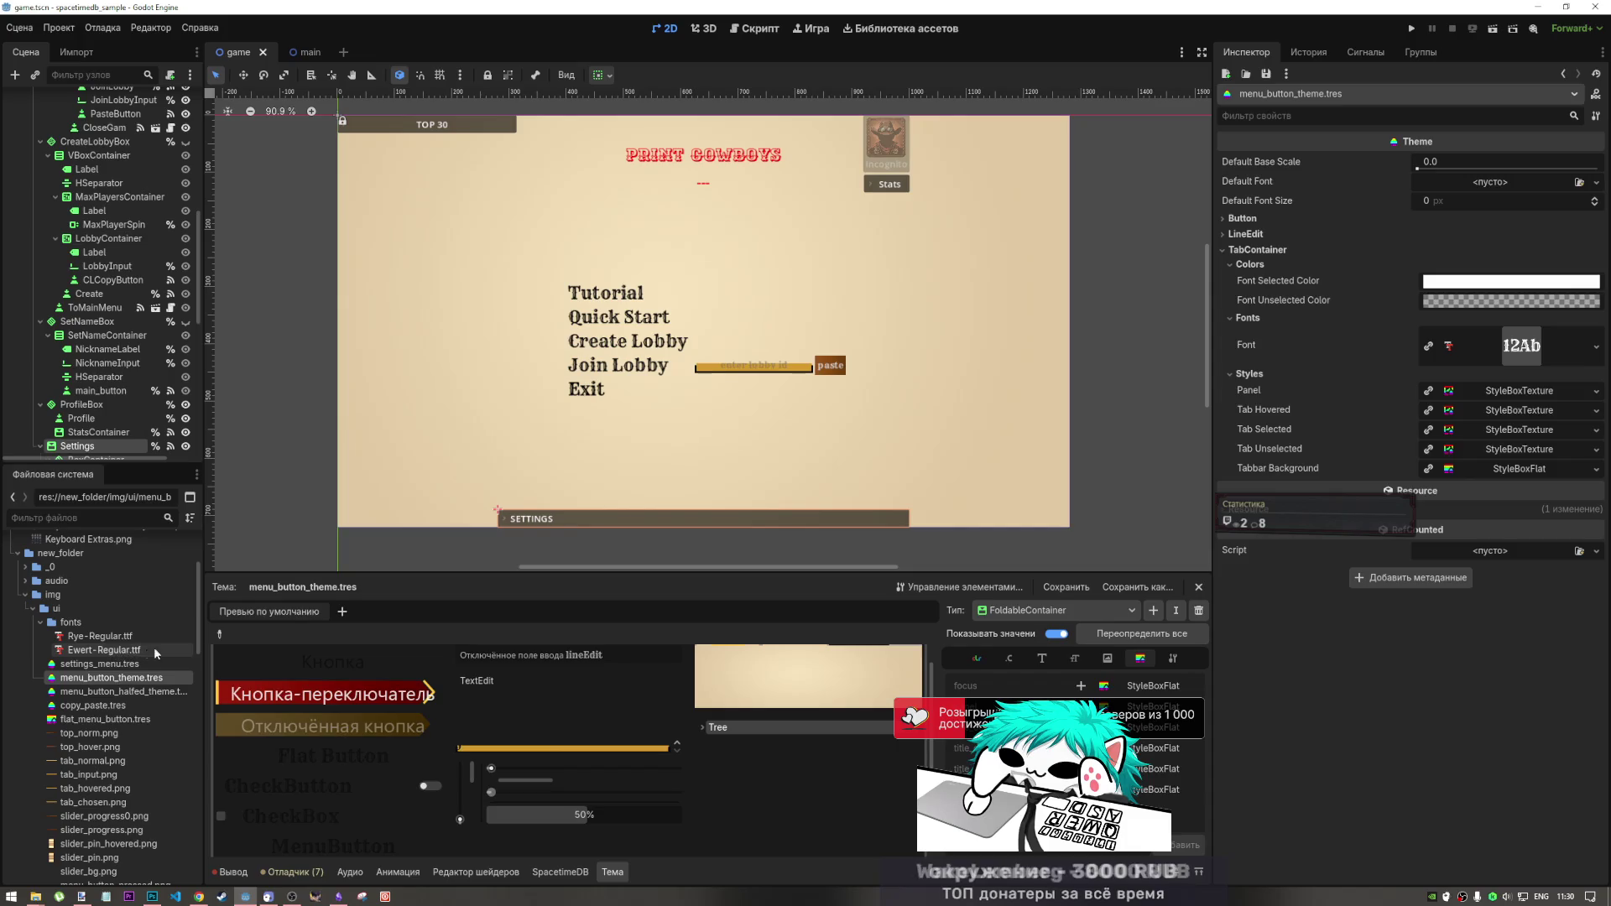
pyautogui.scroll(1, 826, 727)
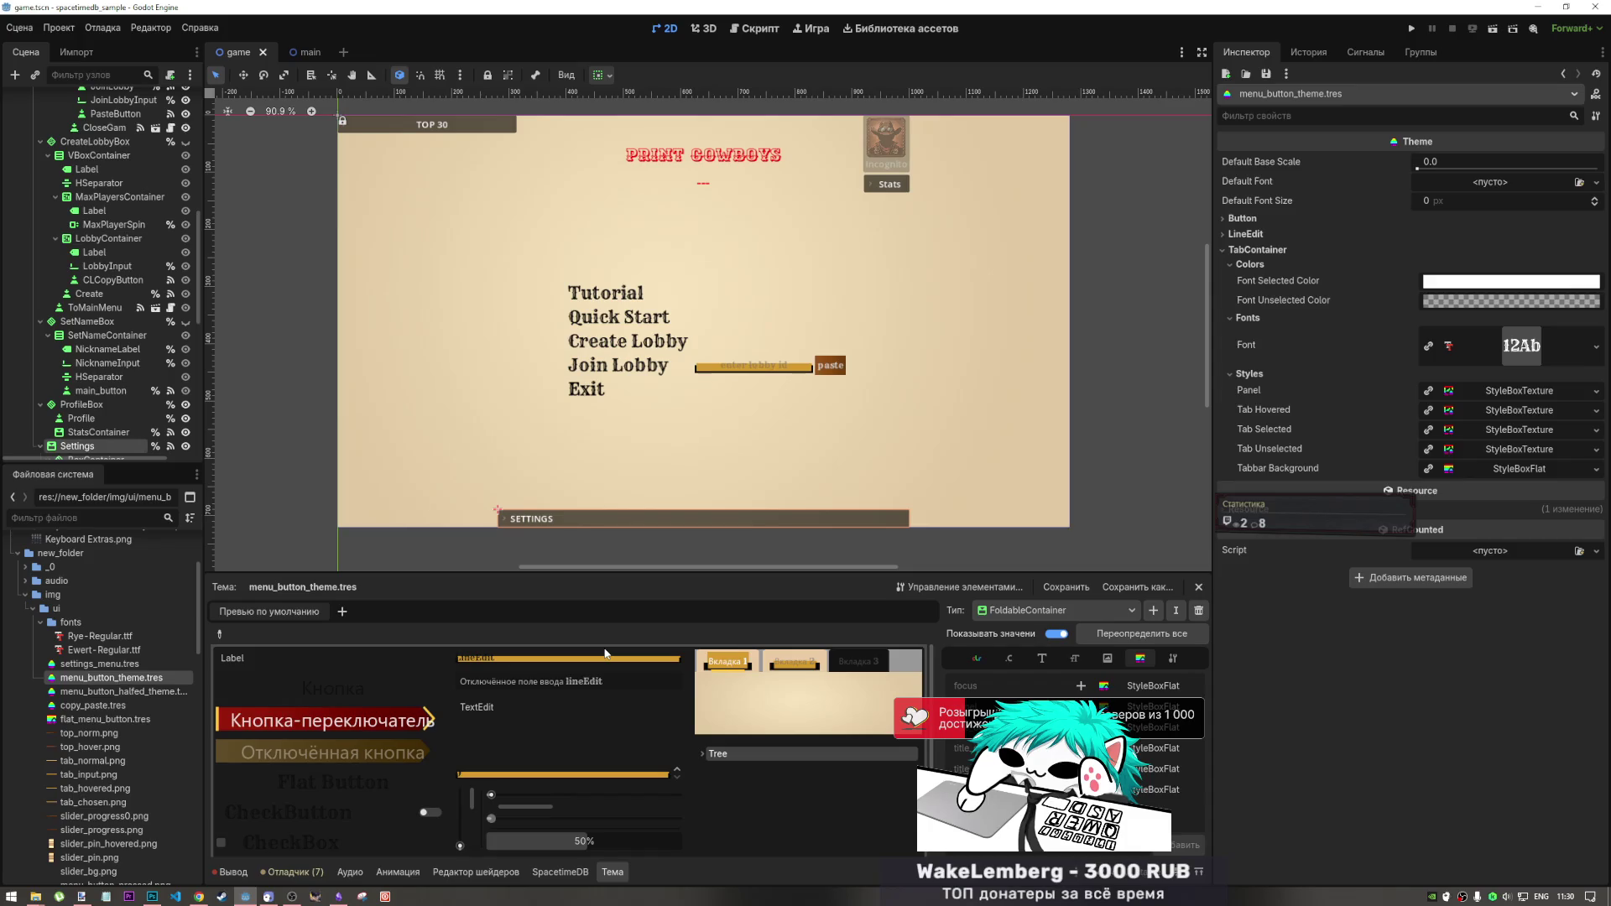
# - Remove TabContainer's Tabbar Background override, save the theme, and return to FoldableContainer
pyautogui.click(221, 634)
pyautogui.click(912, 661)
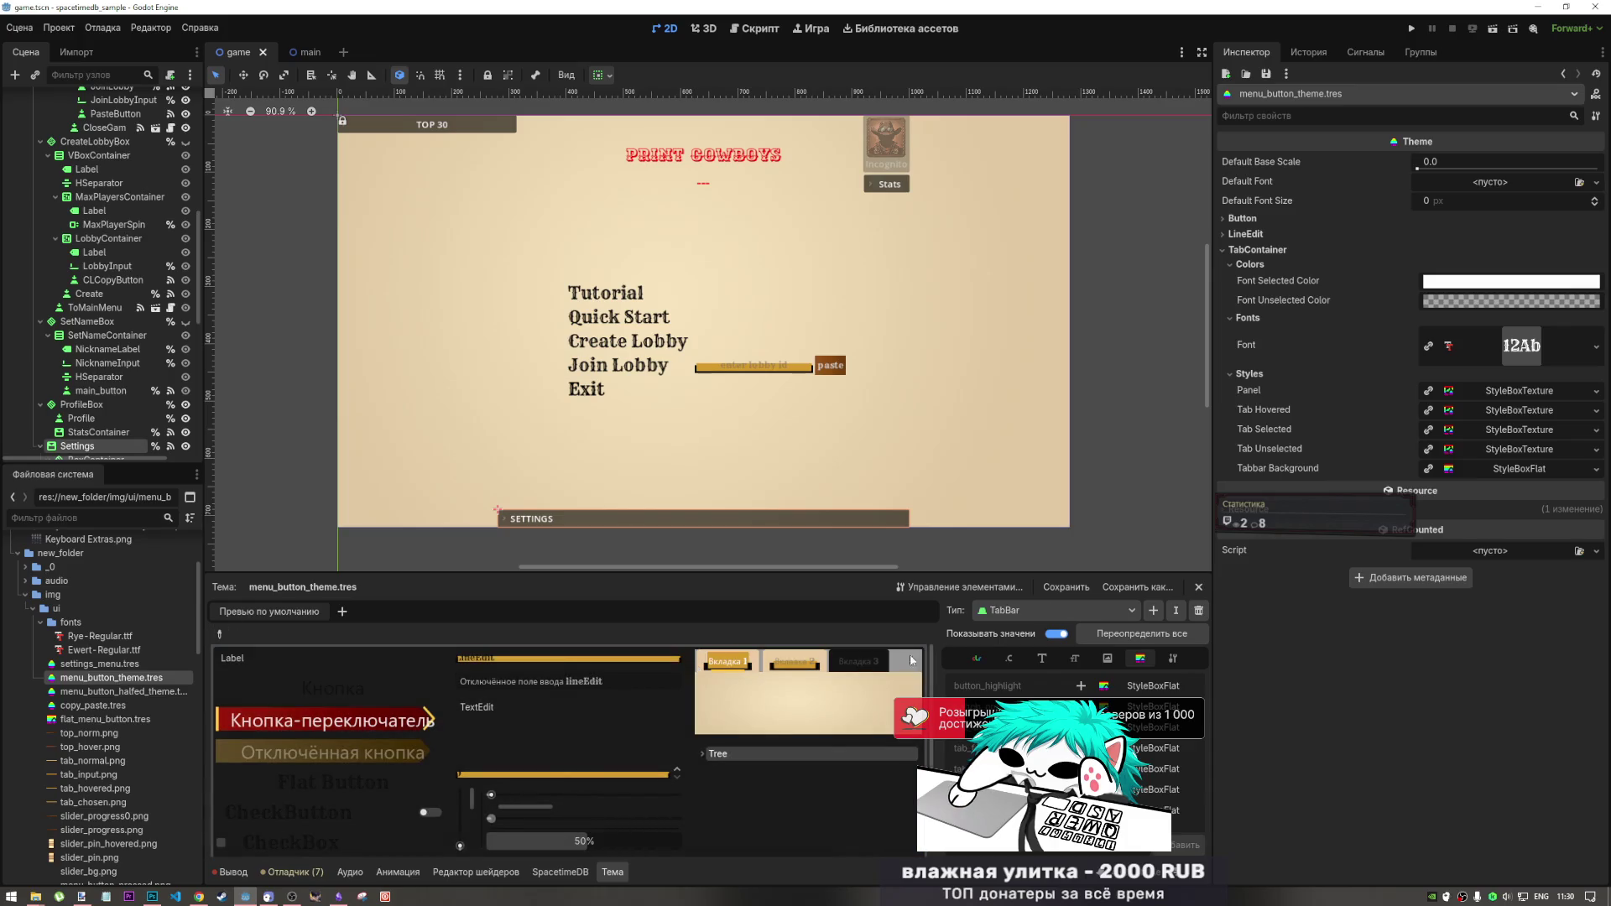
pyautogui.click(1053, 610)
pyautogui.click(973, 693)
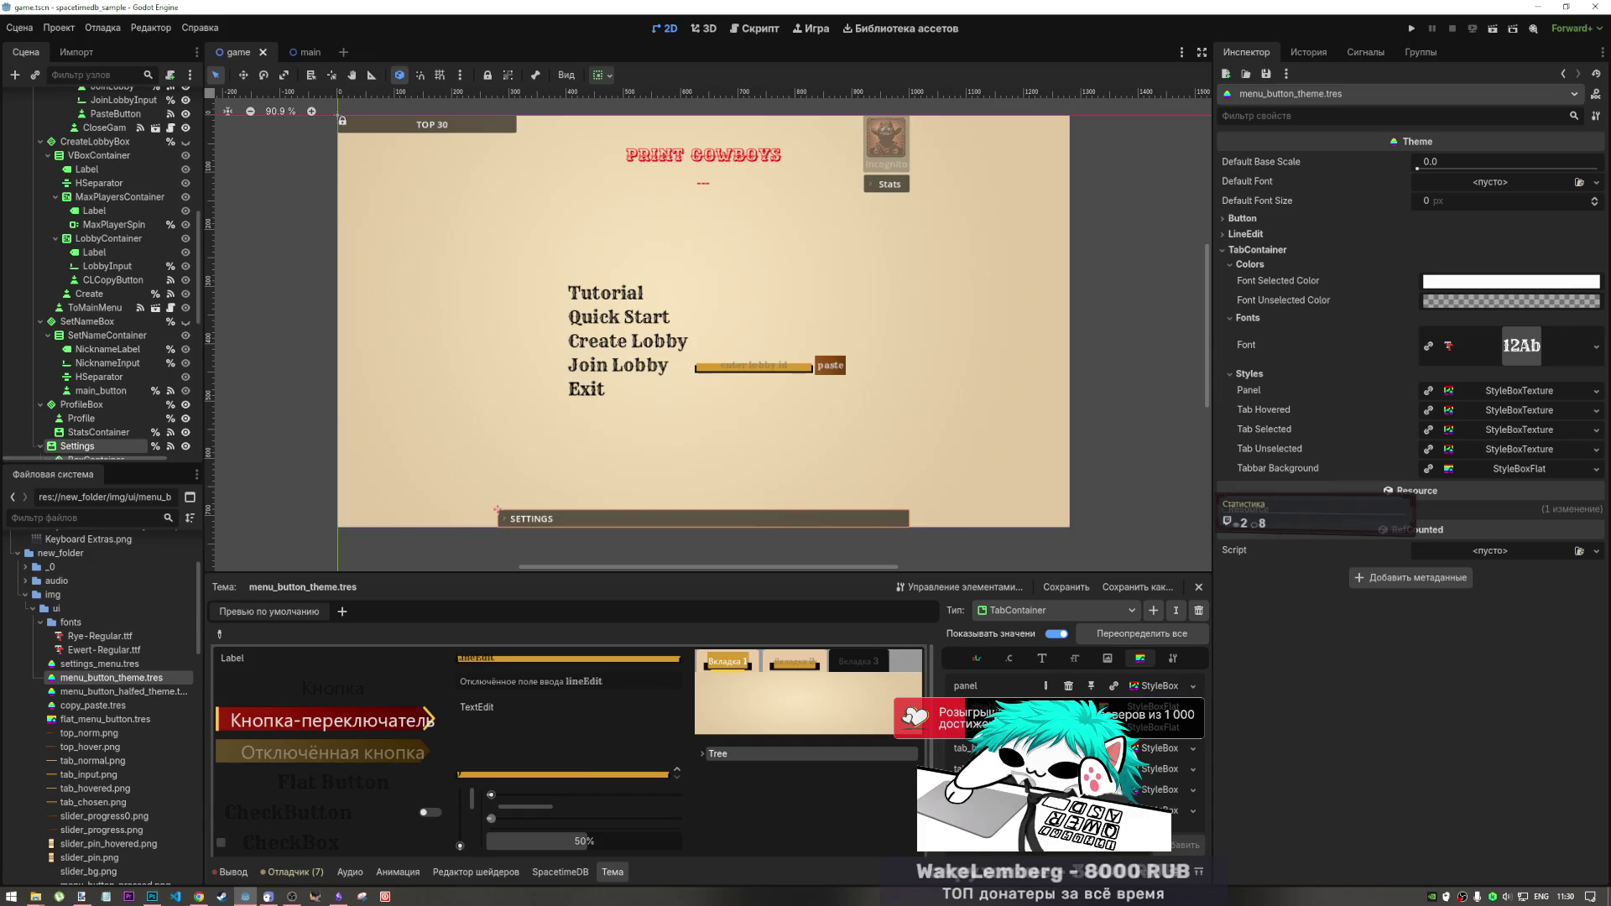
pyautogui.click(1069, 810)
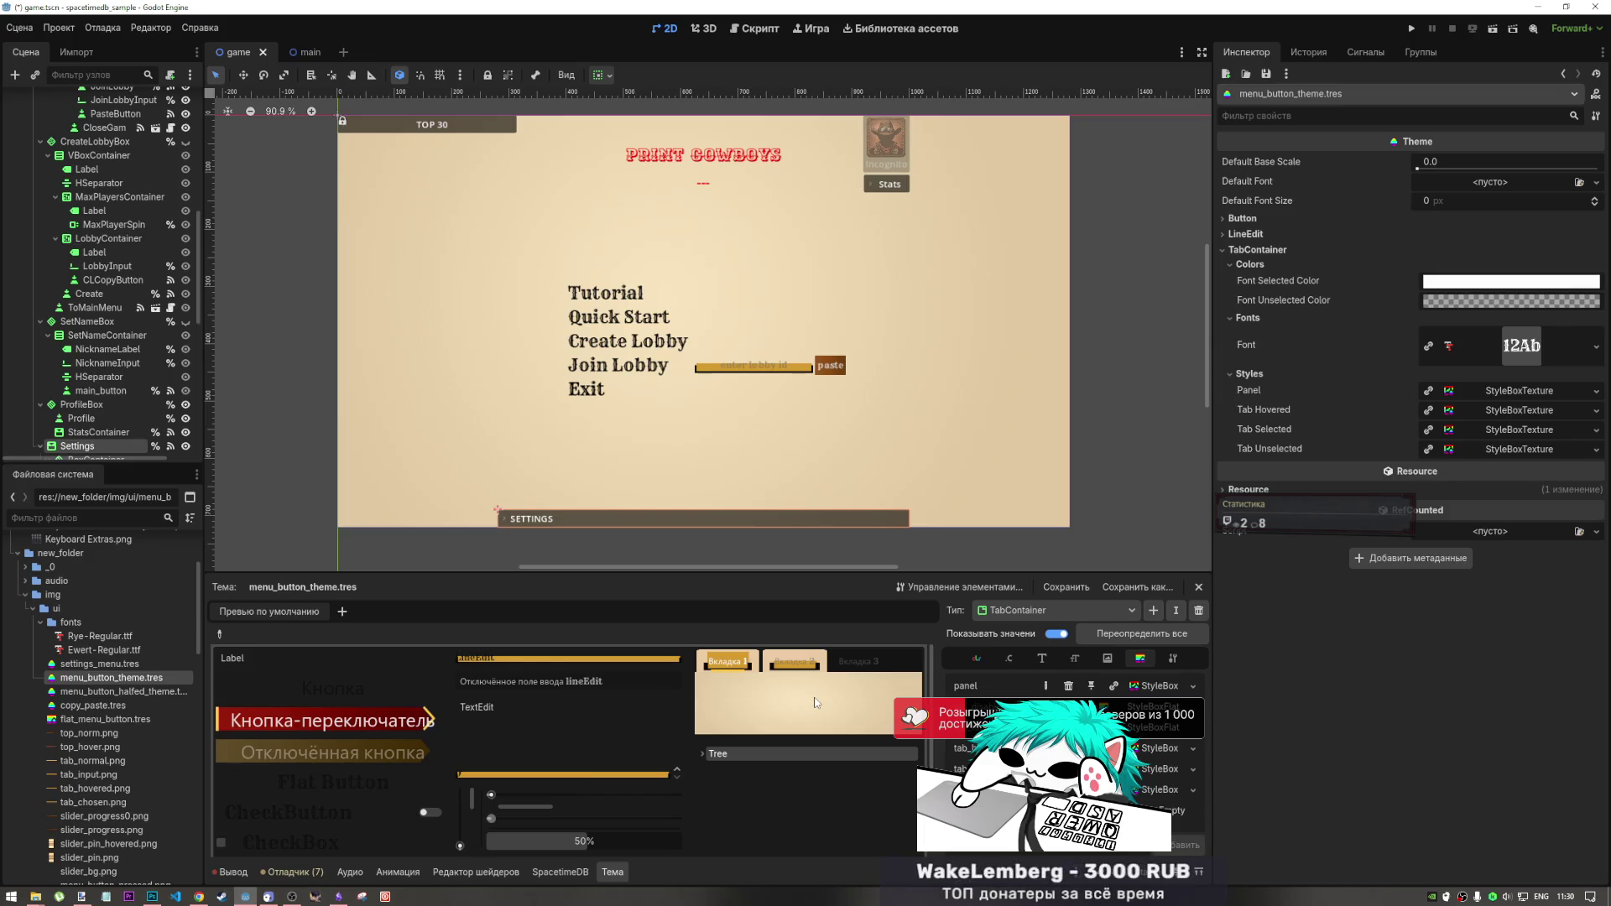
pyautogui.hotkey('ctrl', 's')
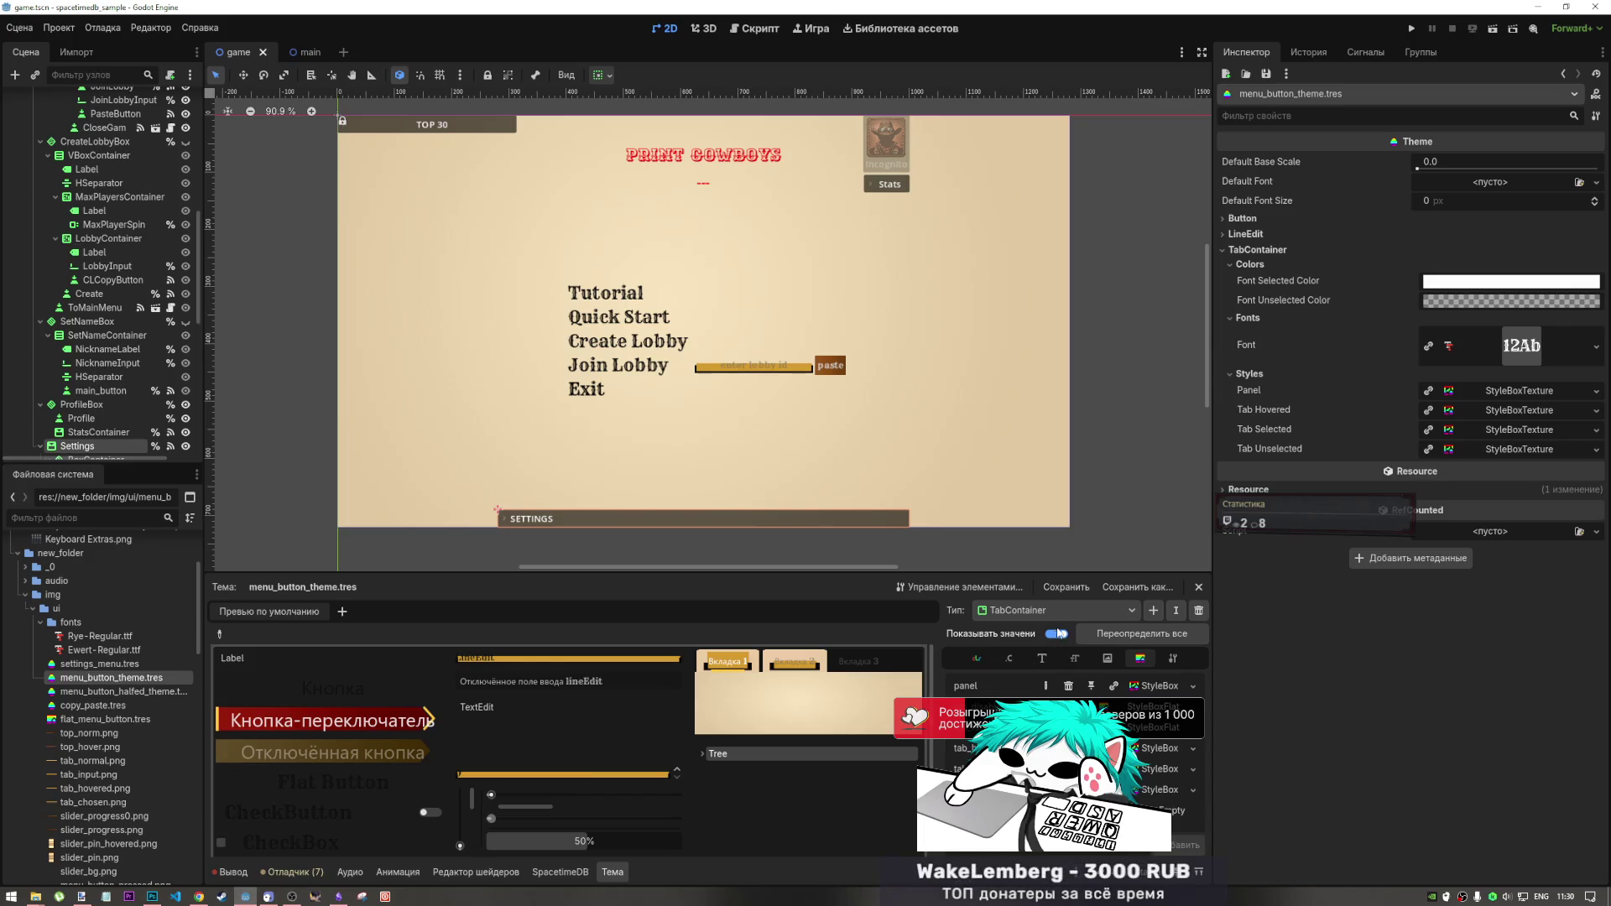
pyautogui.click(1051, 611)
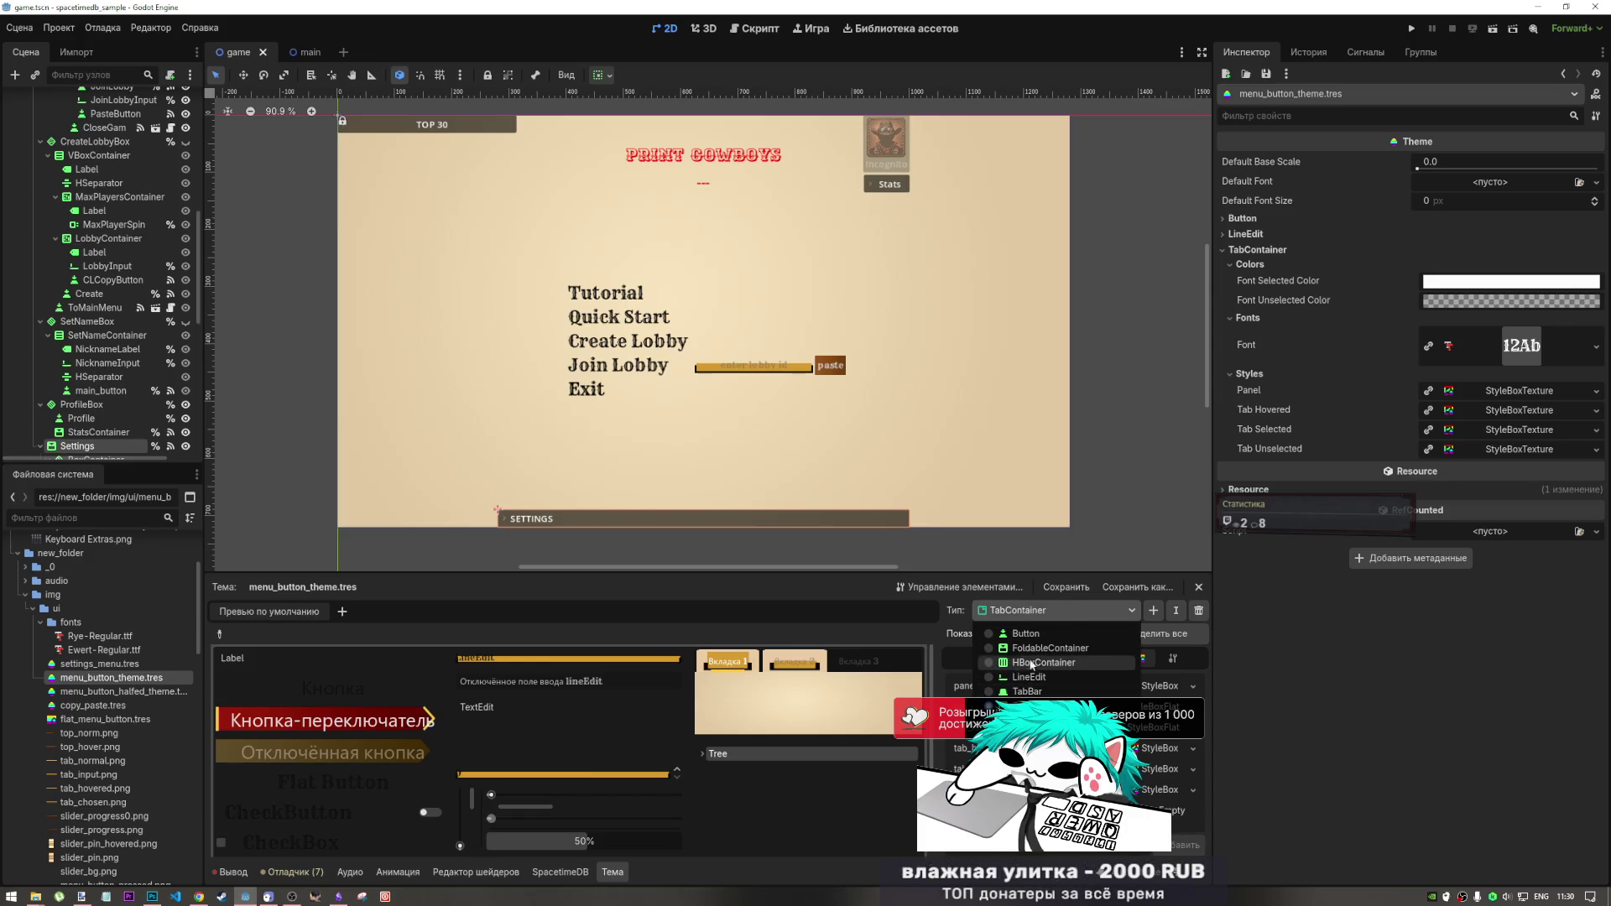
pyautogui.click(1049, 648)
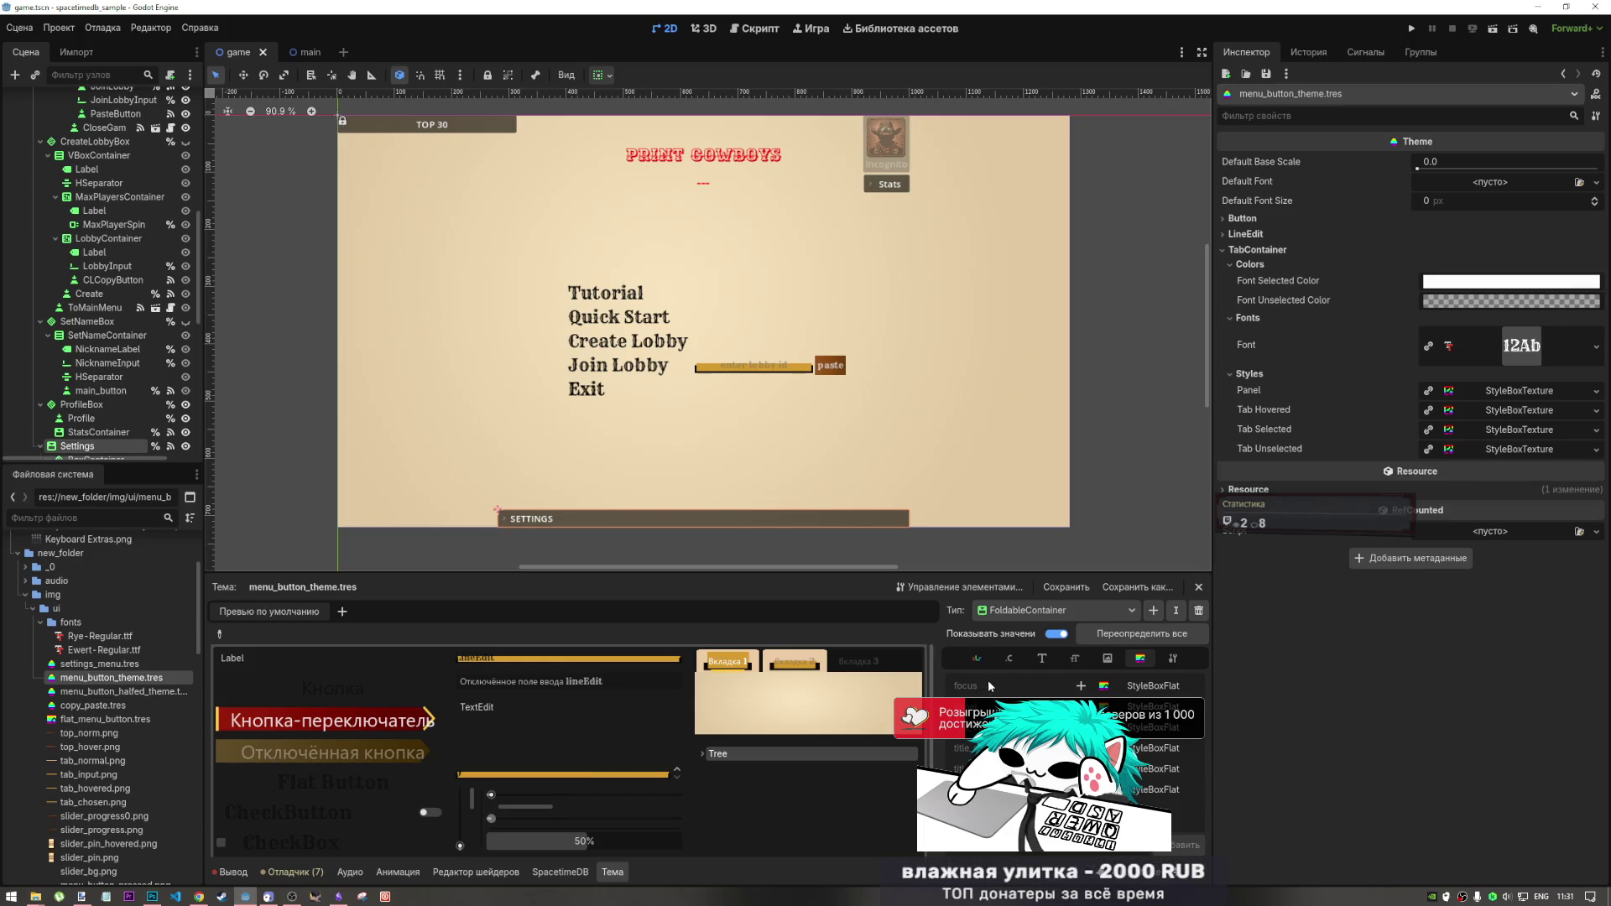
# - Check FoldableContainer's icon items and add a style override for it
pyautogui.click(1113, 659)
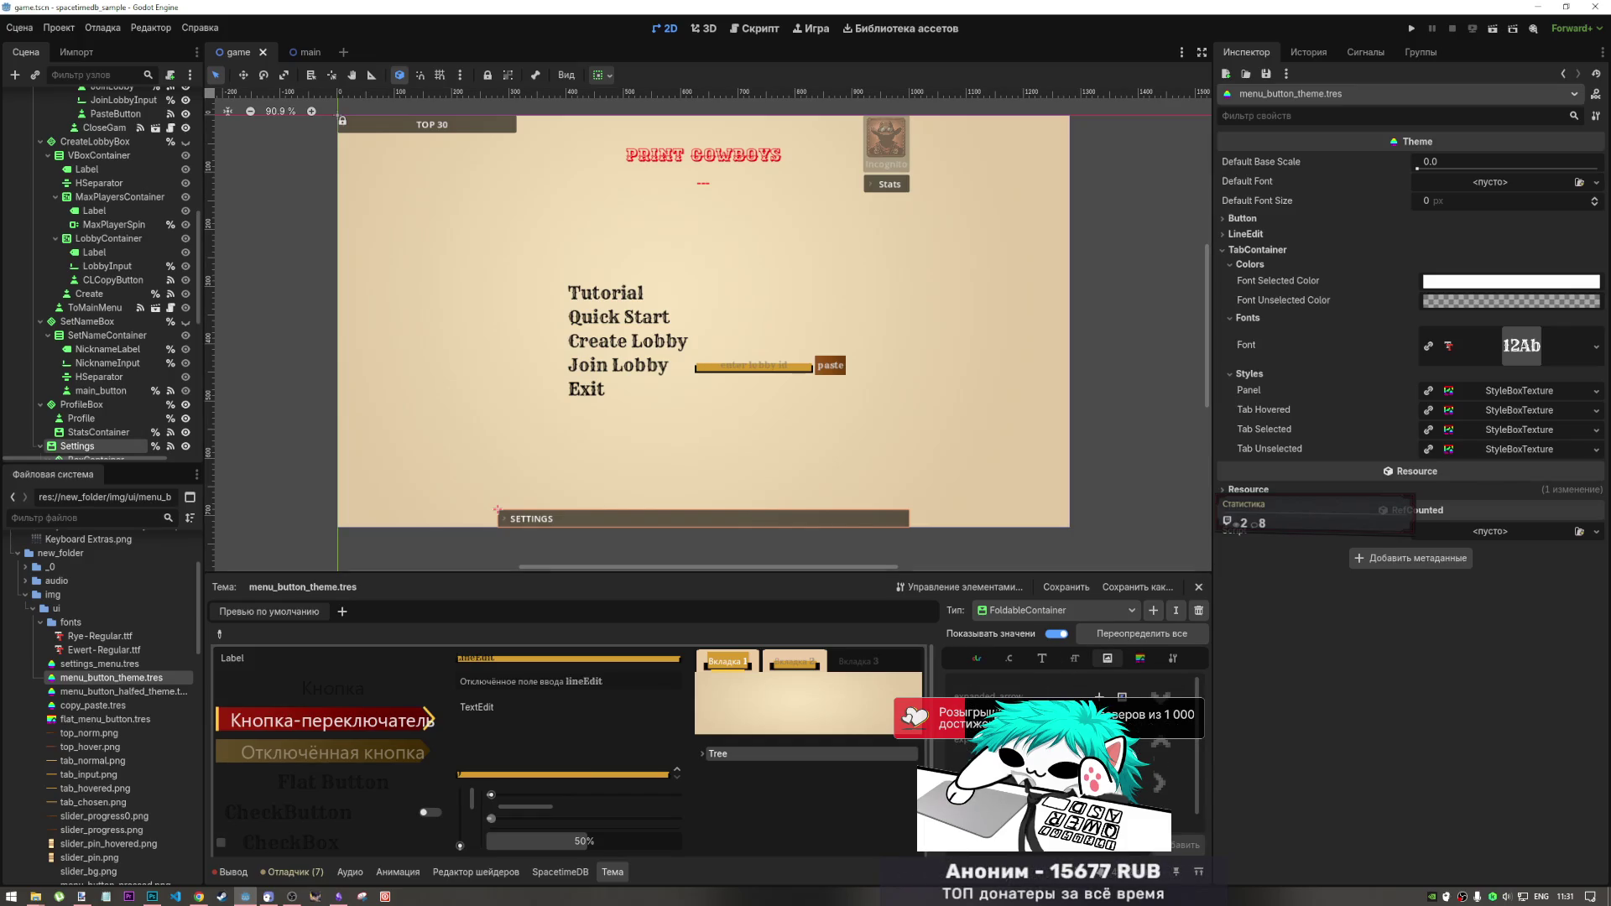
pyautogui.click(1140, 662)
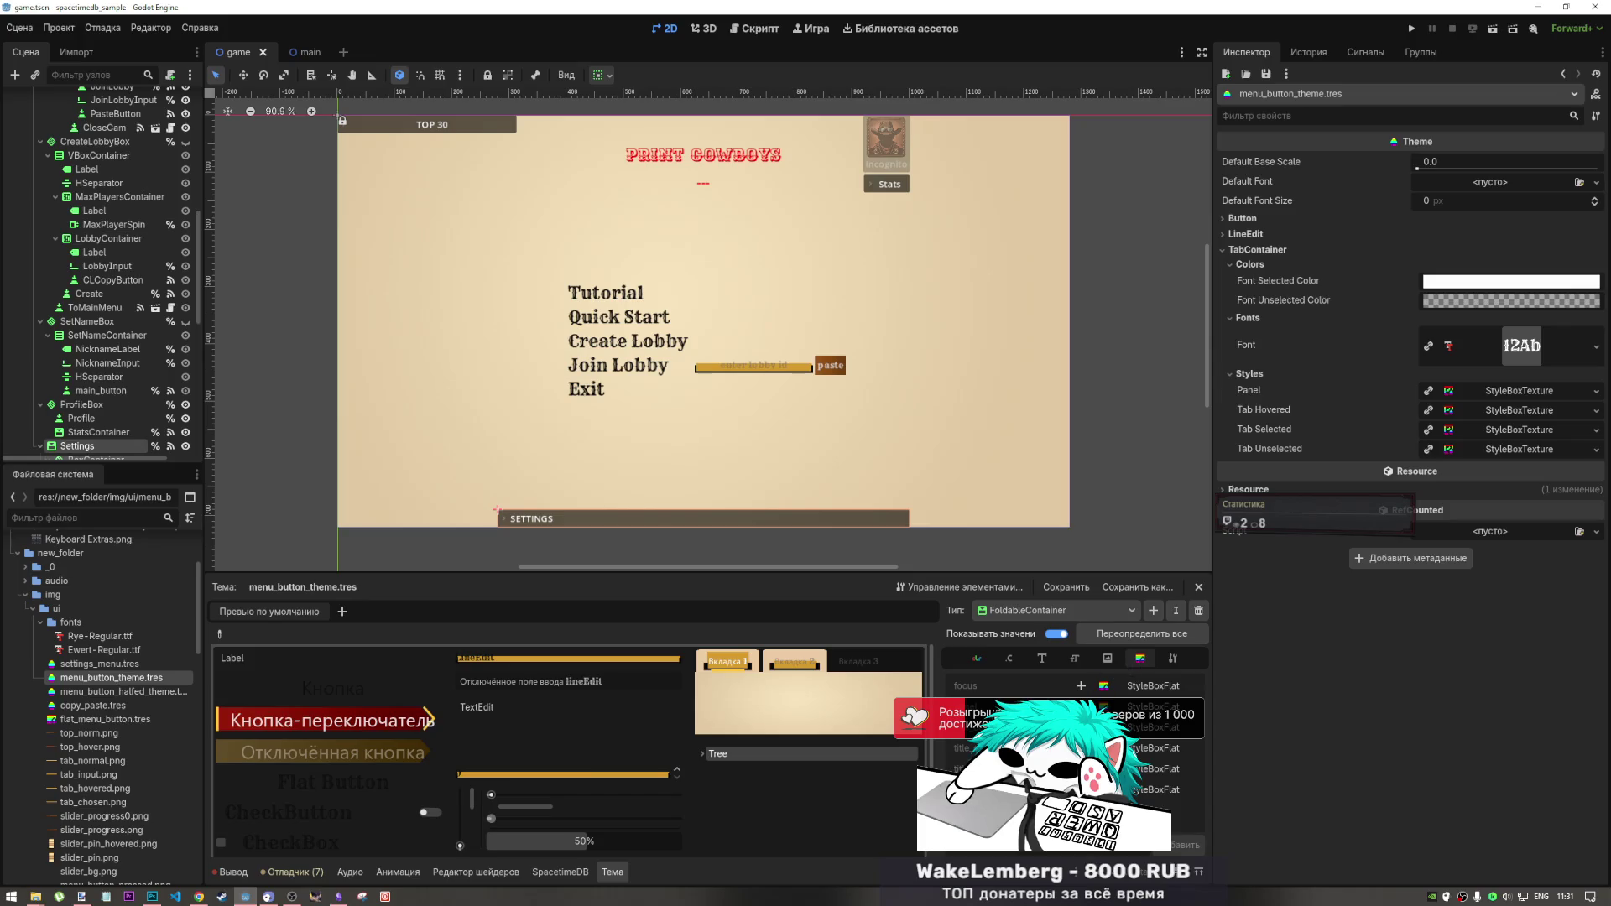
pyautogui.click(1082, 686)
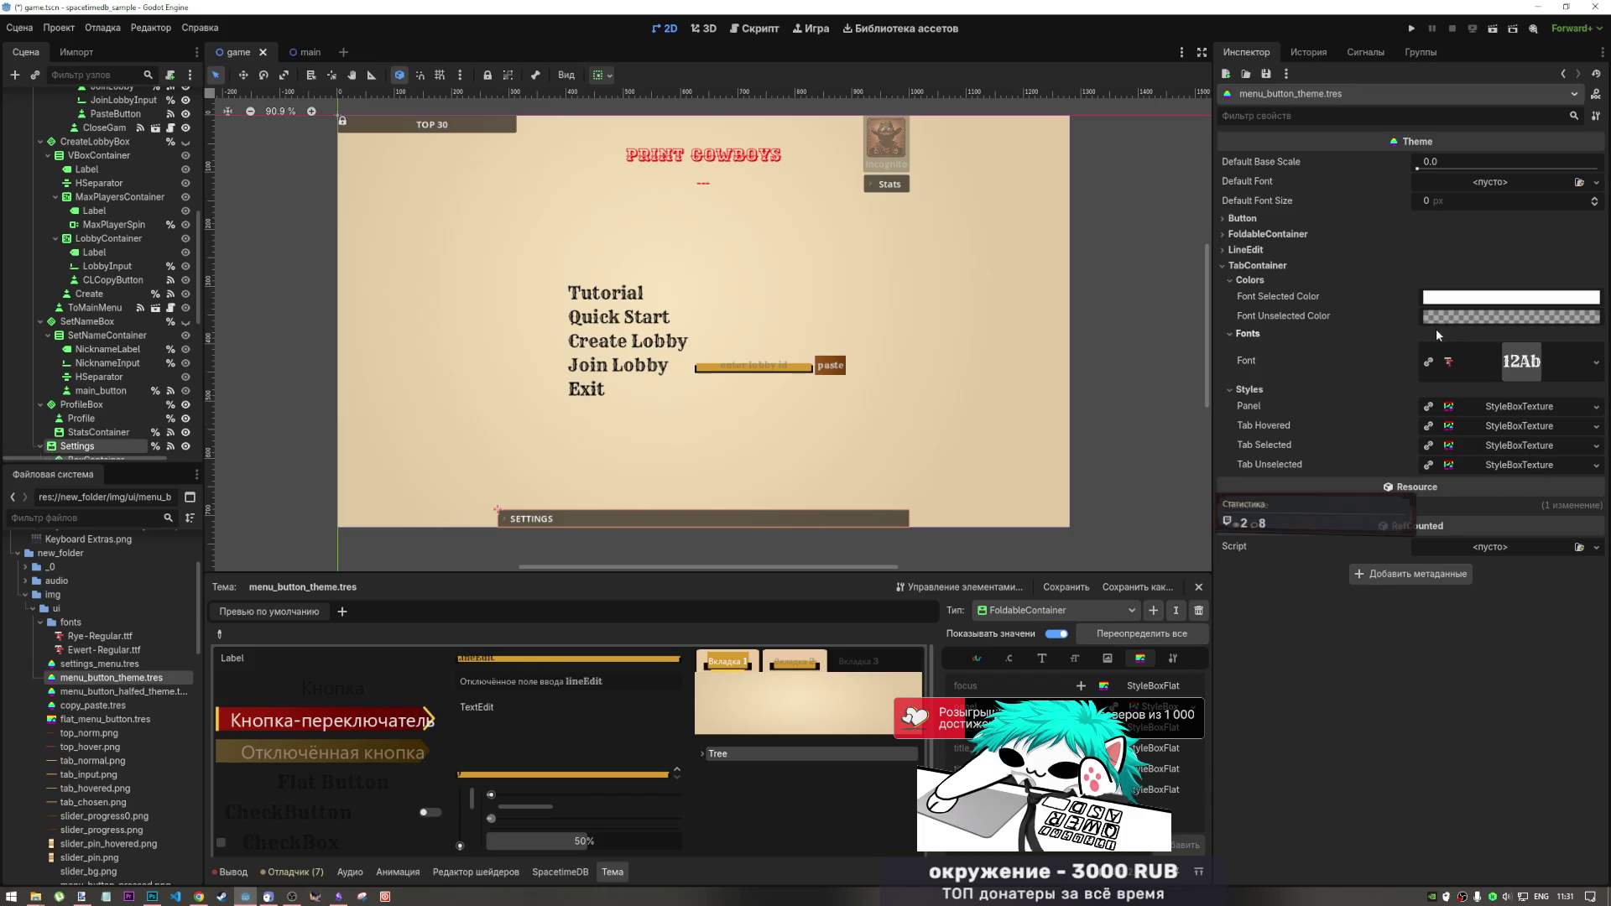
# - Fold away TabContainer's Colors and Fonts groups and create FoldableContainer's new StyleBoxTexture
pyautogui.click(1258, 269)
pyautogui.click(1258, 269)
pyautogui.click(1260, 276)
pyautogui.click(1255, 269)
pyautogui.click(1258, 268)
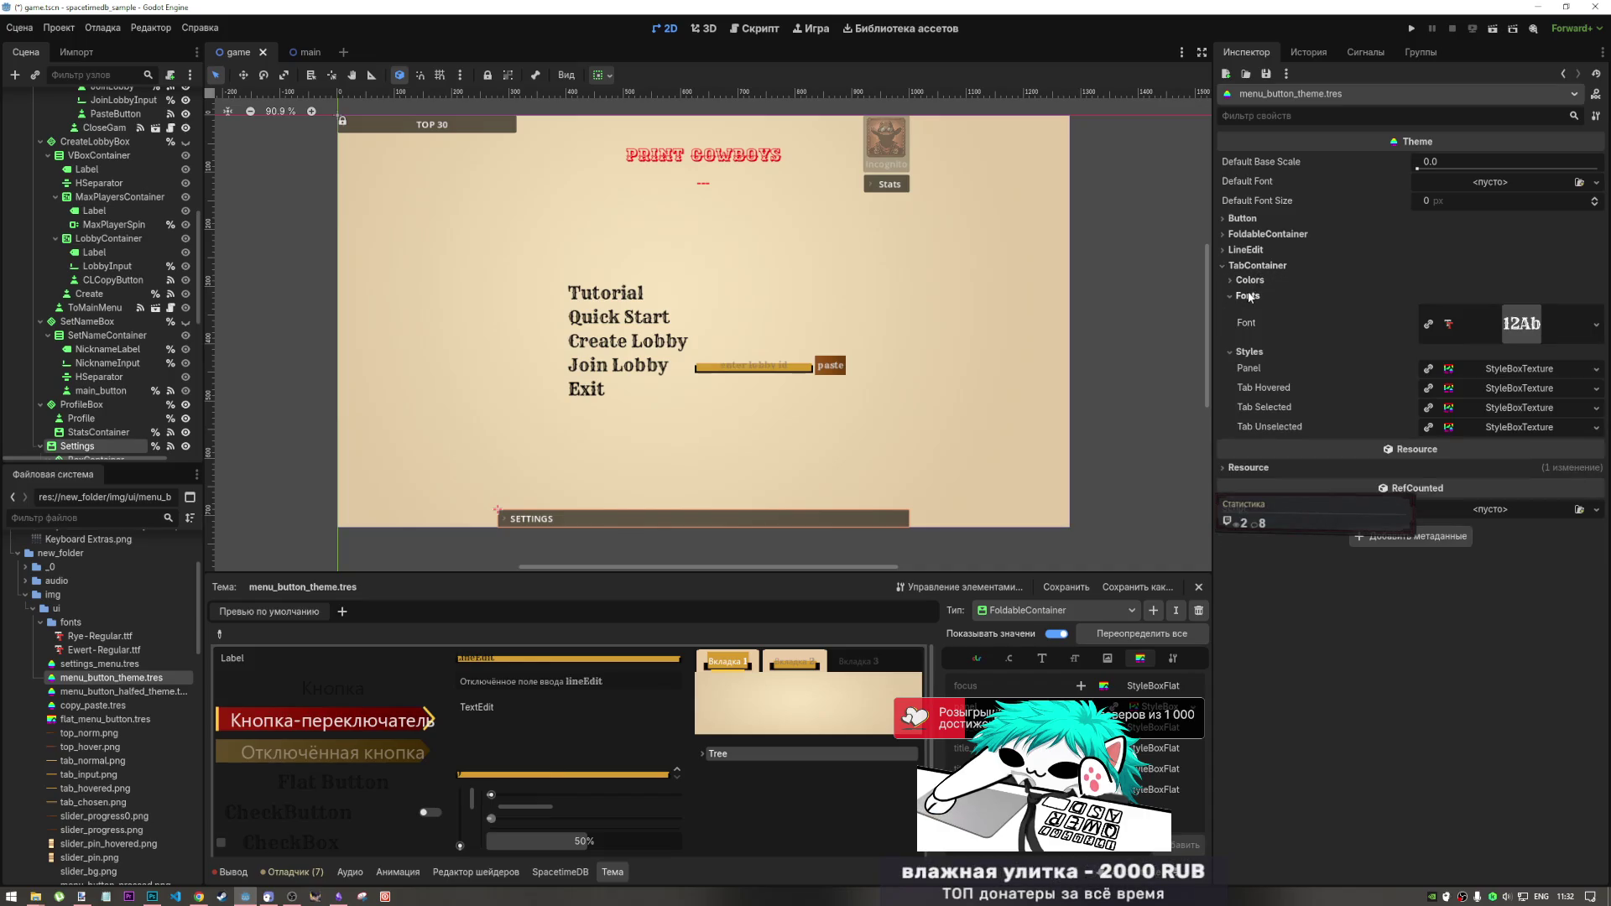
pyautogui.click(1249, 297)
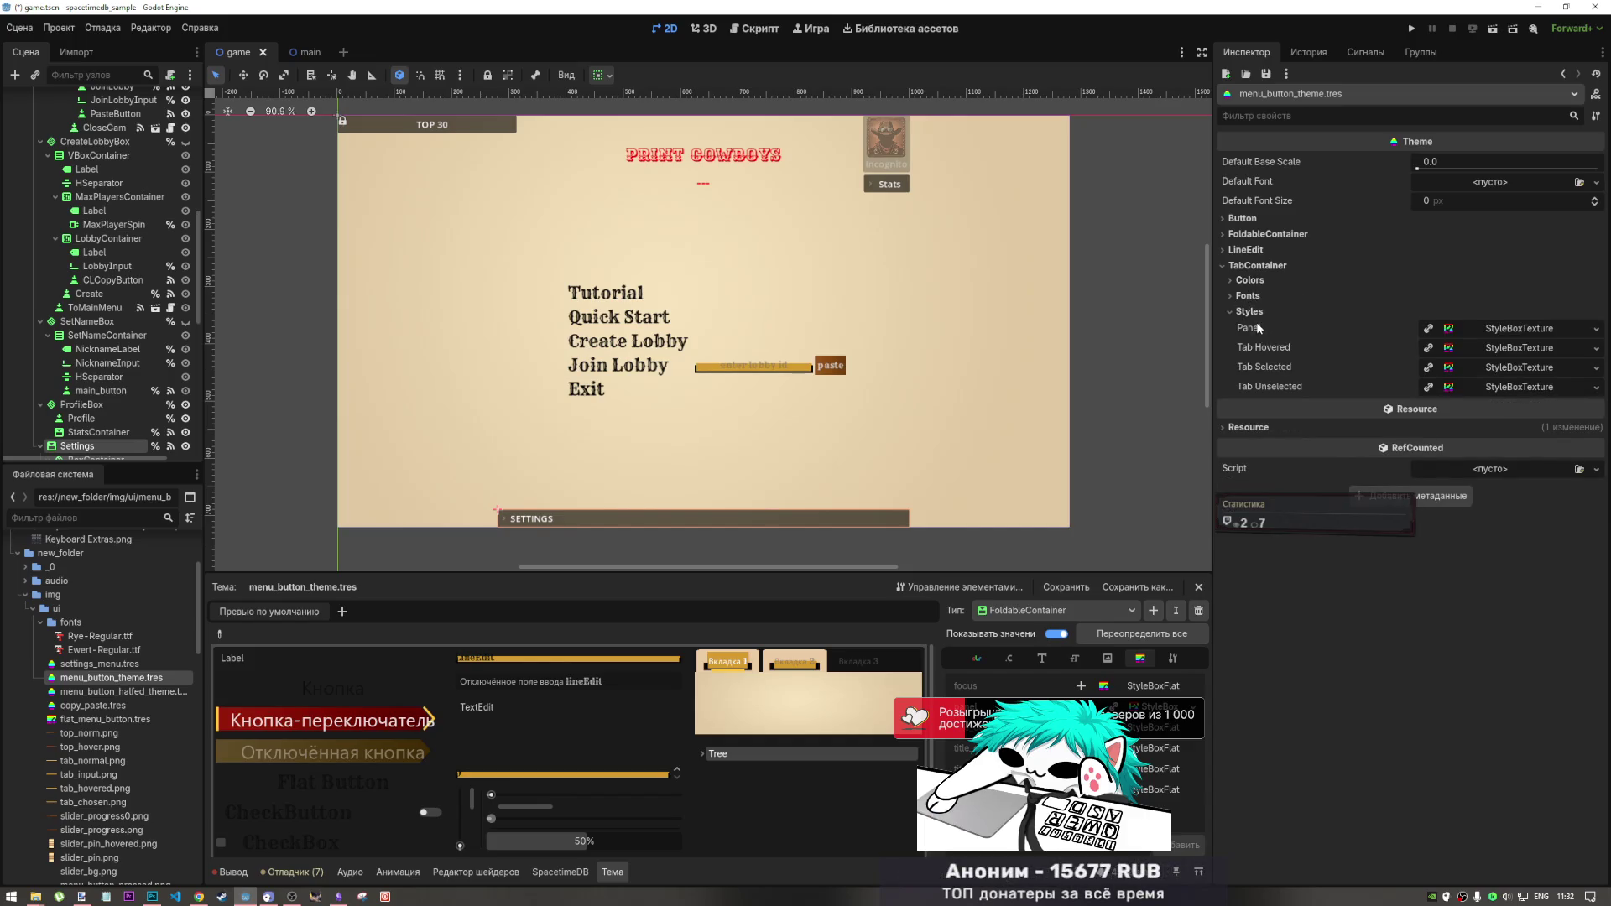
pyautogui.click(1518, 328)
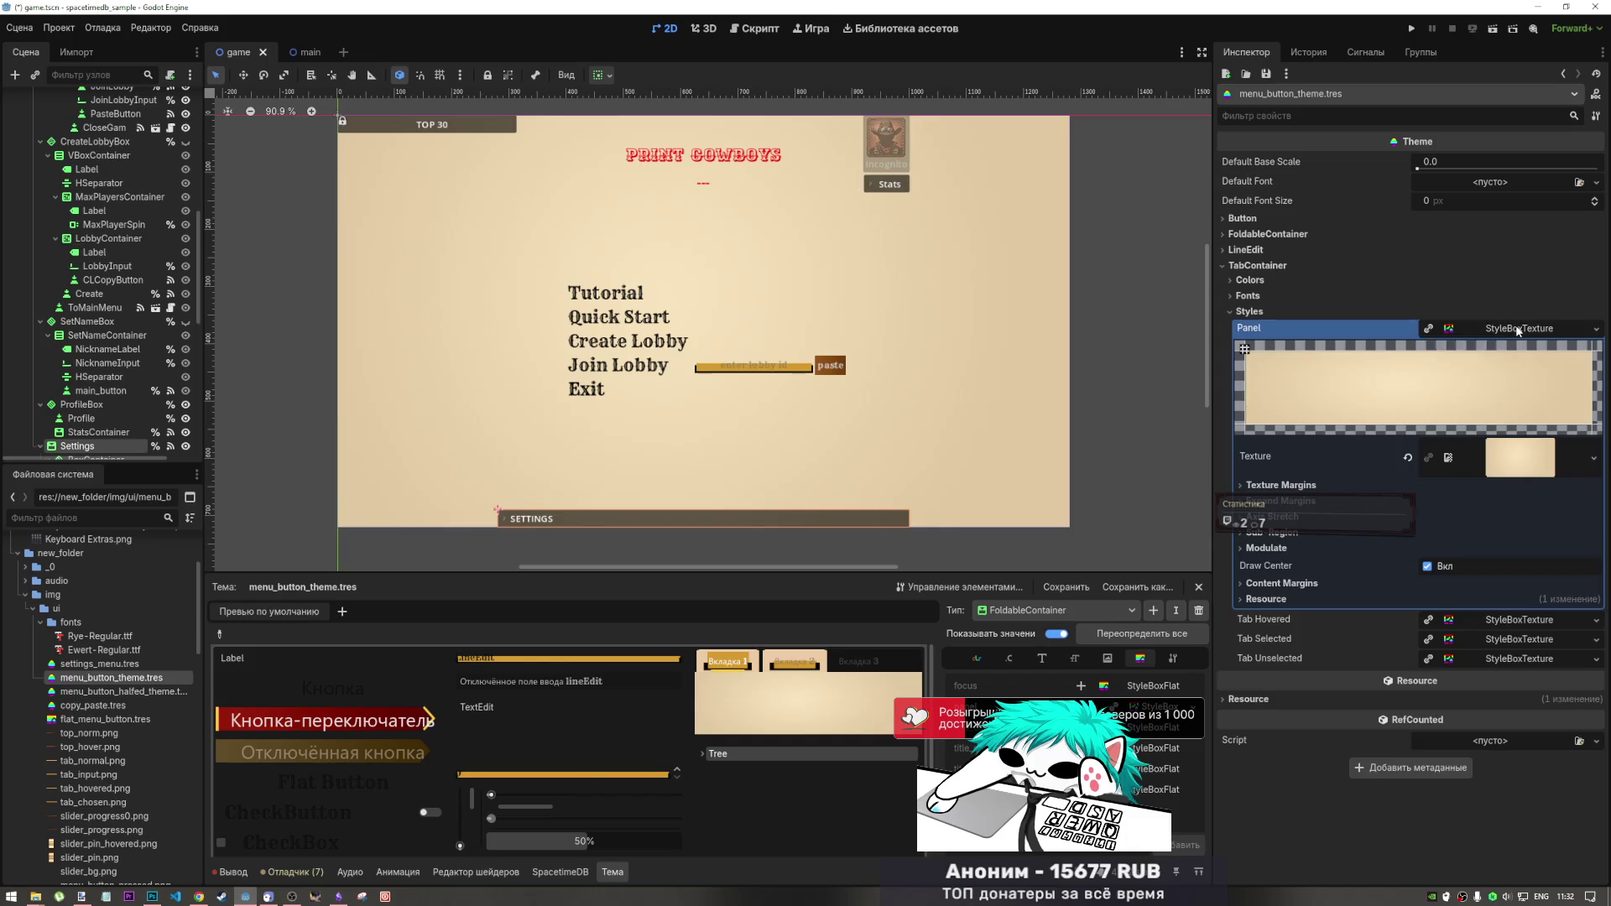
pyautogui.click(1518, 328)
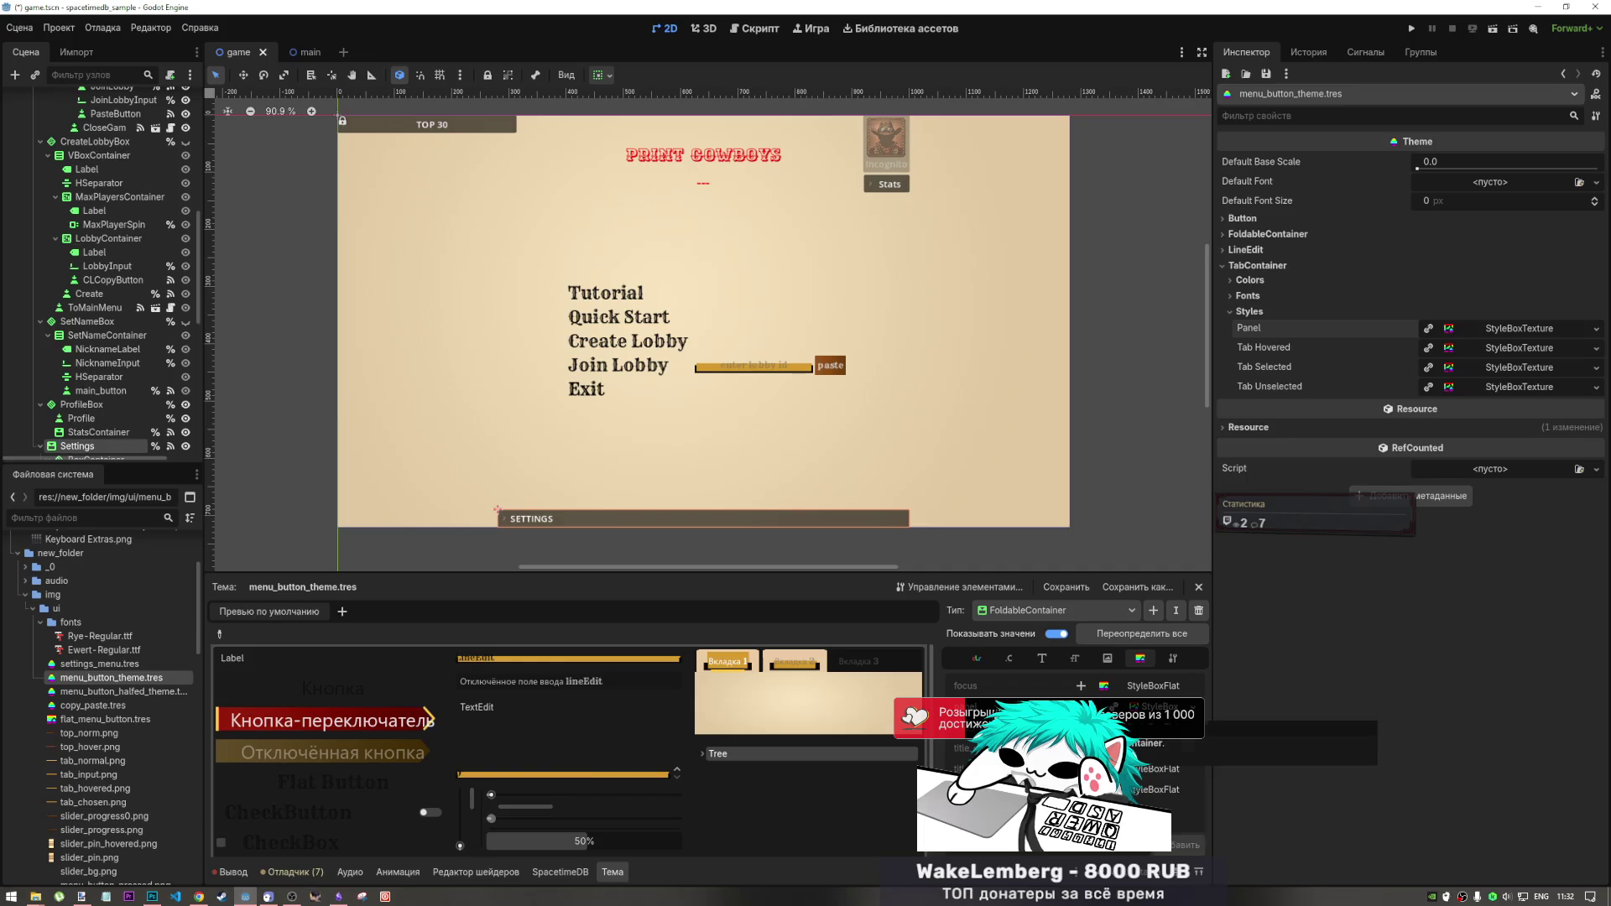
pyautogui.click(1162, 710)
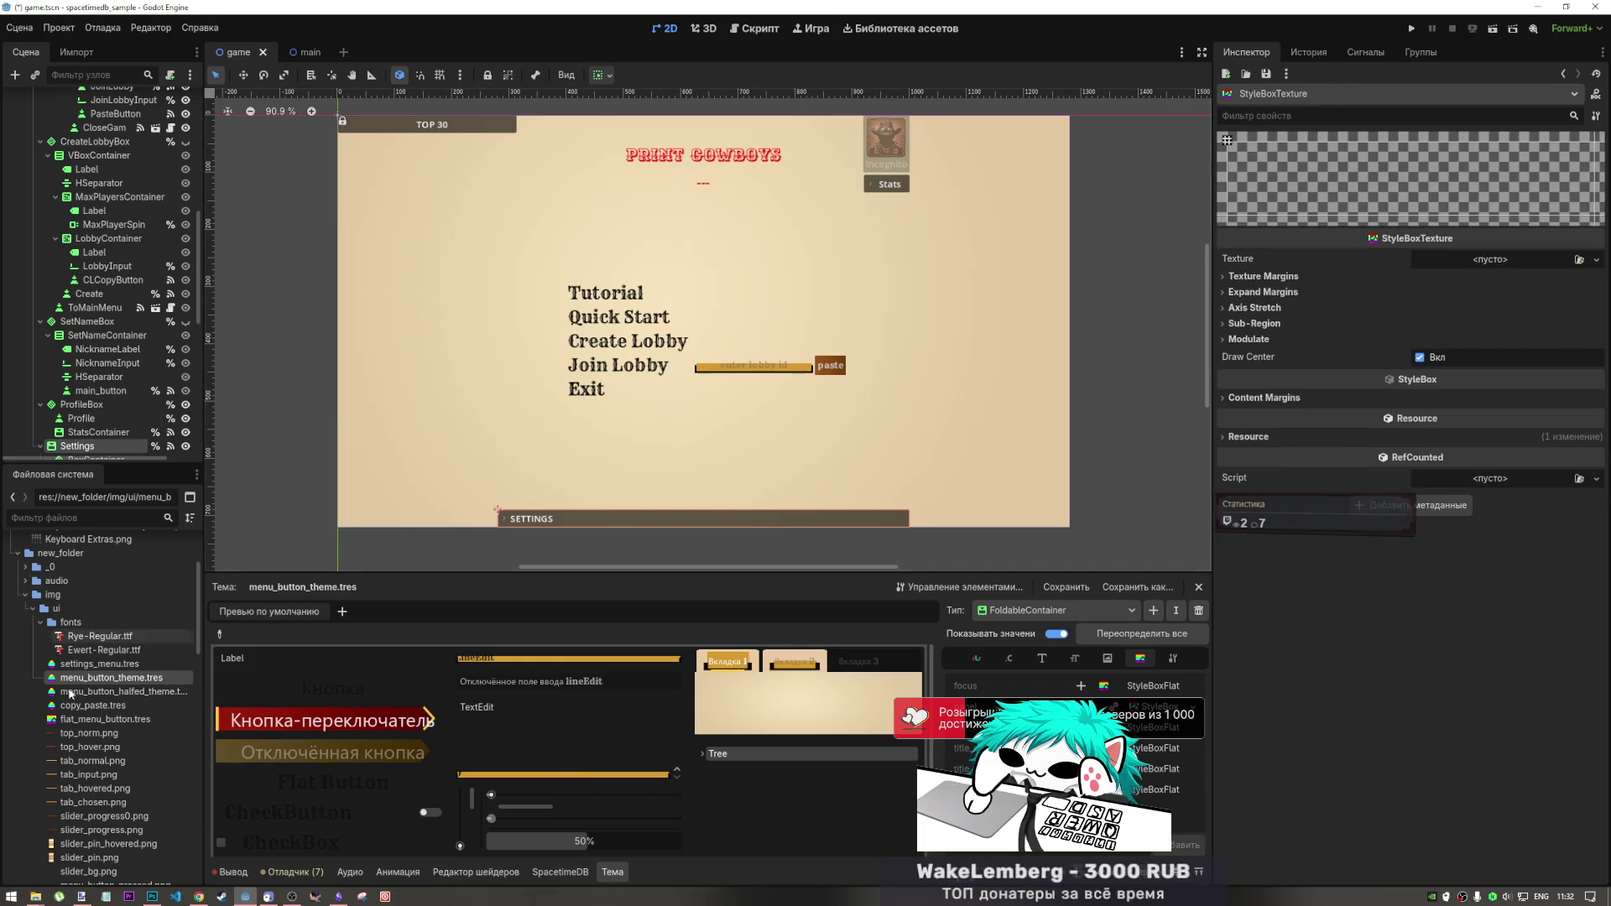
pyautogui.click(86, 679)
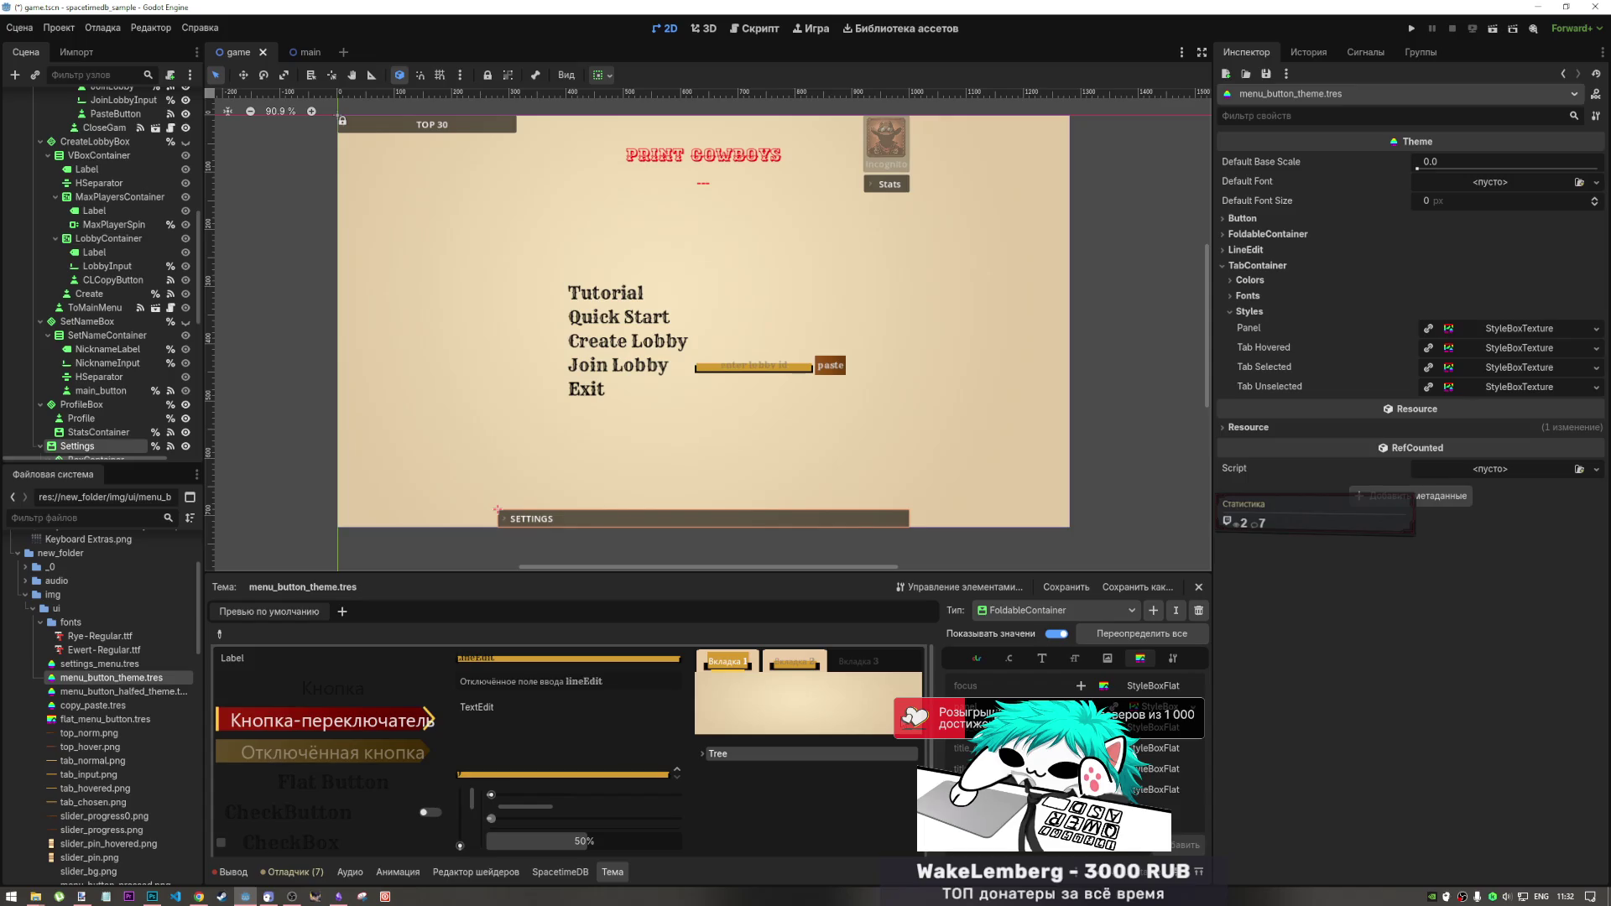
# - Keep FoldableContainer as the type and open its Panel StyleBoxTexture under Styles
pyautogui.click(1003, 611)
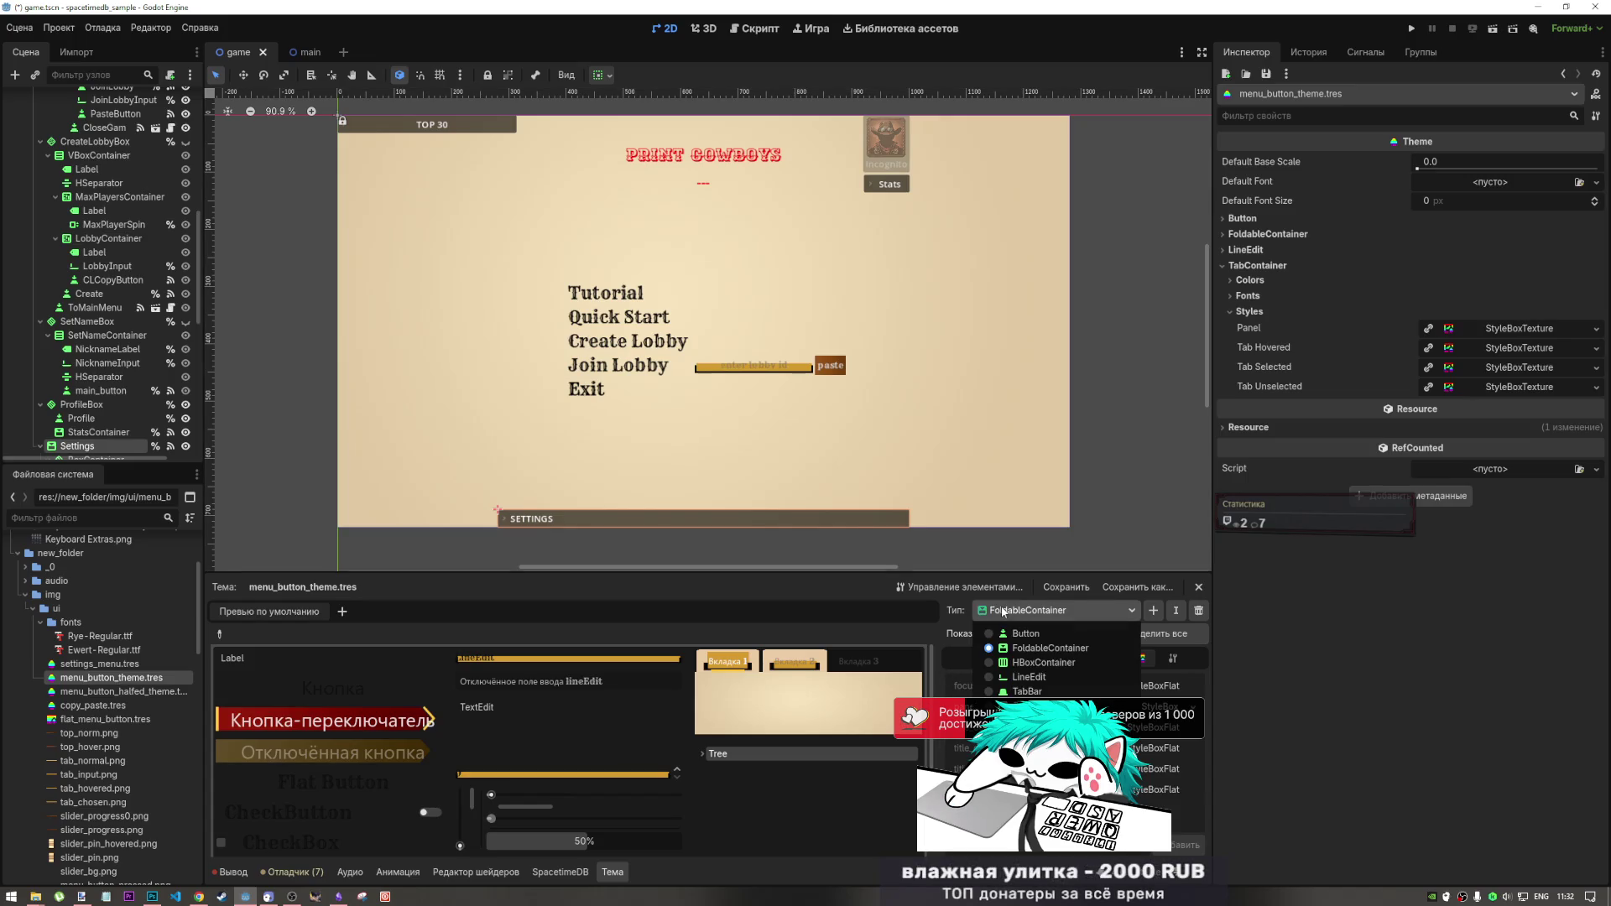
pyautogui.click(1001, 613)
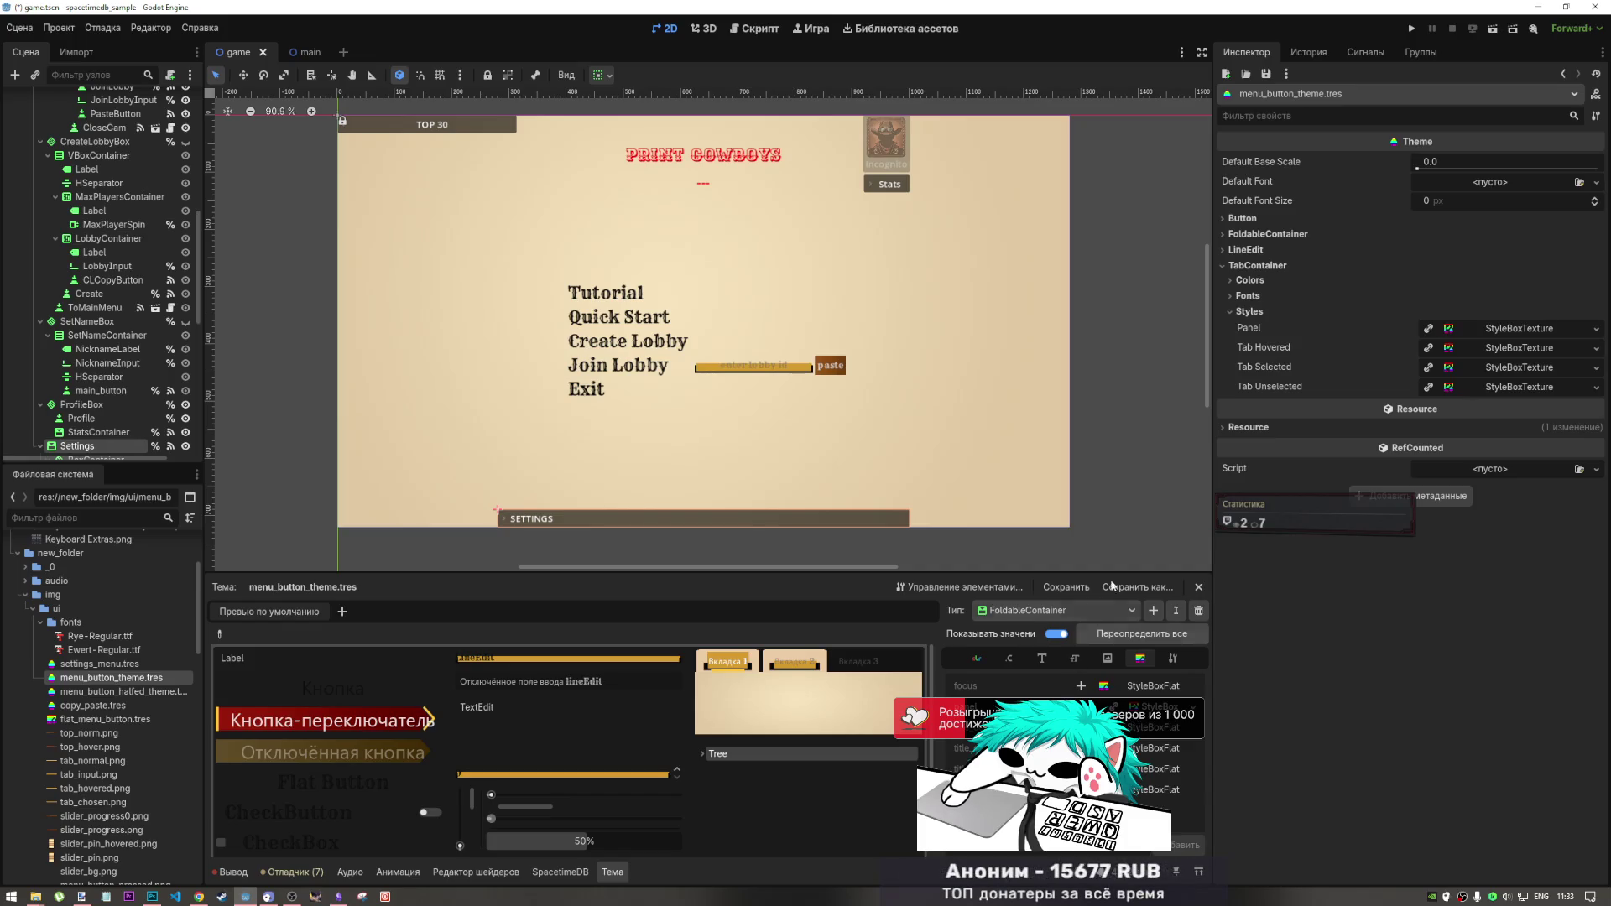
pyautogui.click(1227, 265)
pyautogui.click(1234, 234)
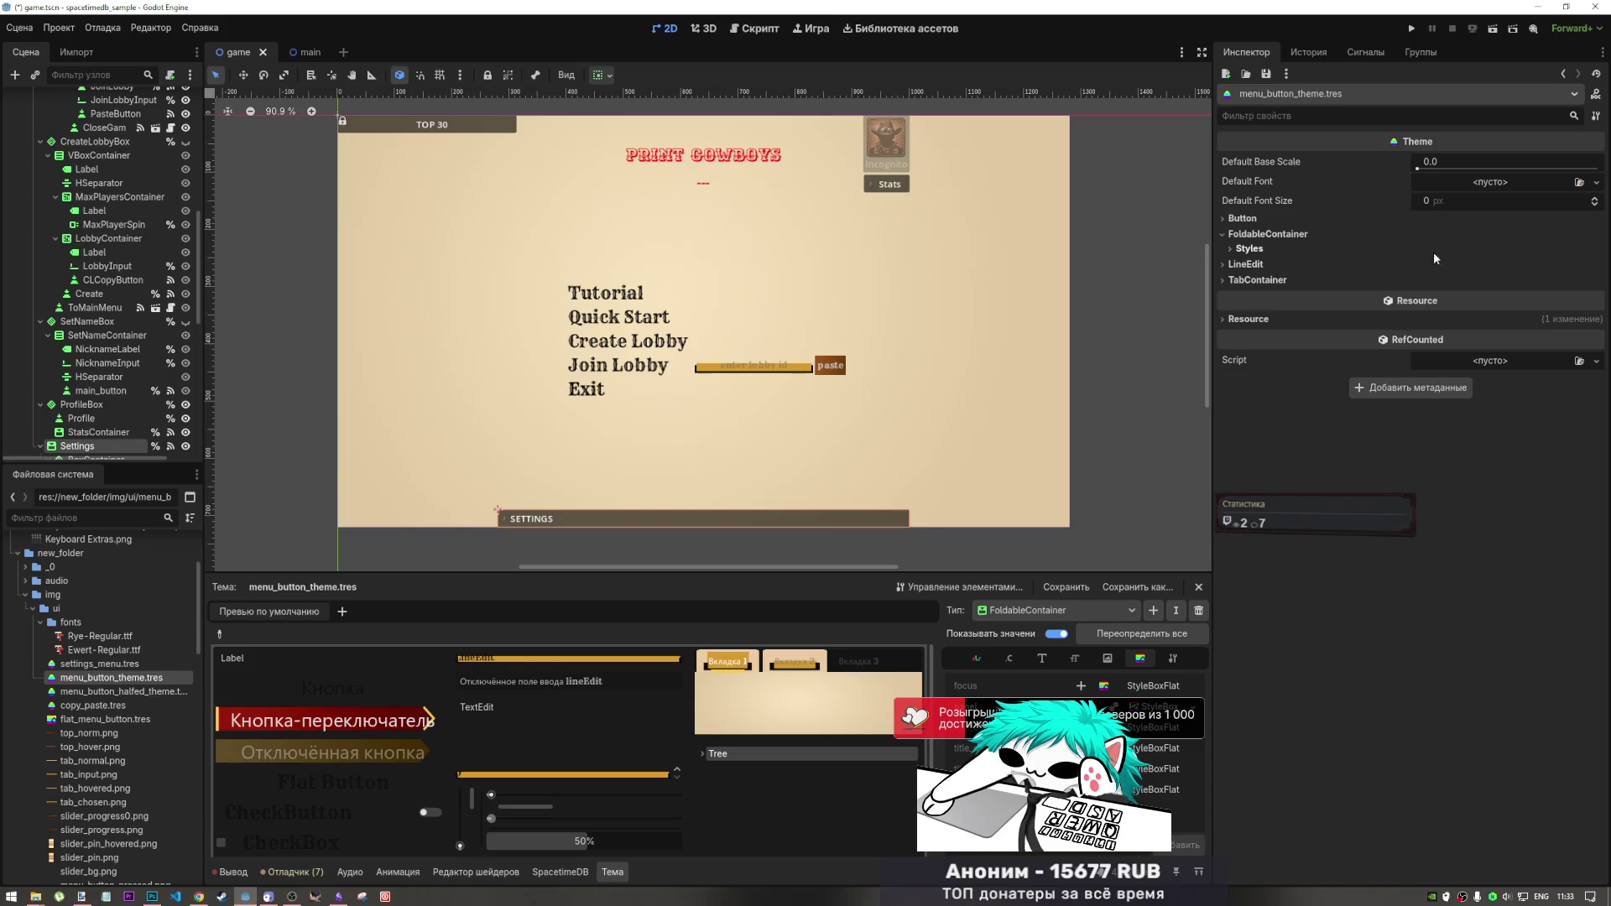
pyautogui.click(1250, 248)
pyautogui.click(1507, 268)
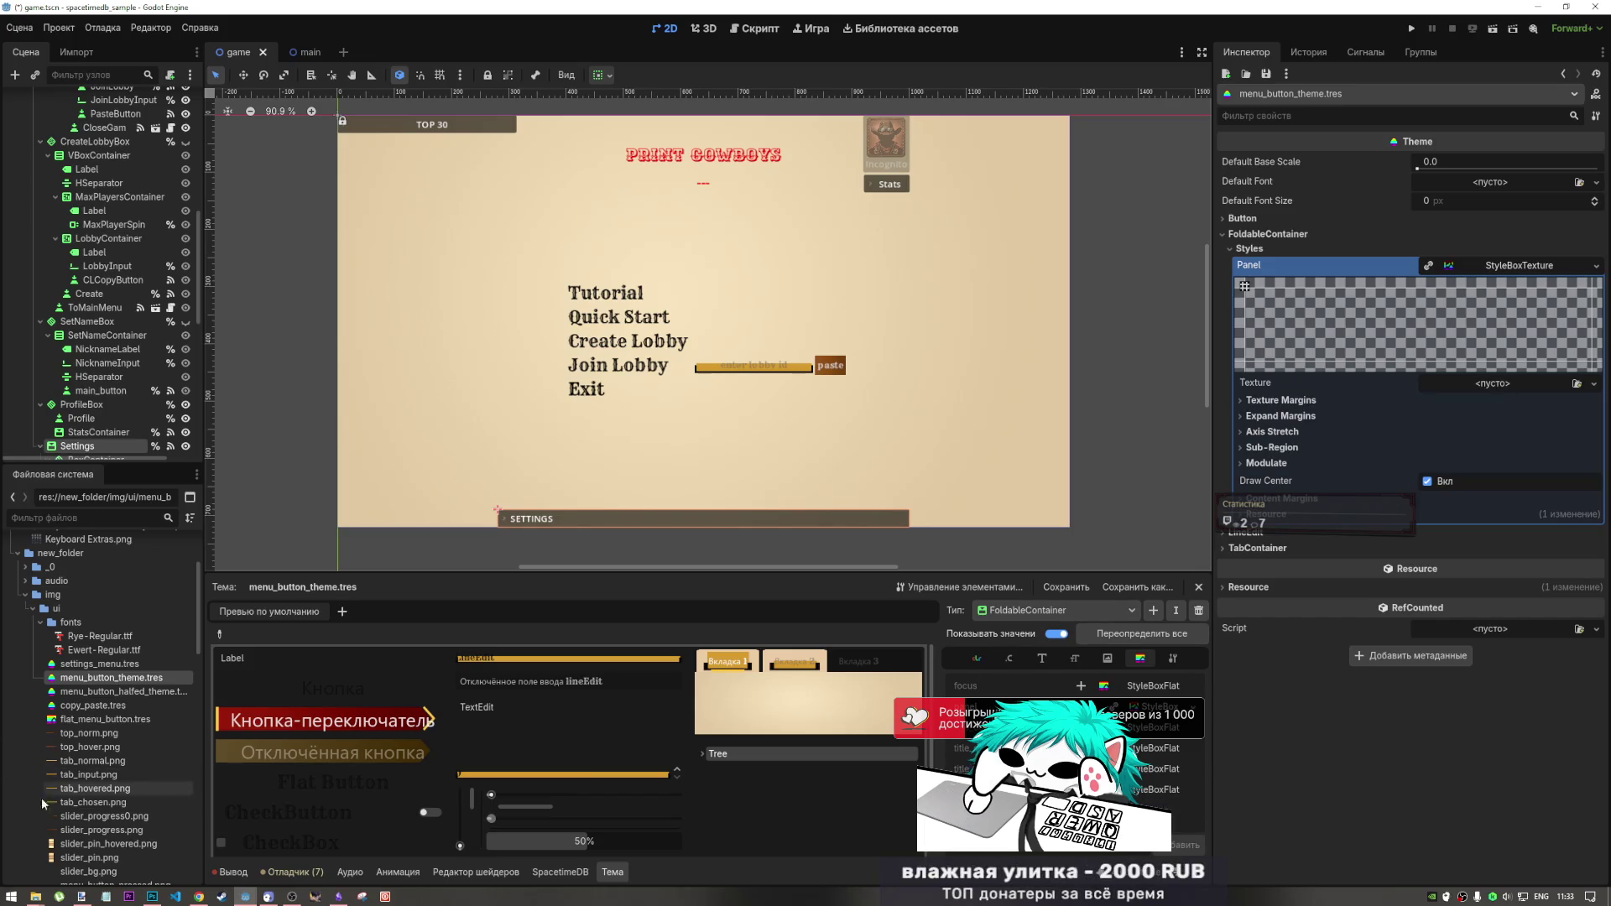
# - Assign top_norm.png to the FoldableContainer Panel texture and check the preview Tree's option list
pyautogui.scroll(-1, 84, 762)
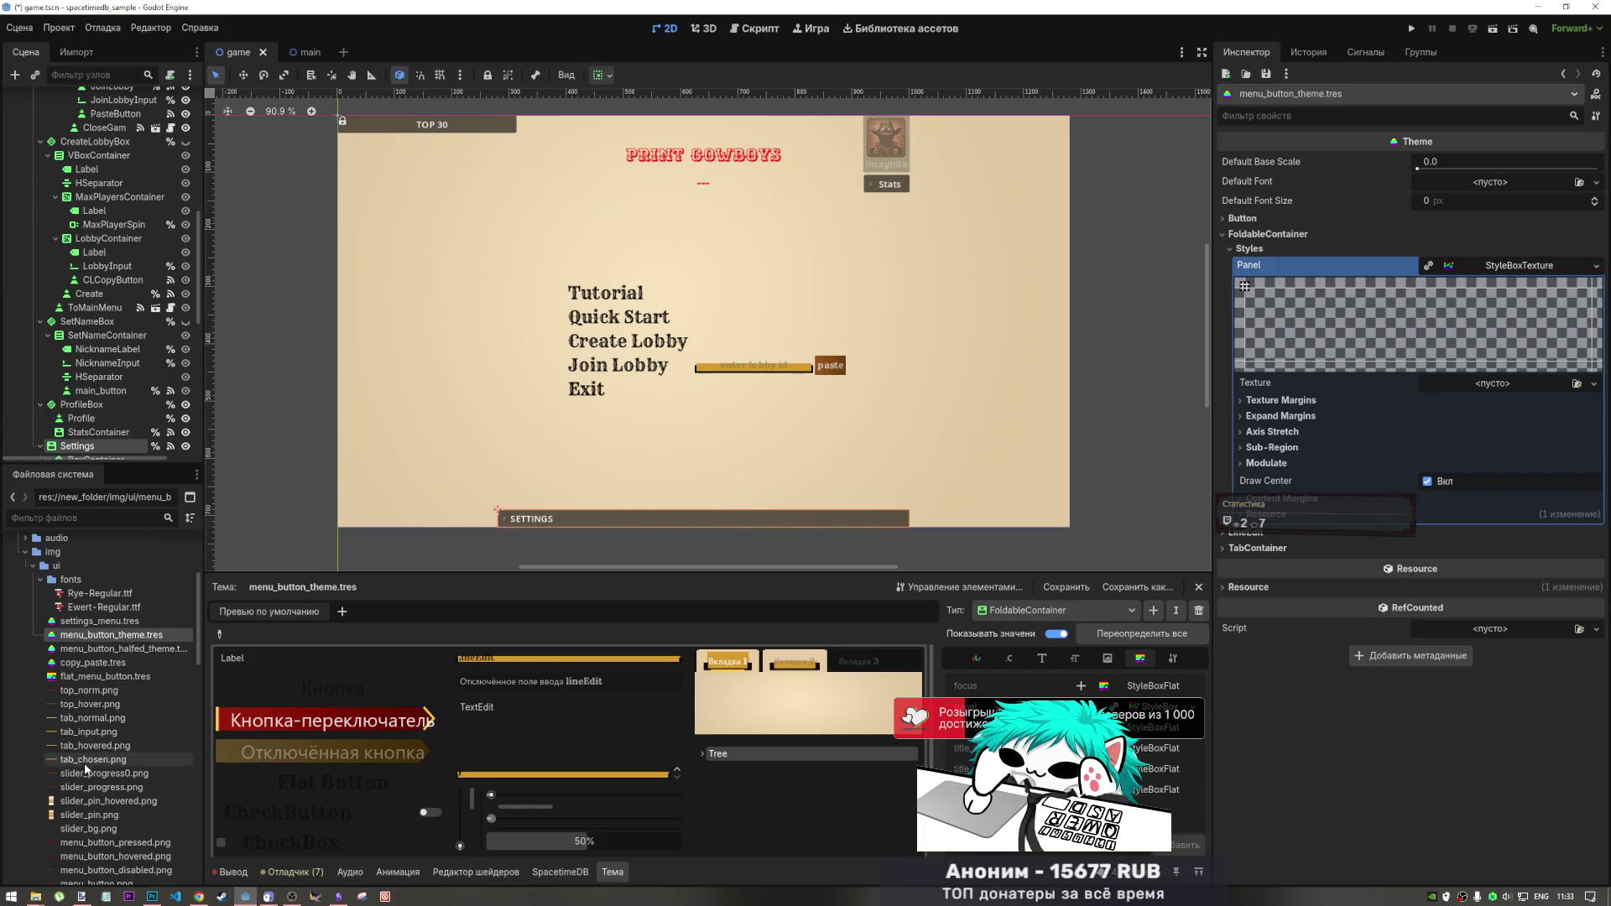
pyautogui.moveTo(102, 691)
pyautogui.mouseDown()
pyautogui.moveTo(755, 503)
pyautogui.moveTo(1485, 383)
pyautogui.moveTo(1465, 388)
pyautogui.mouseUp()
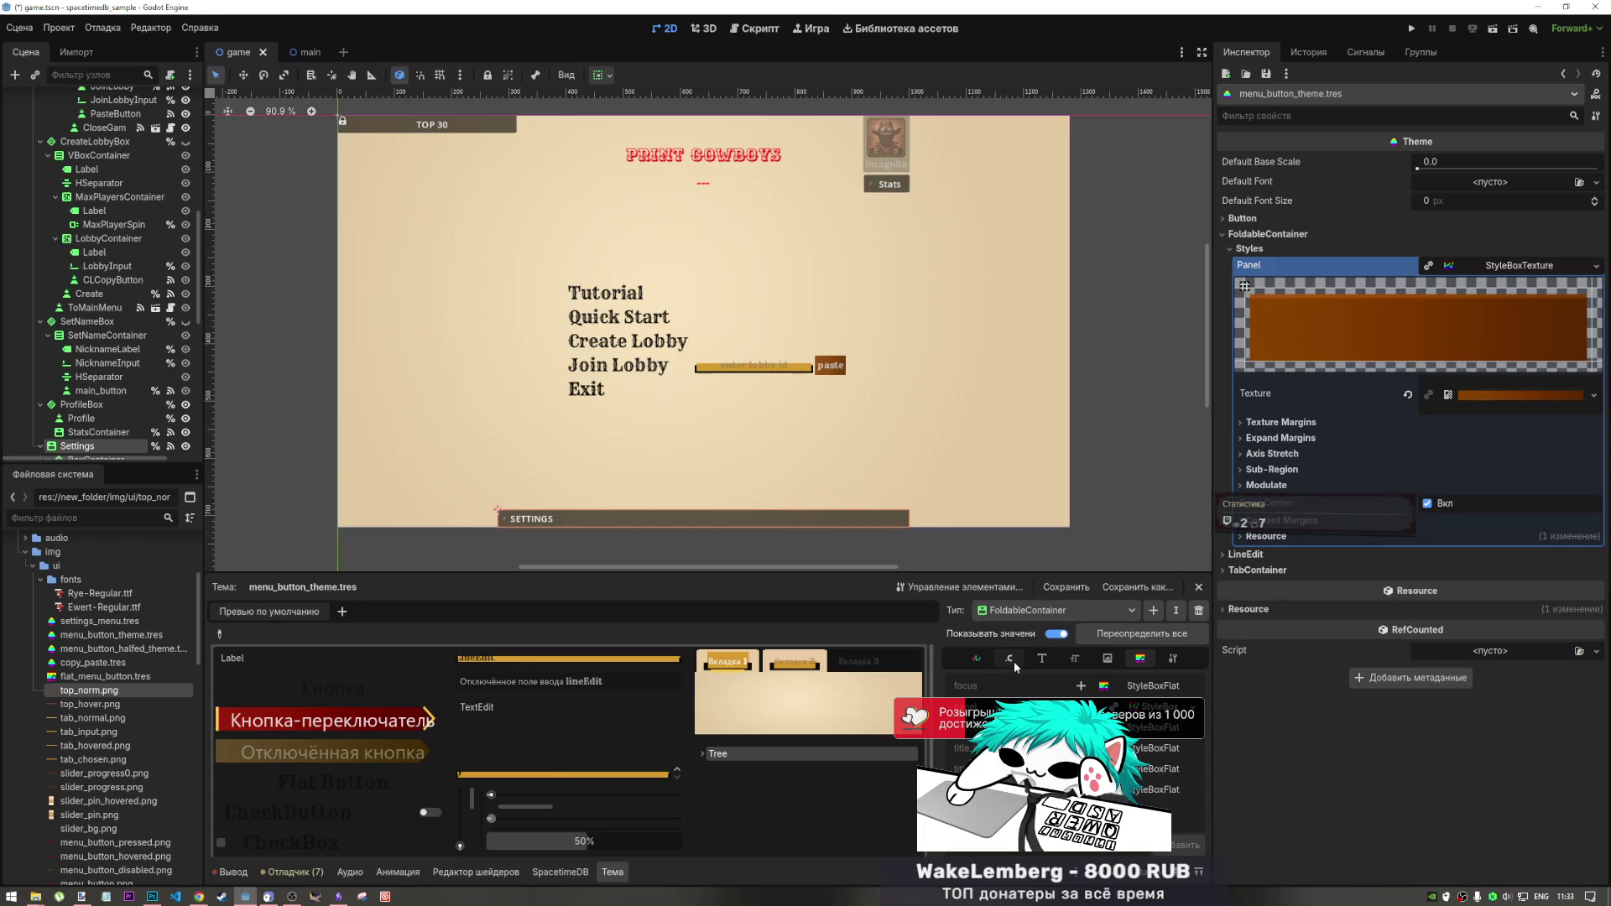
pyautogui.click(701, 753)
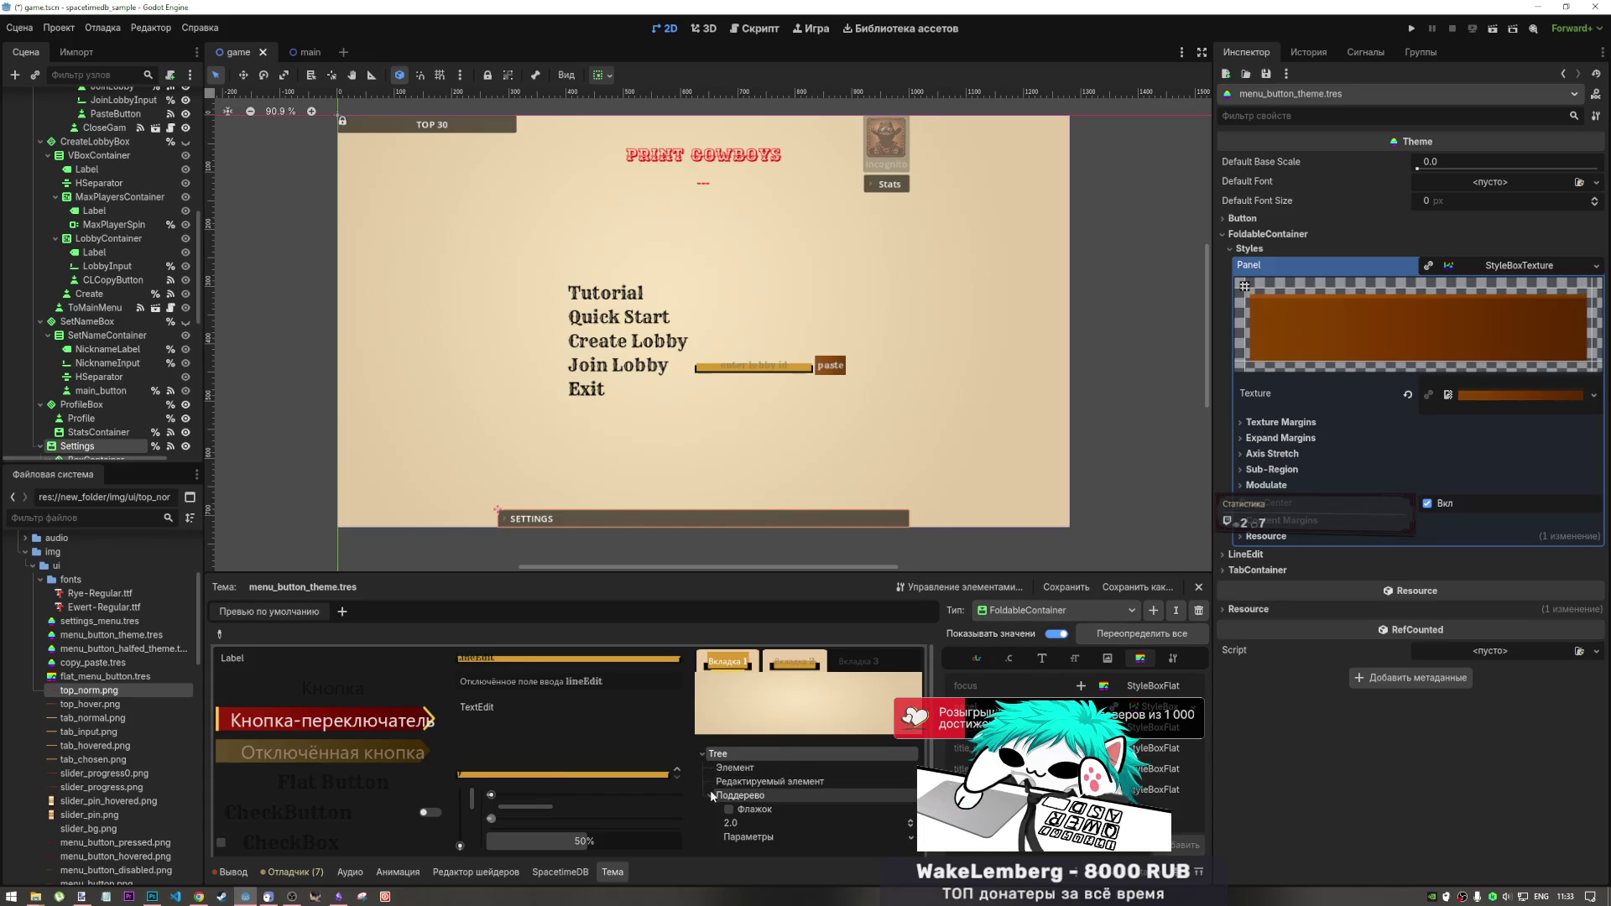
pyautogui.click(749, 836)
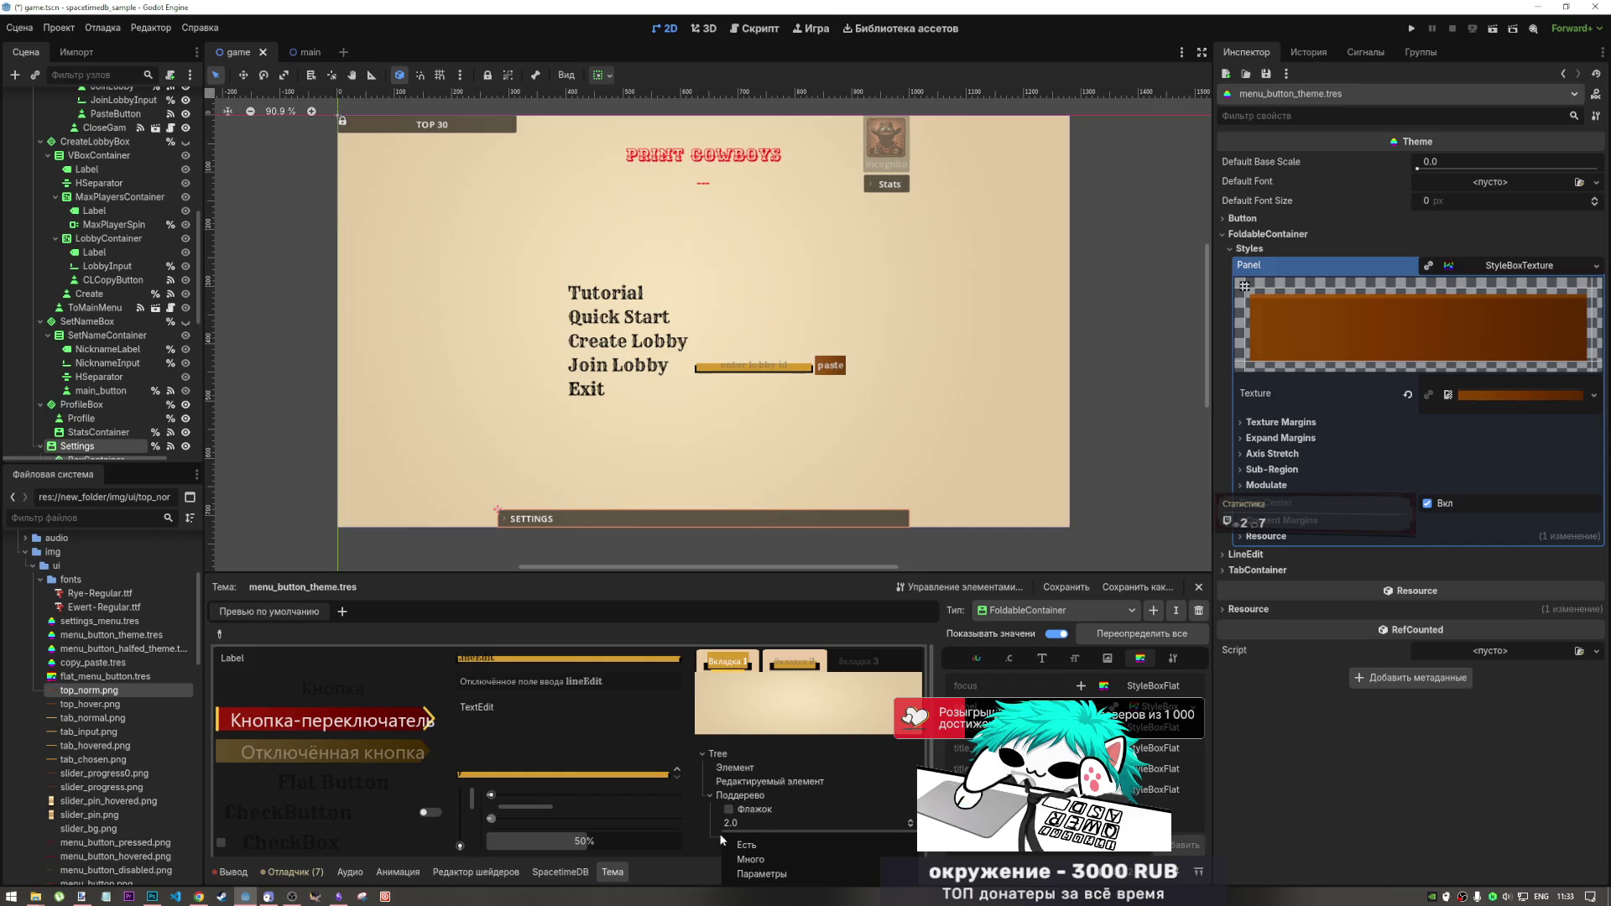
pyautogui.click(612, 736)
pyautogui.scroll(-2, 398, 819)
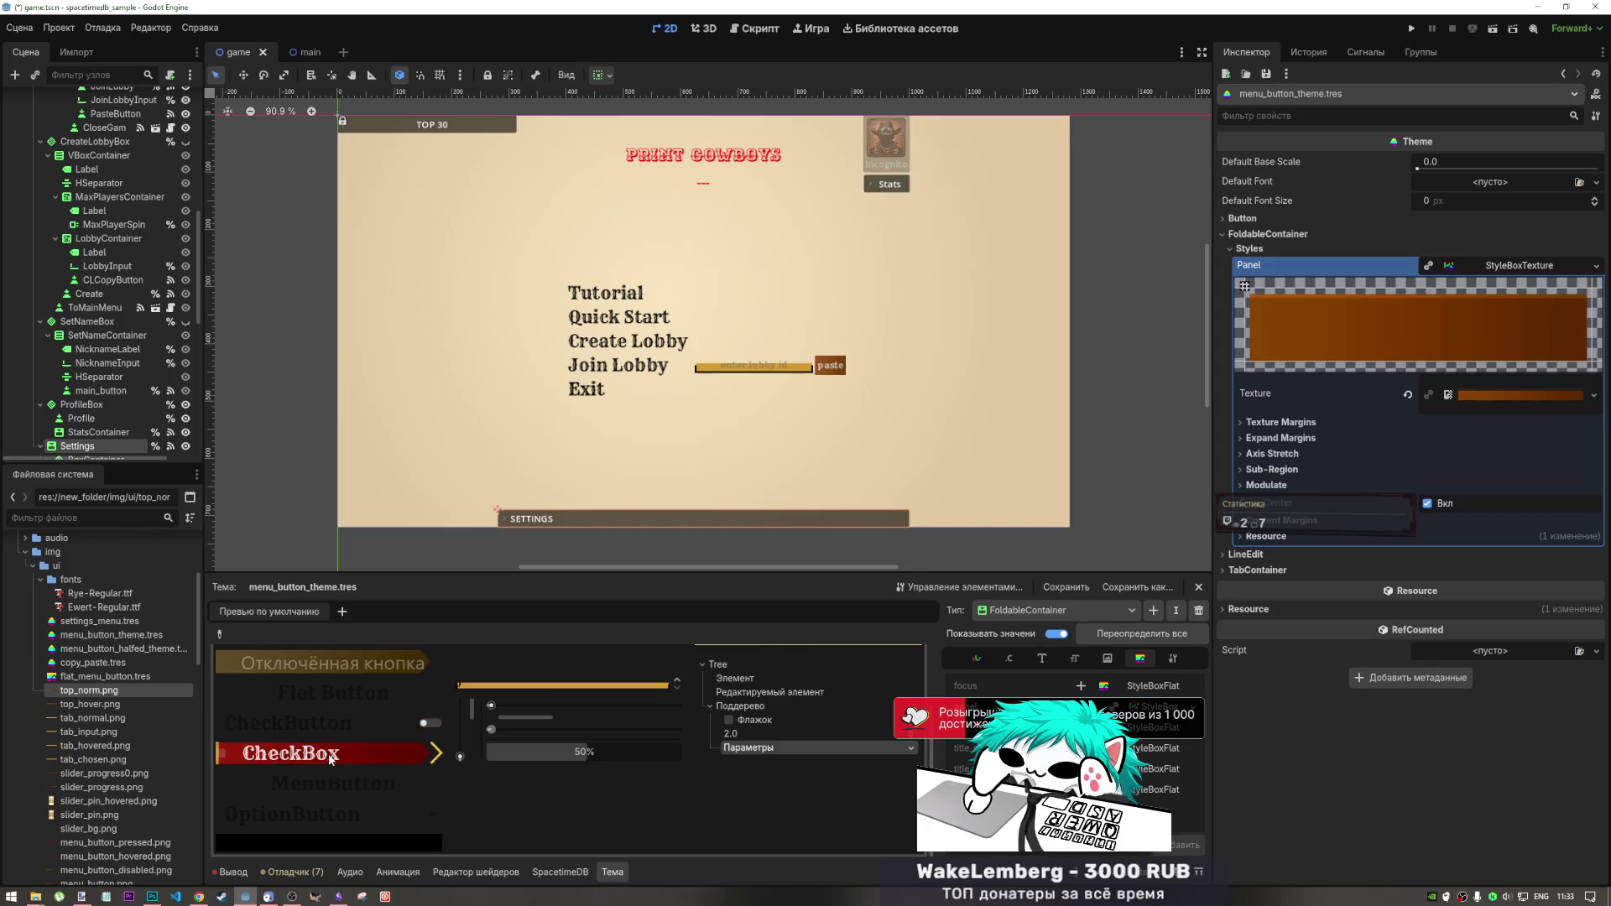
pyautogui.scroll(2, 461, 710)
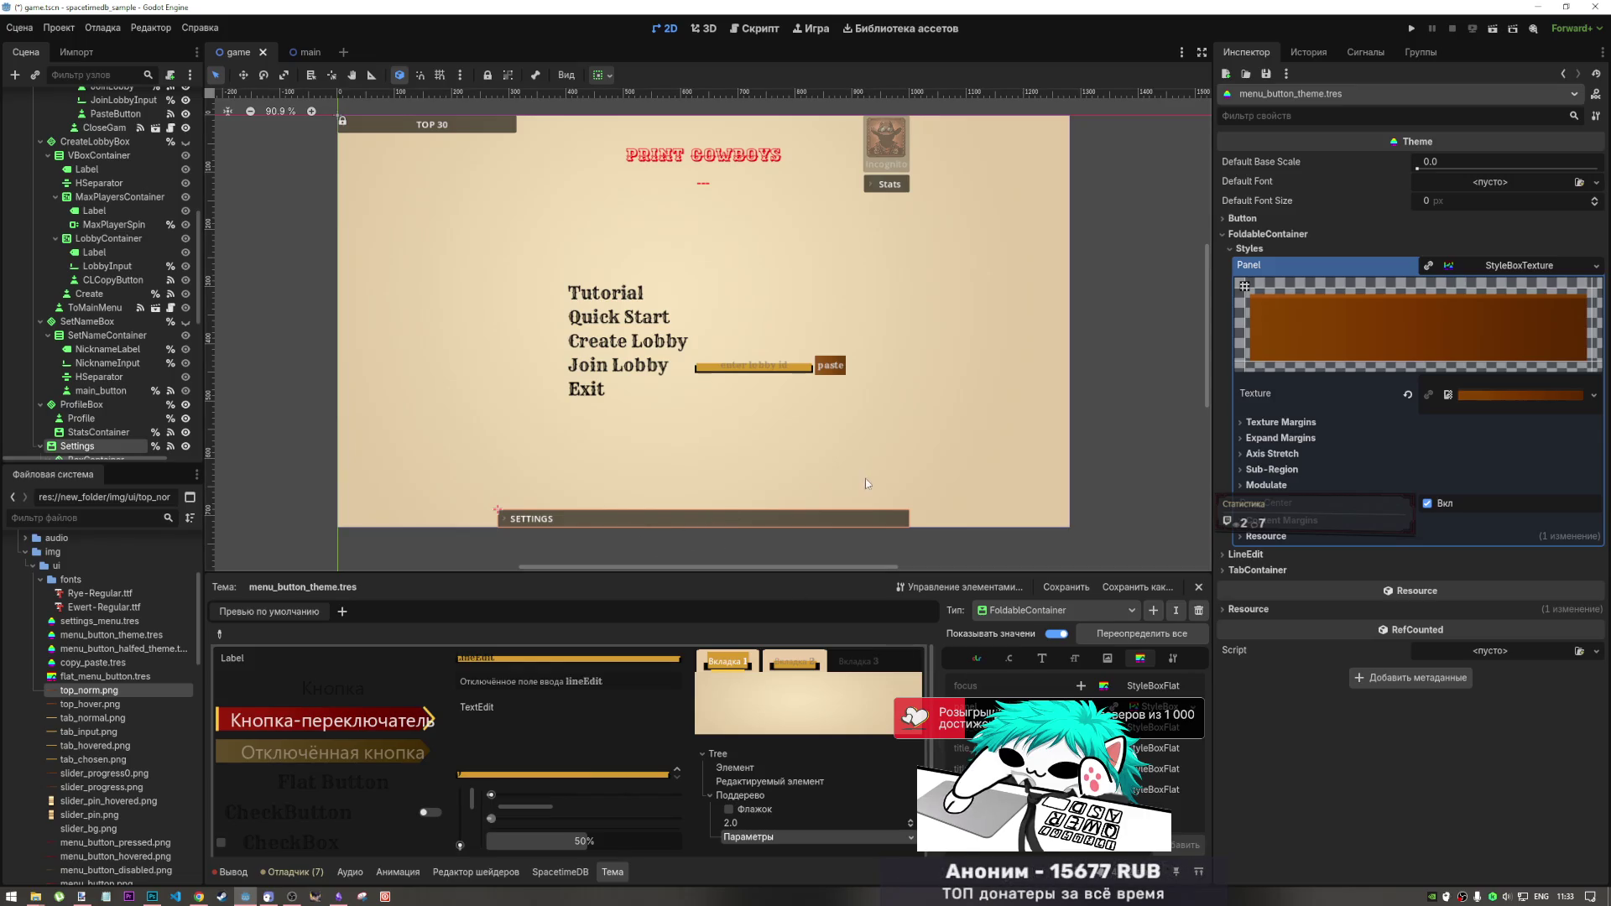
pyautogui.scroll(-3, 122, 449)
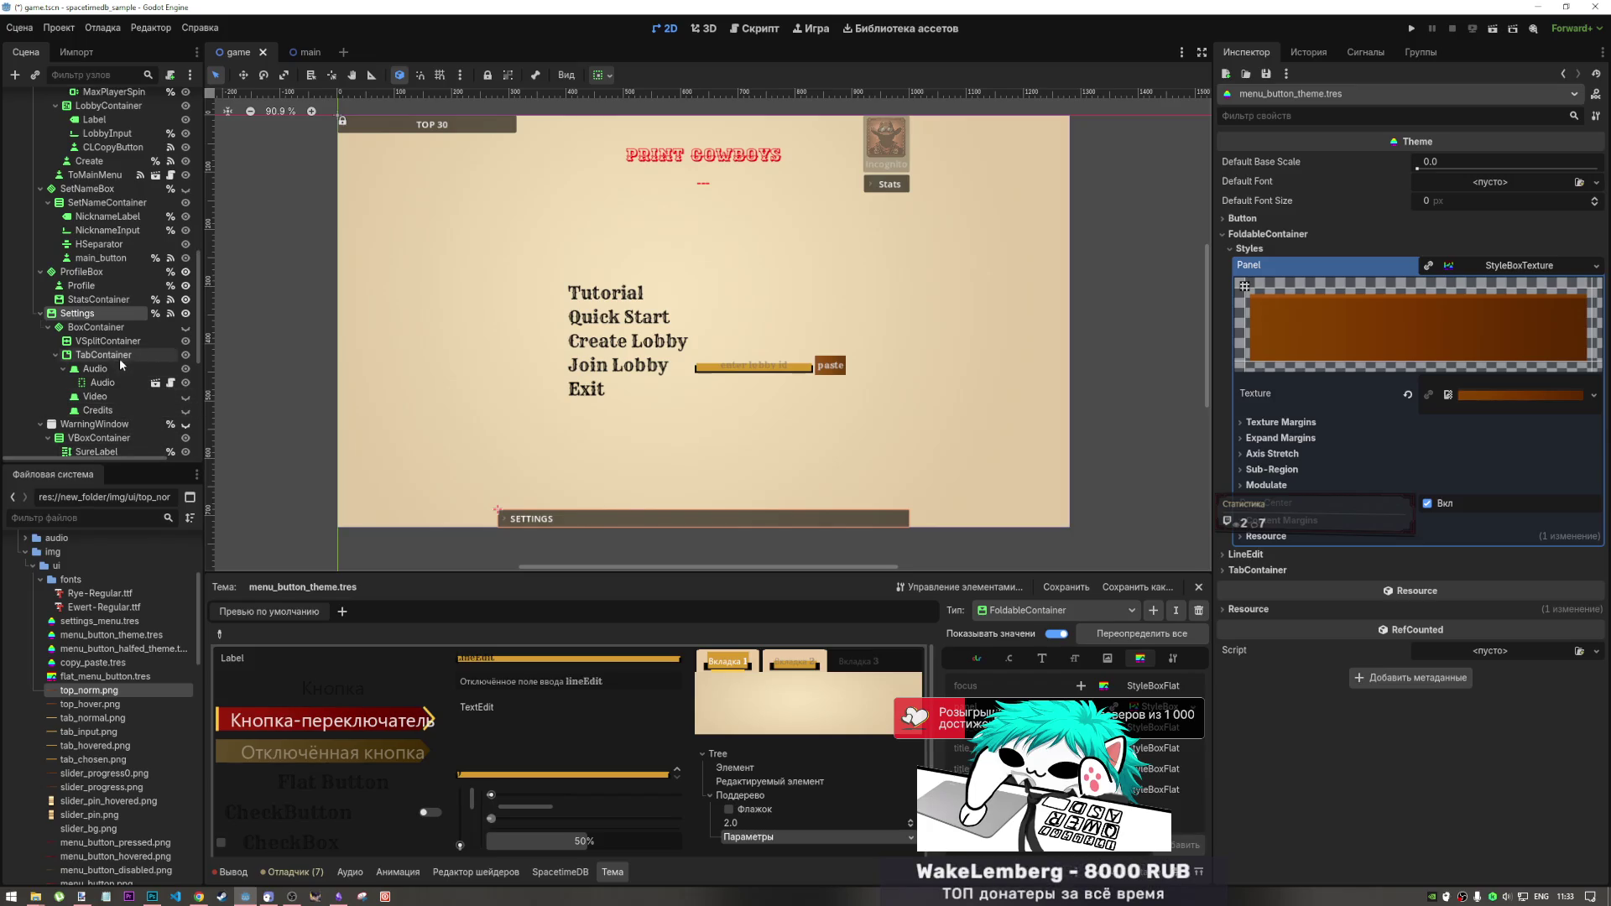
# - Select the Top30 node and assign menu_button_theme.tres to its Theme property
pyautogui.scroll(1, 119, 359)
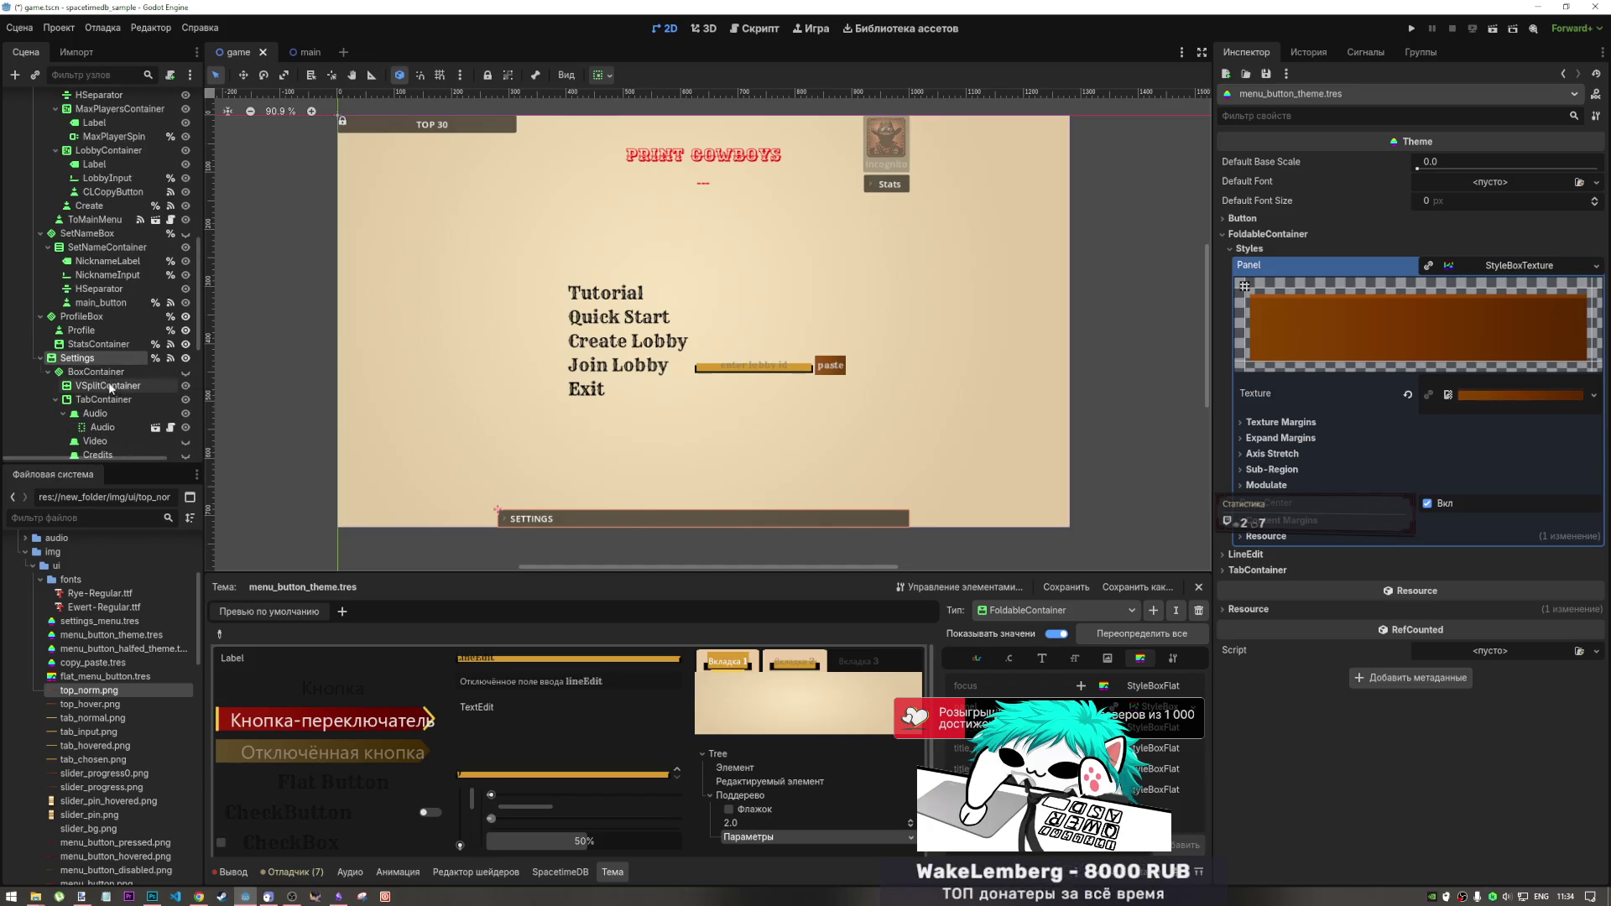
pyautogui.click(108, 383)
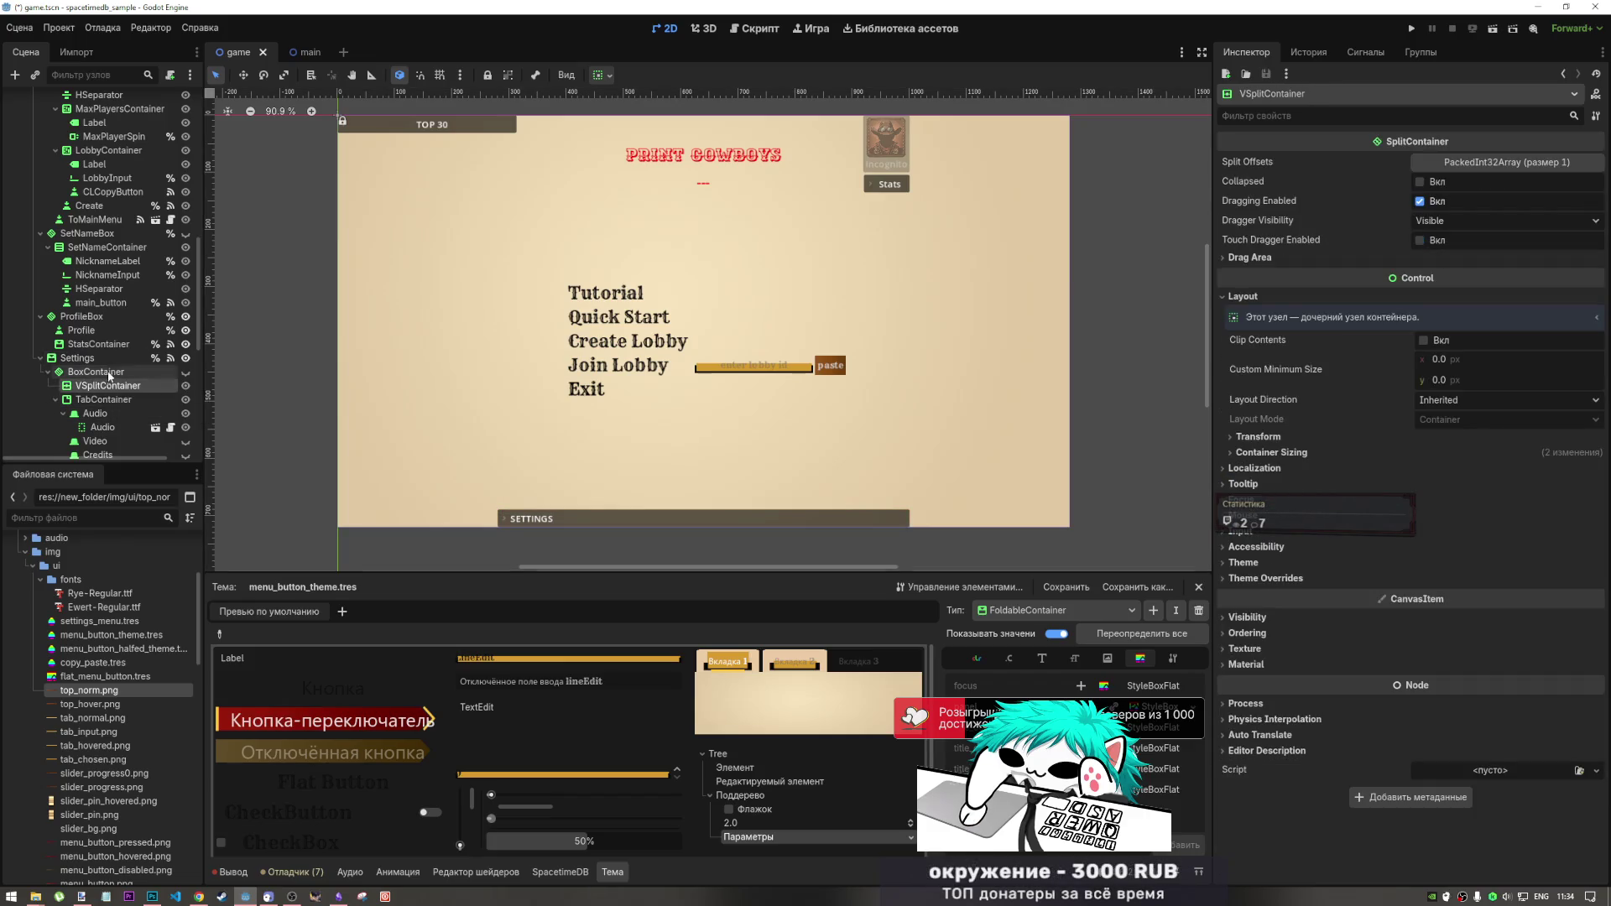
pyautogui.click(454, 124)
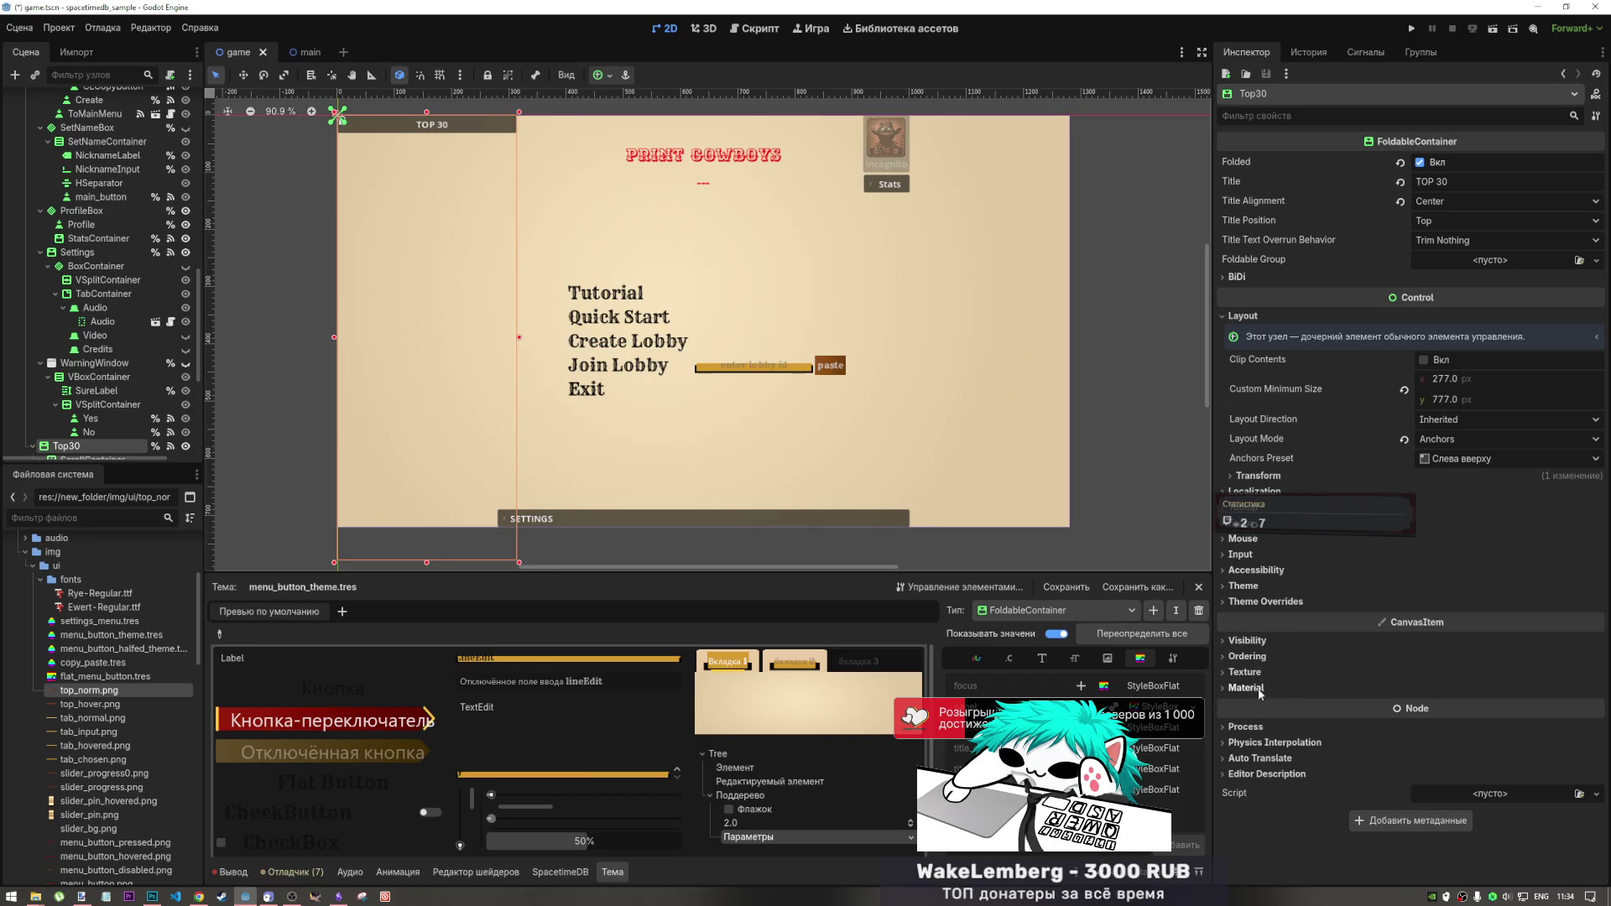
pyautogui.click(1279, 587)
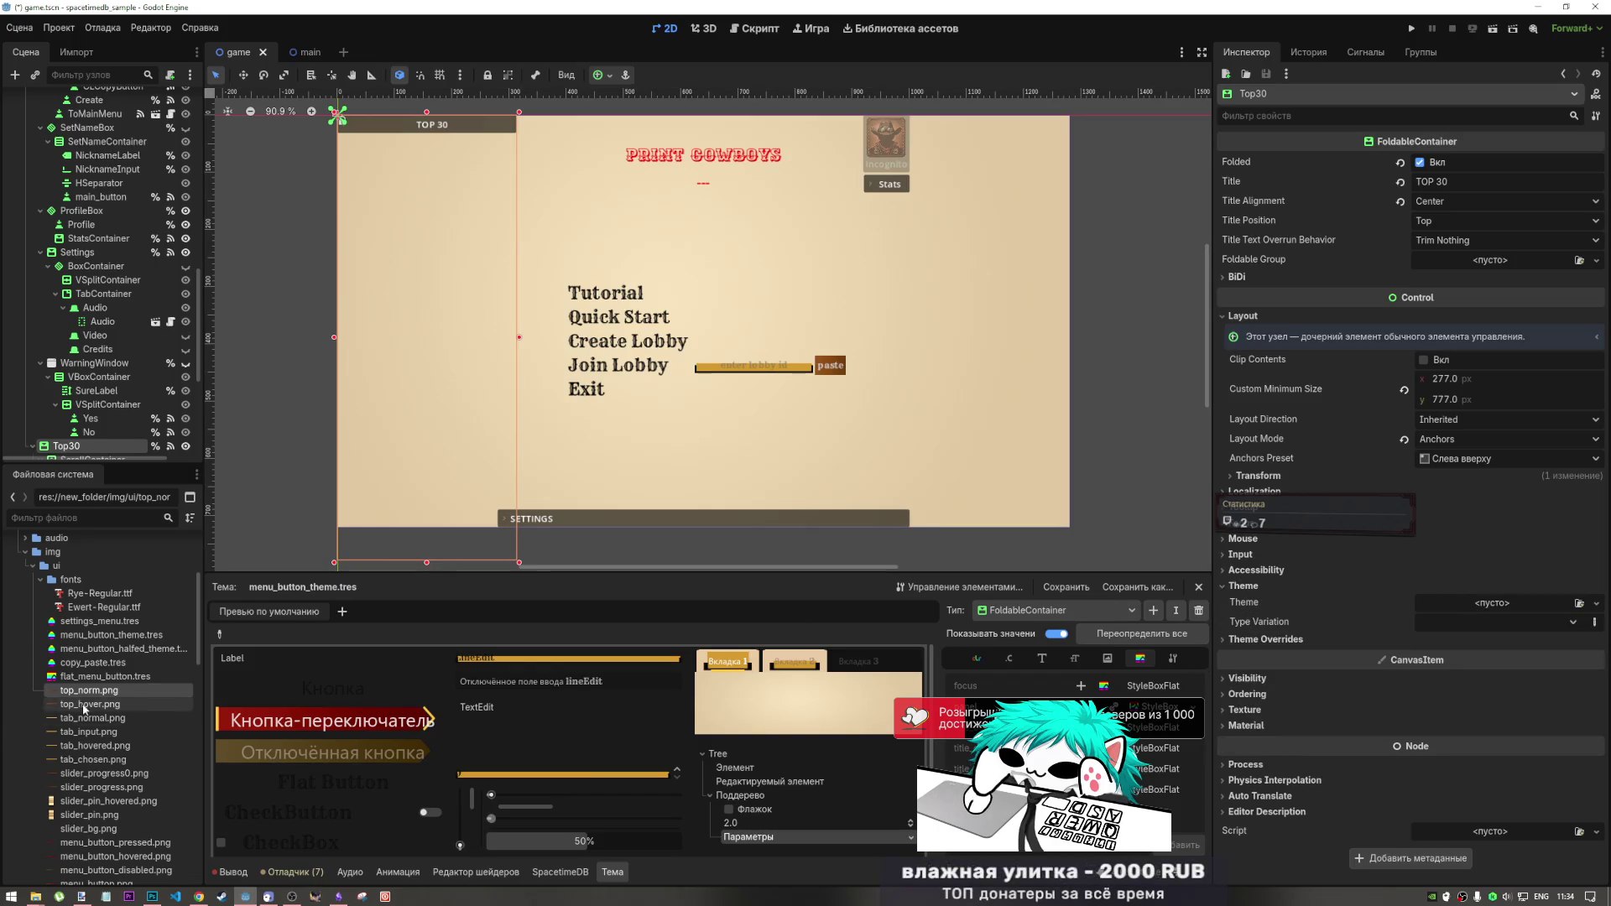
pyautogui.moveTo(92, 635)
pyautogui.mouseDown()
pyautogui.moveTo(1318, 625)
pyautogui.moveTo(1454, 605)
pyautogui.mouseUp()
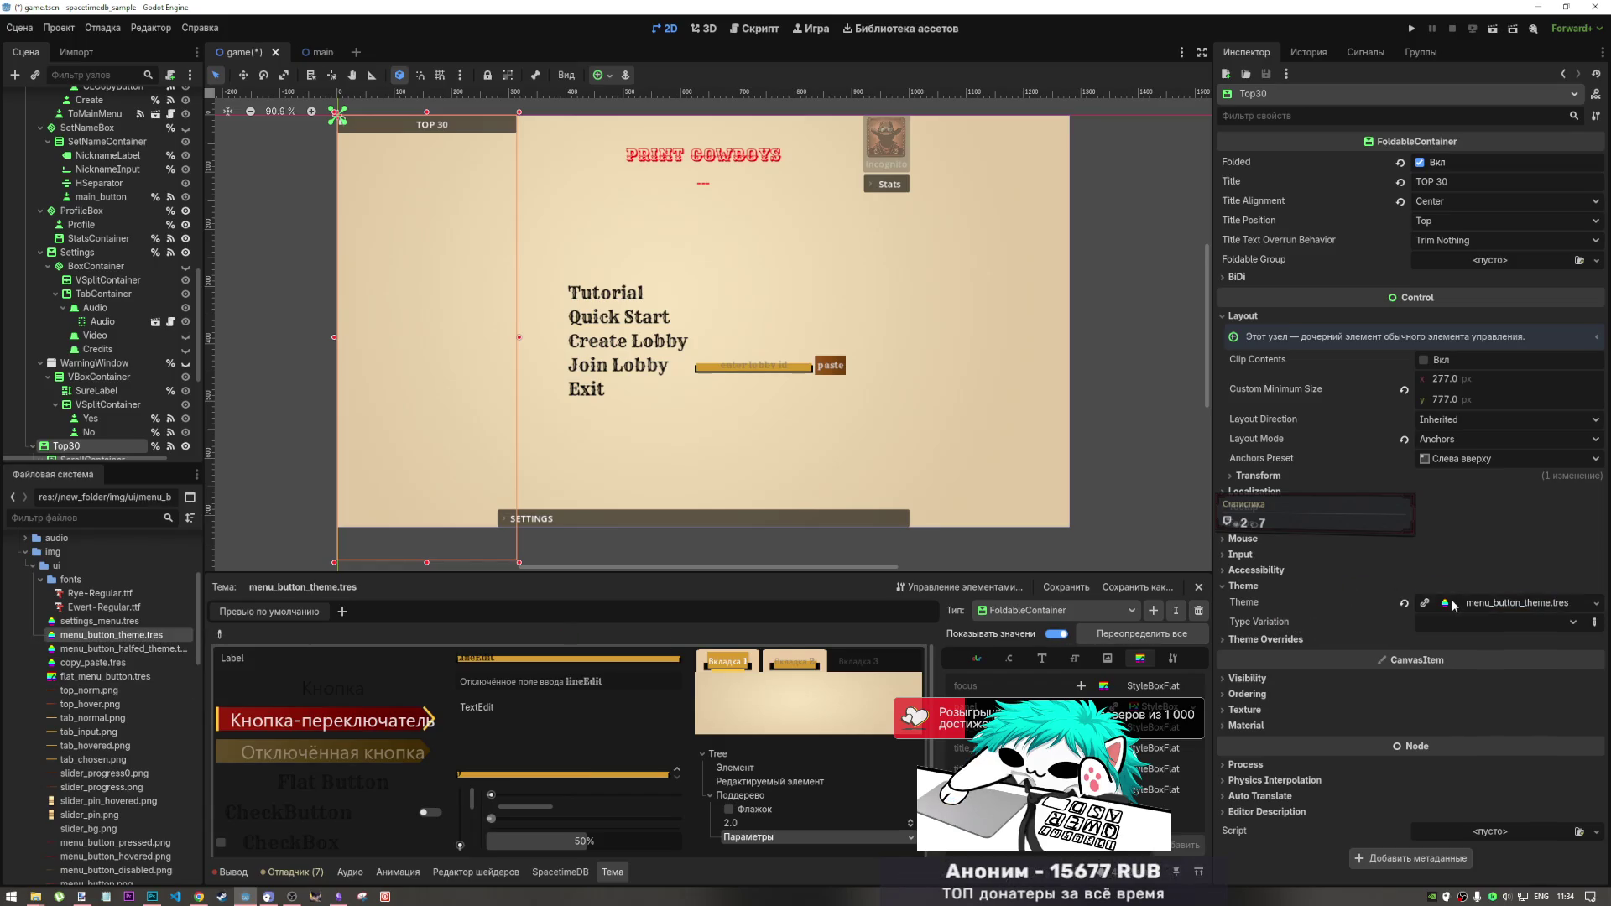
pyautogui.scroll(5, 703, 349)
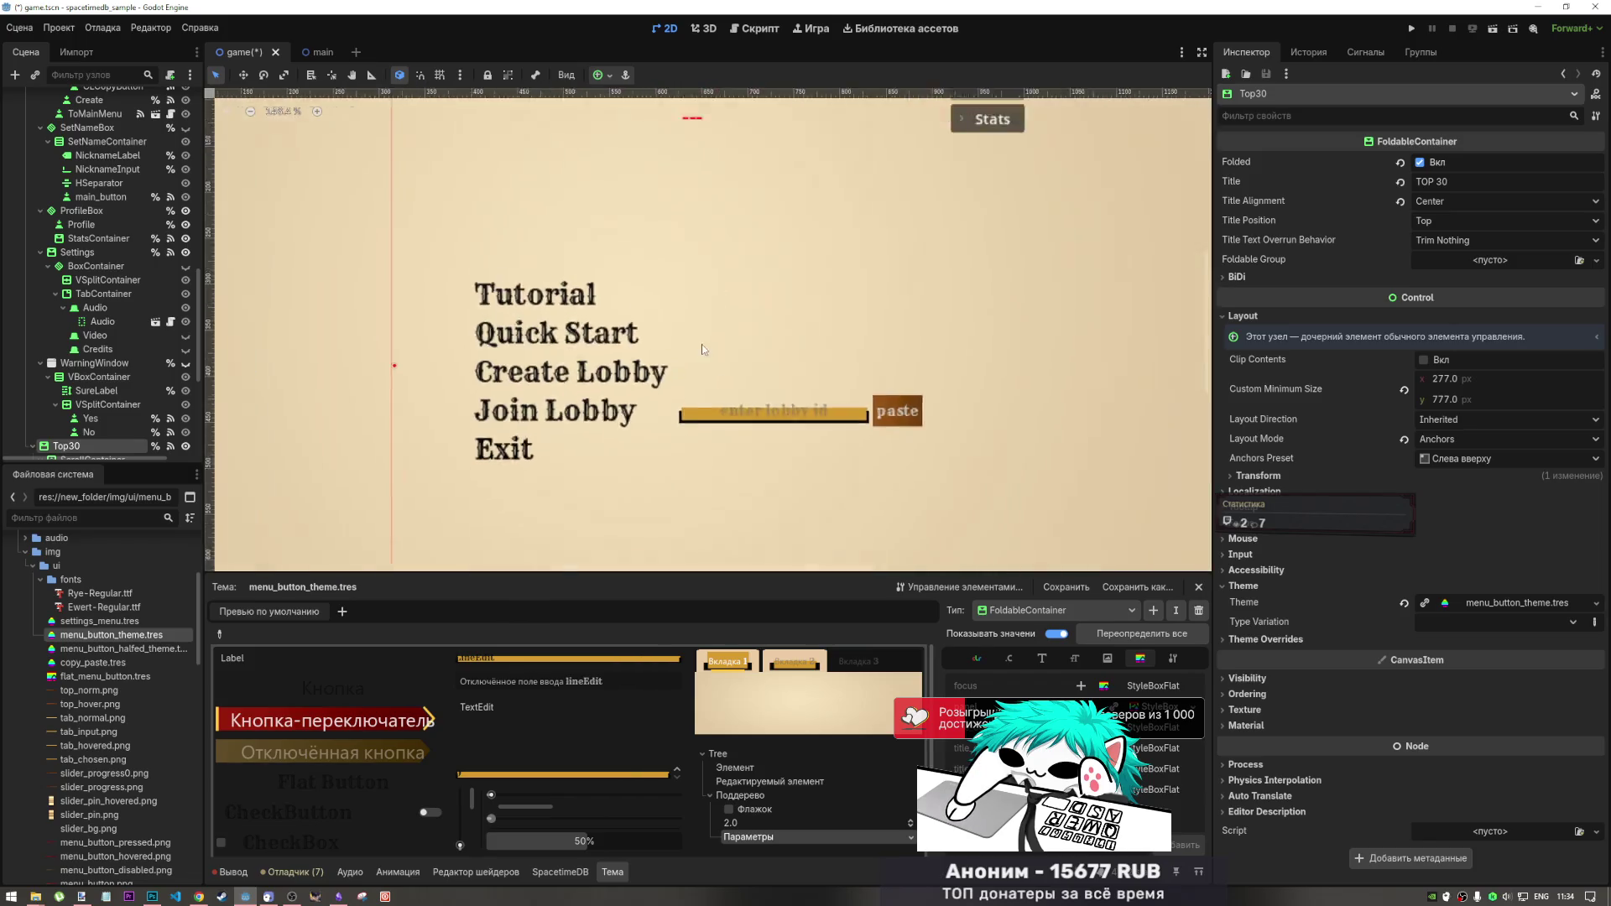
pyautogui.scroll(-5, 702, 349)
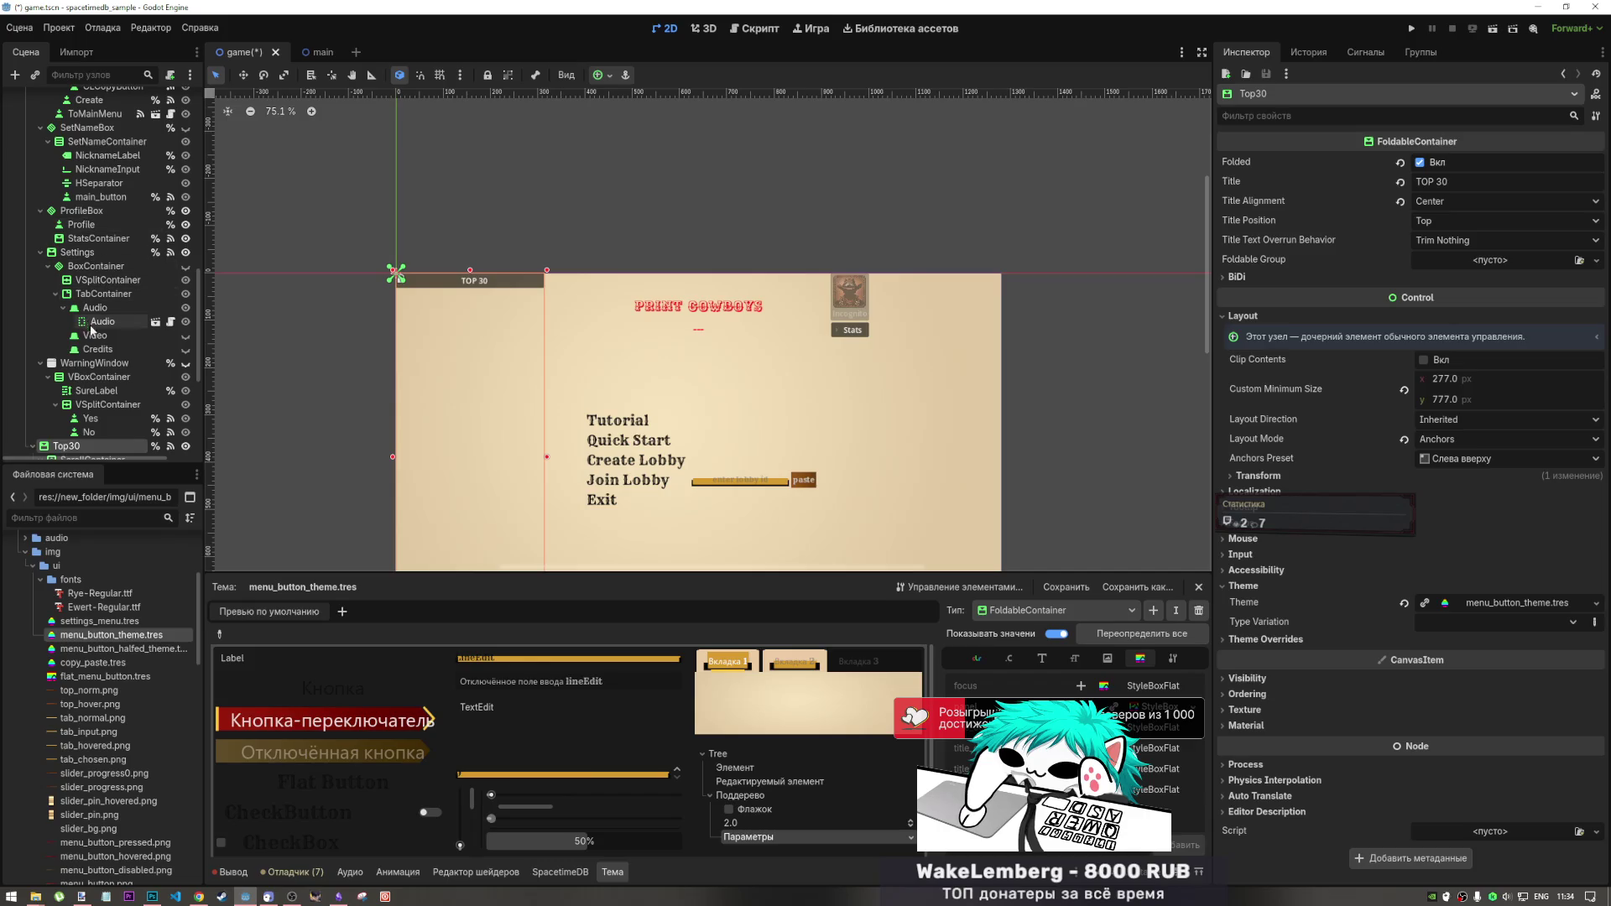
pyautogui.scroll(4, 101, 257)
# - Uncheck Folded on Top30 so its leaderboard rows show
pyautogui.scroll(-6, 101, 257)
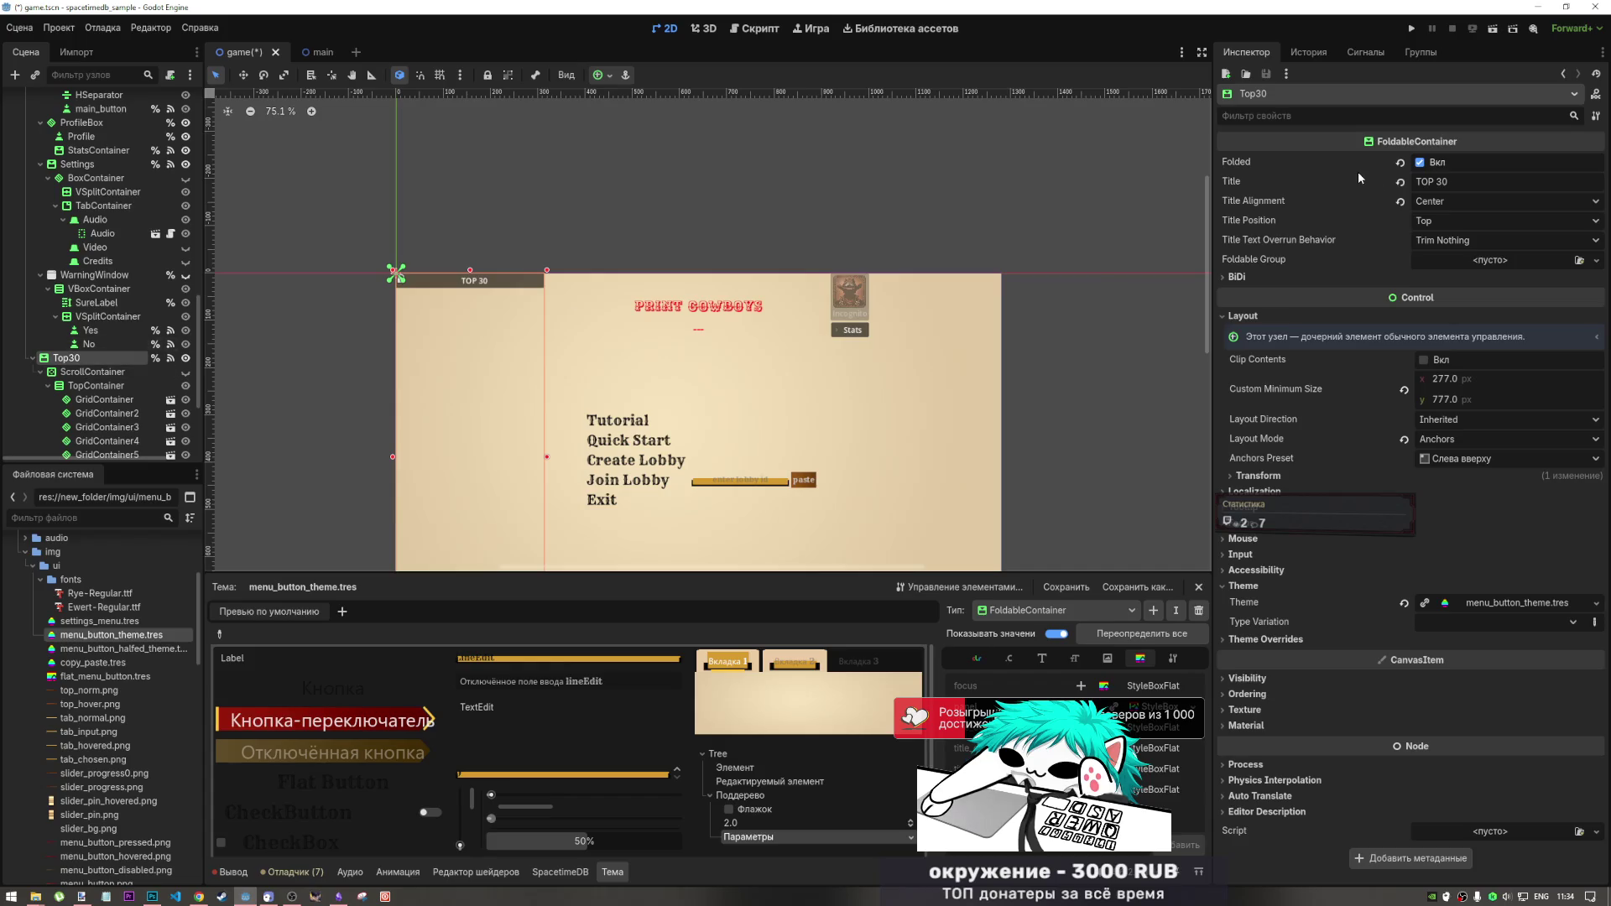
pyautogui.click(1420, 163)
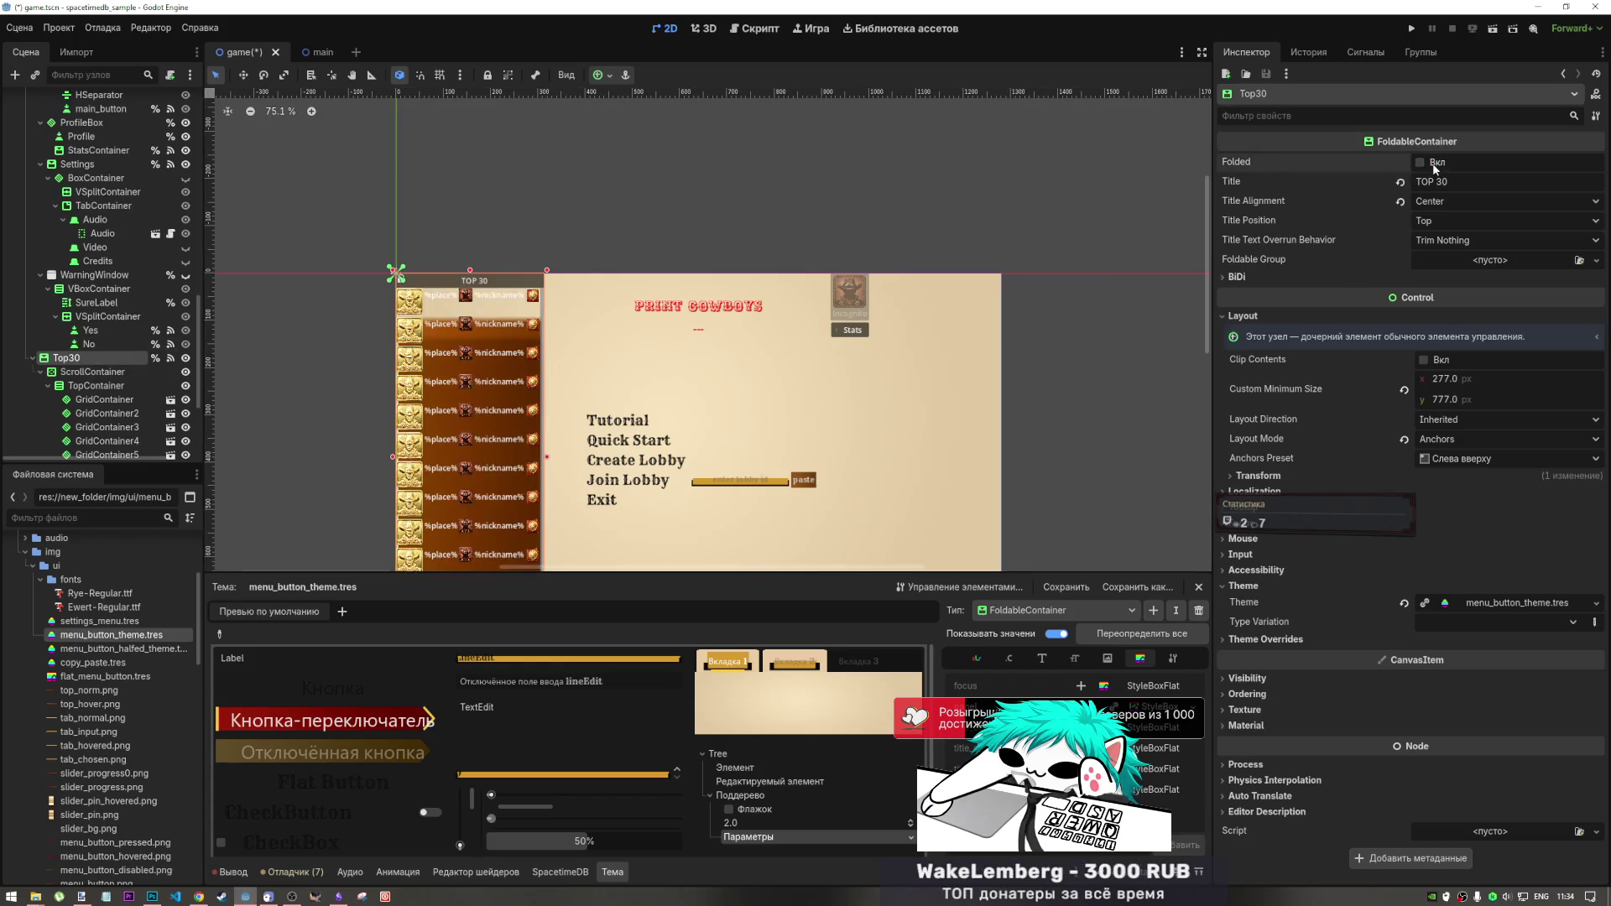
pyautogui.scroll(5, 510, 355)
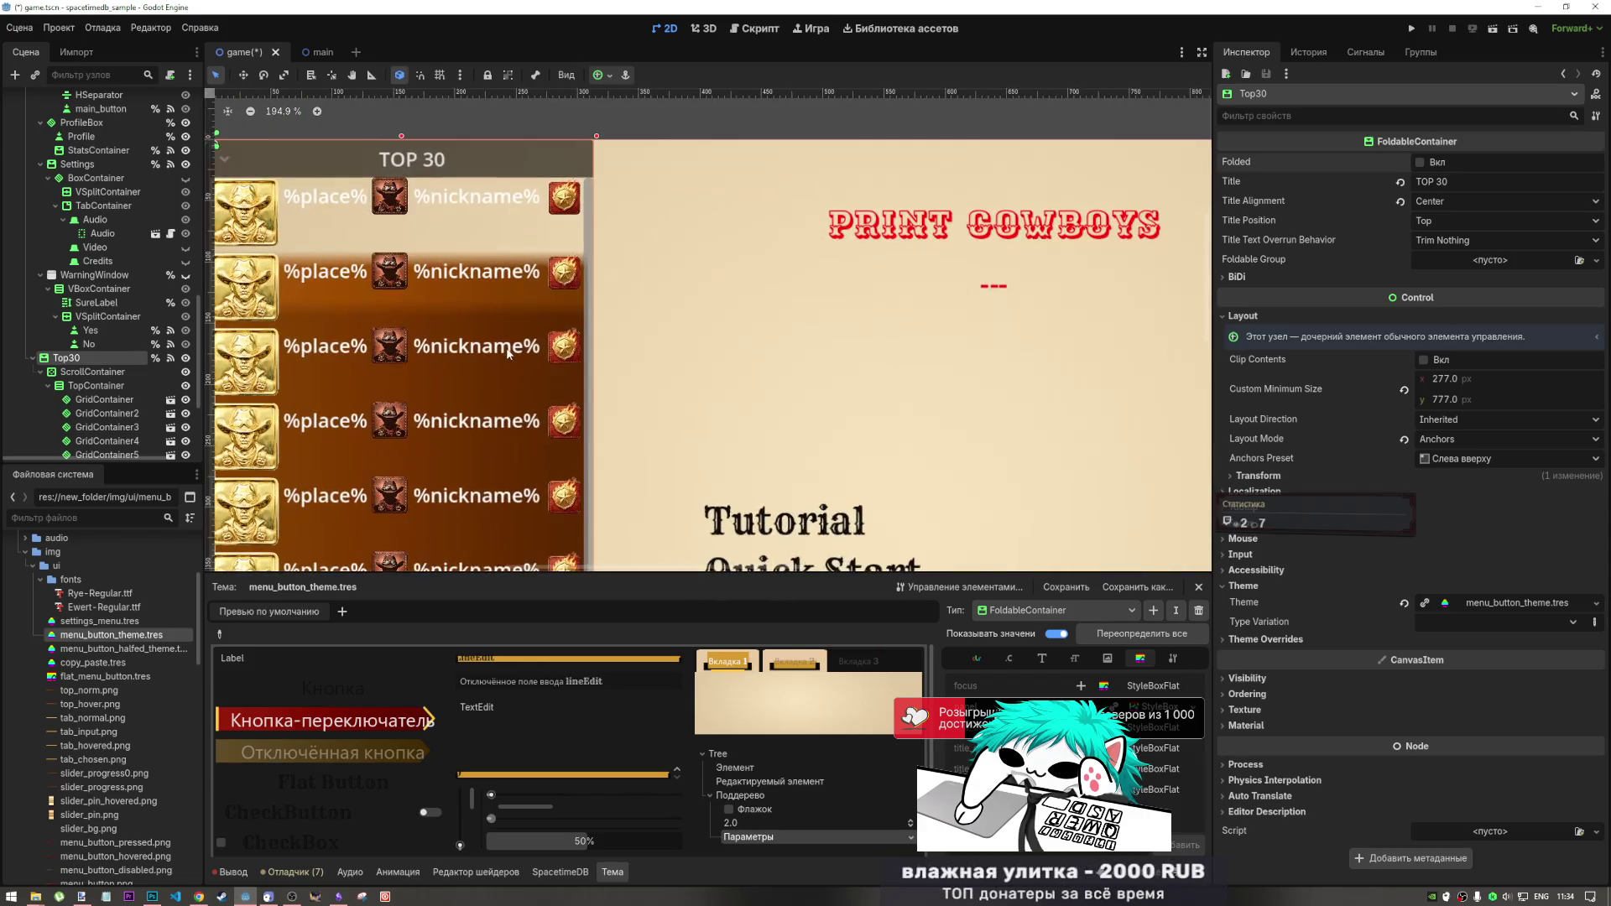
pyautogui.scroll(-9, 509, 349)
pyautogui.scroll(4, 504, 375)
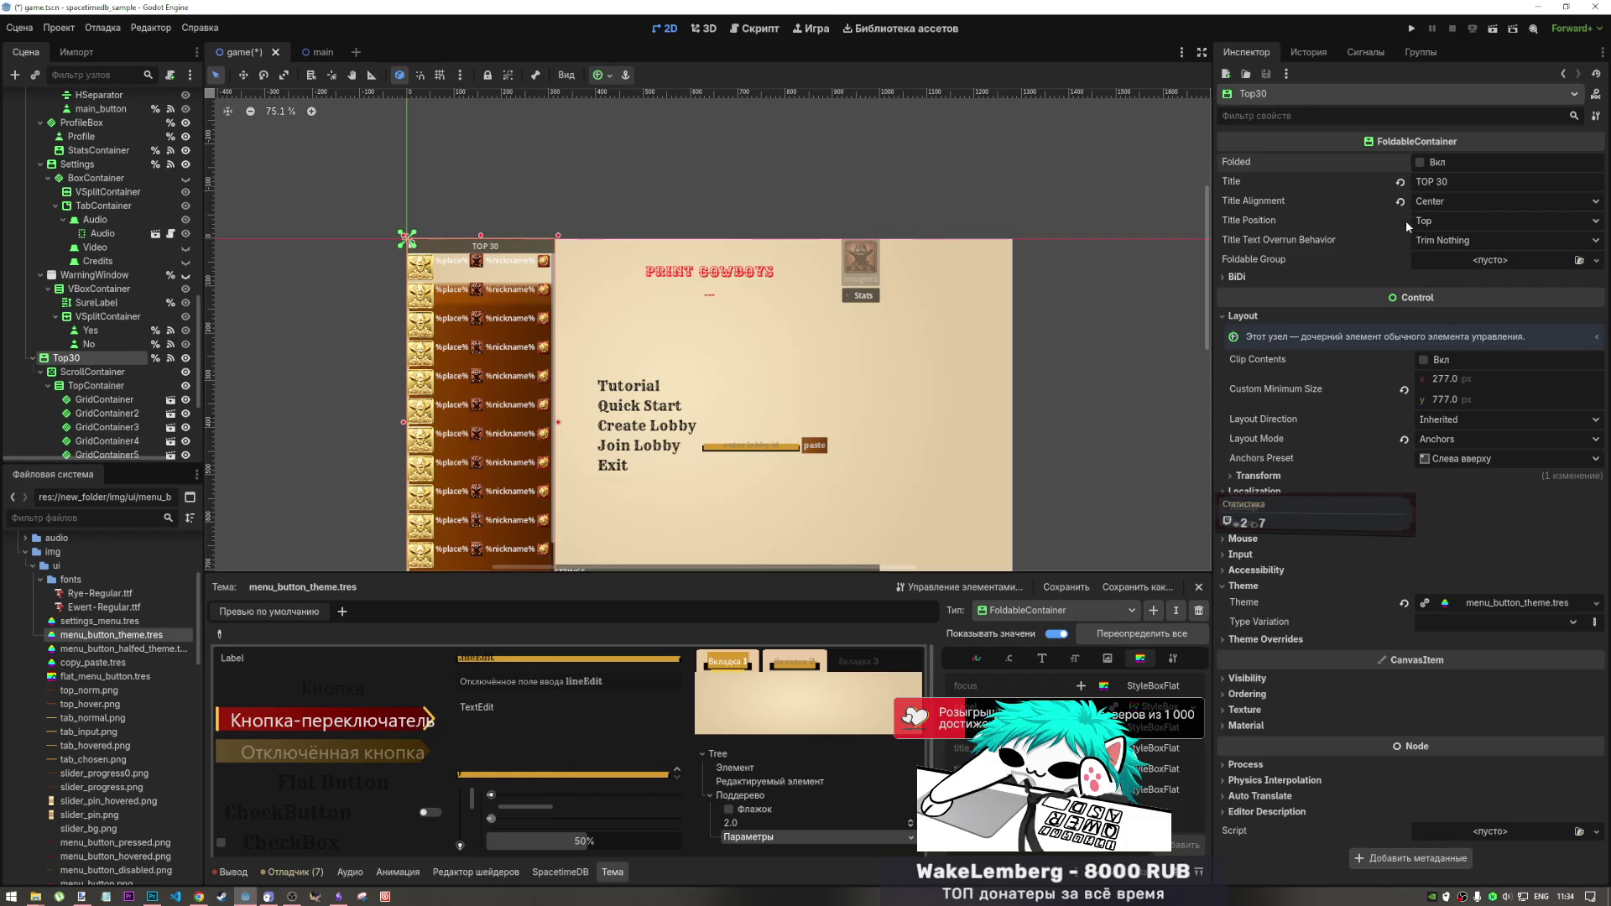
# - Open the blank StyleBoxTexture in the Inspector for editing
pyautogui.click(1157, 616)
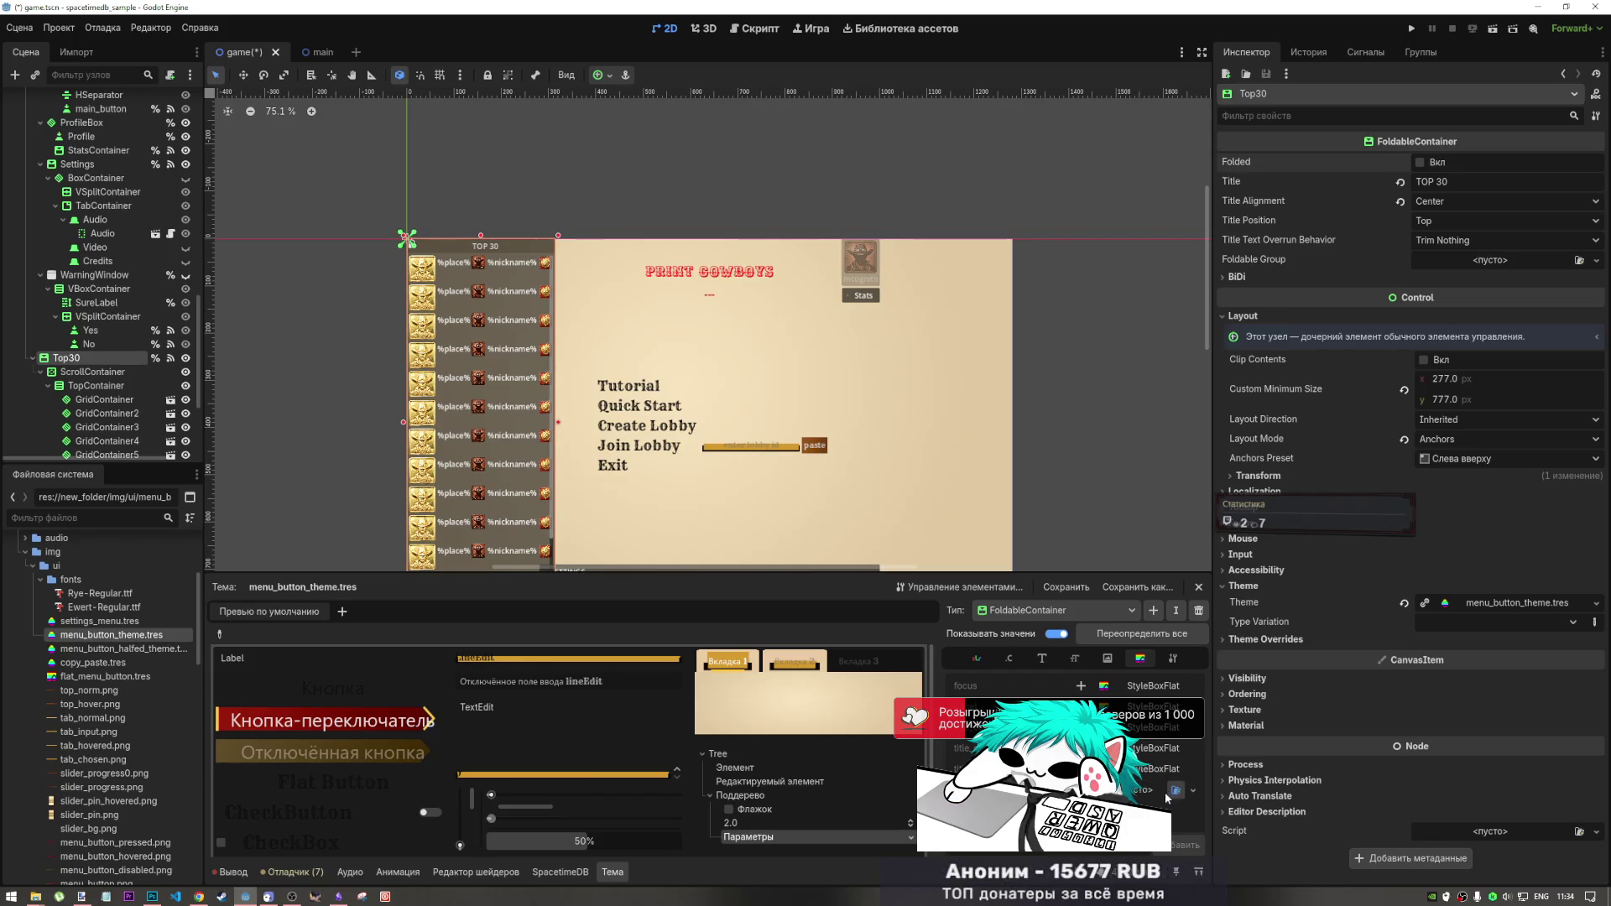
pyautogui.click(1175, 789)
pyautogui.click(1041, 238)
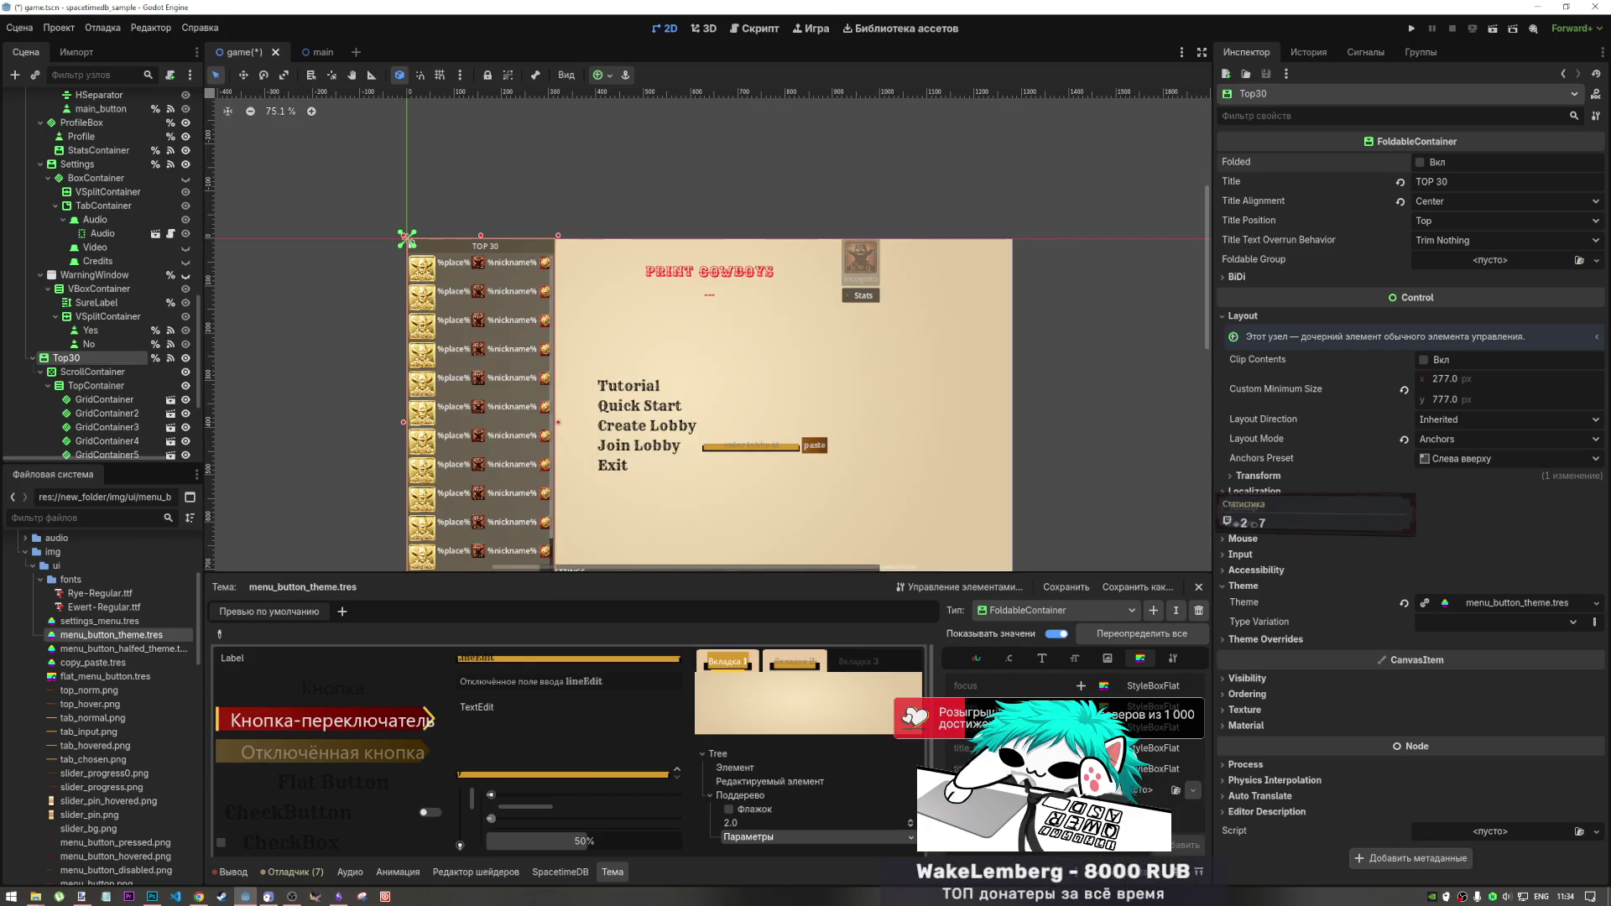
pyautogui.scroll(-1, 542, 356)
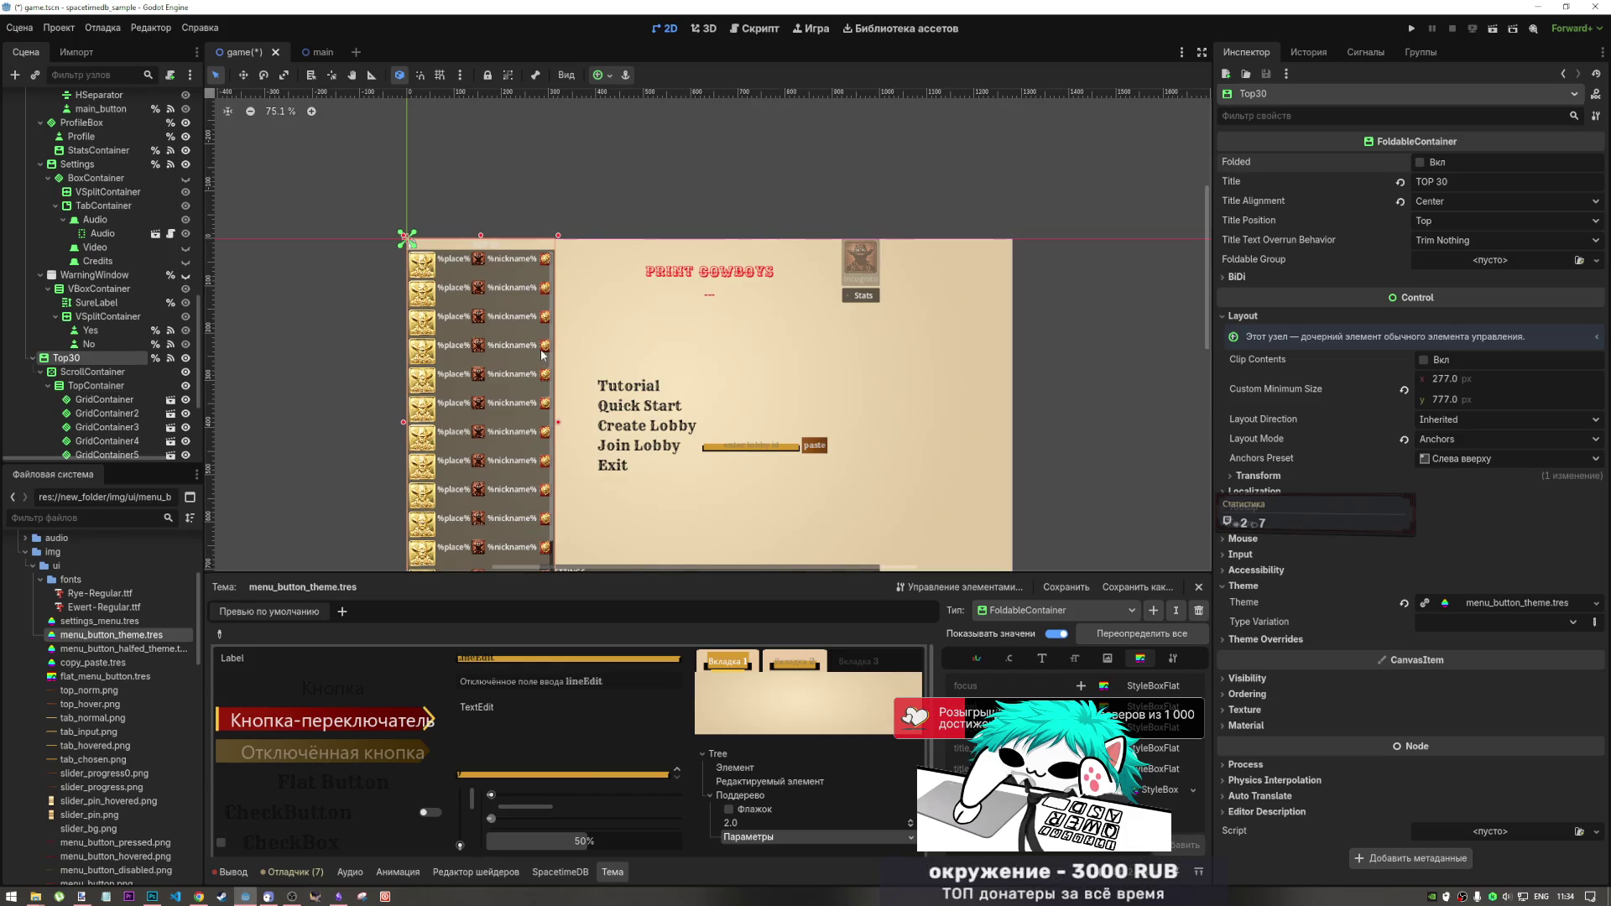
pyautogui.click(1161, 789)
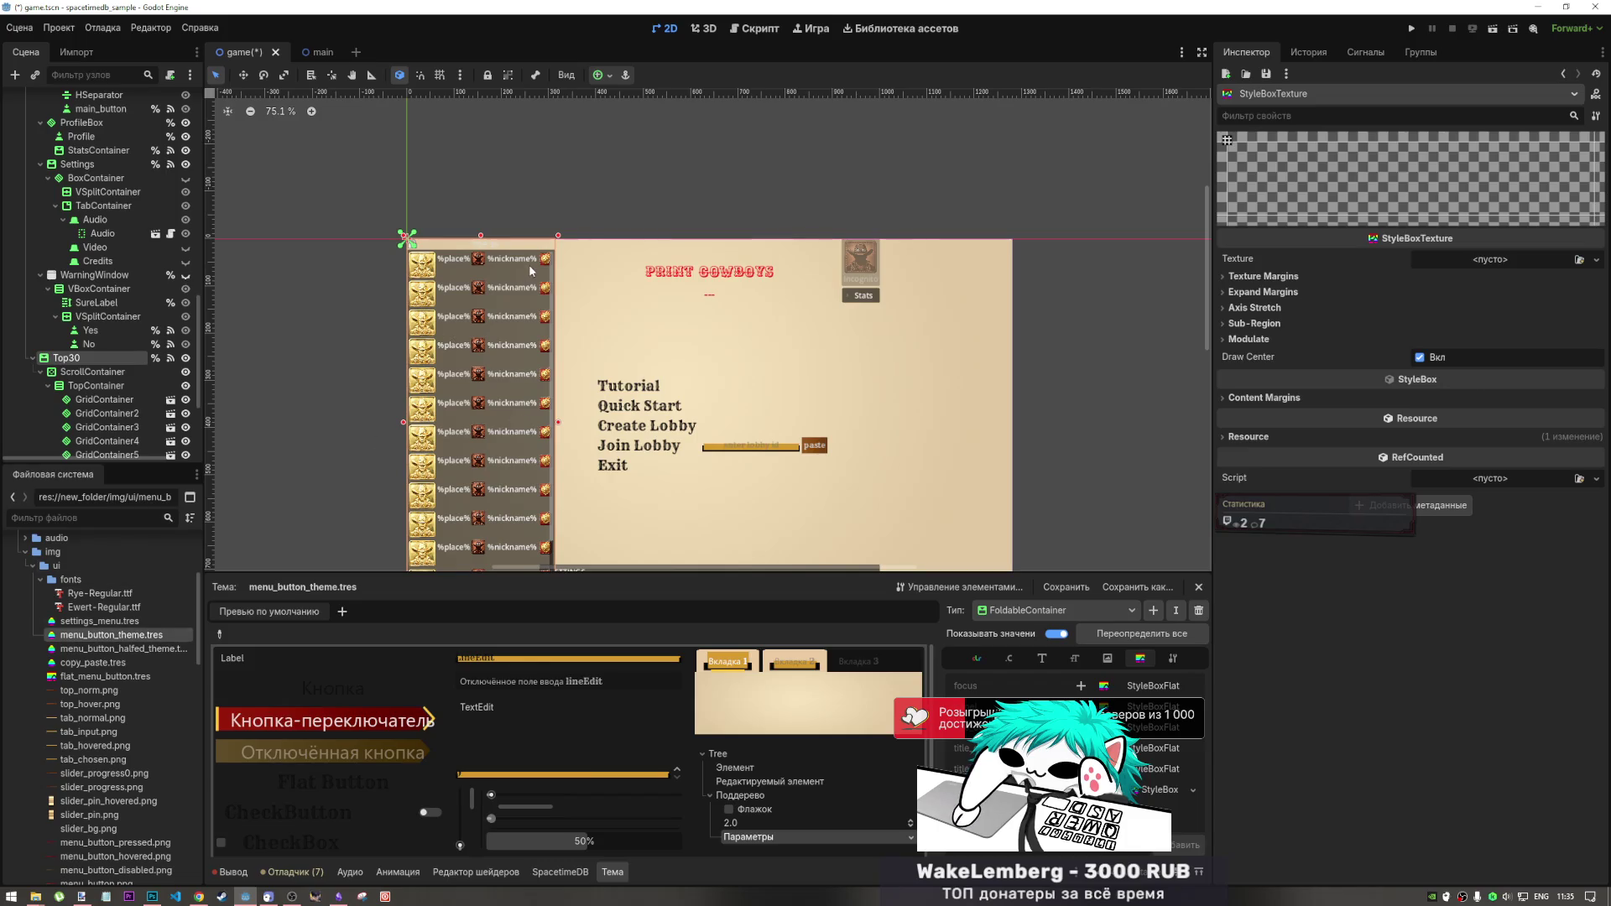
# - Set top_norm.png as the new StyleBoxTexture's Texture
pyautogui.moveTo(98, 695)
pyautogui.mouseDown()
pyautogui.moveTo(840, 420)
pyautogui.moveTo(1502, 268)
pyautogui.moveTo(1467, 265)
pyautogui.mouseUp()
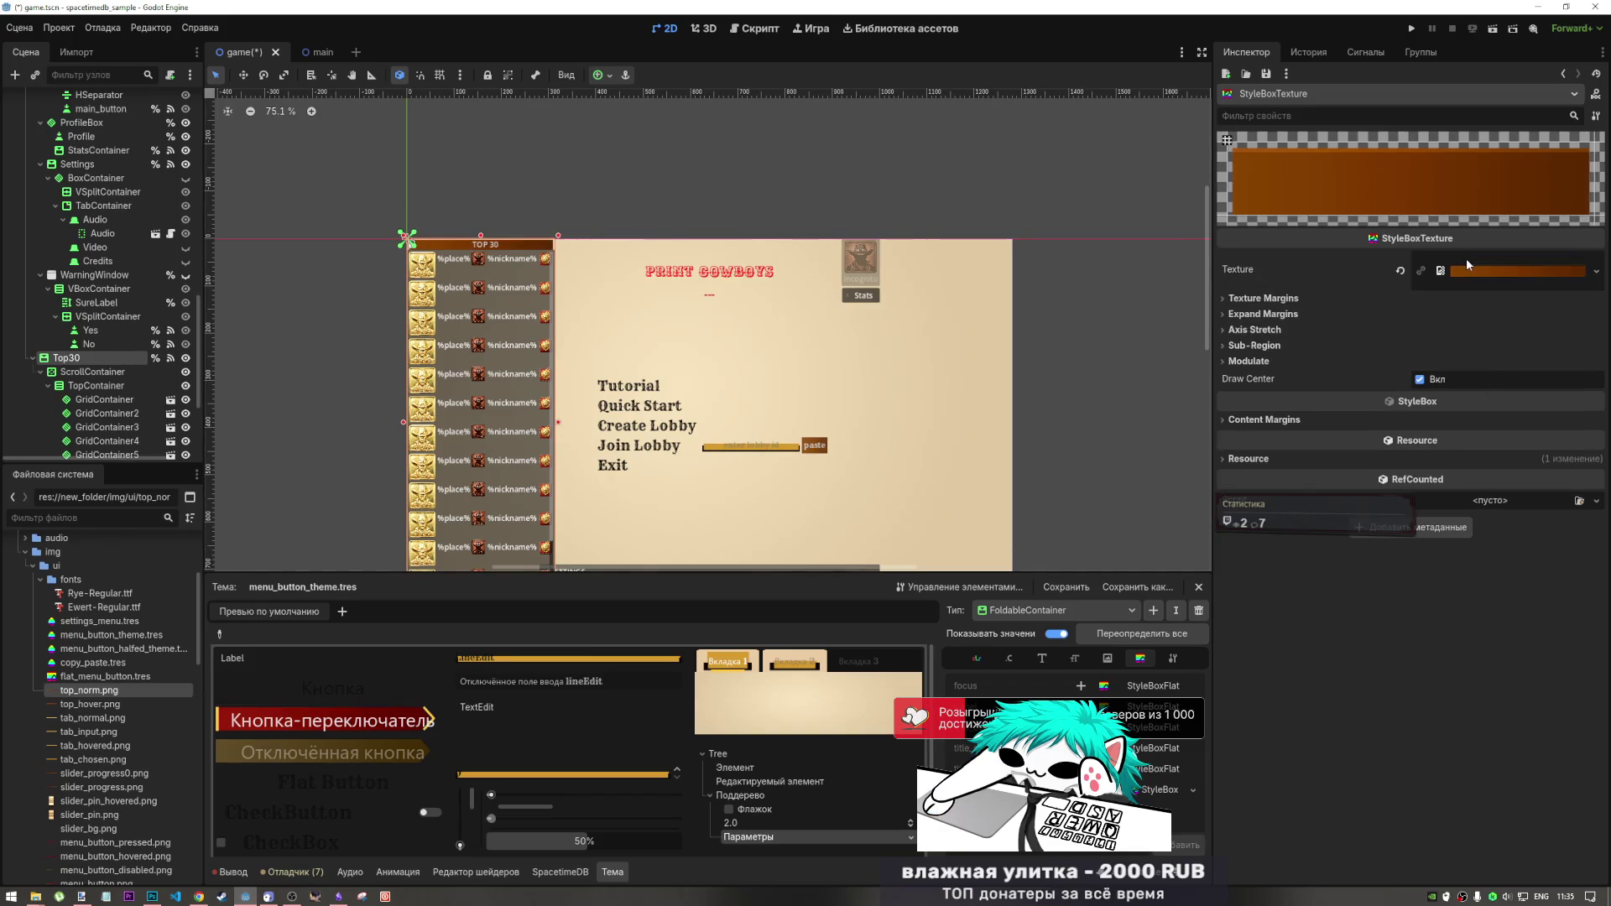
pyautogui.scroll(5, 544, 261)
pyautogui.scroll(9, 571, 248)
pyautogui.scroll(-9, 673, 220)
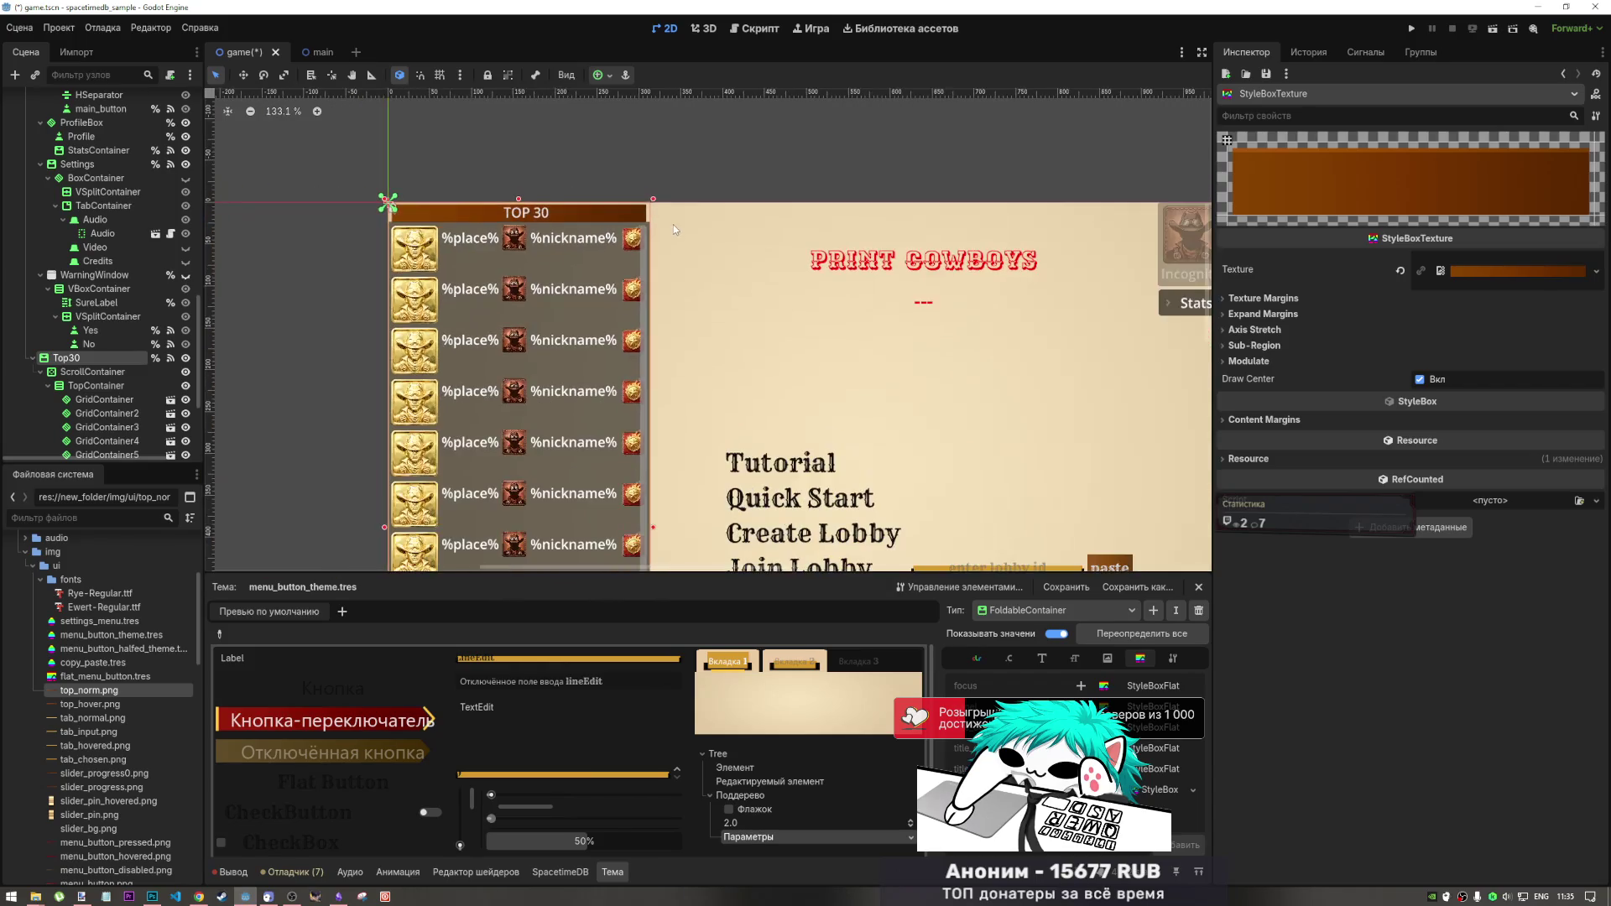
pyautogui.scroll(12, 632, 213)
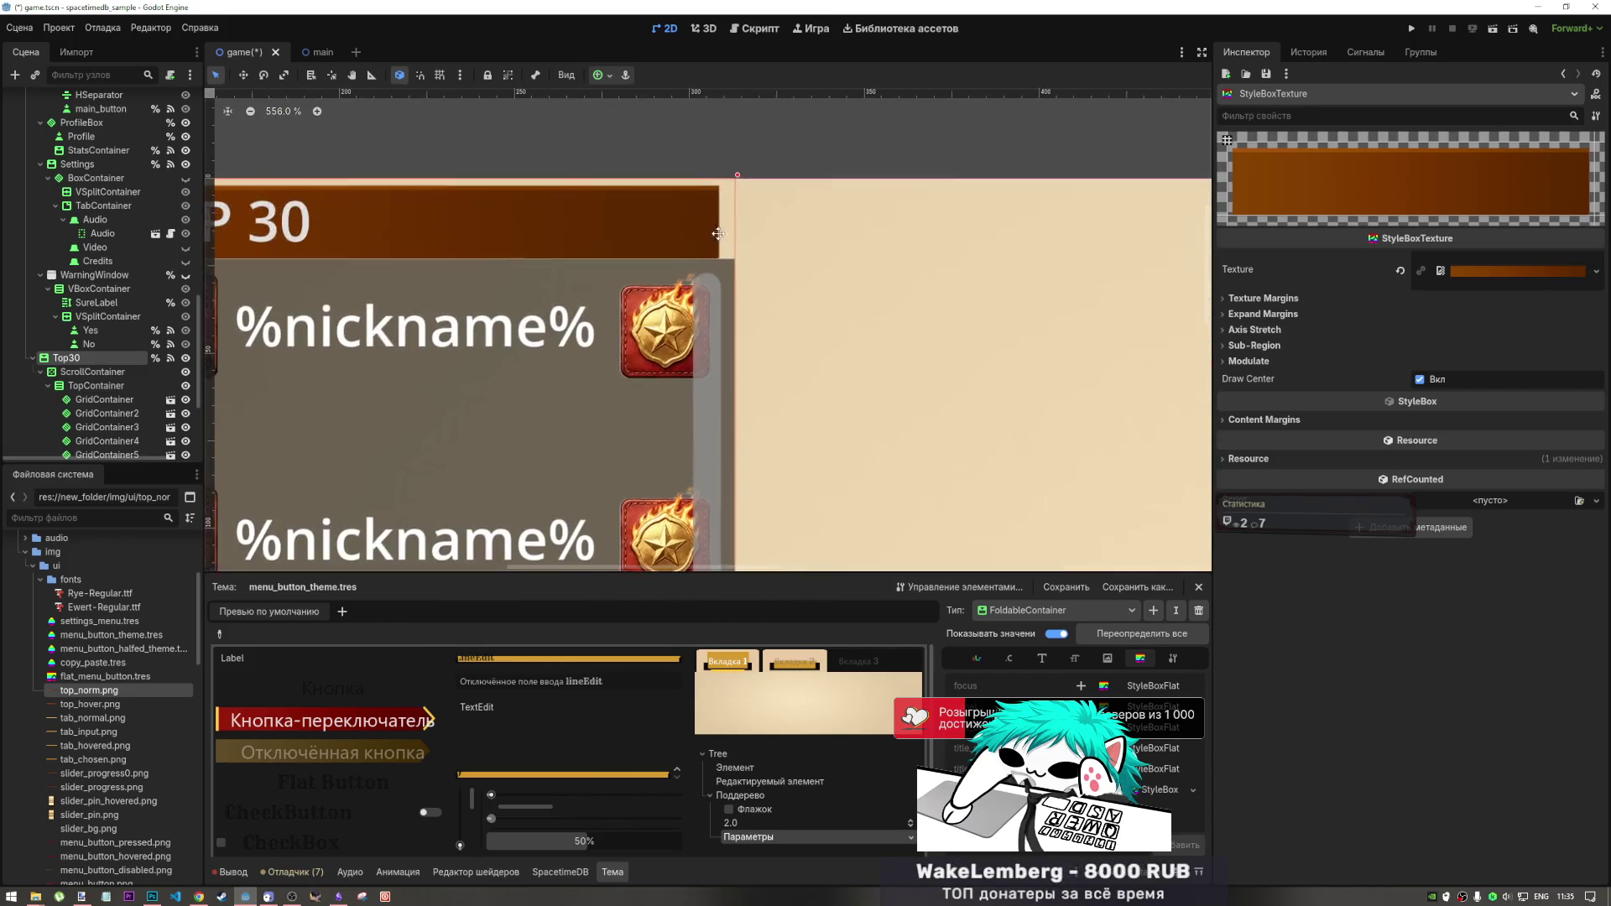
pyautogui.scroll(-7, 718, 234)
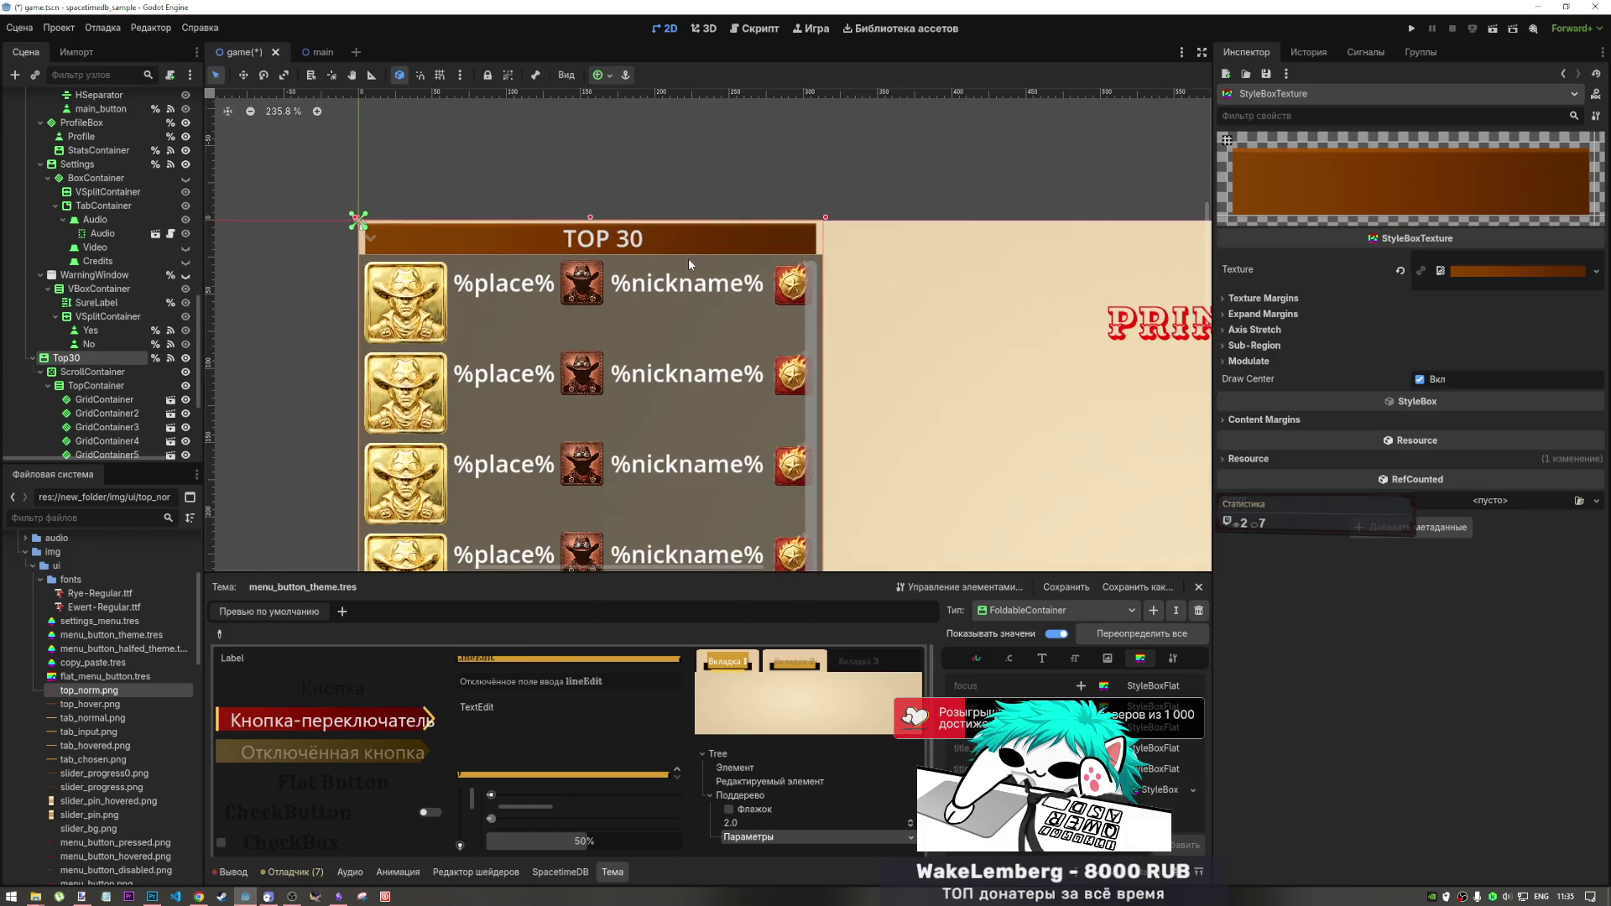
pyautogui.scroll(-2, 688, 260)
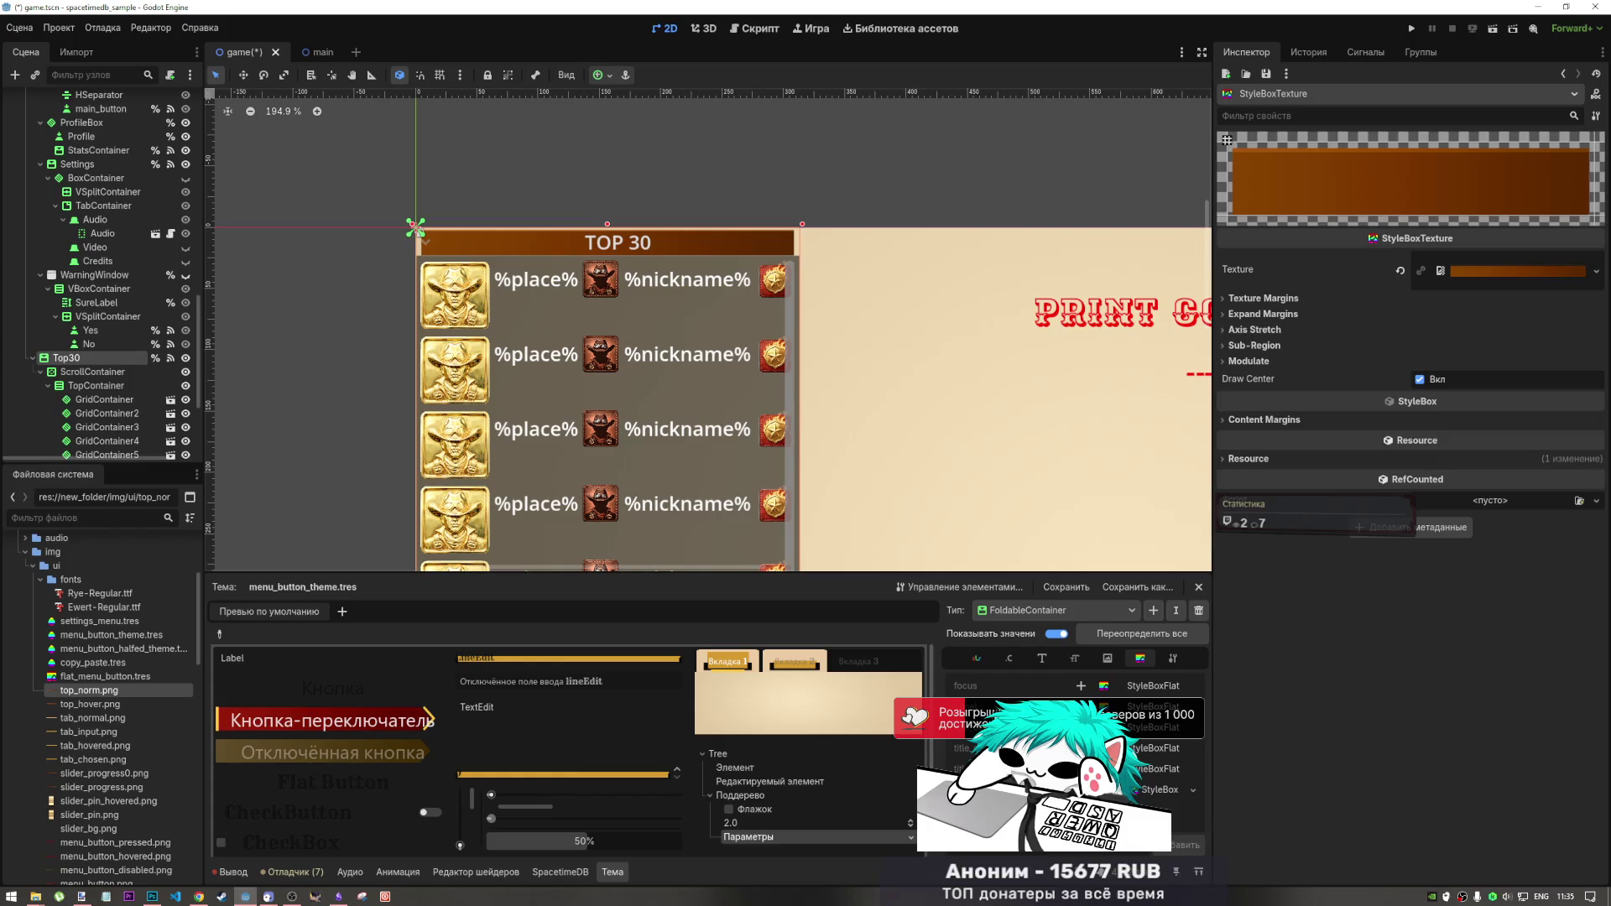
pyautogui.moveTo(88, 704)
pyautogui.mouseDown()
pyautogui.moveTo(805, 780)
pyautogui.moveTo(1510, 270)
pyautogui.mouseUp()
# - Clear the StyleBoxTexture's Texture and replace it with top_hover.png
pyautogui.moveTo(1137, 786); pyautogui.dragTo(106, 696)
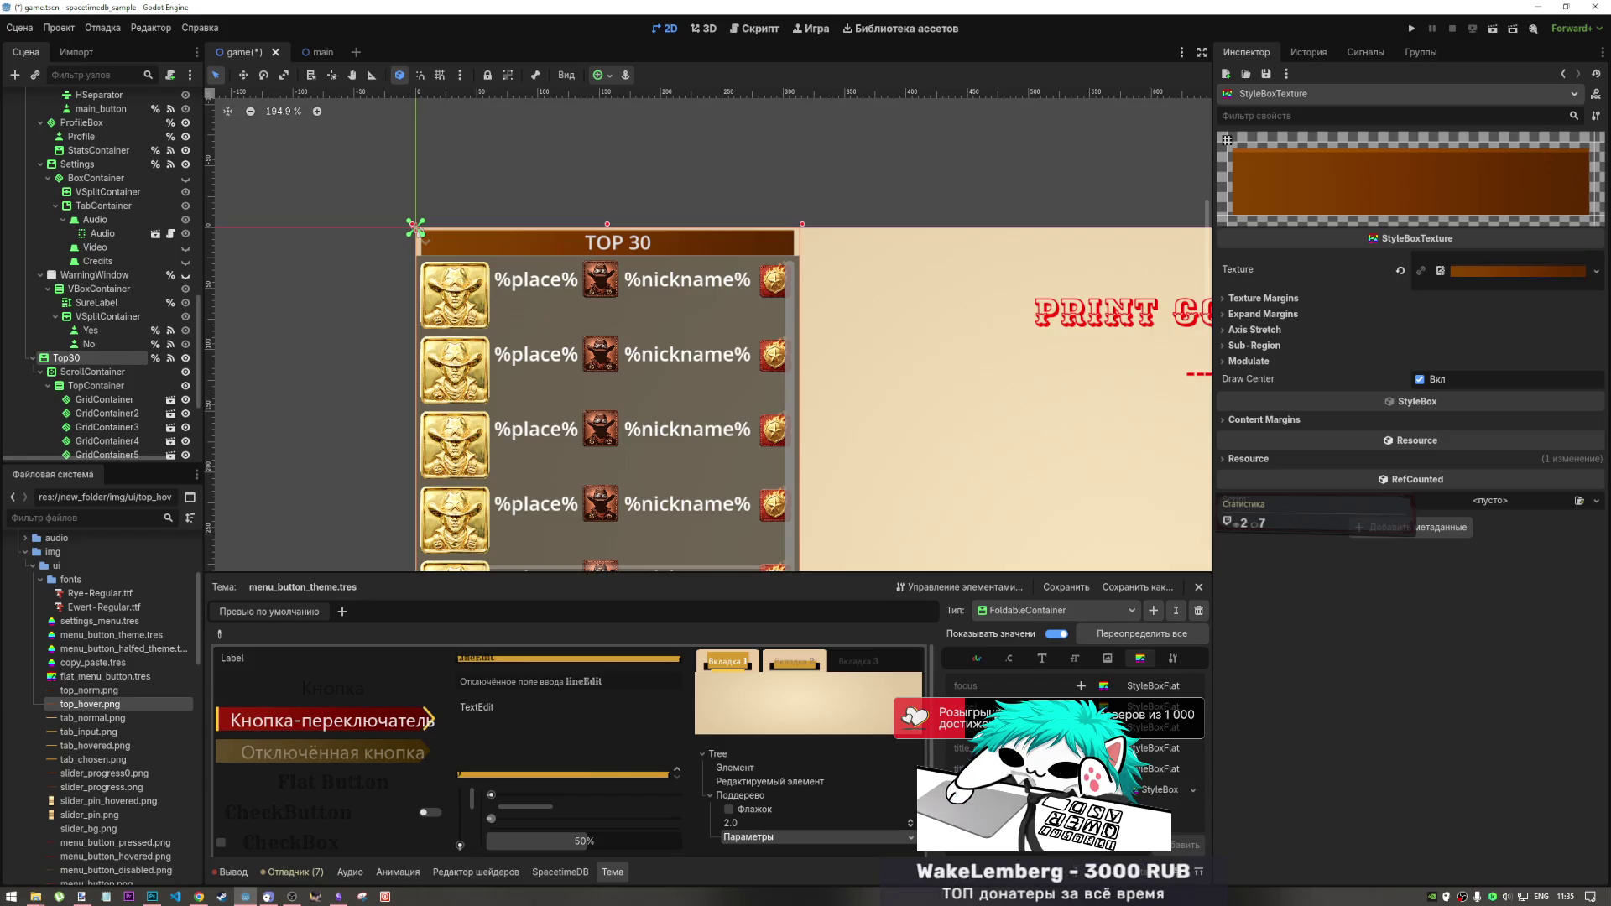
pyautogui.click(1148, 769)
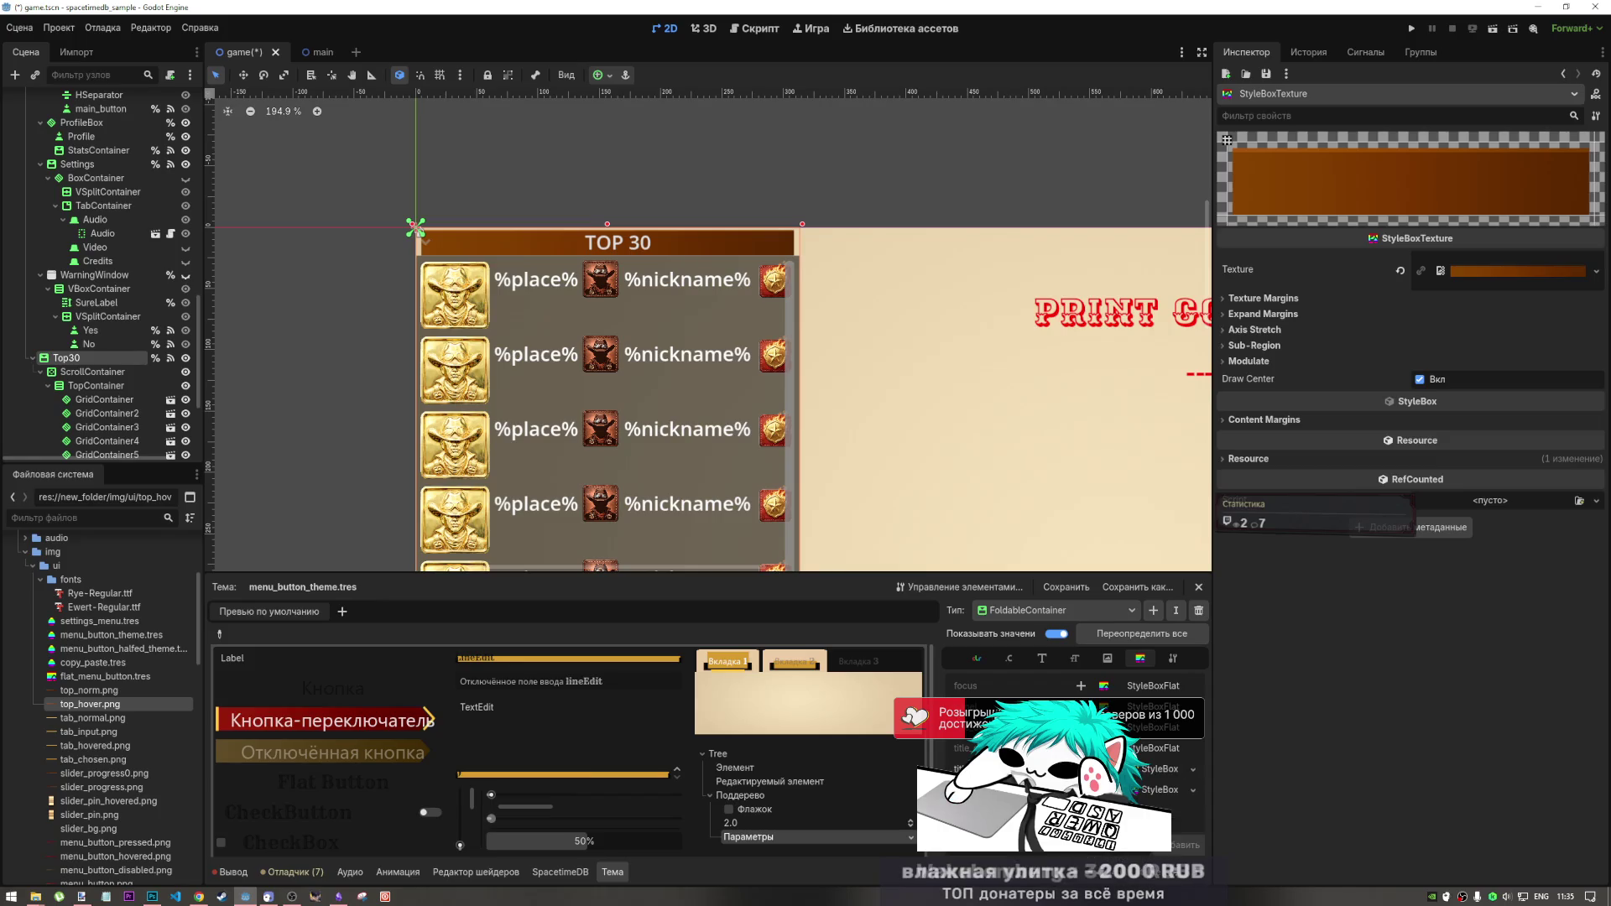
pyautogui.click(1400, 270)
pyautogui.moveTo(90, 704); pyautogui.dragTo(1441, 480)
pyautogui.moveTo(1268, 579); pyautogui.dragTo(1502, 261)
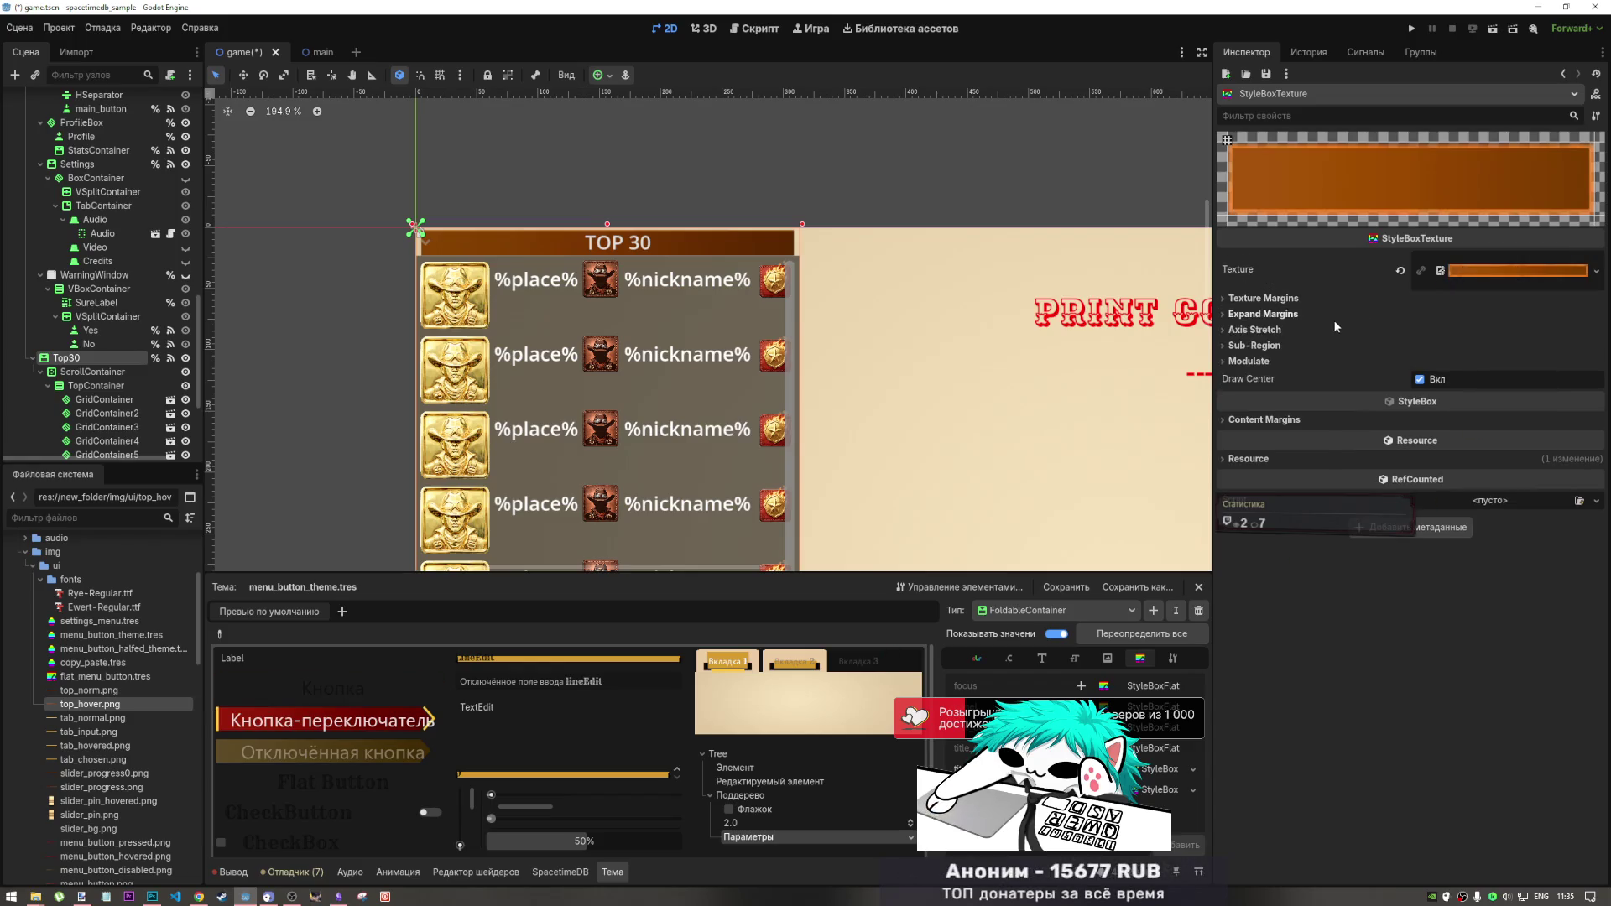
pyautogui.scroll(-3, 504, 714)
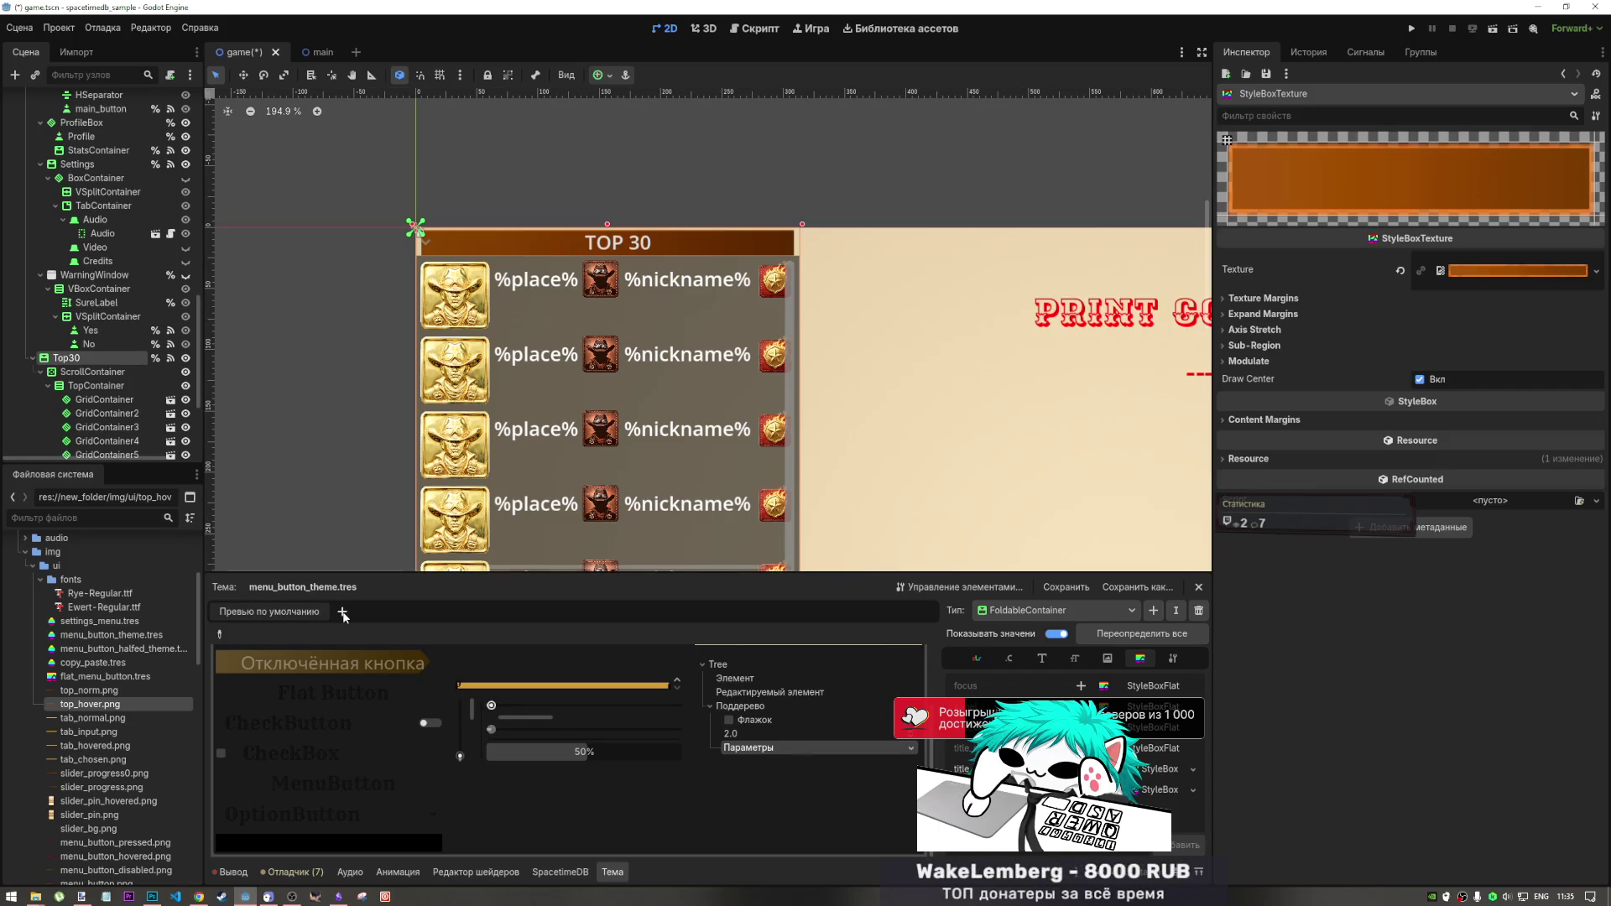
# - Cancel the Select UI Scene chooser without picking a scene
pyautogui.click(341, 612)
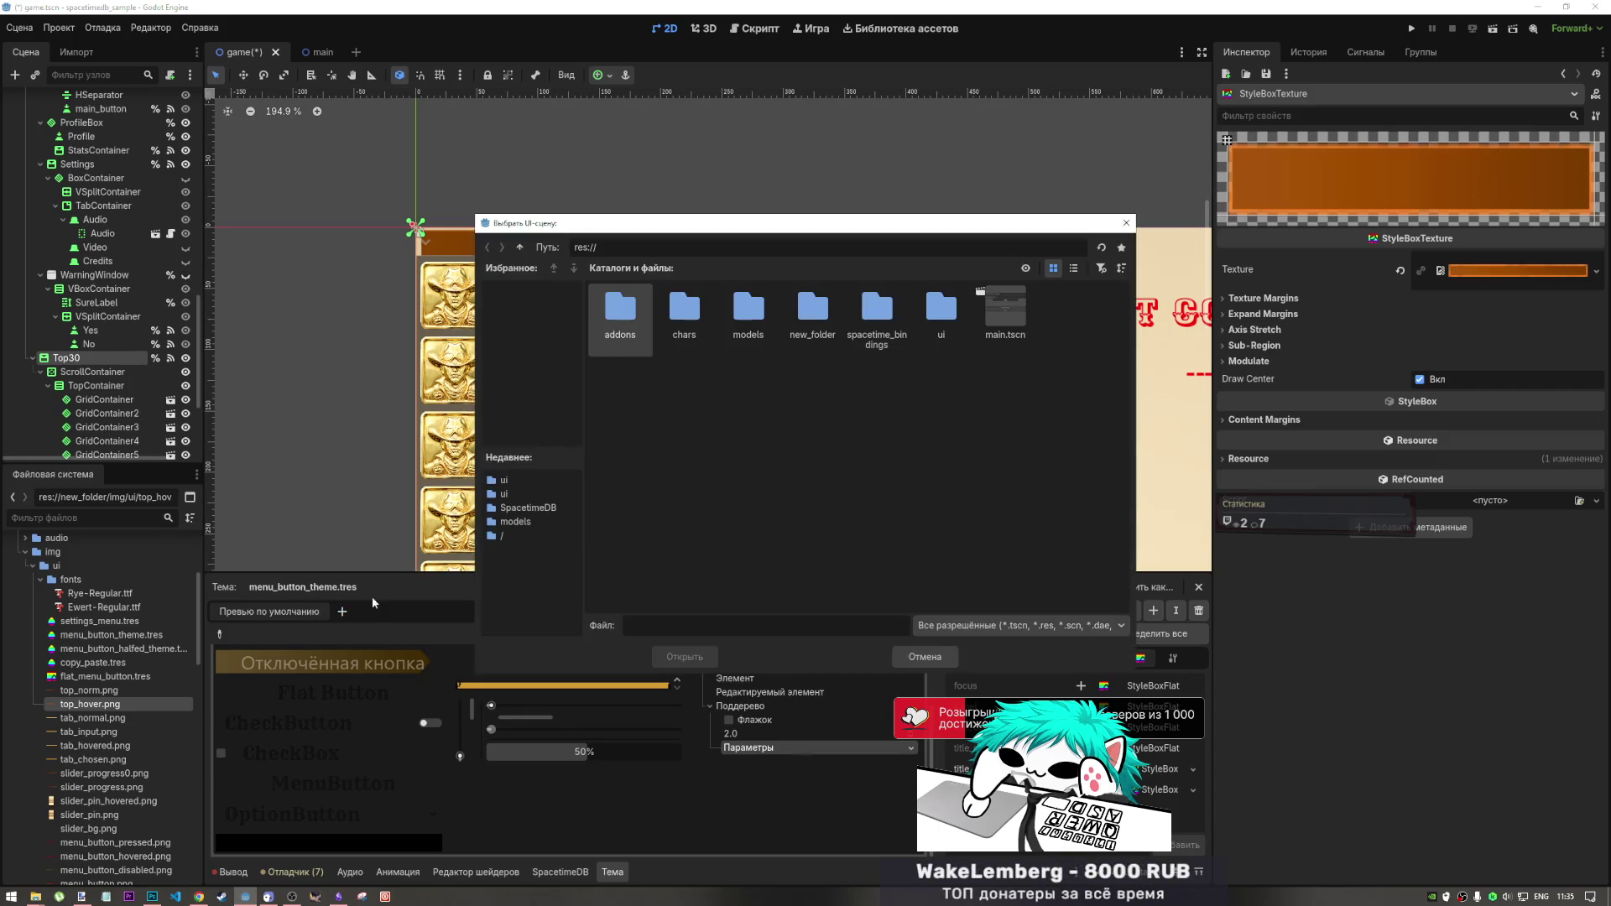
pyautogui.click(925, 658)
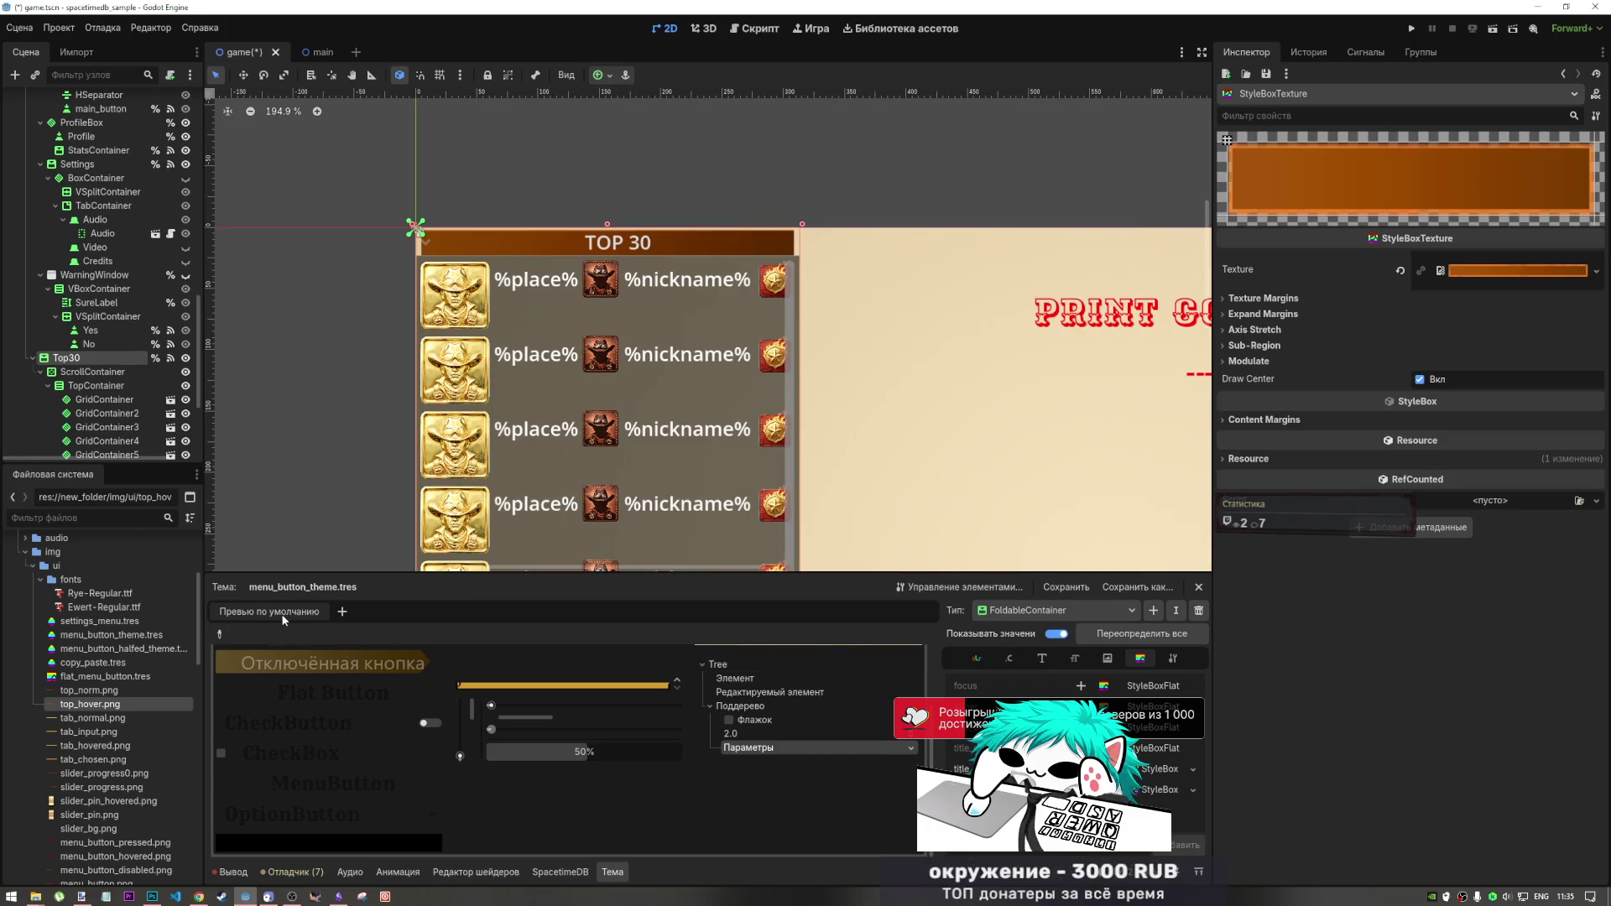
pyautogui.click(341, 612)
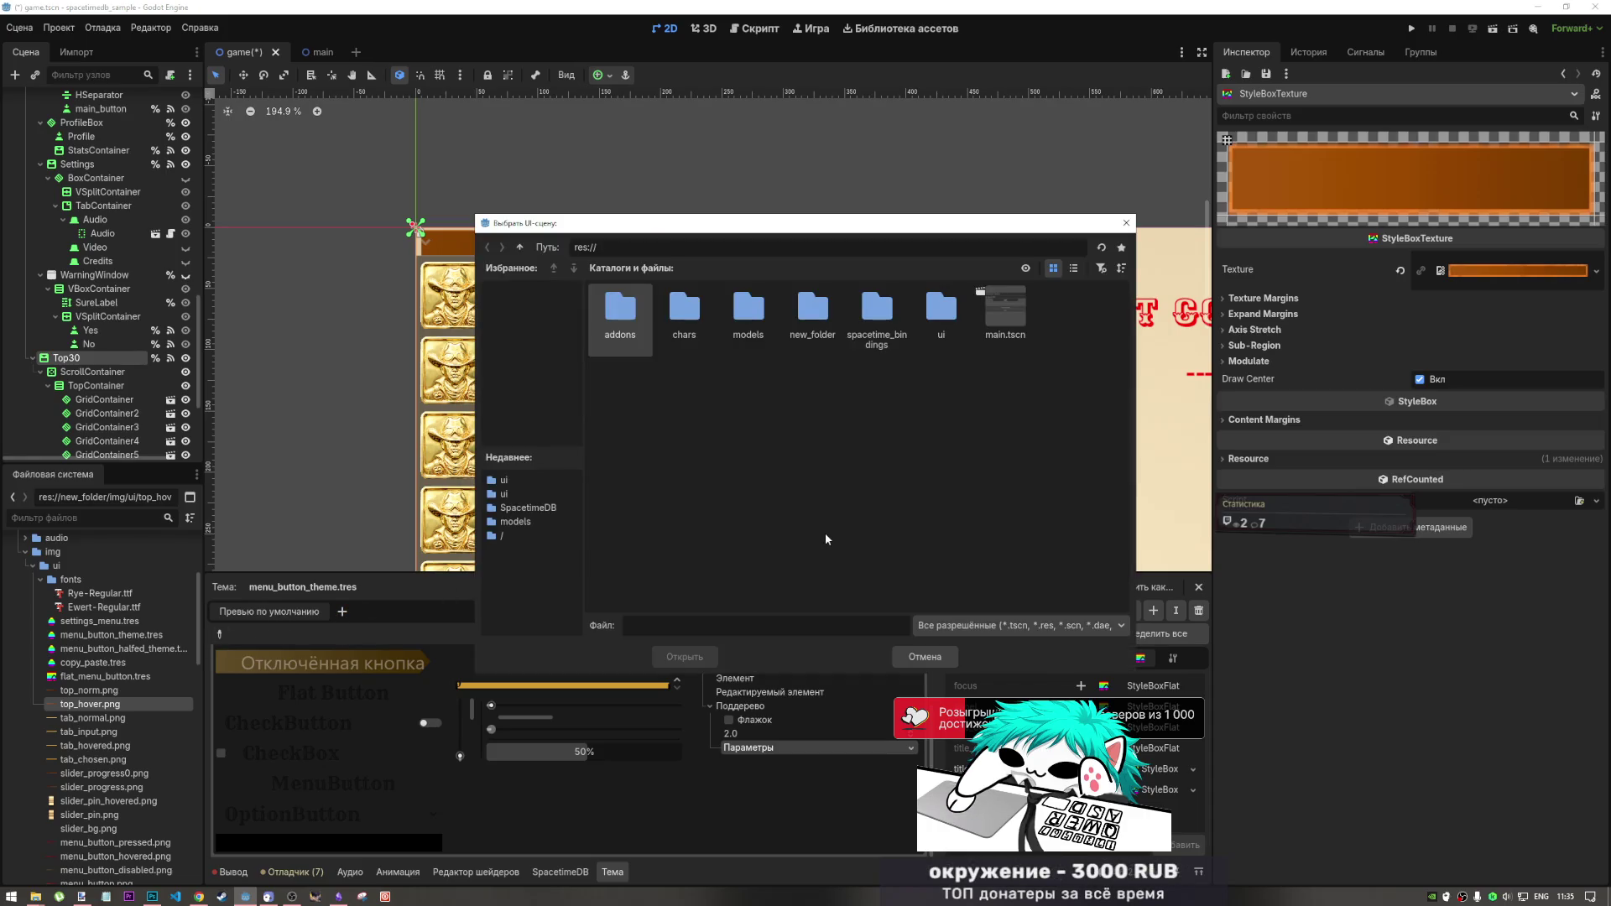
pyautogui.click(925, 657)
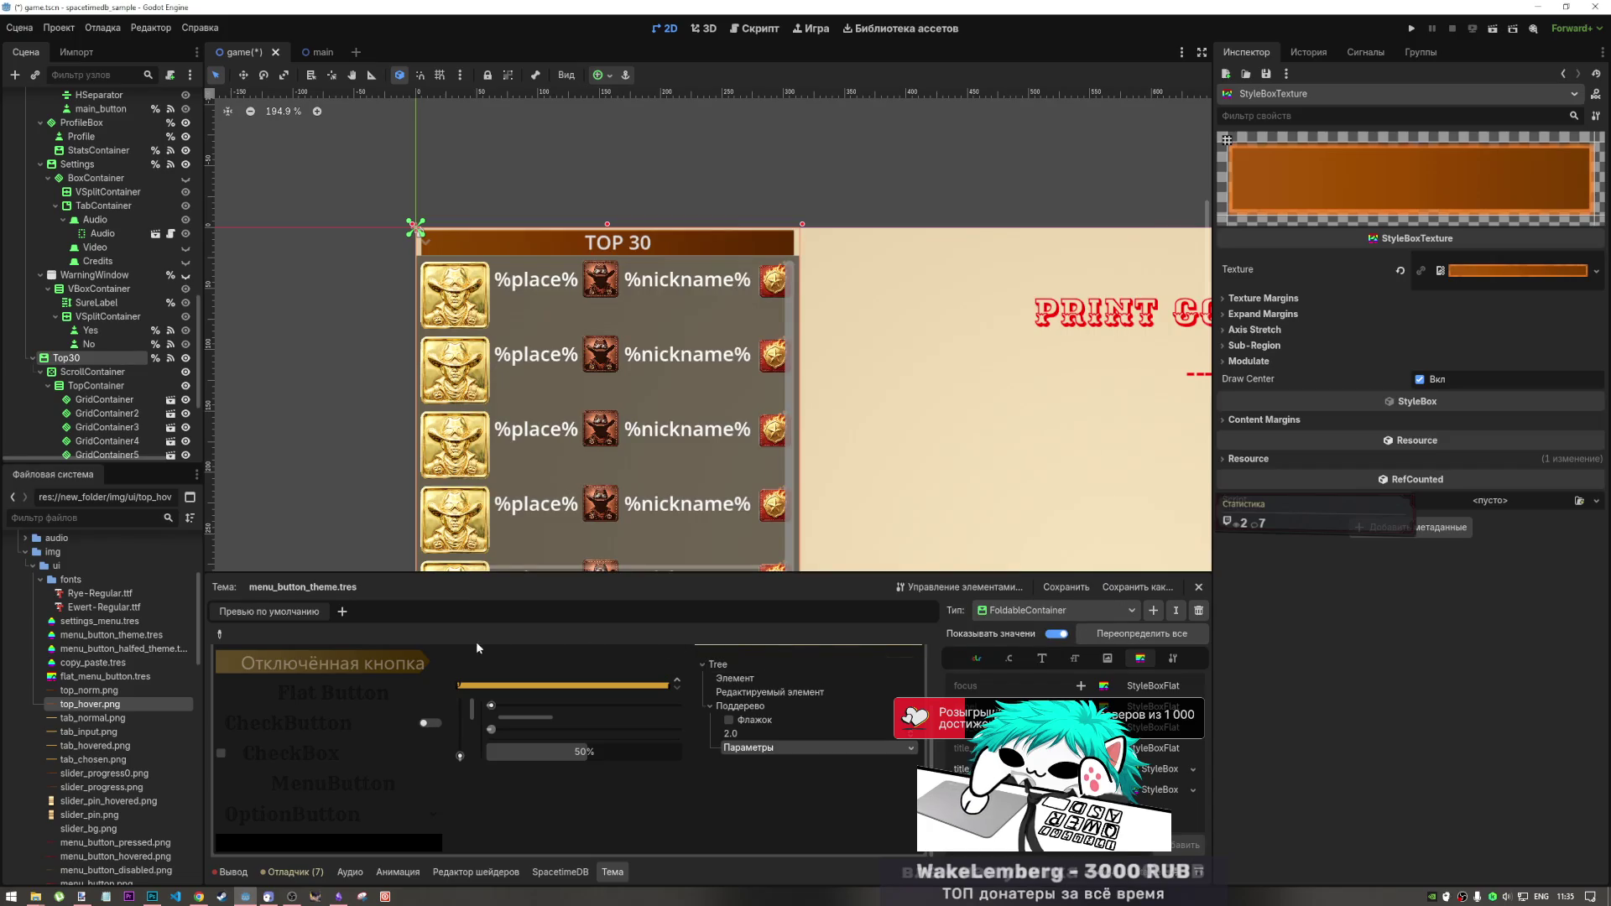
pyautogui.scroll(3, 604, 778)
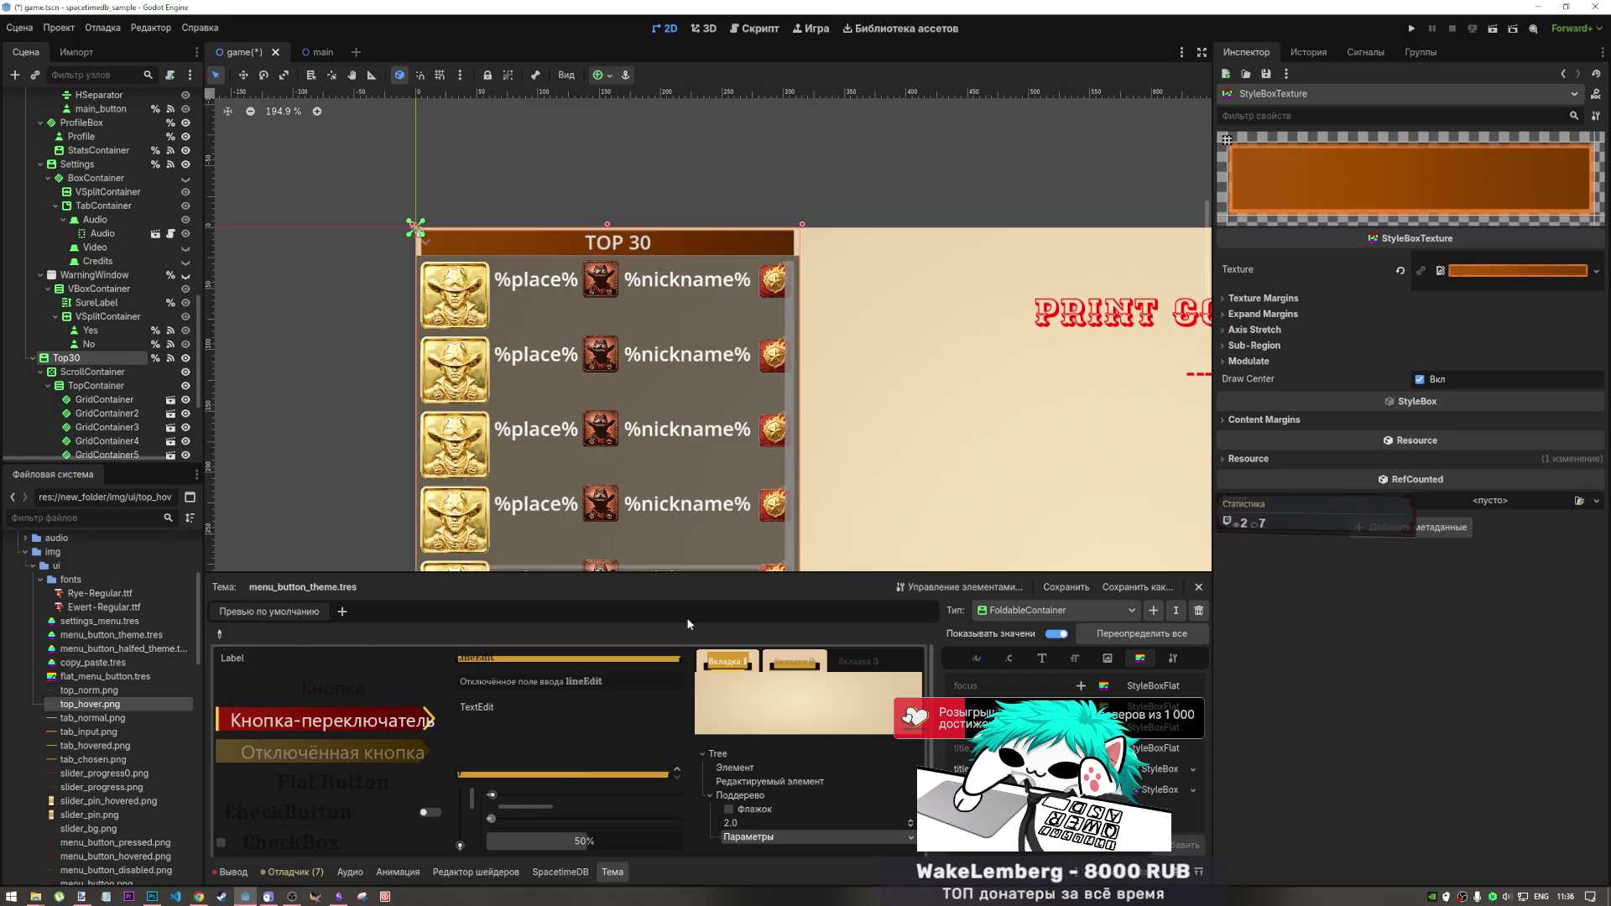
pyautogui.scroll(-2, 503, 714)
pyautogui.scroll(2, 470, 671)
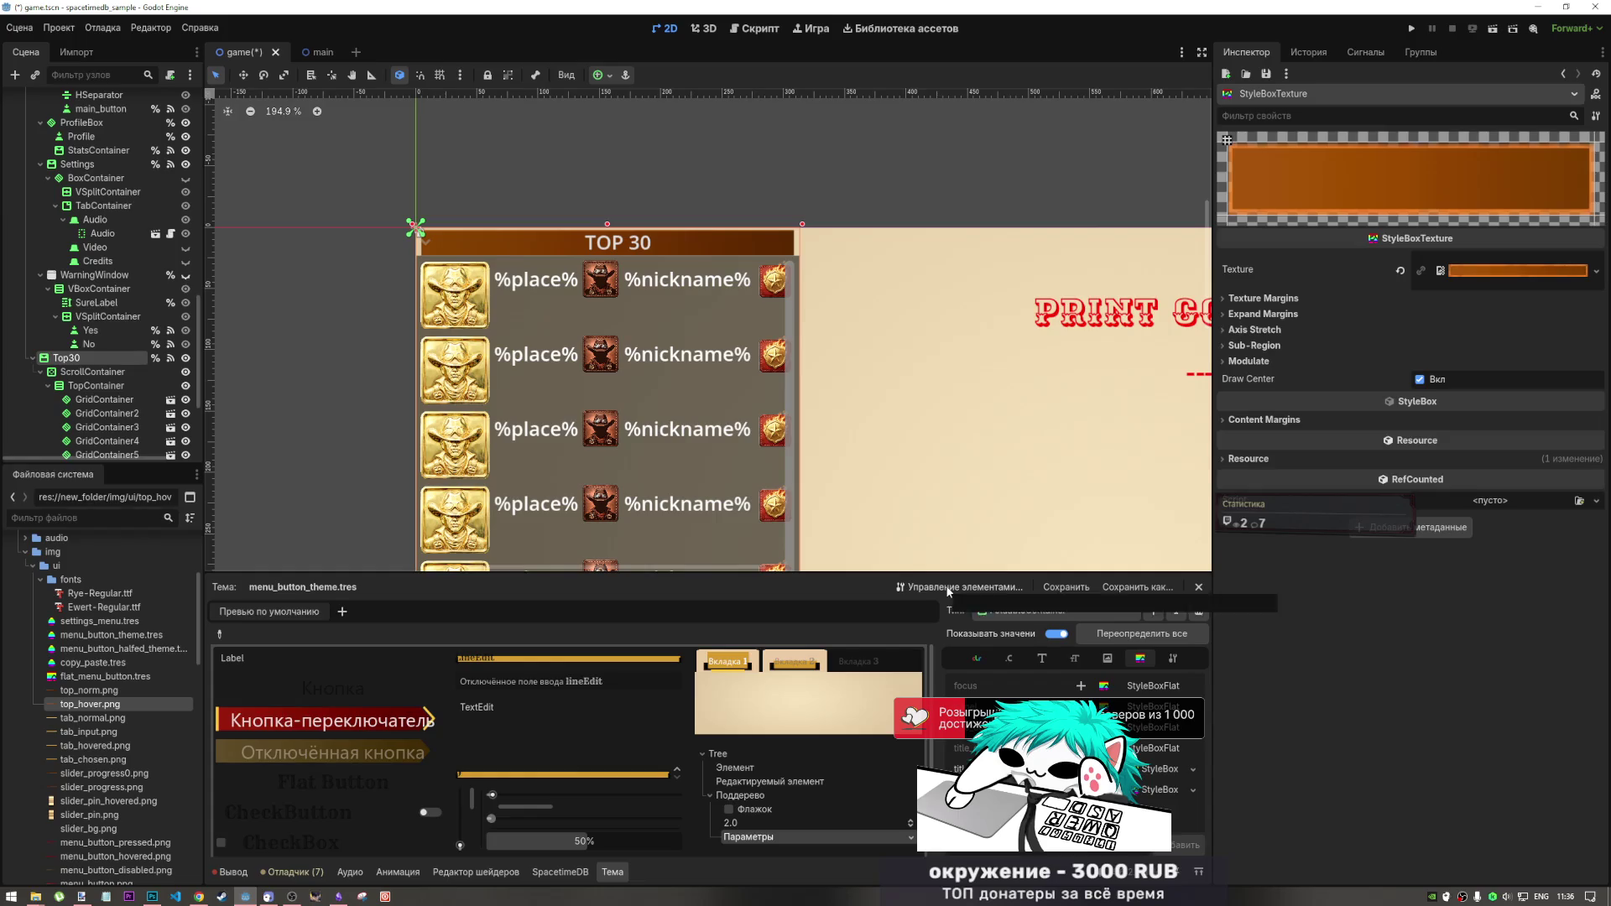
pyautogui.scroll(-1, 725, 671)
pyautogui.scroll(-2, 633, 756)
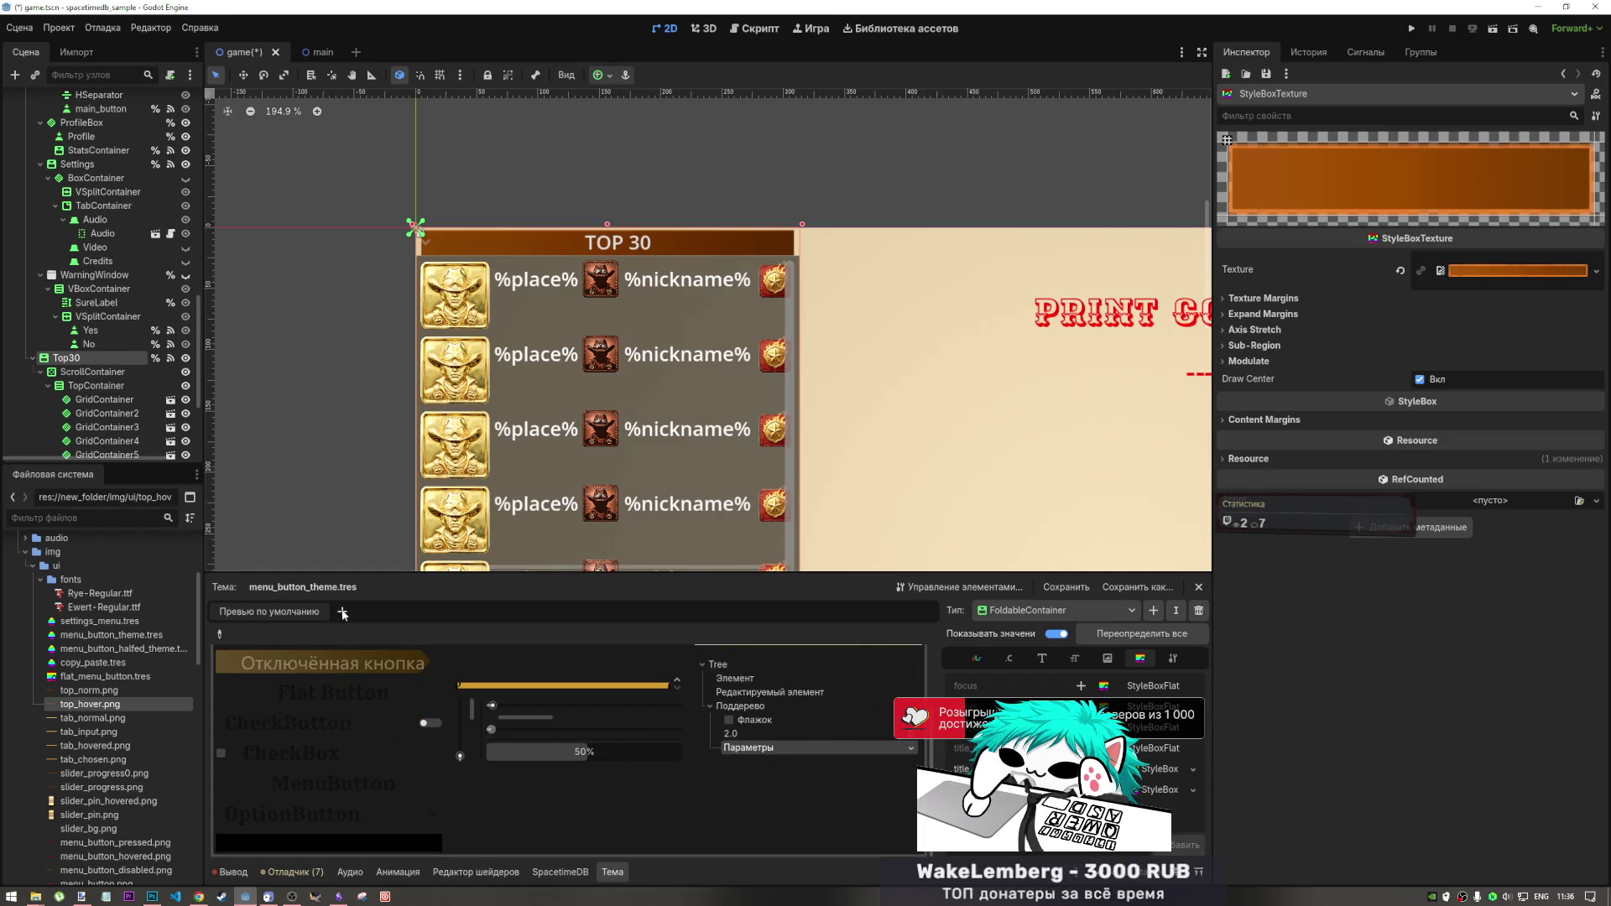
pyautogui.click(342, 611)
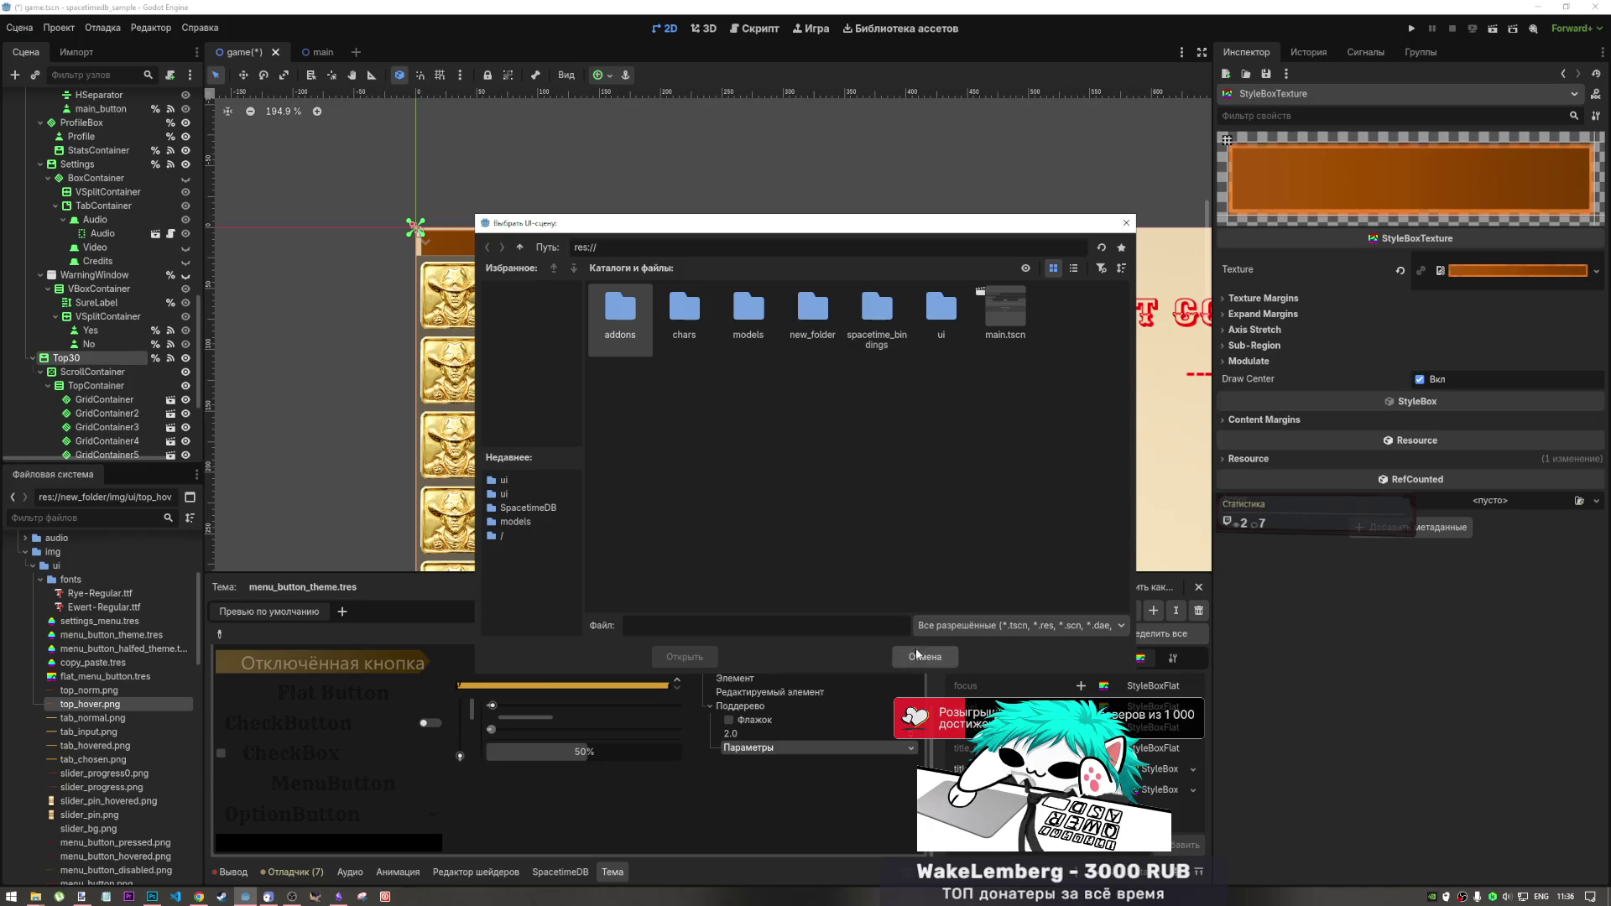
pyautogui.press('Escape')
# - Save game.tscn and run the current scene
pyautogui.scroll(-11, 869, 396)
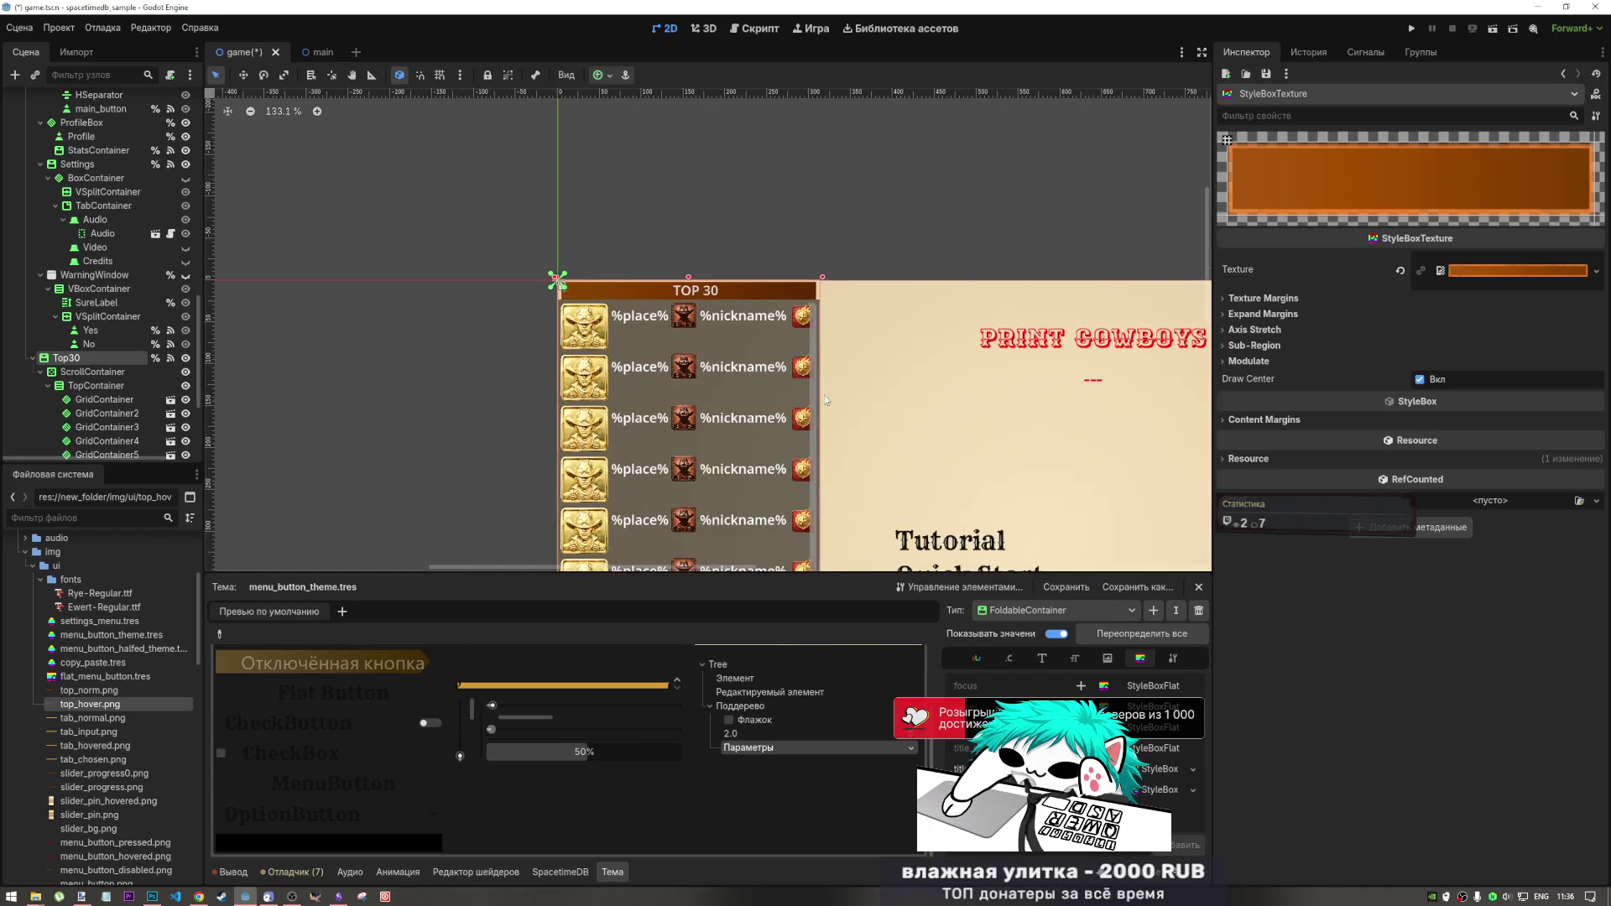
pyautogui.scroll(6, 839, 328)
pyautogui.scroll(-3, 808, 255)
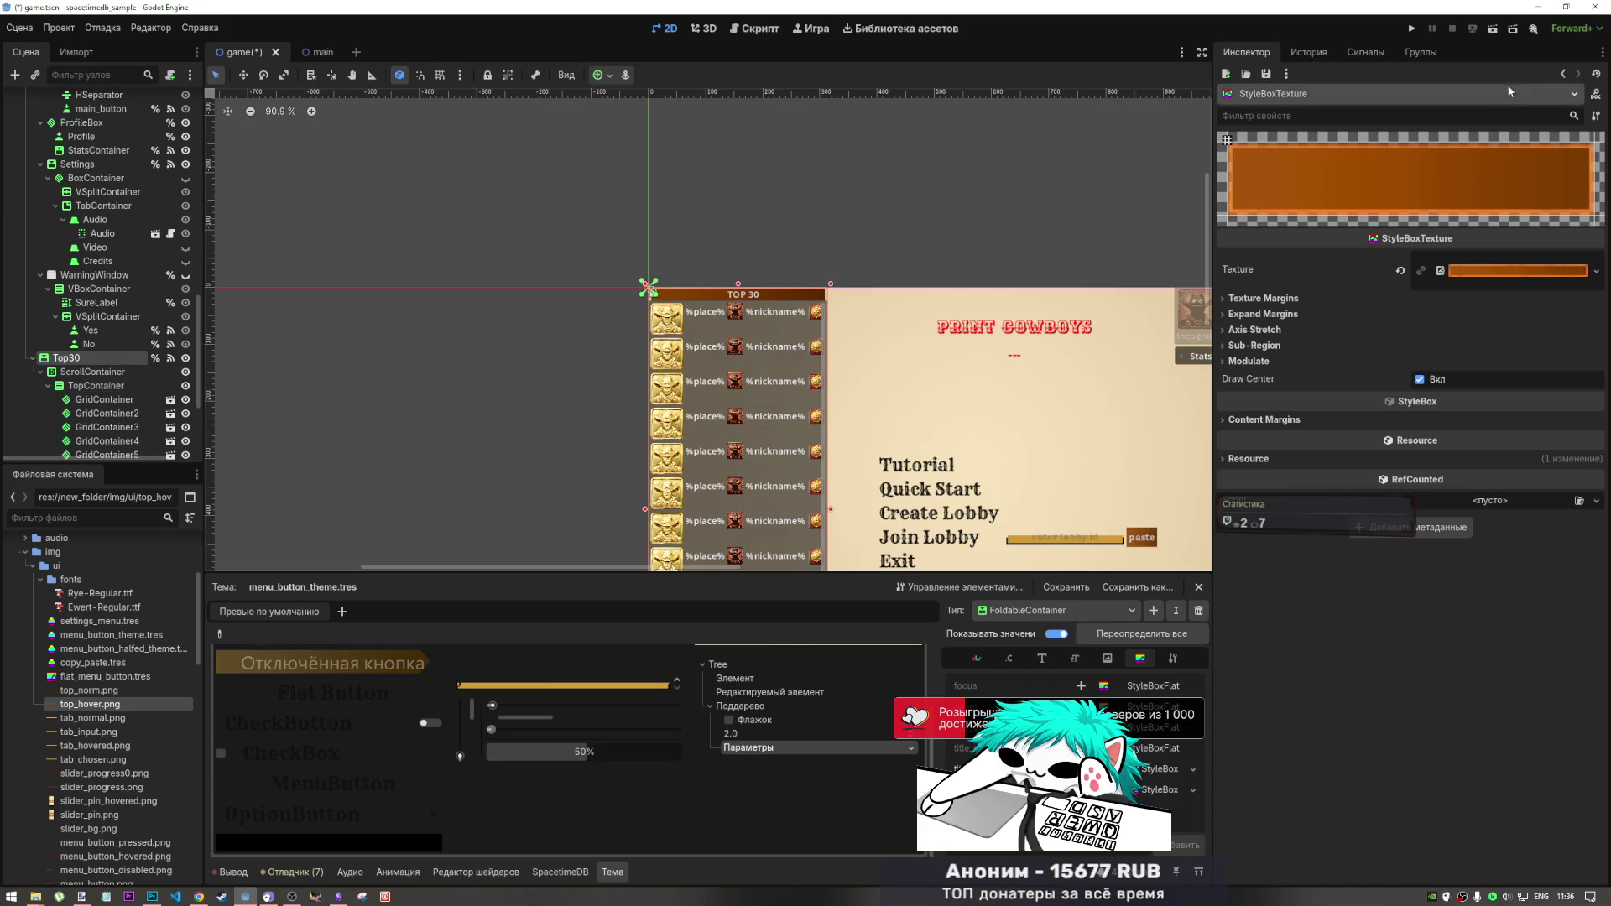
pyautogui.click(1493, 31)
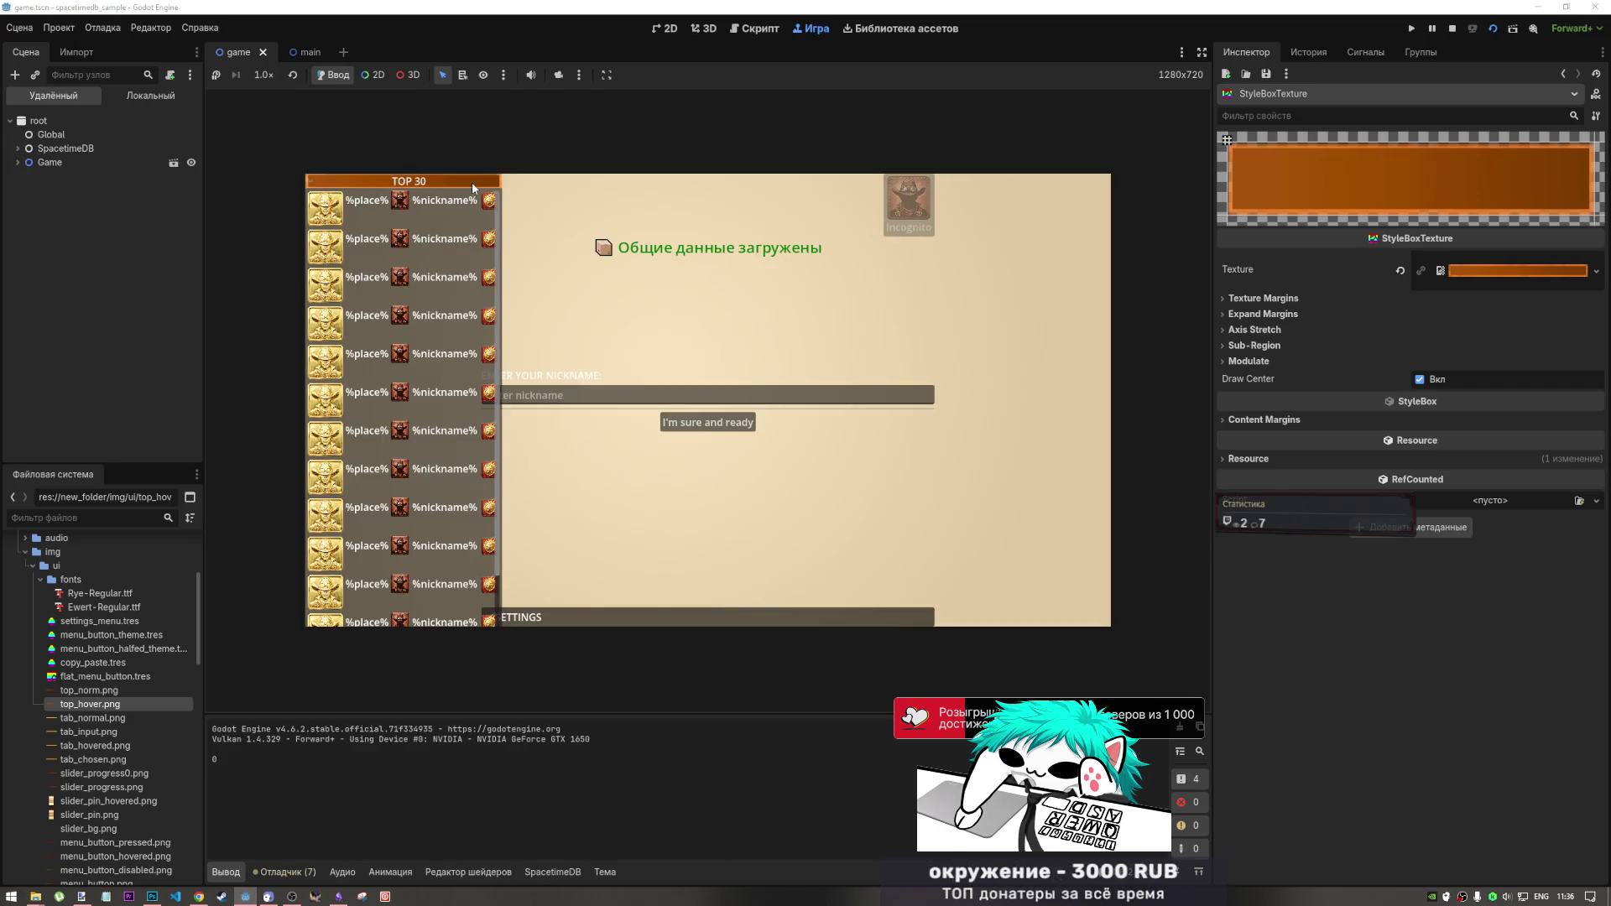
# - Collapse and expand the orange TOP 30 header several times in the game, then stop it
pyautogui.click(472, 187)
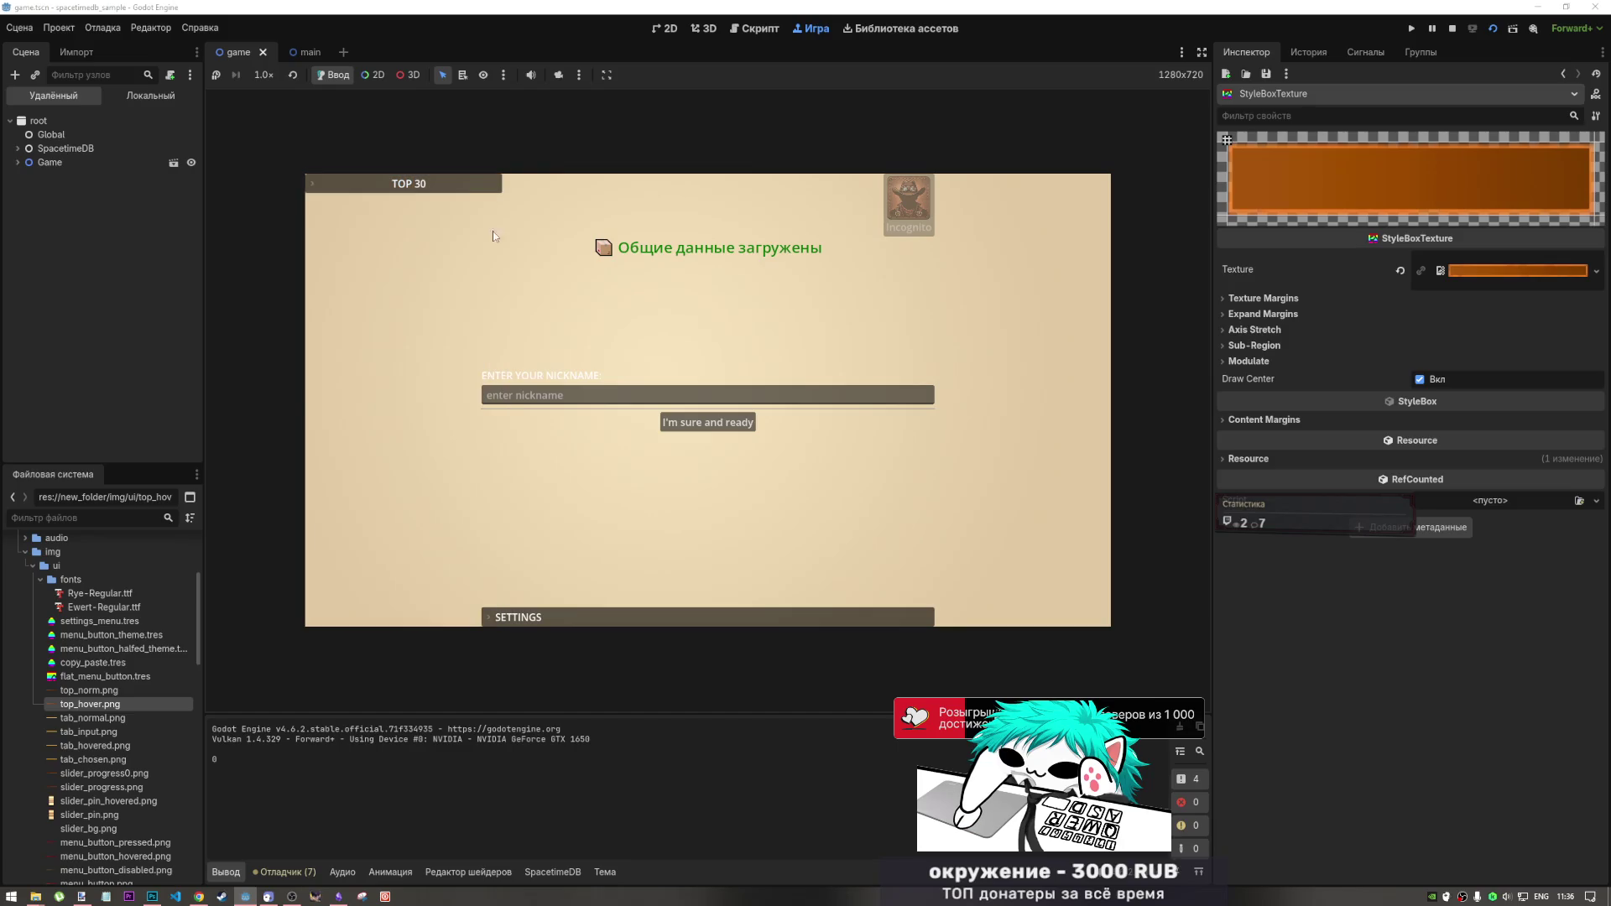
pyautogui.click(478, 188)
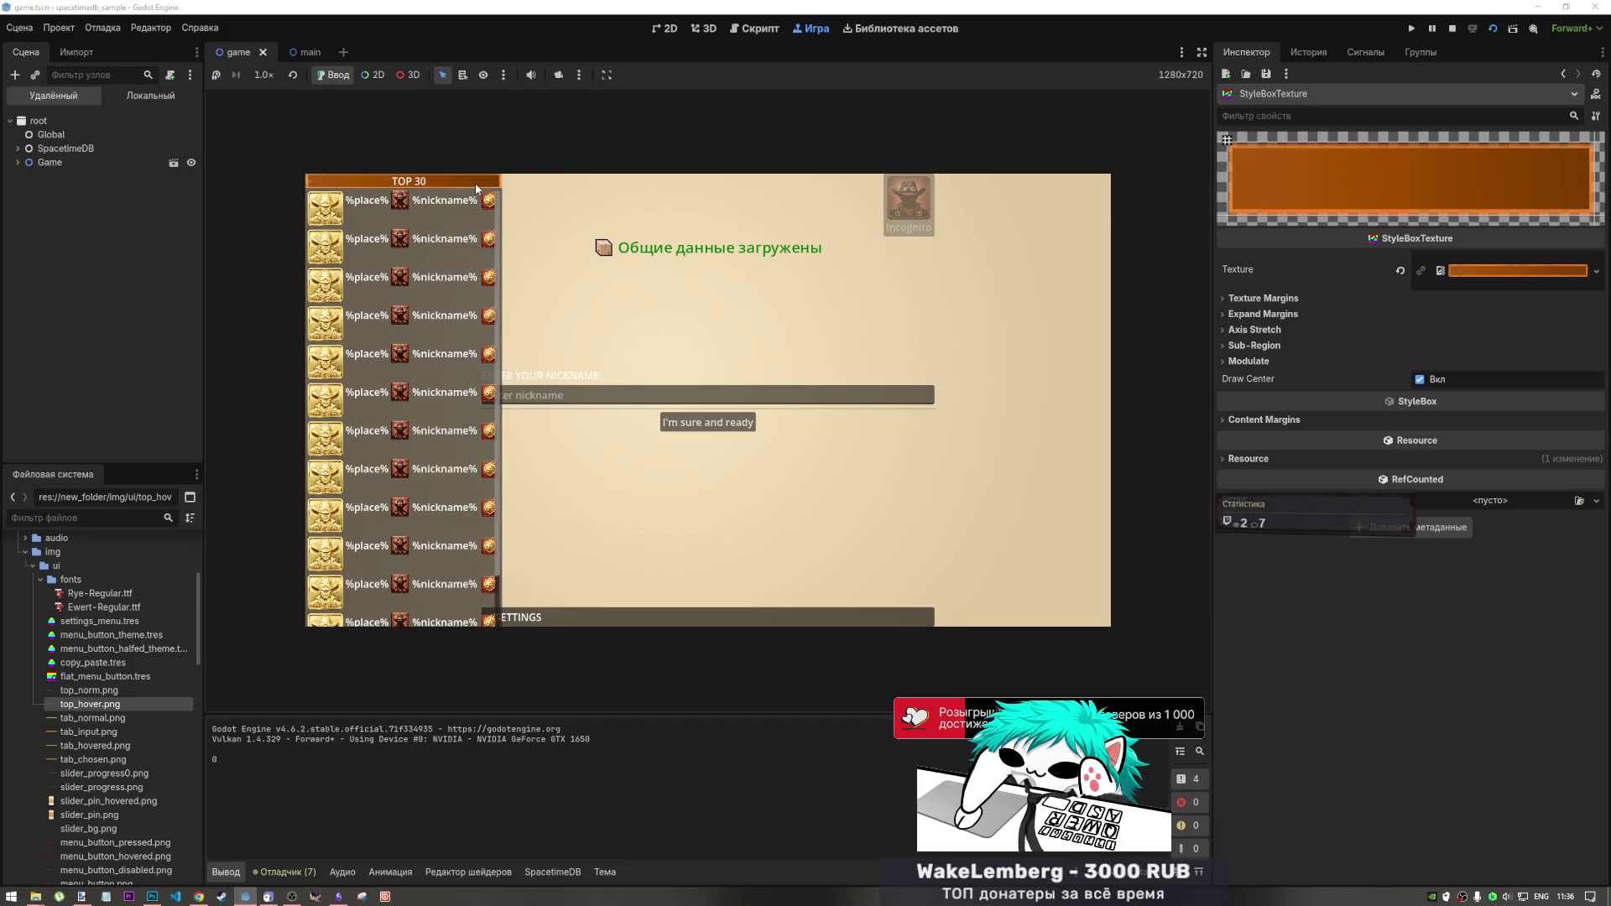
pyautogui.click(475, 186)
pyautogui.click(476, 186)
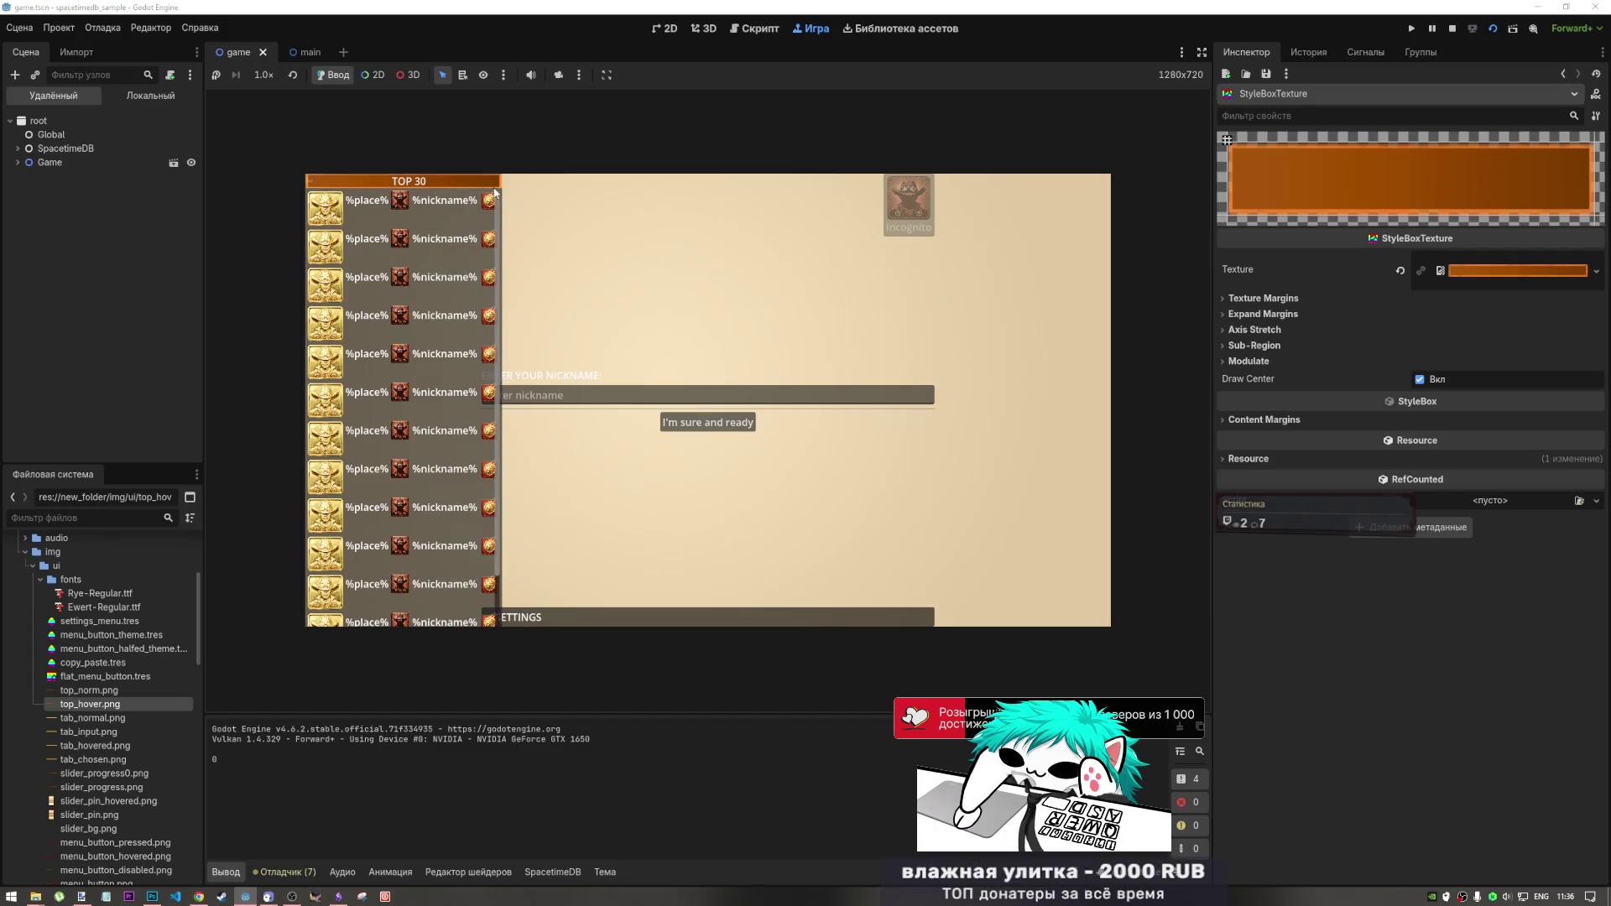
pyautogui.click(484, 190)
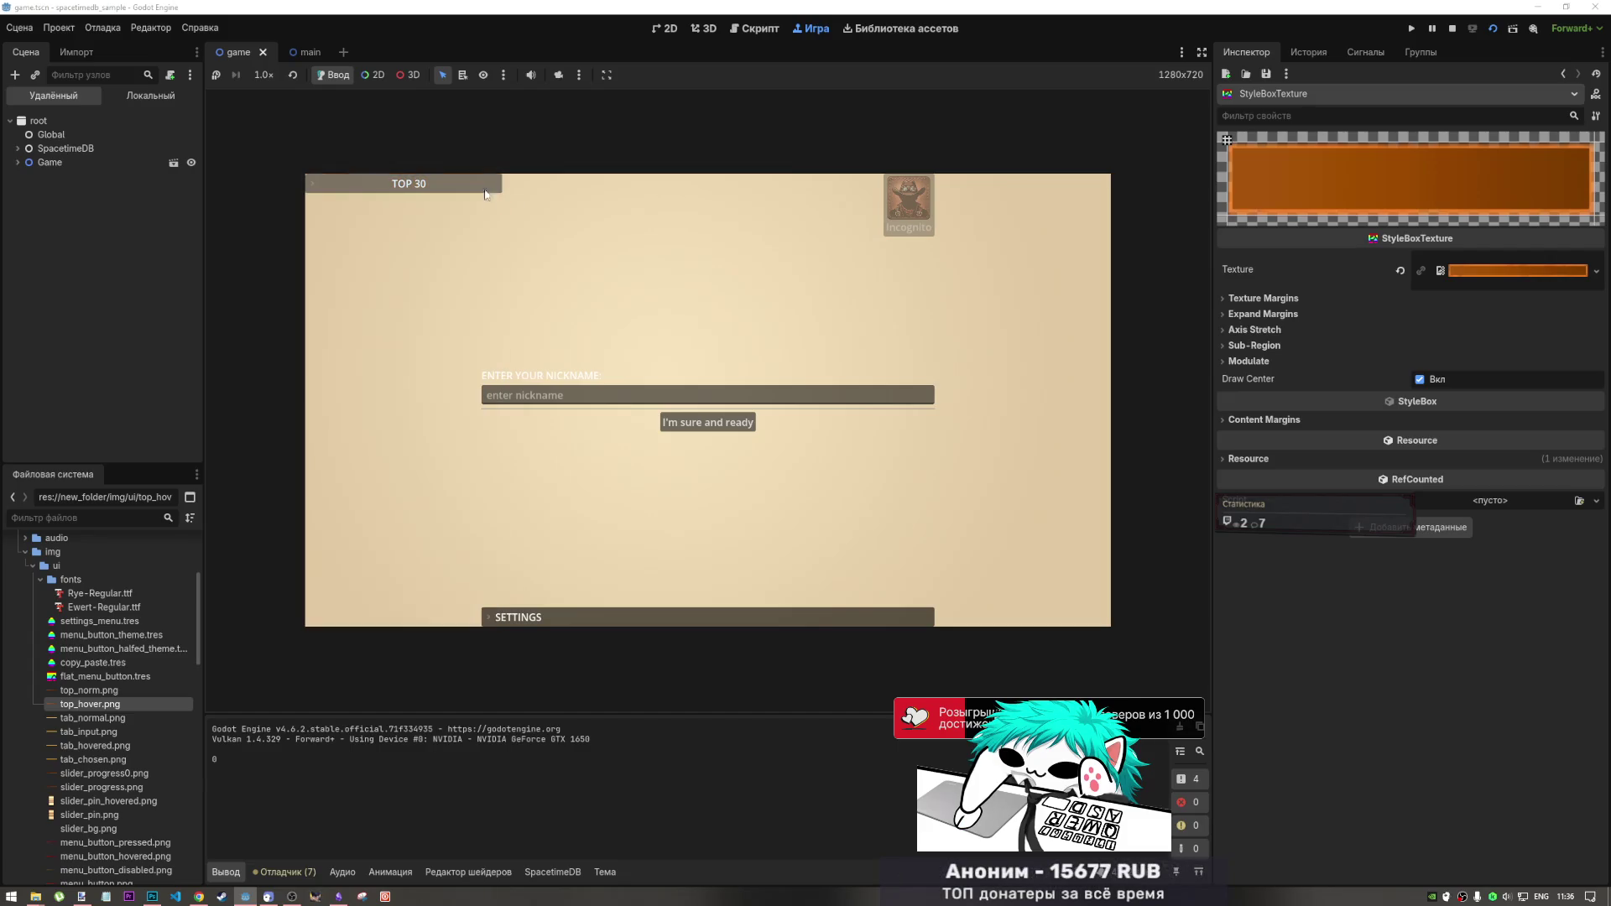
pyautogui.click(485, 189)
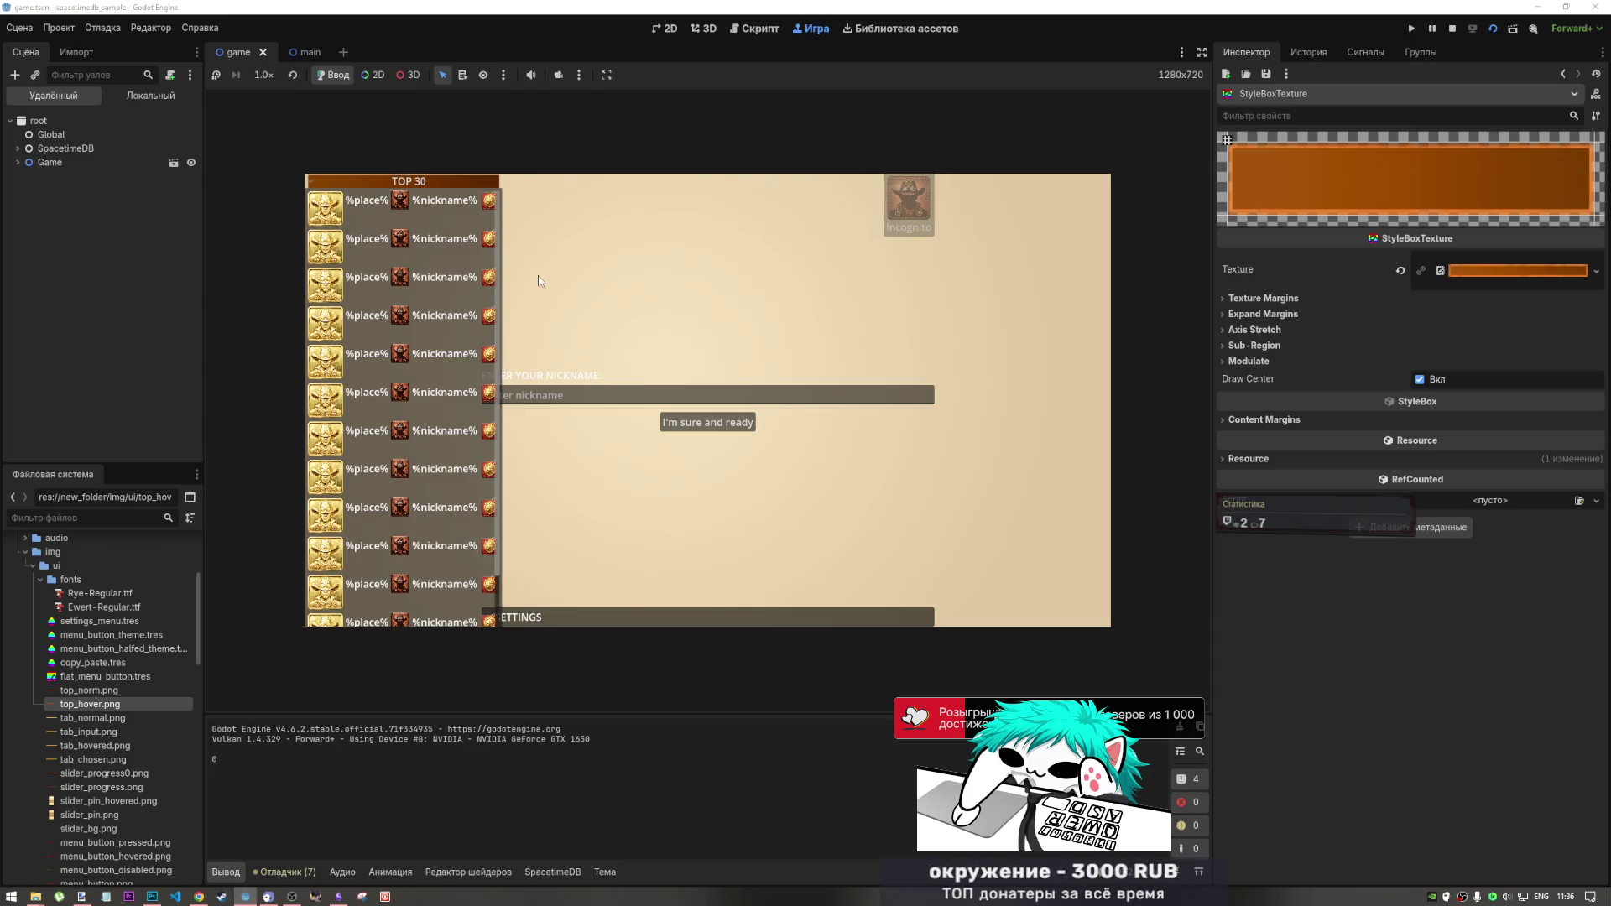
pyautogui.click(1450, 30)
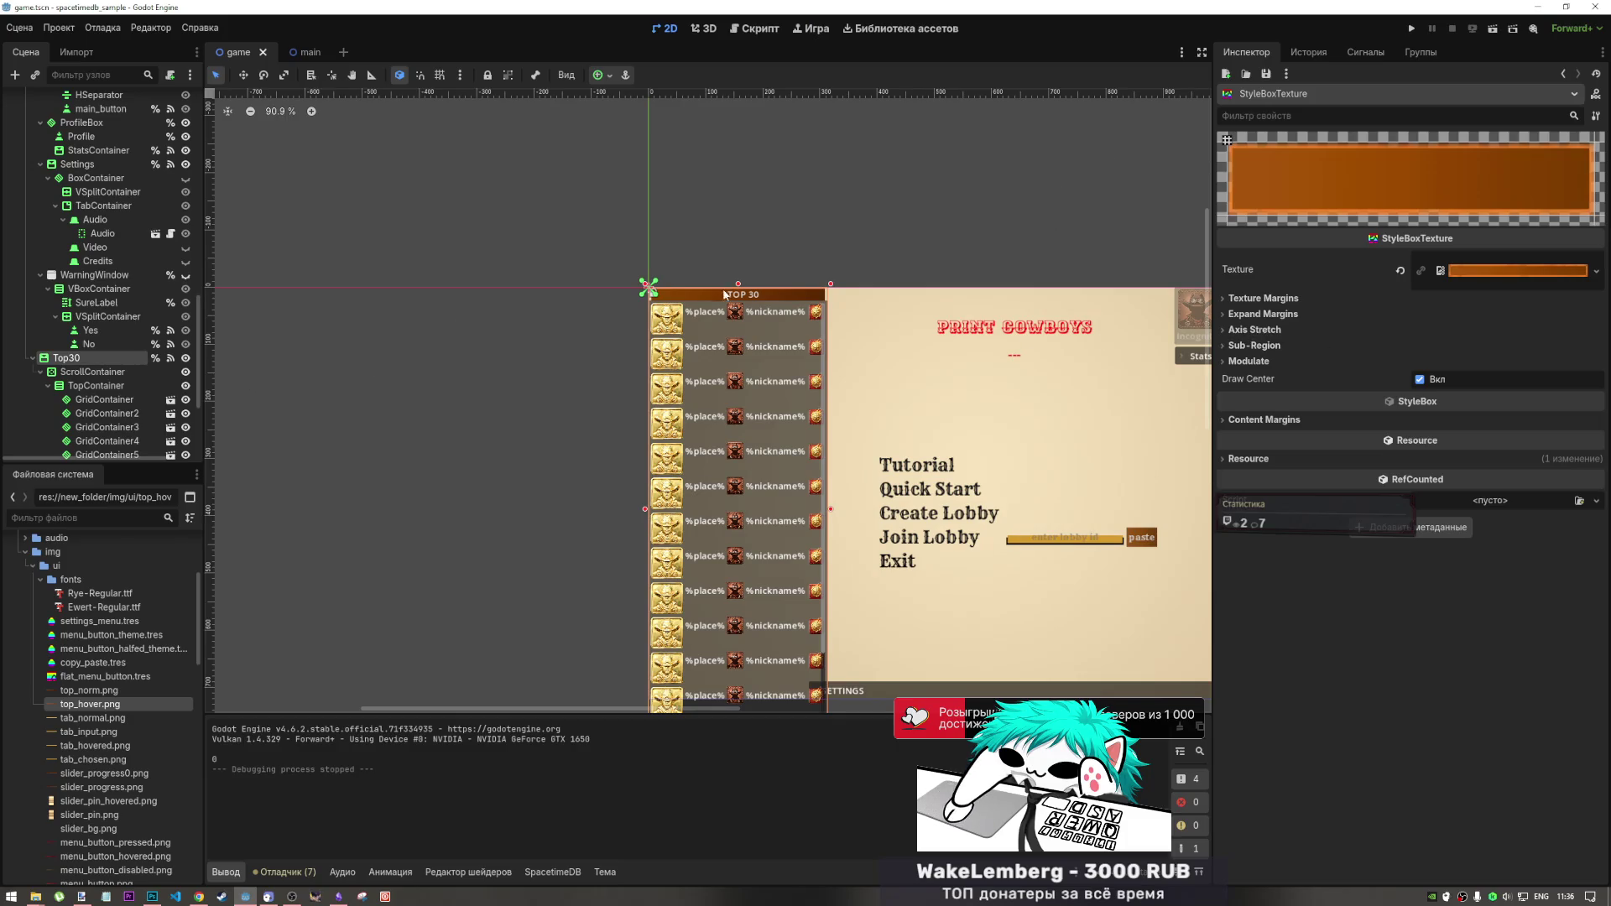
# - Open the menu_button_theme.tres theme in the inspector for editing
pyautogui.click(1326, 302)
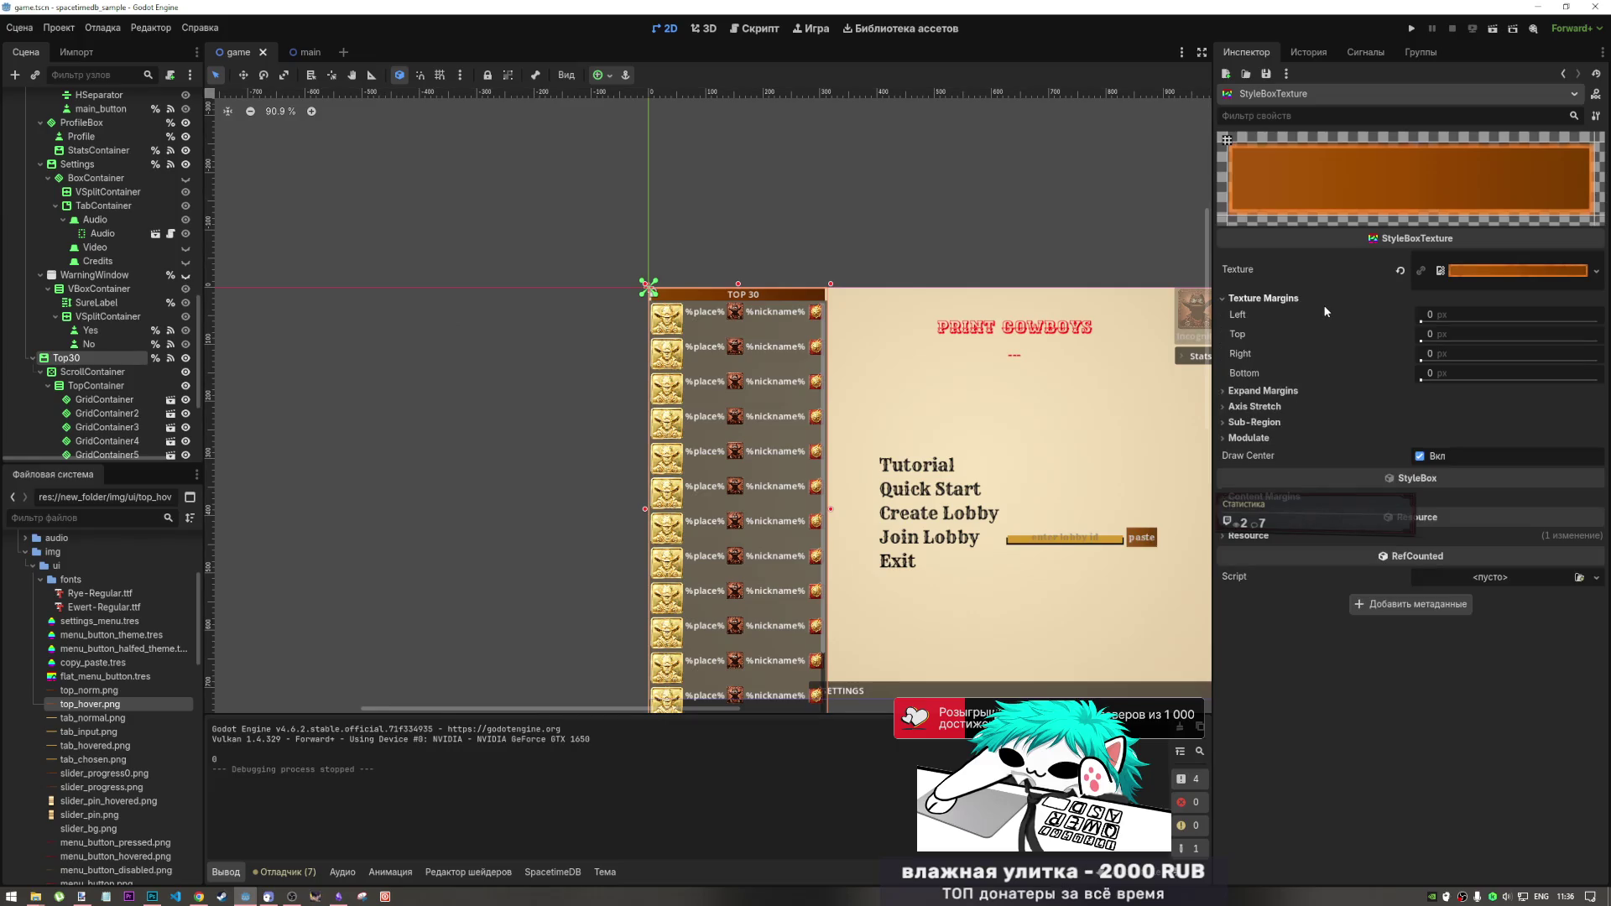
pyautogui.scroll(6, 784, 258)
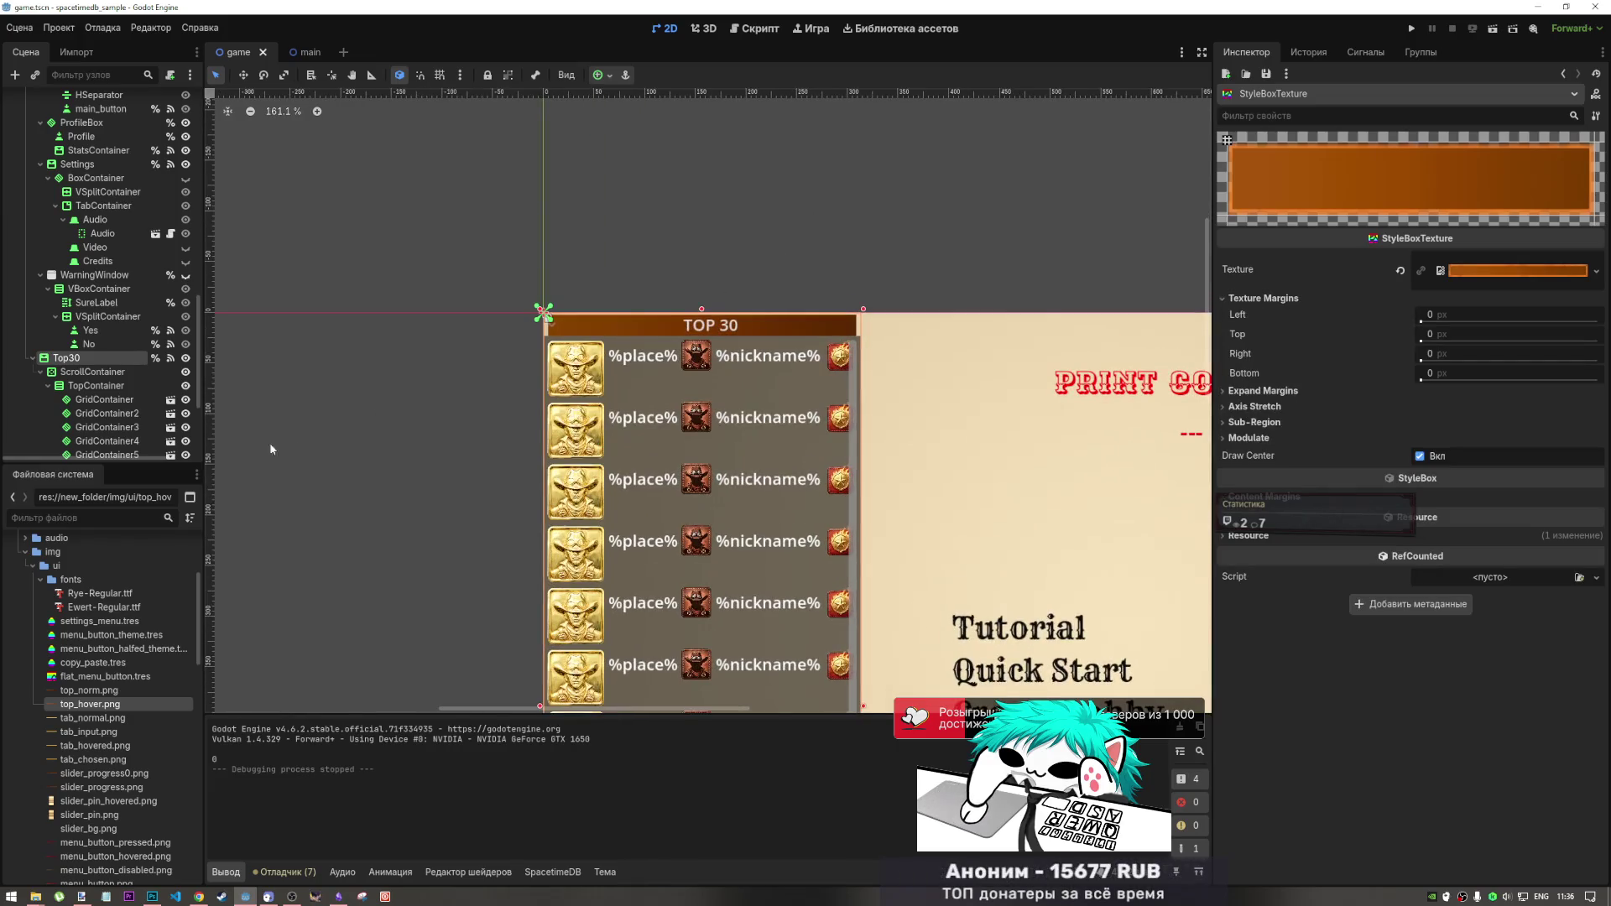
pyautogui.click(96, 676)
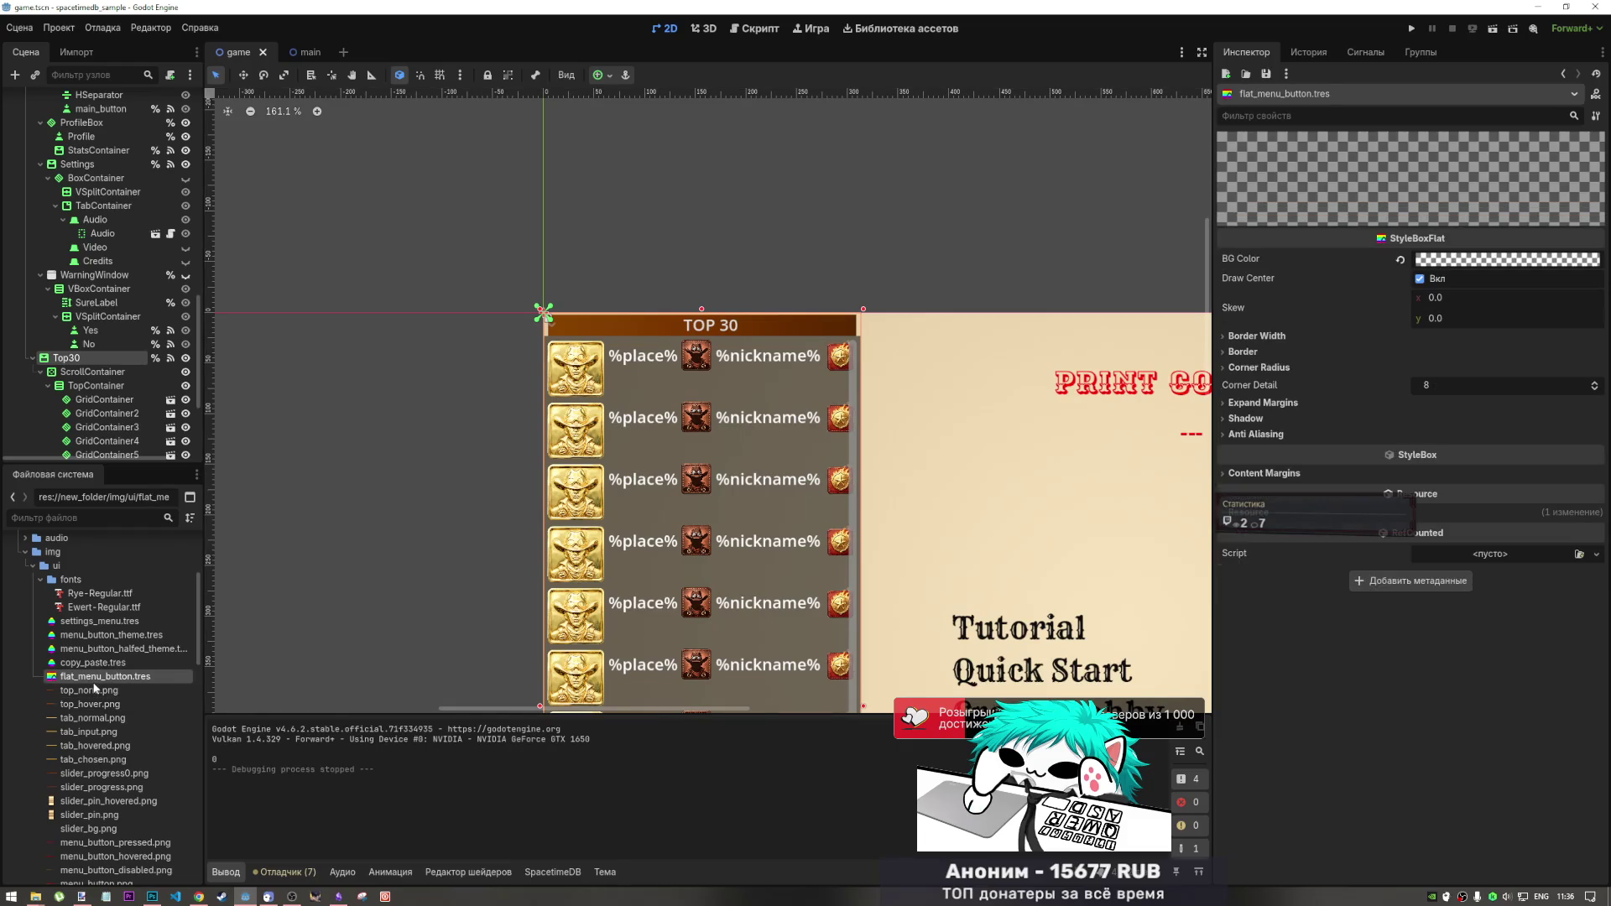
pyautogui.click(112, 634)
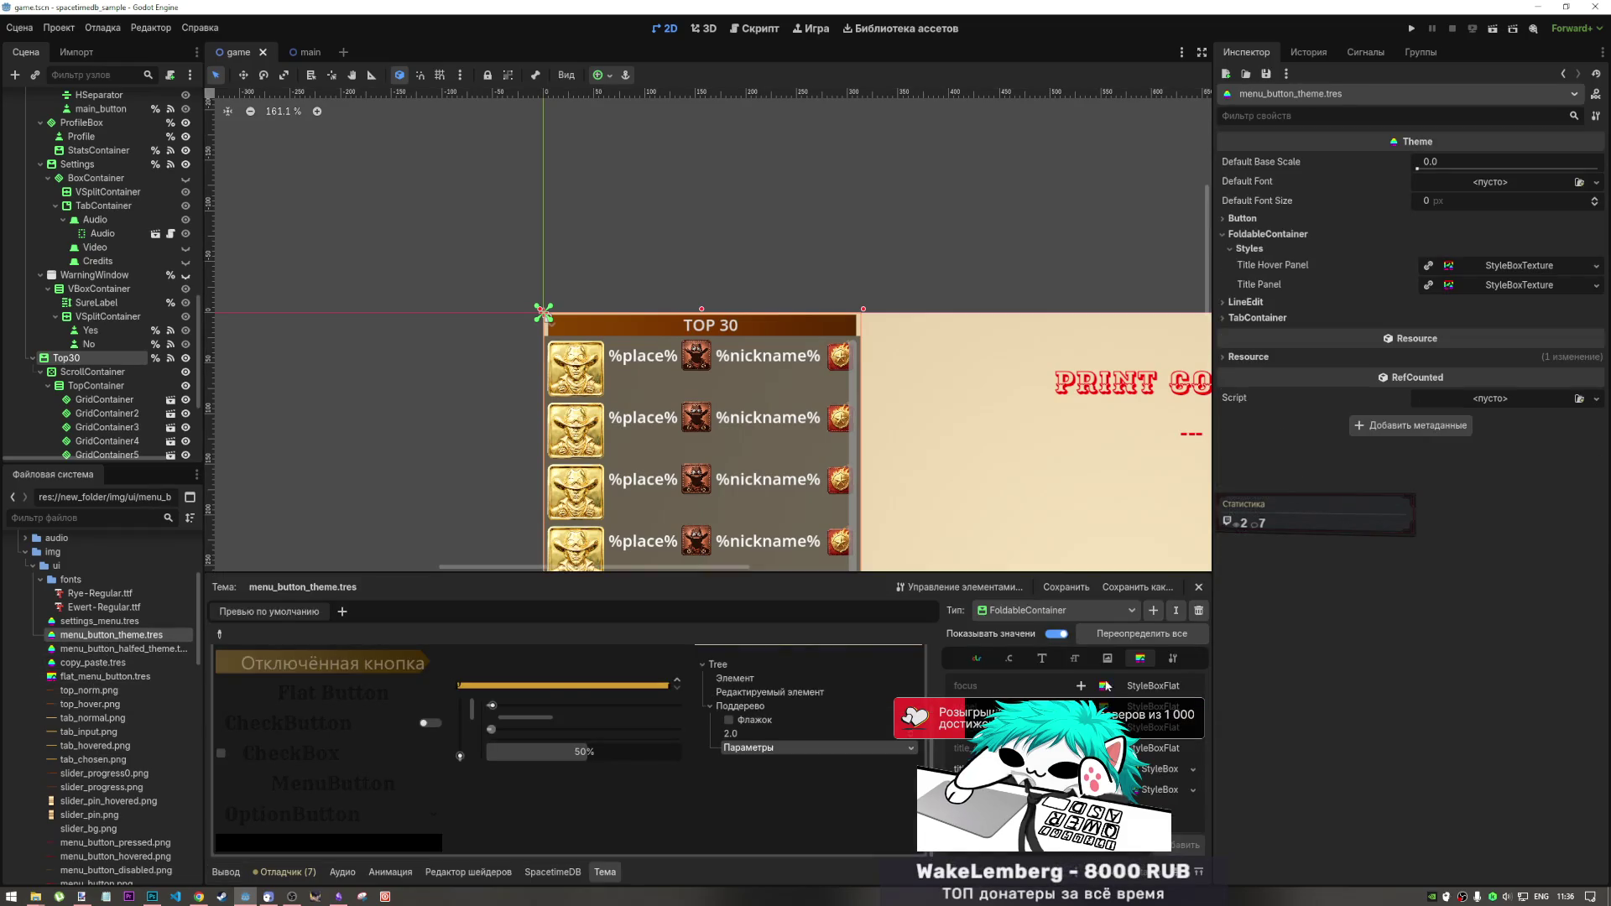
pyautogui.click(1141, 772)
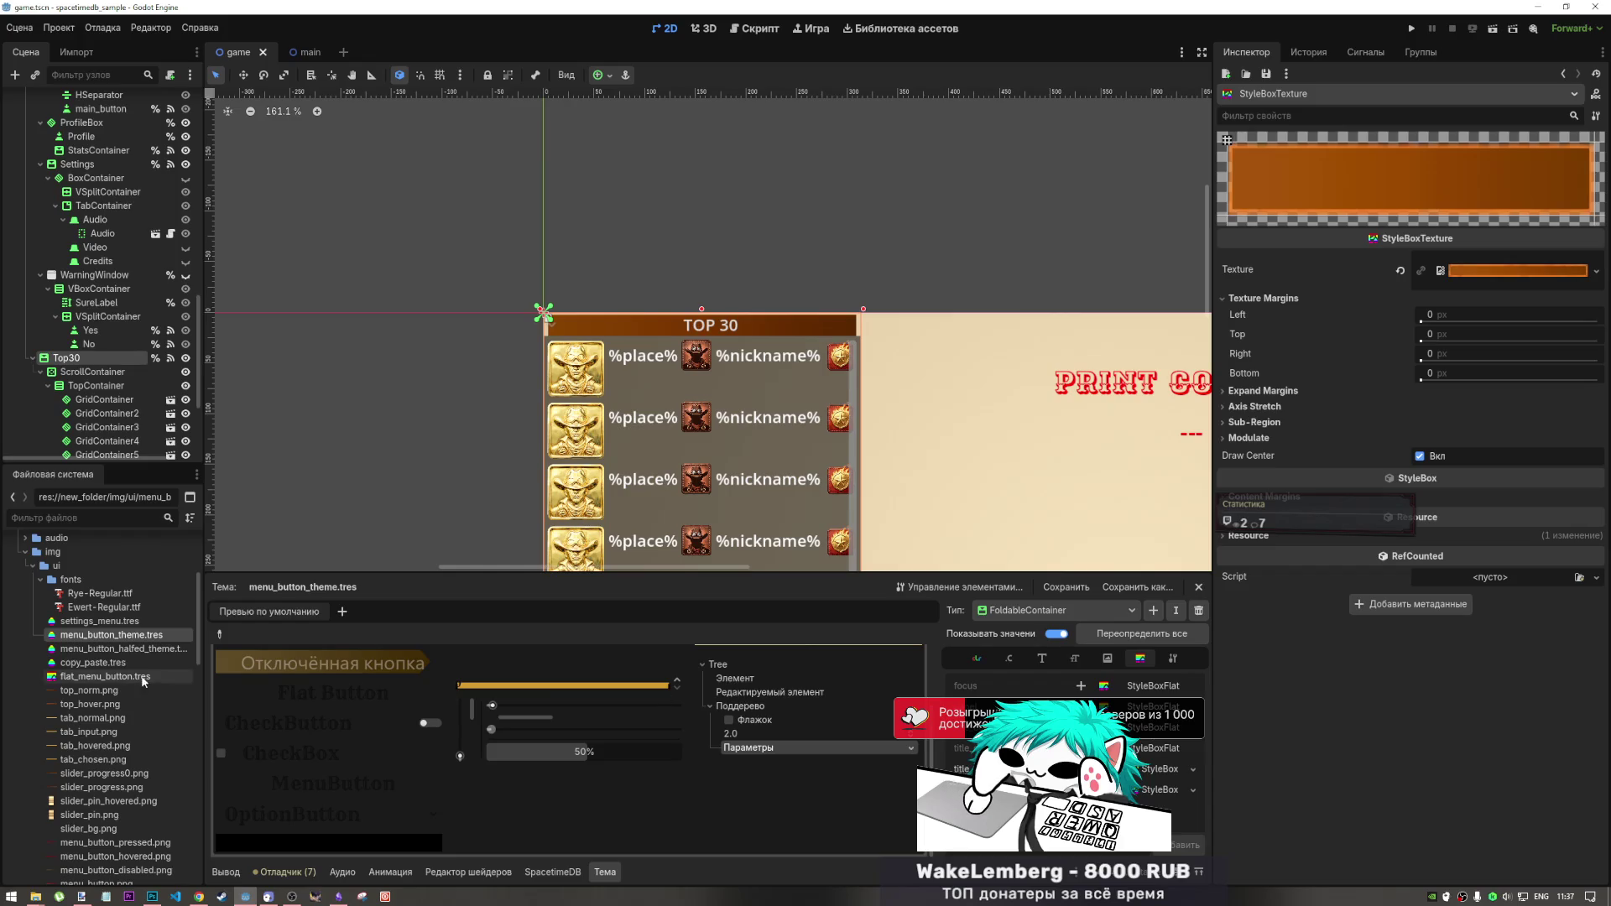
# - Switch from the Title Hover Panel to the Title Panel style and adjust its top texture margin
pyautogui.click(1502, 266)
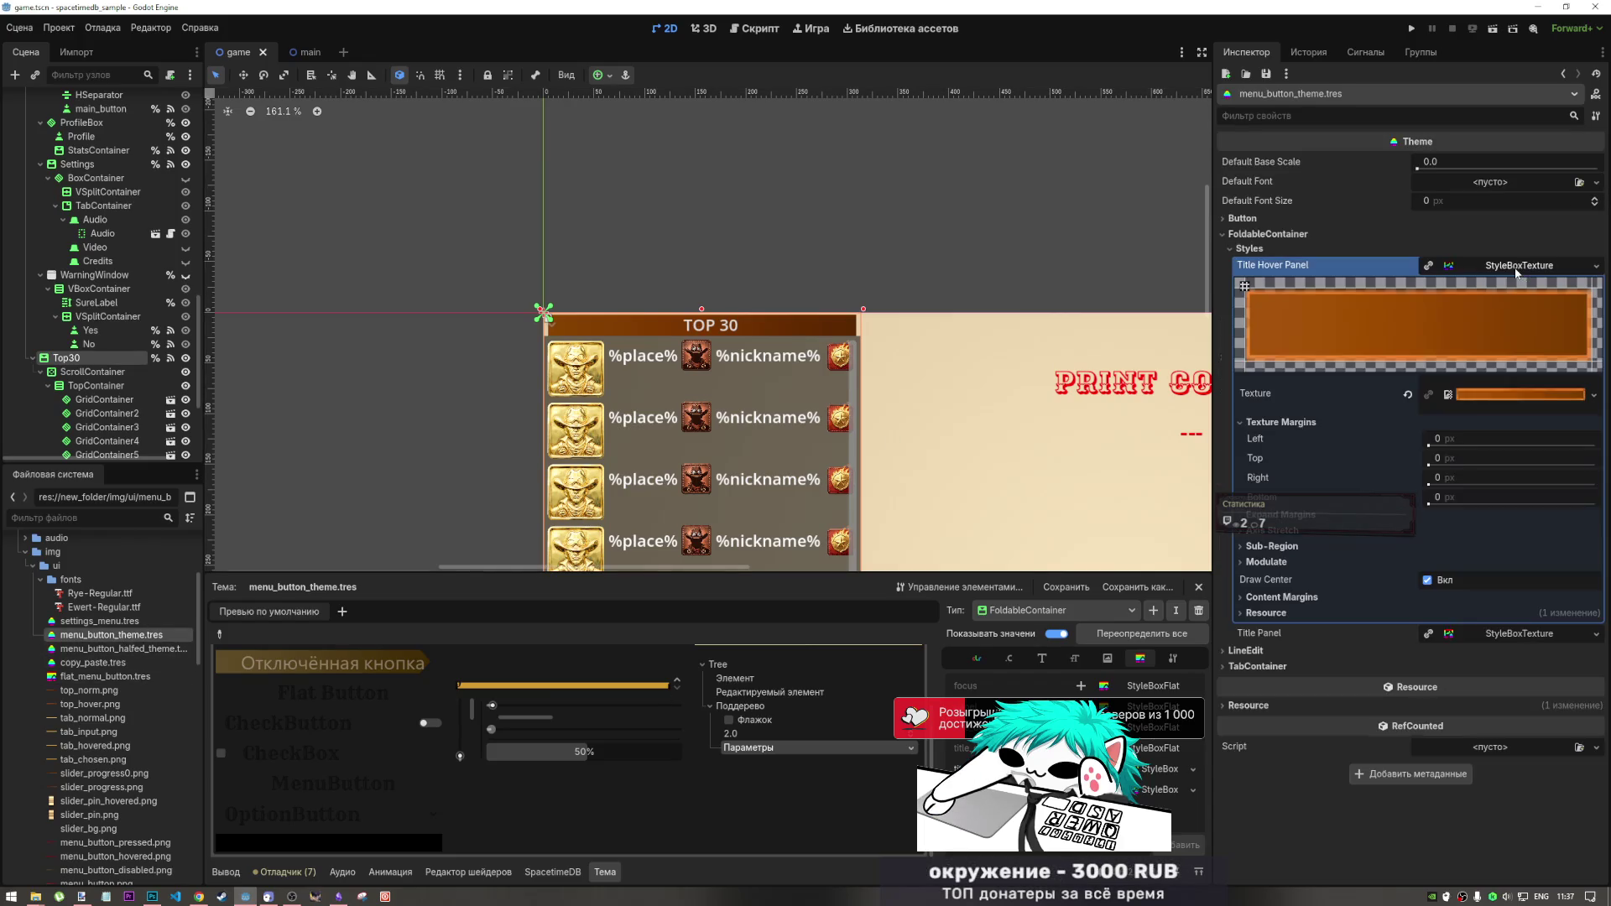
pyautogui.moveTo(1437, 439)
pyautogui.mouseDown()
pyautogui.moveTo(1460, 439)
pyautogui.moveTo(1431, 441)
pyautogui.moveTo(1454, 465)
pyautogui.moveTo(1418, 459)
pyautogui.mouseUp()
pyautogui.click(1502, 265)
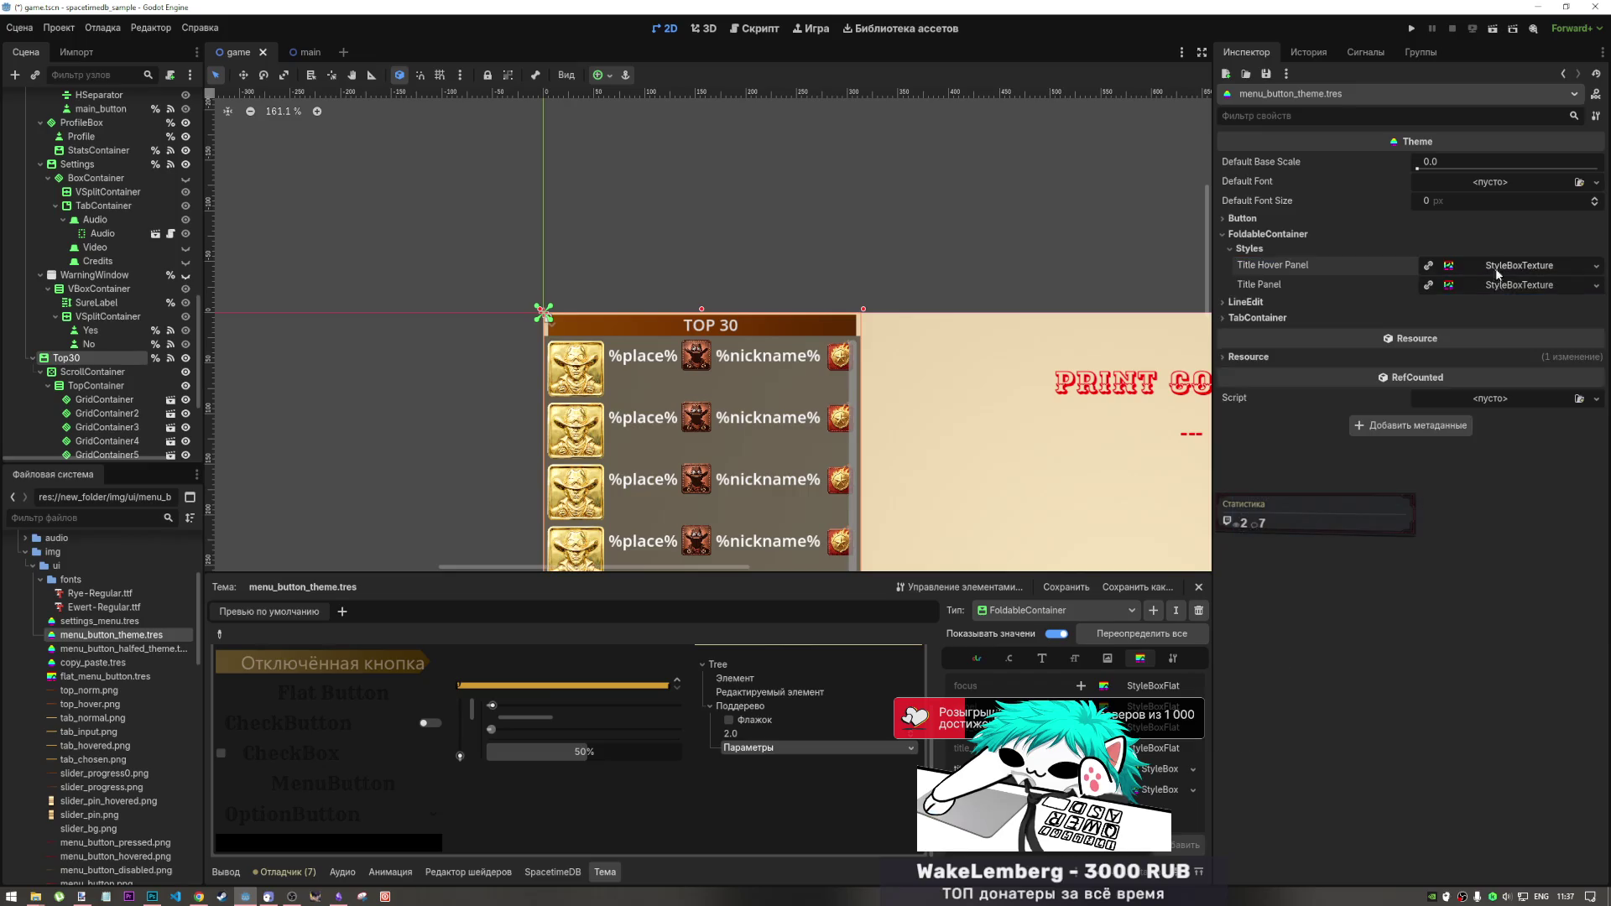
pyautogui.click(1494, 285)
pyautogui.click(1393, 442)
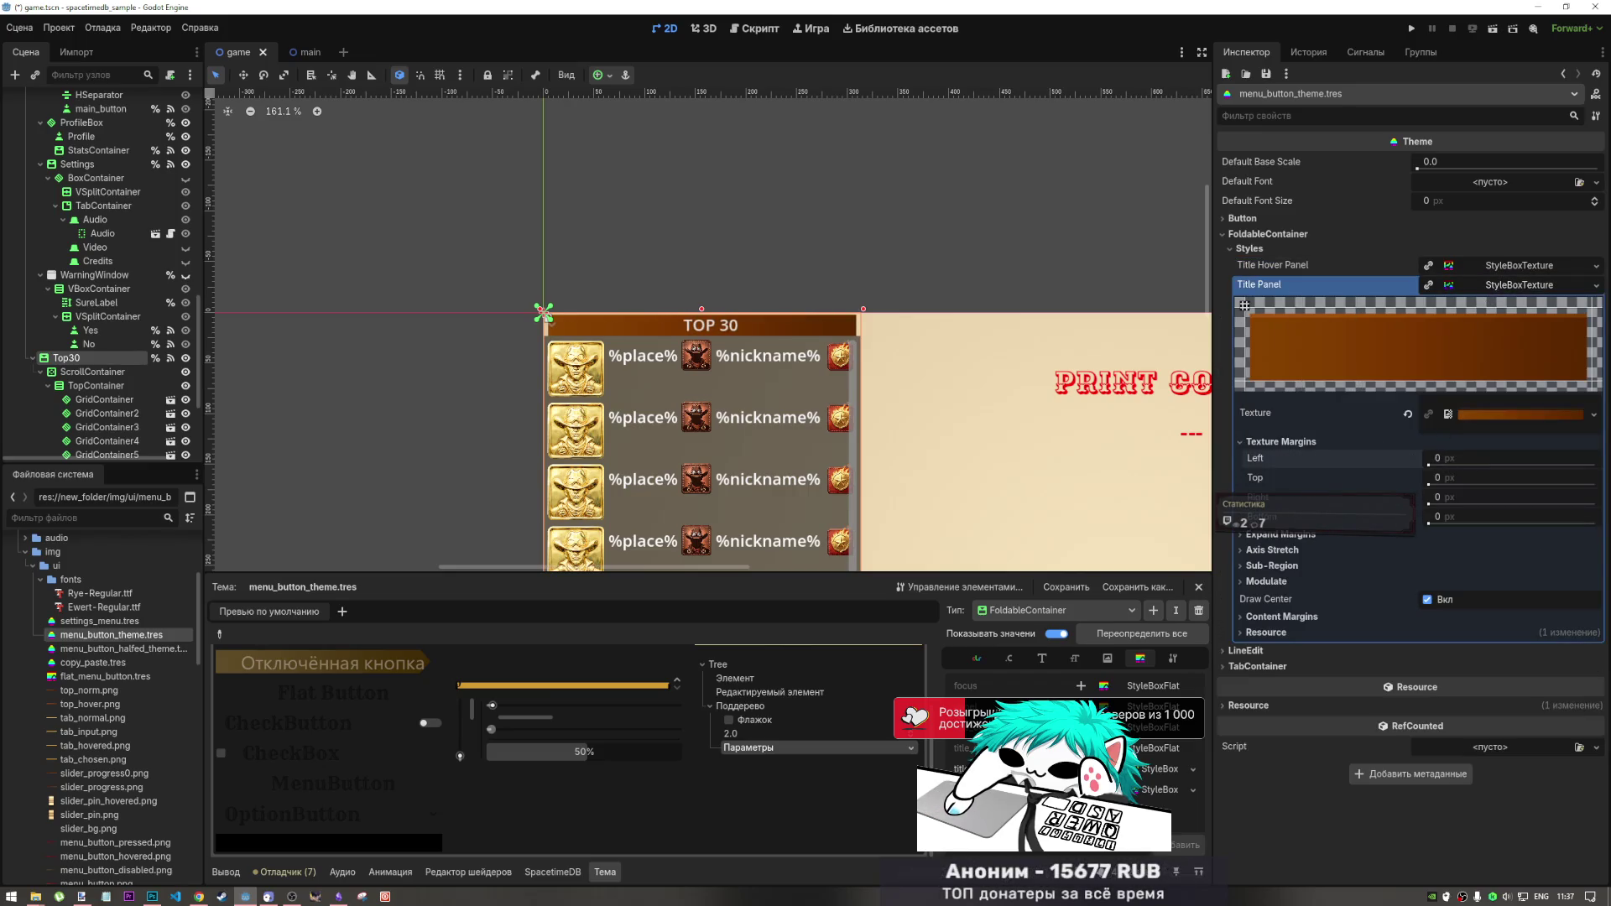
pyautogui.moveTo(1428, 476)
pyautogui.mouseDown()
pyautogui.moveTo(1424, 495)
pyautogui.moveTo(1432, 482)
pyautogui.mouseUp()
# - Set the Title Panel's left and right expand margins to 5 px
pyautogui.click(1358, 441)
pyautogui.click(1309, 457)
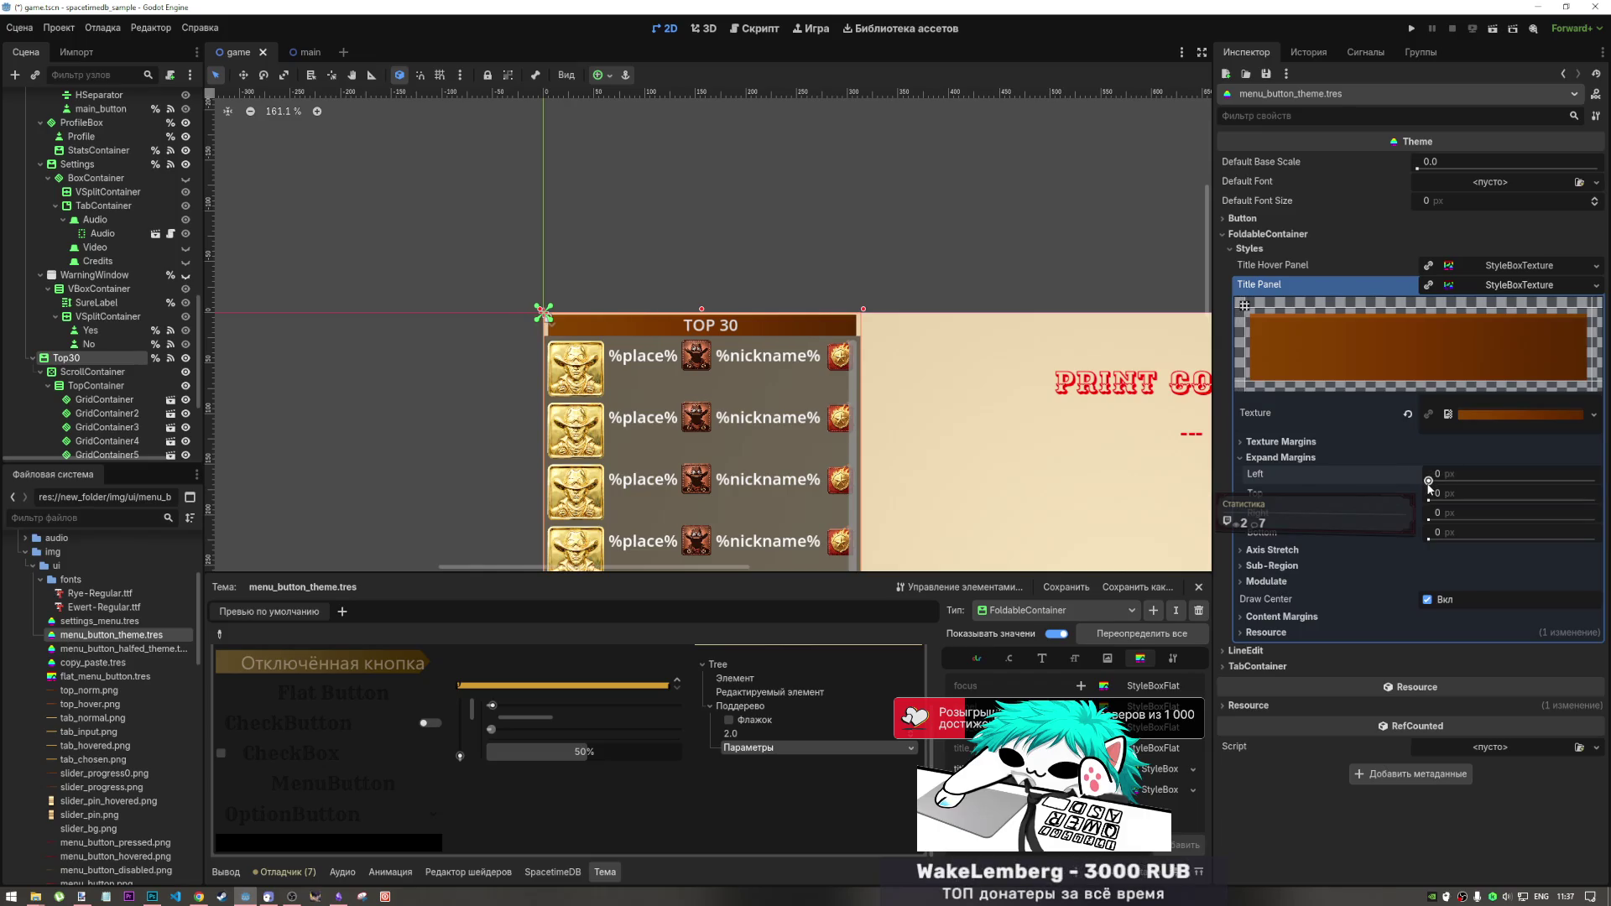
pyautogui.moveTo(1441, 477); pyautogui.dragTo(1448, 477)
pyautogui.click(1440, 475)
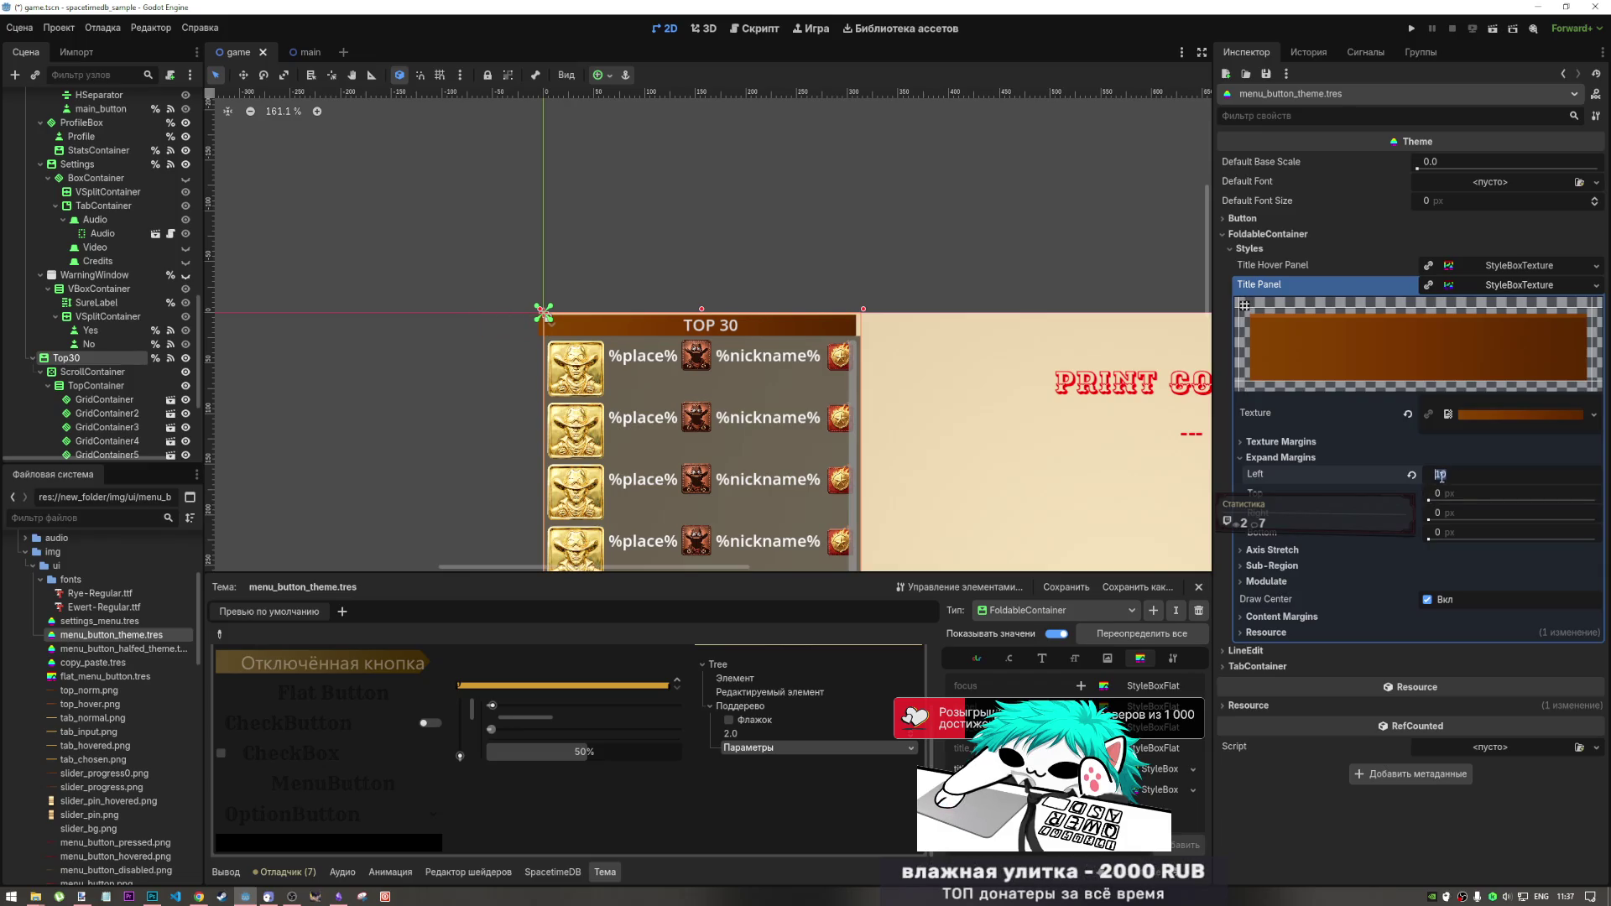
pyautogui.write('5')
pyautogui.press('Return')
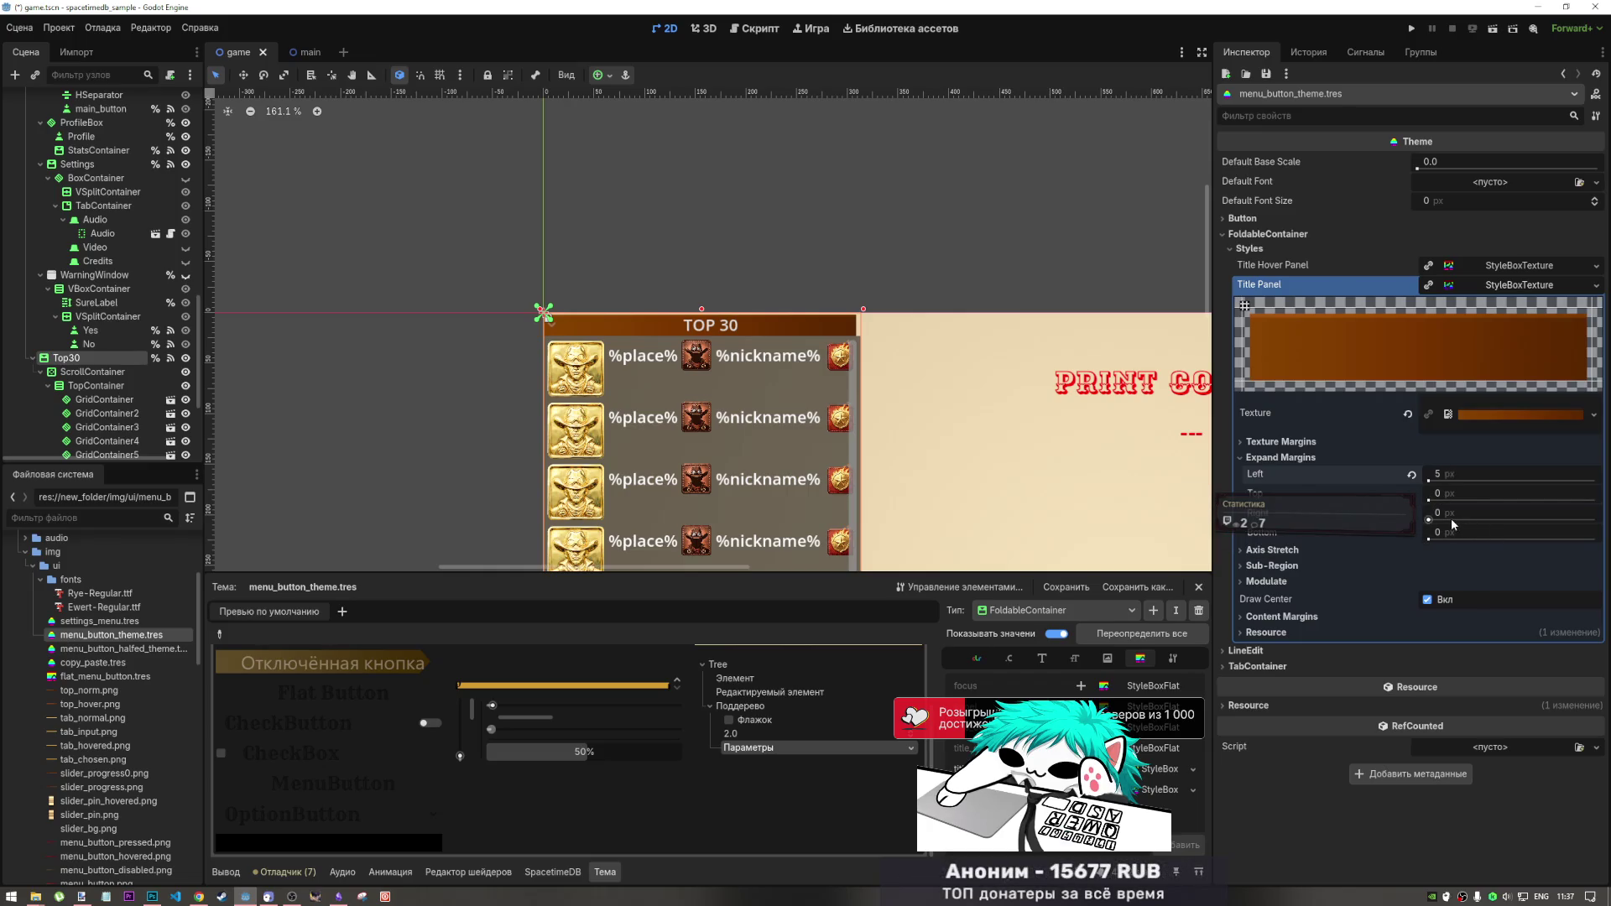
pyautogui.write('5')
pyautogui.click(1463, 520)
pyautogui.write('5')
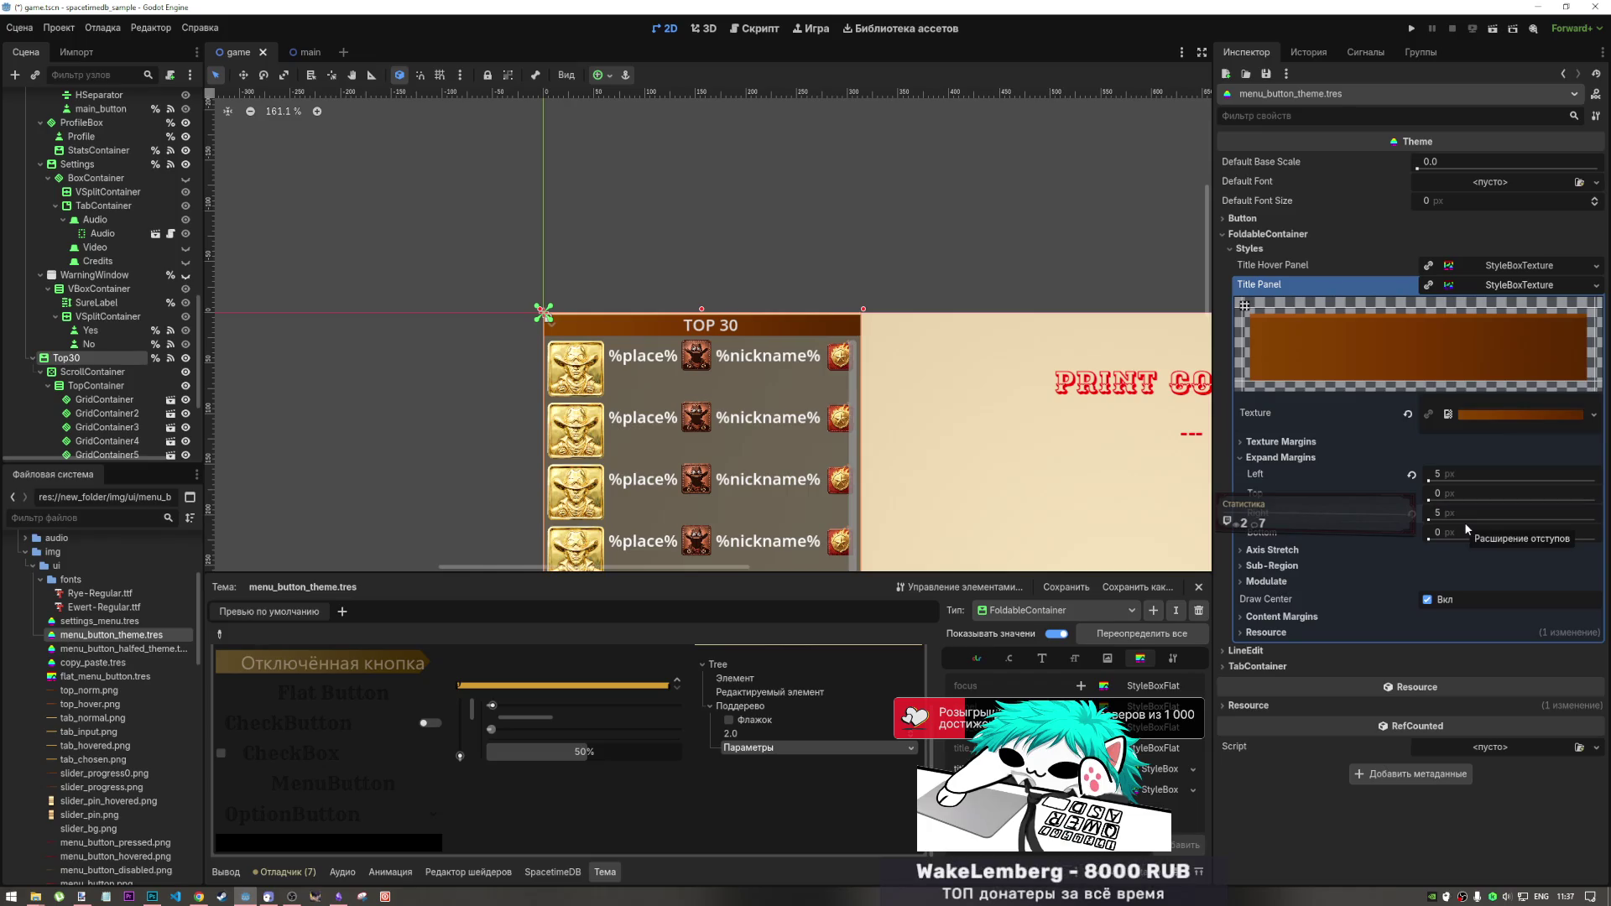
pyautogui.press('Return')
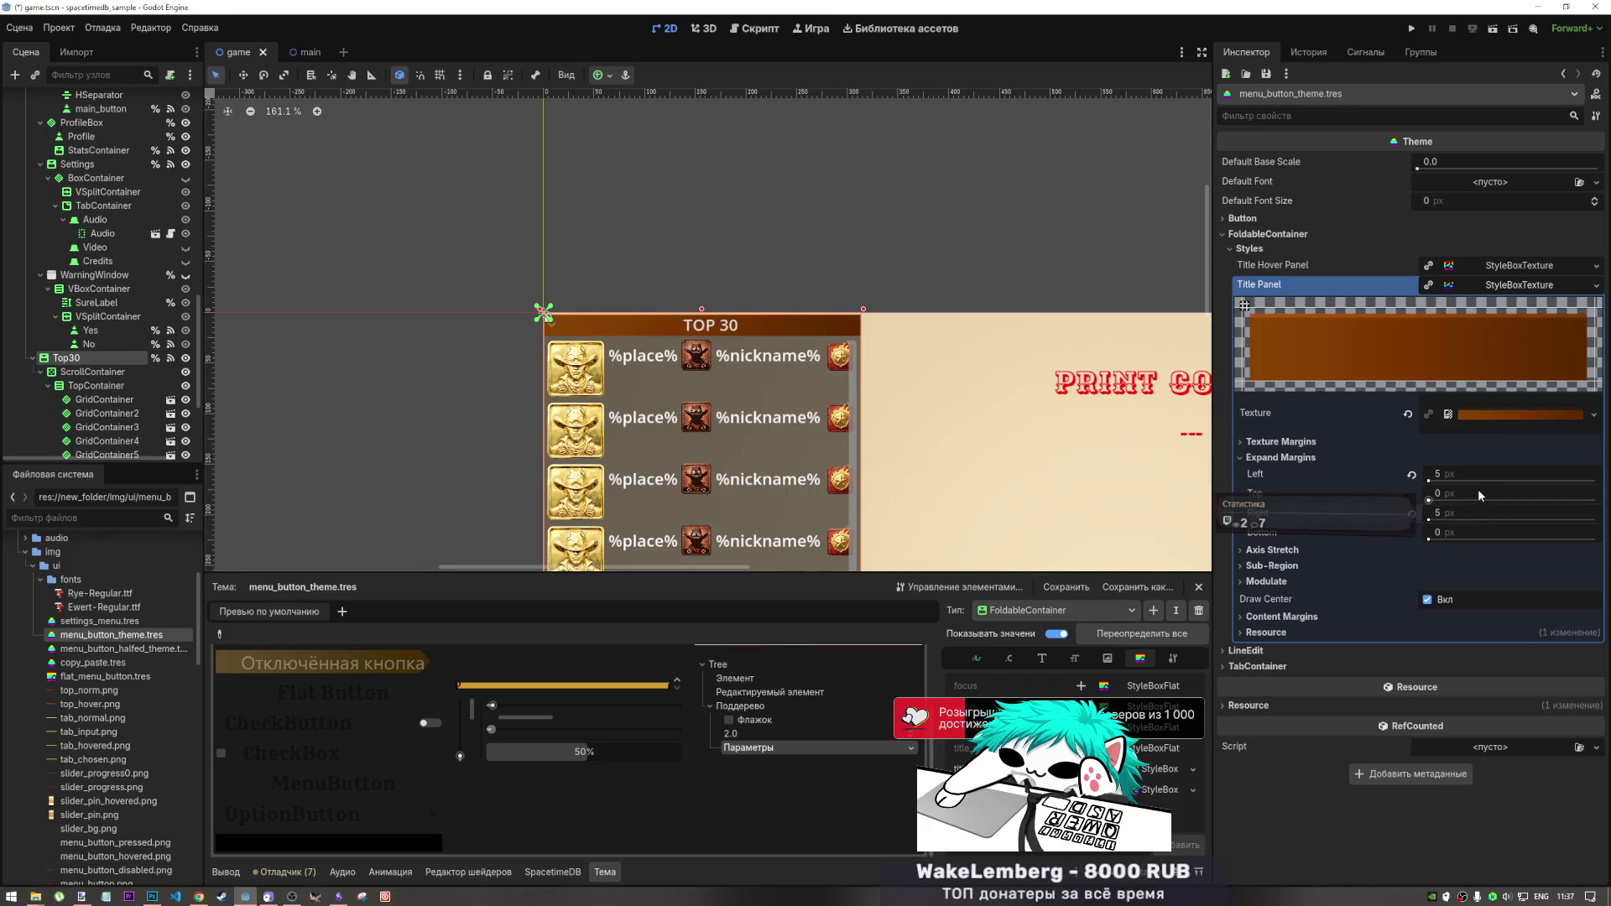
# - Try a 5 px top expand margin, then reset the top and bottom expand margins to 0
pyautogui.click(1452, 491)
pyautogui.write('5')
pyautogui.press('Return')
pyautogui.scroll(6, 834, 298)
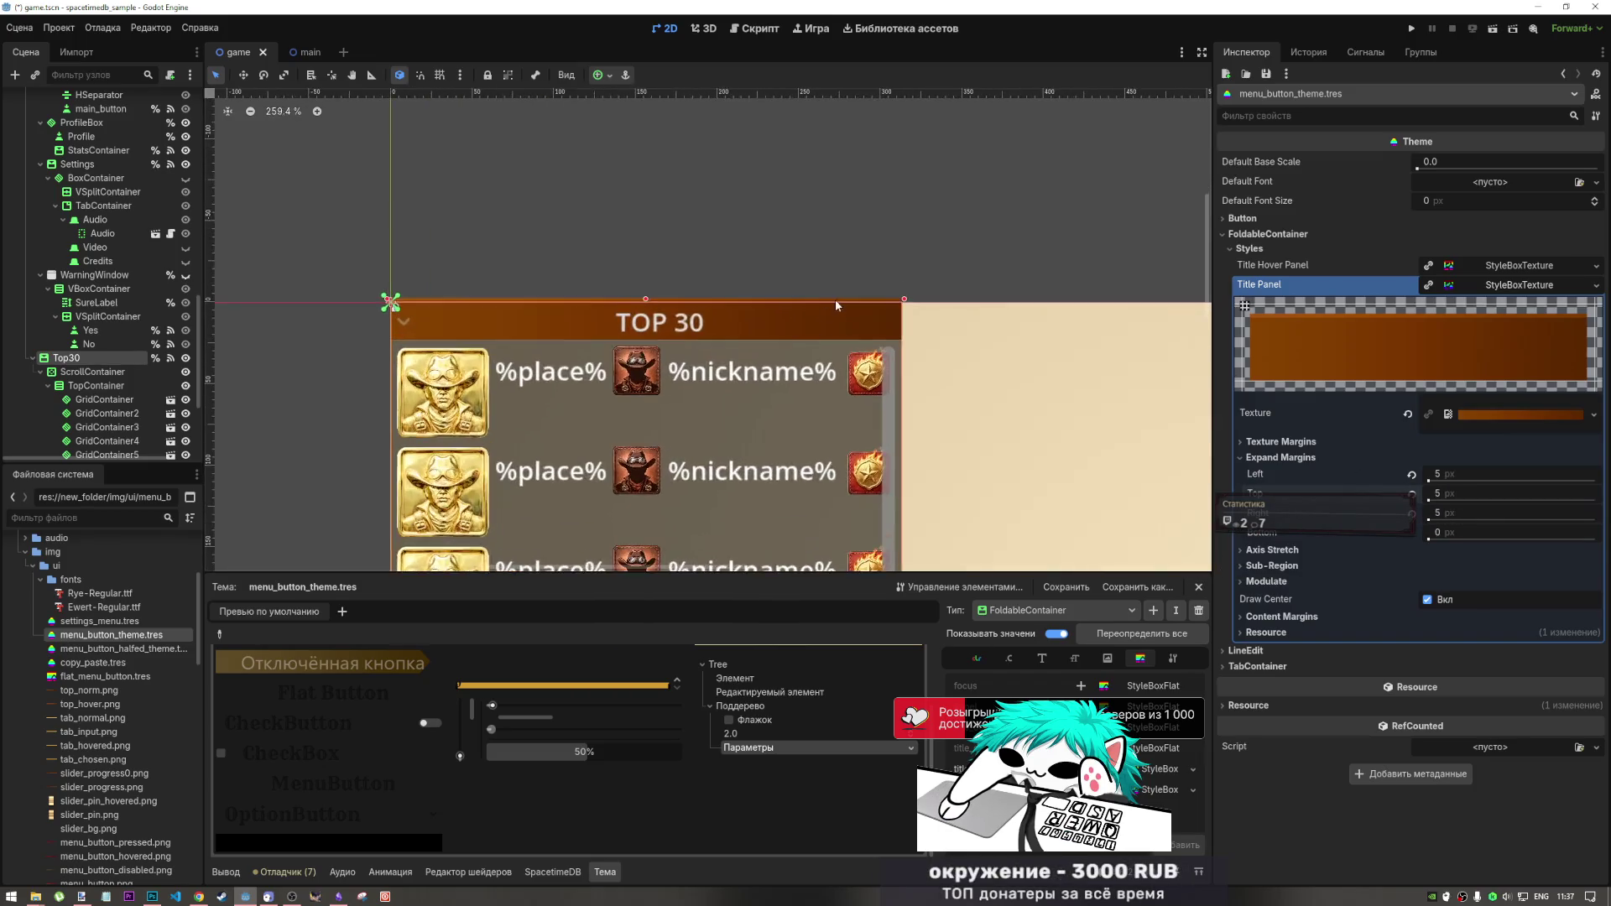
pyautogui.scroll(-5, 858, 309)
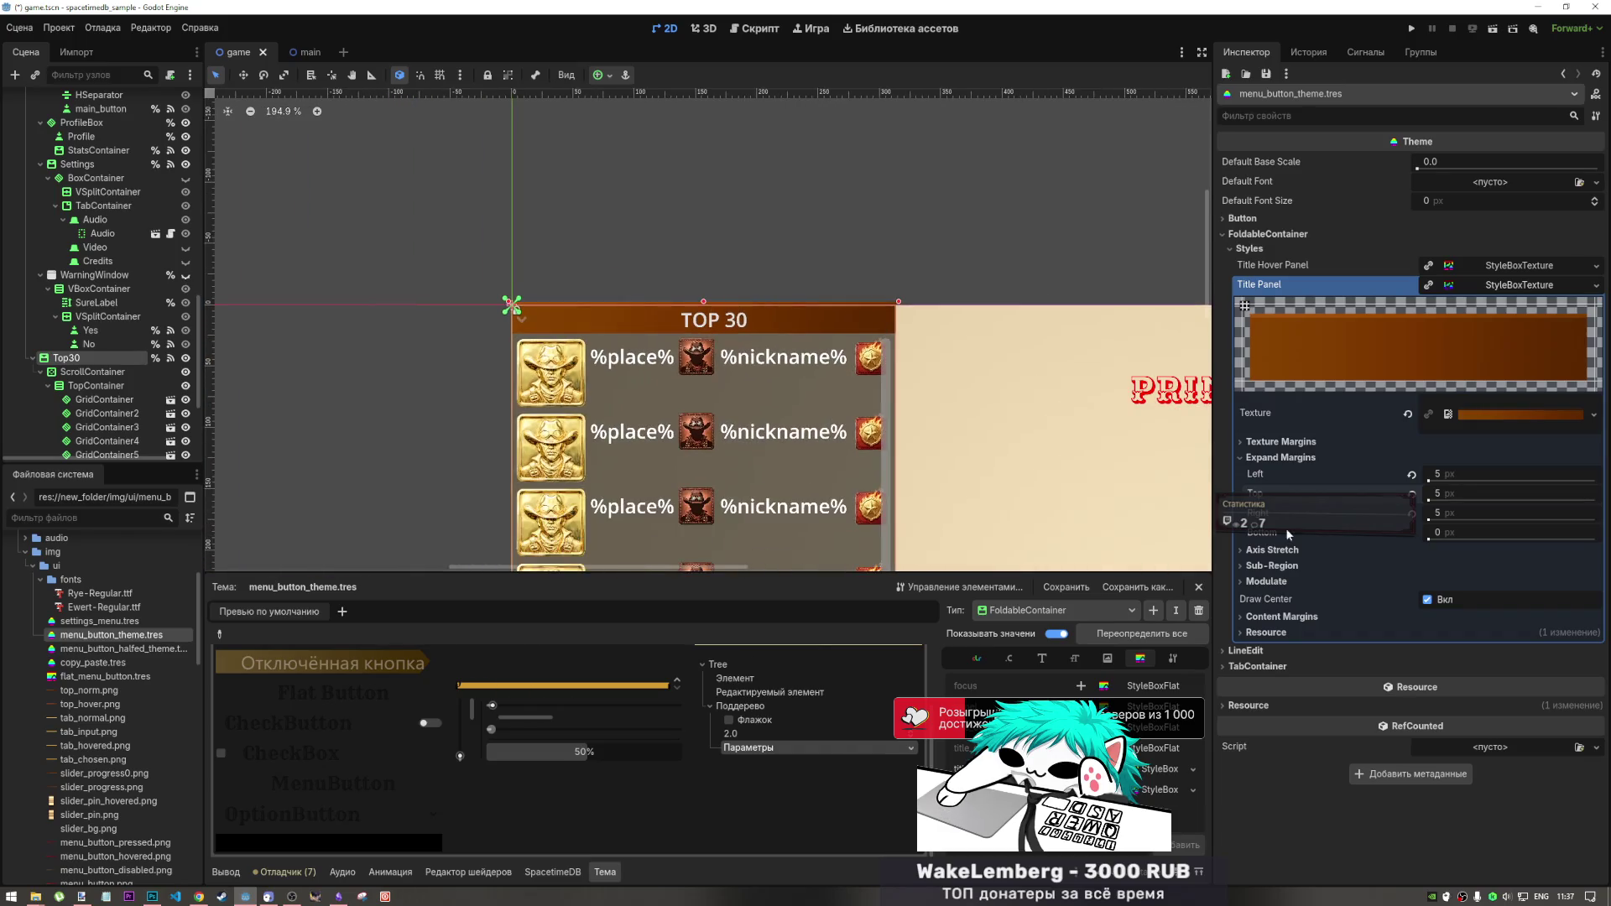
pyautogui.click(1413, 494)
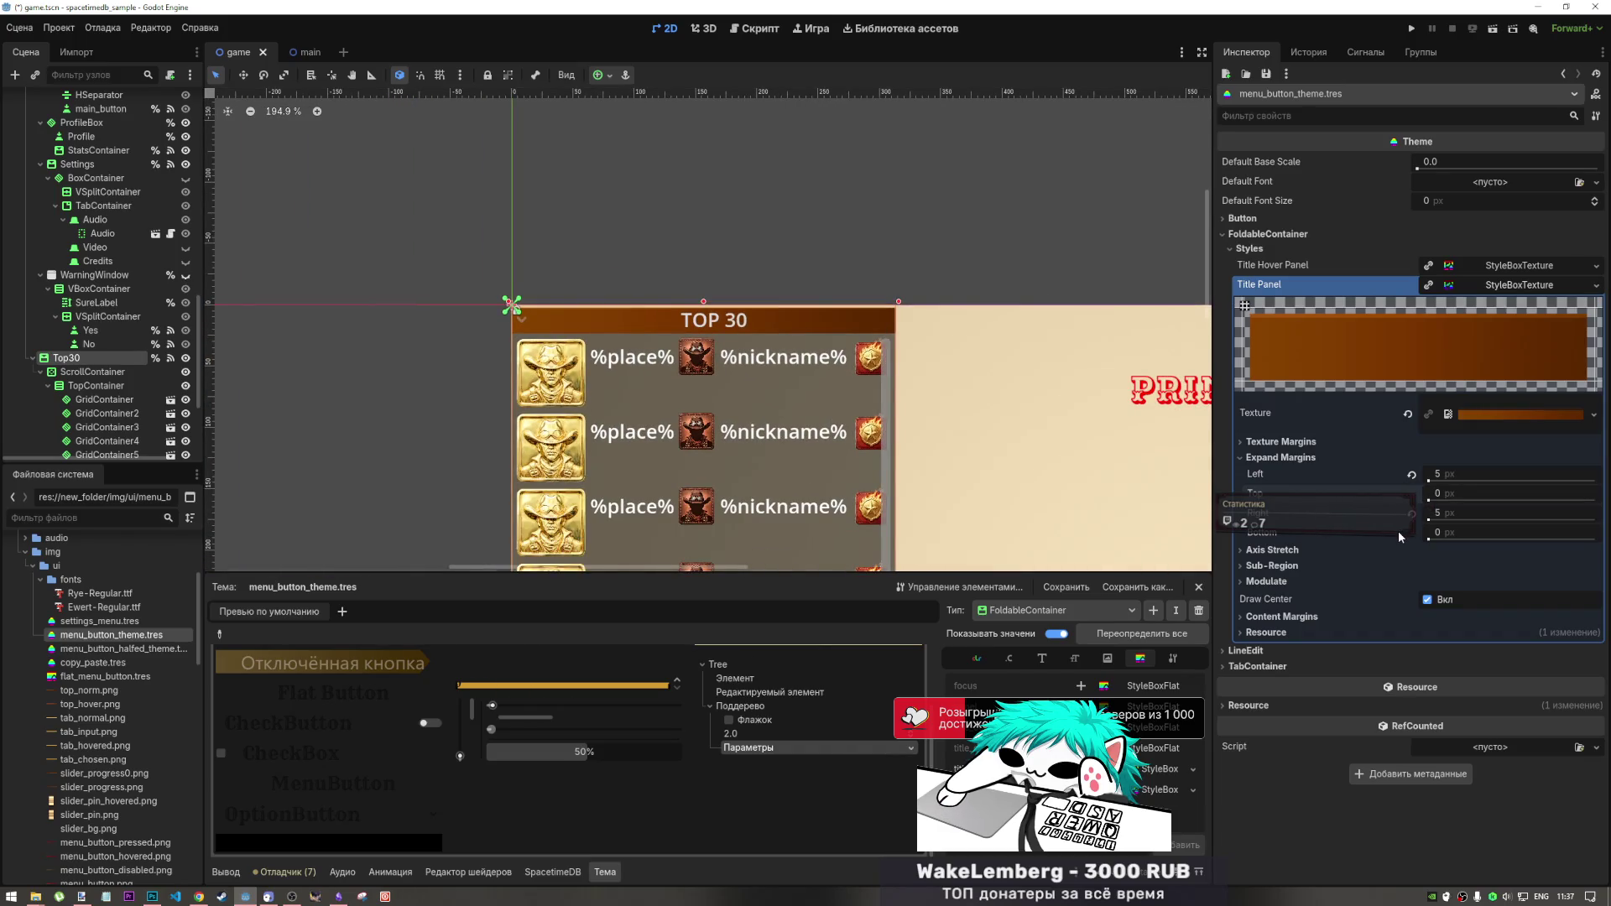
pyautogui.moveTo(1427, 532); pyautogui.dragTo(1435, 532)
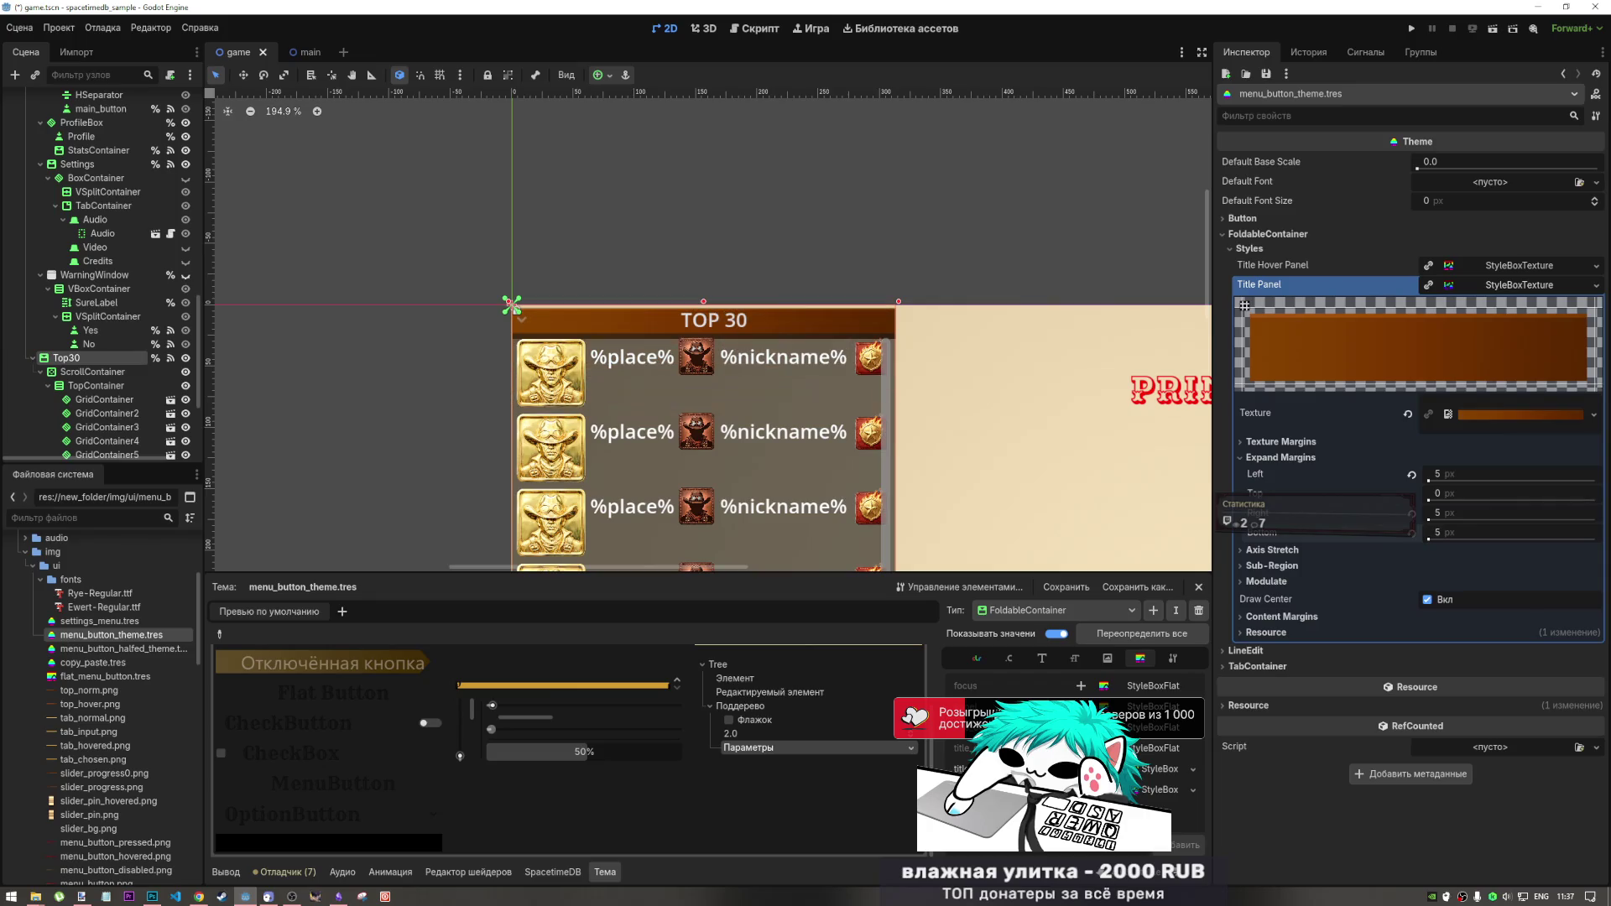
pyautogui.click(1413, 532)
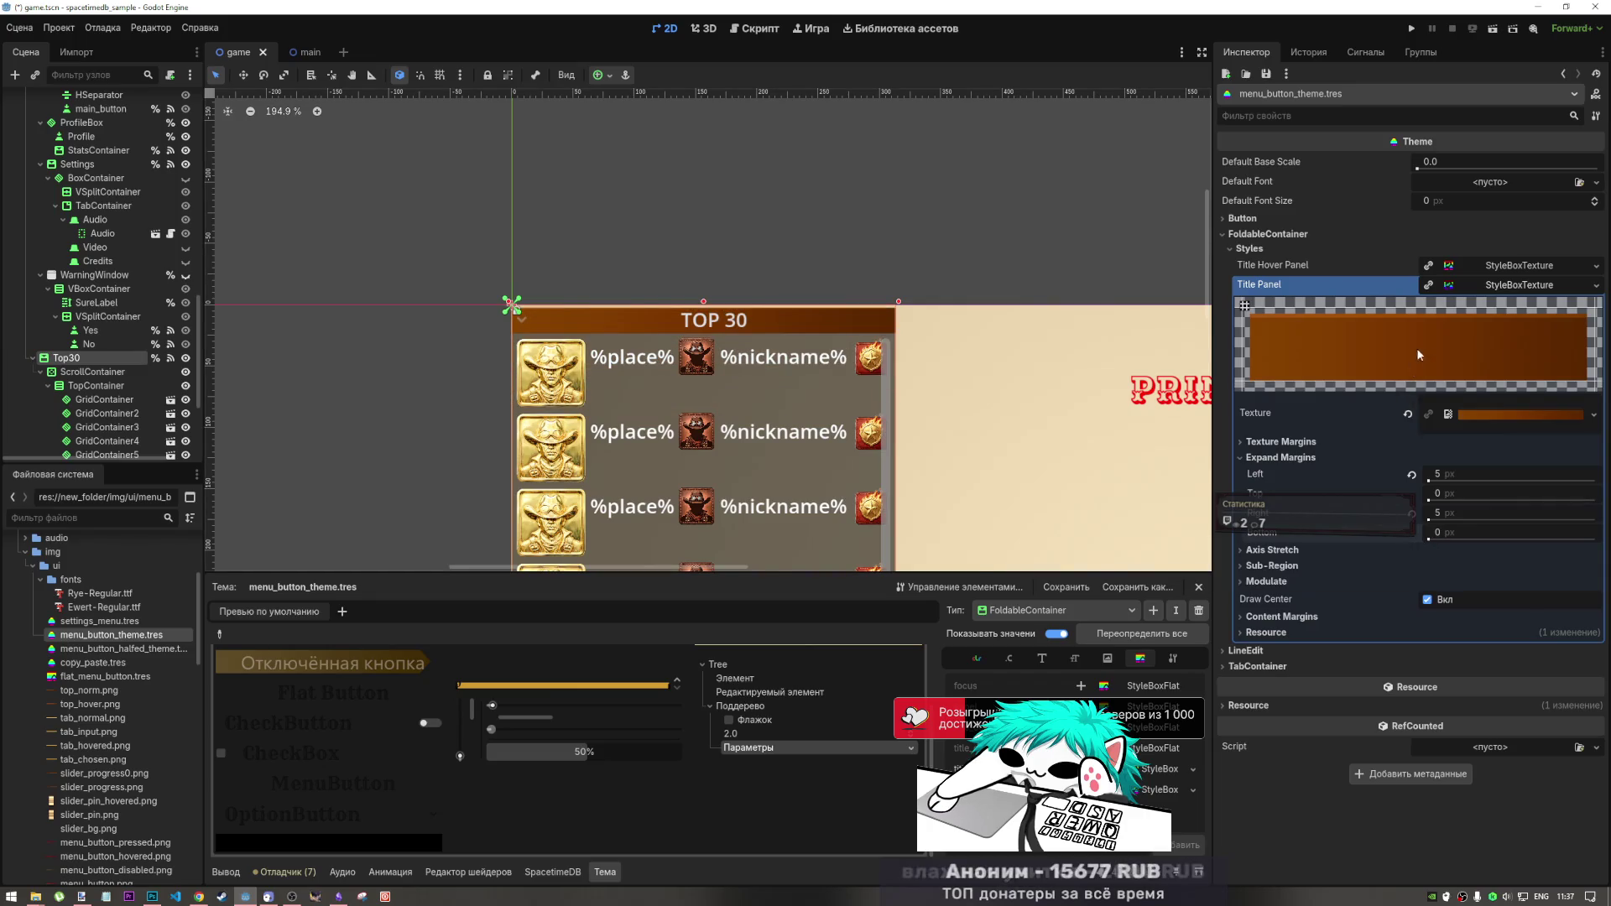
pyautogui.click(1481, 275)
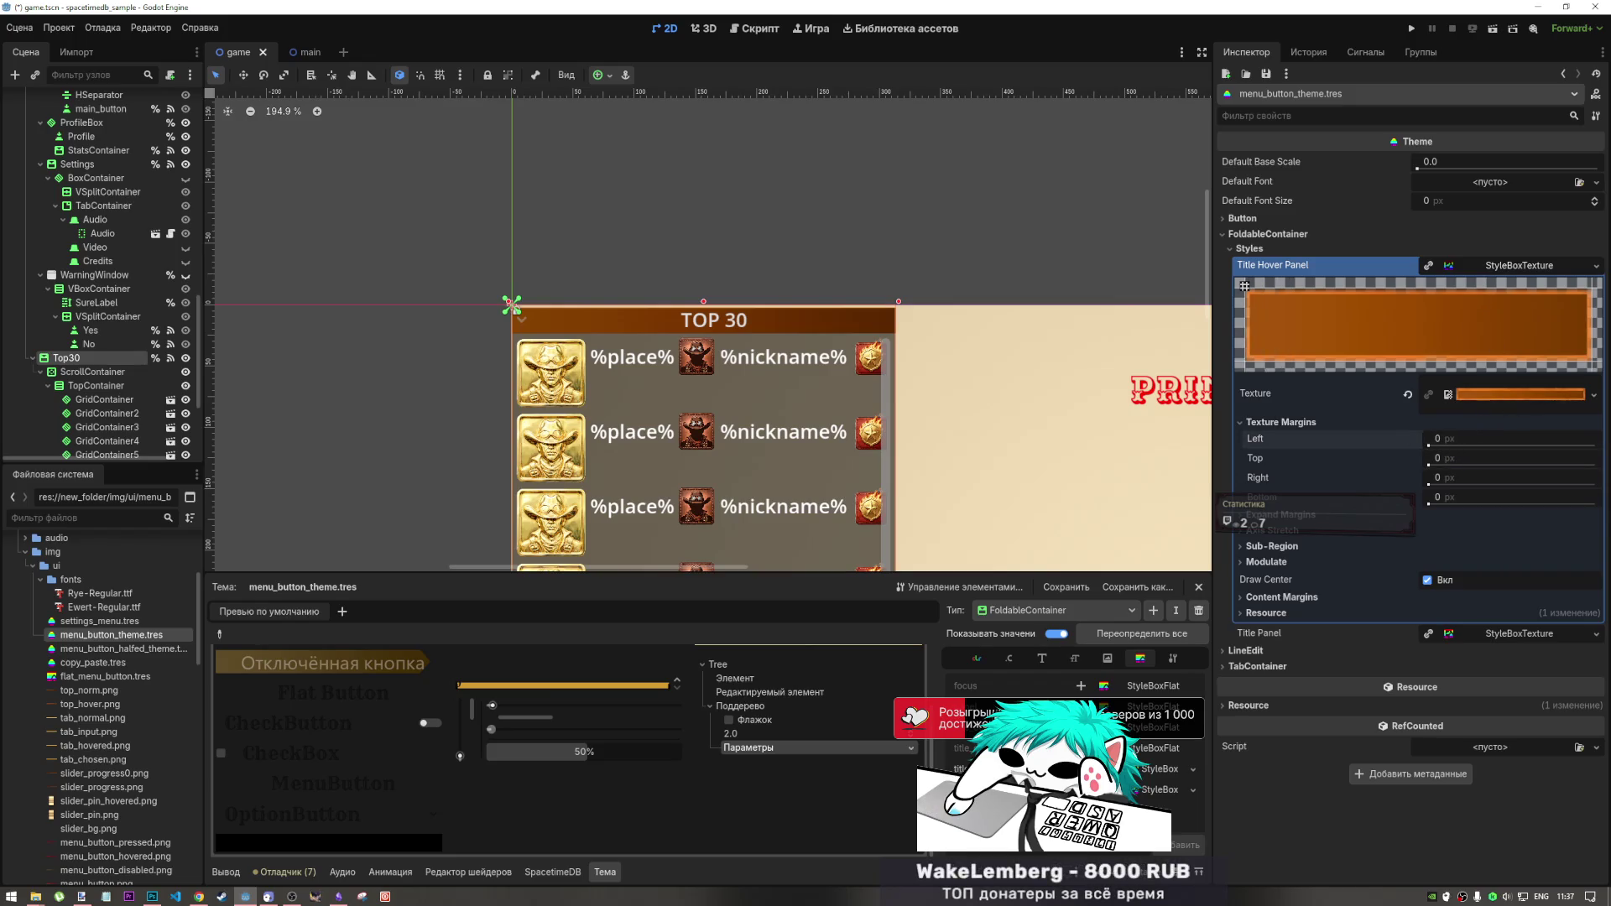
pyautogui.click(1466, 445)
pyautogui.write('5')
pyautogui.press('Tab')
pyautogui.press('Tab')
pyautogui.write('5')
pyautogui.press('Return')
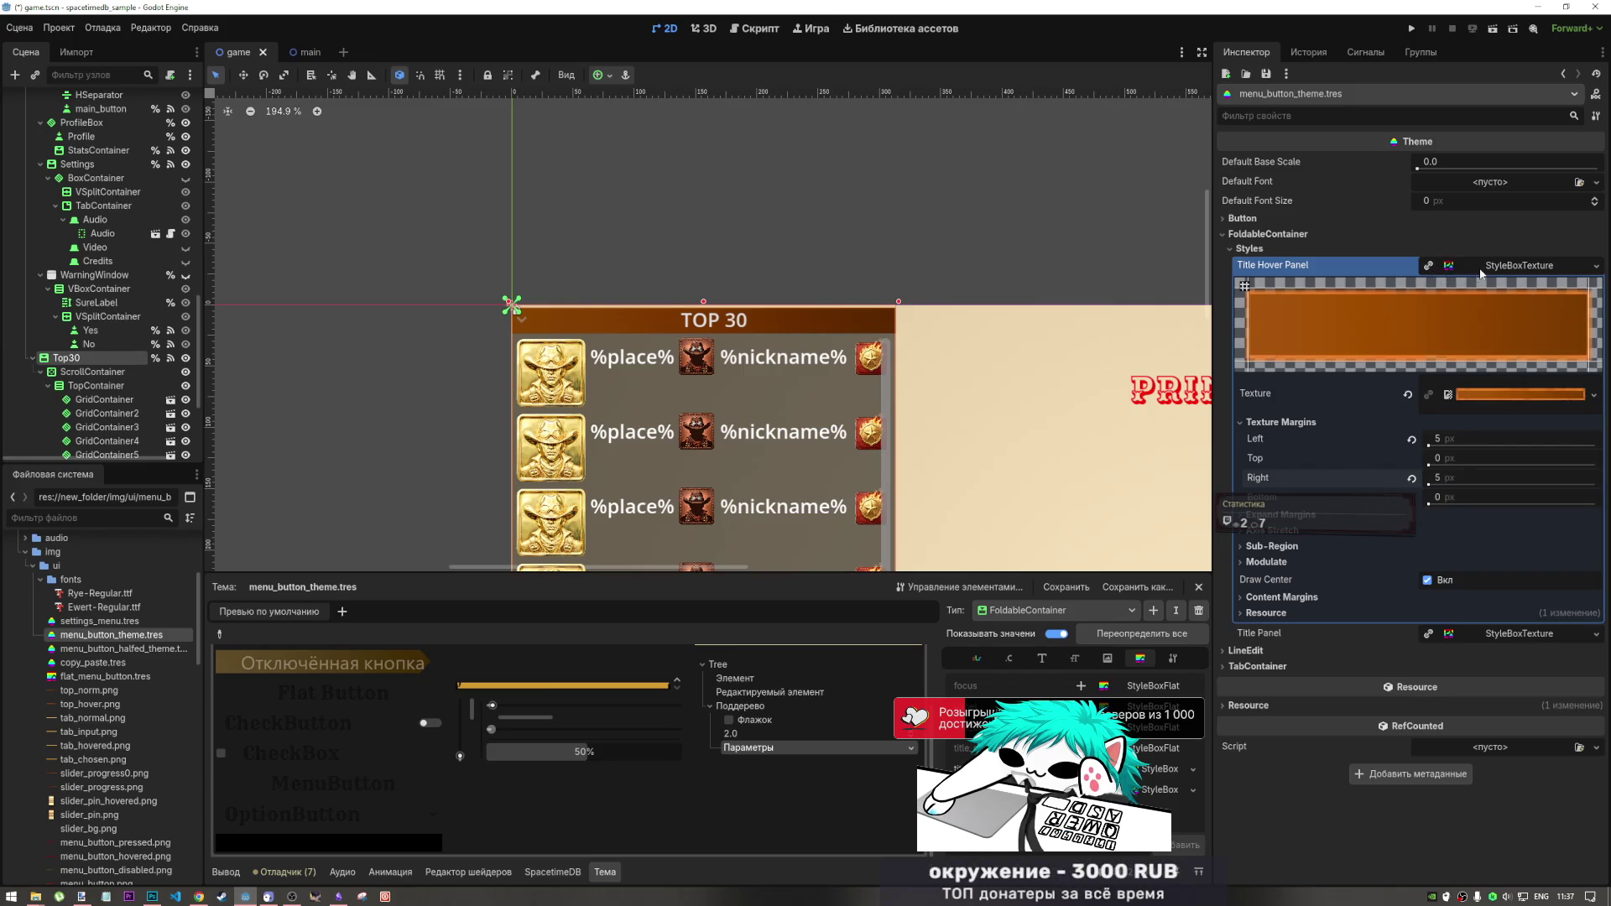
pyautogui.click(1480, 269)
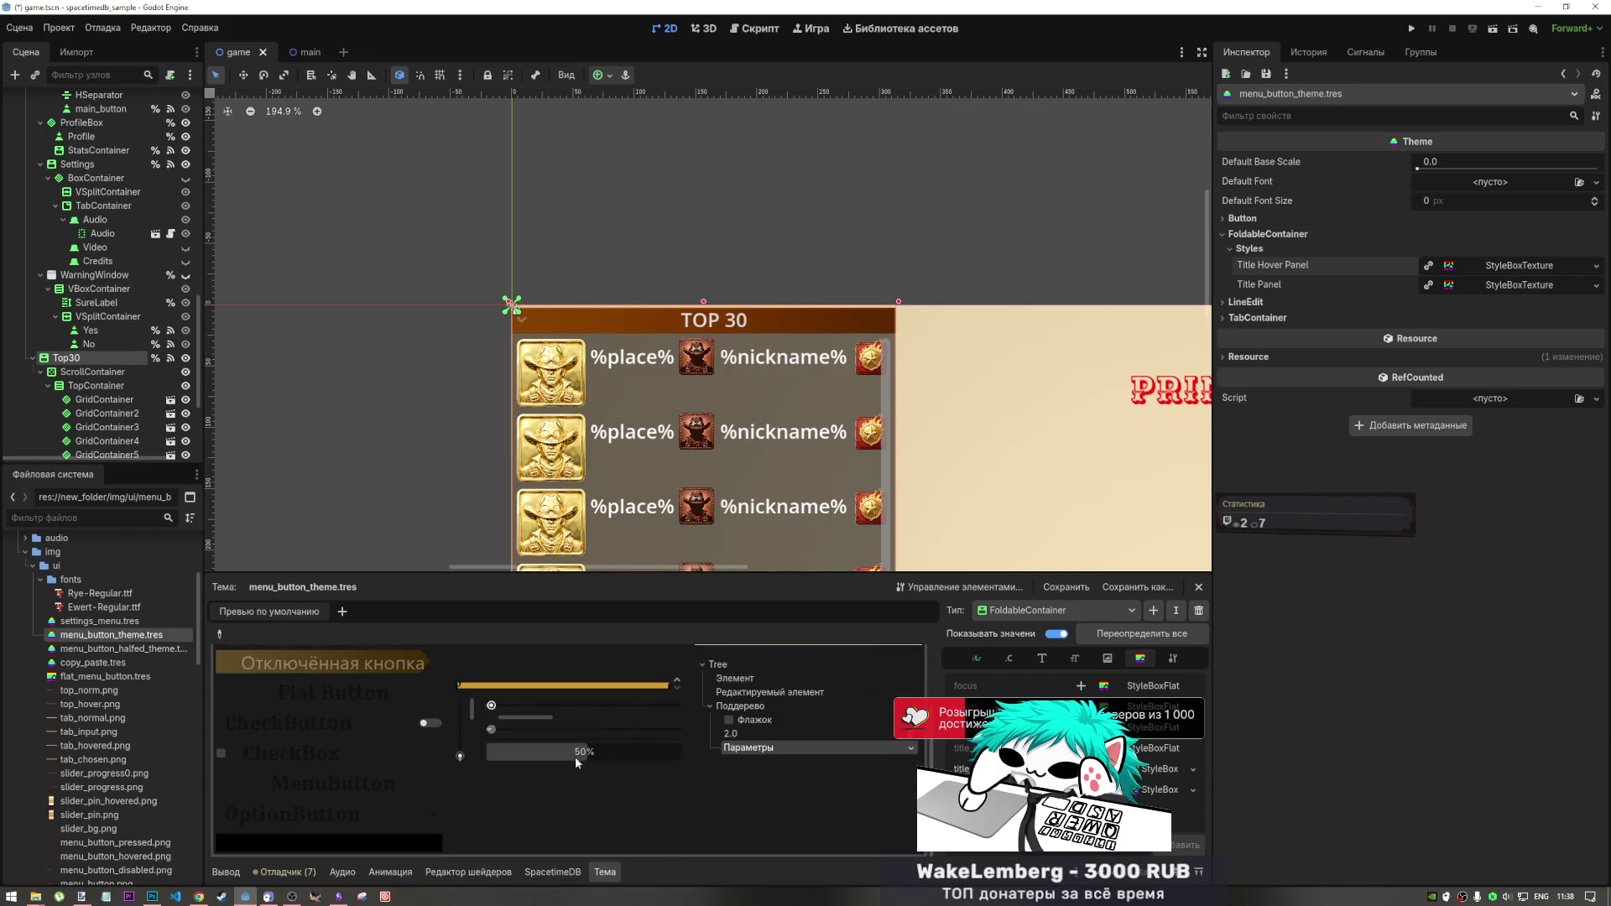
pyautogui.scroll(3, 537, 824)
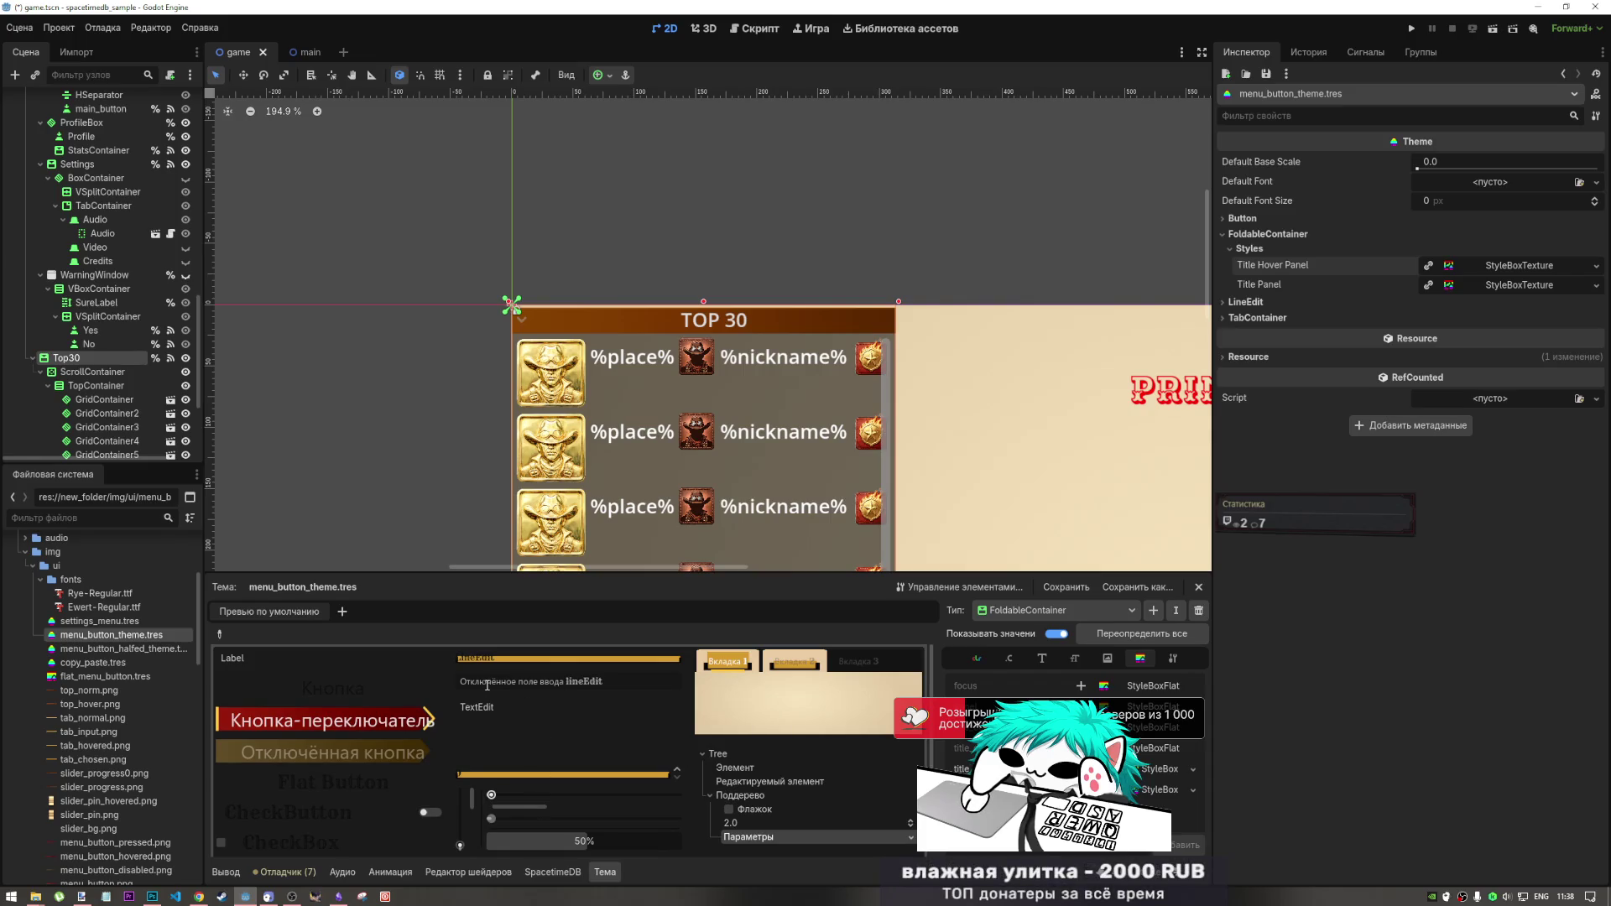
pyautogui.scroll(-3, 487, 685)
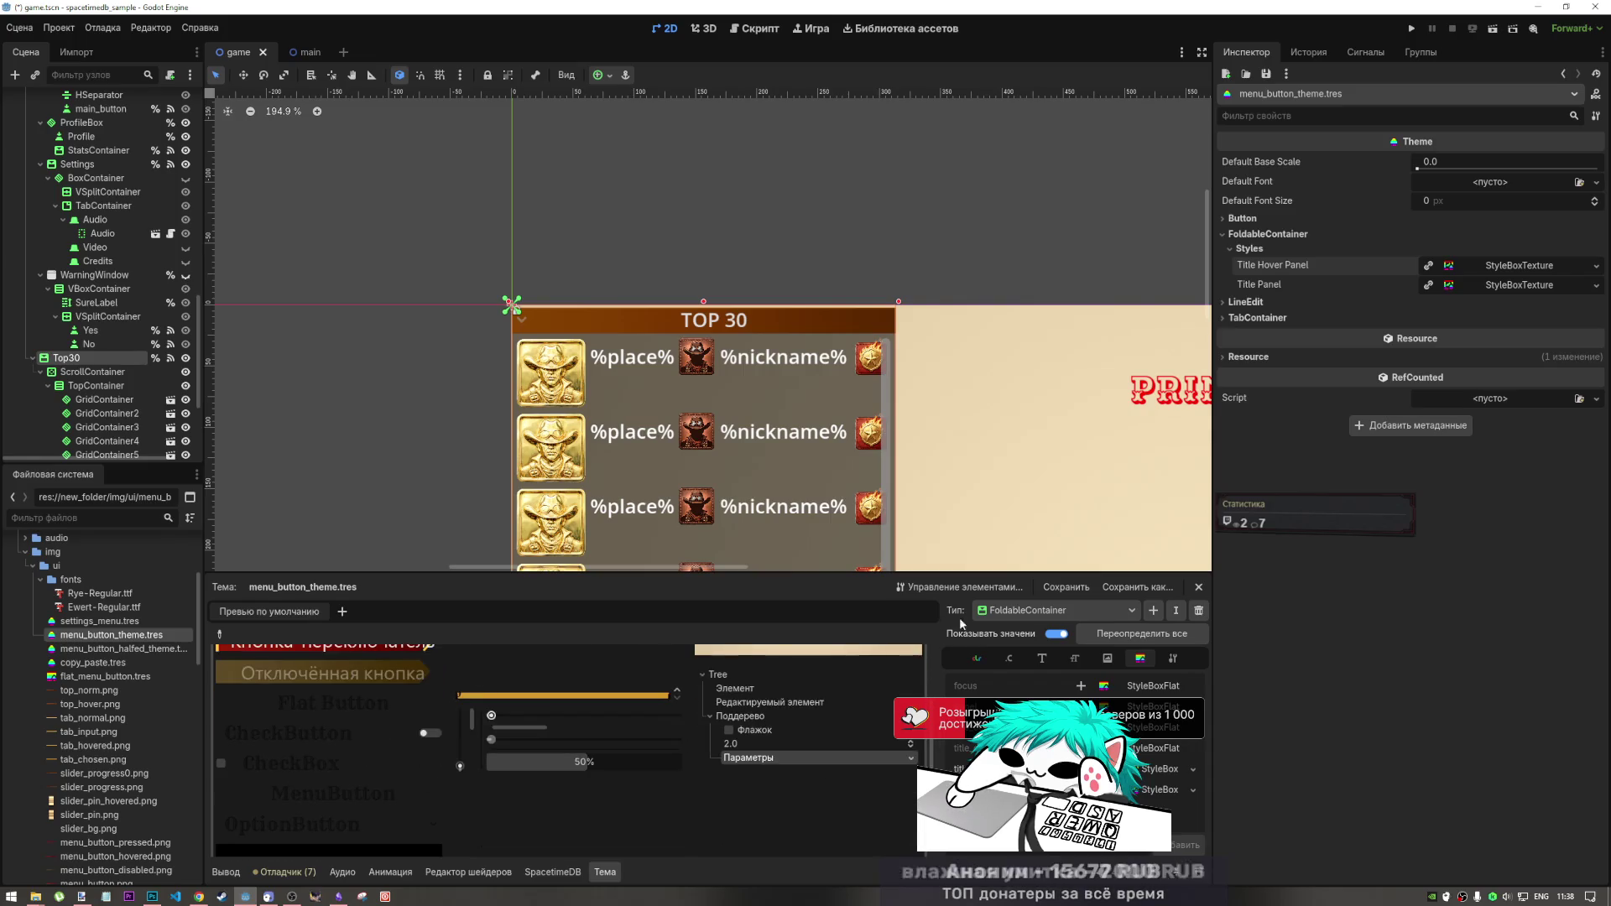
pyautogui.click(959, 588)
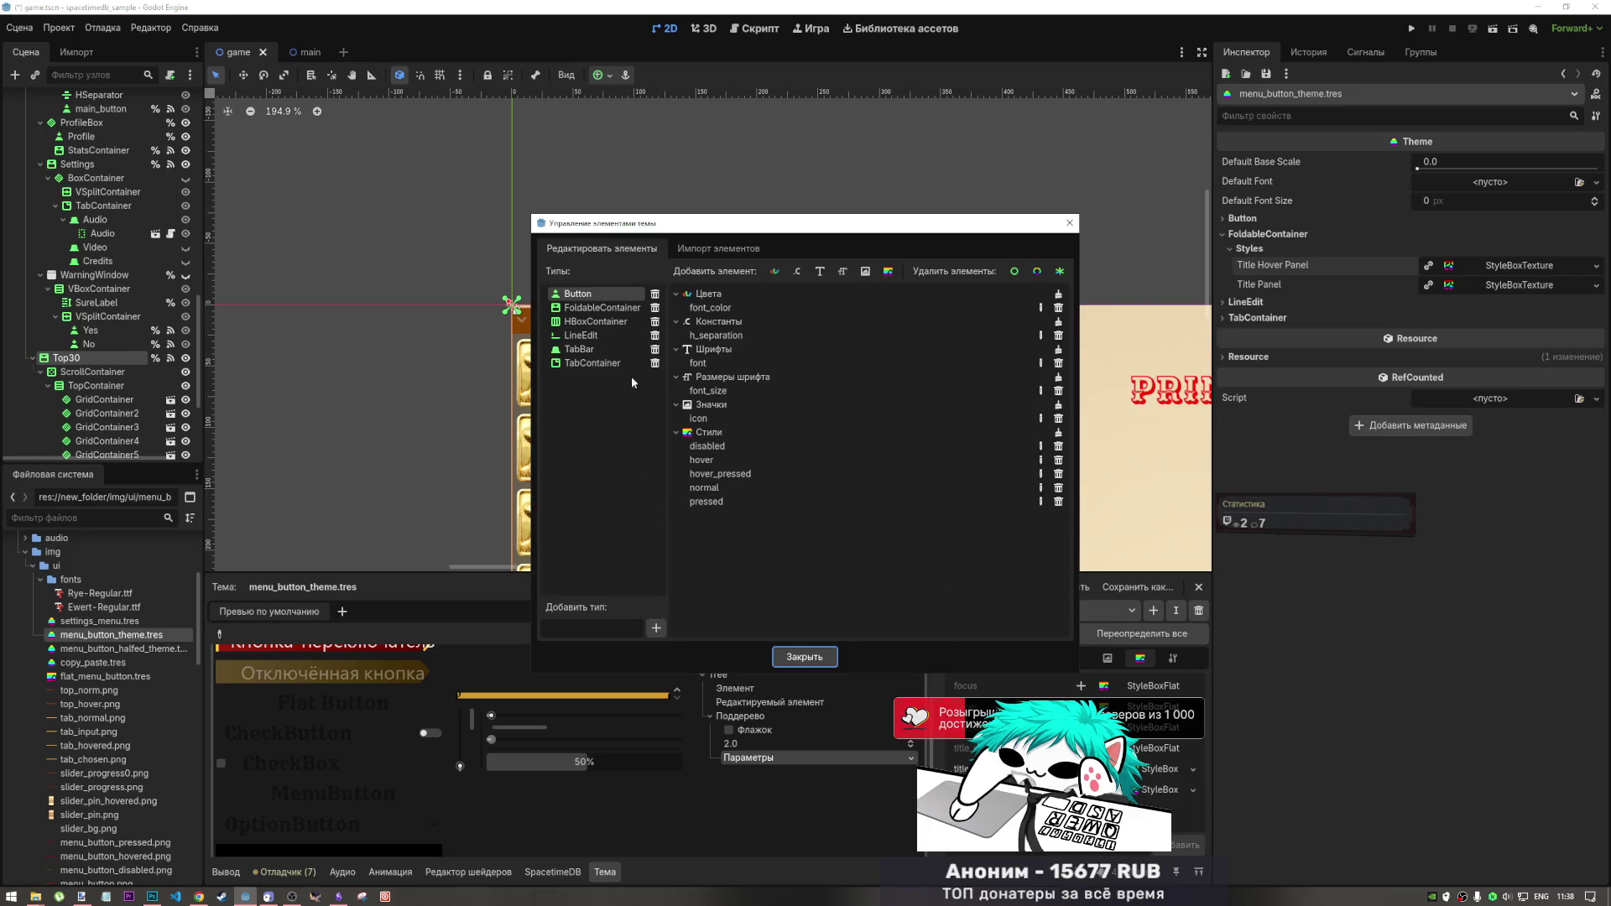
pyautogui.doubleClick(603, 308)
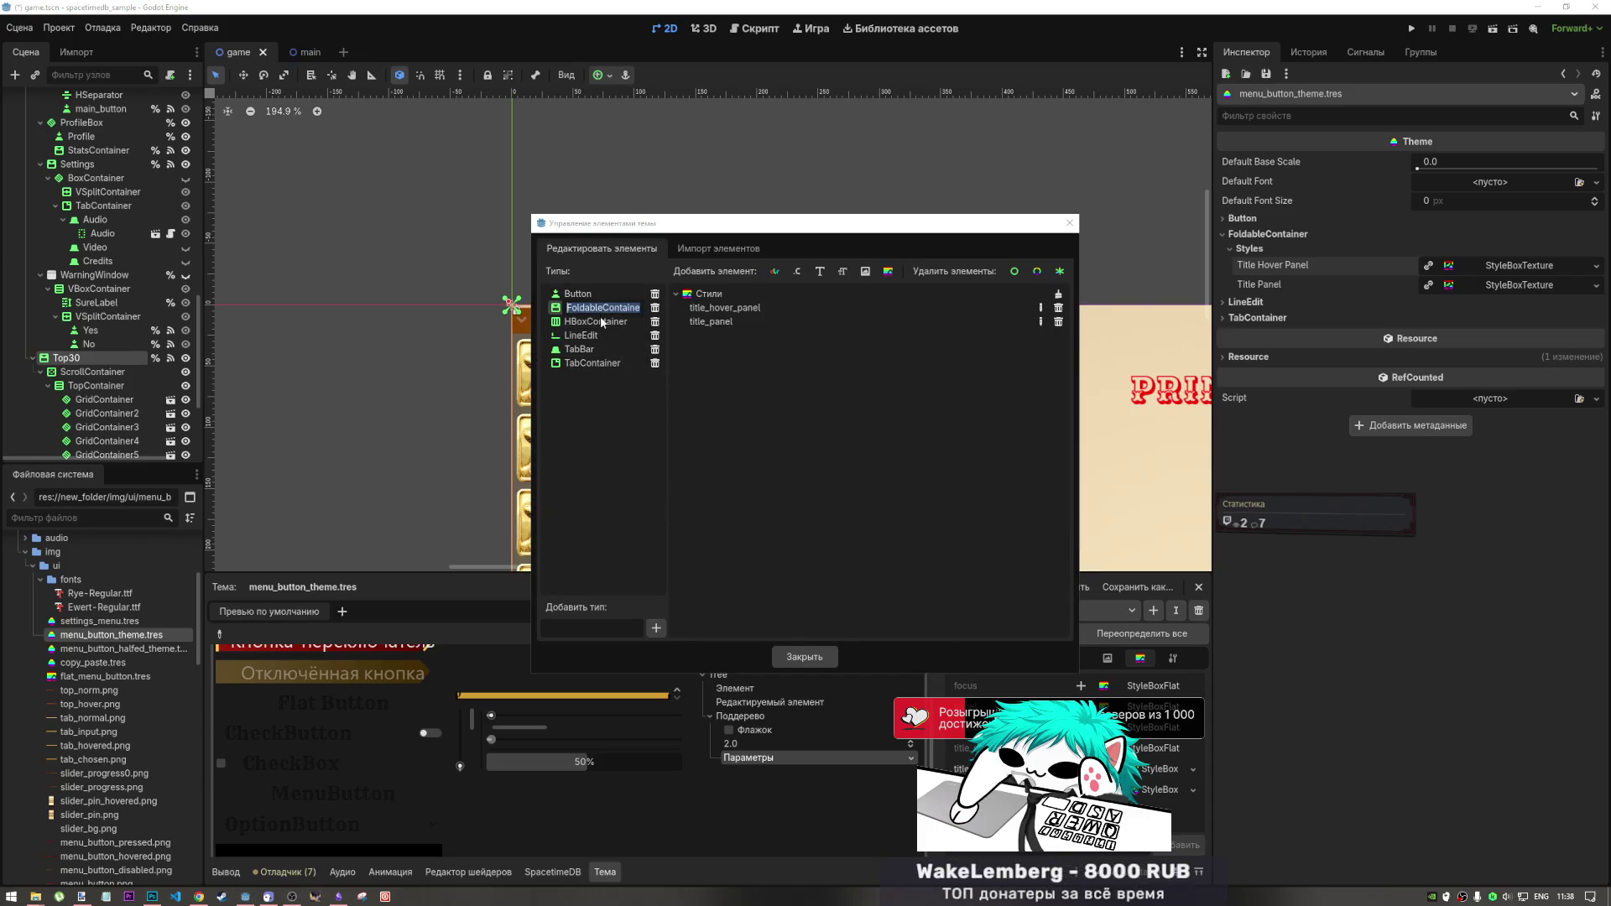
pyautogui.click(759, 359)
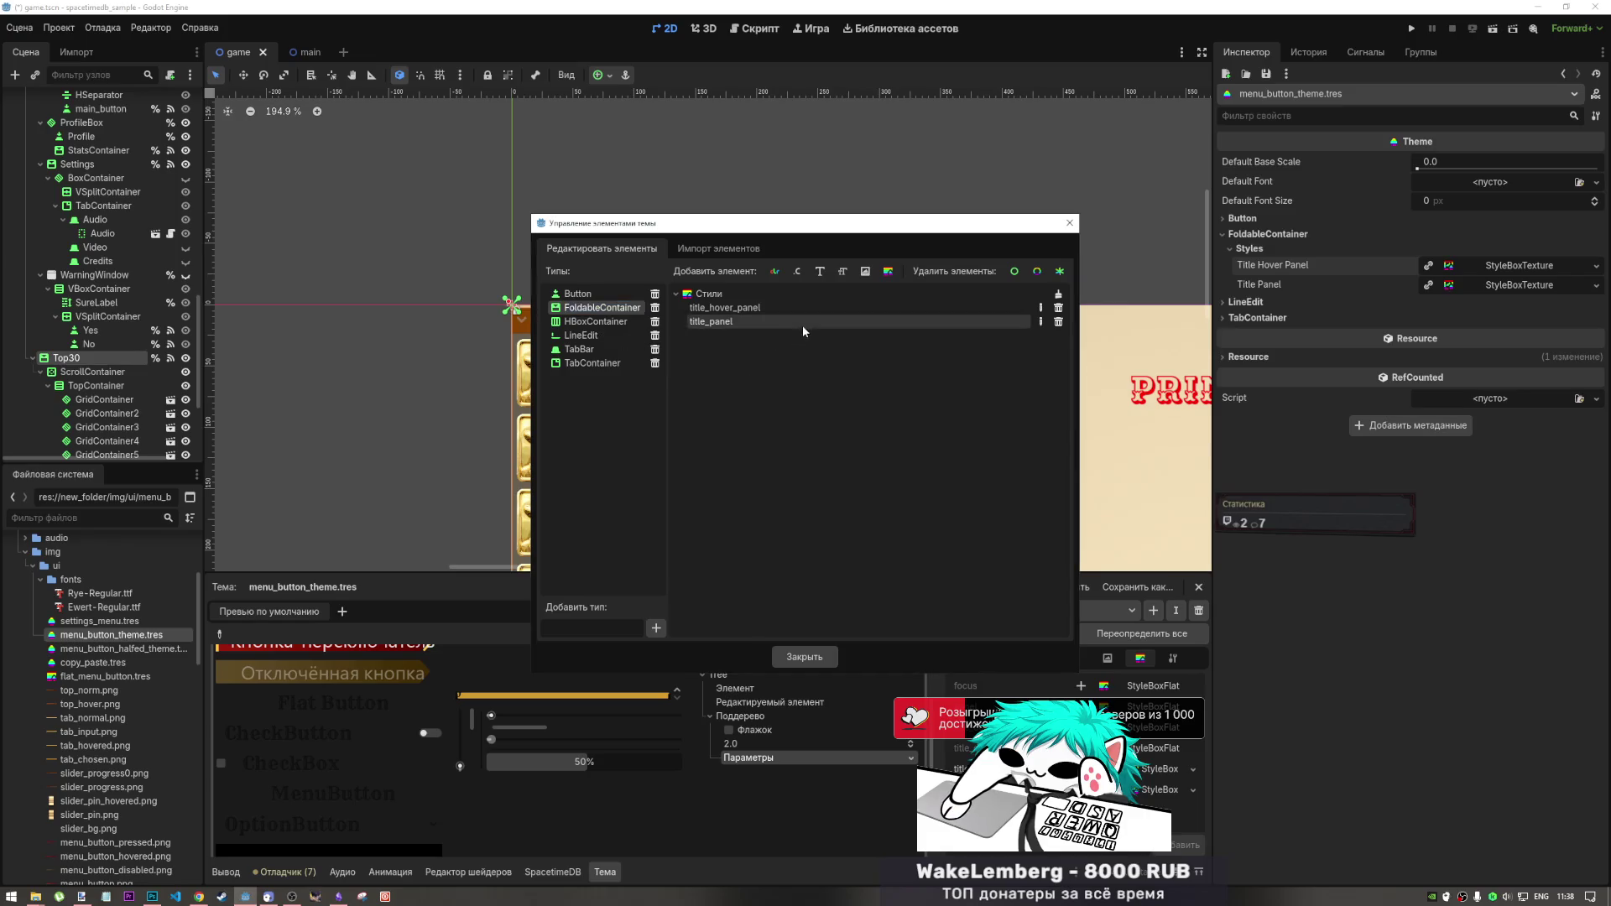
pyautogui.click(722, 249)
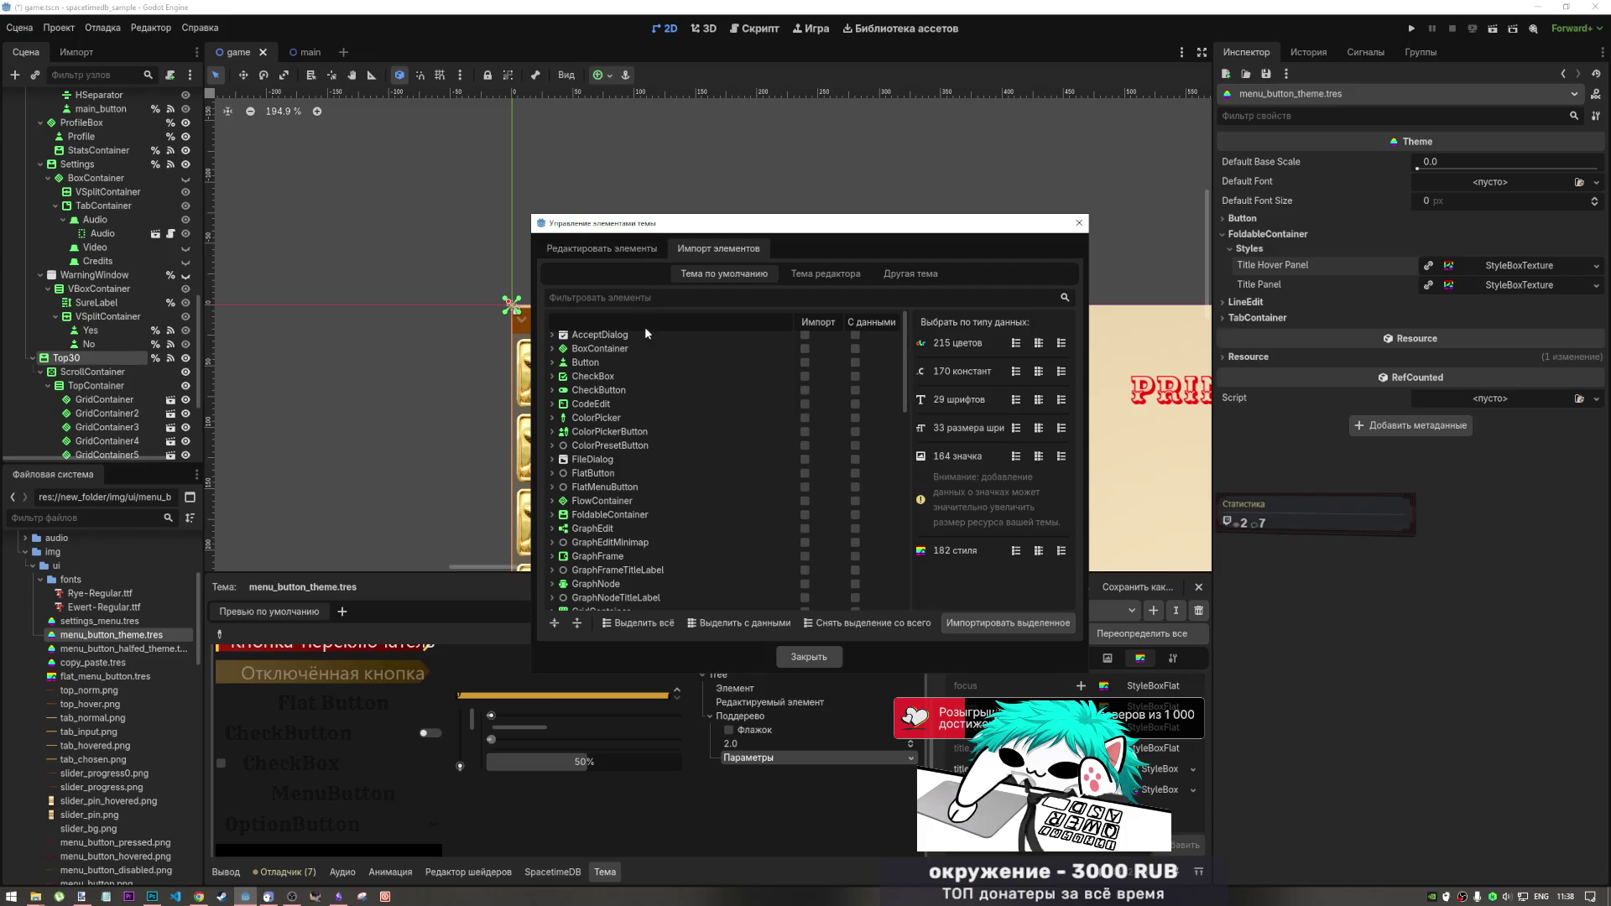
pyautogui.click(804, 514)
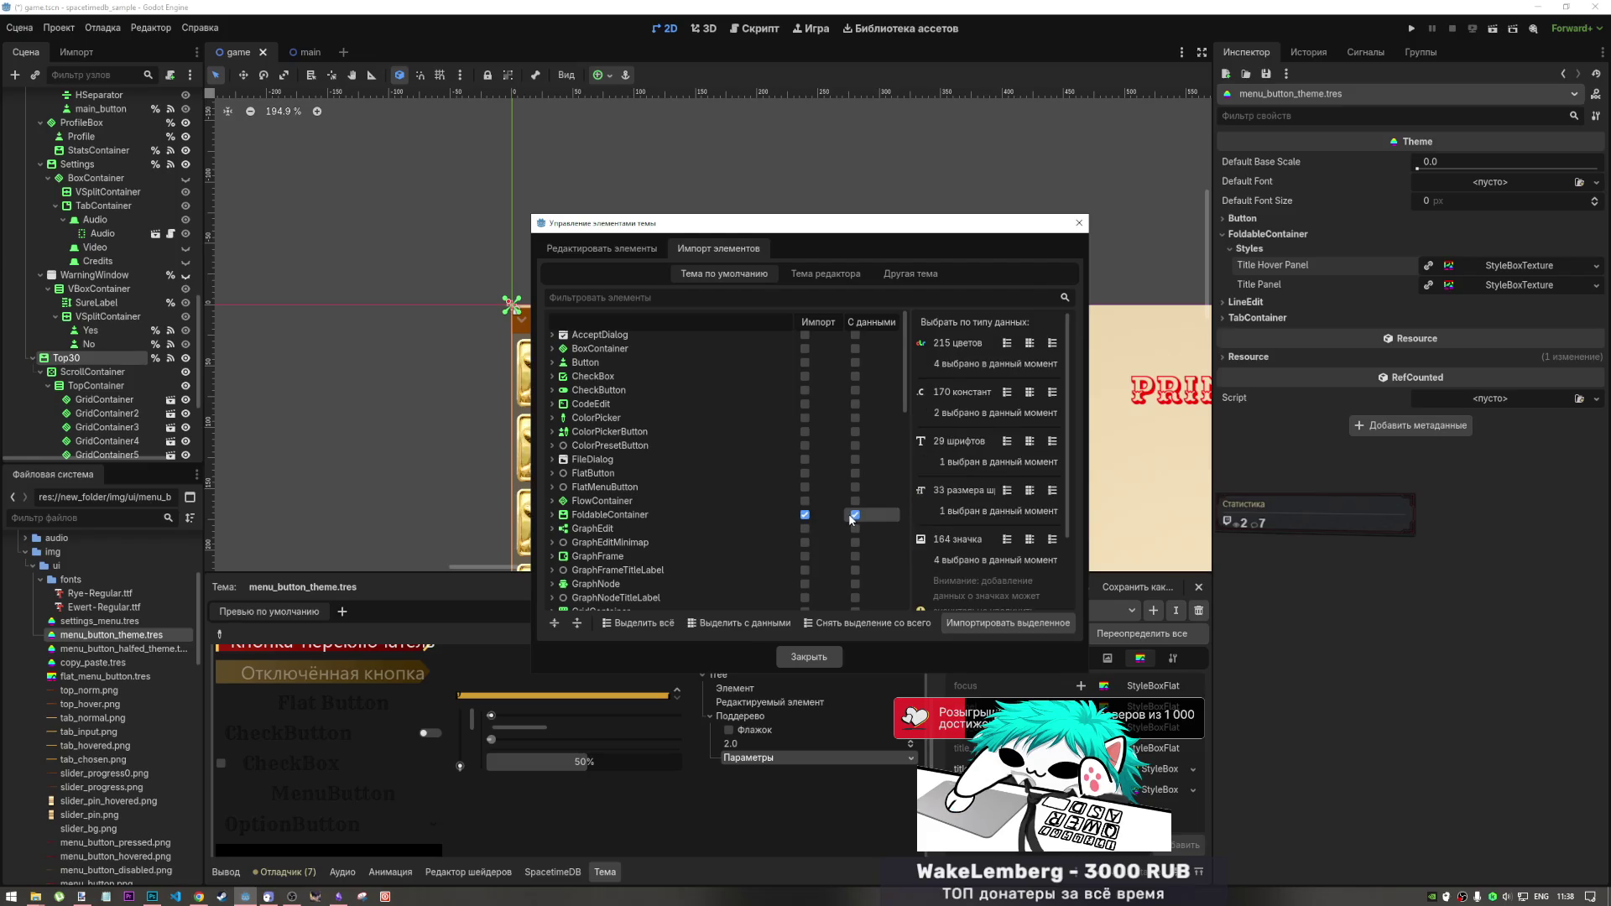
pyautogui.click(808, 516)
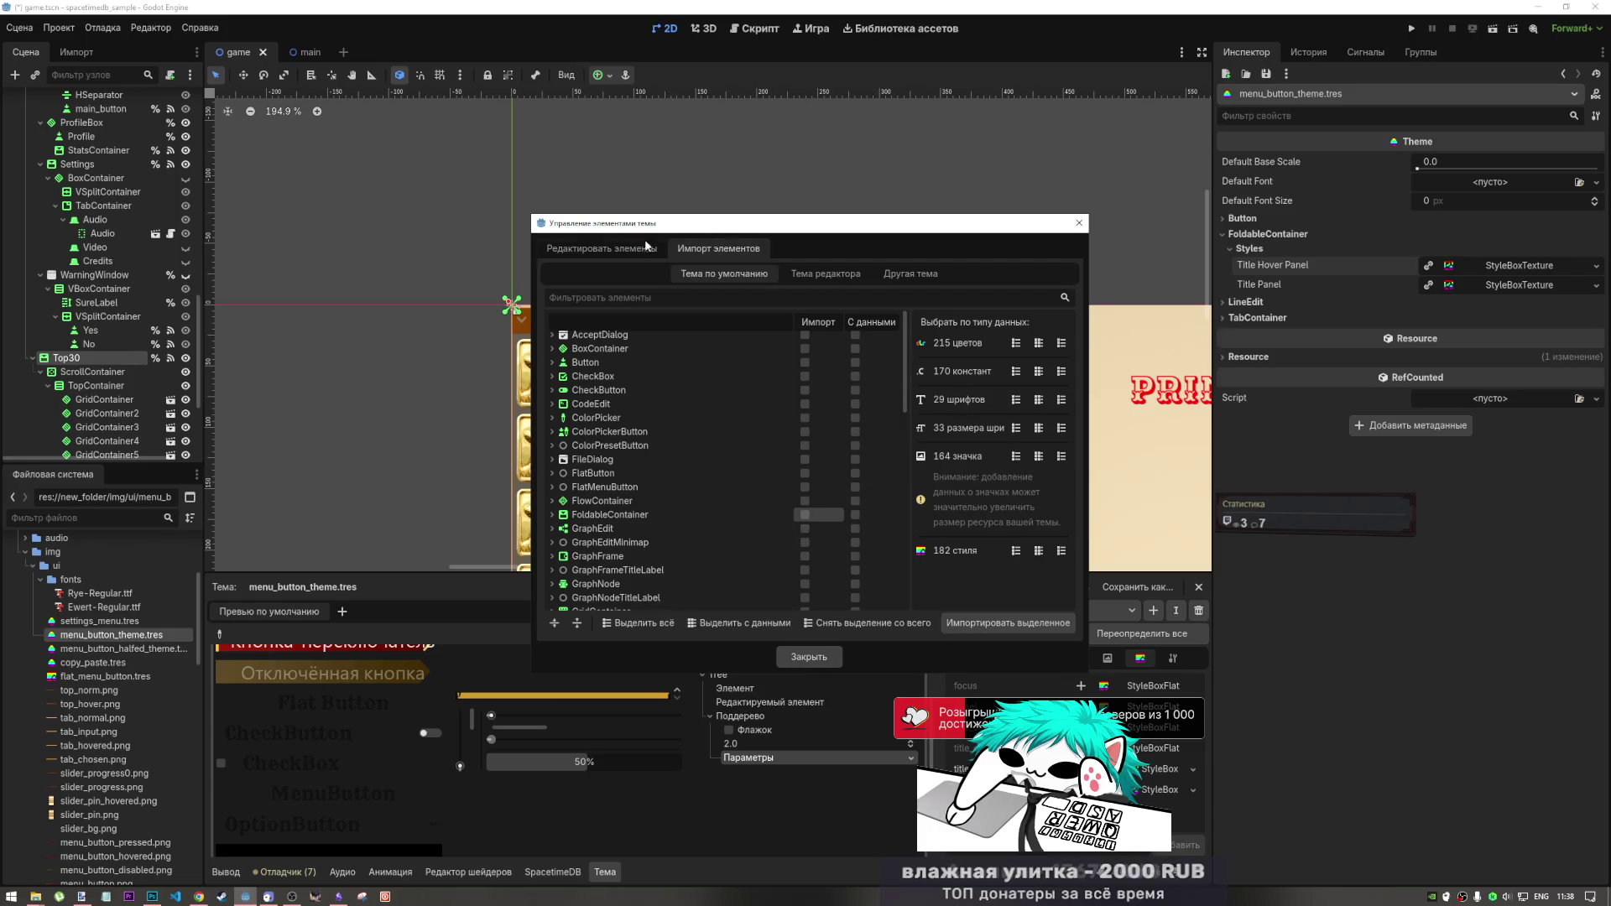
pyautogui.click(611, 248)
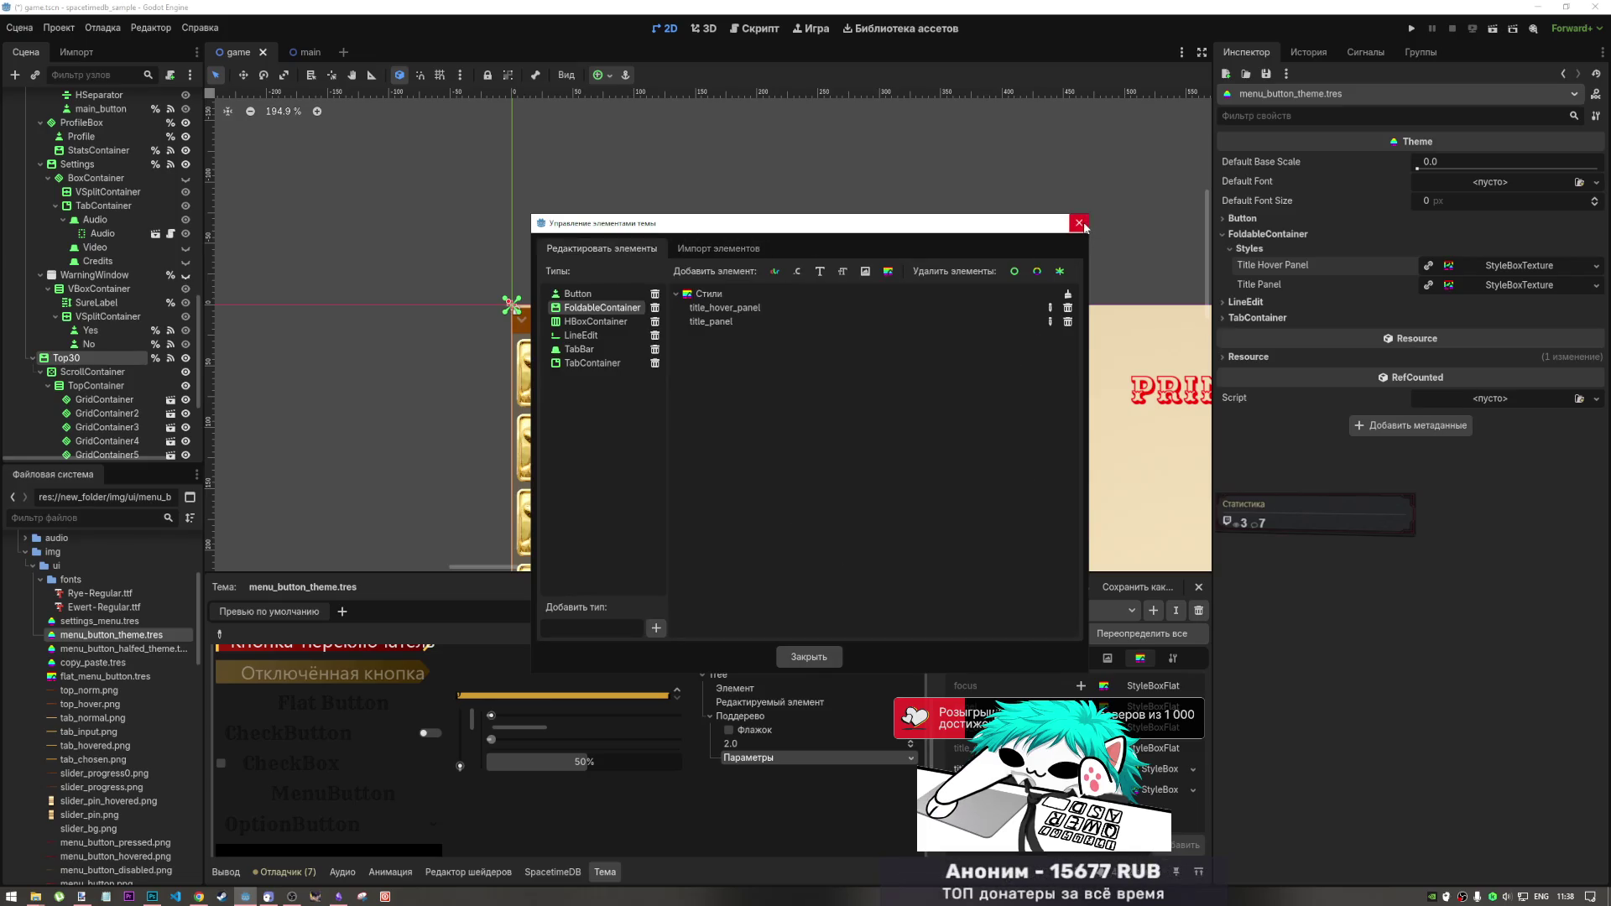
pyautogui.click(1079, 223)
pyautogui.scroll(-1, 789, 683)
pyautogui.scroll(1, 789, 698)
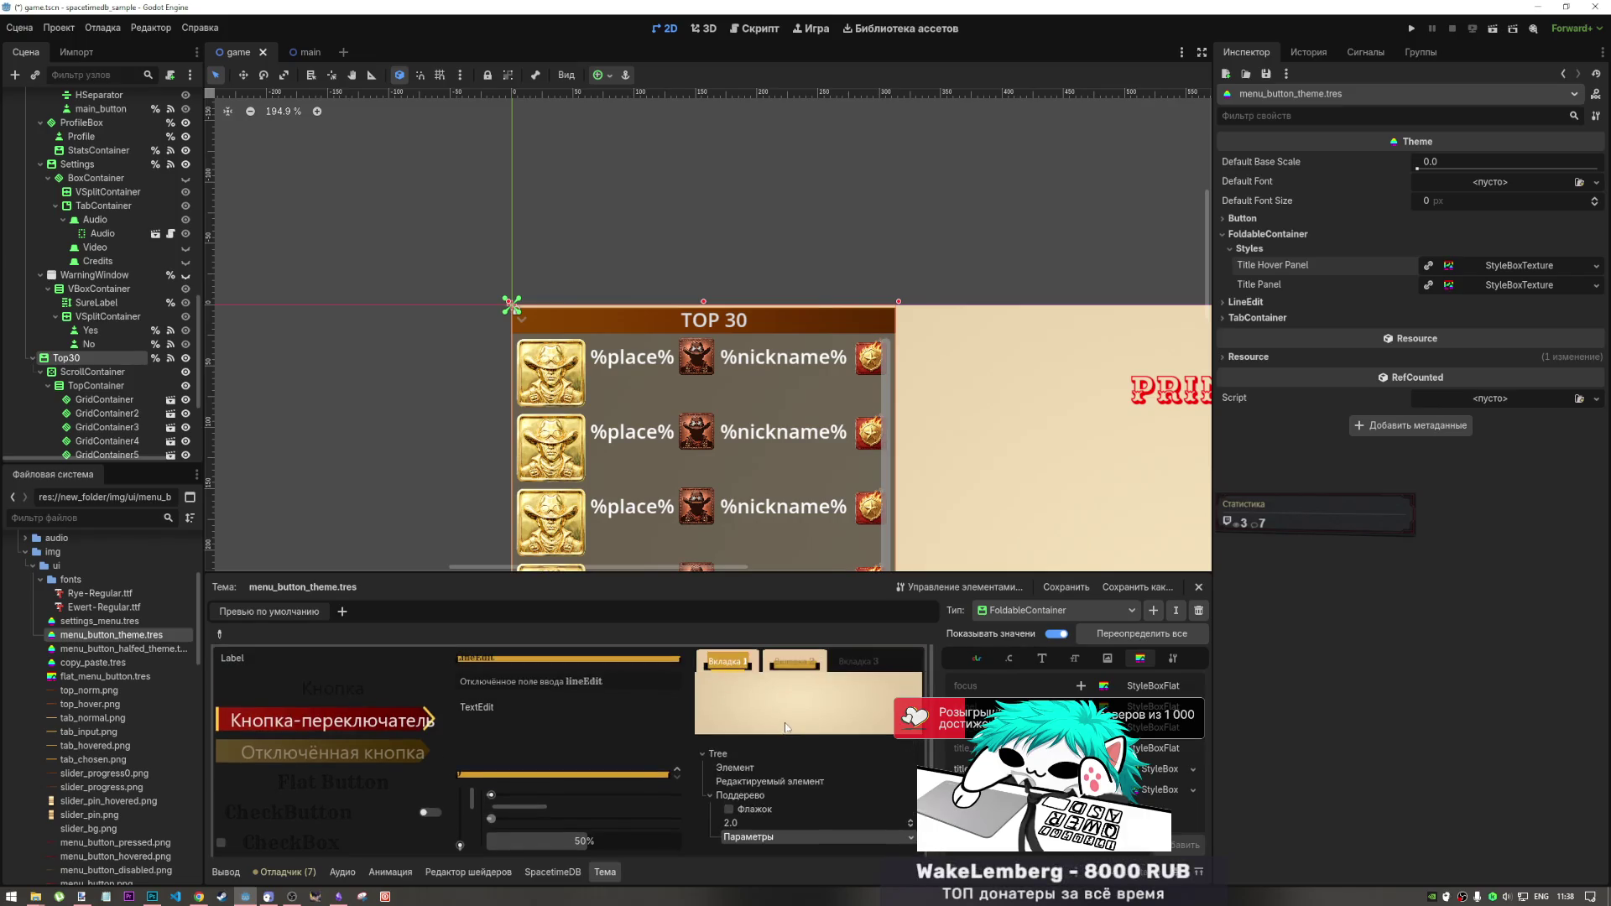
pyautogui.scroll(-1, 797, 722)
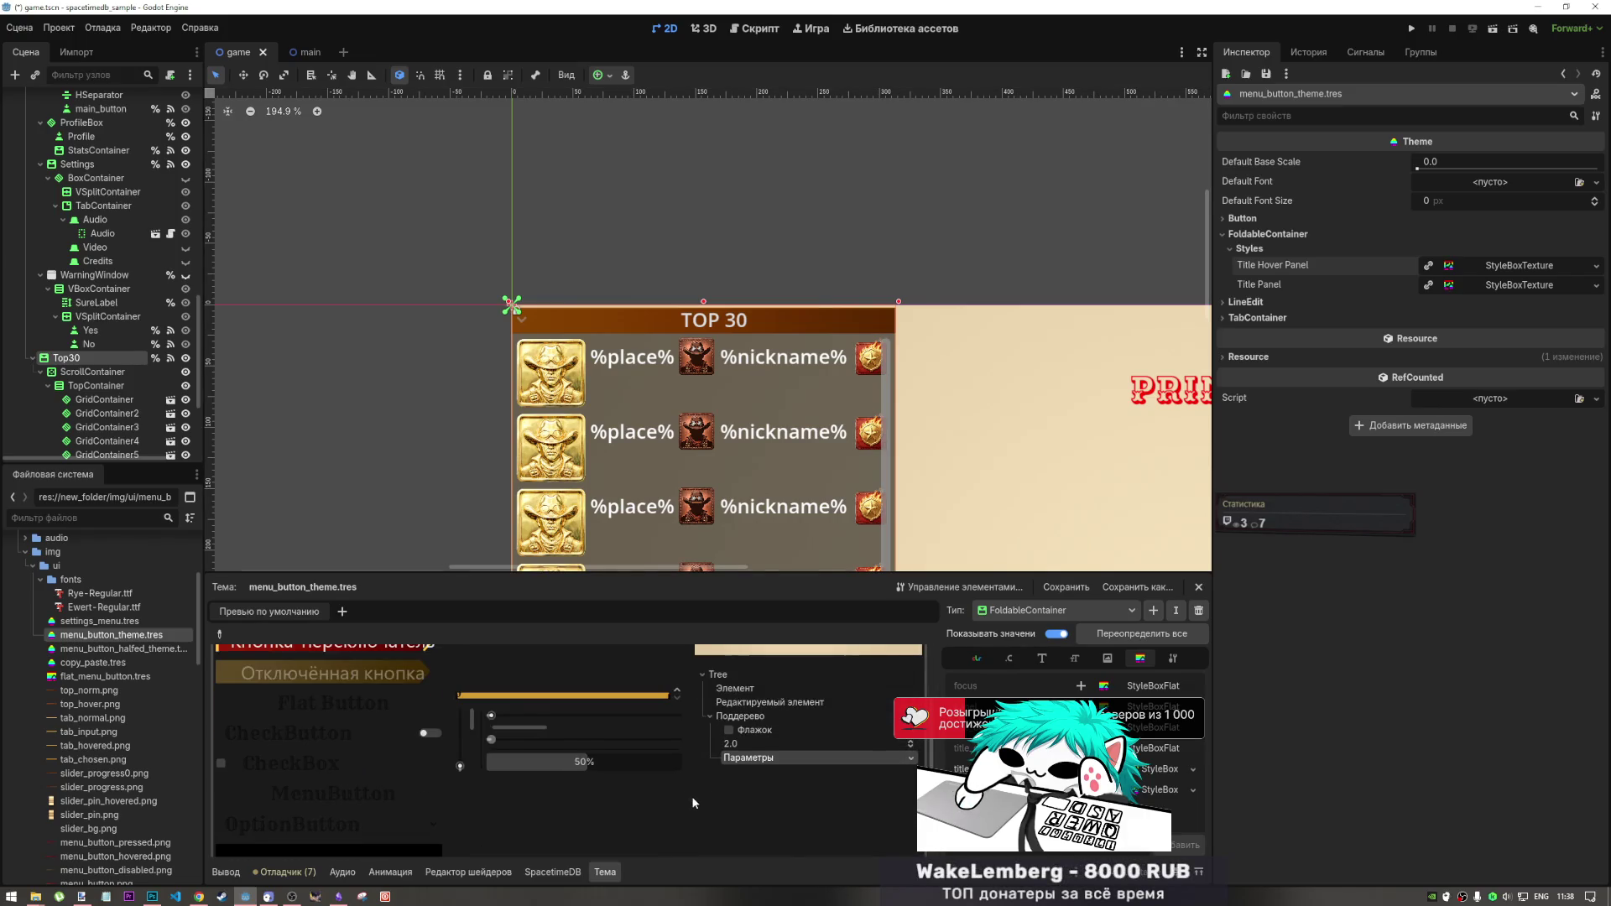
pyautogui.scroll(3, 692, 795)
pyautogui.scroll(-3, 554, 722)
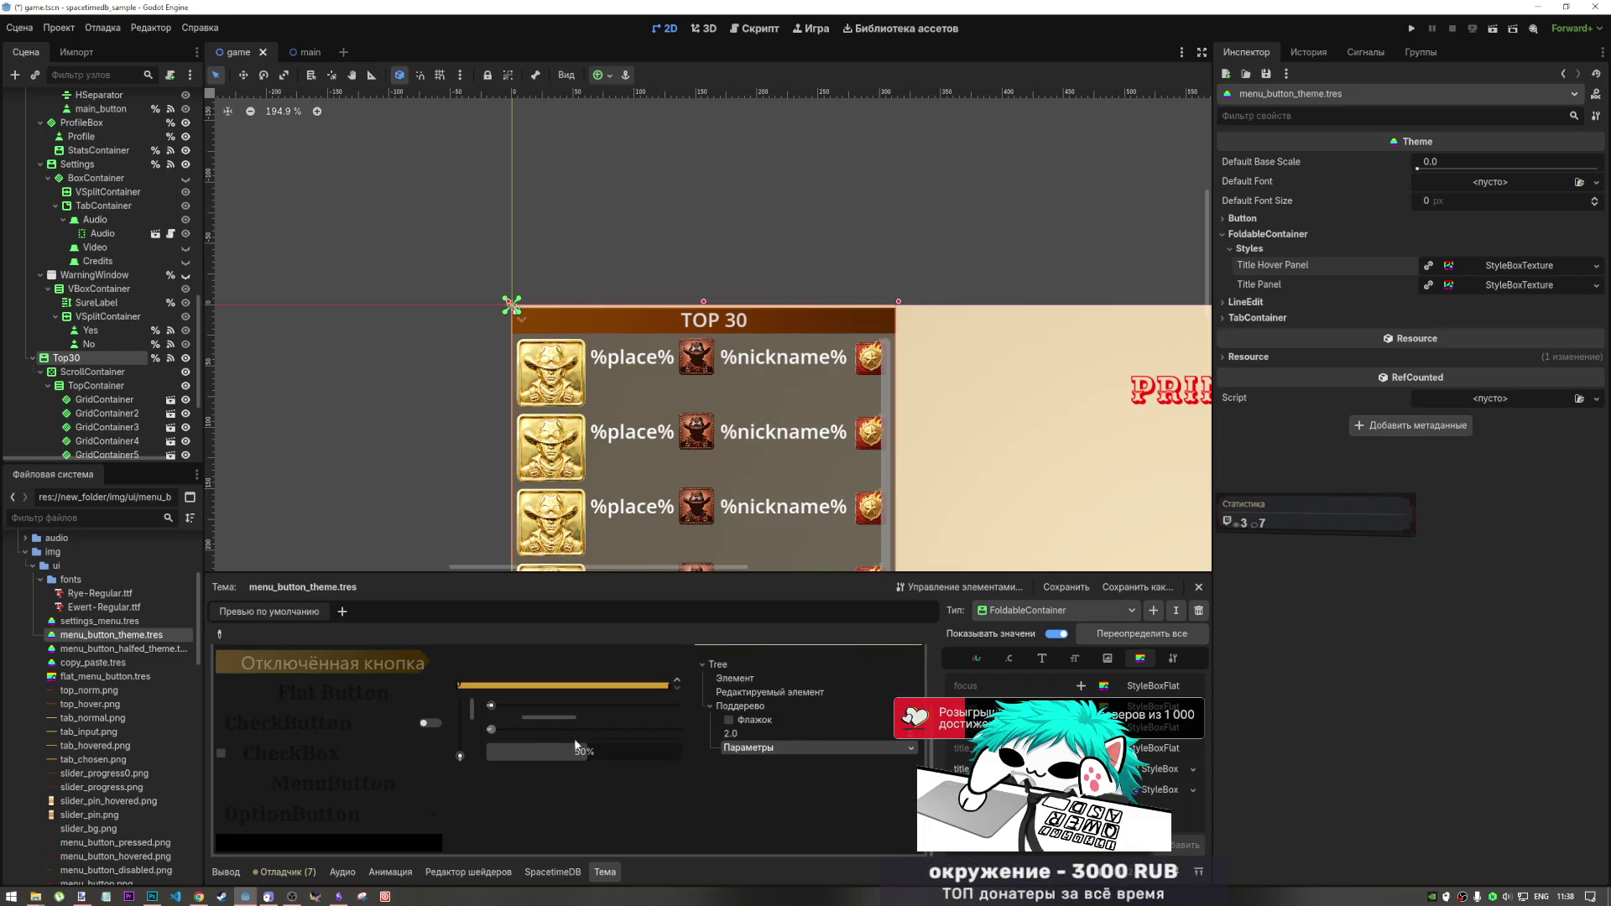
pyautogui.scroll(3, 465, 819)
pyautogui.click(398, 803)
pyautogui.click(398, 803)
pyautogui.scroll(-3, 345, 813)
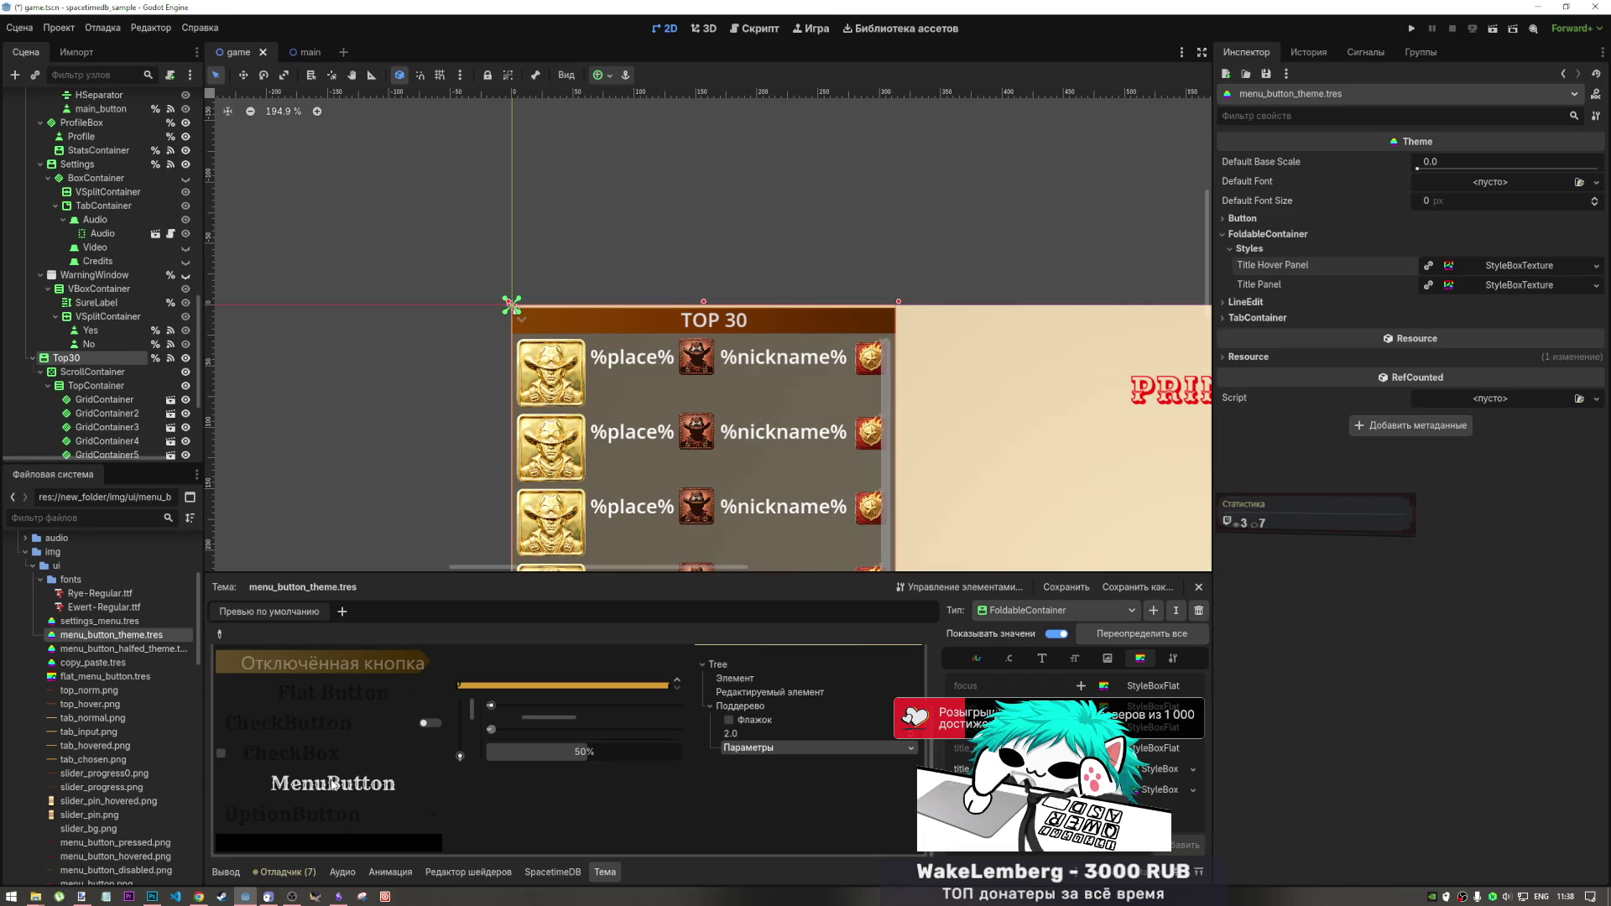
pyautogui.click(329, 788)
pyautogui.click(396, 809)
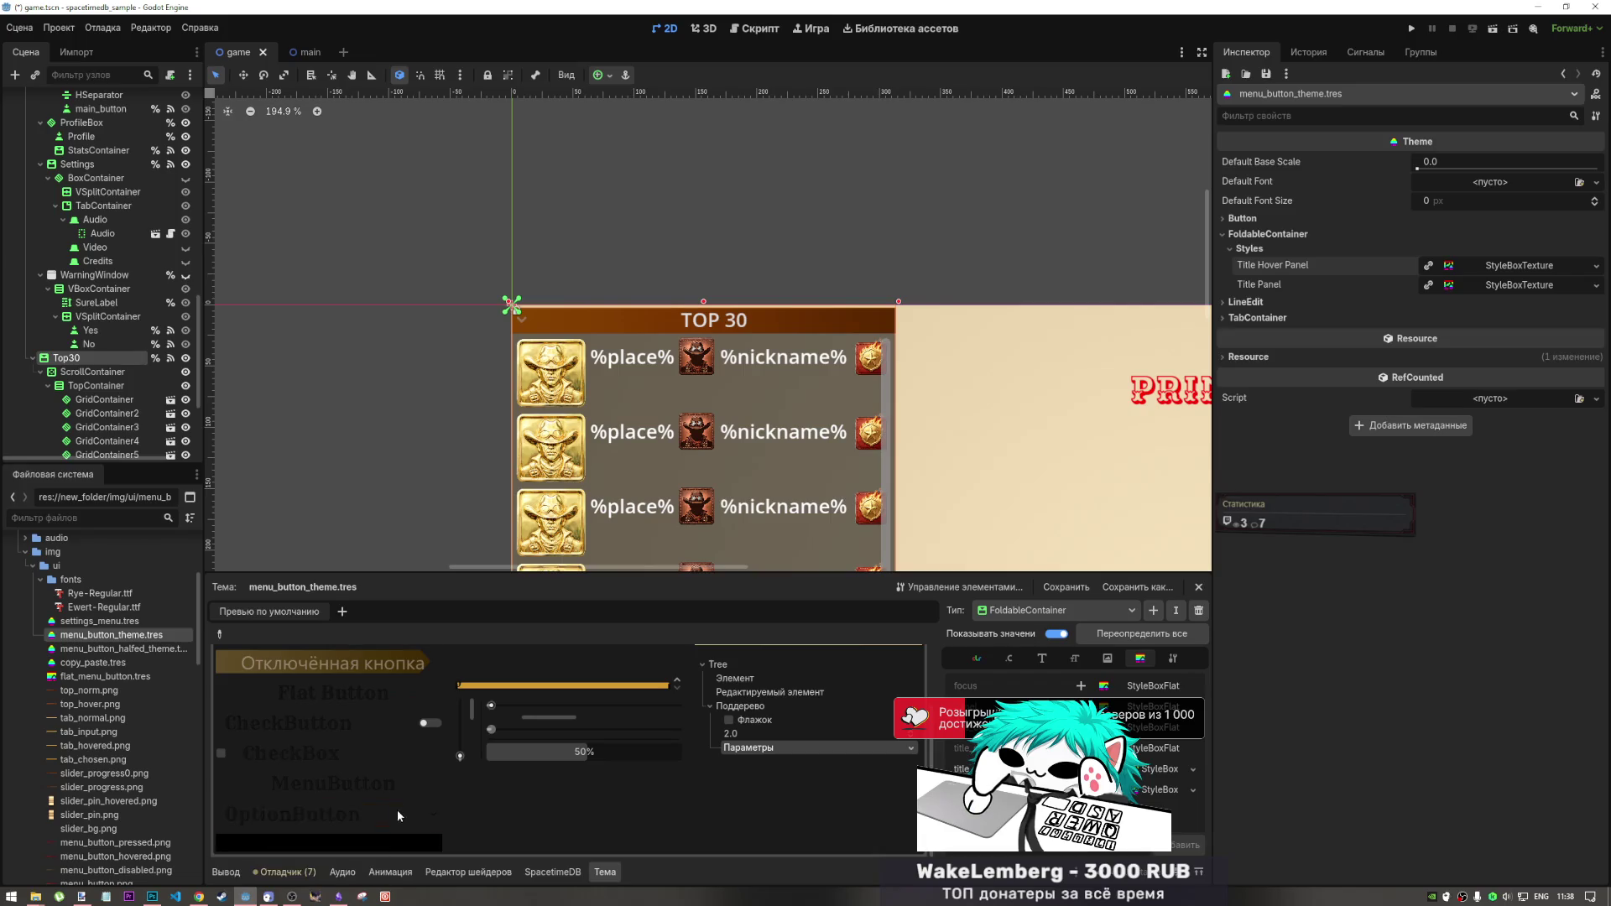
pyautogui.click(391, 812)
pyautogui.click(395, 826)
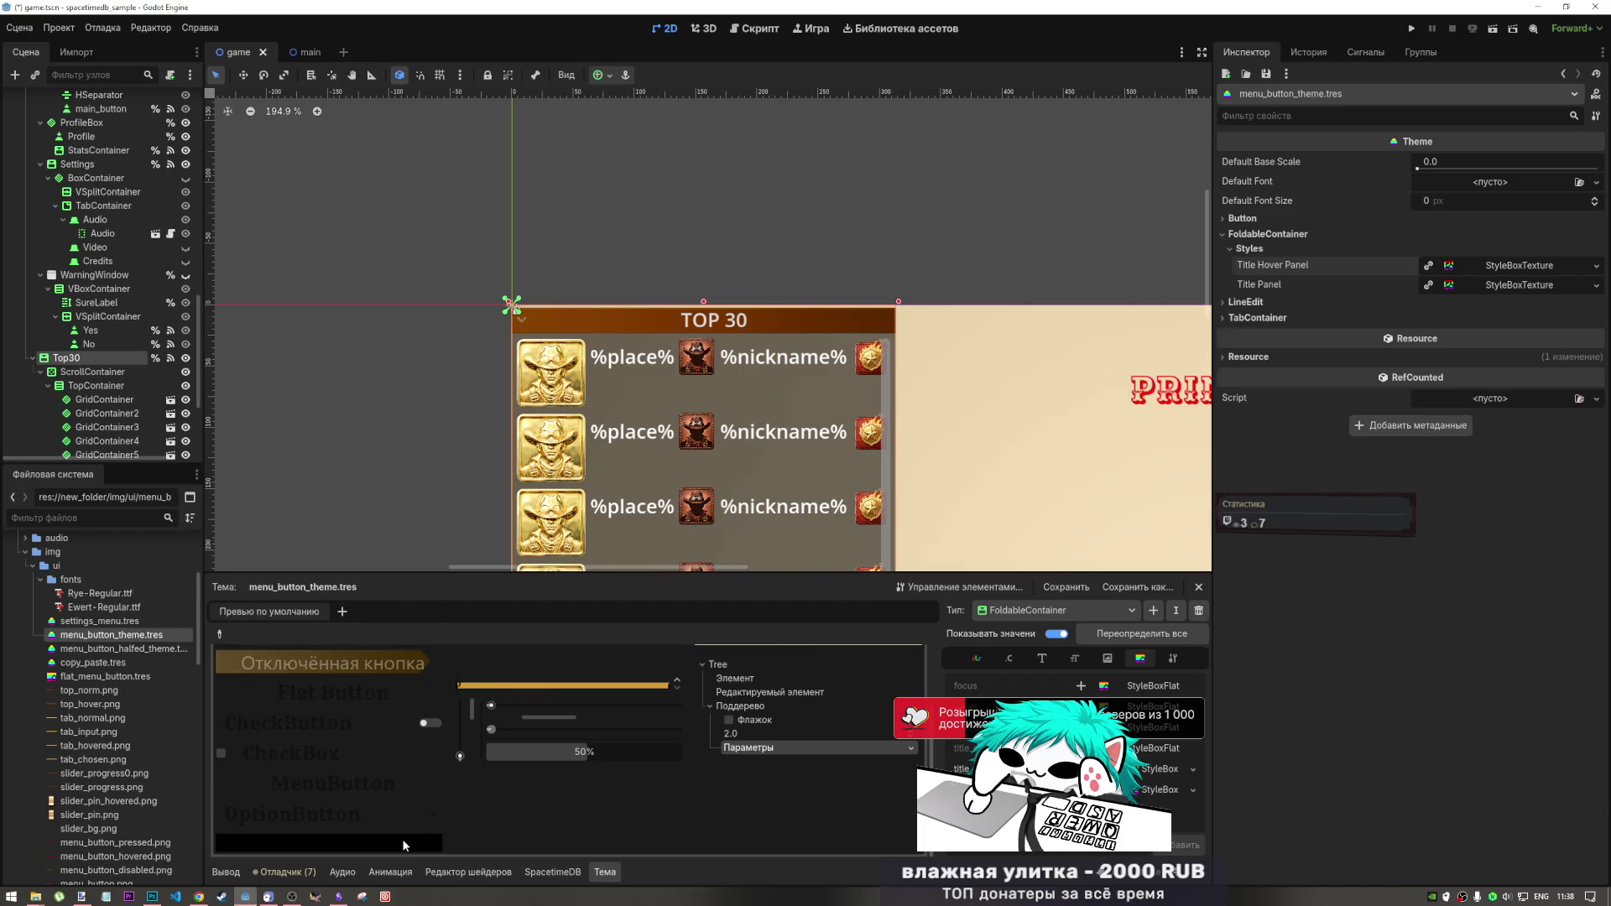
pyautogui.click(403, 844)
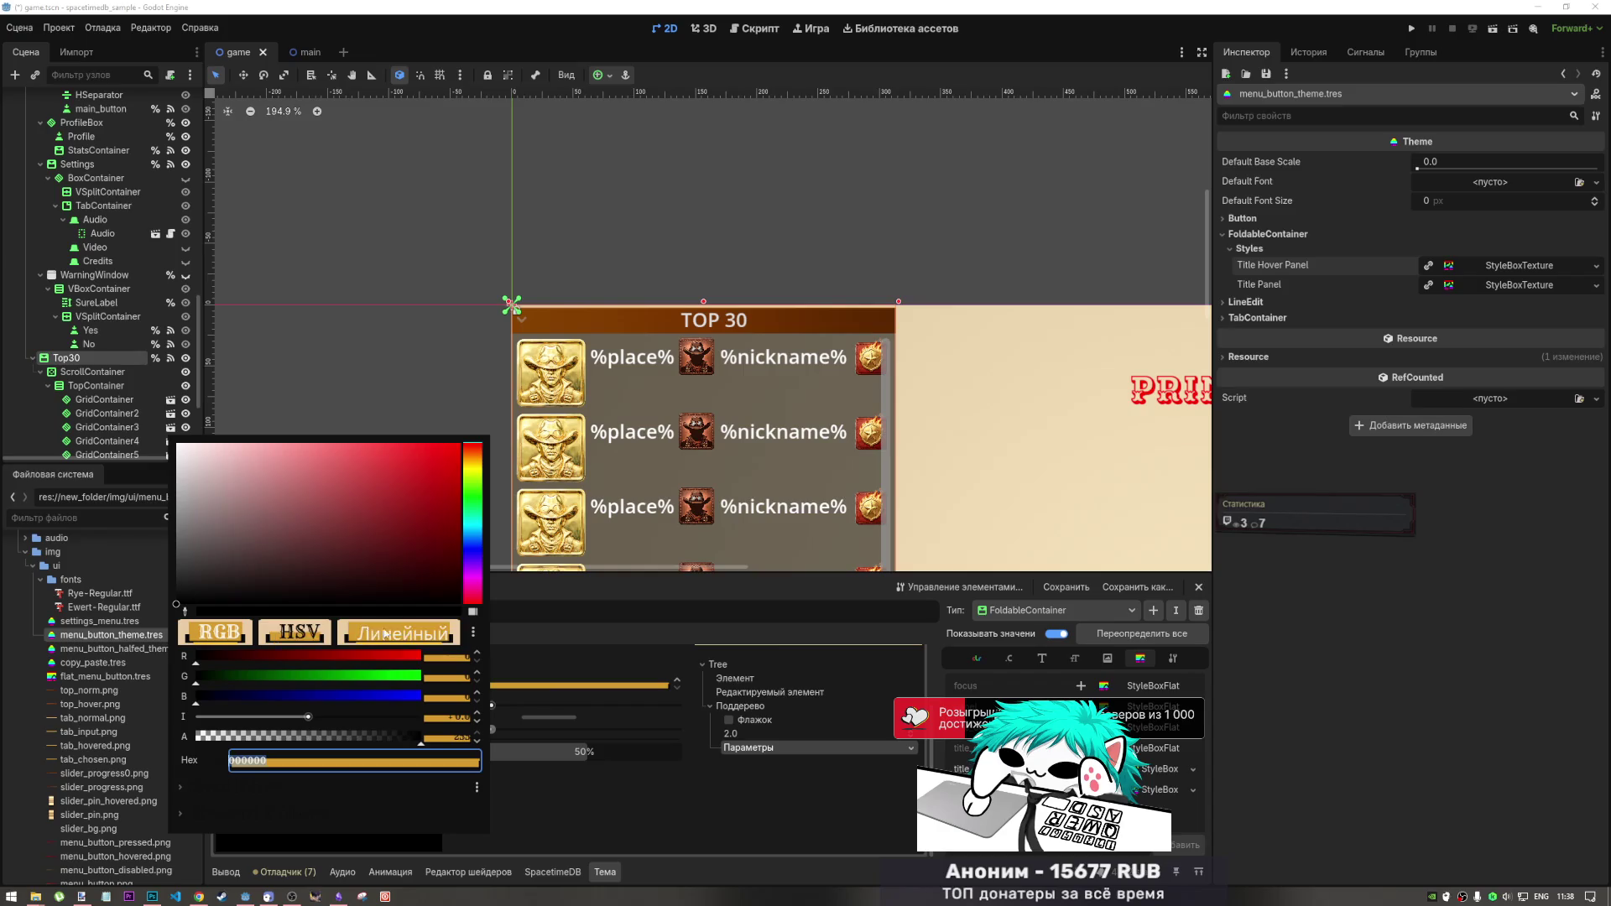
pyautogui.click(569, 811)
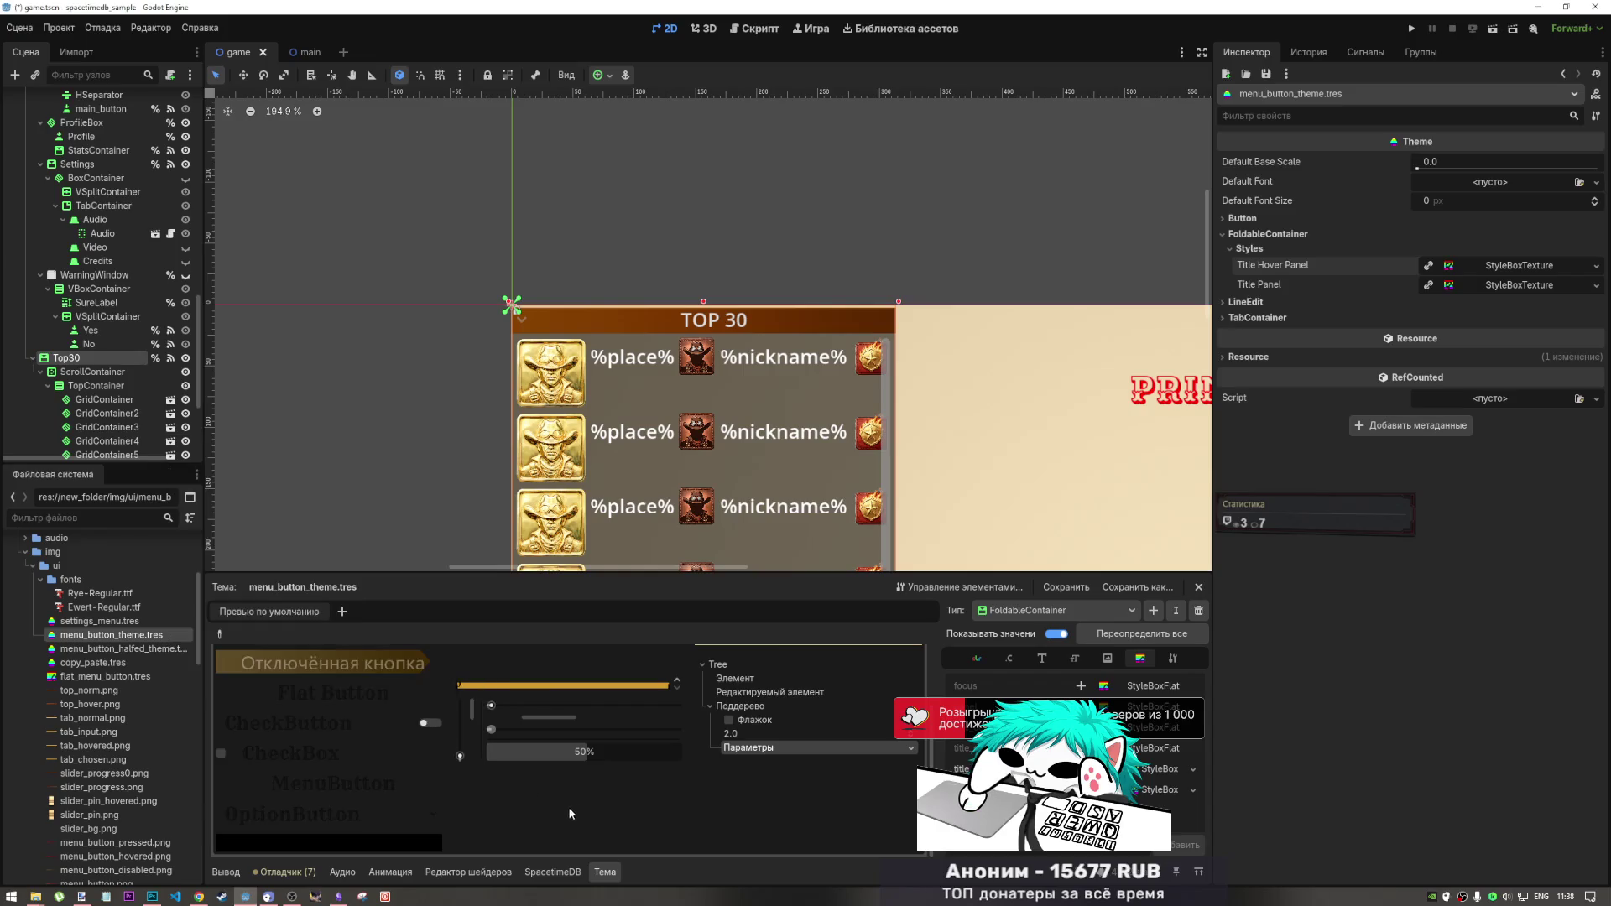
pyautogui.click(366, 839)
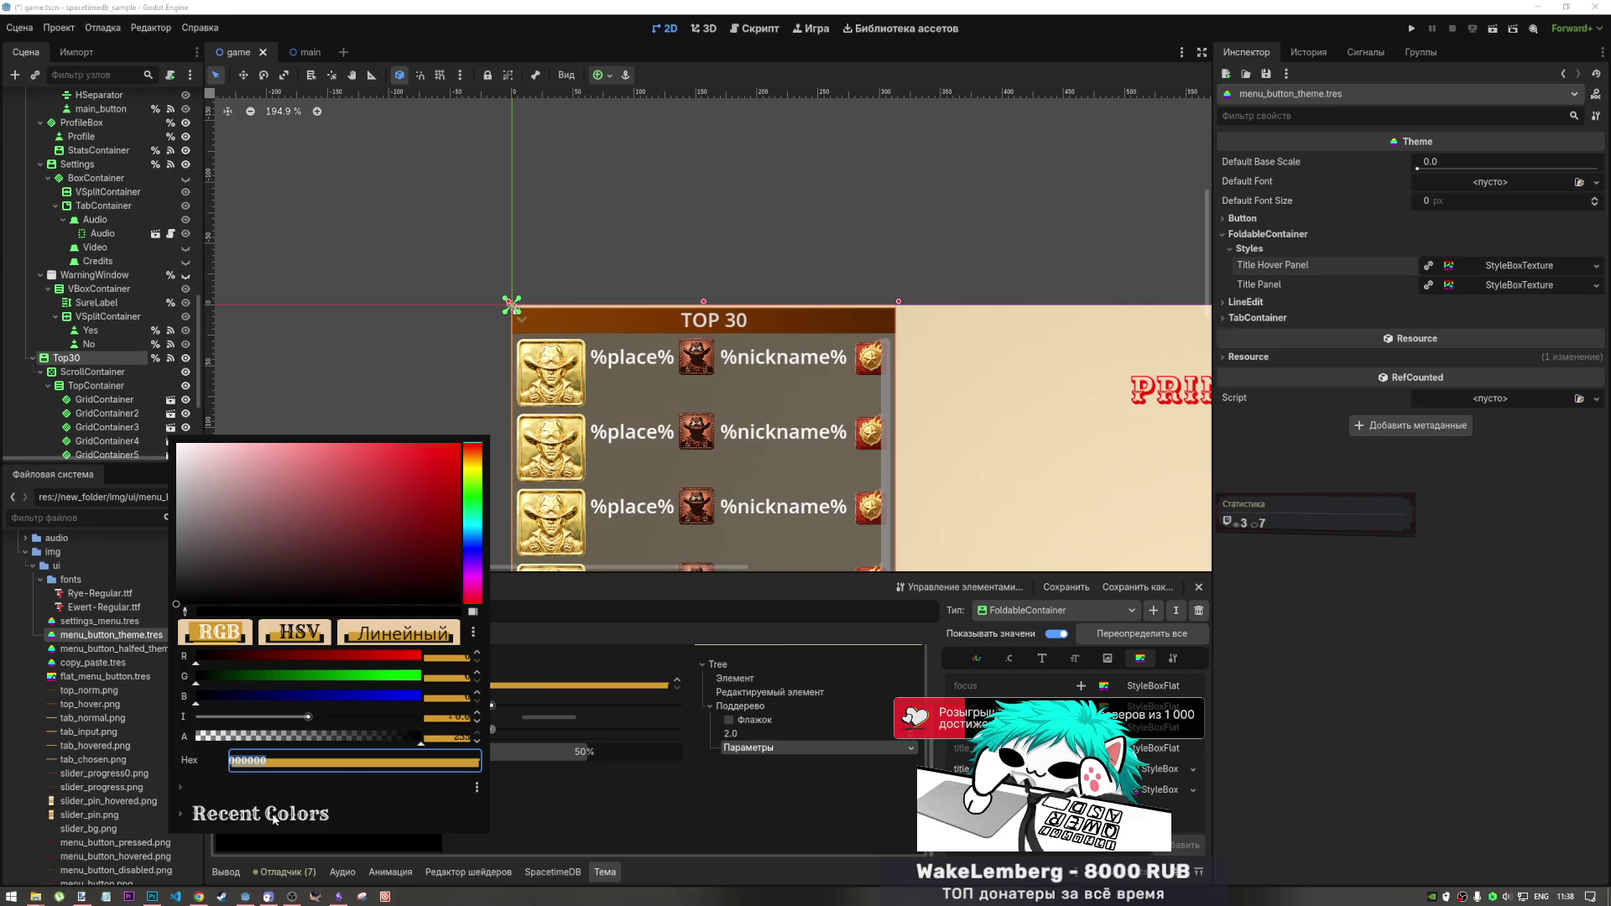
pyautogui.click(541, 823)
pyautogui.scroll(2, 374, 782)
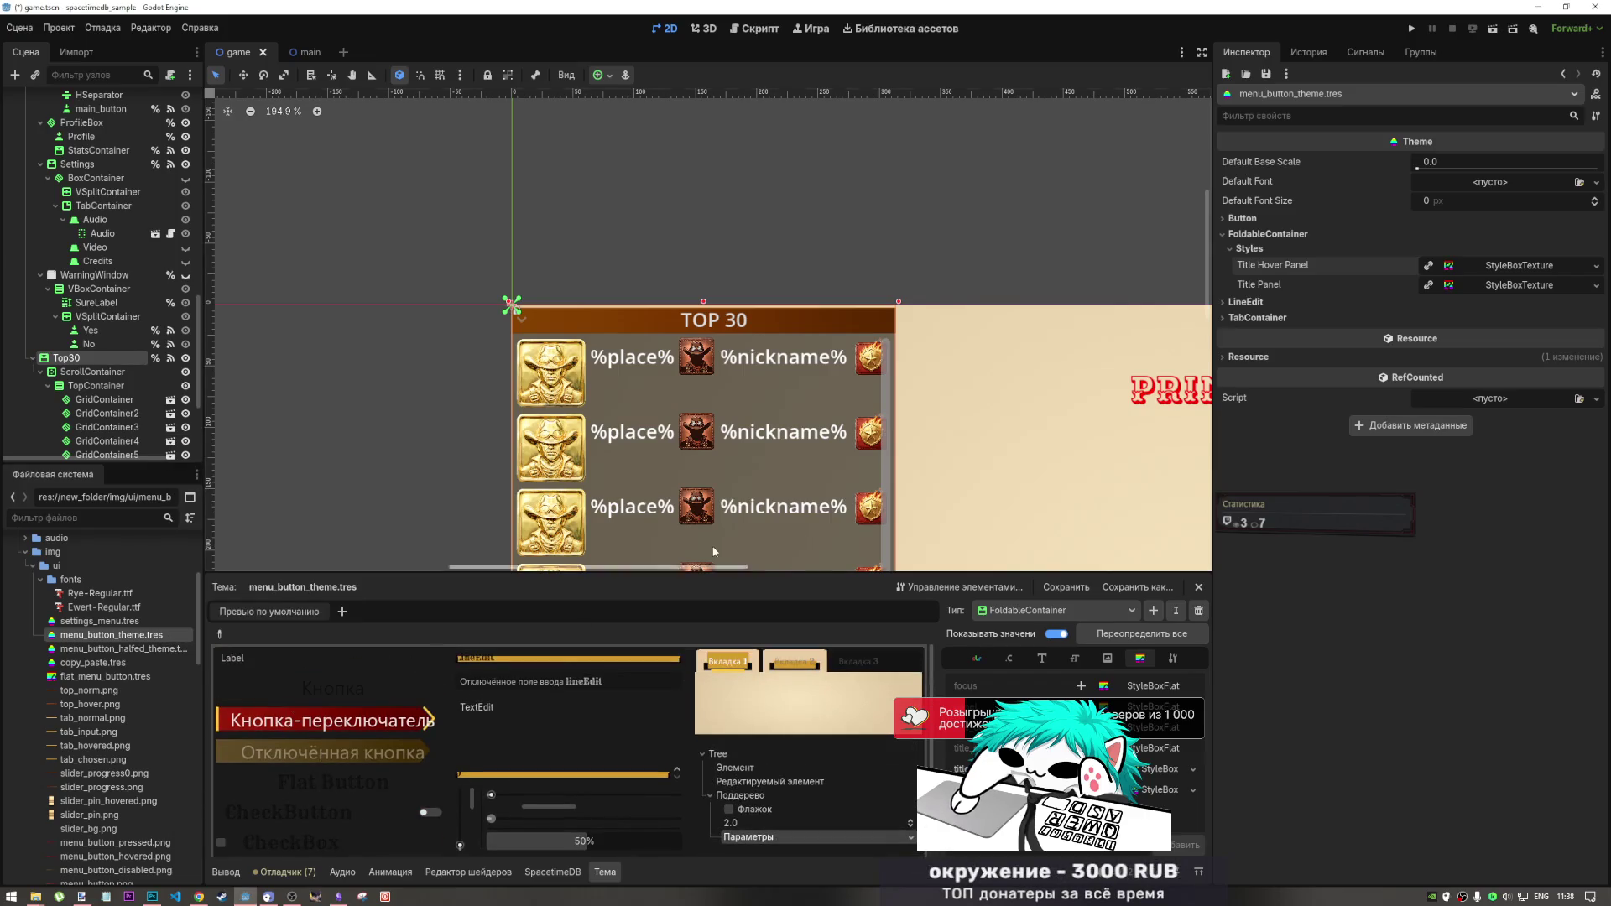
pyautogui.scroll(-5, 764, 275)
pyautogui.scroll(2, 769, 282)
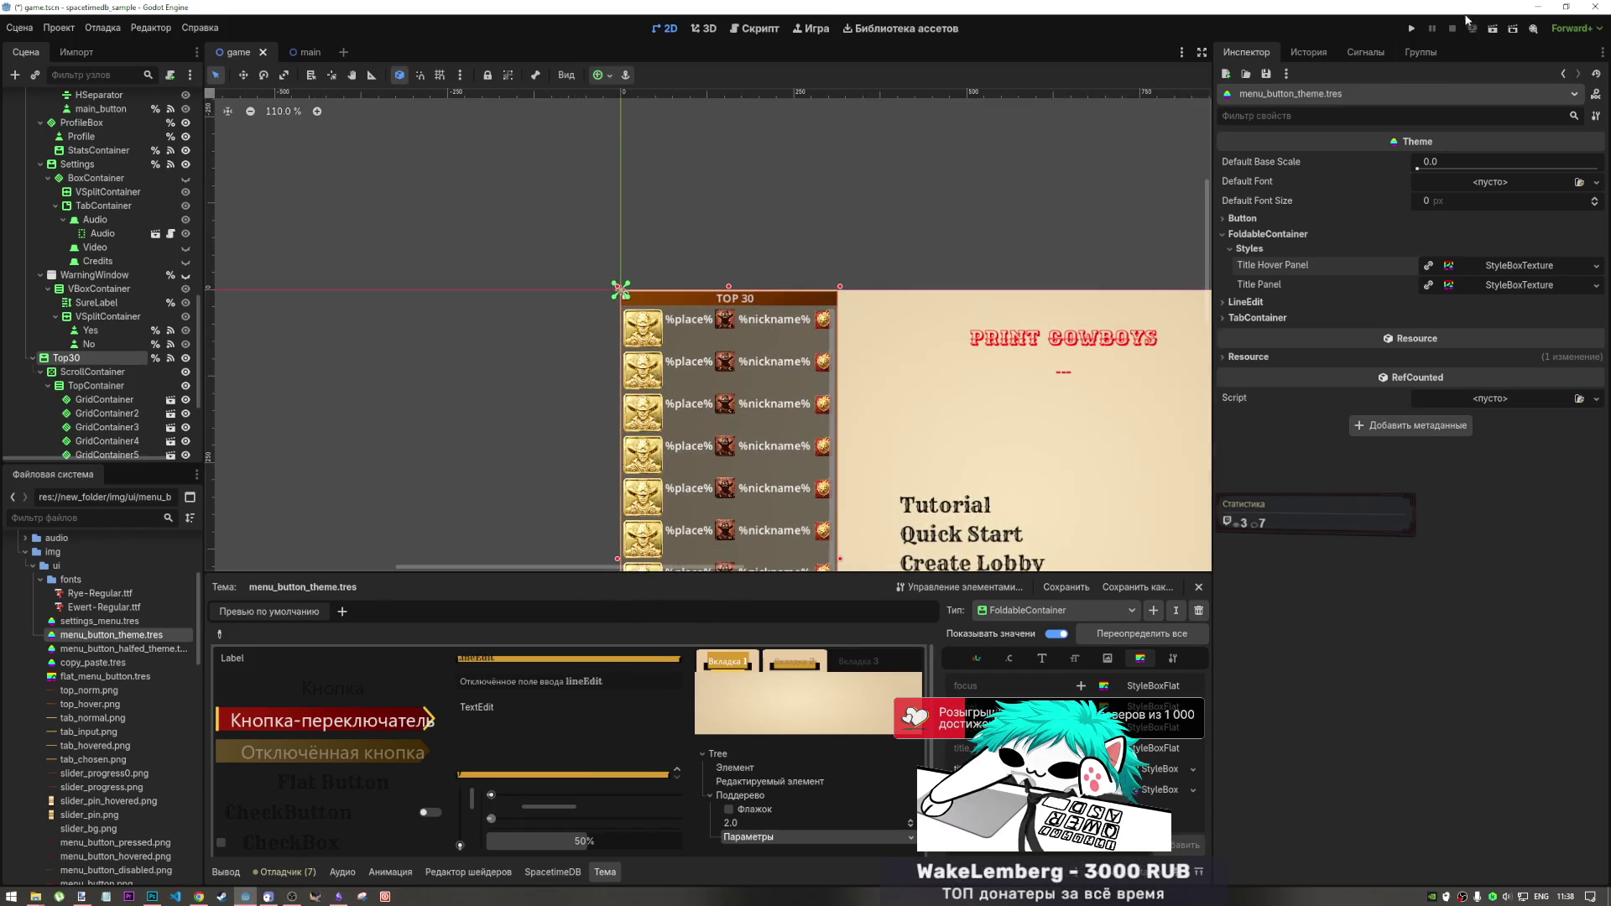
pyautogui.click(1494, 31)
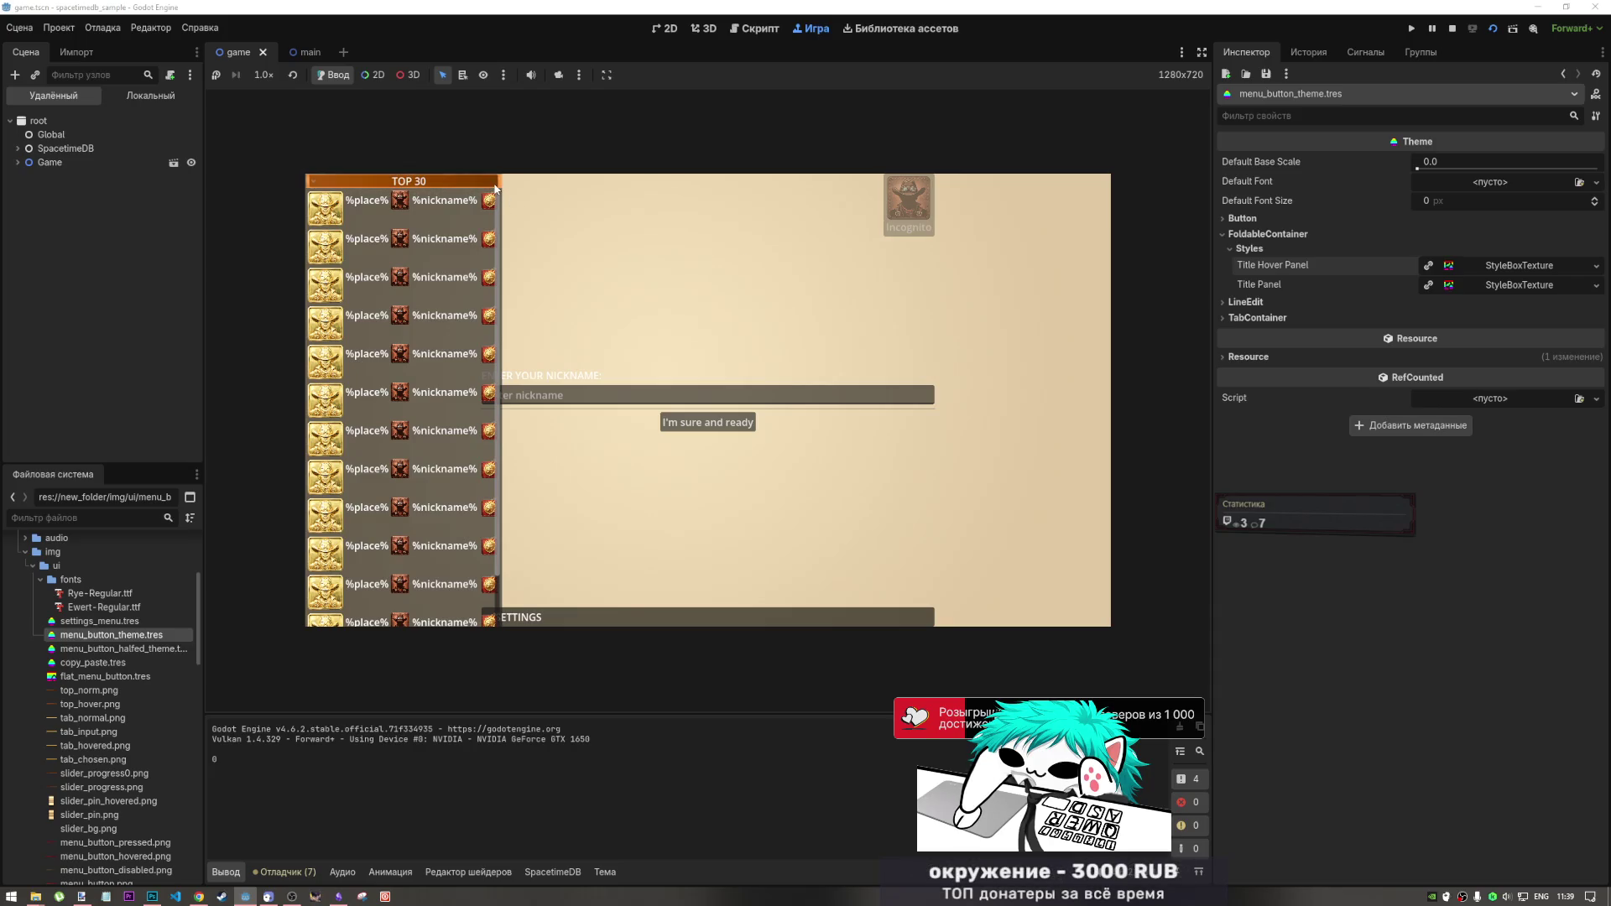
# - Bring Chrome forward and show the Print Cowboys rankings page on lovable.app
pyautogui.click(198, 897)
pyautogui.click(1450, 13)
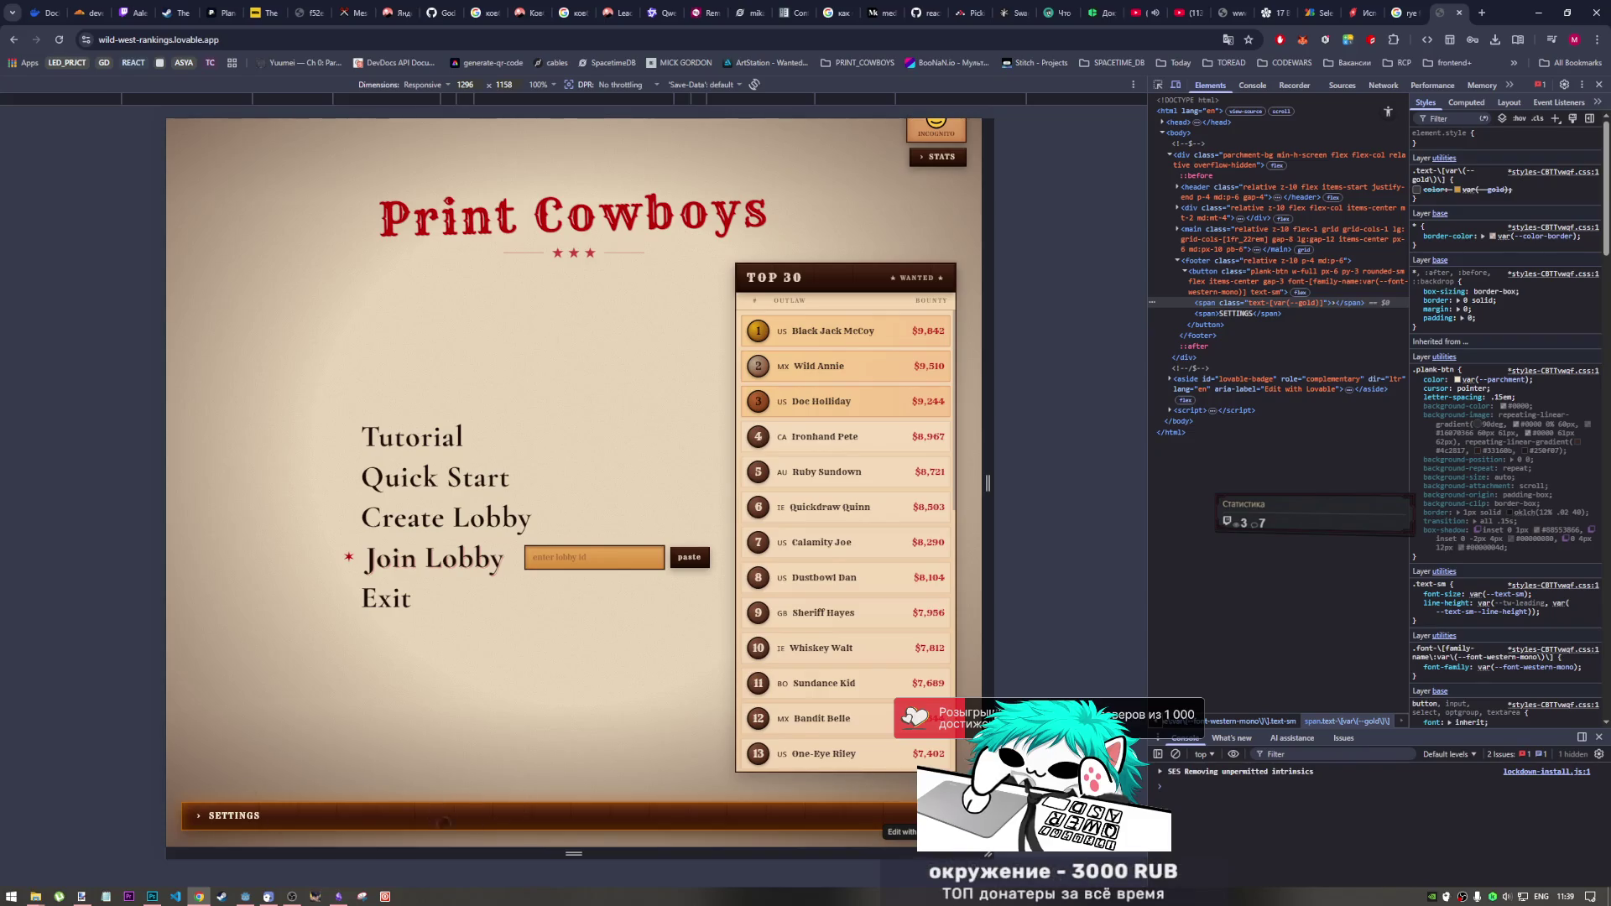
pyautogui.click(150, 896)
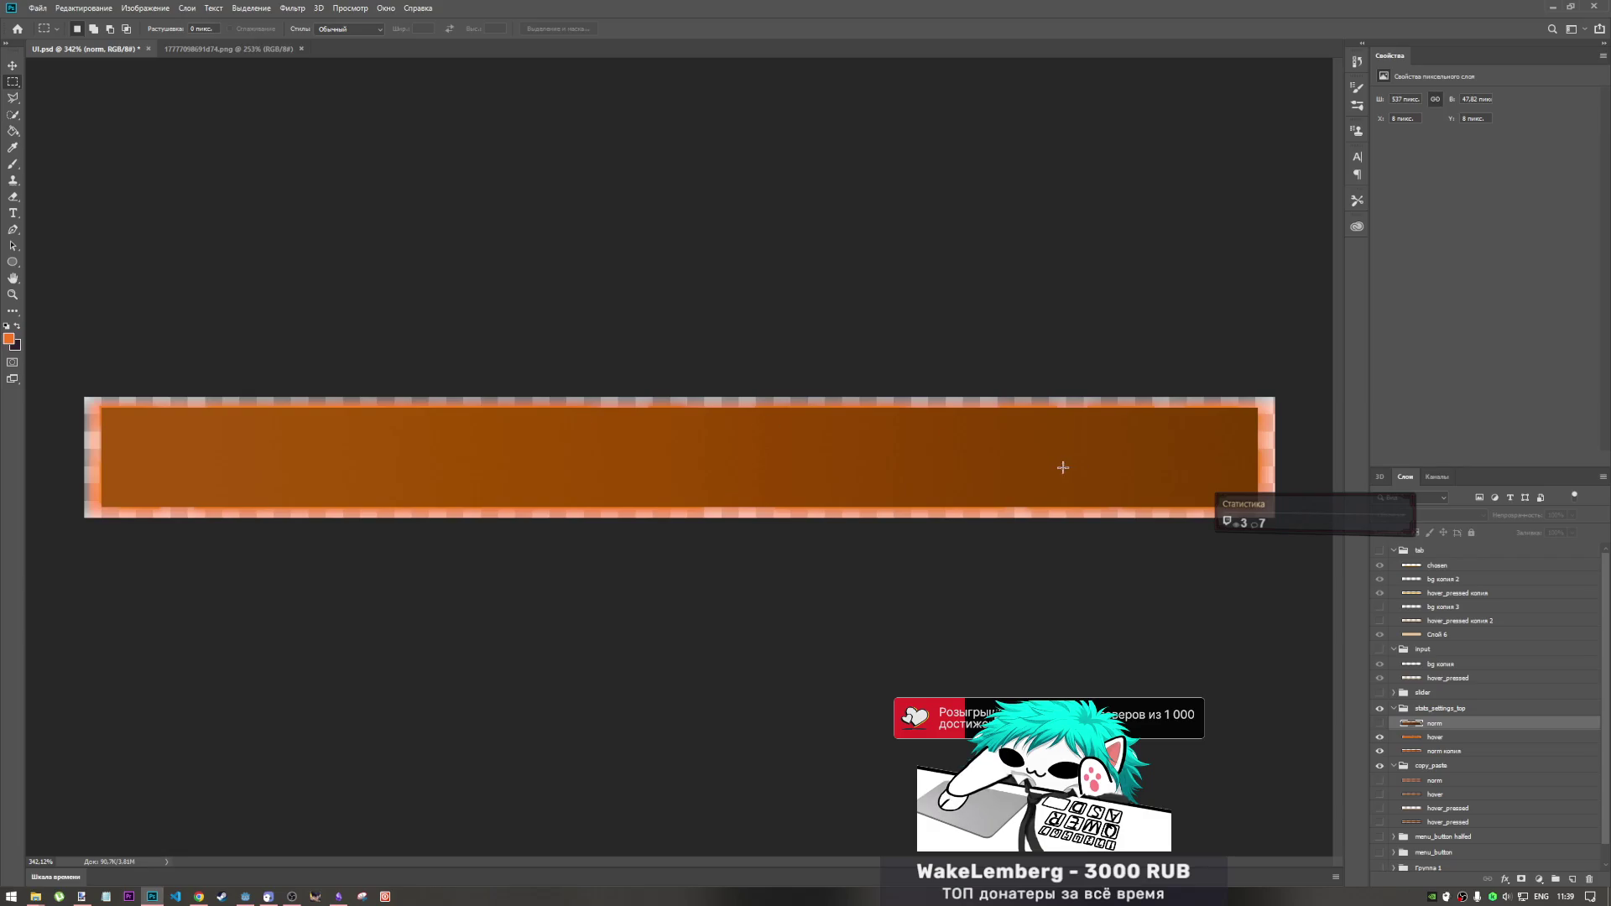
# - Zoom into the orange bar texture's edges in Photoshop to inspect it pixel by pixel
pyautogui.scroll(1, 1306, 403)
pyautogui.scroll(3, 1223, 403)
pyautogui.scroll(-2, 1215, 413)
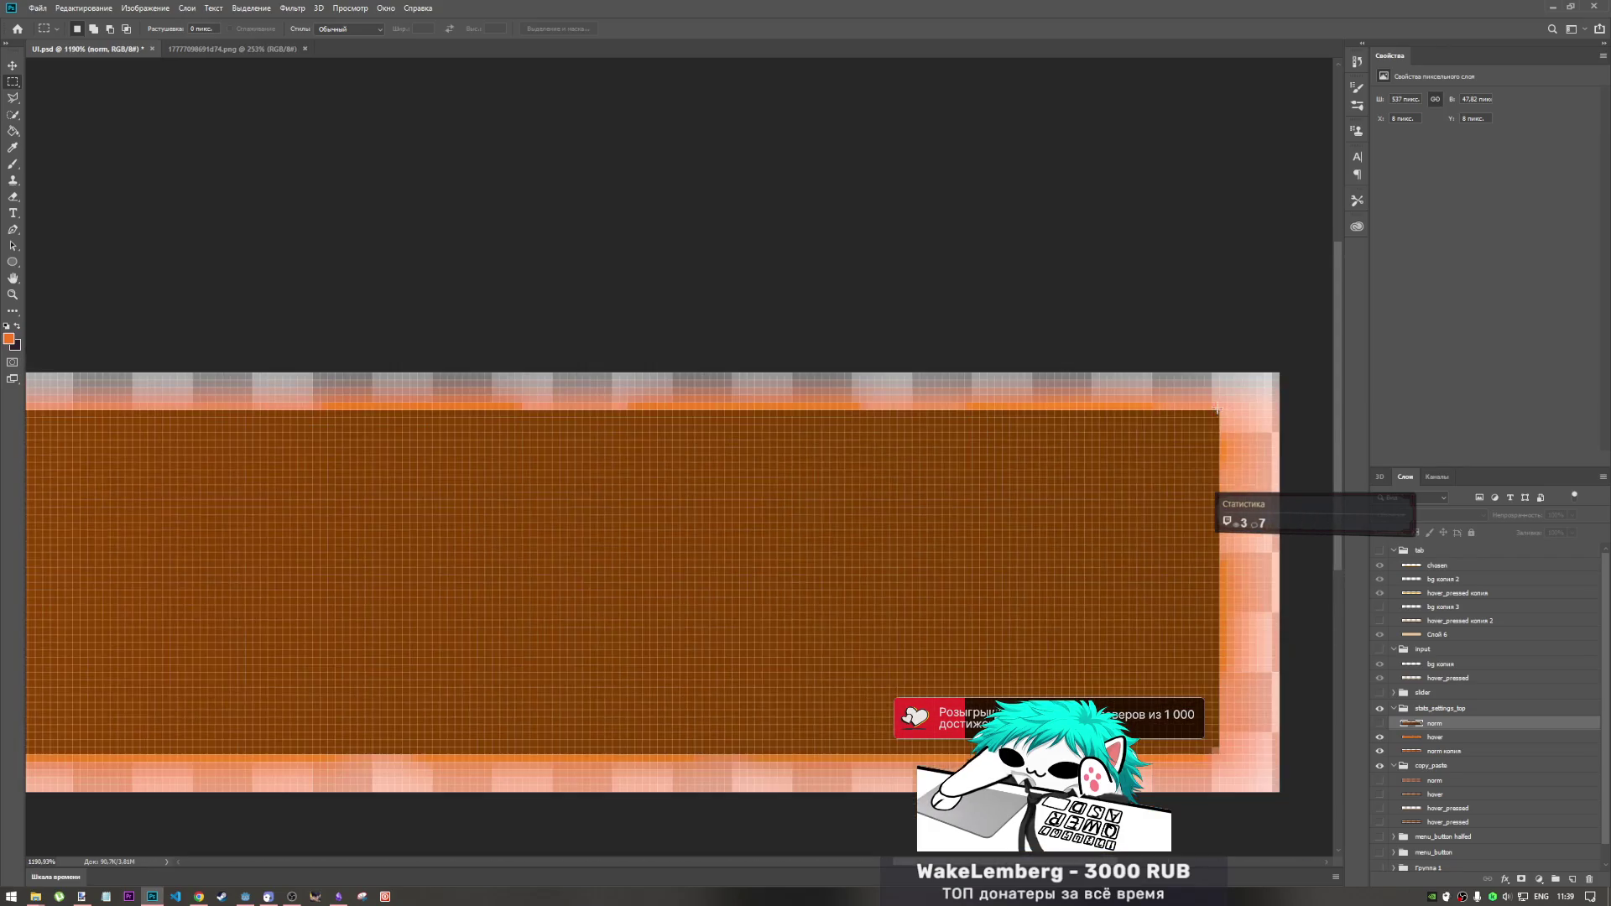
pyautogui.scroll(5, 719, 467)
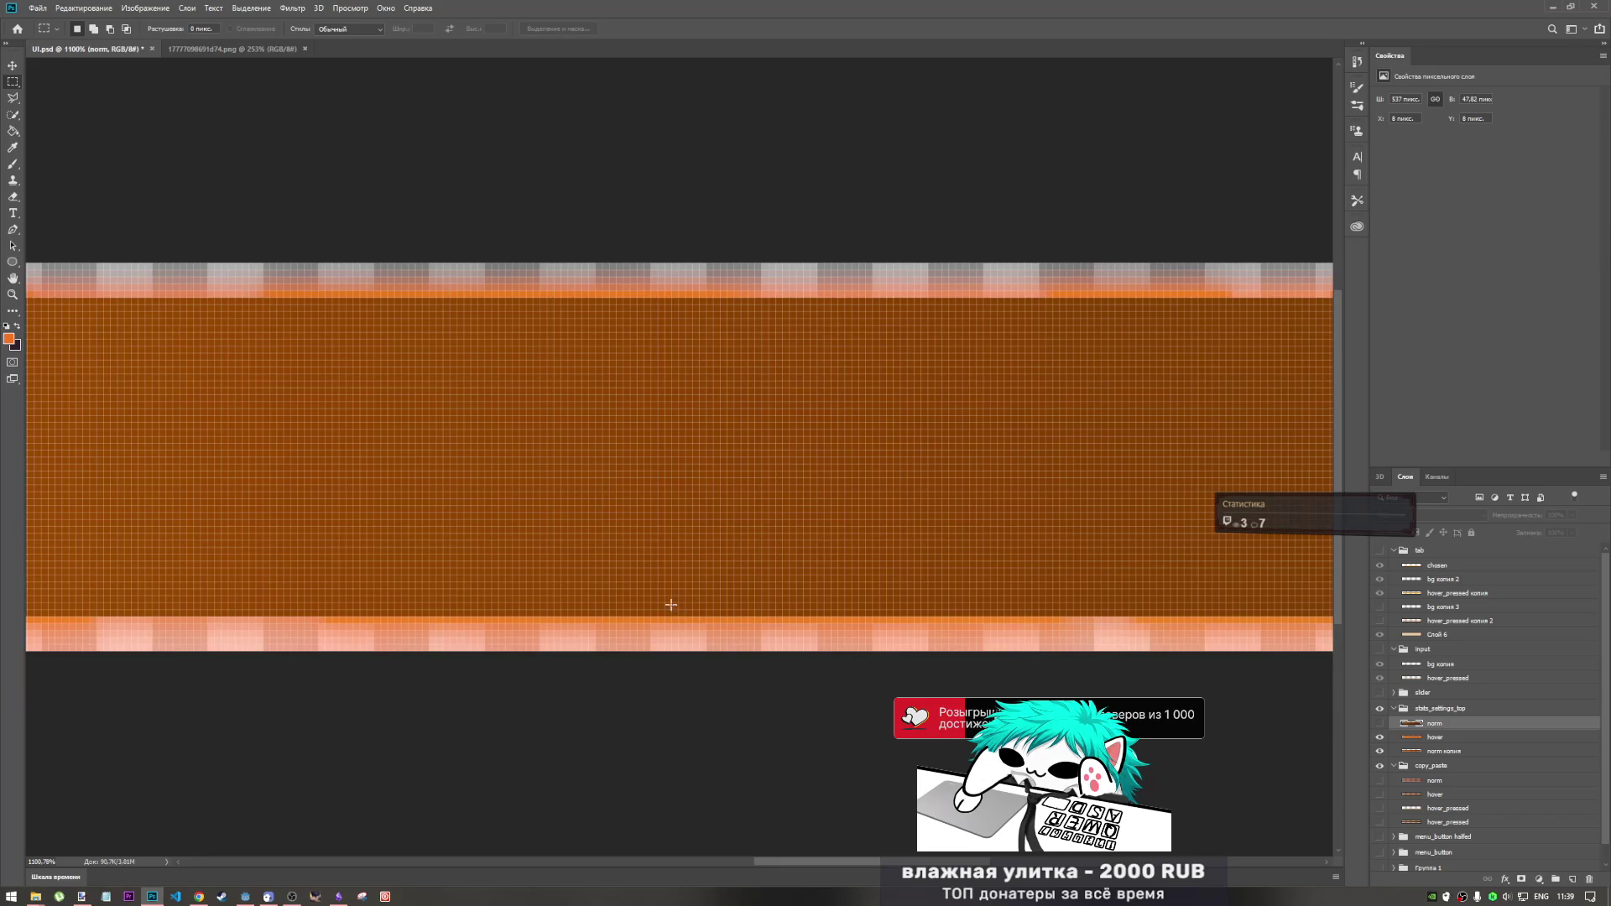
pyautogui.scroll(-5, 686, 618)
pyautogui.scroll(1, 179, 518)
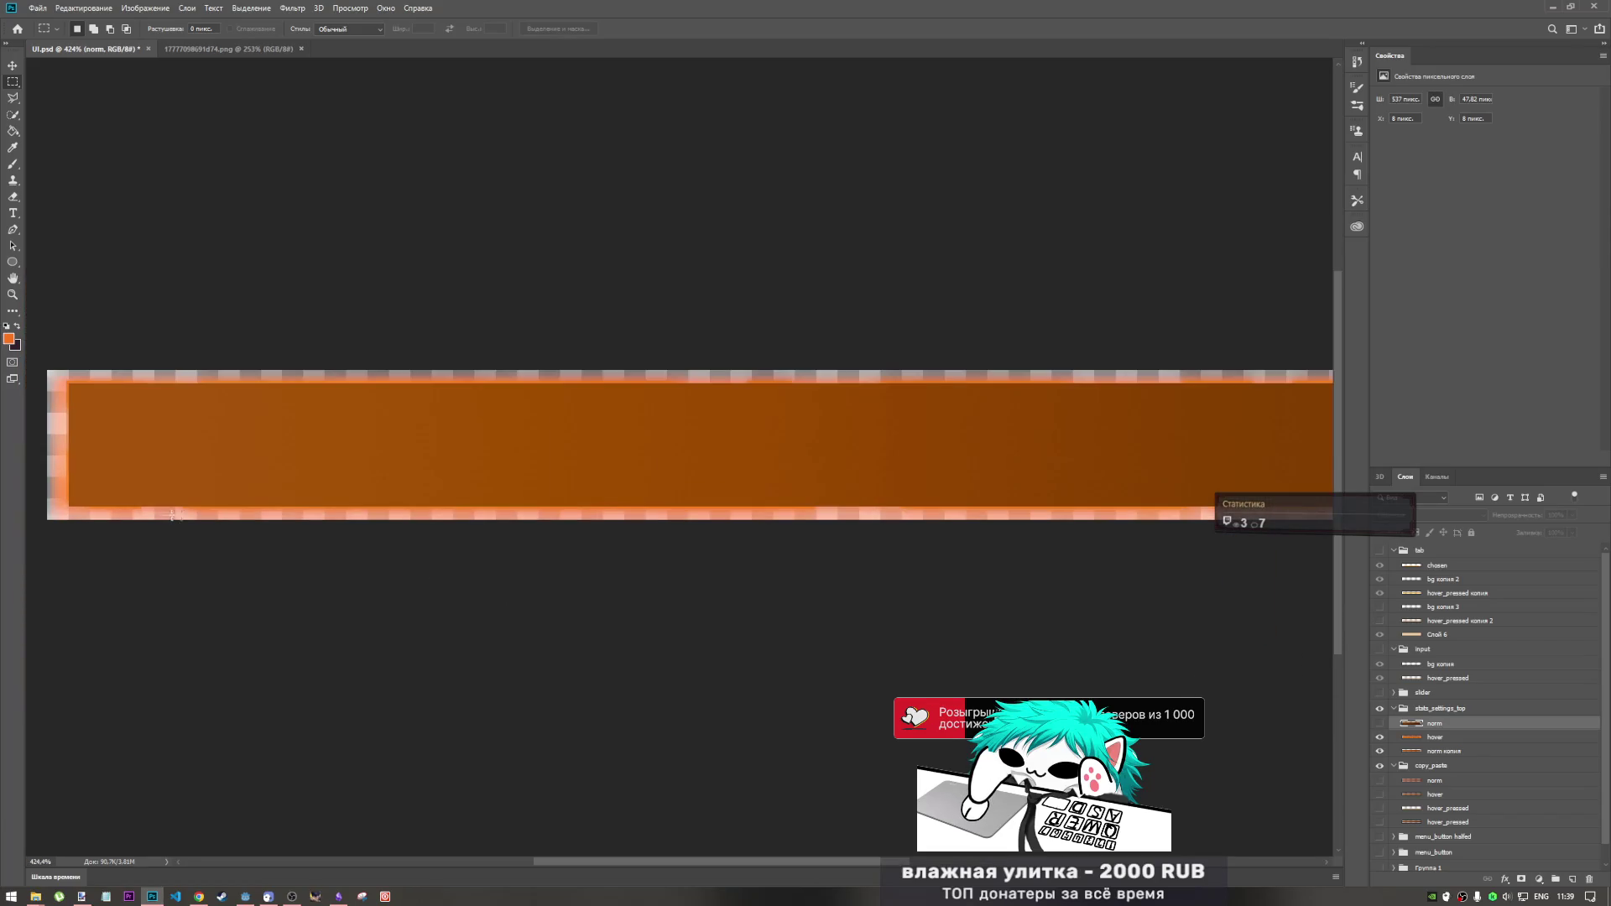
pyautogui.hscroll(-5, 174, 515)
pyautogui.scroll(6, 513, 485)
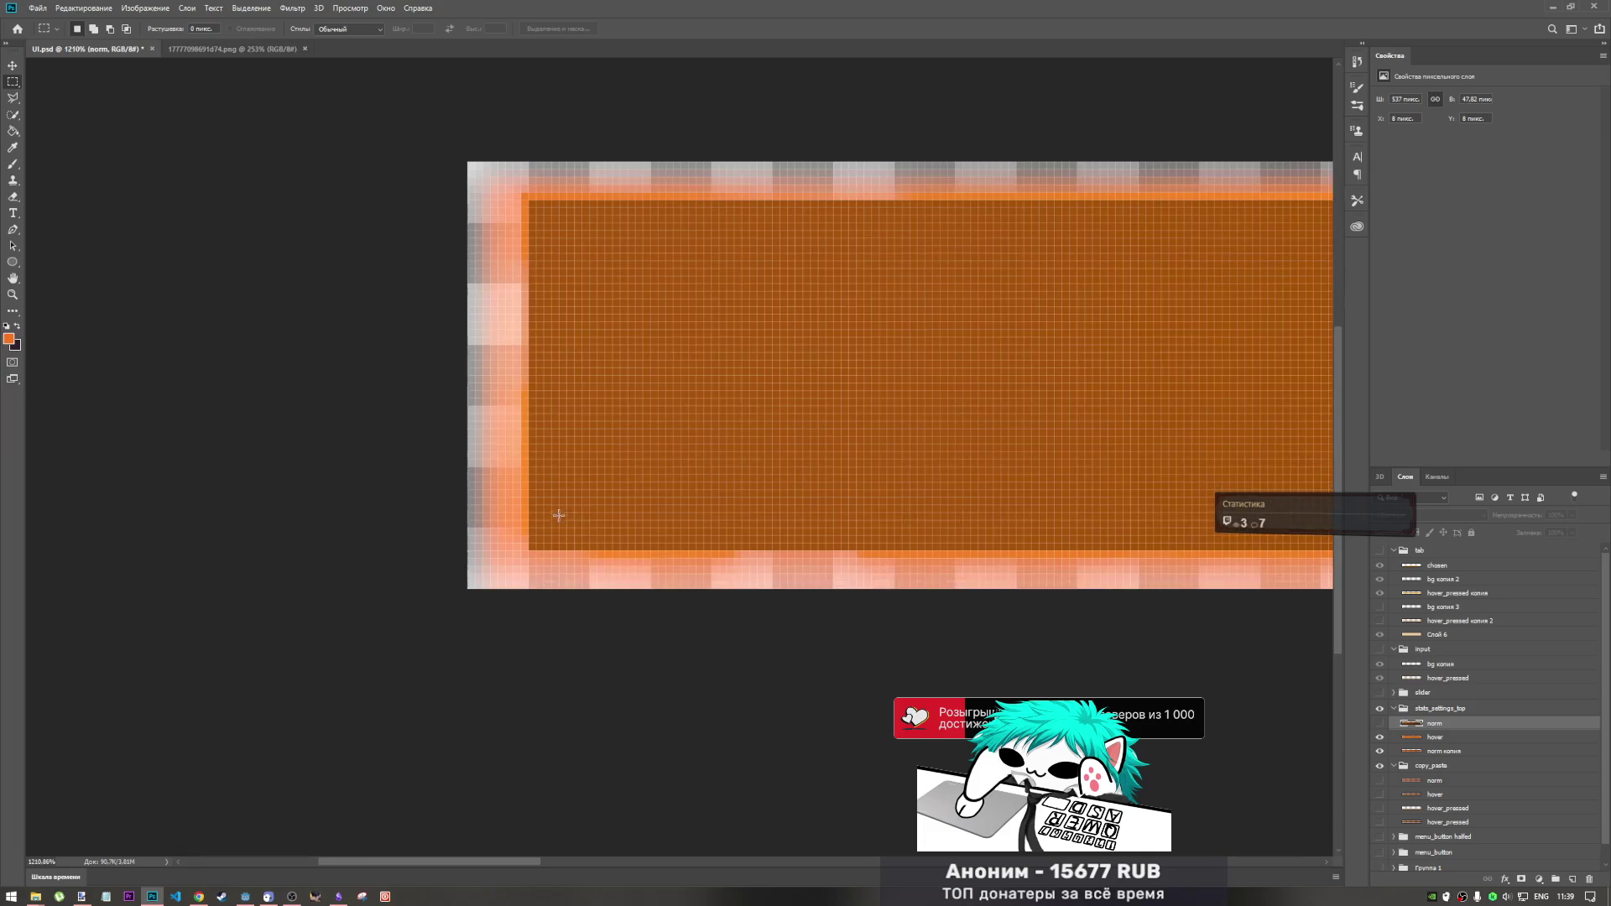
pyautogui.scroll(2, 559, 516)
pyautogui.scroll(-5, 493, 549)
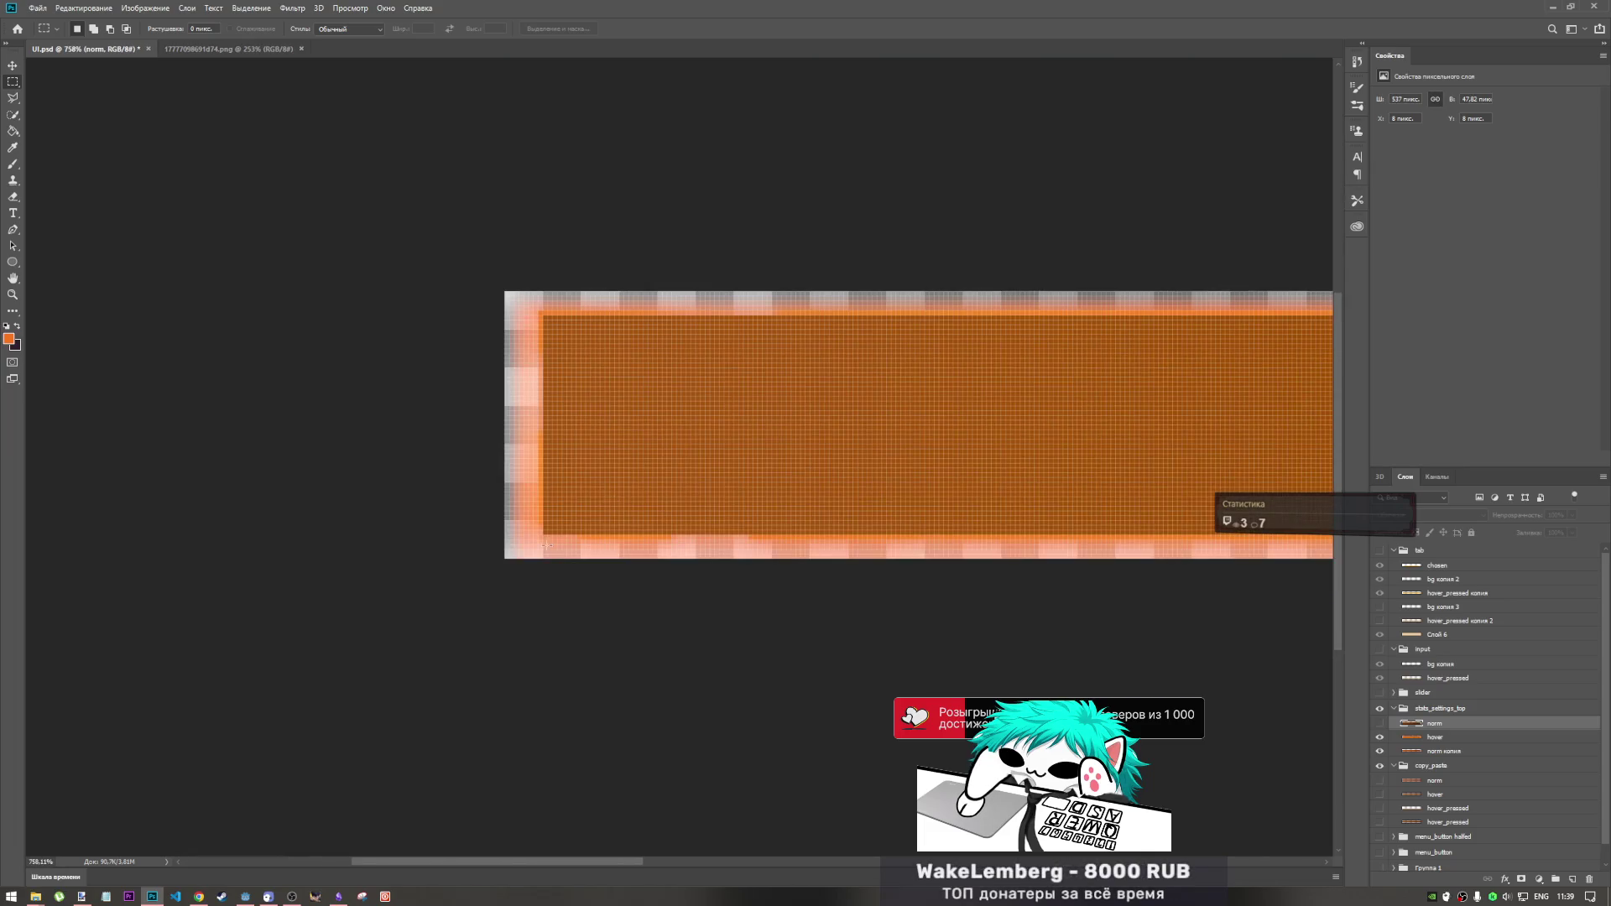
# - Return to the running Godot game and collapse, then re-expand, the TOP 30 panel
pyautogui.moveTo(247, 898)
pyautogui.click(286, 825)
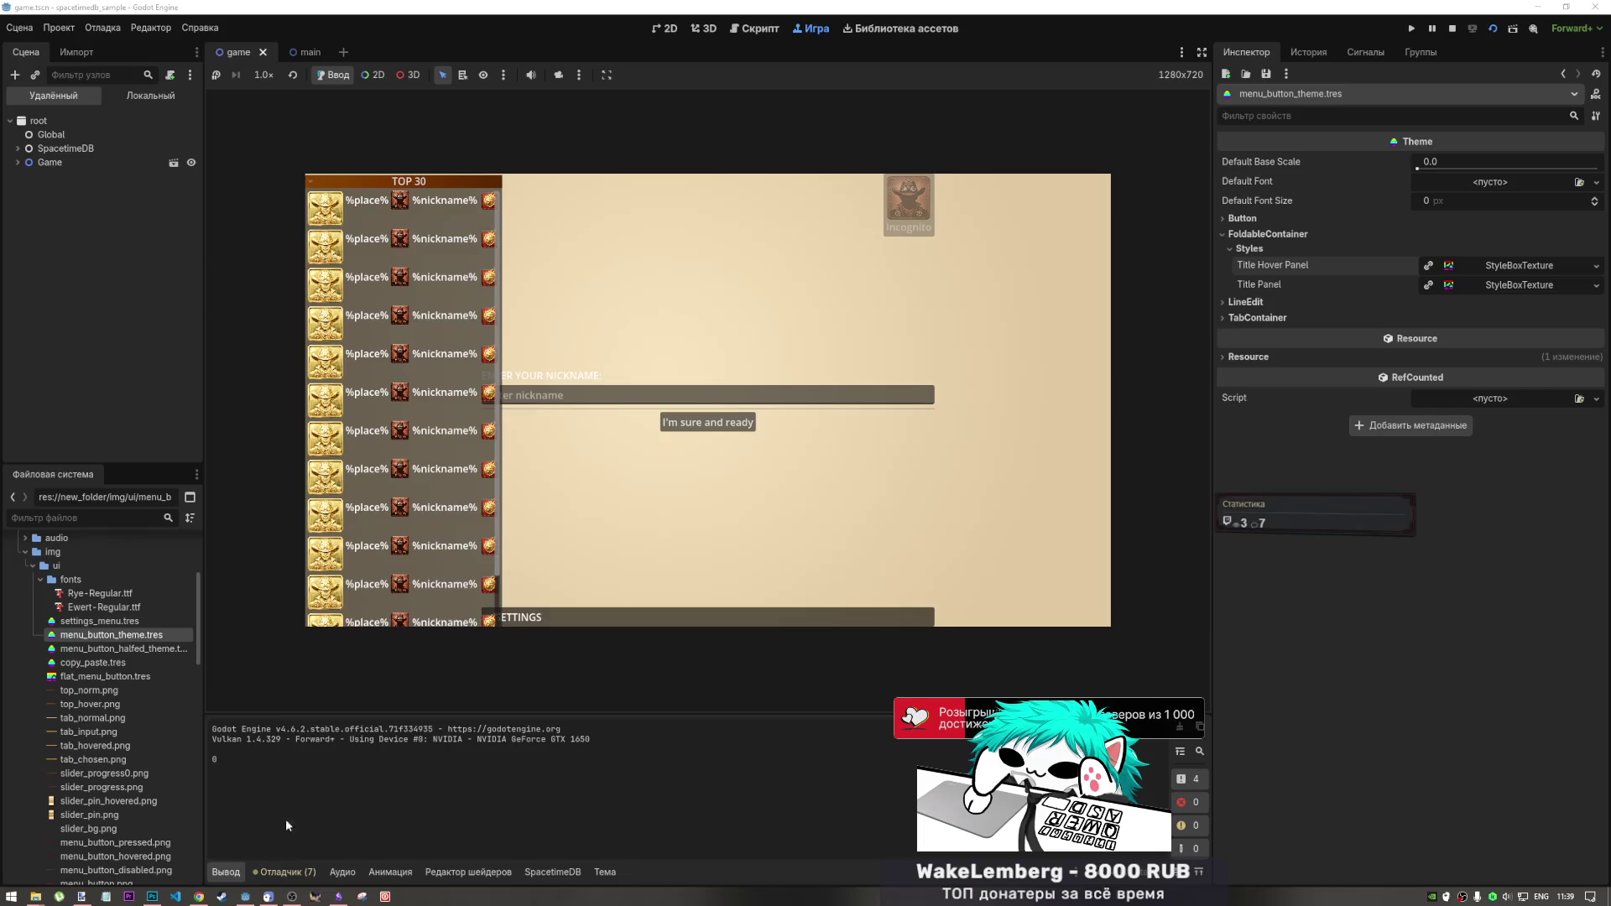
pyautogui.click(456, 176)
pyautogui.click(456, 176)
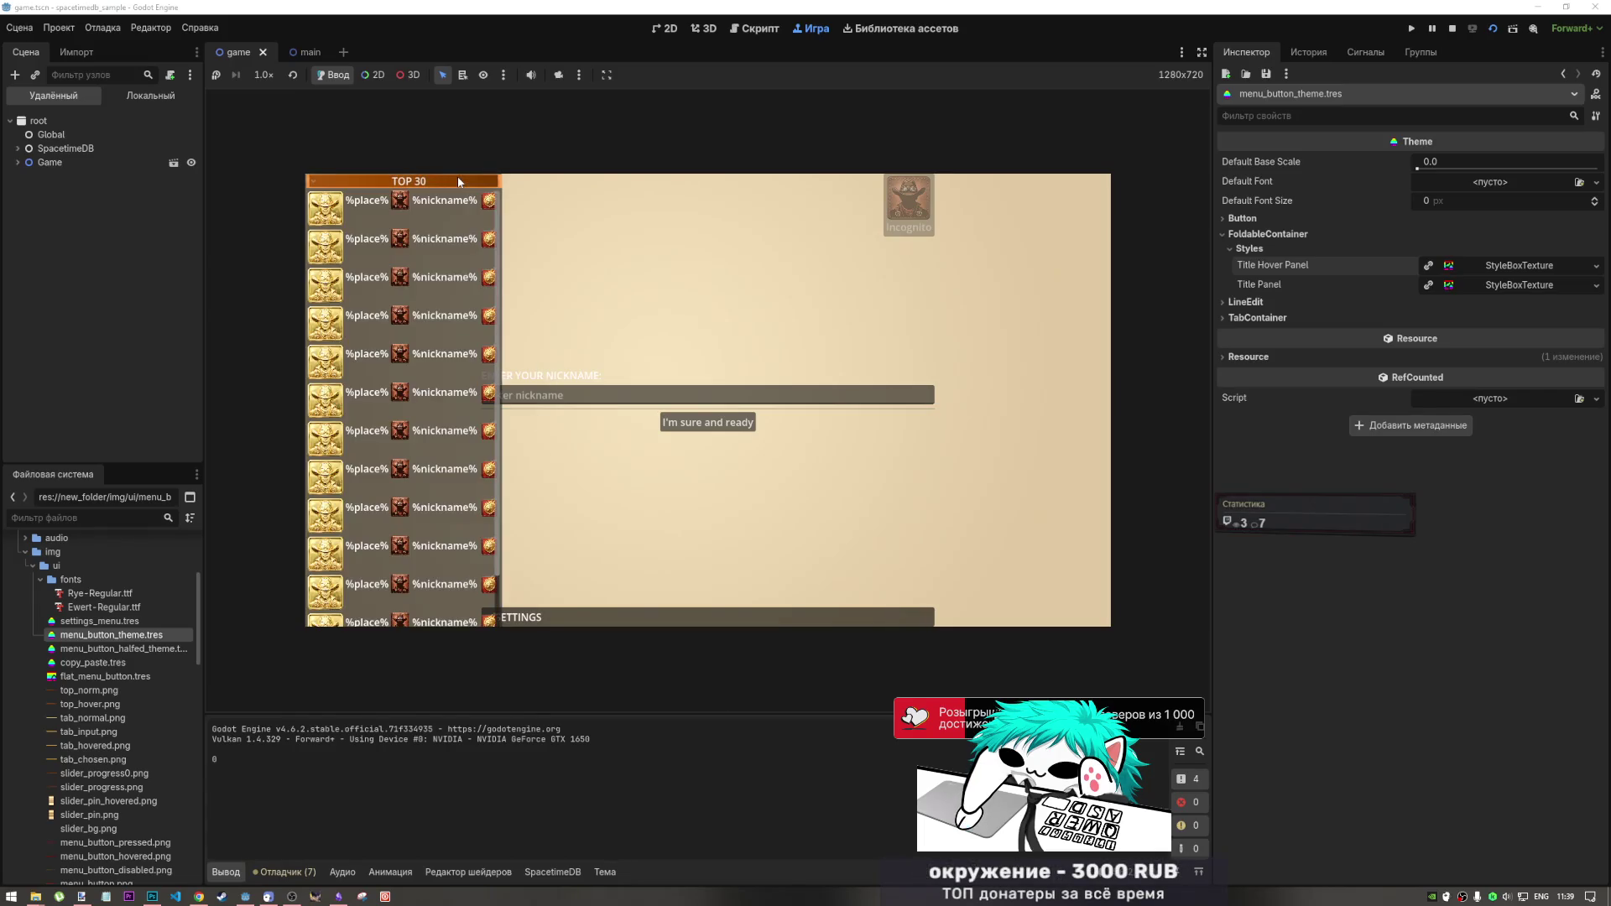
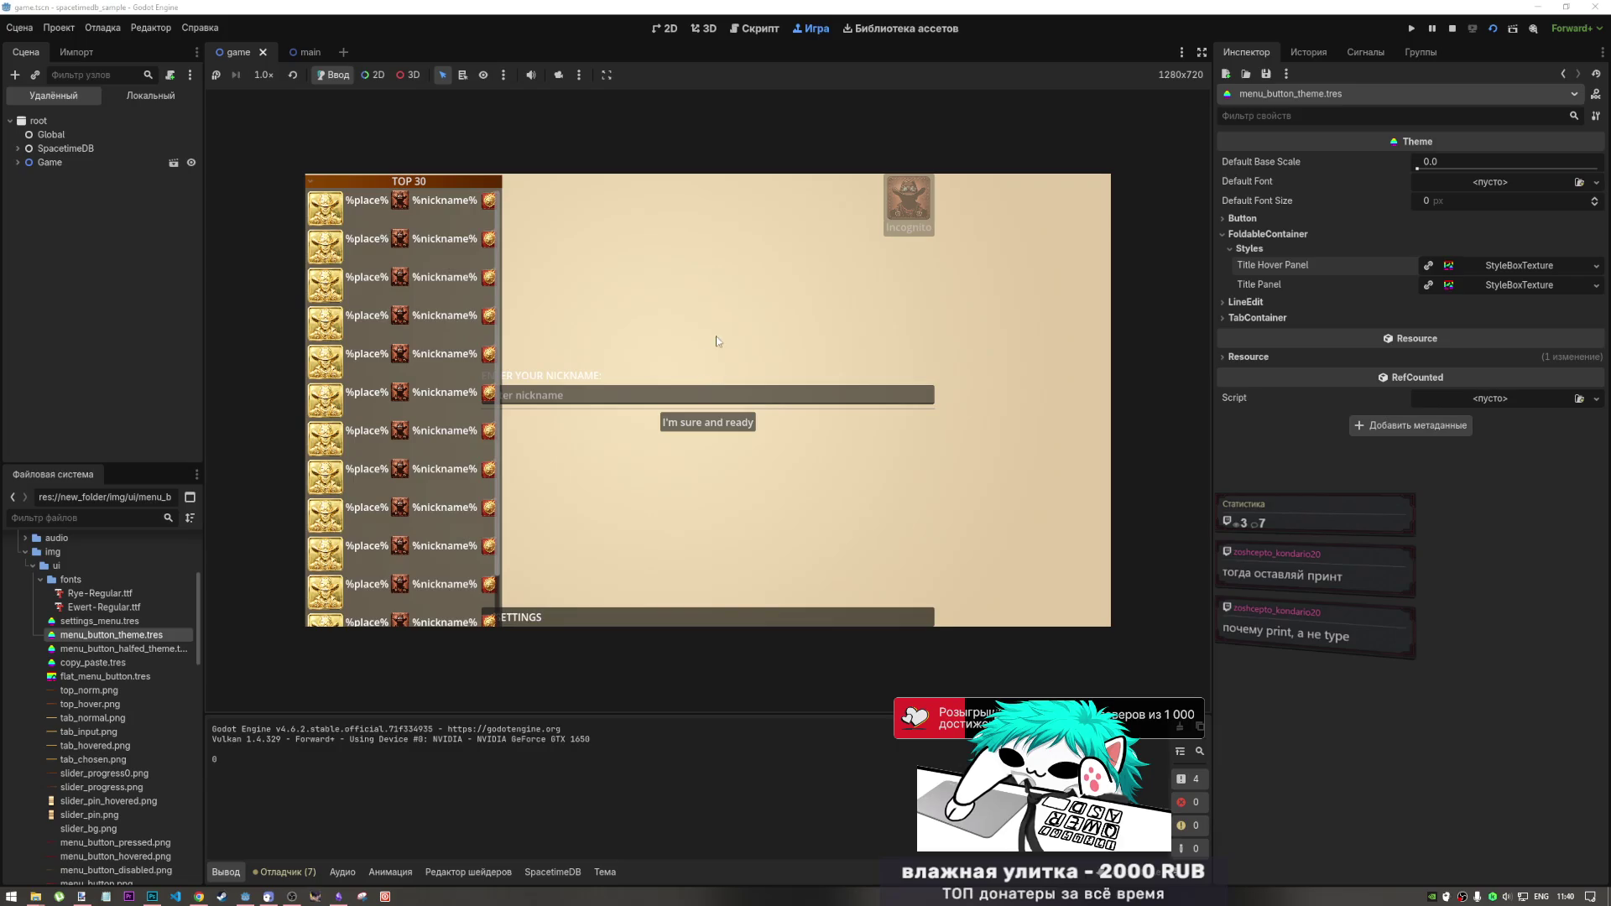
# - Compare against the Print Cowboys web mockup, then return to the Godot editor
pyautogui.click(199, 896)
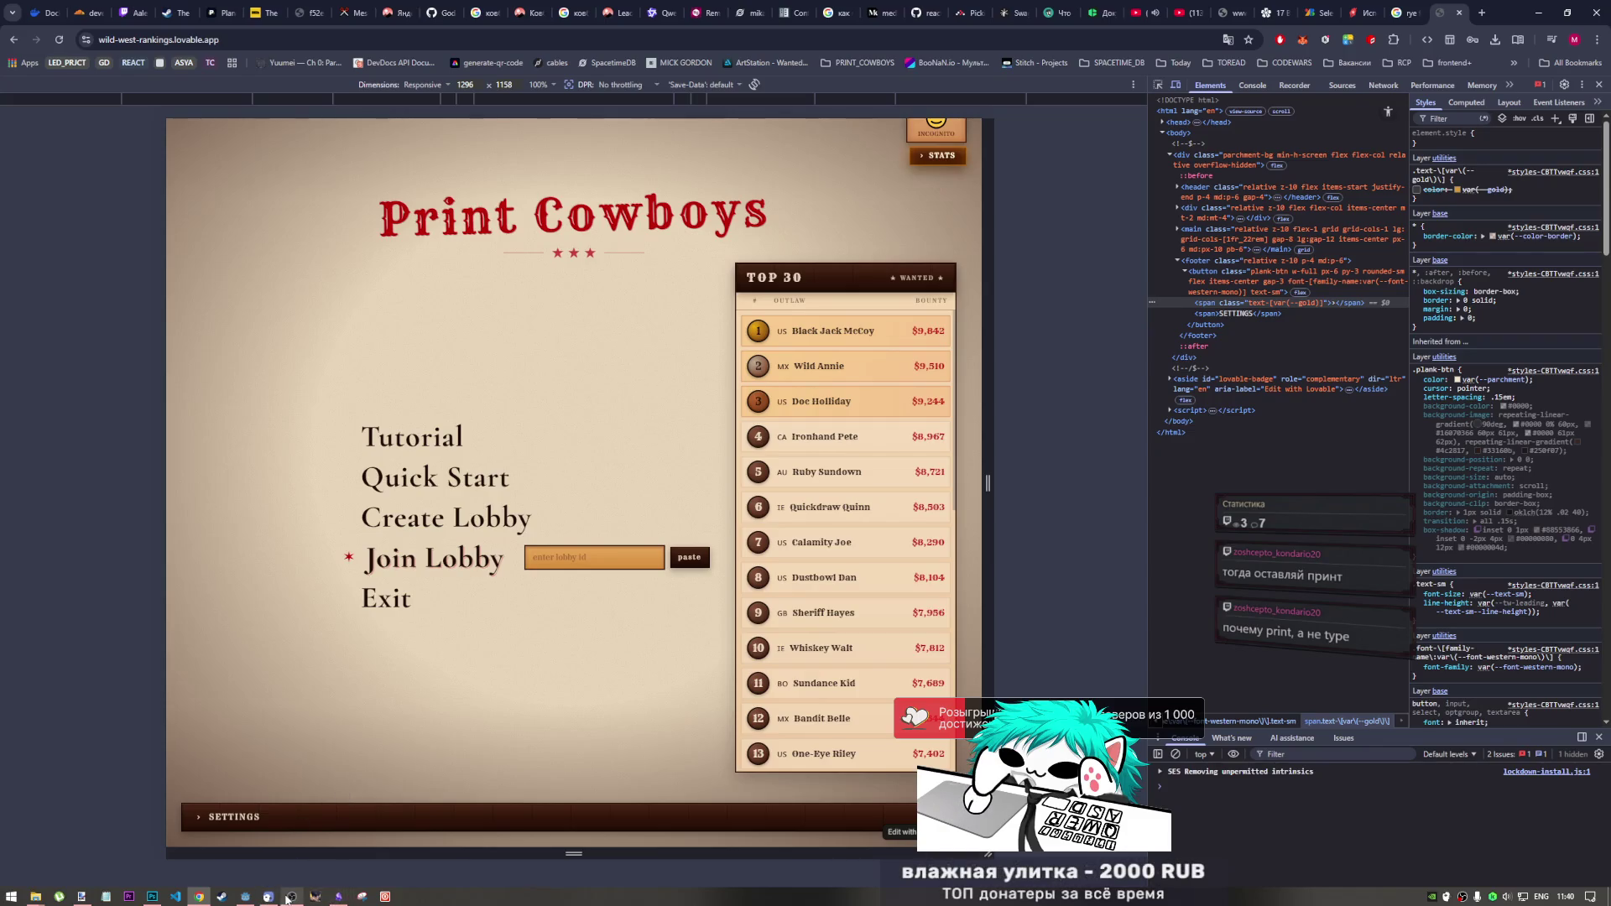
pyautogui.moveTo(253, 902)
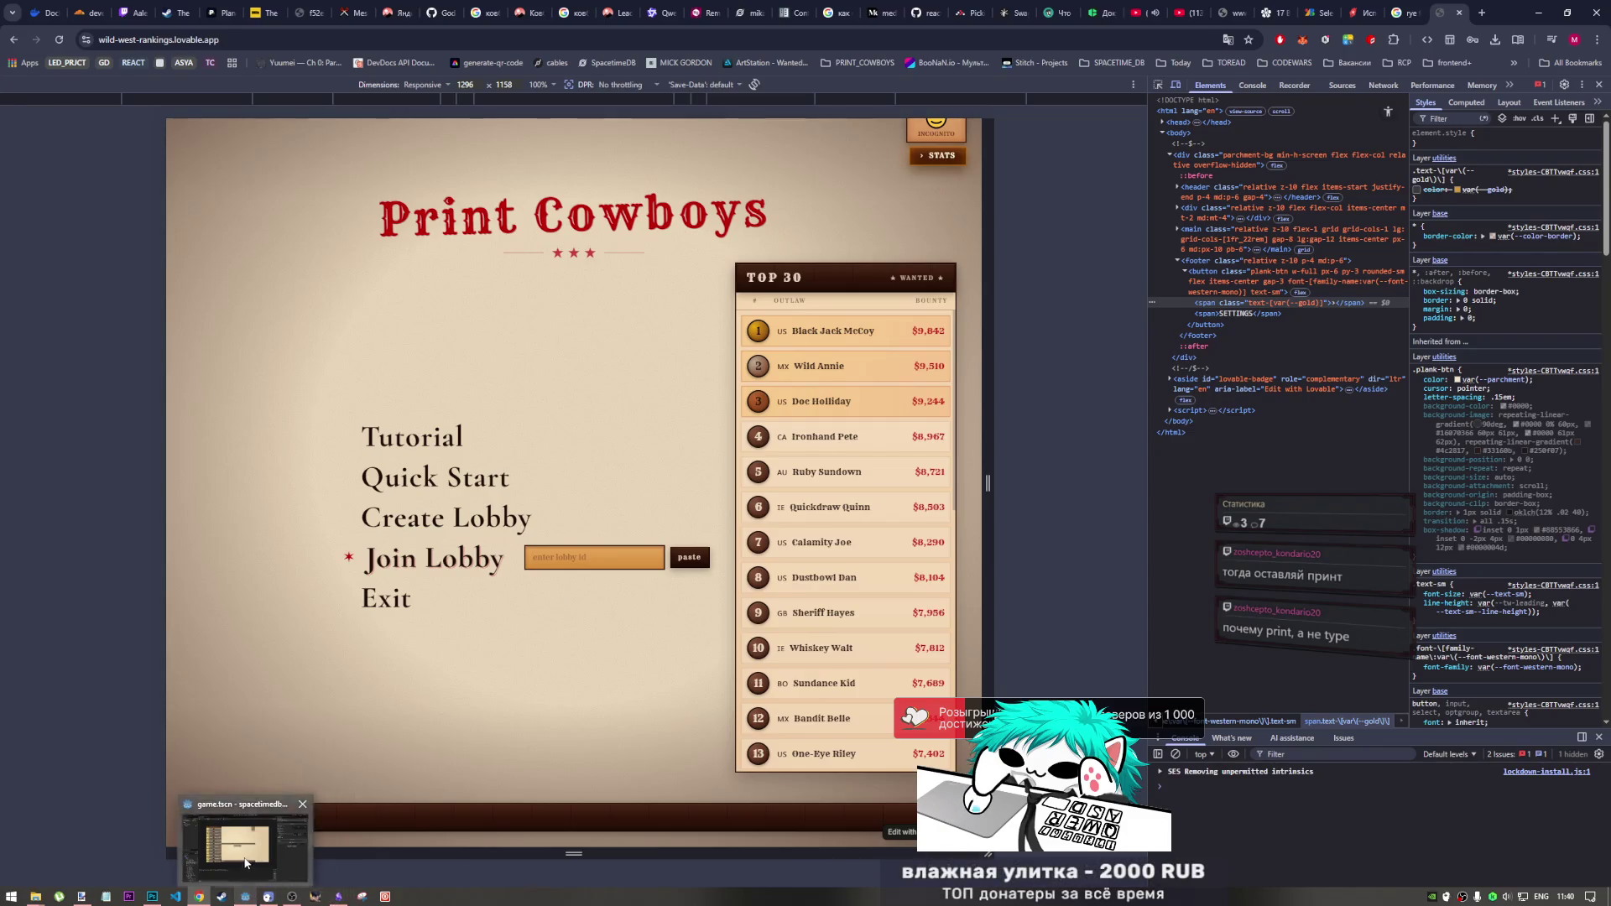
pyautogui.click(244, 835)
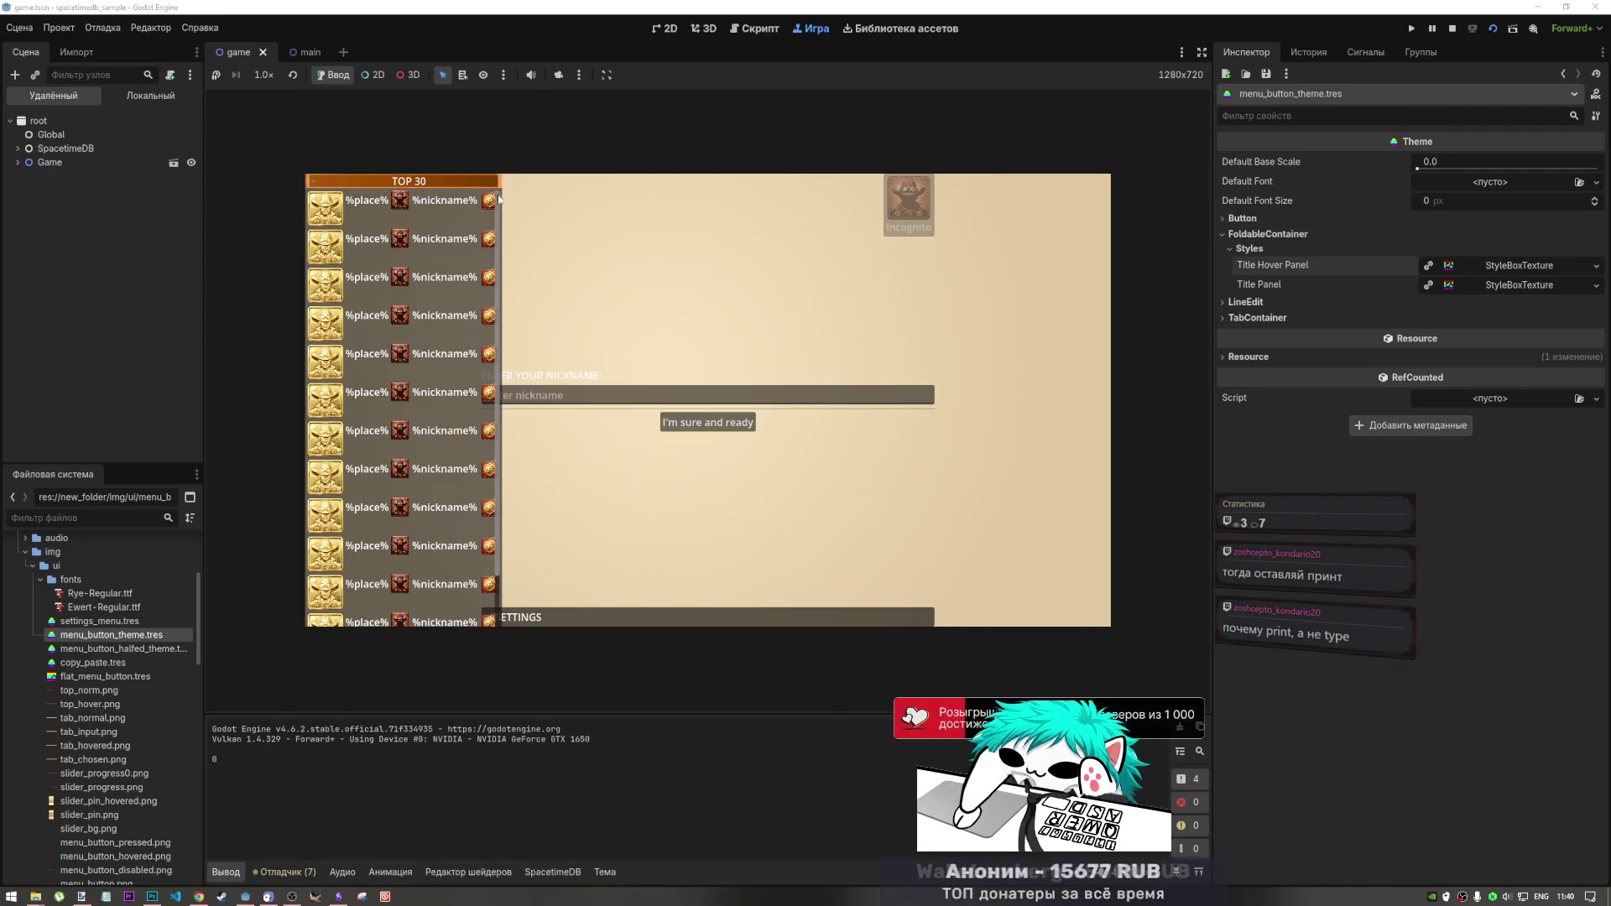
# - Fold and unfold the TOP 30 panel header repeatedly to test its behaviour
pyautogui.click(488, 182)
pyautogui.click(491, 181)
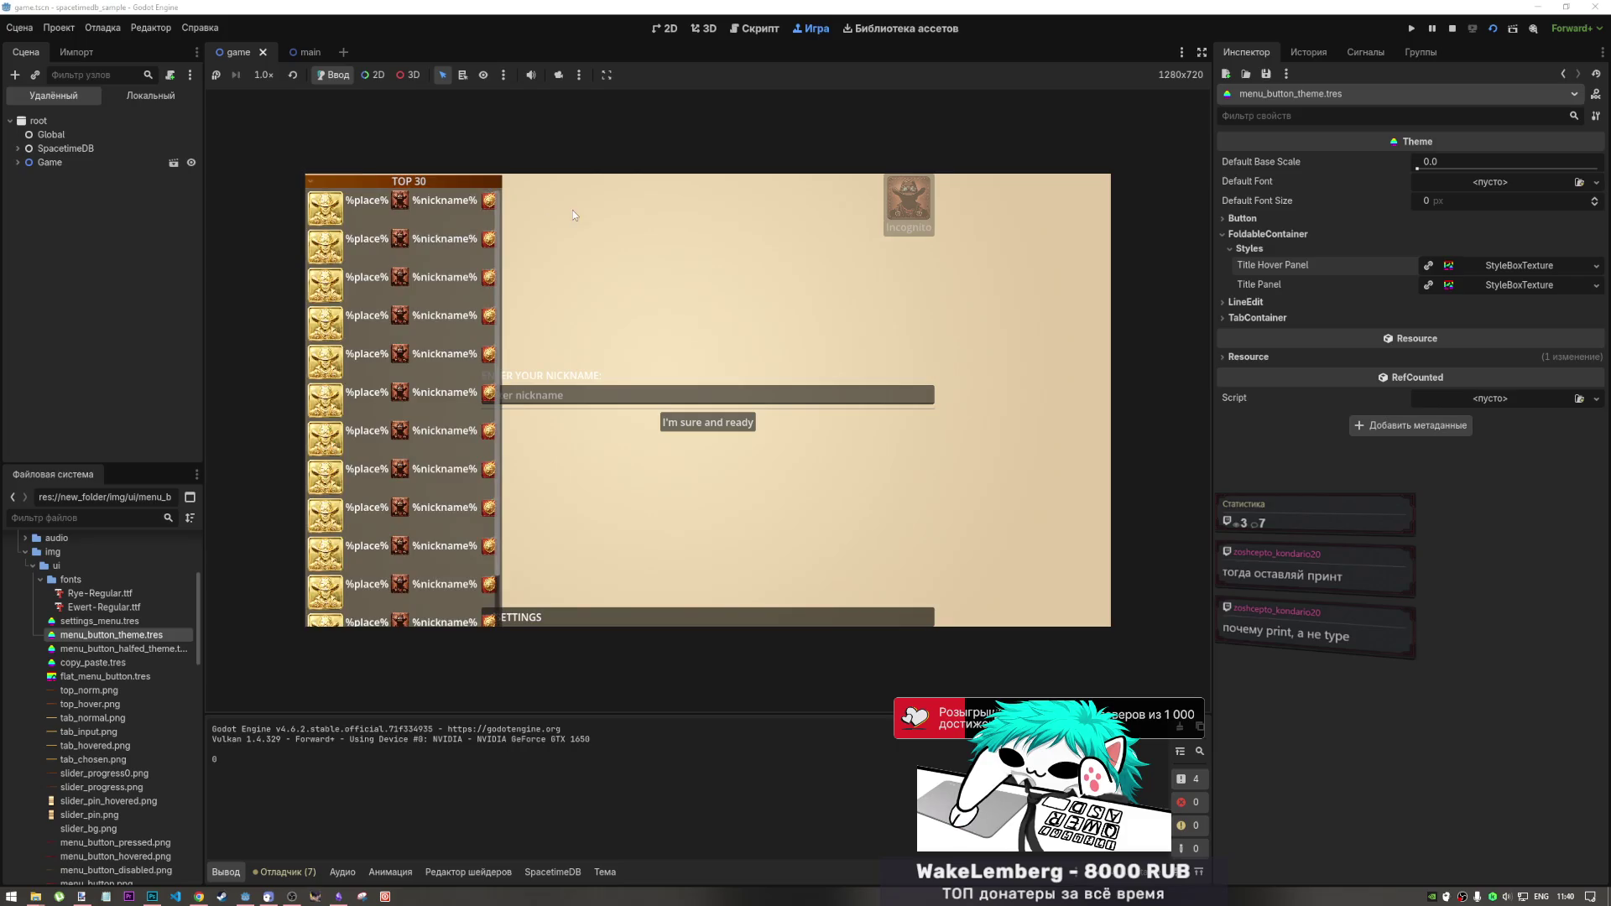
pyautogui.click(499, 182)
pyautogui.click(493, 183)
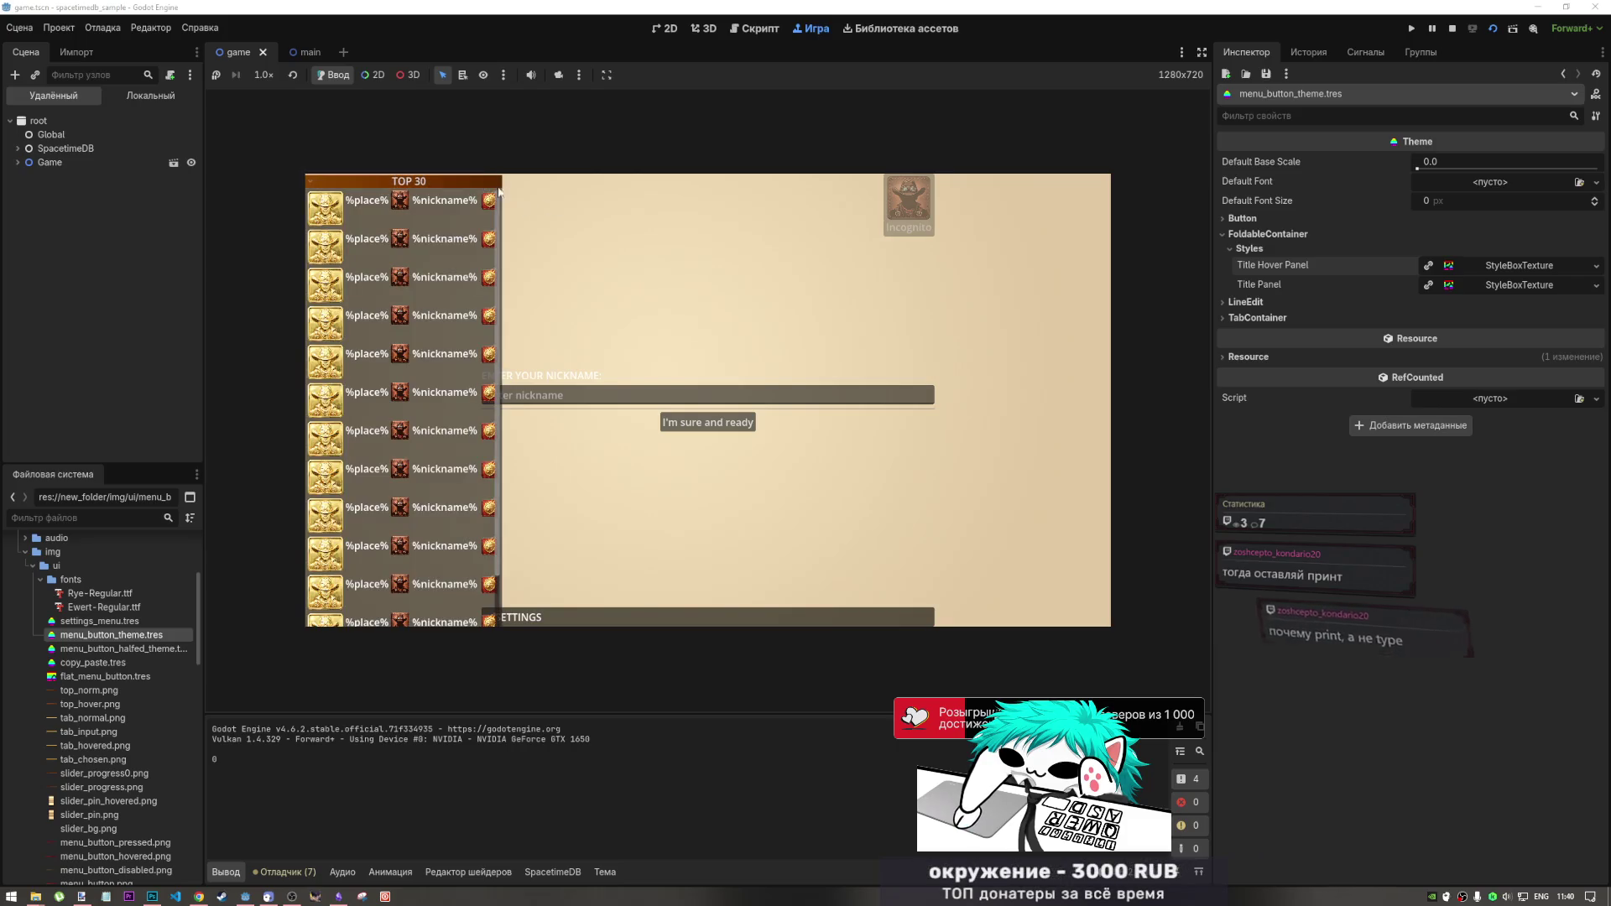
pyautogui.doubleClick(491, 183)
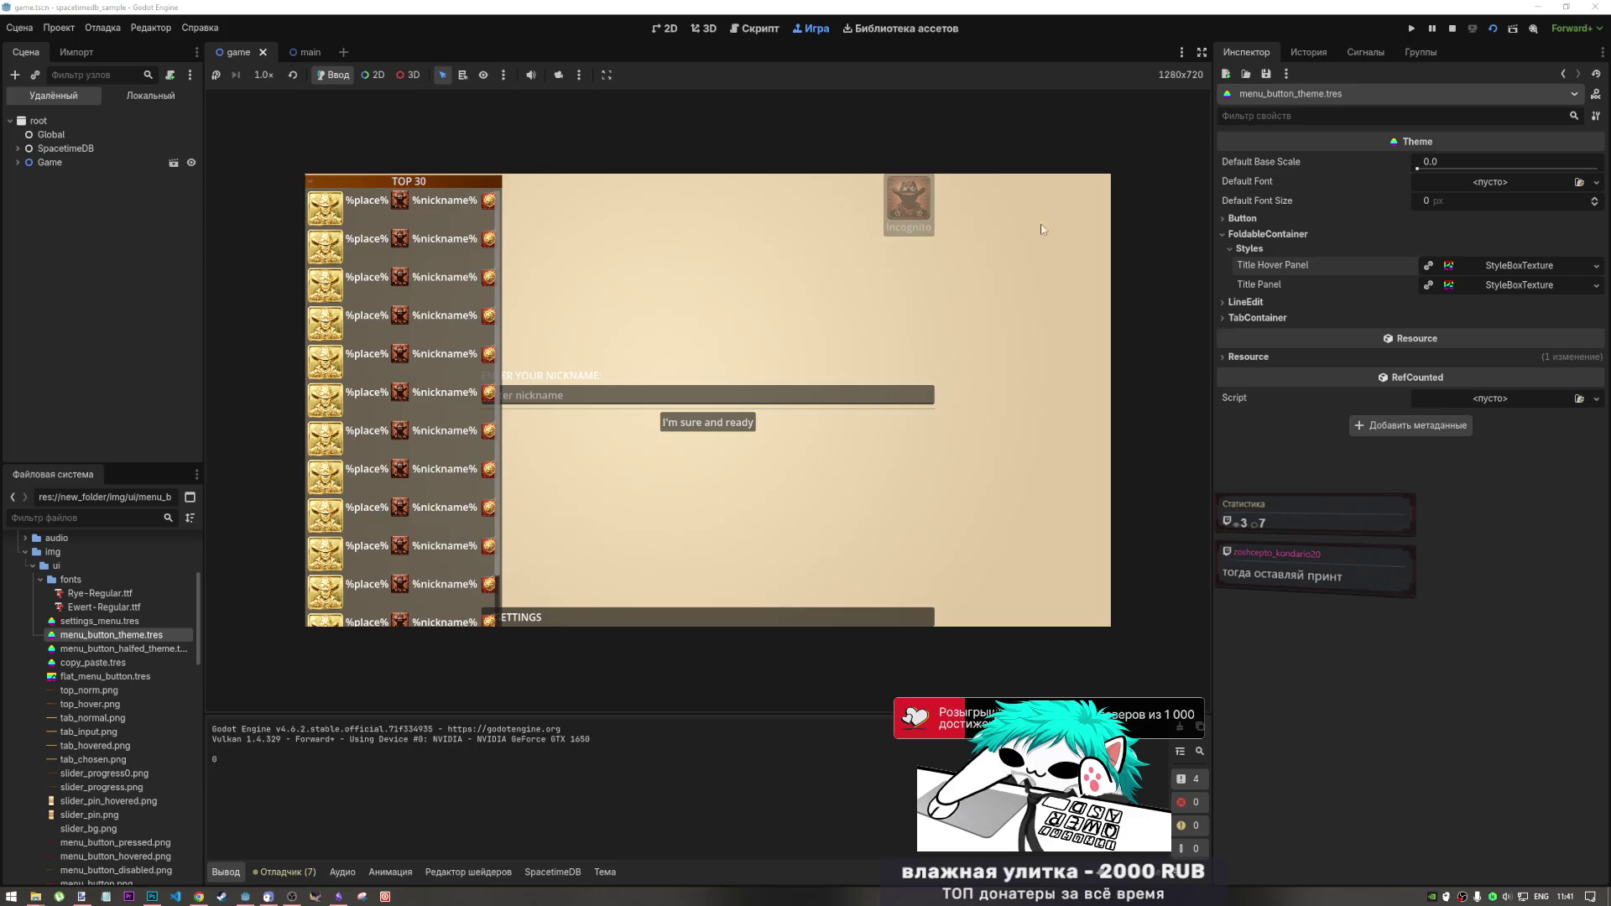
# - Reset Title Hover Panel's left and right texture margins to 0 px, then bring Photoshop forward
pyautogui.click(1517, 265)
pyautogui.click(1412, 440)
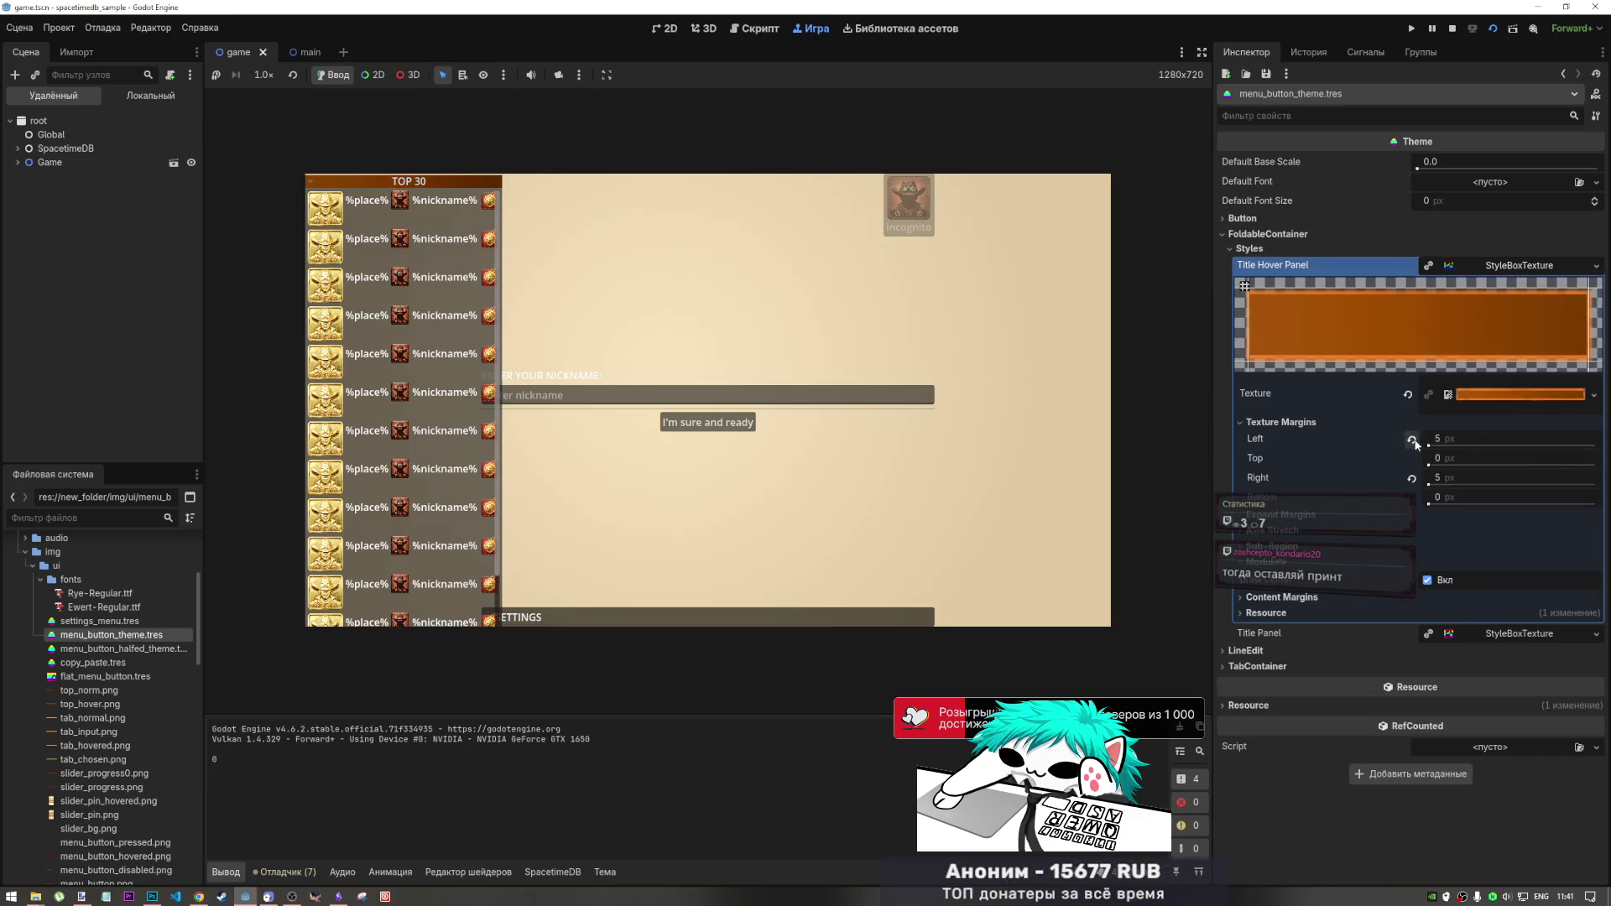
pyautogui.click(1412, 478)
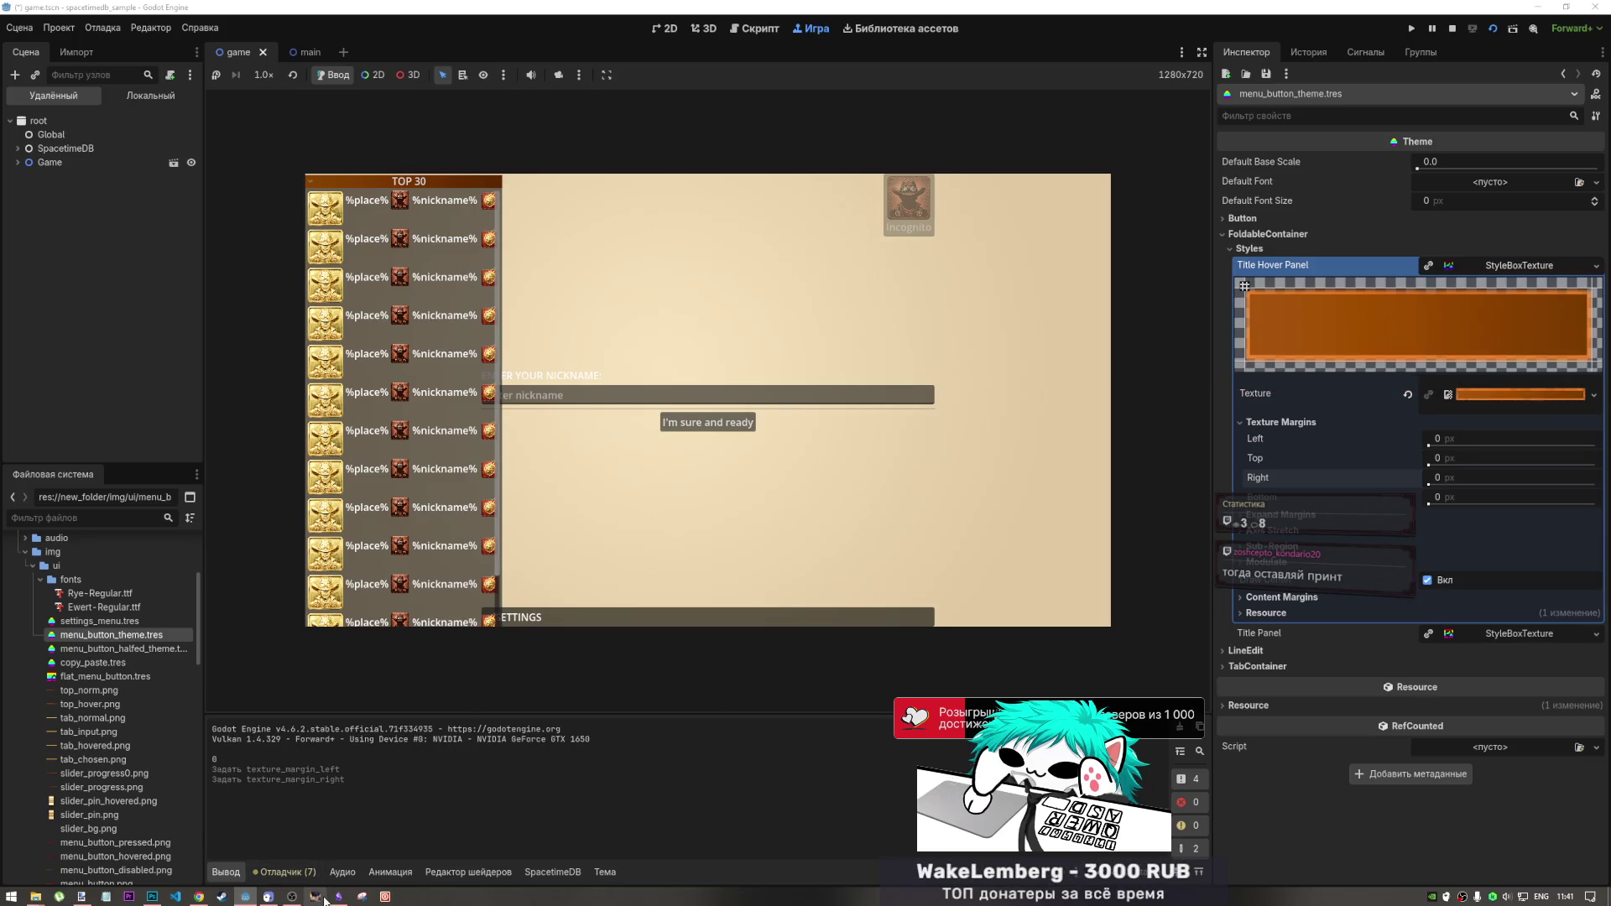
pyautogui.moveTo(331, 894)
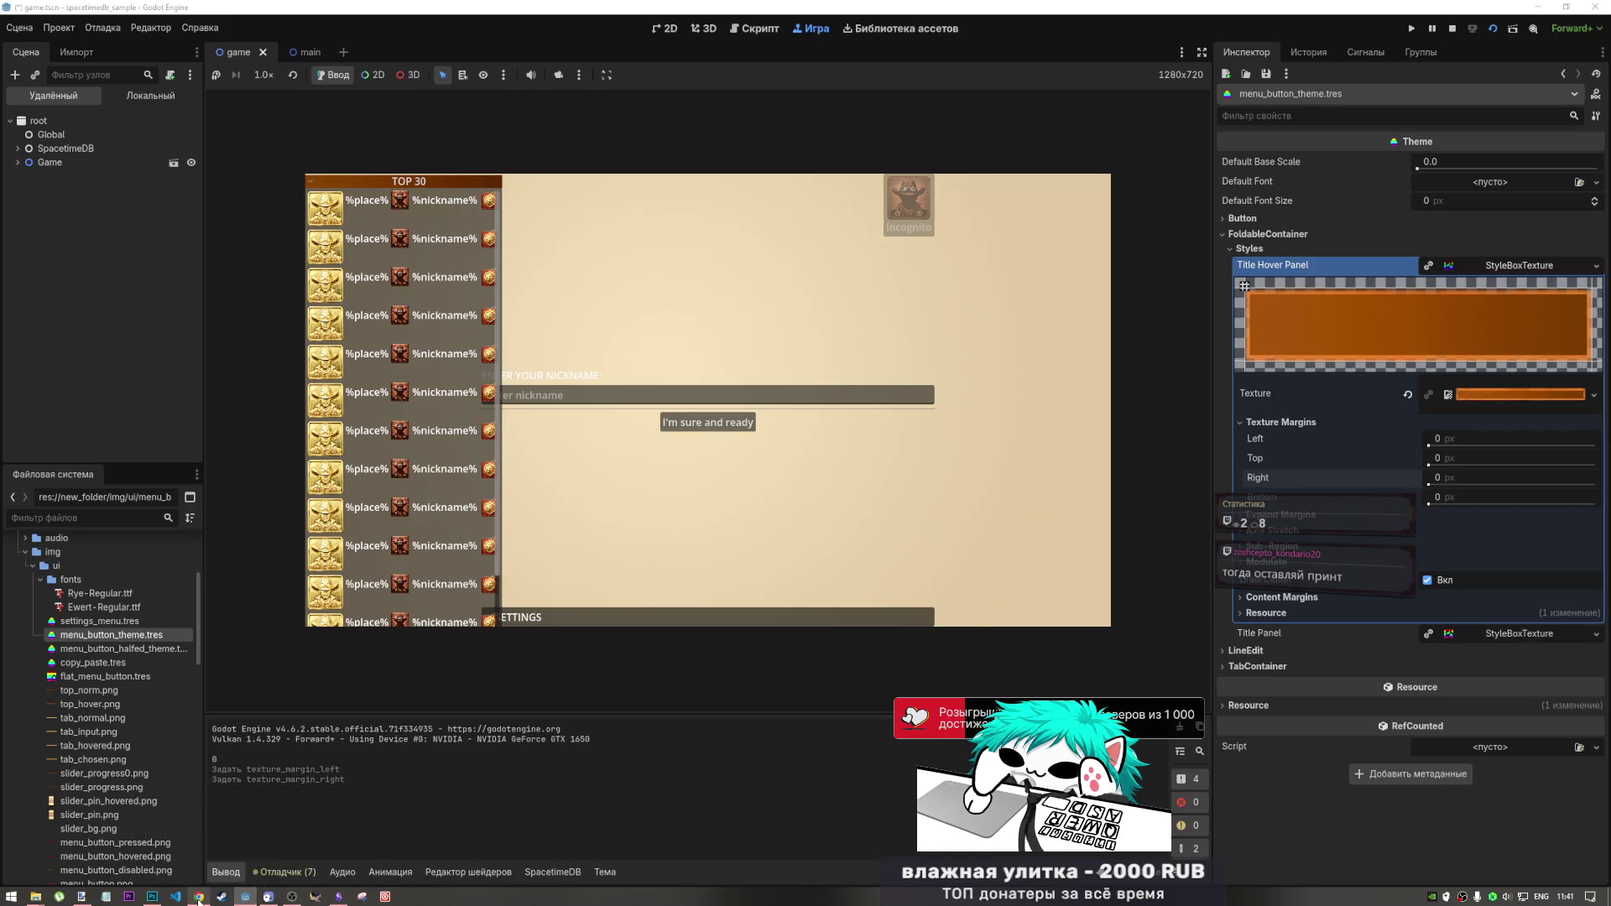
pyautogui.click(152, 896)
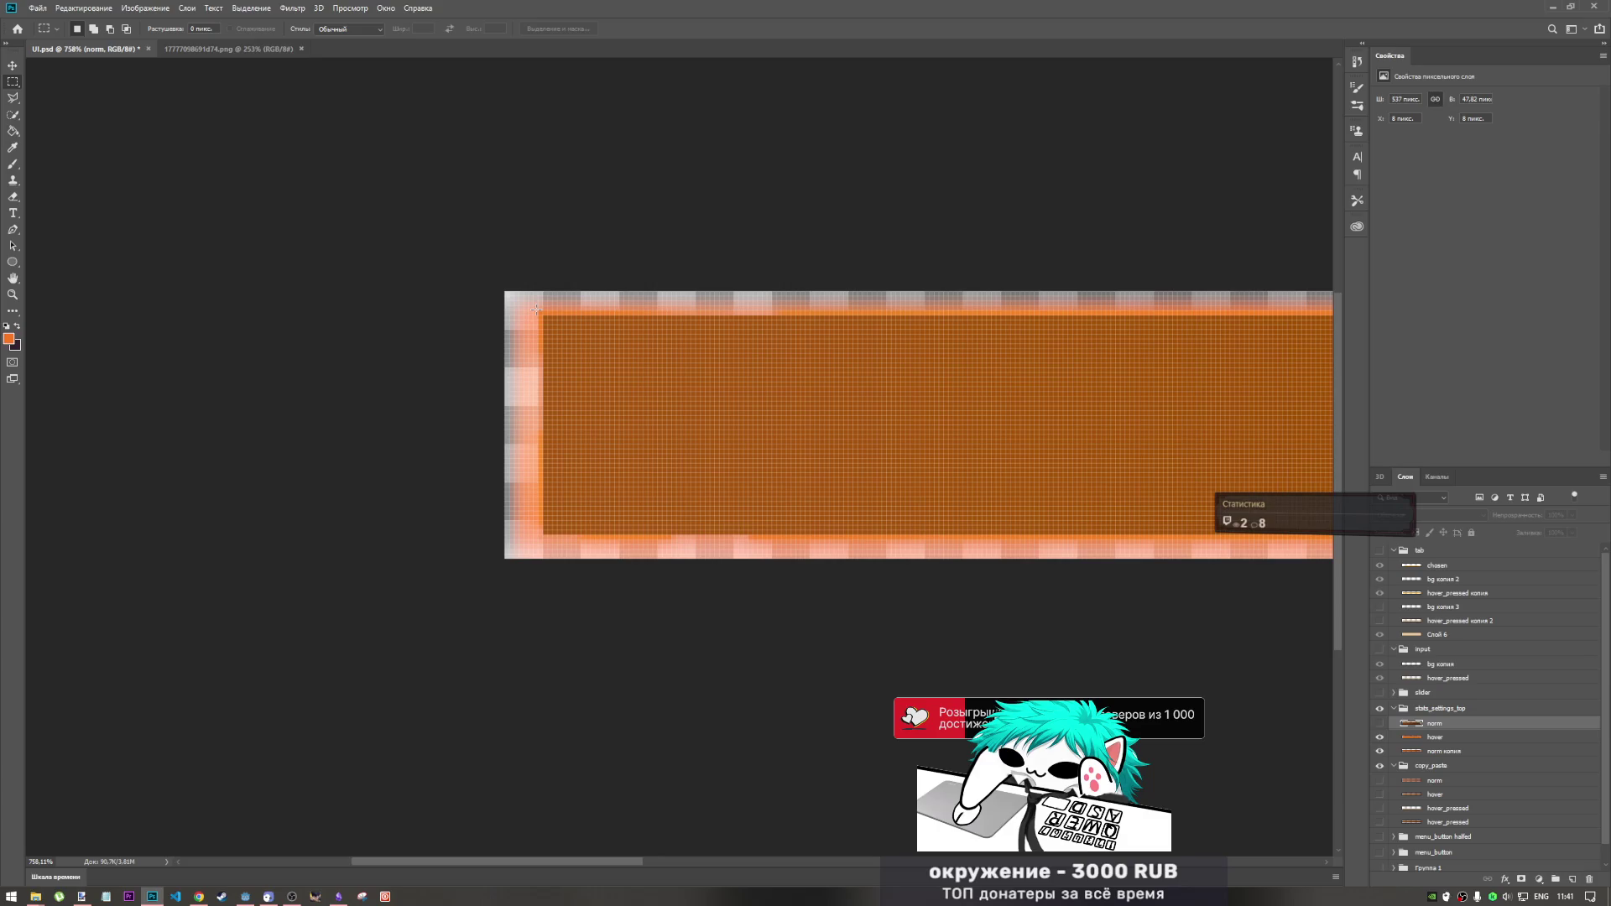
# - Select the orange bar's interior just inside its pale border pixels with a rectangular marquee
pyautogui.moveTo(537, 309)
pyautogui.mouseDown()
pyautogui.moveTo(820, 495)
pyautogui.moveTo(1294, 535)
pyautogui.mouseUp()
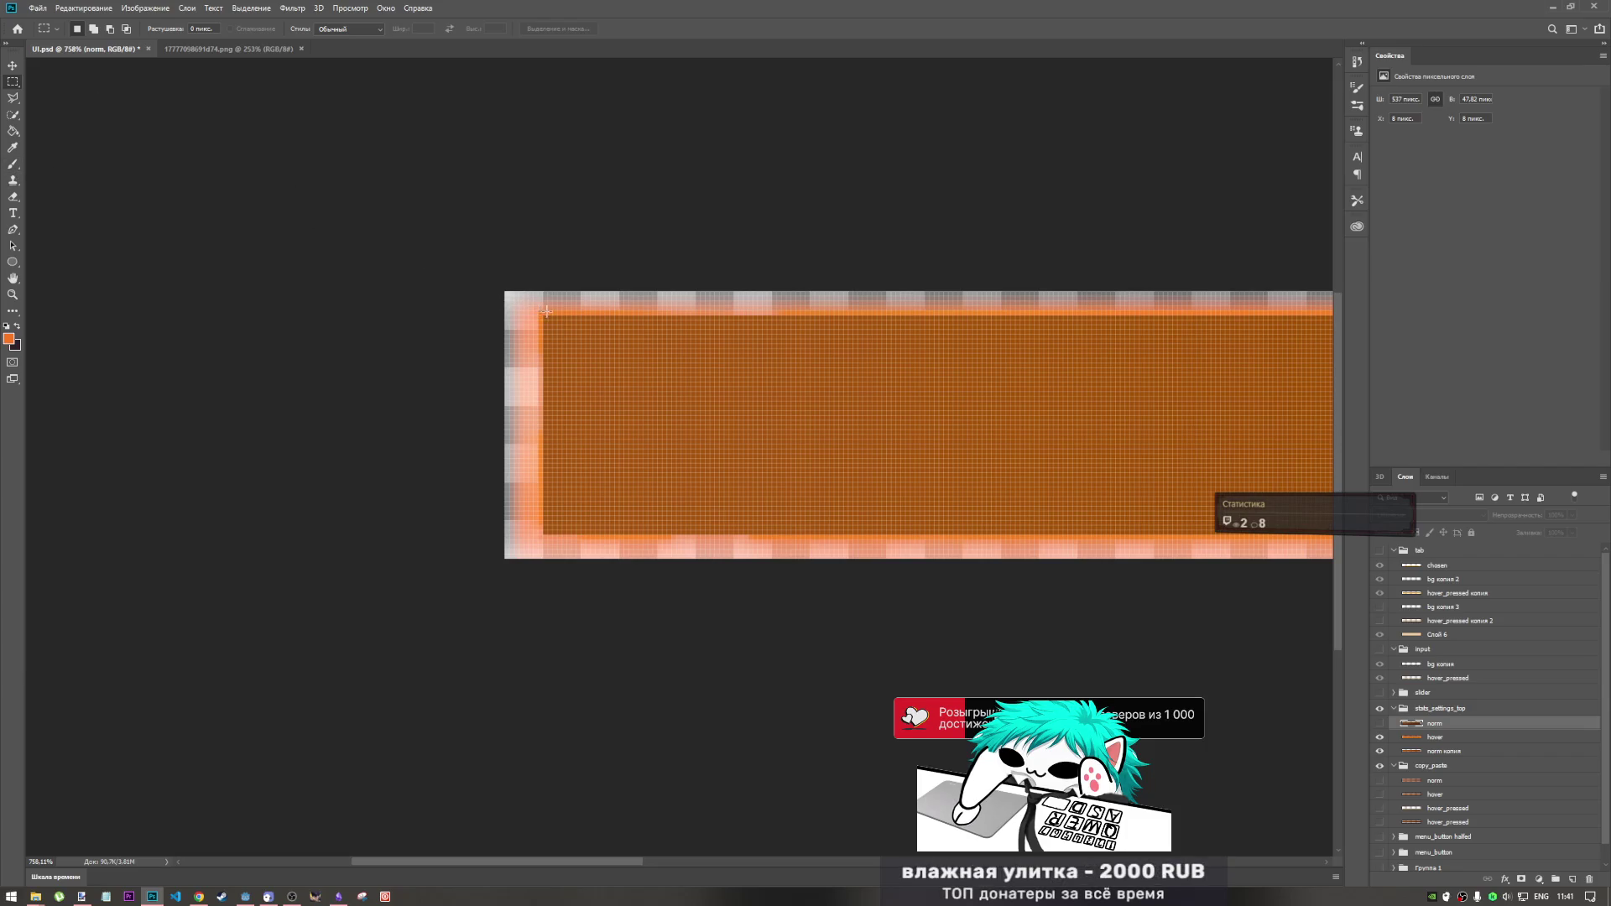
pyautogui.moveTo(538, 308)
pyautogui.mouseDown()
pyautogui.moveTo(583, 344)
pyautogui.moveTo(1351, 561)
pyautogui.moveTo(1110, 537)
pyautogui.mouseUp()
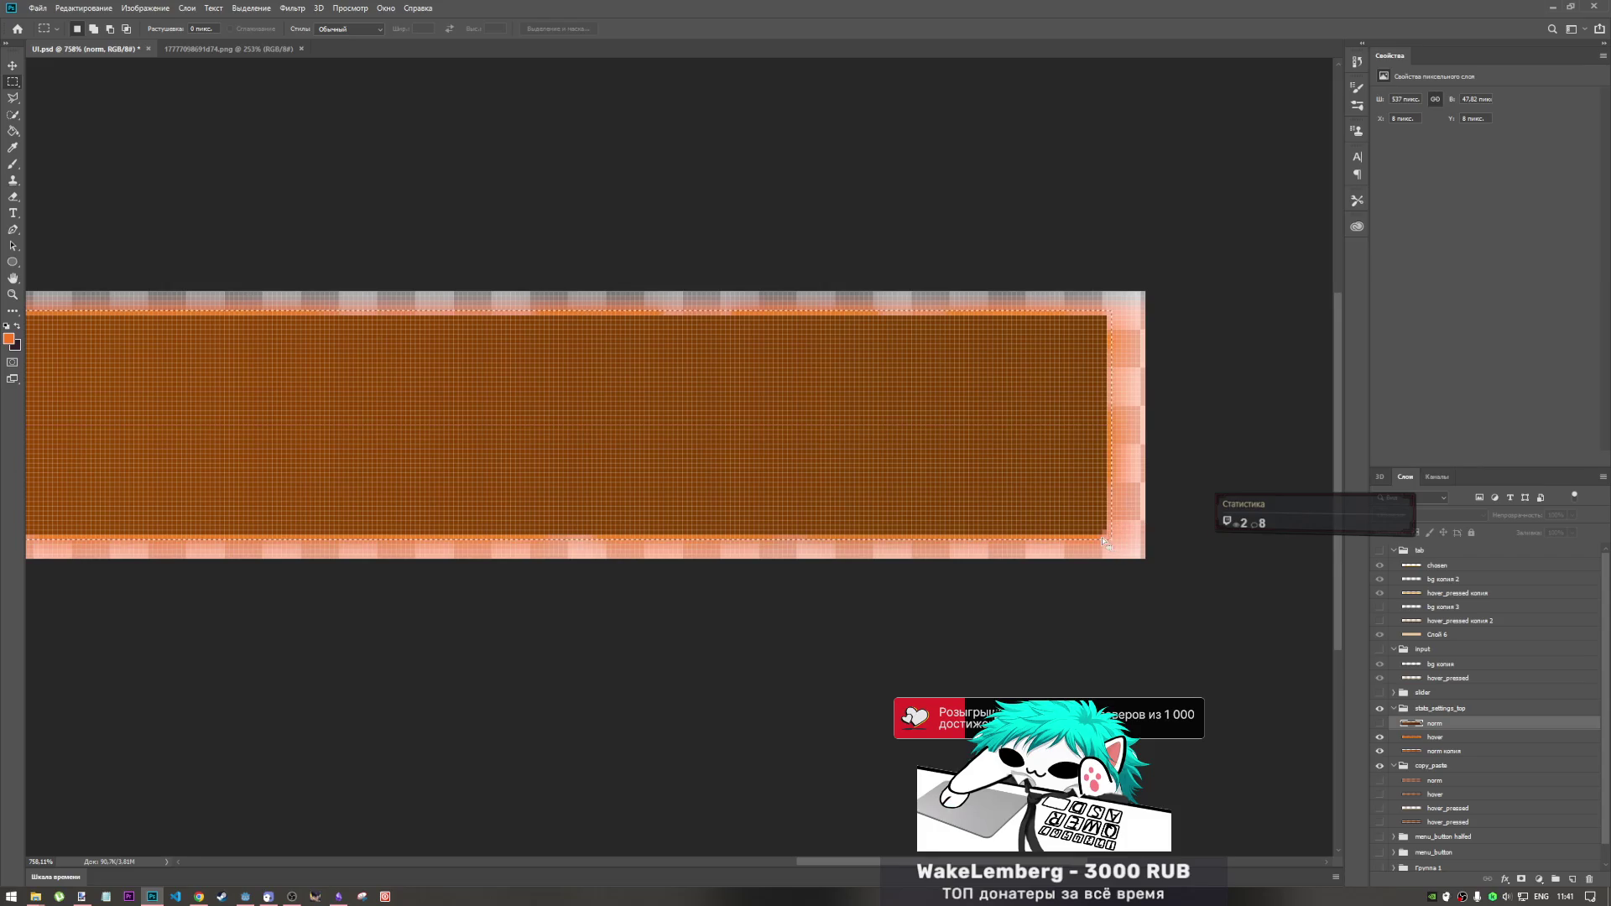
pyautogui.moveTo(1104, 541)
pyautogui.mouseDown()
pyautogui.moveTo(964, 481)
pyautogui.moveTo(12, 243)
pyautogui.moveTo(205, 260)
pyautogui.moveTo(365, 348)
pyautogui.mouseUp()
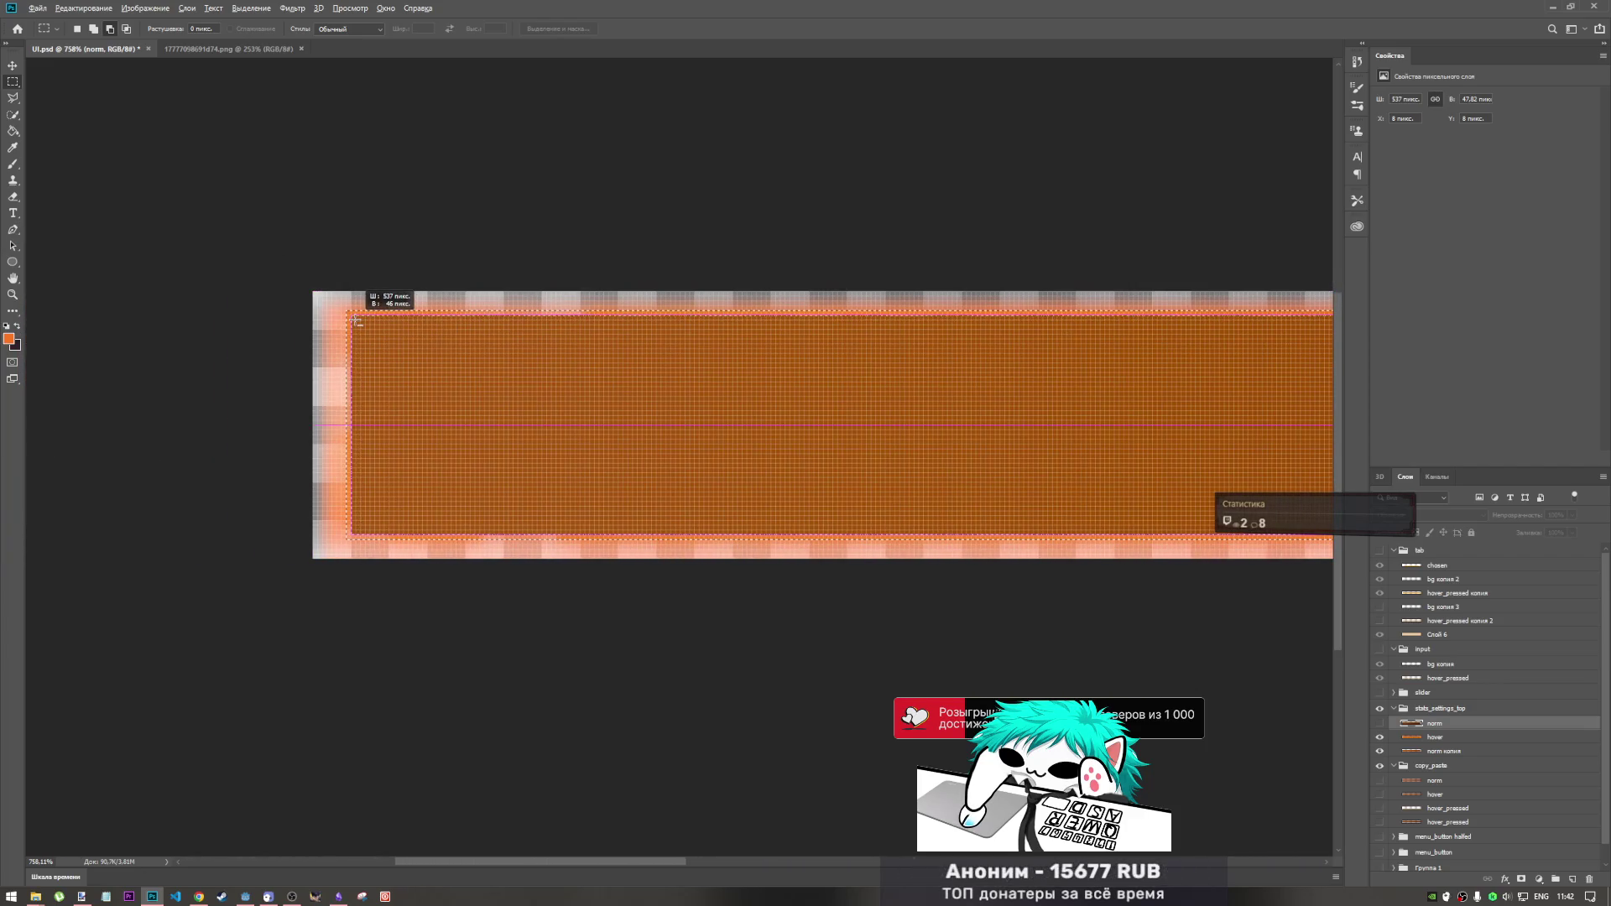
pyautogui.click(13, 148)
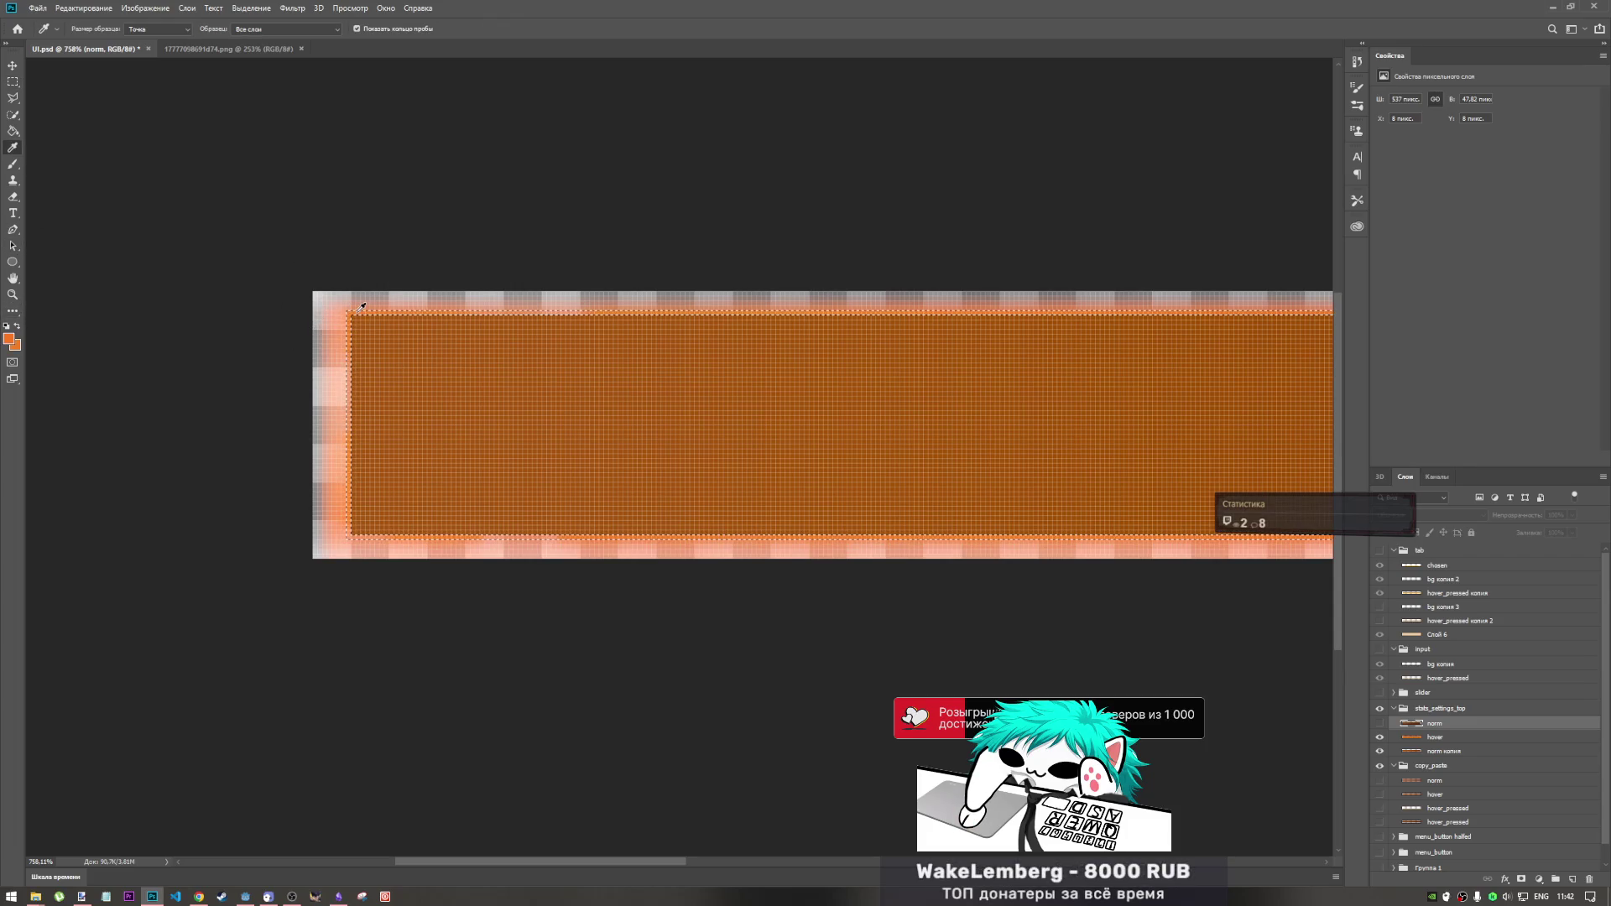
# - Fill the hover layer's pale left column with solid orange using the Paint Bucket
pyautogui.scroll(3, 351, 331)
pyautogui.scroll(-2, 301, 295)
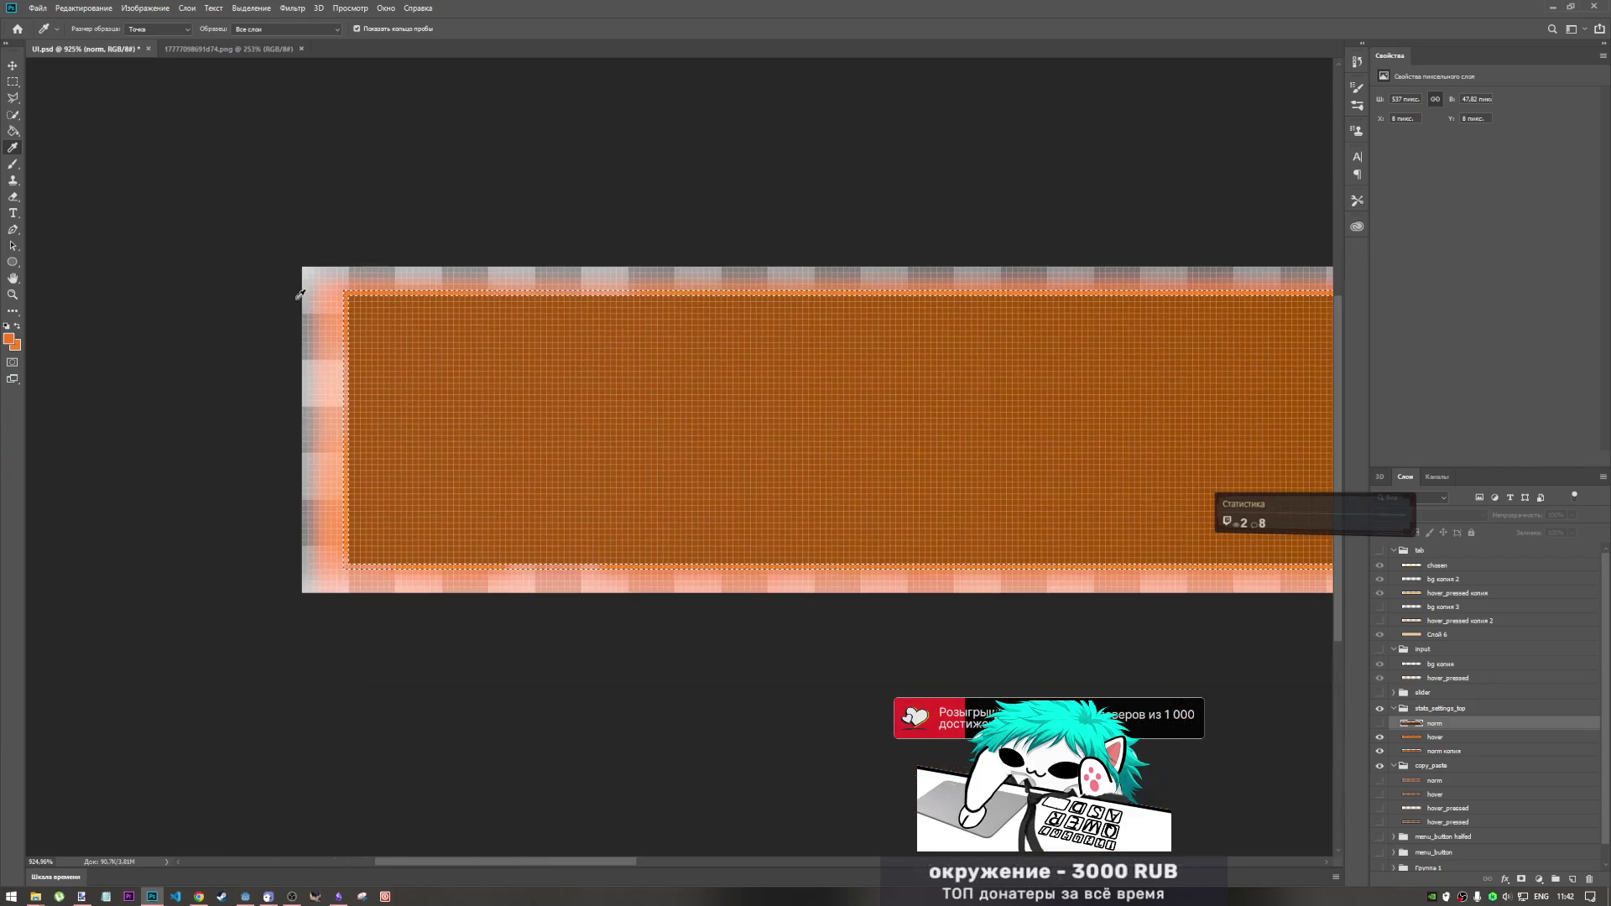
pyautogui.click(13, 132)
pyautogui.scroll(5, 344, 375)
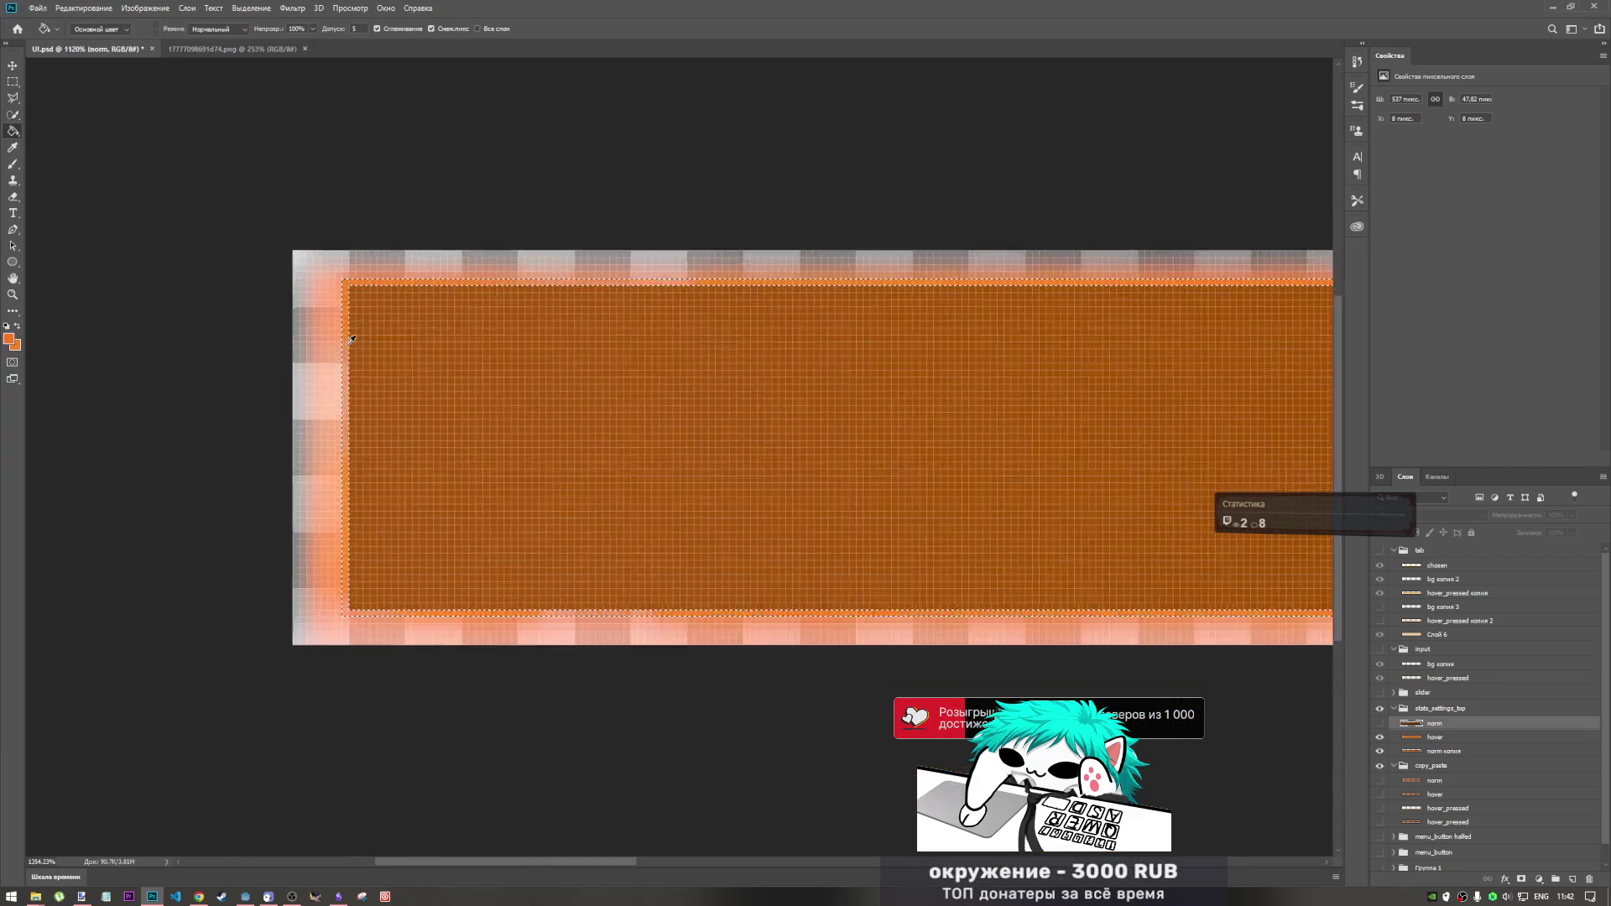
pyautogui.scroll(2, 343, 375)
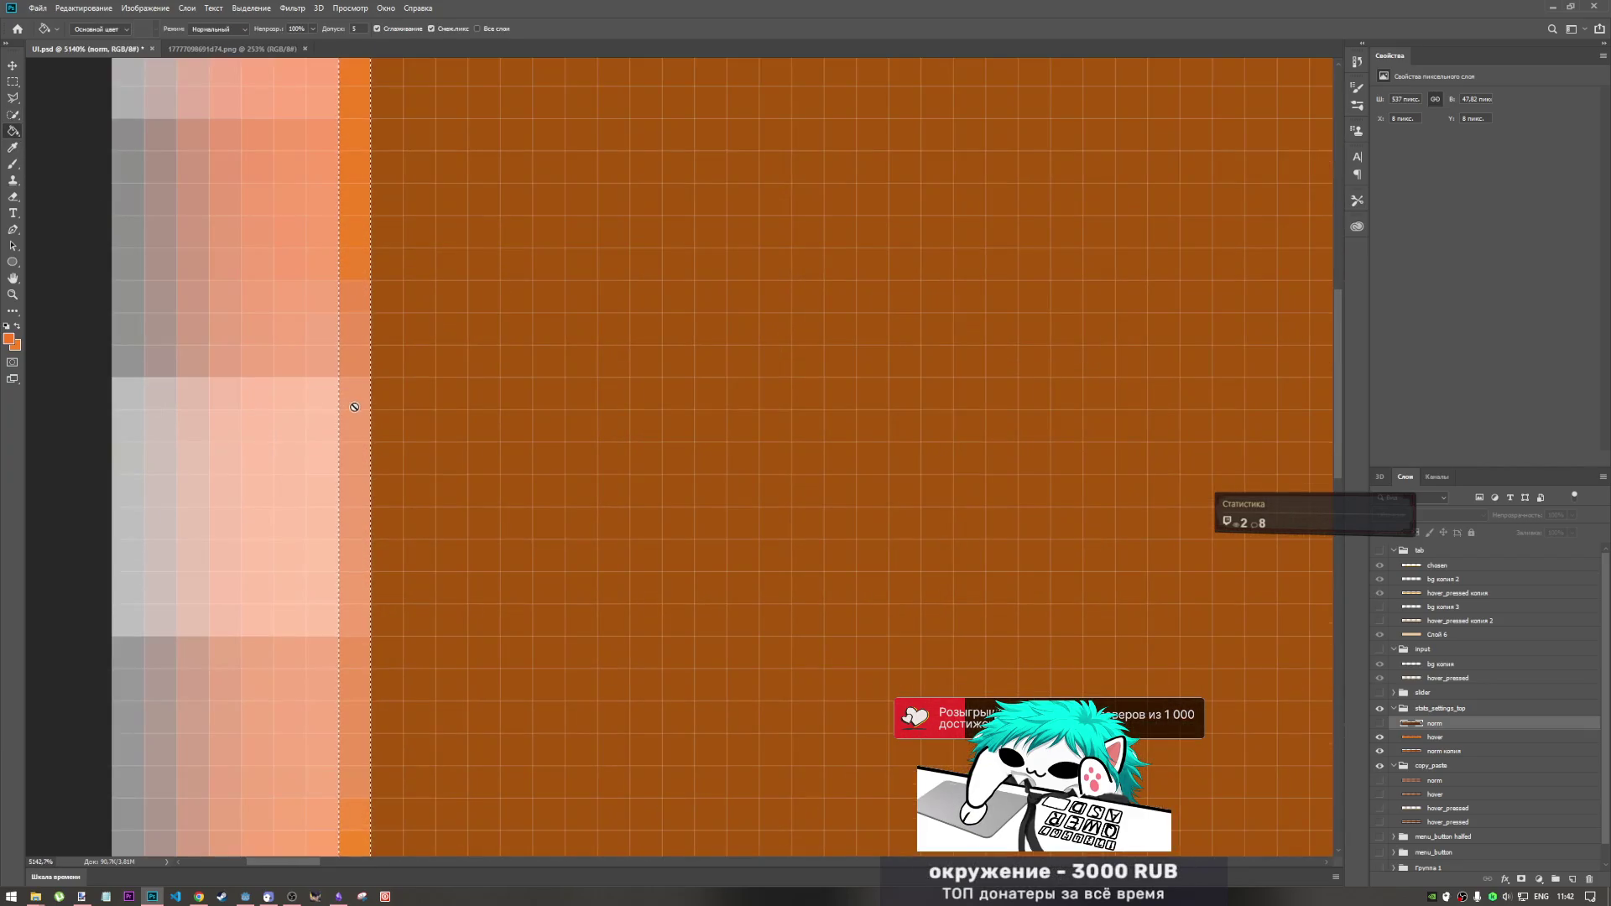
pyautogui.click(1459, 739)
pyautogui.click(357, 386)
pyautogui.scroll(-10, 390, 412)
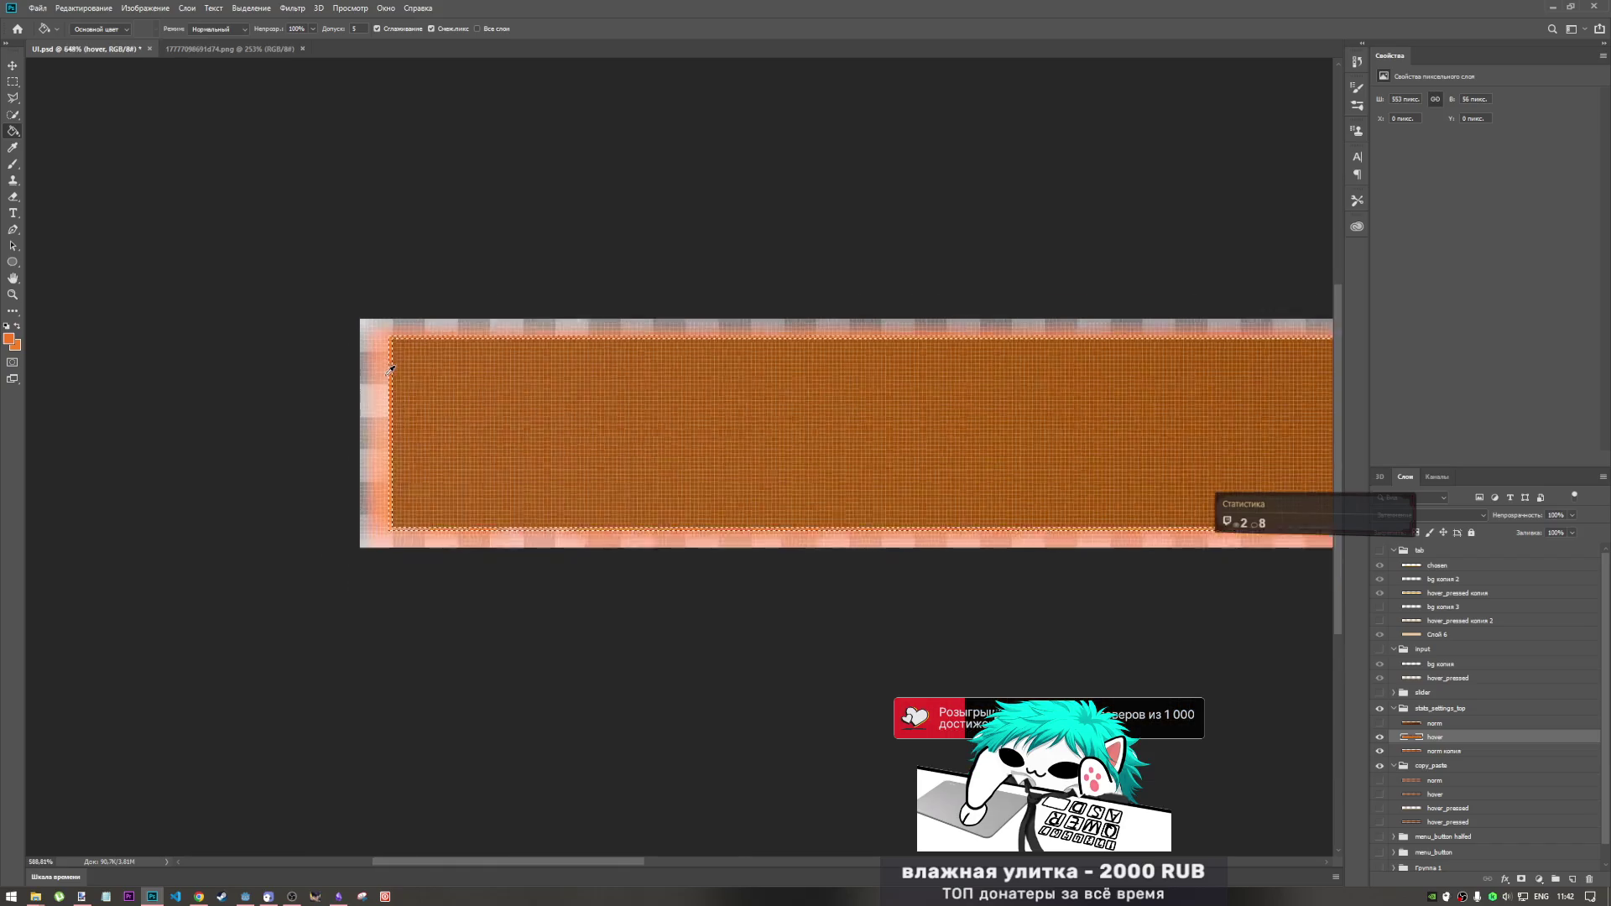
pyautogui.scroll(5, 398, 392)
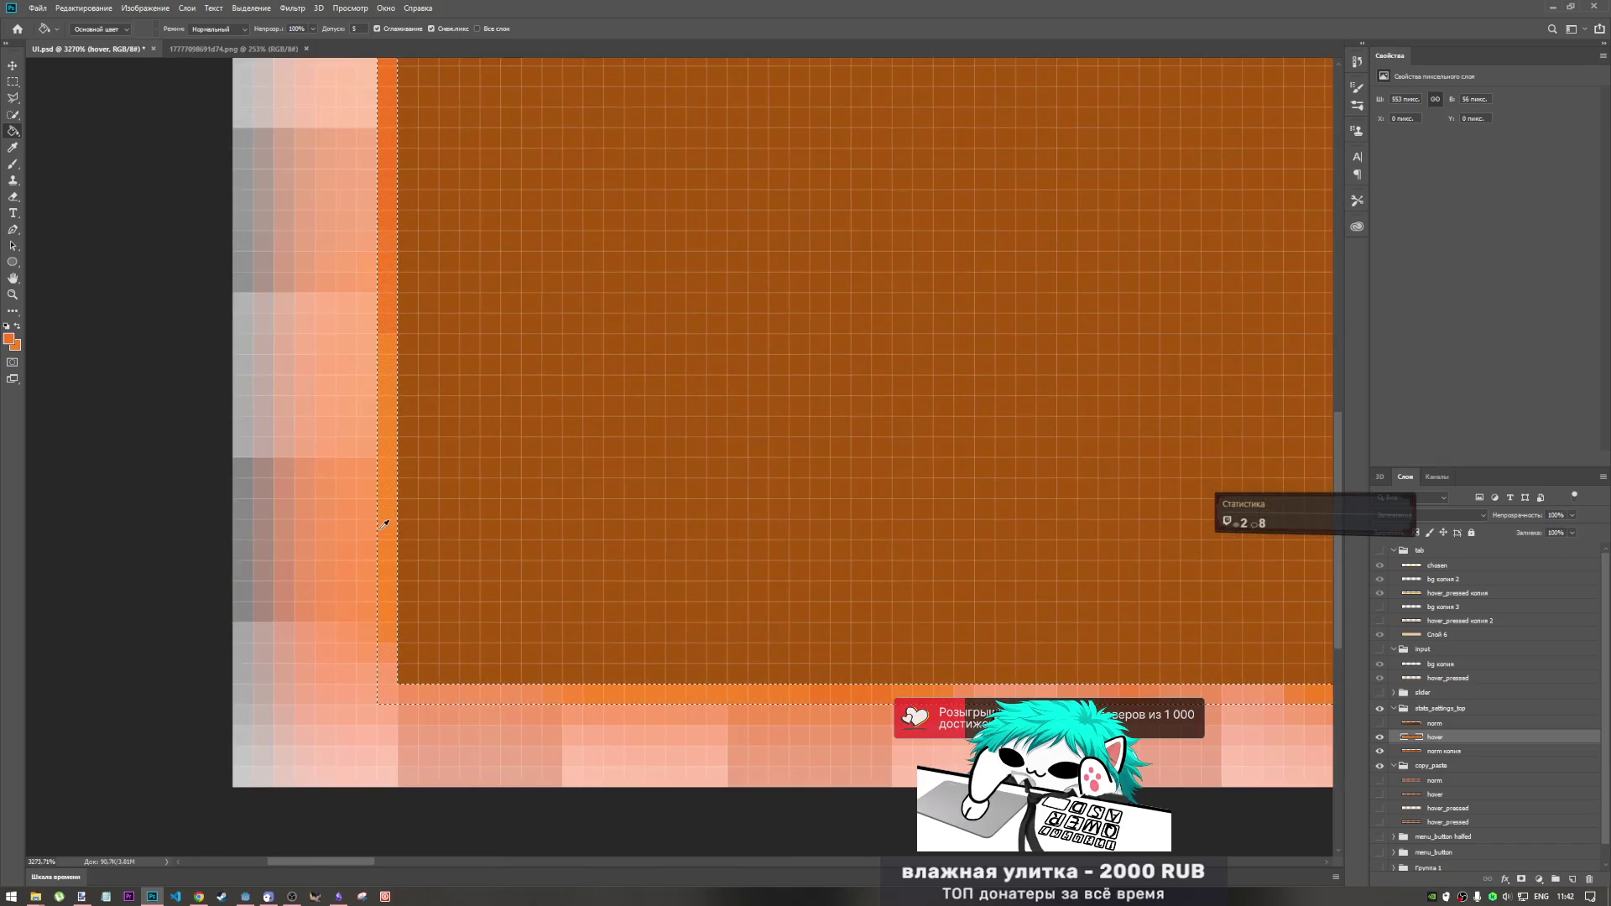
pyautogui.scroll(-4, 393, 505)
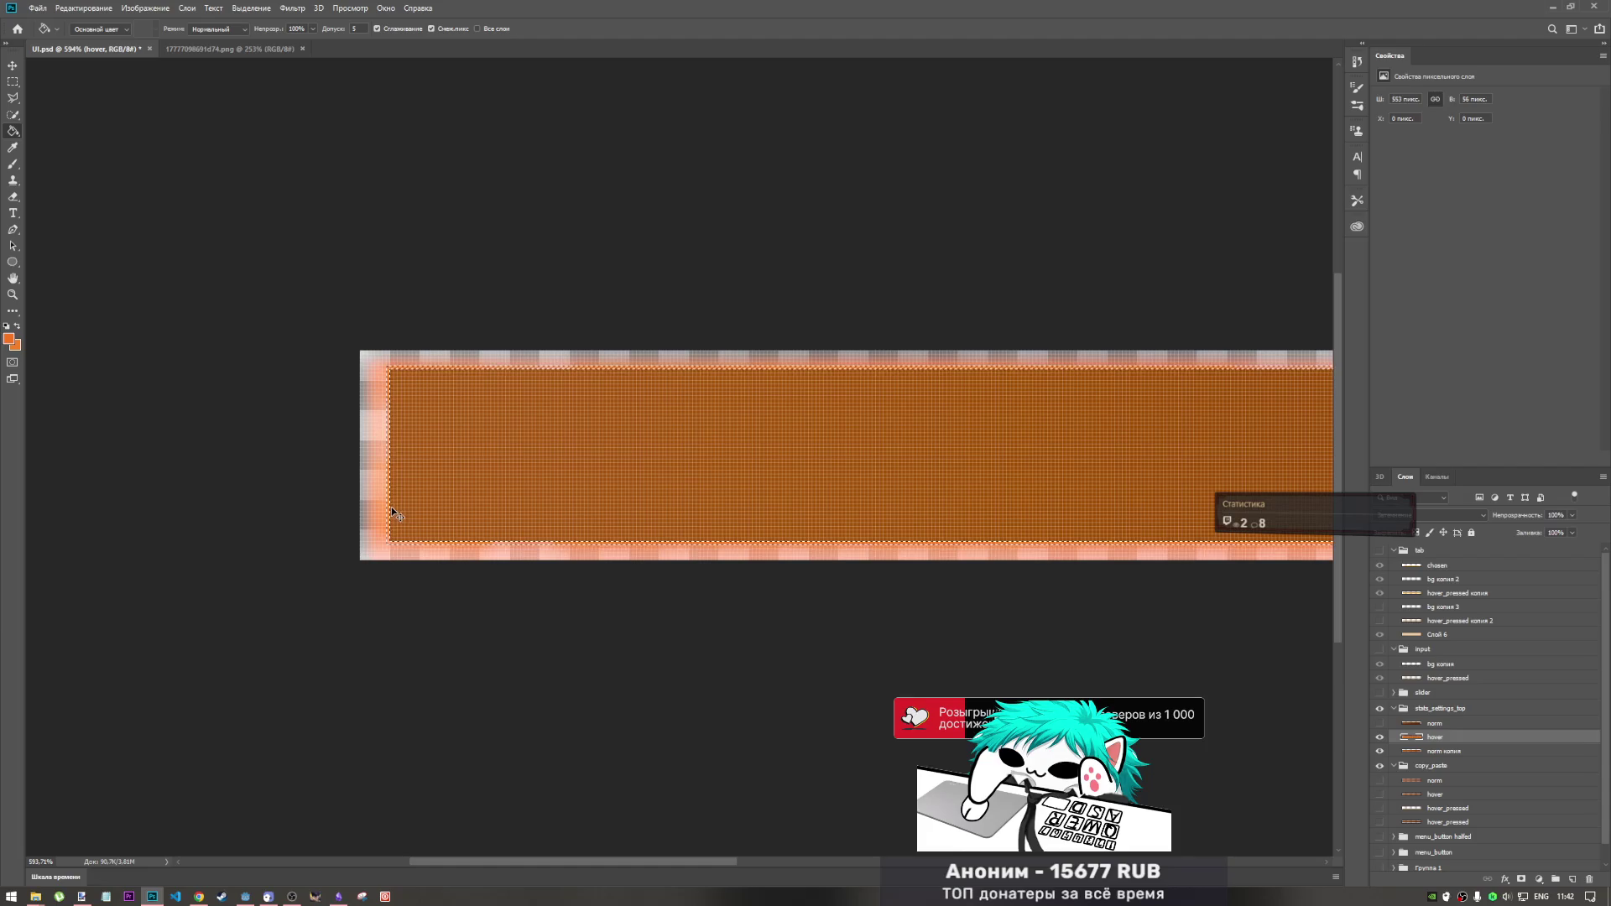
# - Add new layer Слой 7 in stats_settings_top and bucket-fill the selected bar area
pyautogui.click(1475, 710)
pyautogui.click(1573, 879)
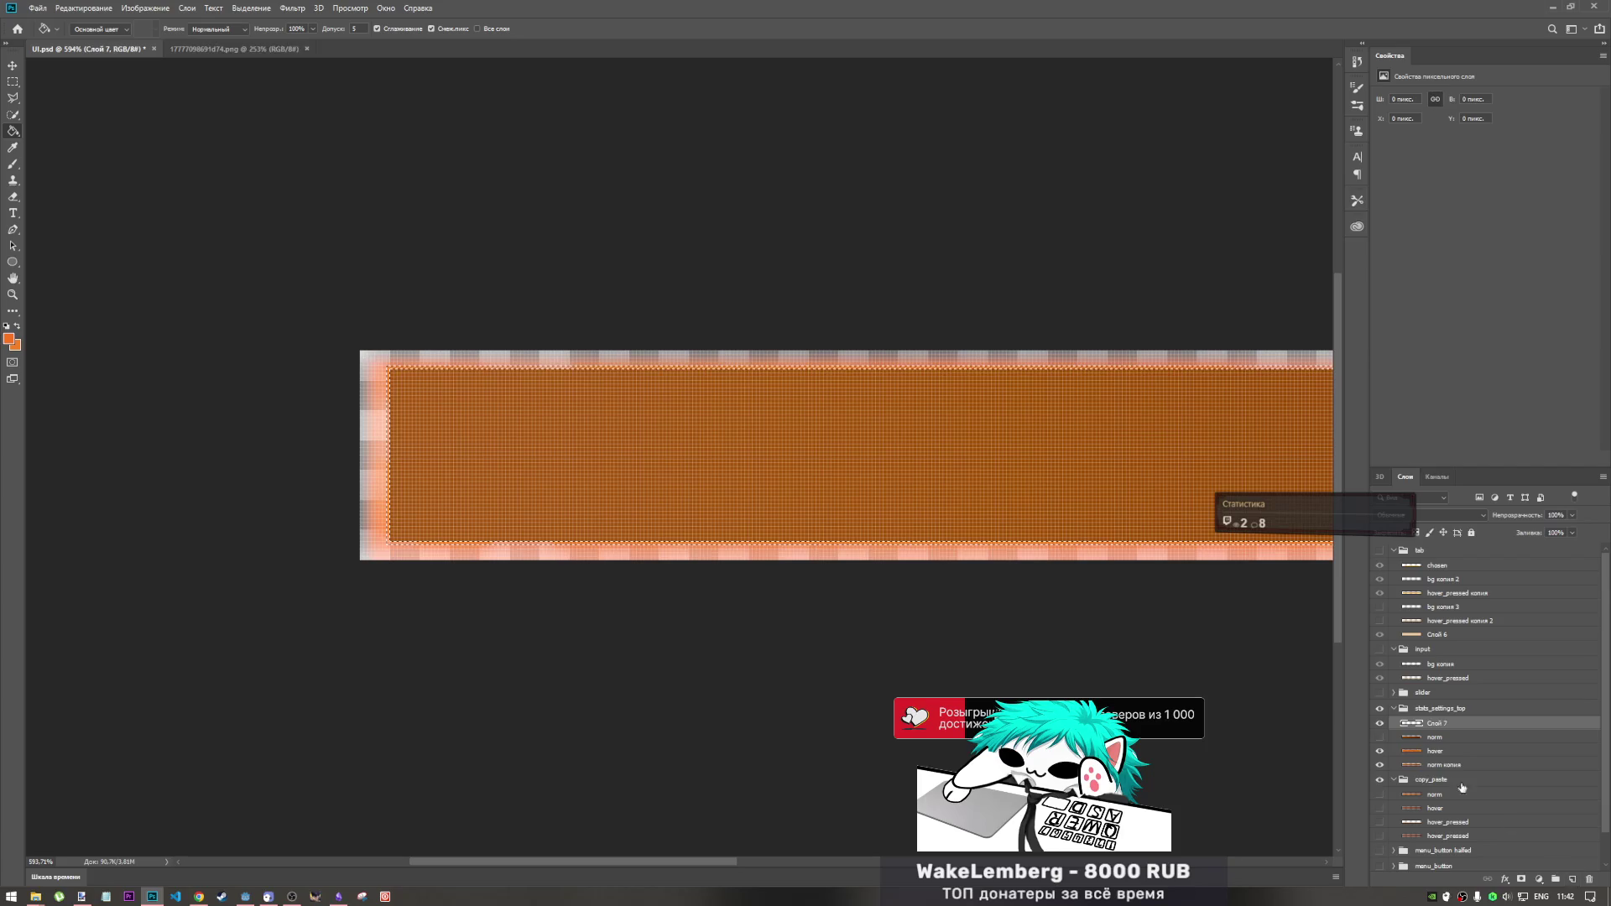
pyautogui.click(534, 422)
pyautogui.scroll(6, 419, 445)
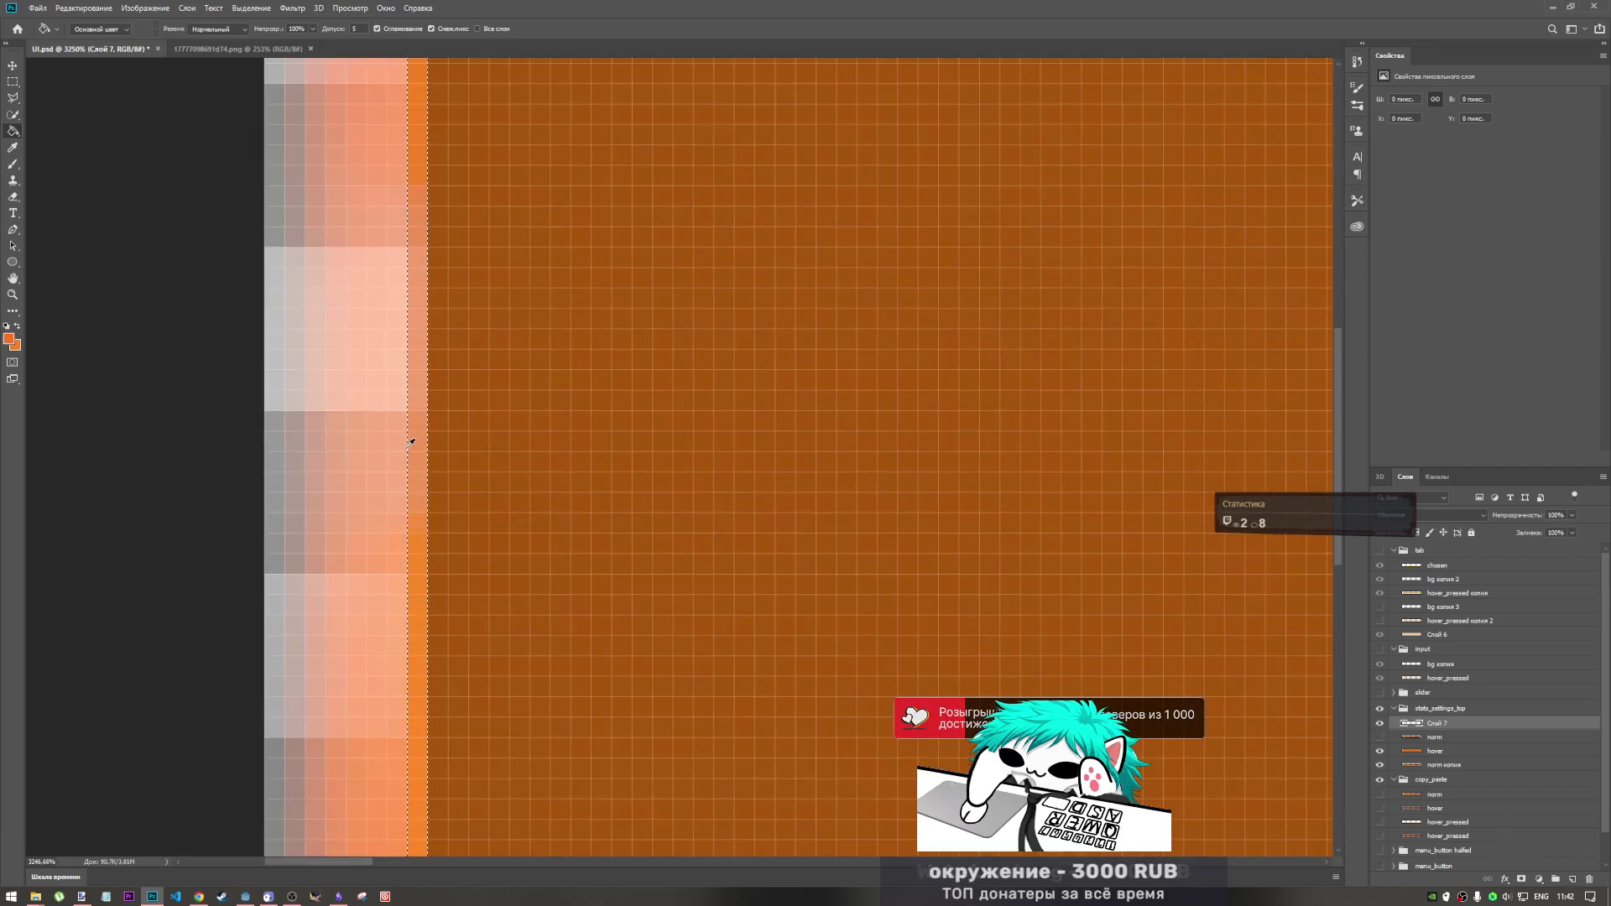
pyautogui.scroll(-7, 422, 440)
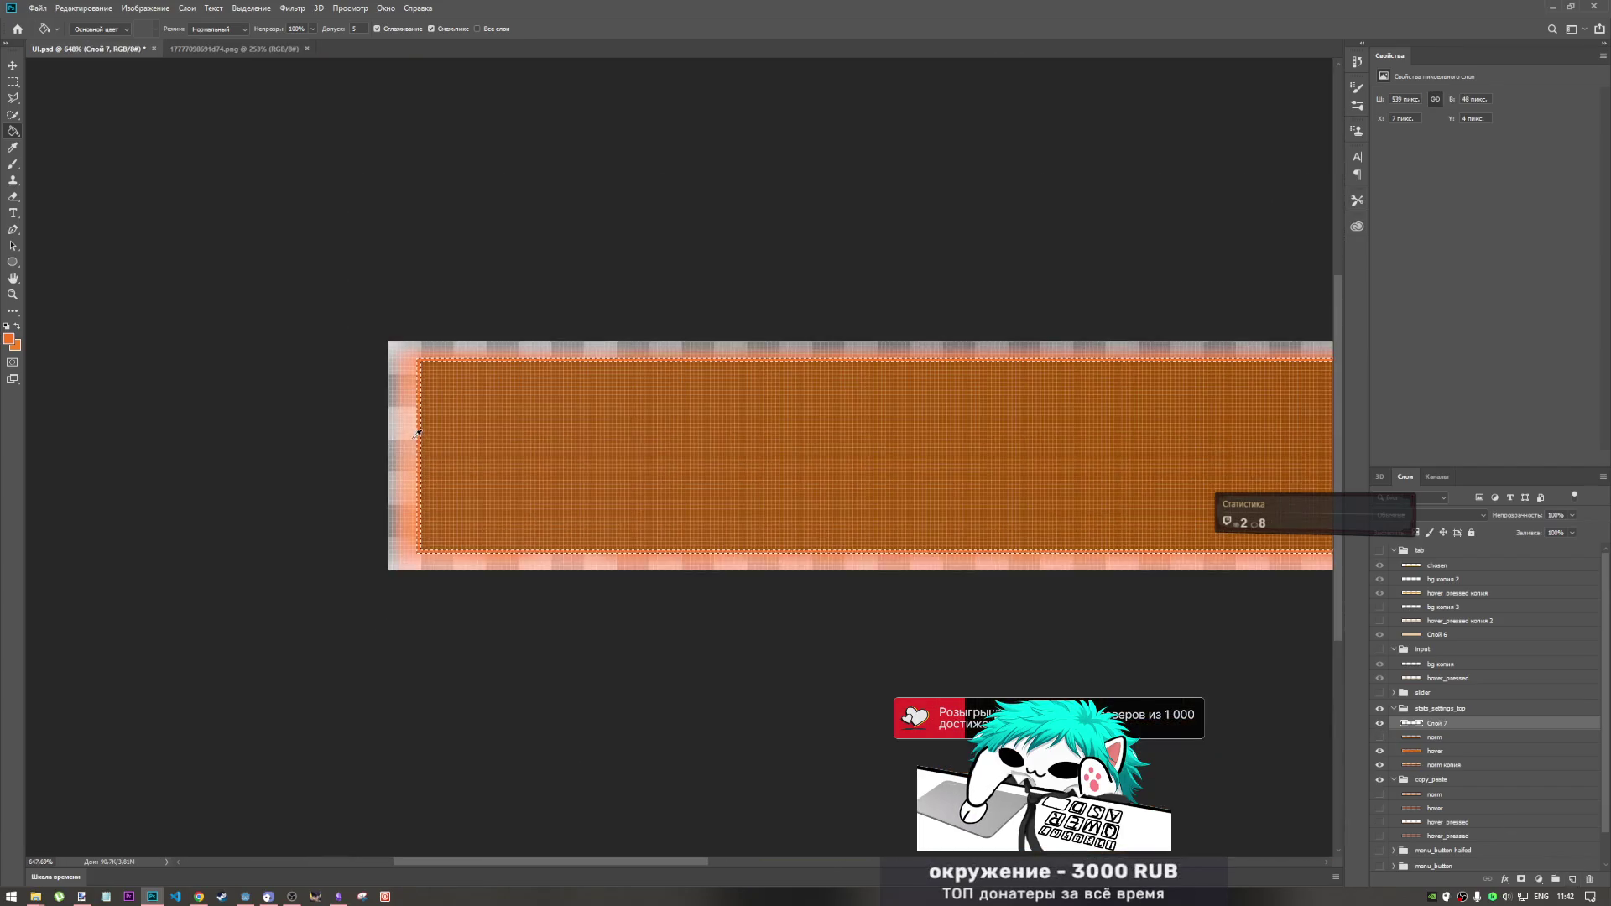
pyautogui.scroll(-2, 423, 433)
pyautogui.scroll(1, 432, 435)
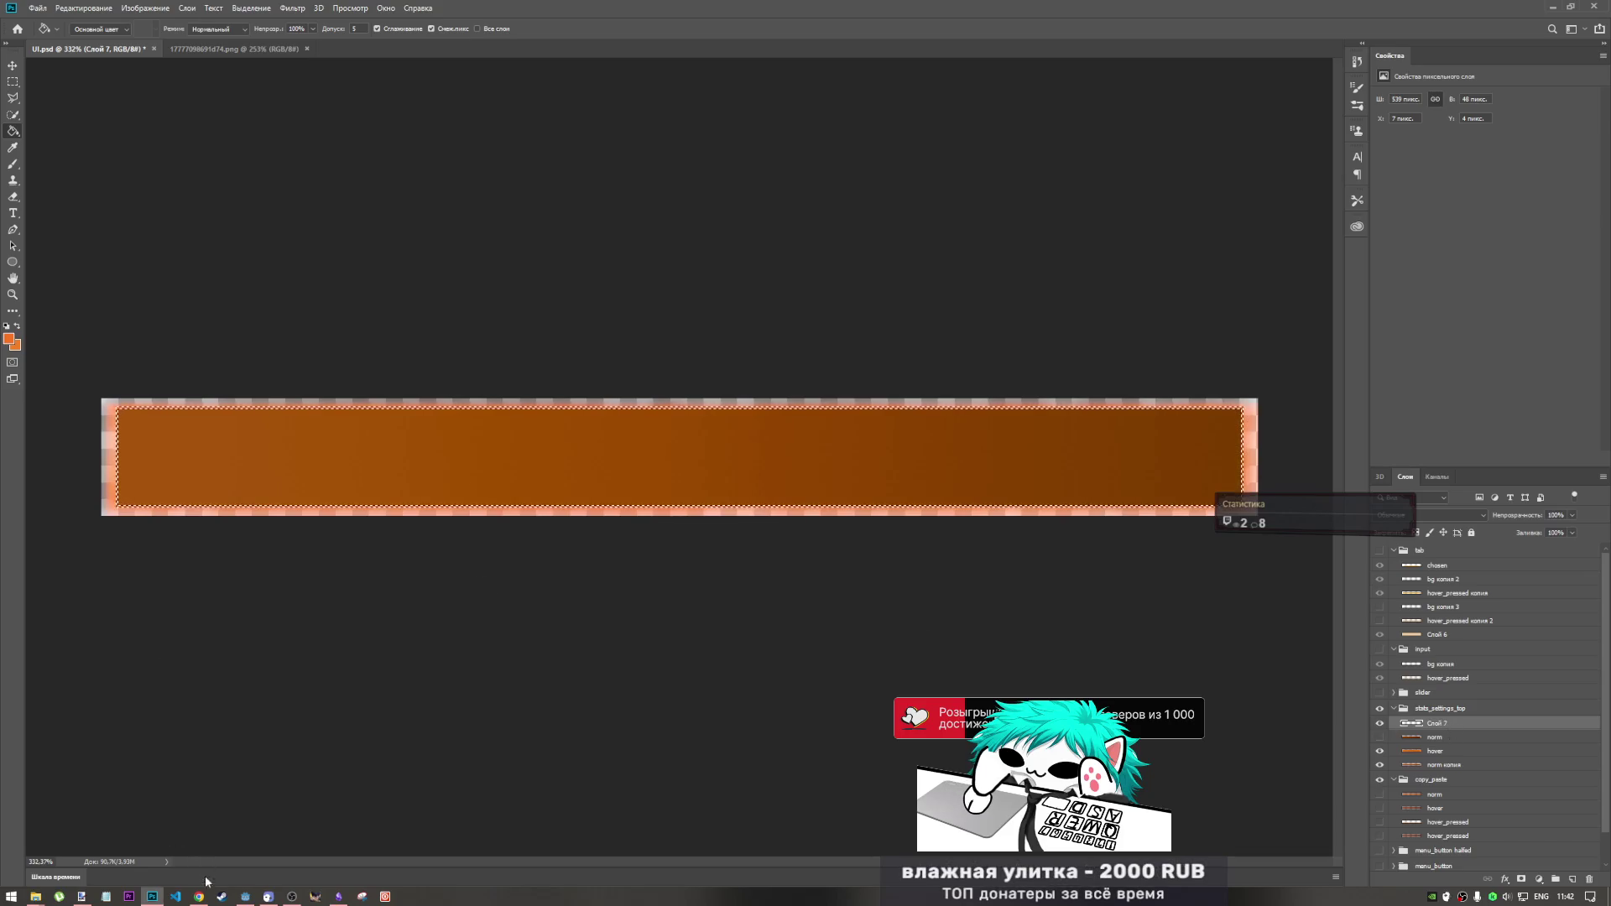
# - After checking the web mockup, merge the hover layer into Слой 7 and reorder it
pyautogui.hotkey('alt', 'Tab')
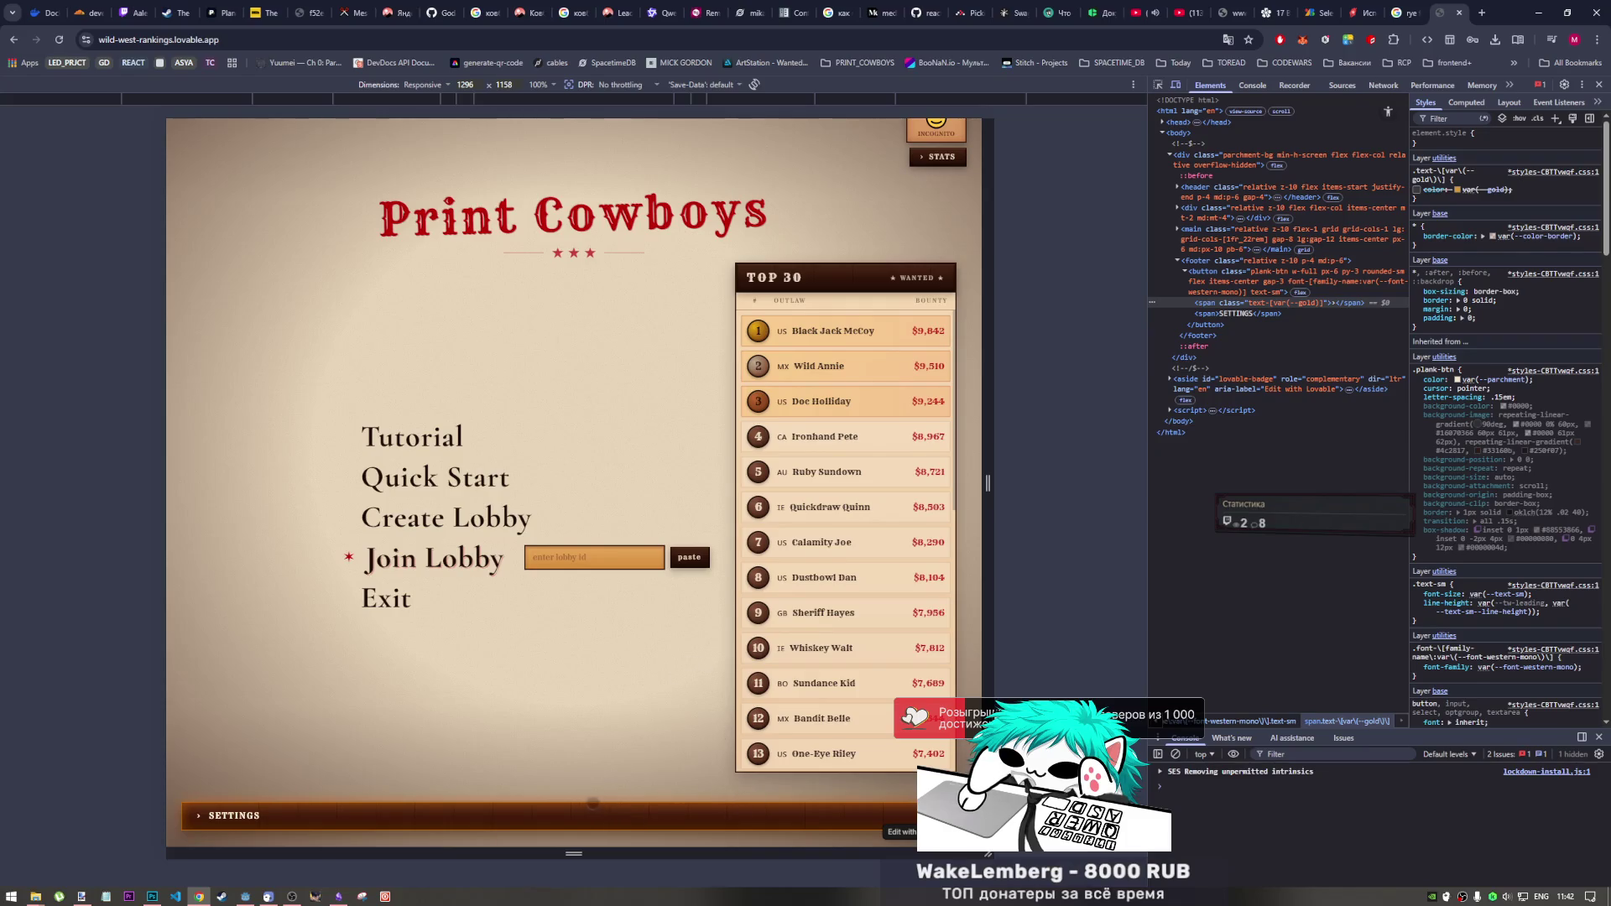
pyautogui.hotkey('alt', 'Tab')
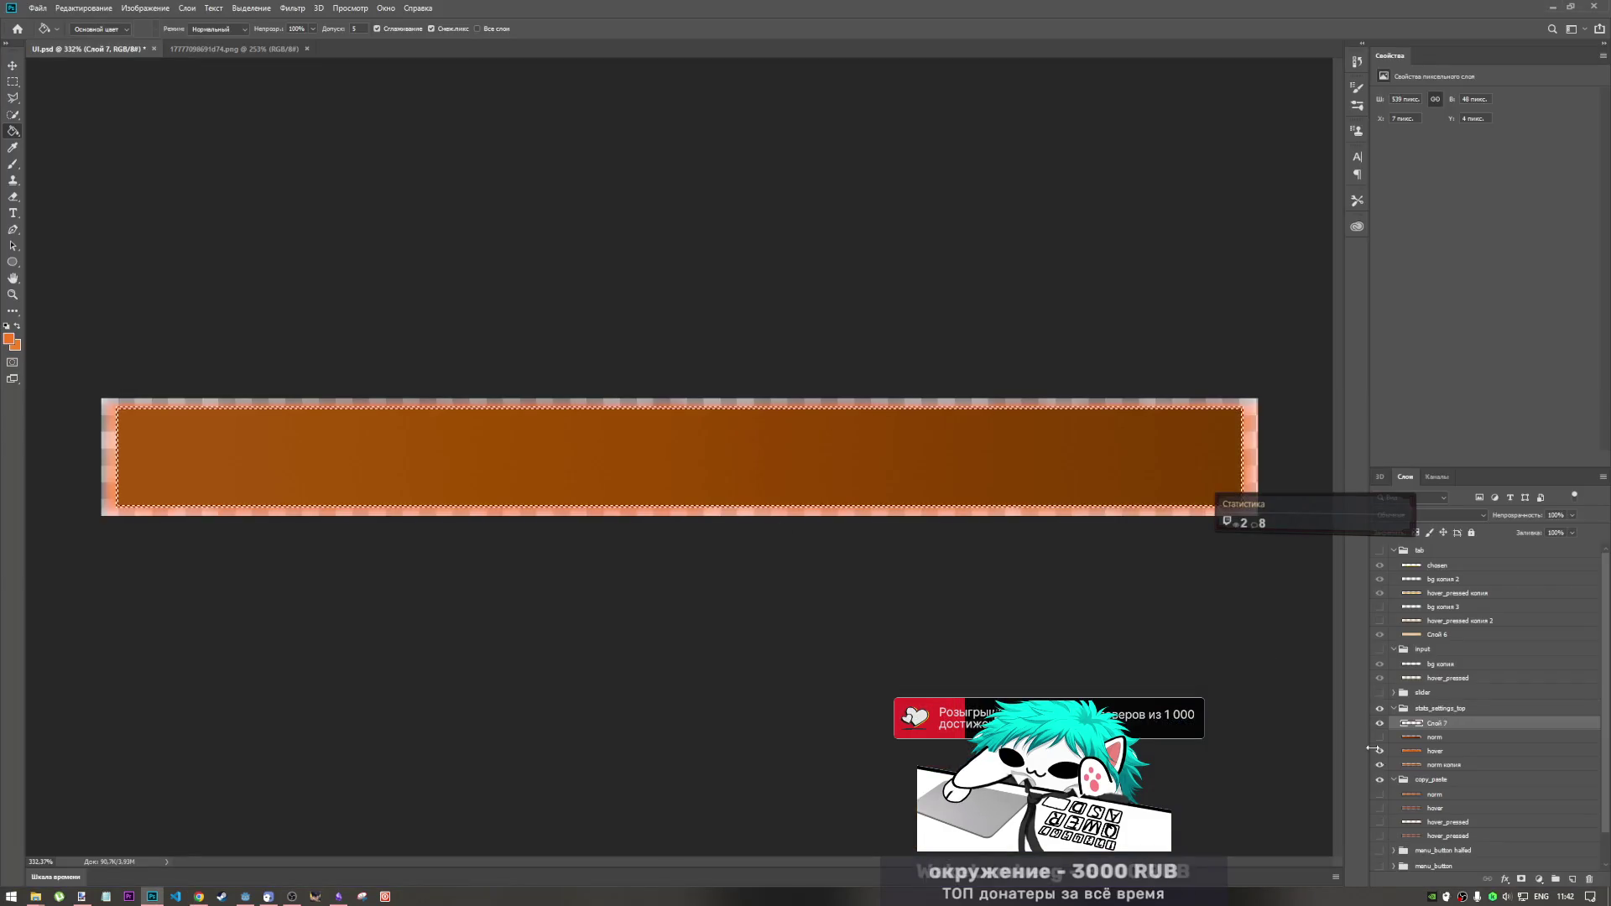
pyautogui.hotkey('alt', 'shift', '[')
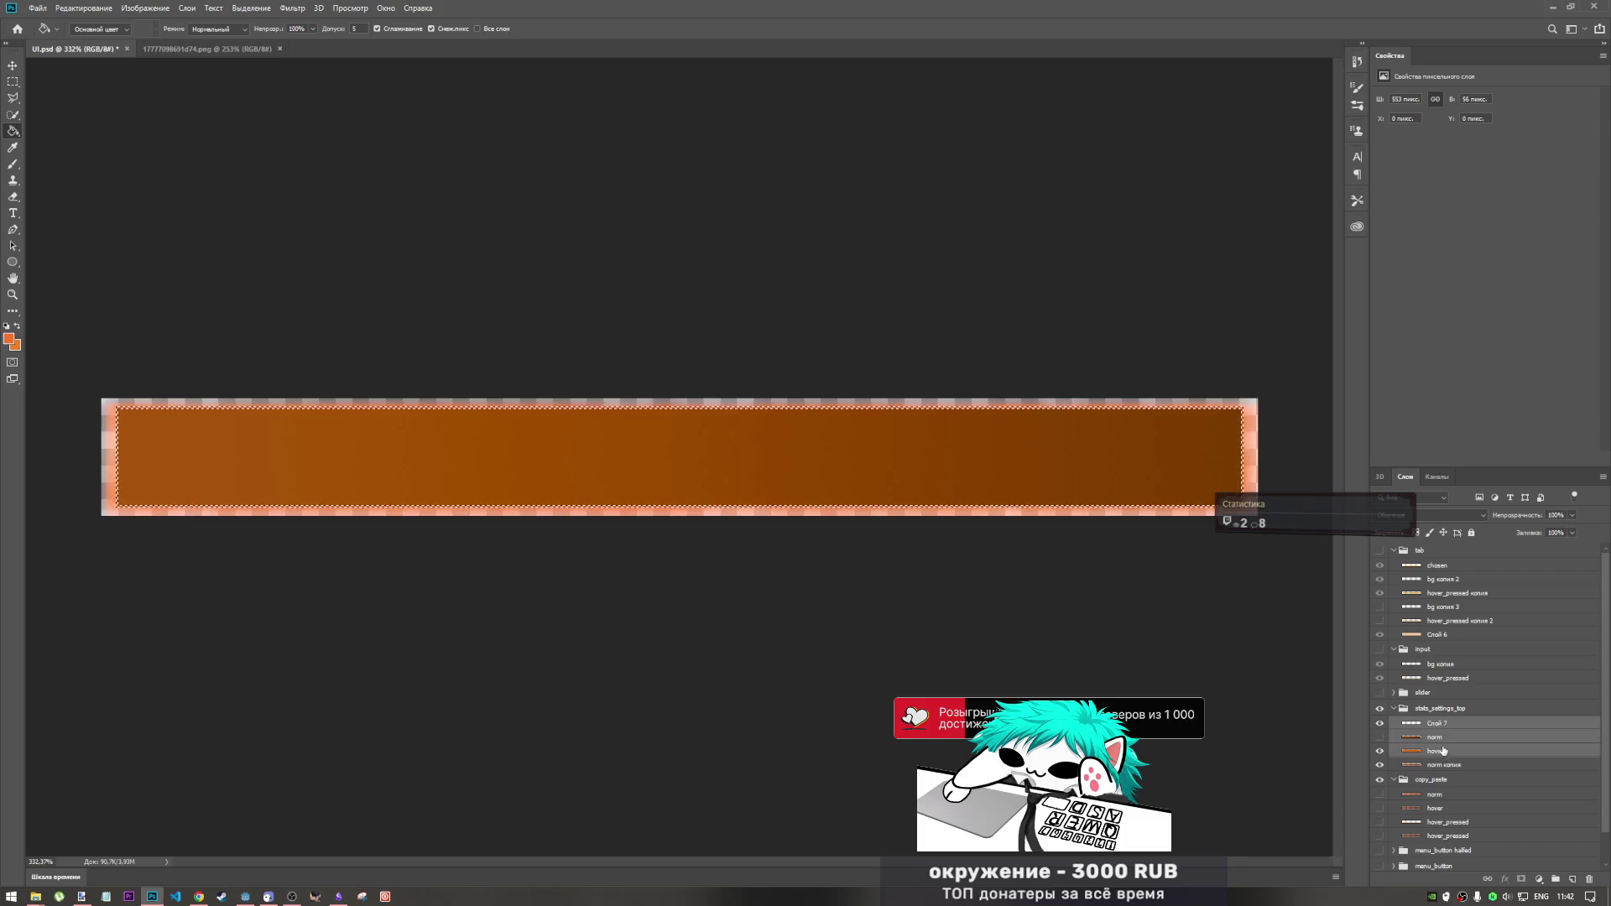
pyautogui.rightClick(1444, 756)
pyautogui.press('Escape')
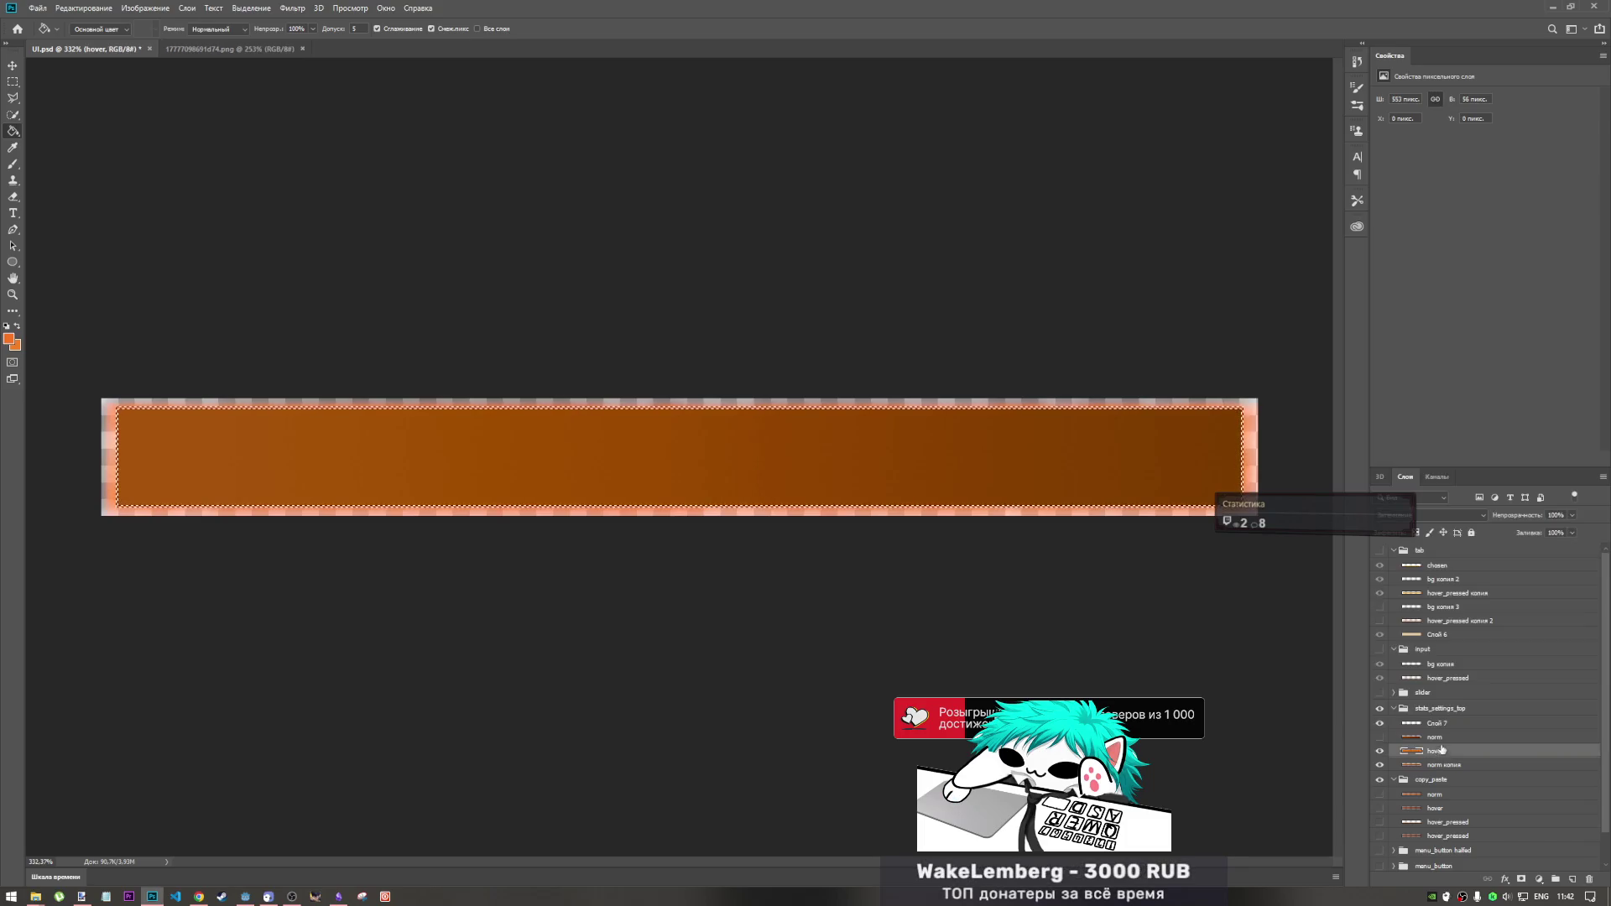
pyautogui.hotkey('ctrl', 'z')
pyautogui.keyDown('ctrl'); pyautogui.click(1445, 755); pyautogui.keyUp('ctrl')
pyautogui.rightClick(1445, 755)
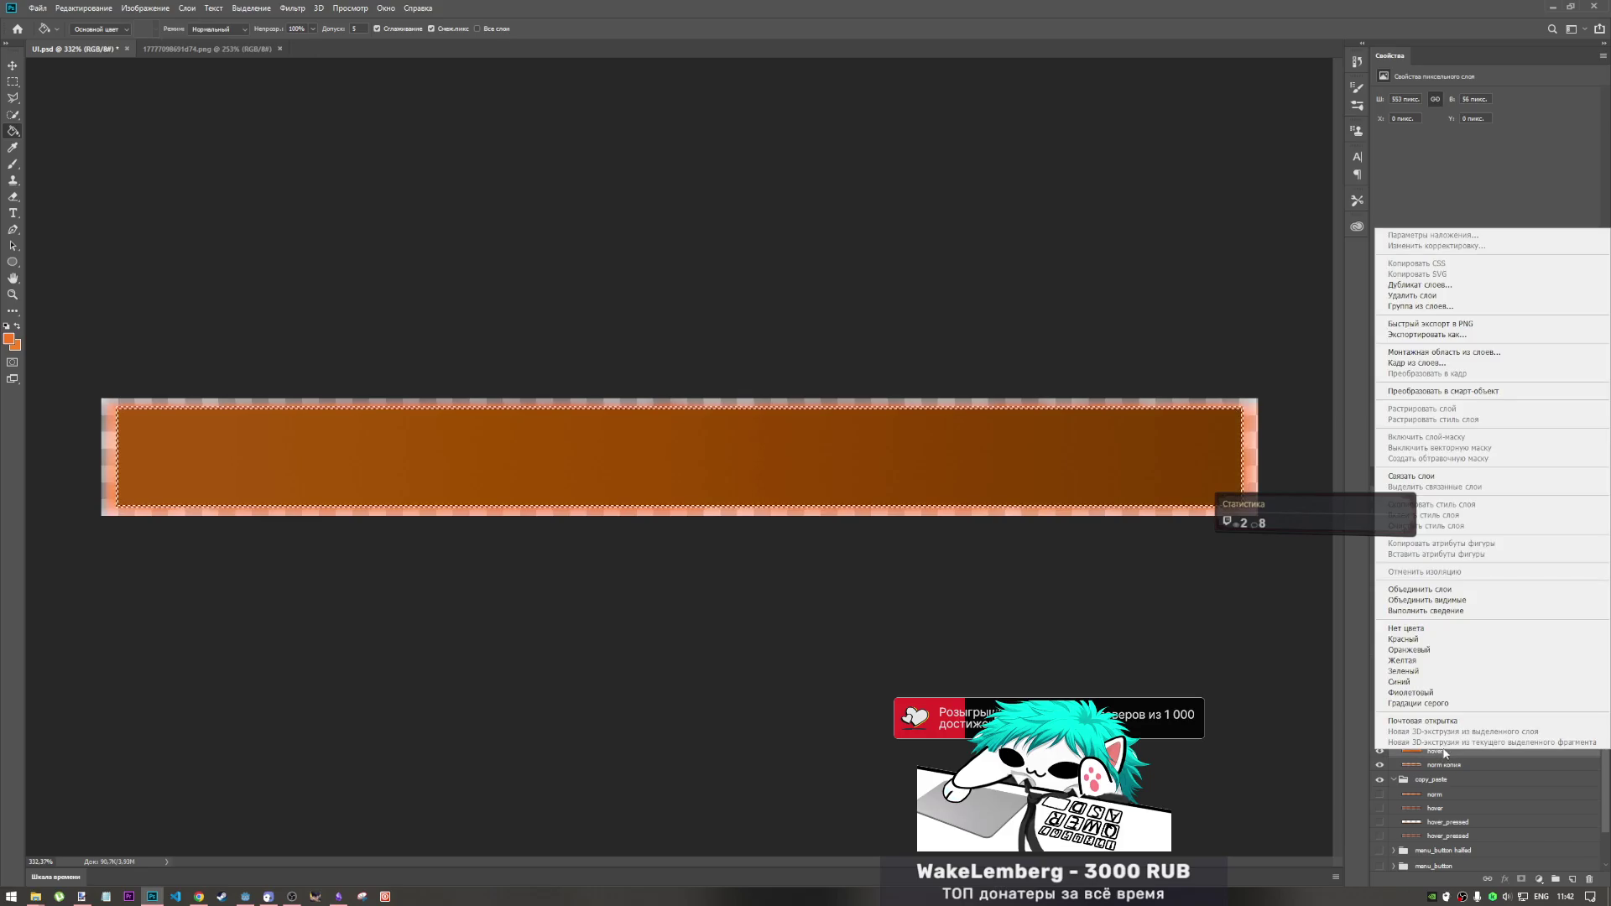
pyautogui.click(1427, 590)
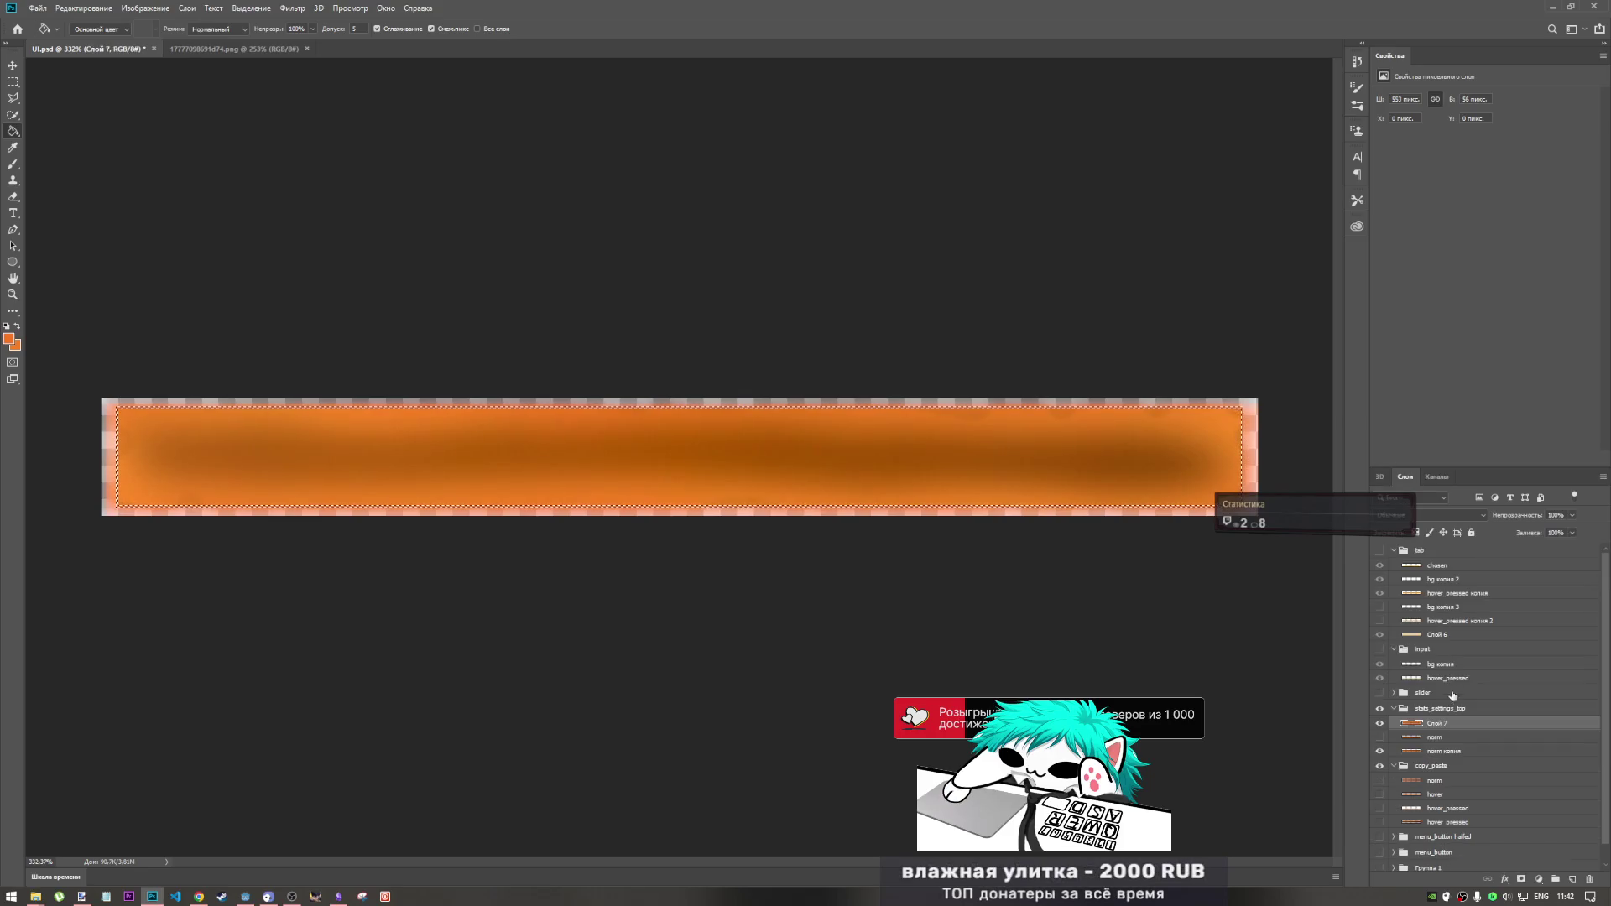
pyautogui.moveTo(1448, 725); pyautogui.dragTo(1456, 743)
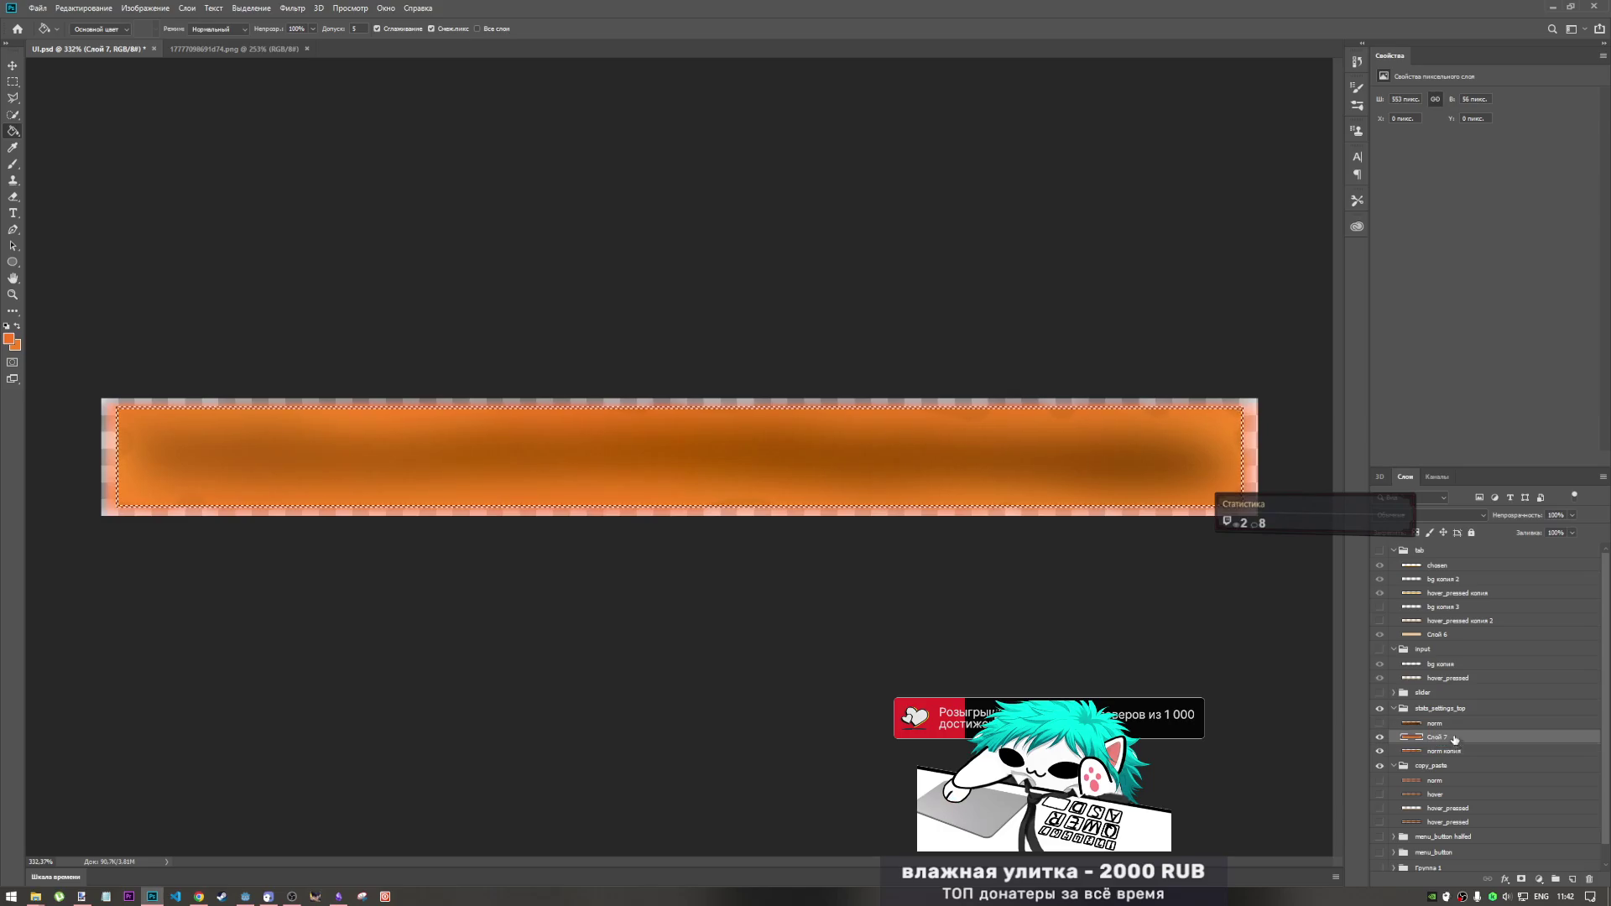
# - Show the norm layer and try shifting it up 4 px, cancelling the transform
pyautogui.click(1379, 723)
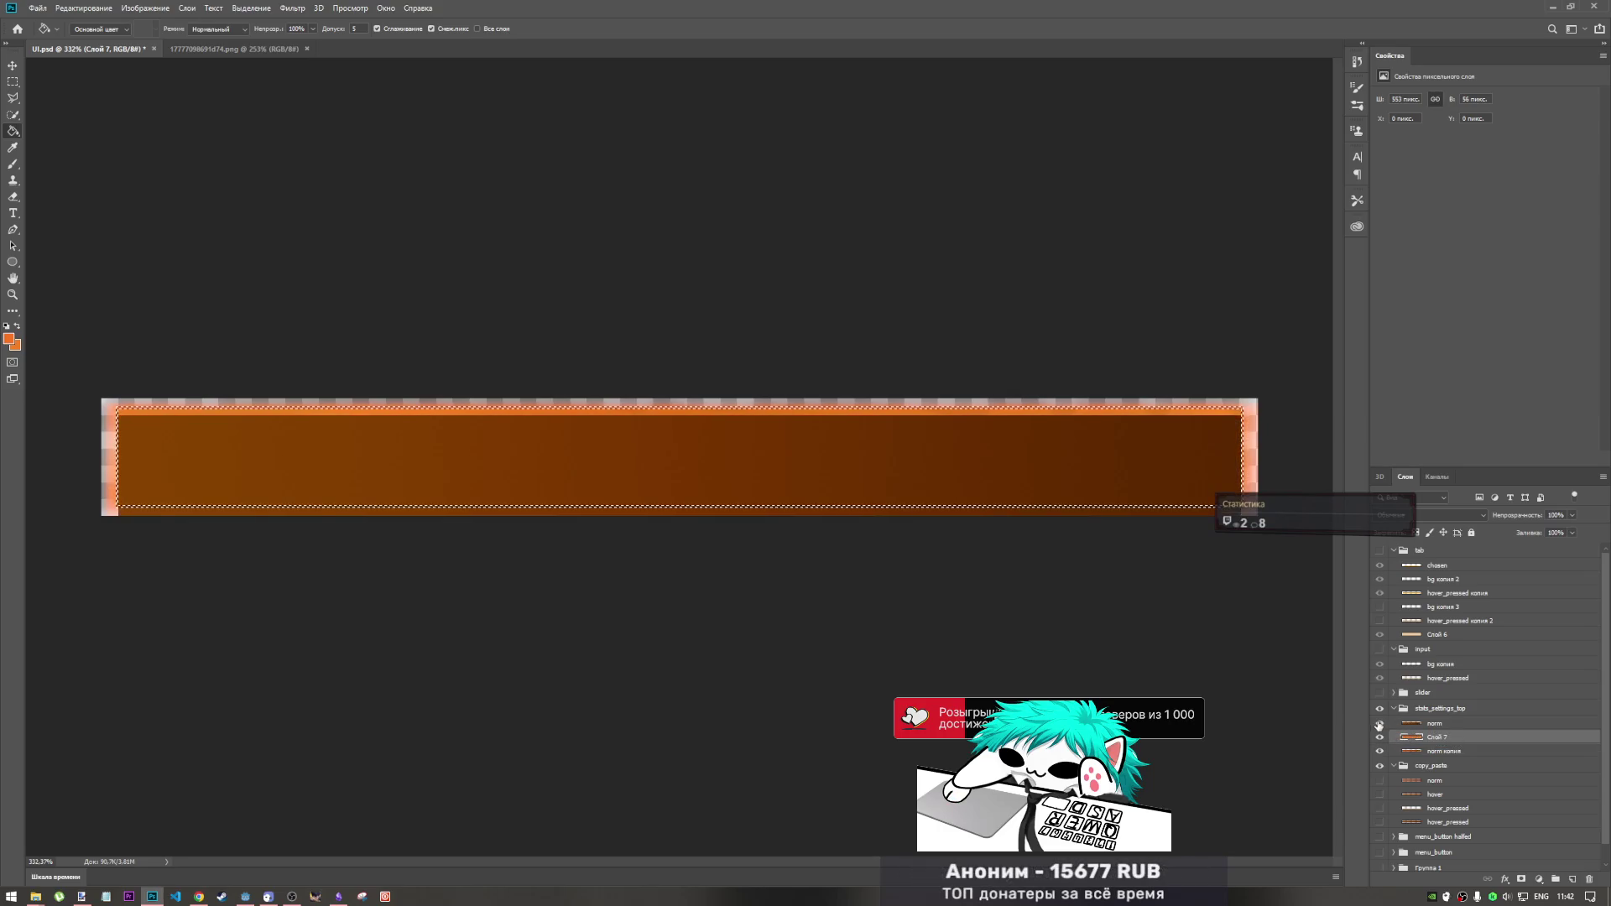
pyautogui.click(1393, 723)
pyautogui.hotkey('ctrl', 't')
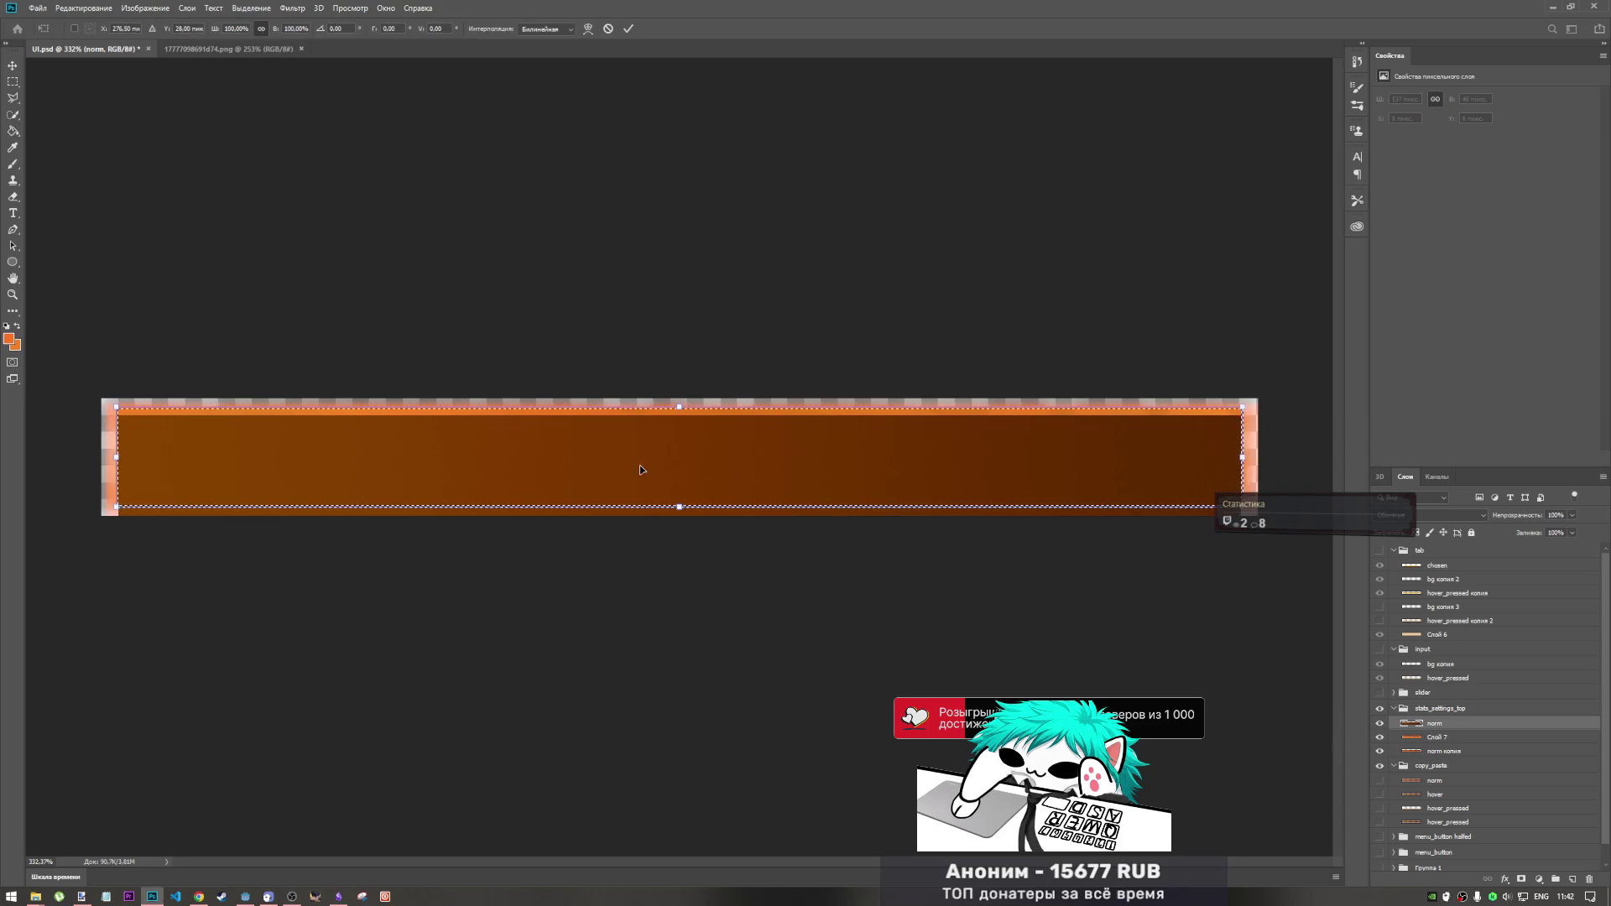
pyautogui.moveTo(648, 466); pyautogui.dragTo(663, 475)
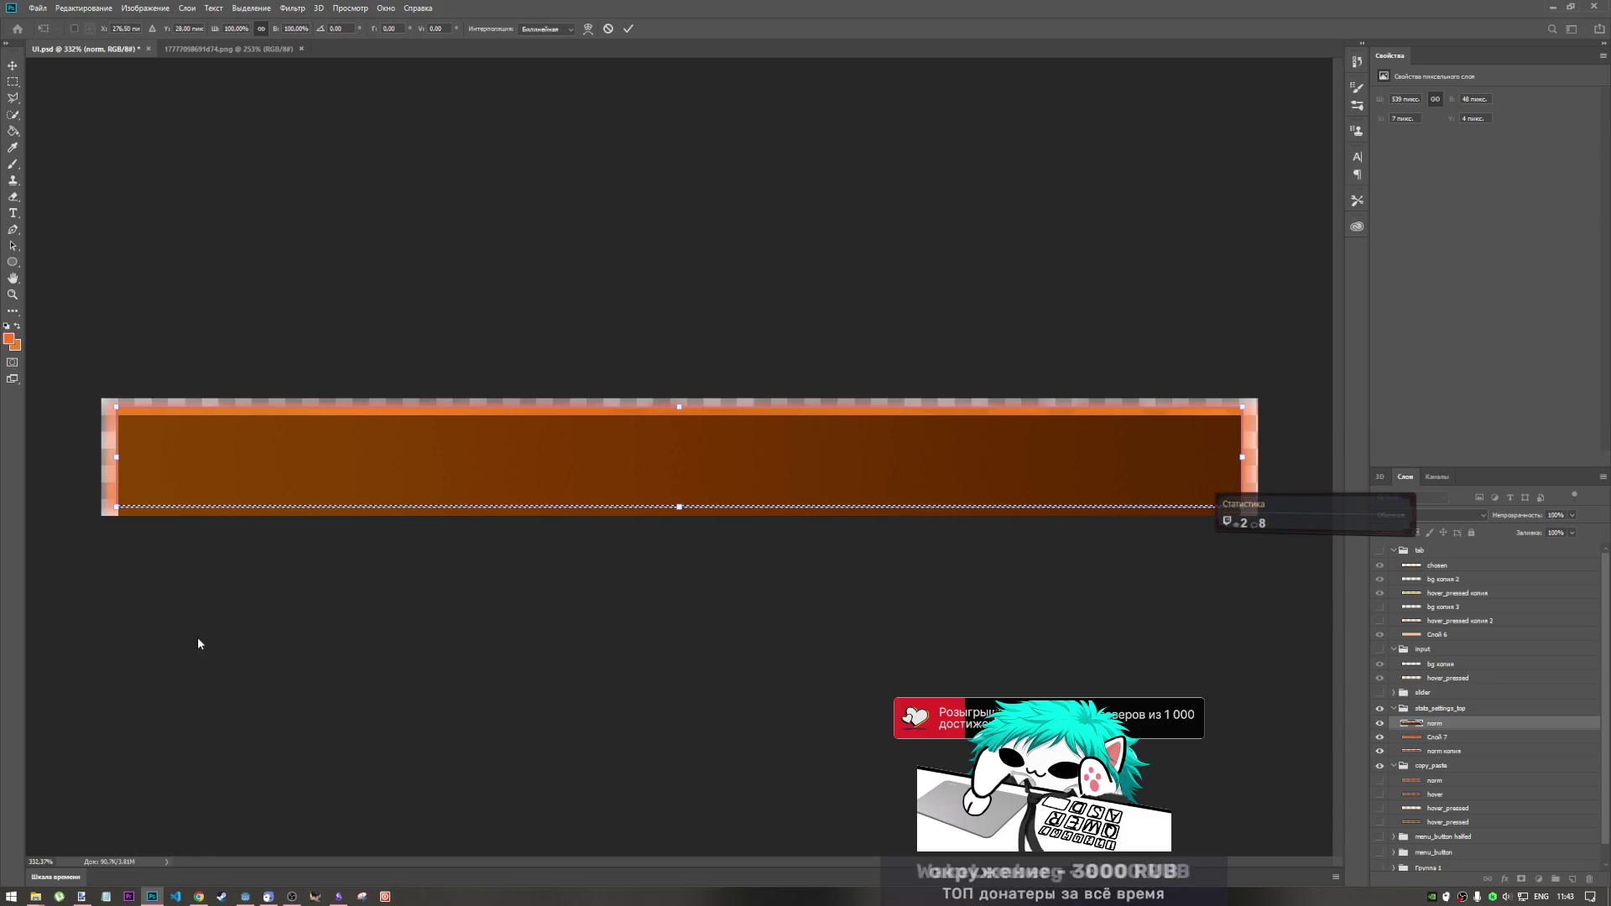
pyautogui.click(607, 30)
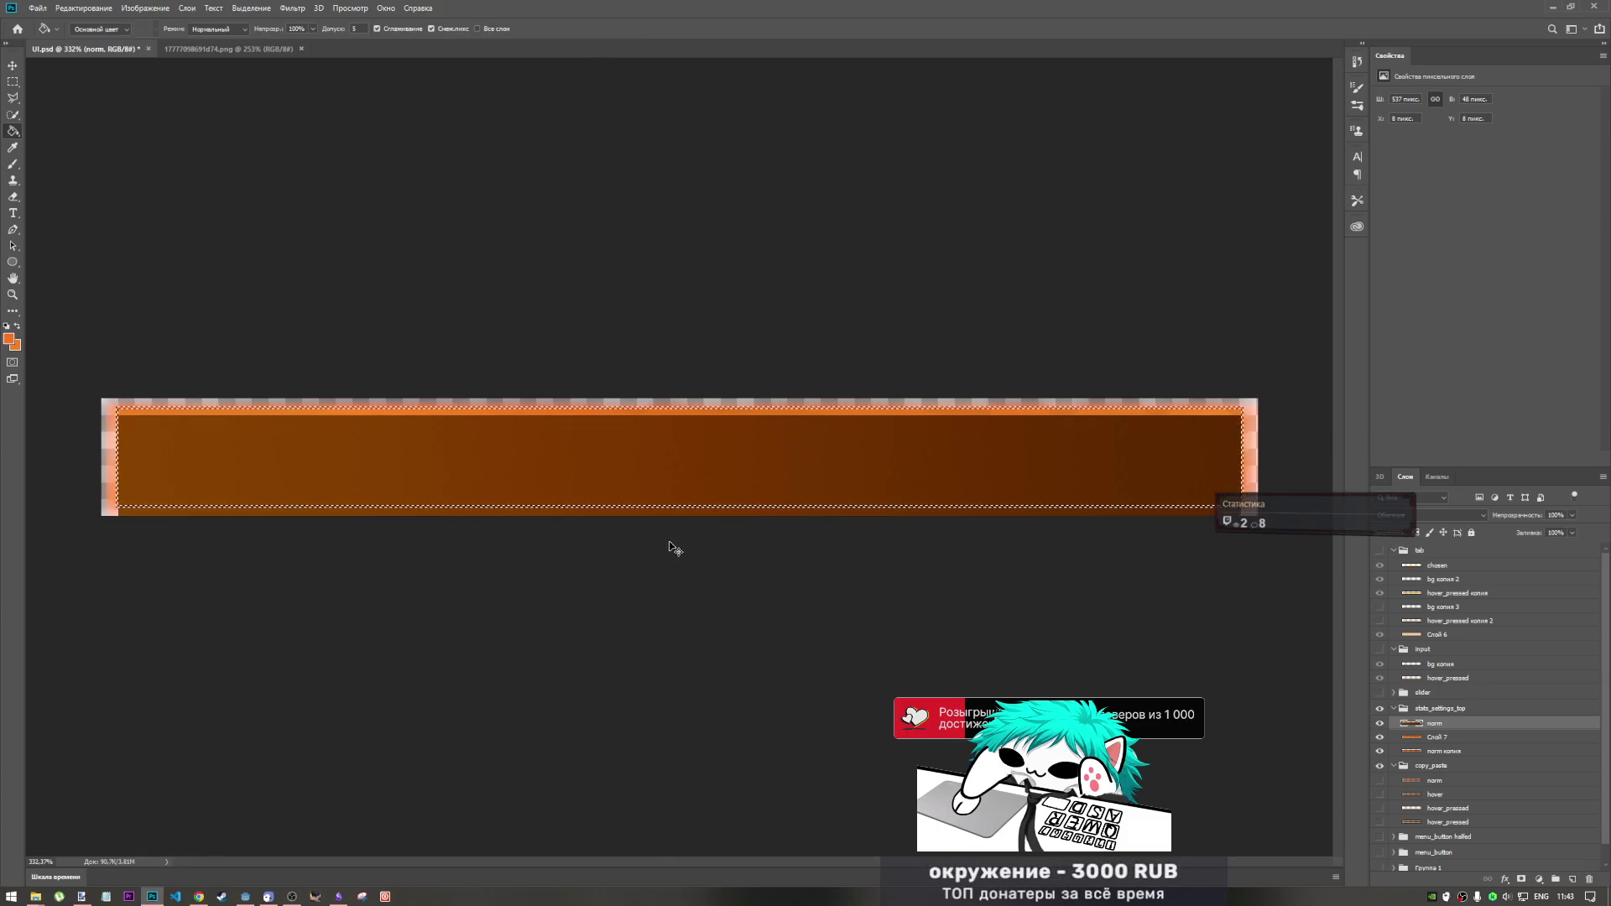
# - Undo the layer changes to bring back the hover layer, and select it
pyautogui.click(1443, 753)
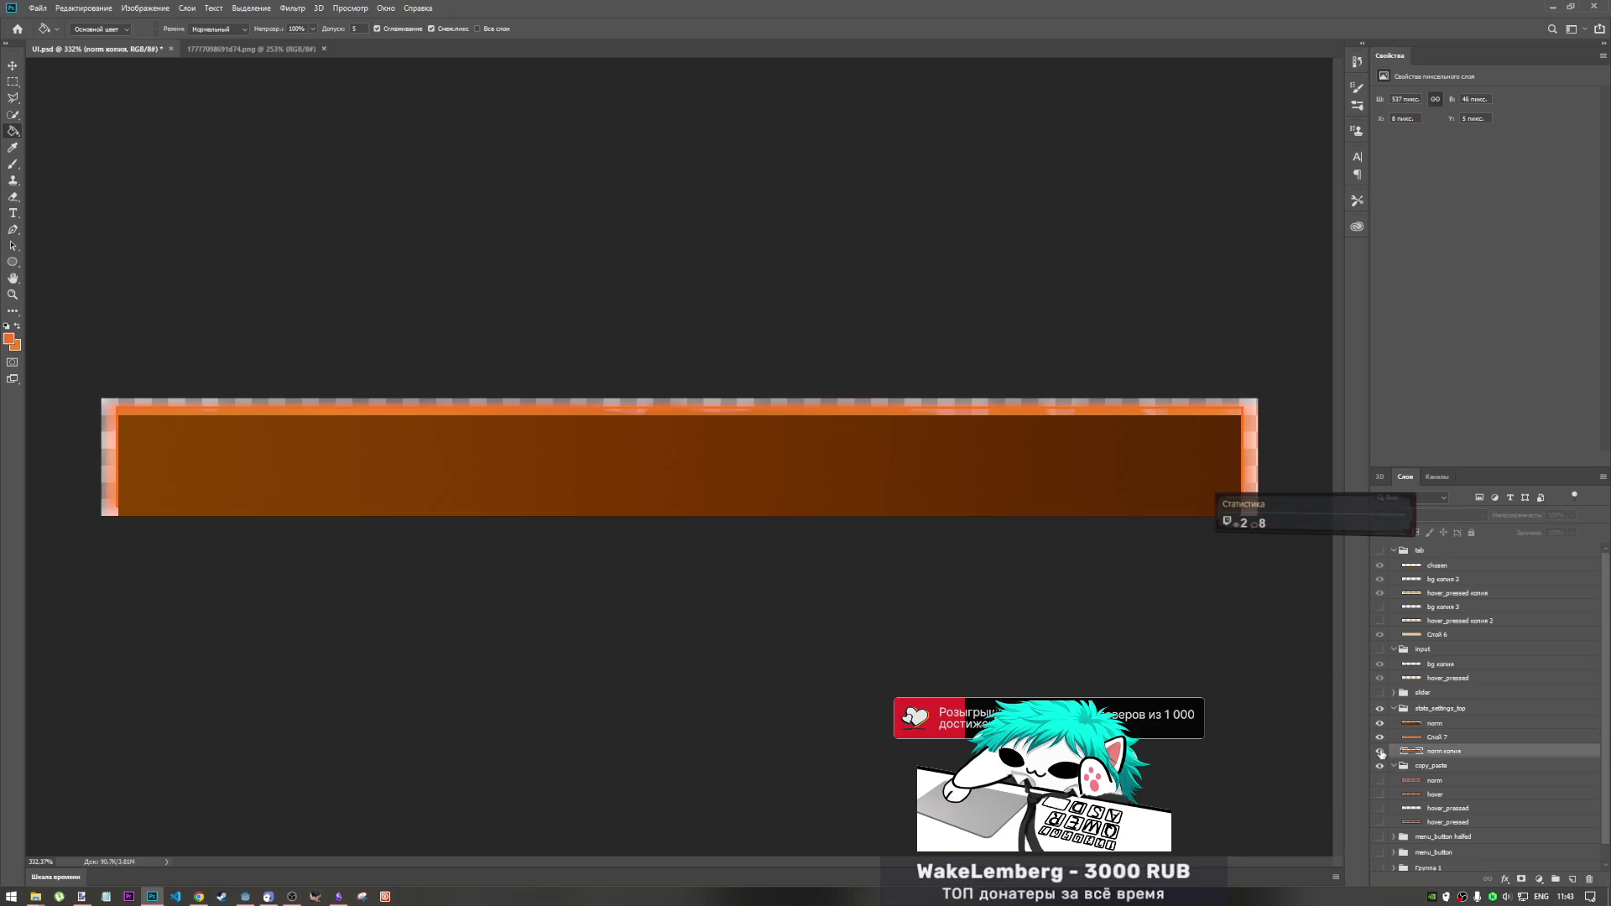
pyautogui.hotkey('ctrl', 'z')
pyautogui.hotkey('ctrl', 'z')
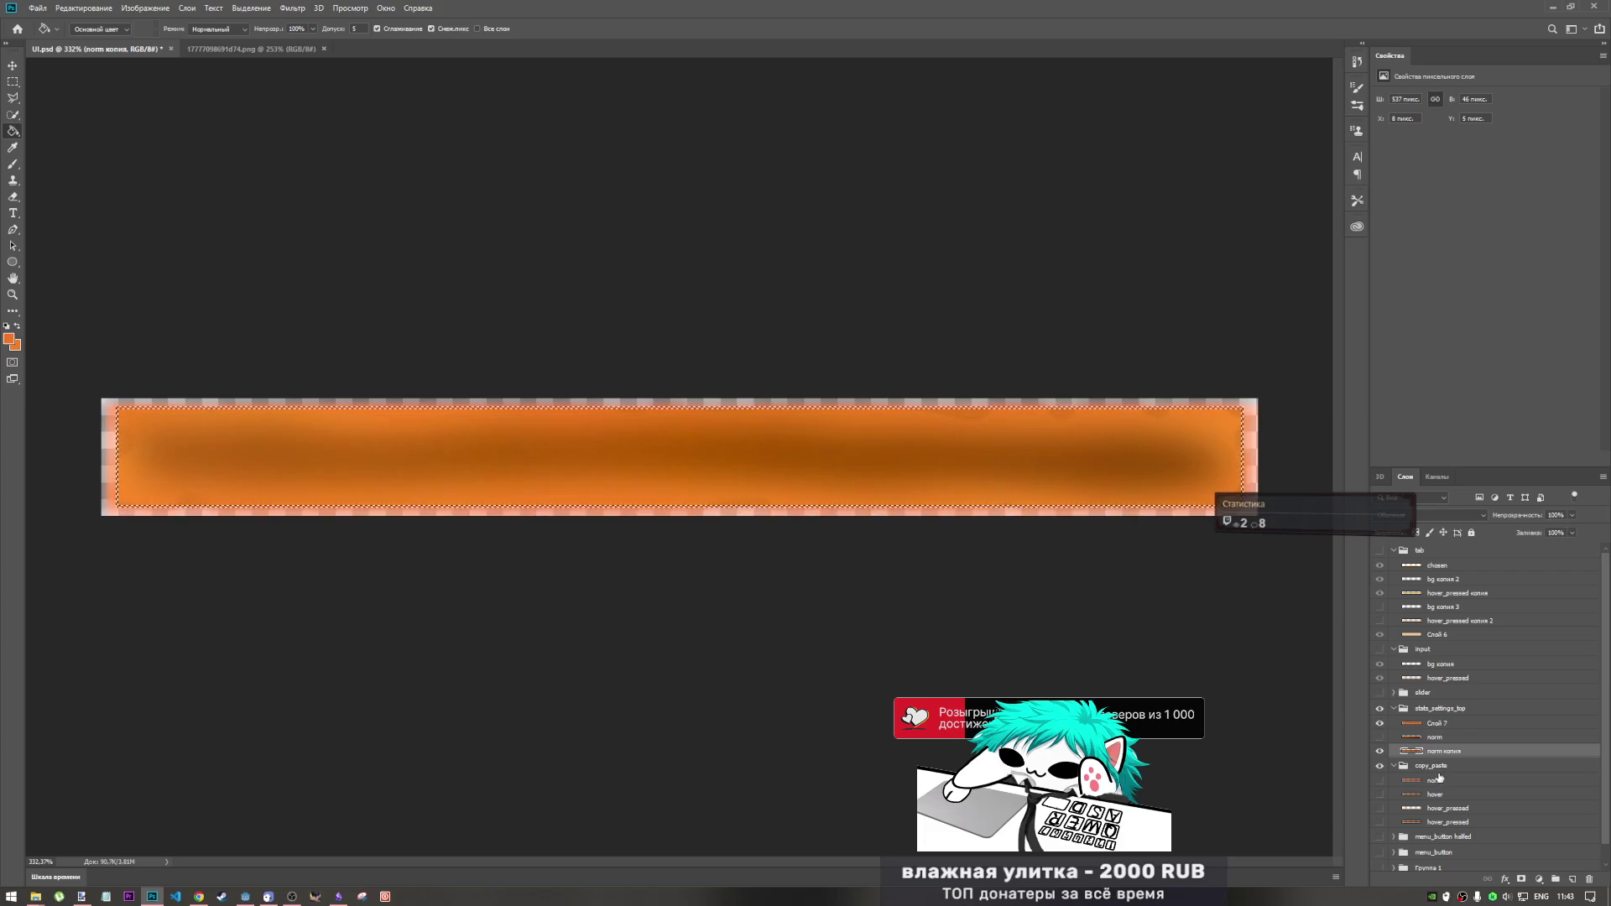
pyautogui.hotkey('ctrl', 'z')
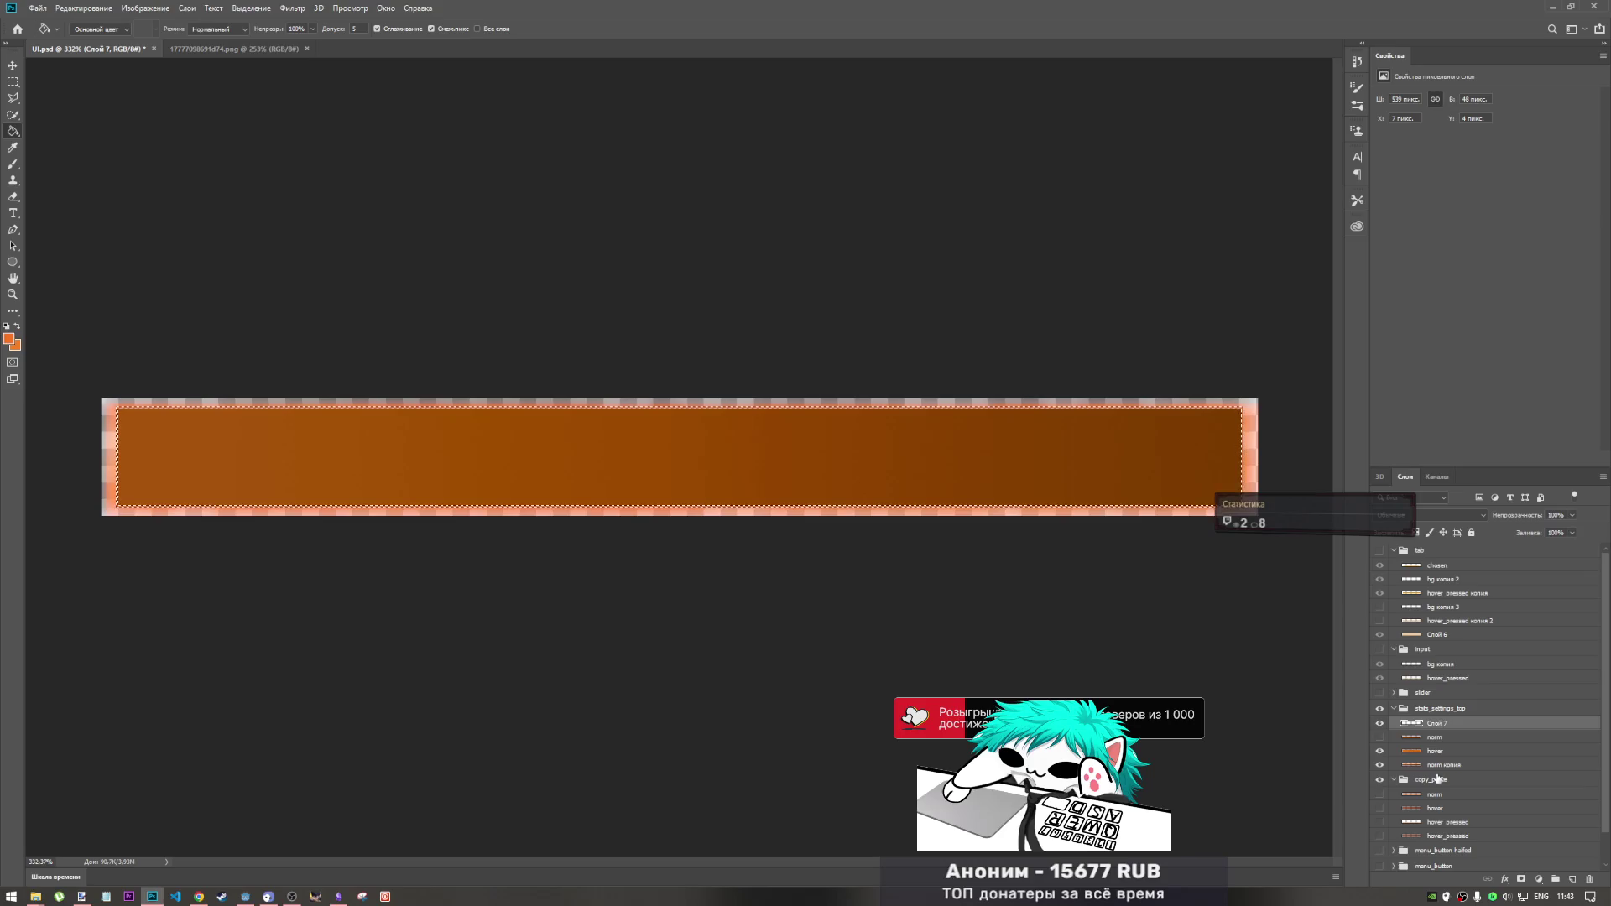
pyautogui.keyDown('ctrl'); pyautogui.click(1443, 751); pyautogui.keyUp('ctrl')
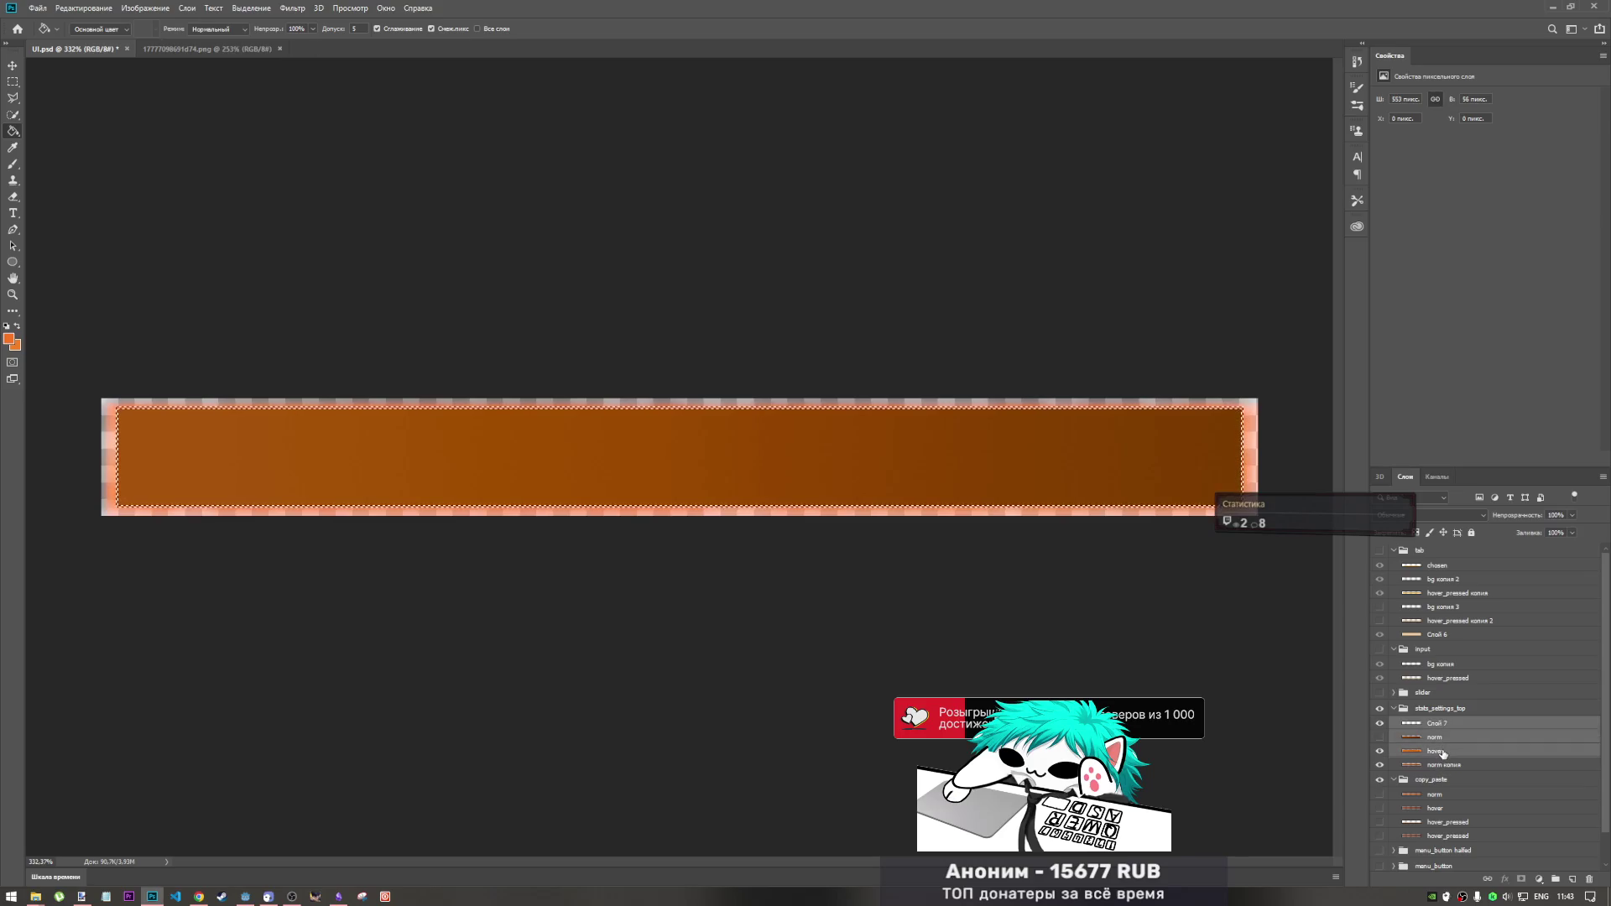
# - Browse the layers of stats_settings_top and hide the hover layer
pyautogui.rightClick(1440, 754)
pyautogui.press('Escape')
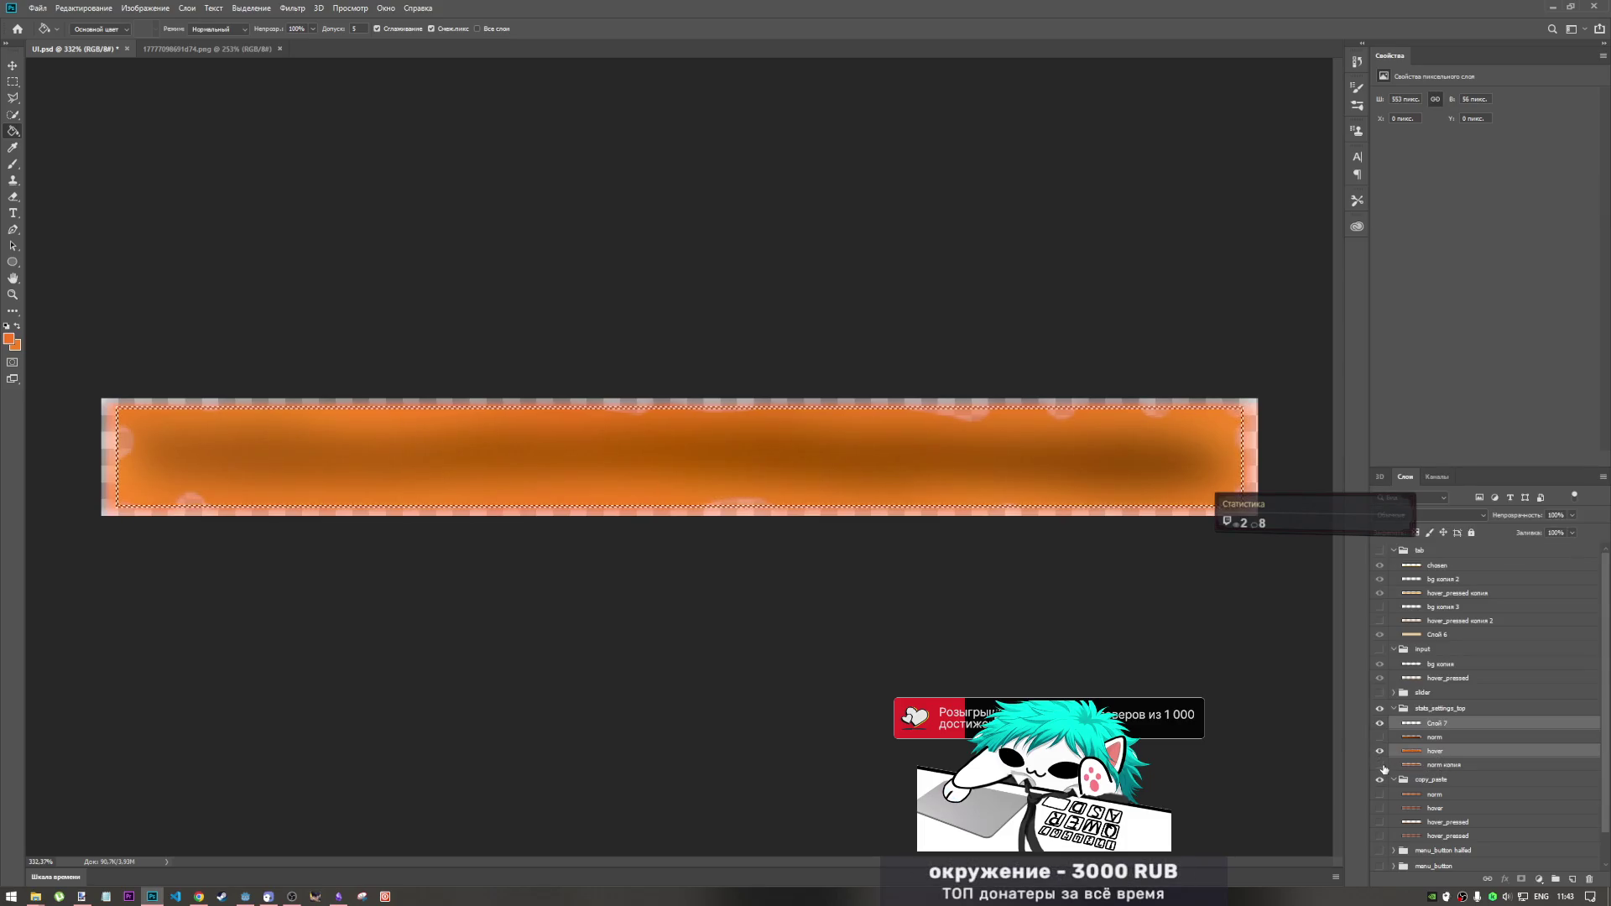
pyautogui.click(1433, 766)
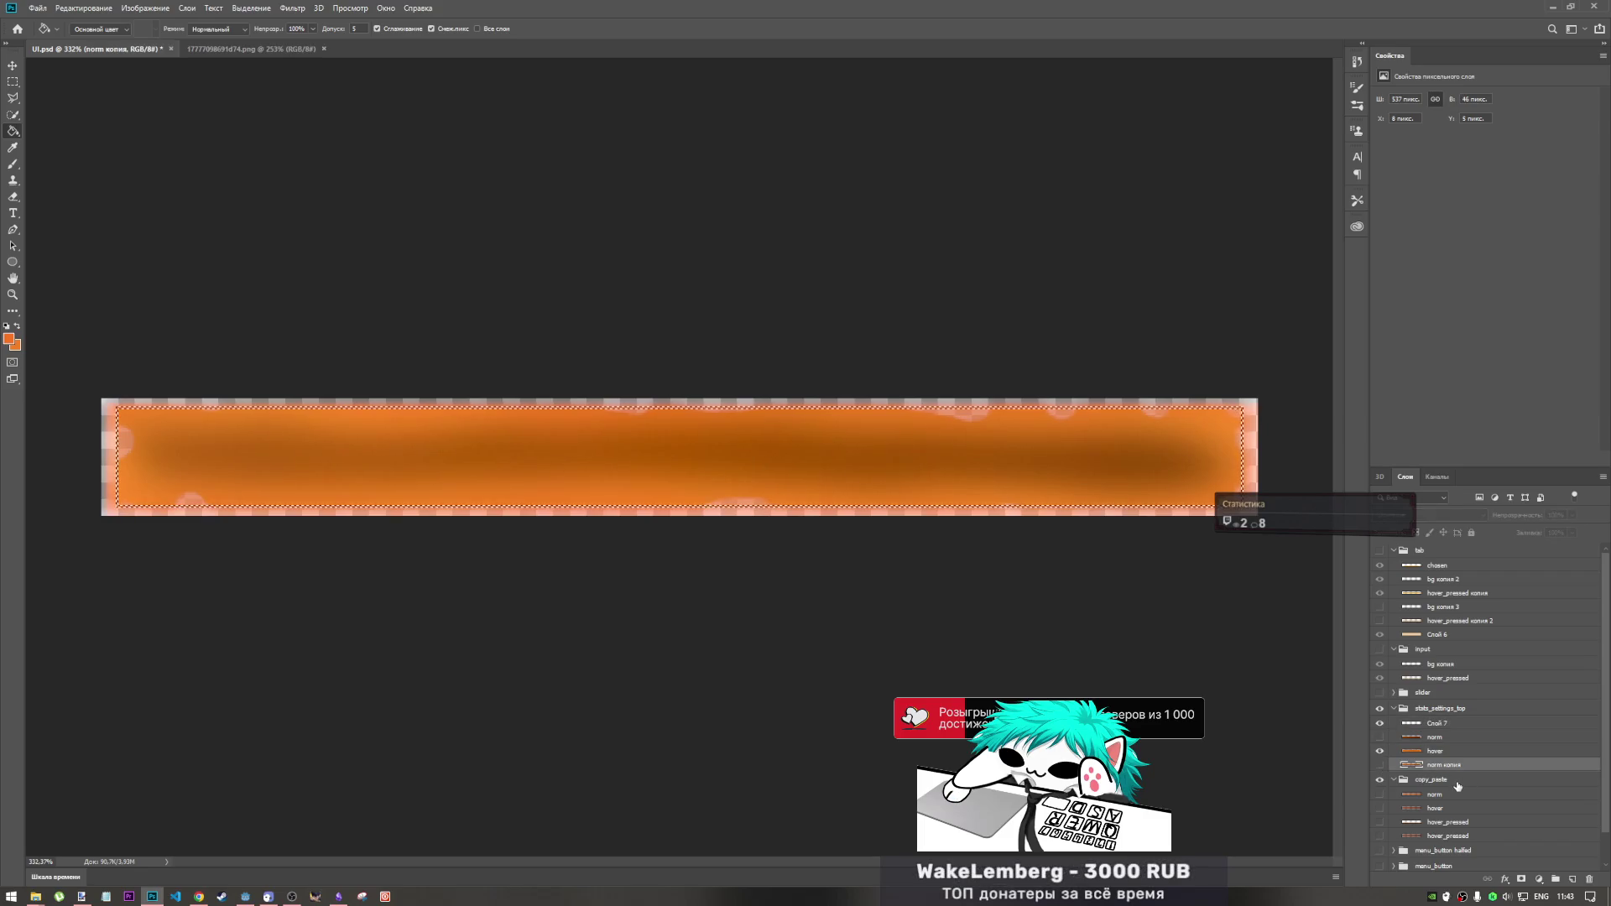
pyautogui.click(1449, 781)
pyautogui.click(1449, 767)
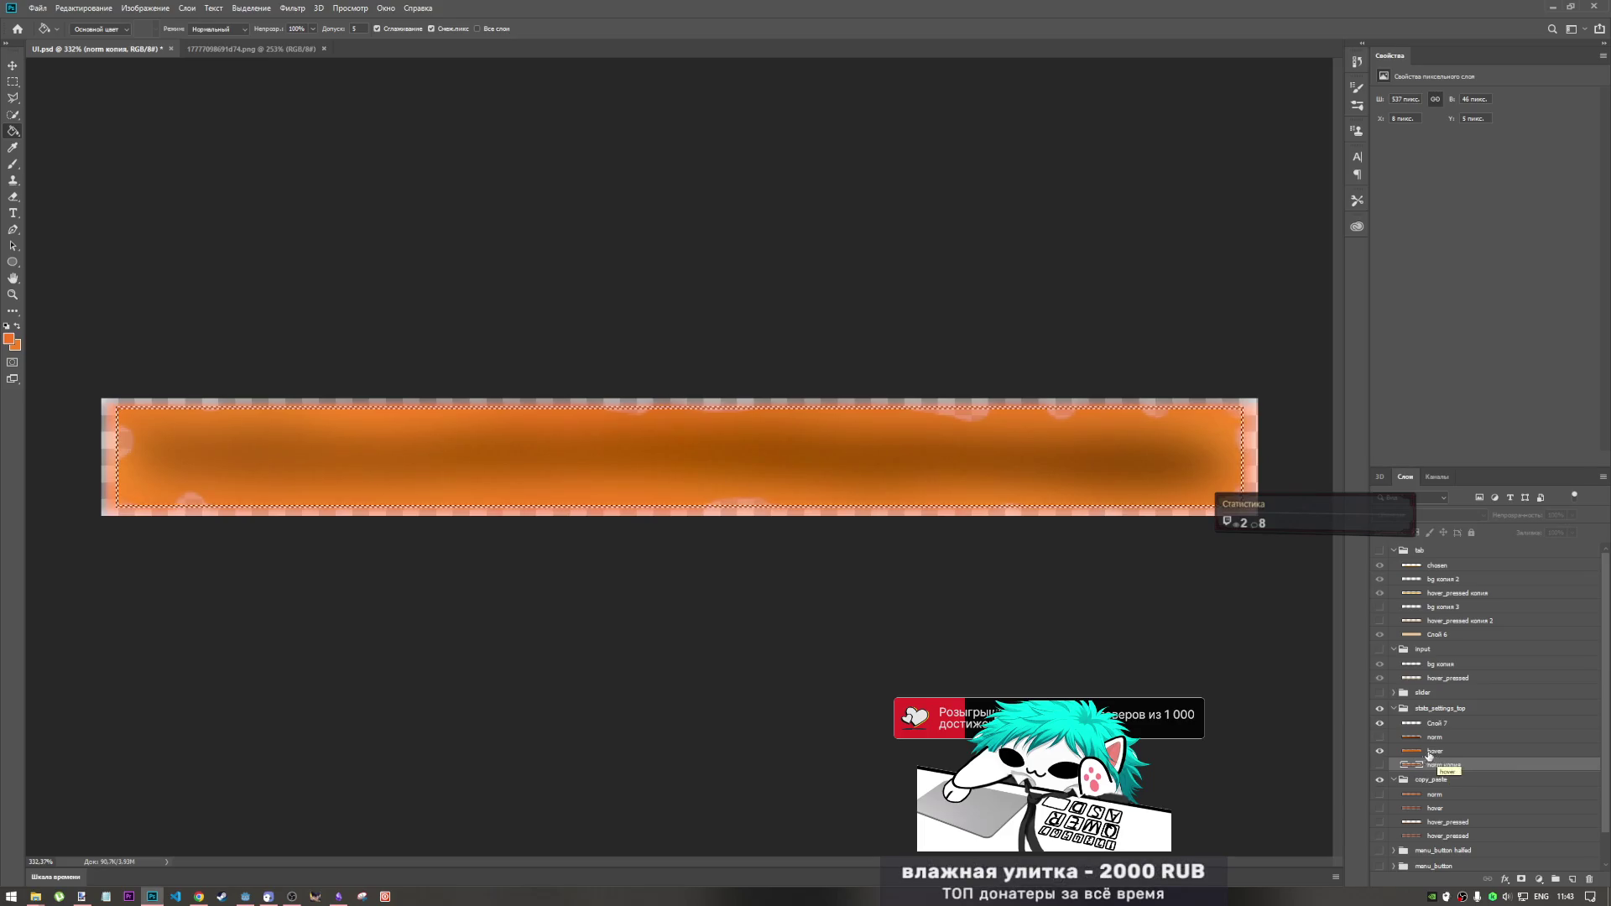
pyautogui.click(1380, 754)
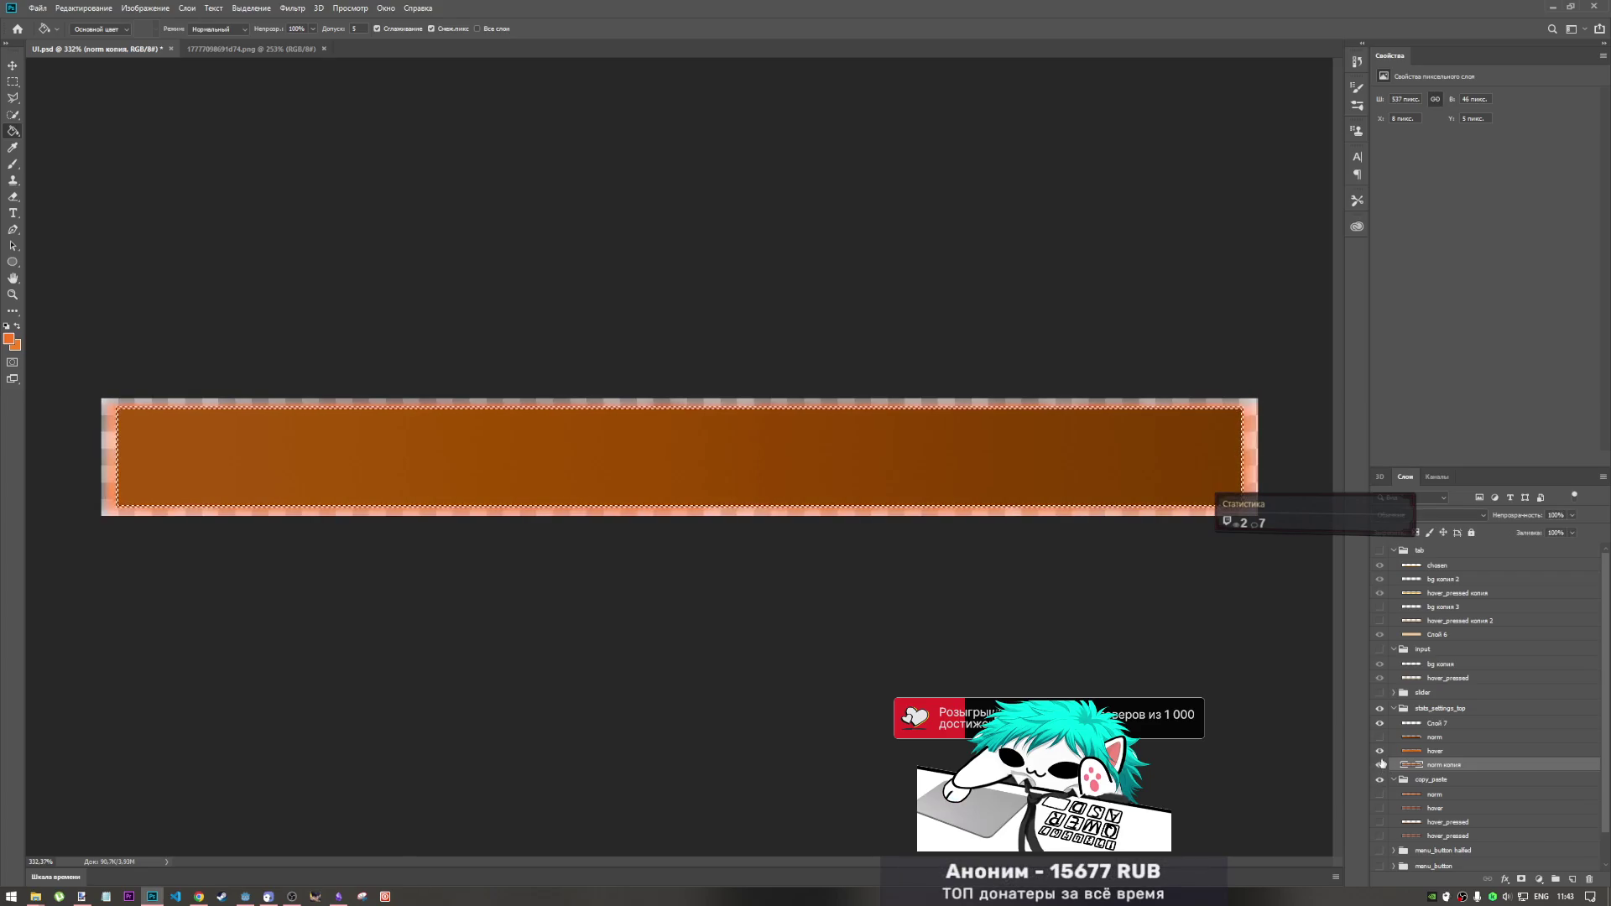
# - Merge Слой 7, norm and hover into a single layer
pyautogui.click(1432, 727)
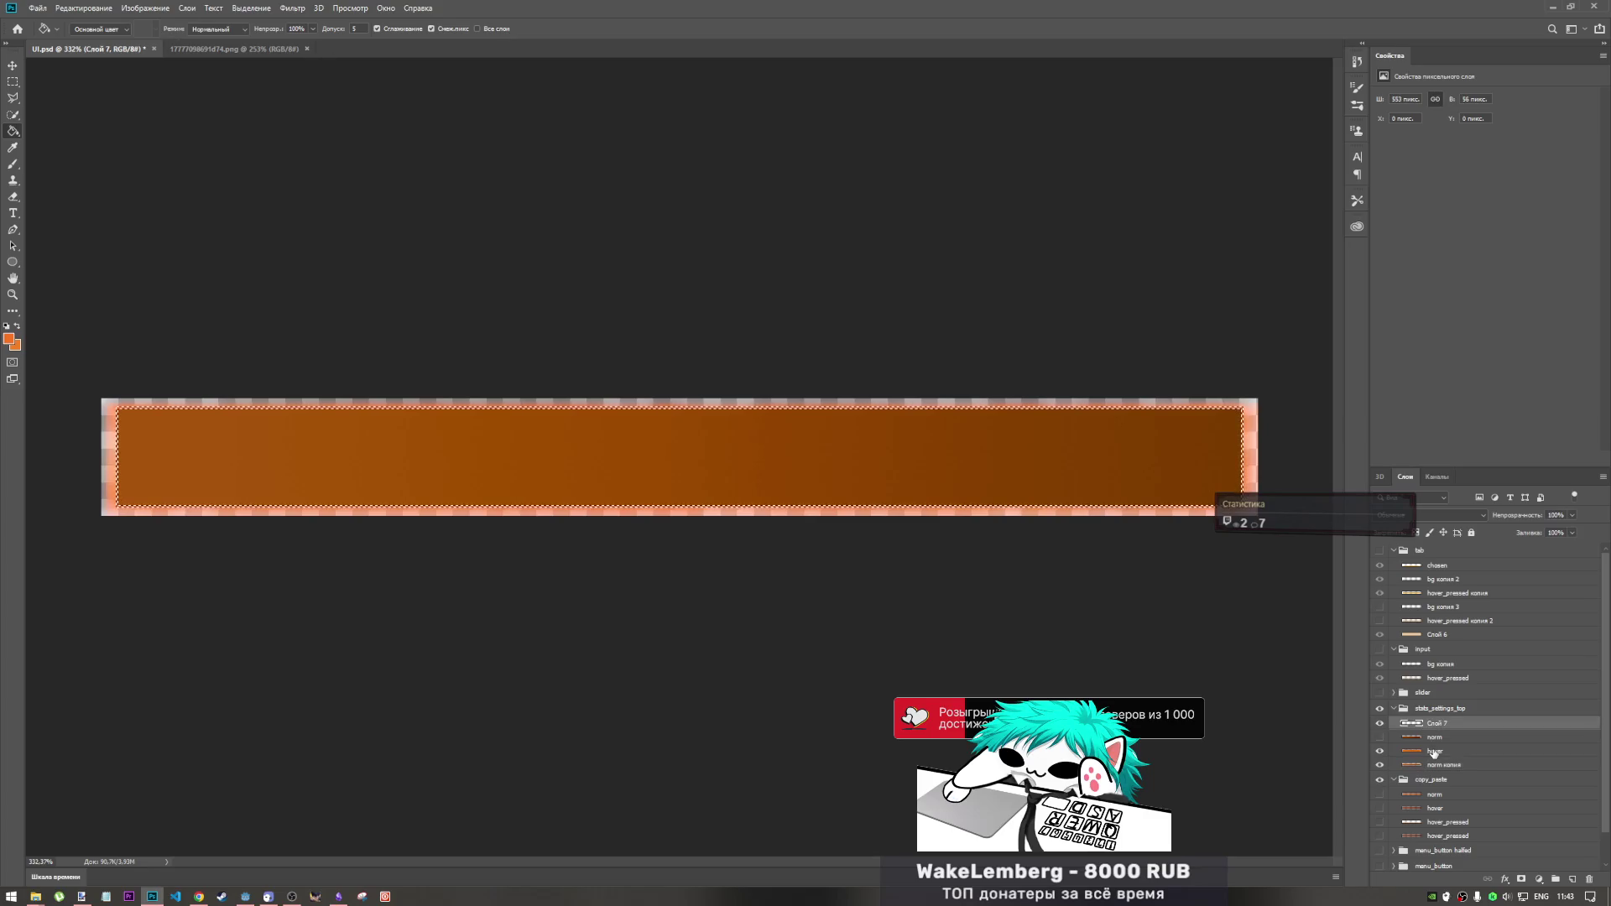
pyautogui.keyDown('shift'); pyautogui.click(1434, 753); pyautogui.keyUp('shift')
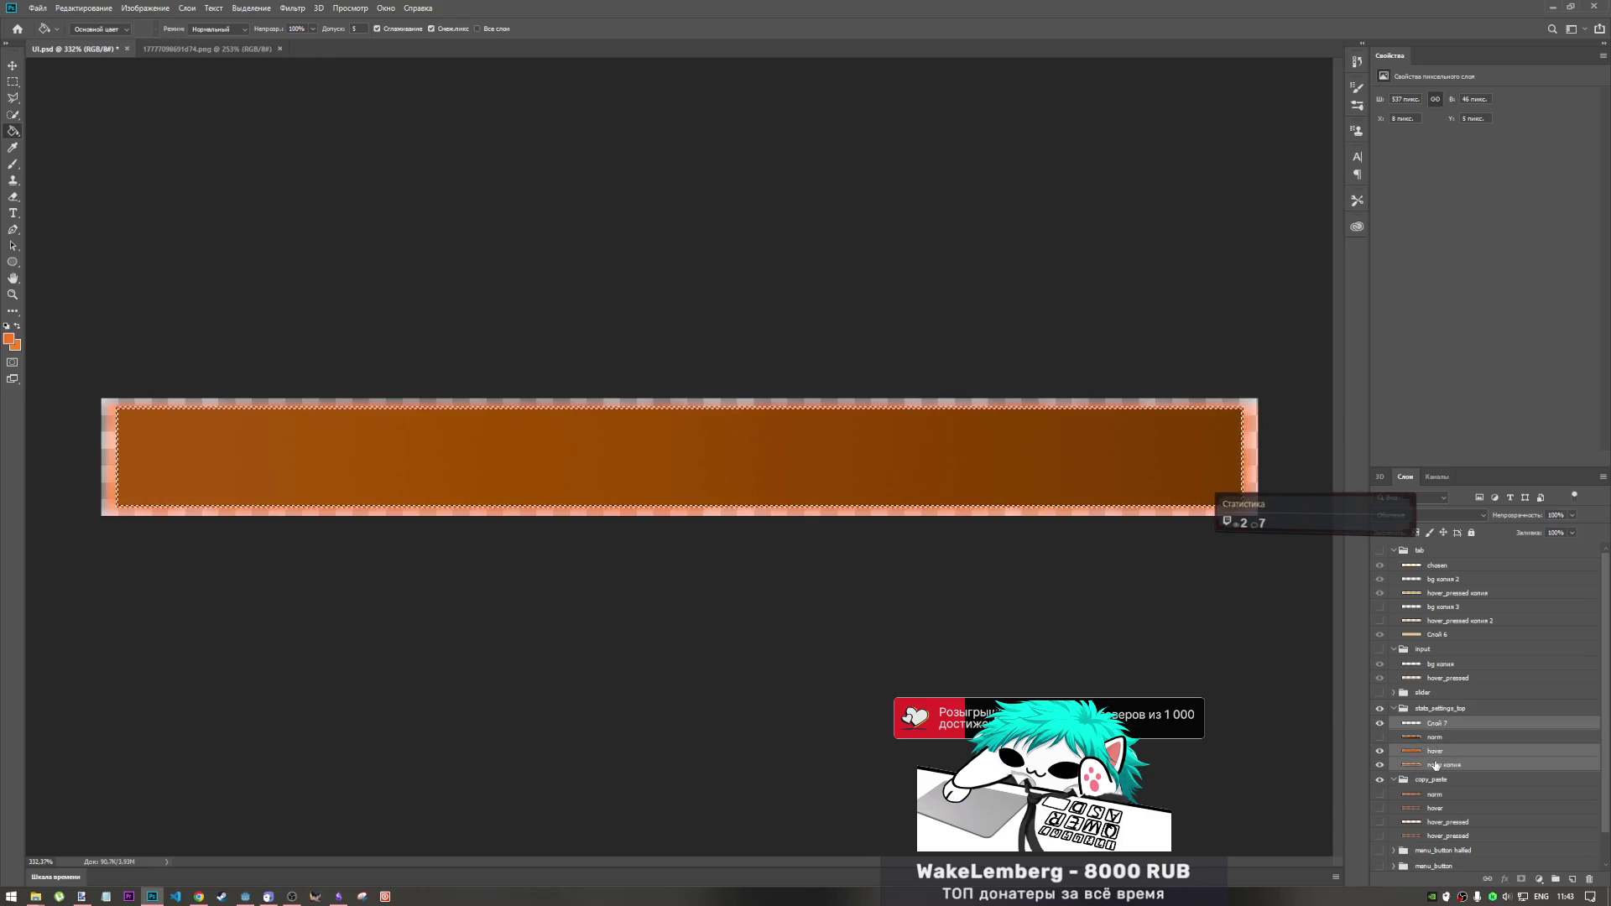
pyautogui.rightClick(1437, 765)
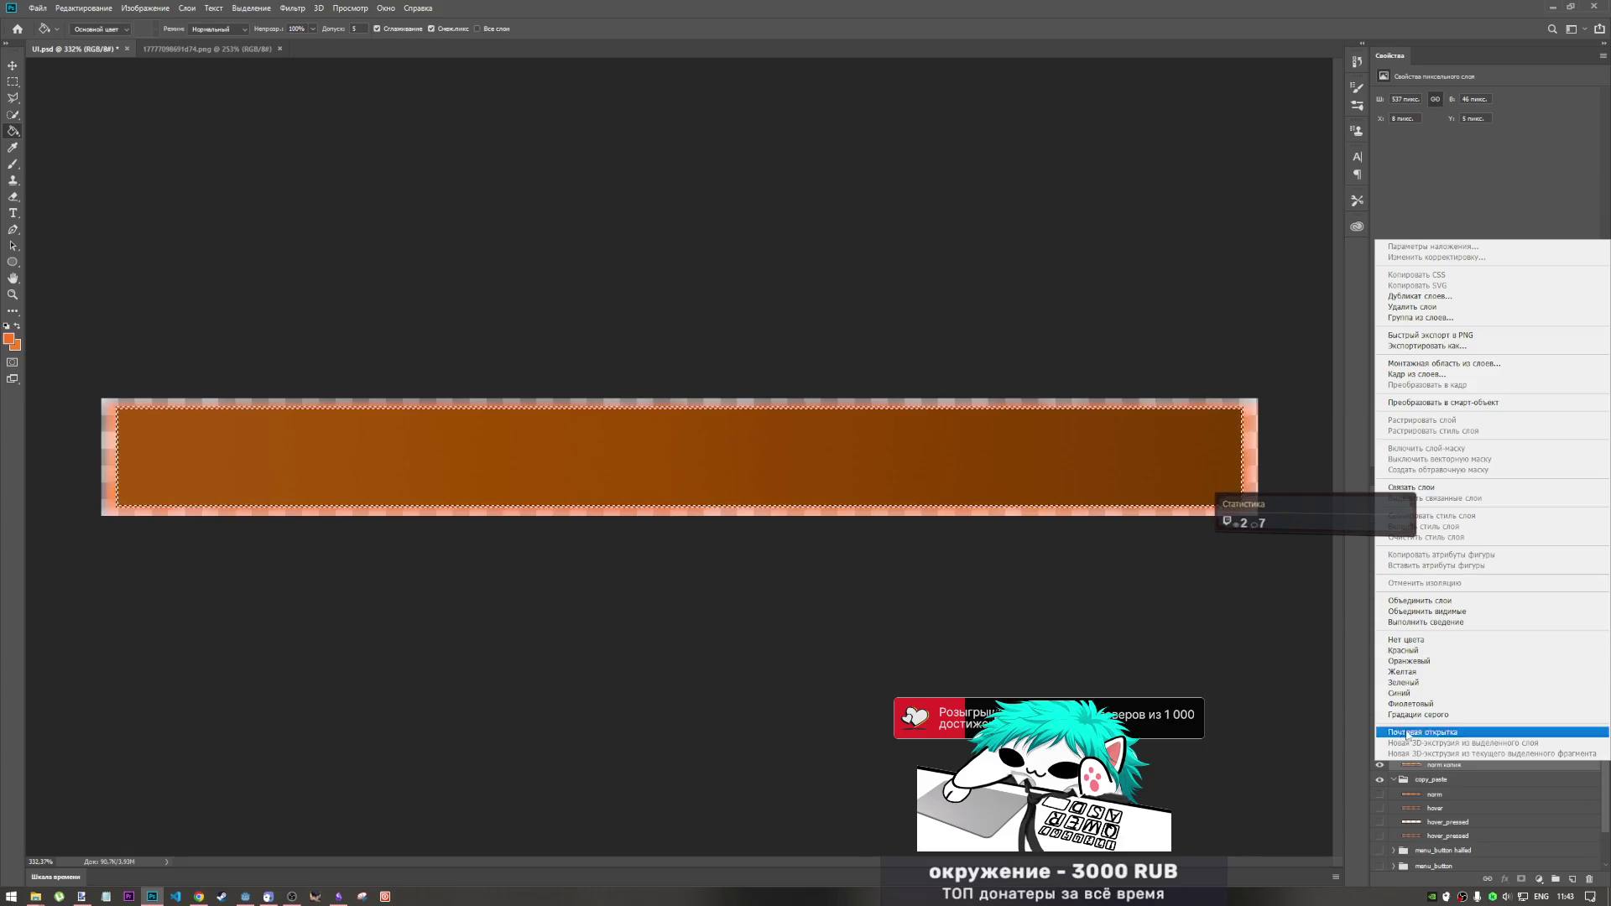
pyautogui.click(1386, 774)
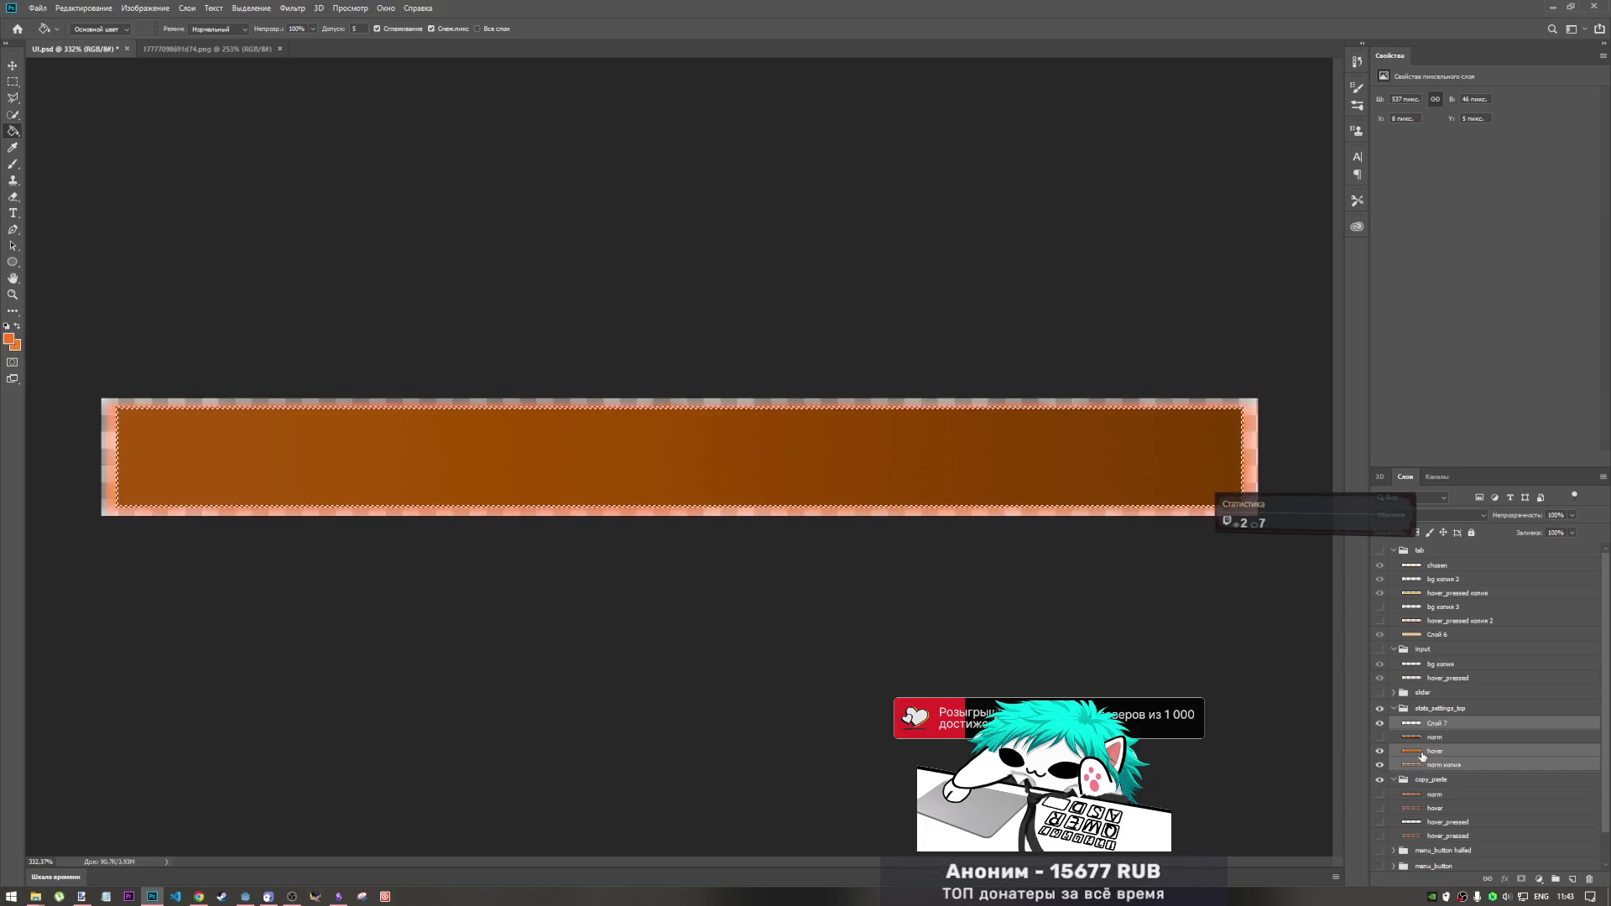
pyautogui.rightClick(1423, 756)
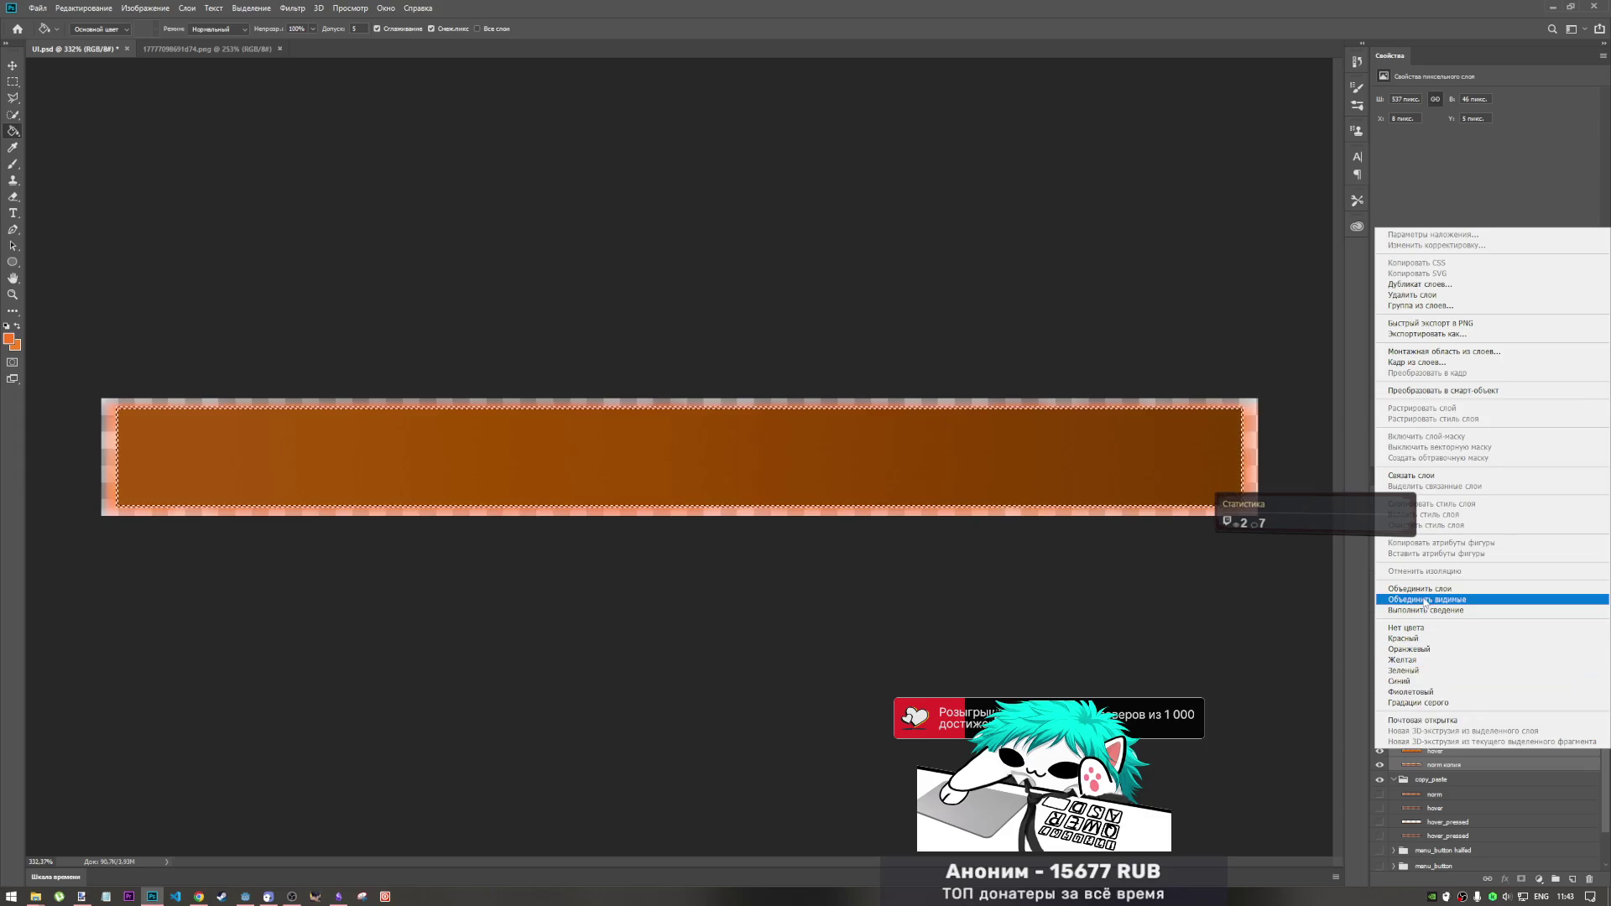
pyautogui.click(1424, 596)
# - Rename the merged Слой 7 layer to 'hover'
pyautogui.doubleClick(1445, 725)
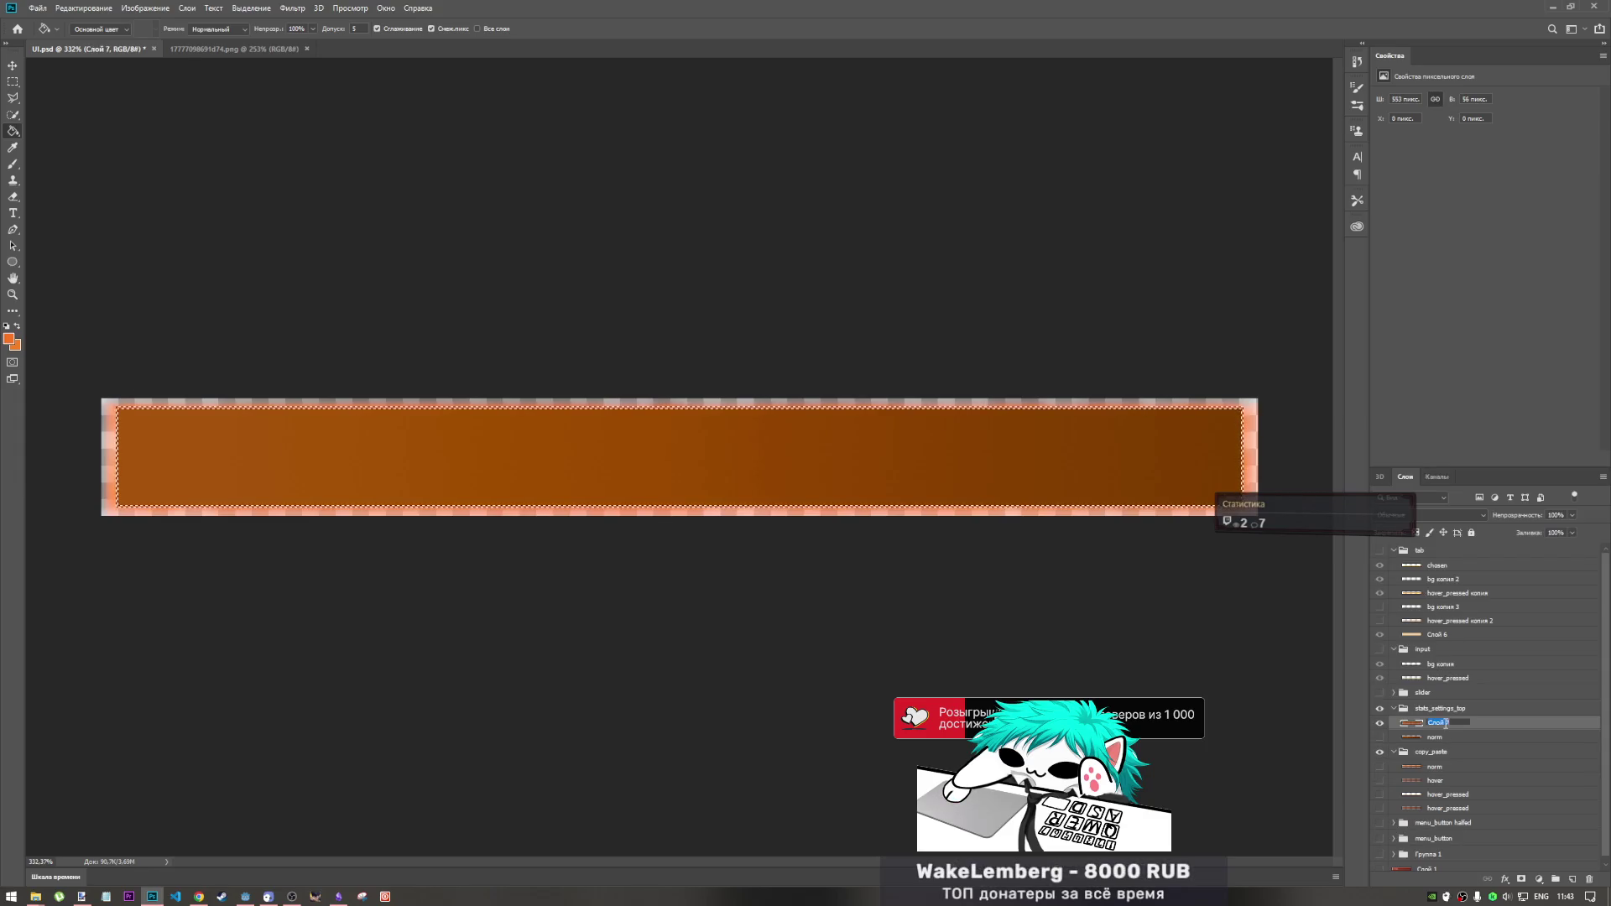
pyautogui.write('hover')
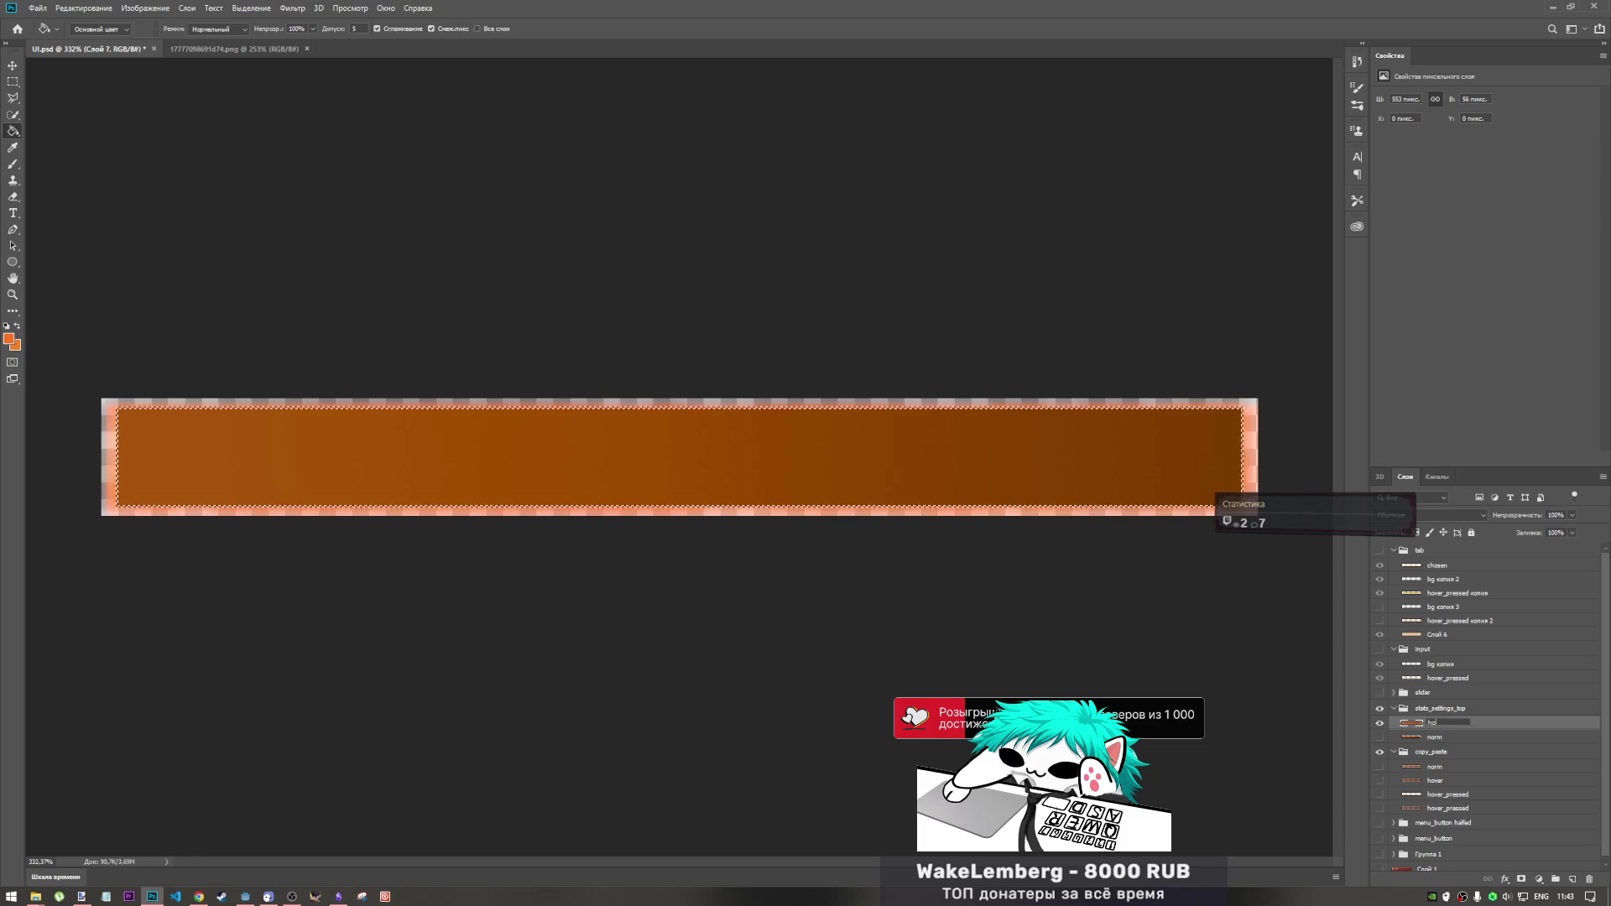
pyautogui.click(1440, 737)
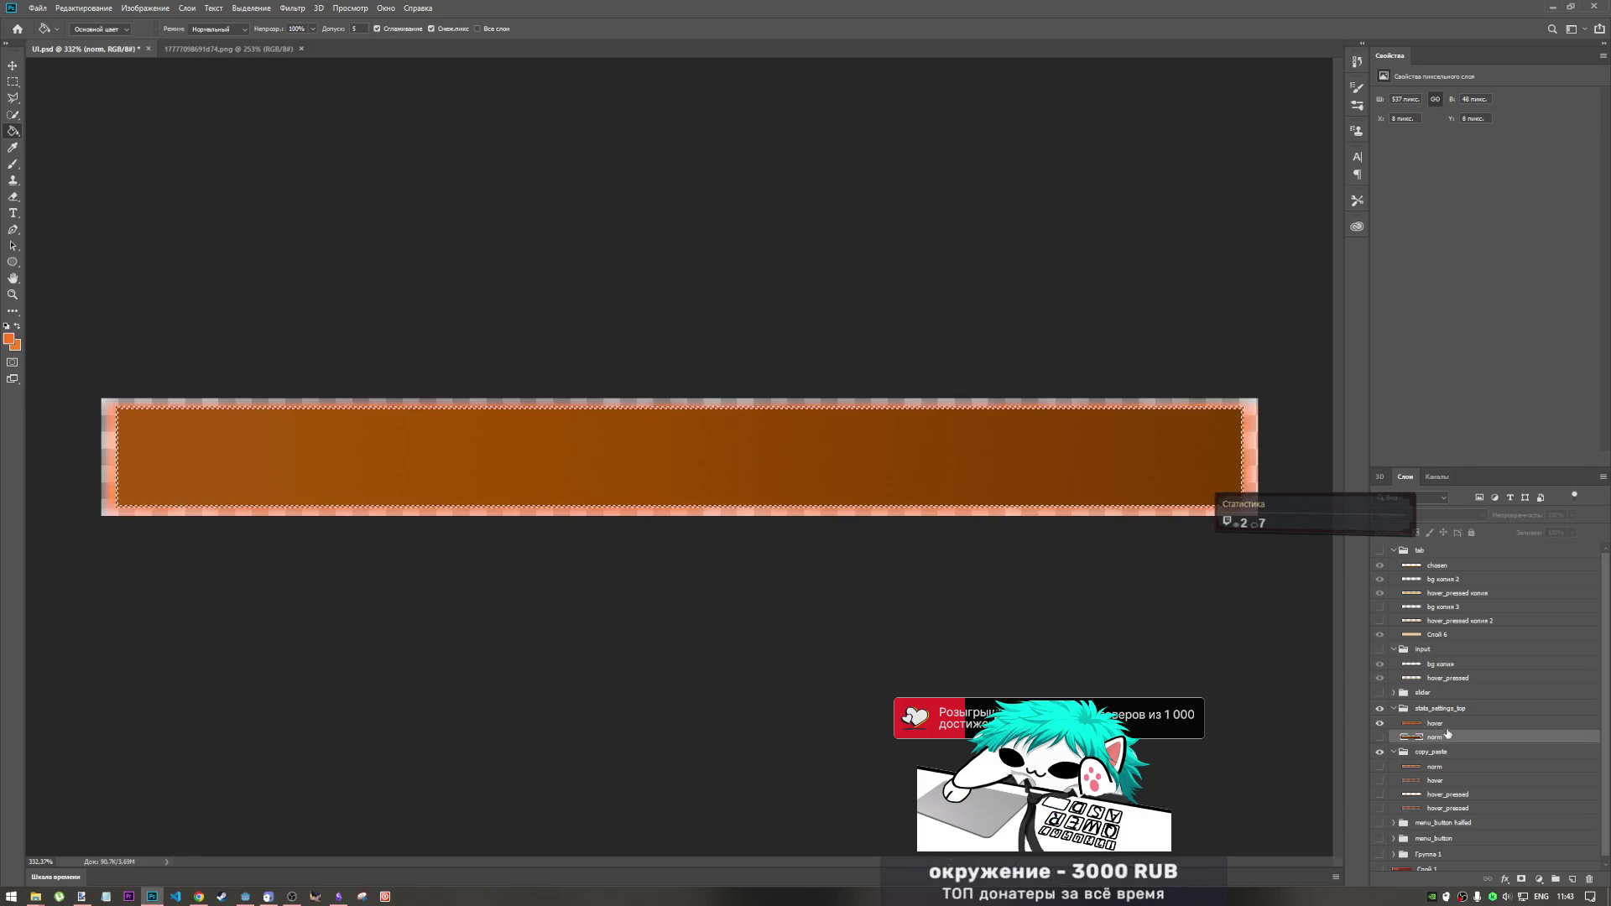
# - Compare hover and norm visibility, deselect, and move norm above hover
pyautogui.click(1379, 722)
pyautogui.click(1379, 736)
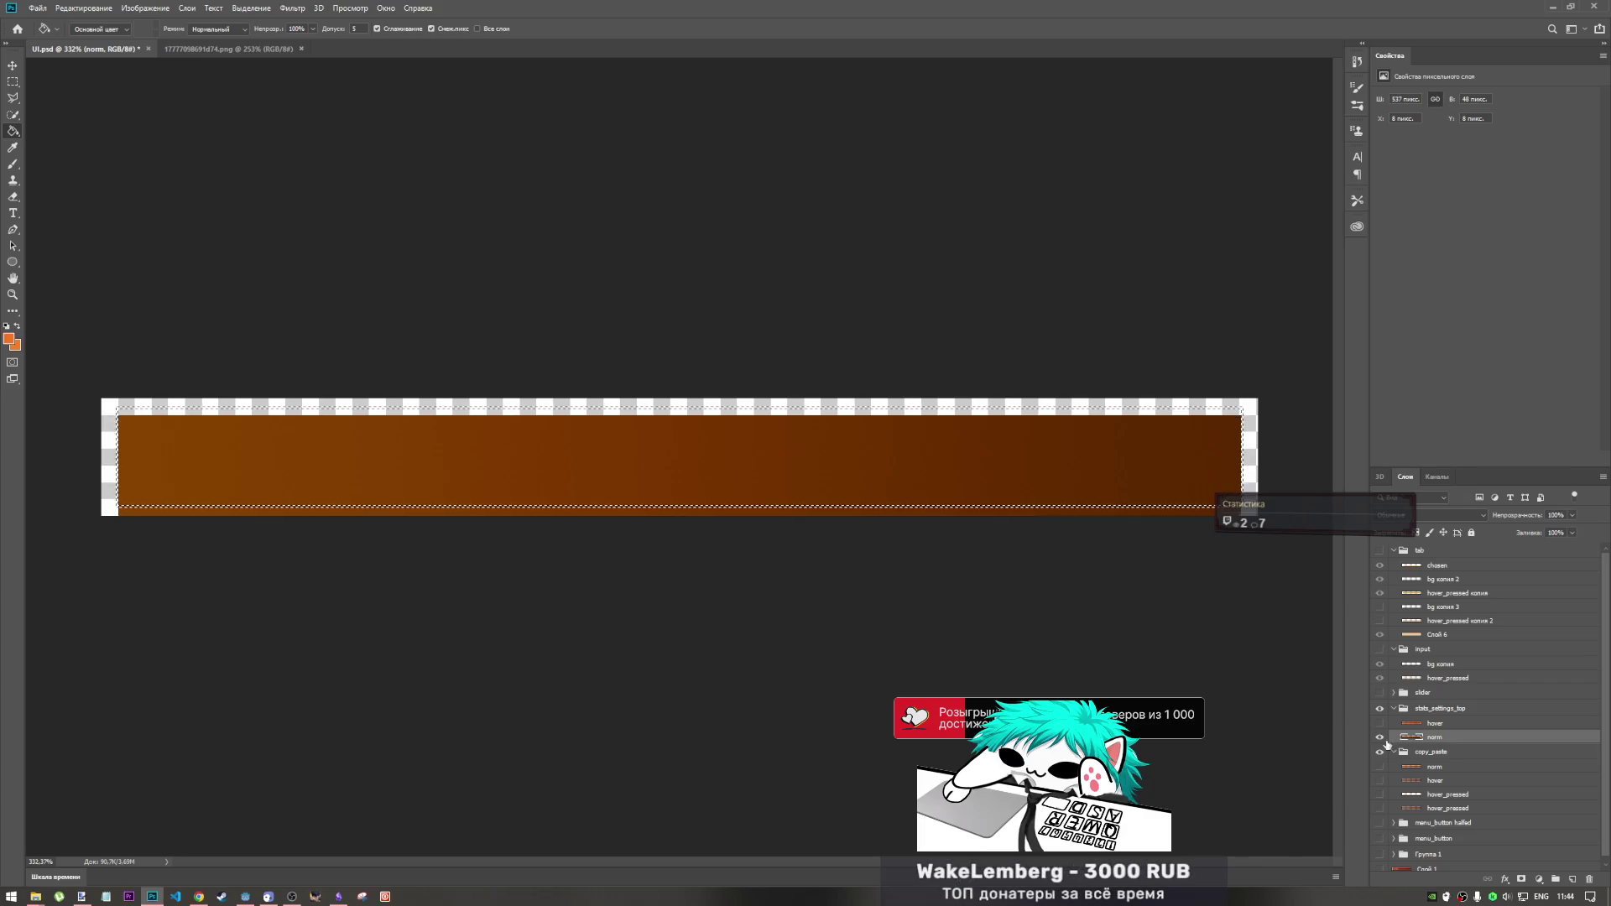
pyautogui.hotkey('ctrl', 'd')
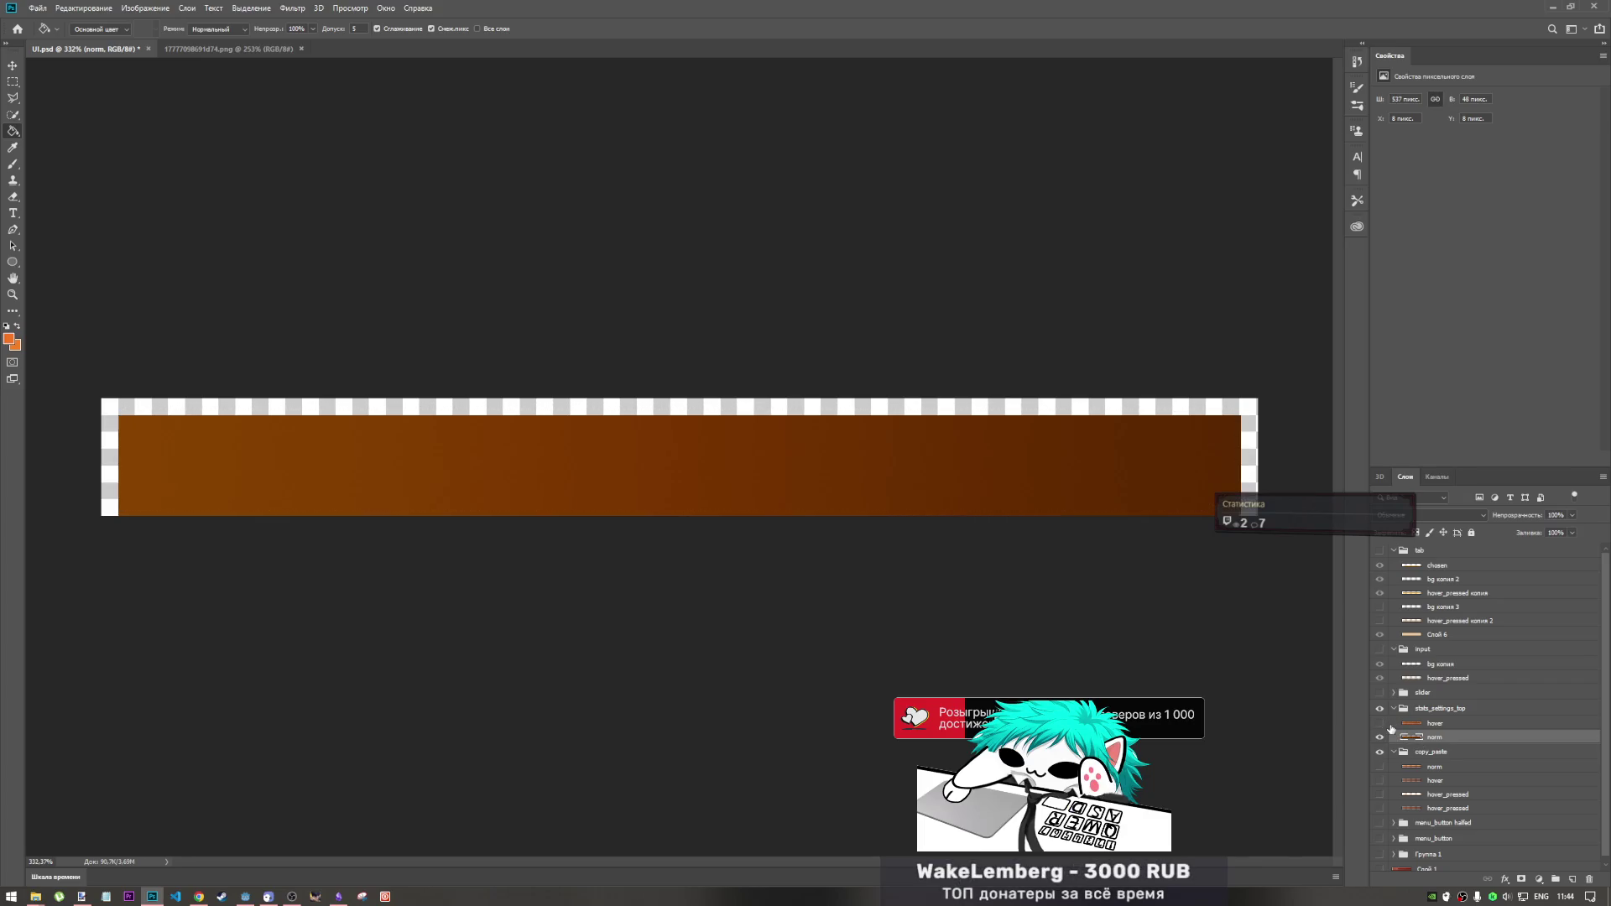
pyautogui.click(1379, 723)
pyautogui.click(1380, 737)
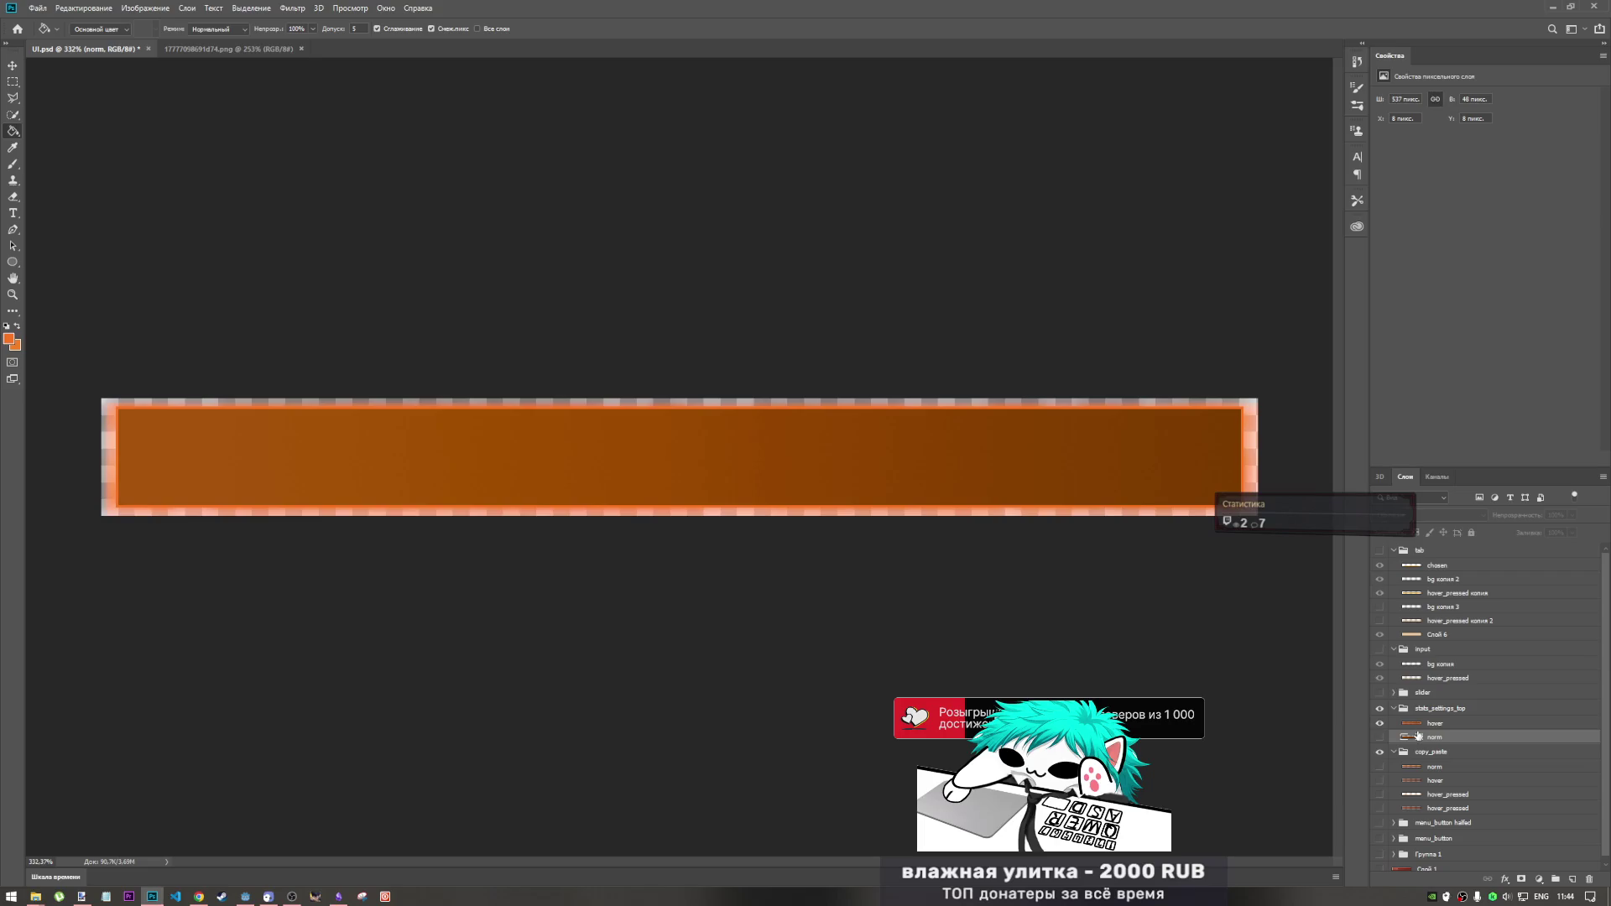
pyautogui.click(1380, 736)
pyautogui.moveTo(1431, 736); pyautogui.dragTo(1431, 718)
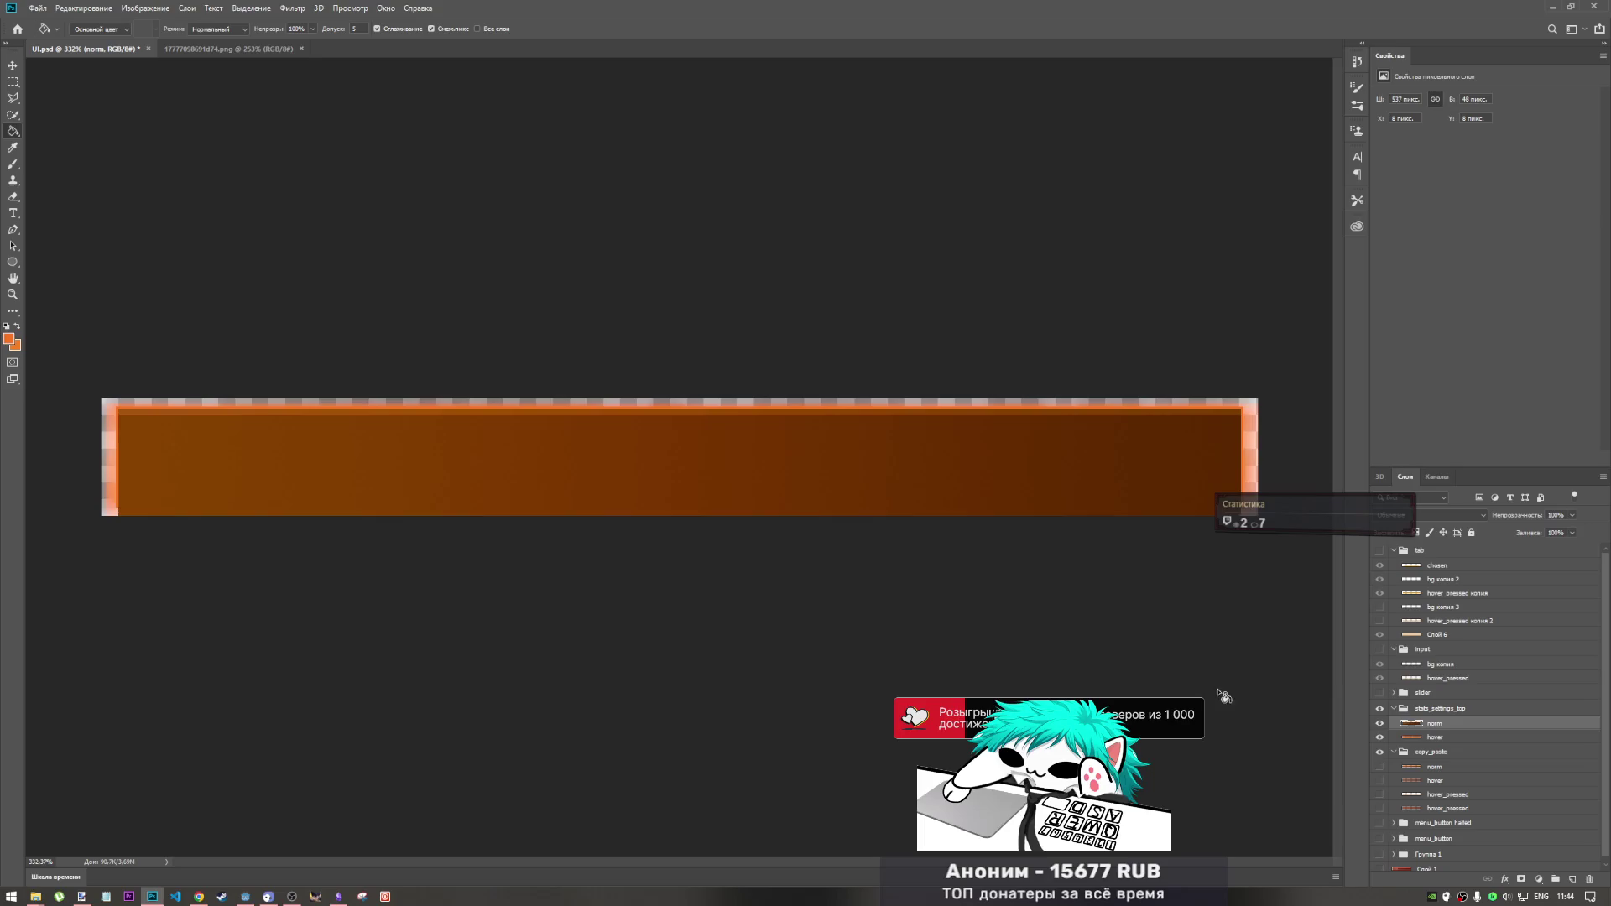
# - Shift the norm bar up by 4 px with Free Transform and apply it
pyautogui.hotkey('ctrl', 't')
pyautogui.moveTo(564, 474); pyautogui.dragTo(564, 468)
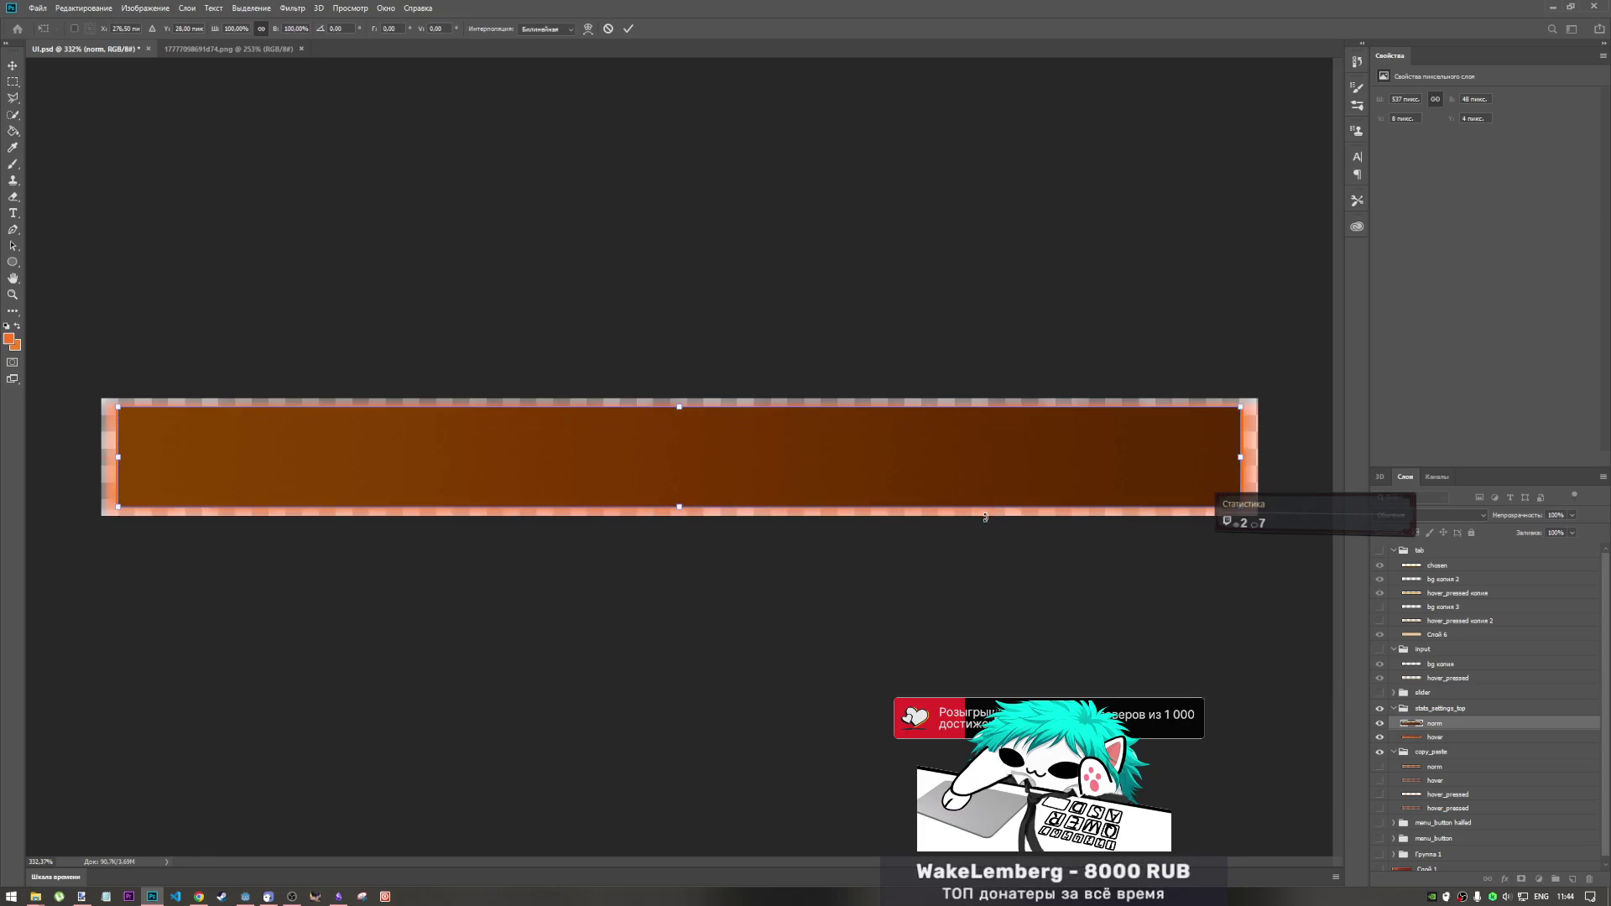
pyautogui.click(635, 27)
pyautogui.press('g')
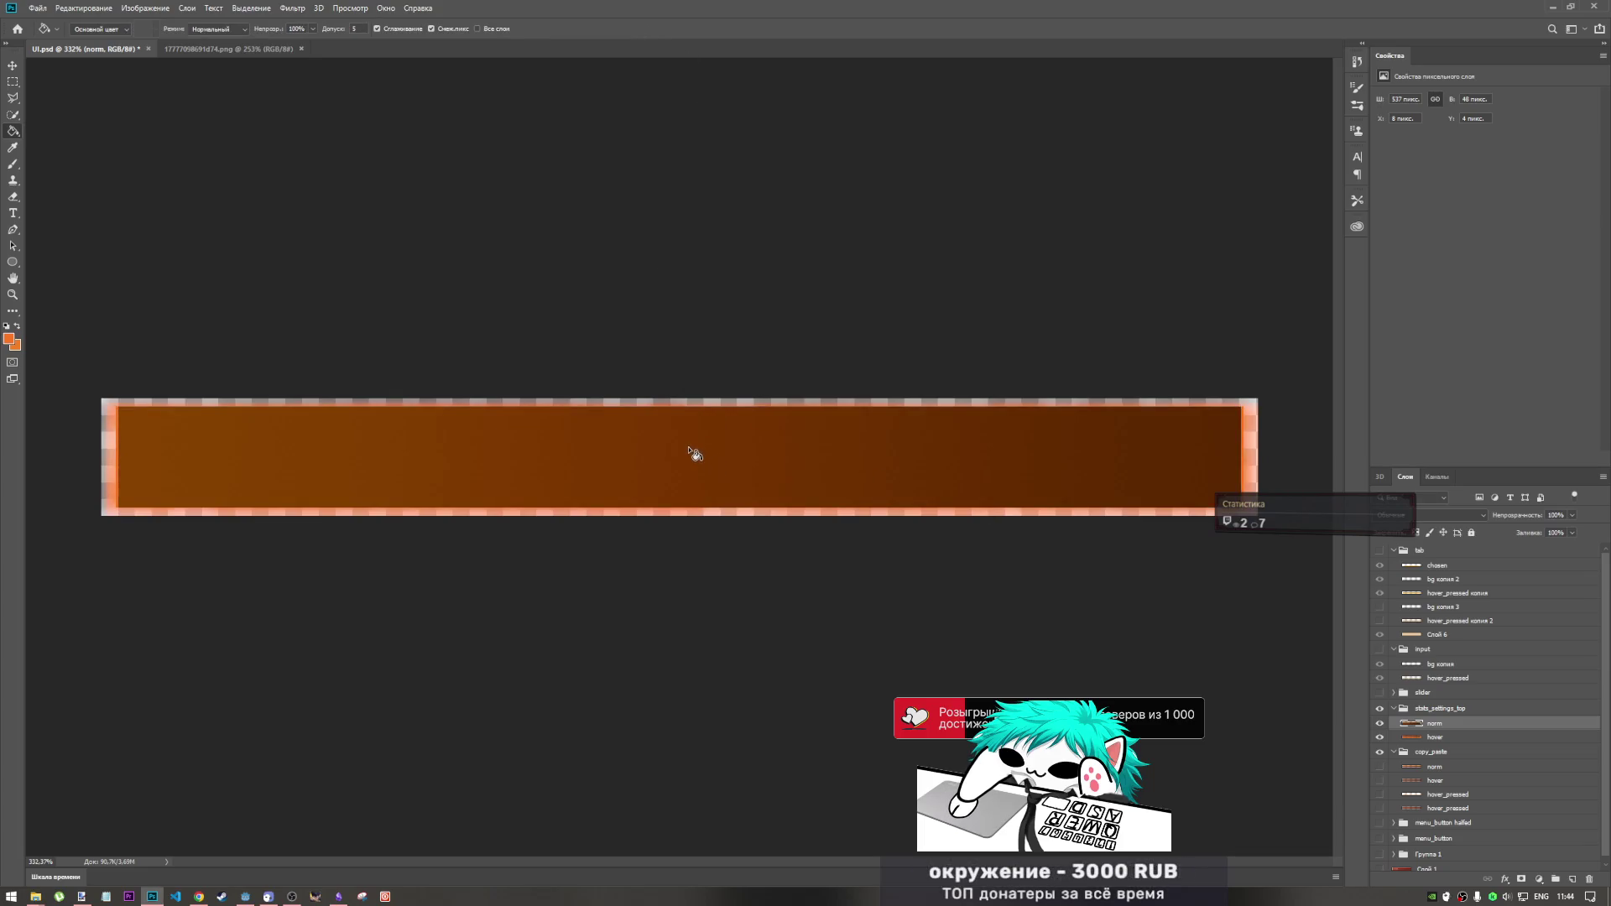
# - Lower the bar's top edge to about 95% height, nudge it back into place and commit
pyautogui.hotkey('ctrl', 't')
pyautogui.moveTo(689, 406); pyautogui.dragTo(680, 409)
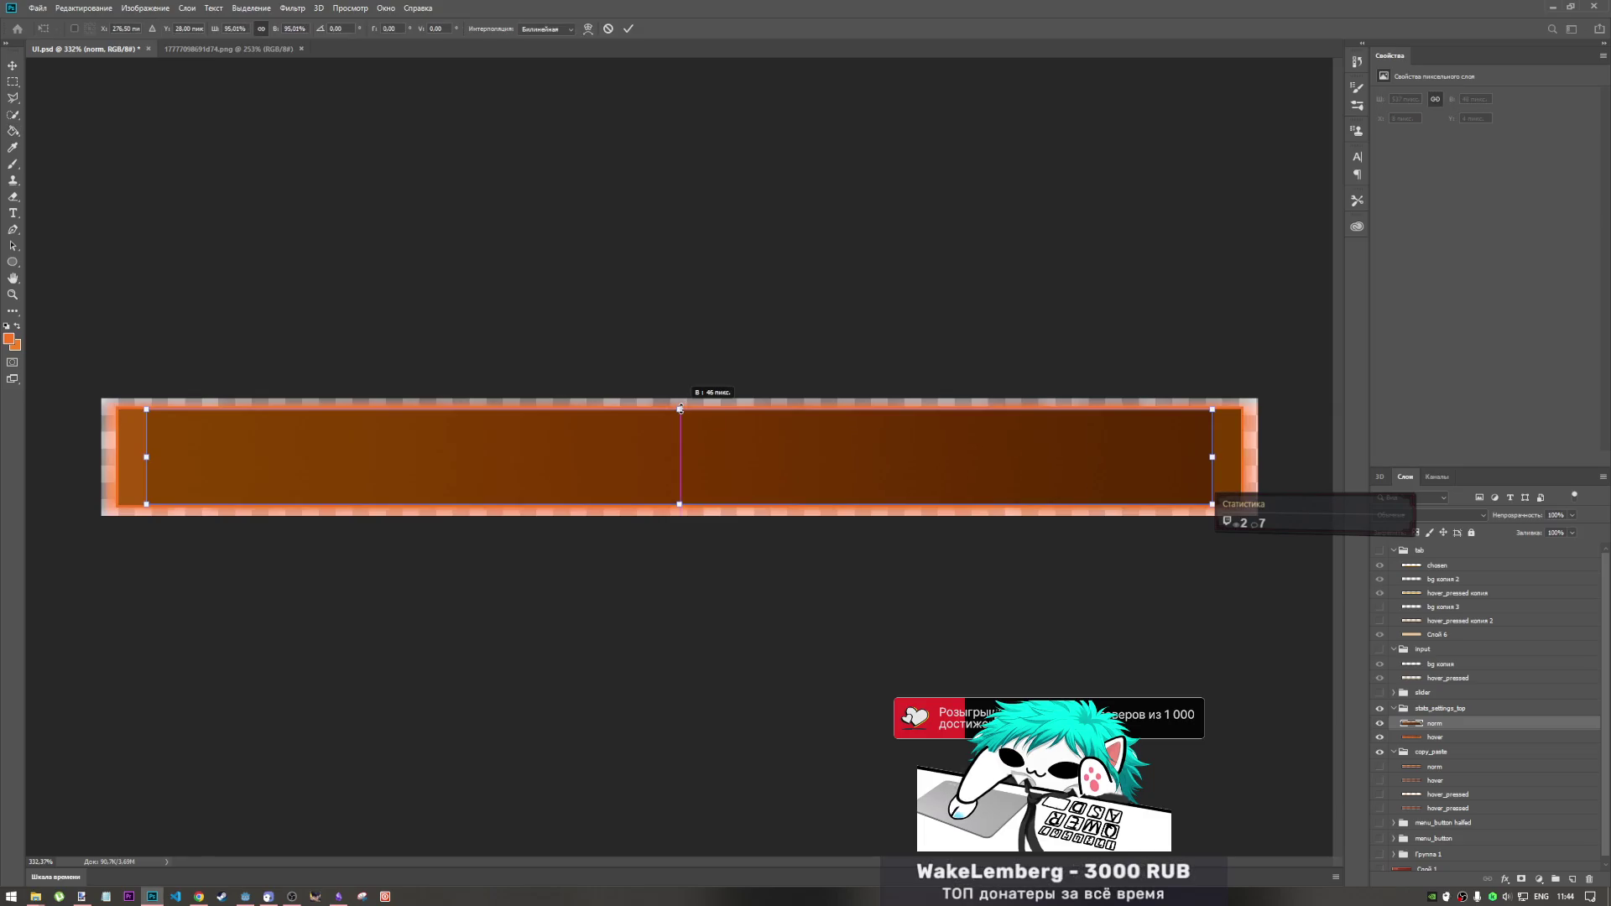
pyautogui.hotkey('ctrl', 'z')
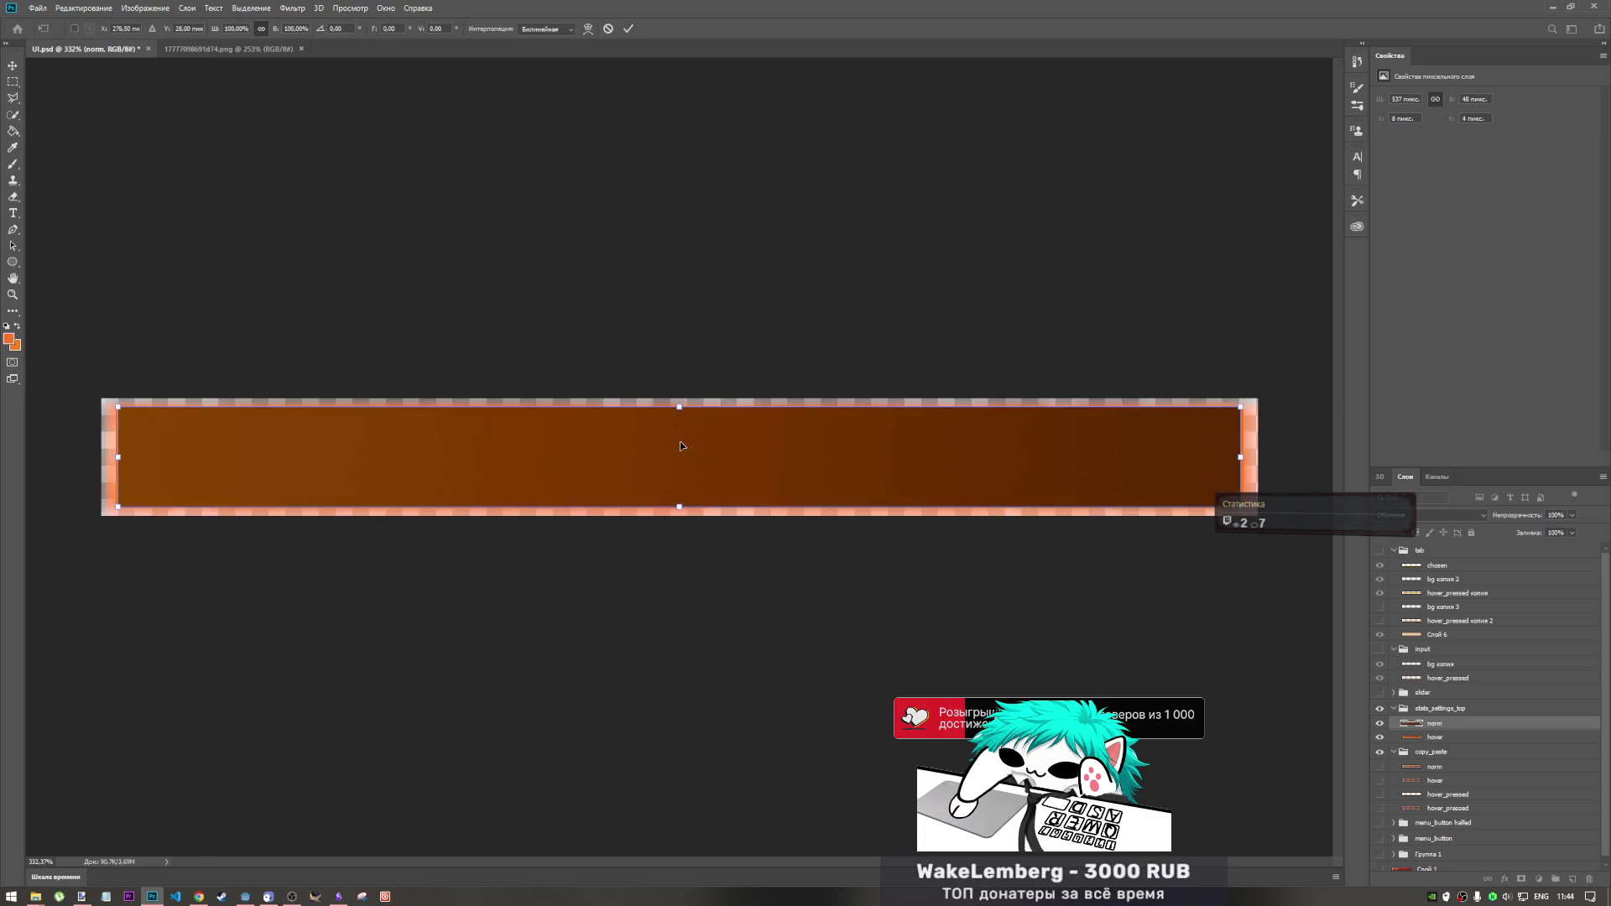
pyautogui.moveTo(680, 410); pyautogui.dragTo(680, 412)
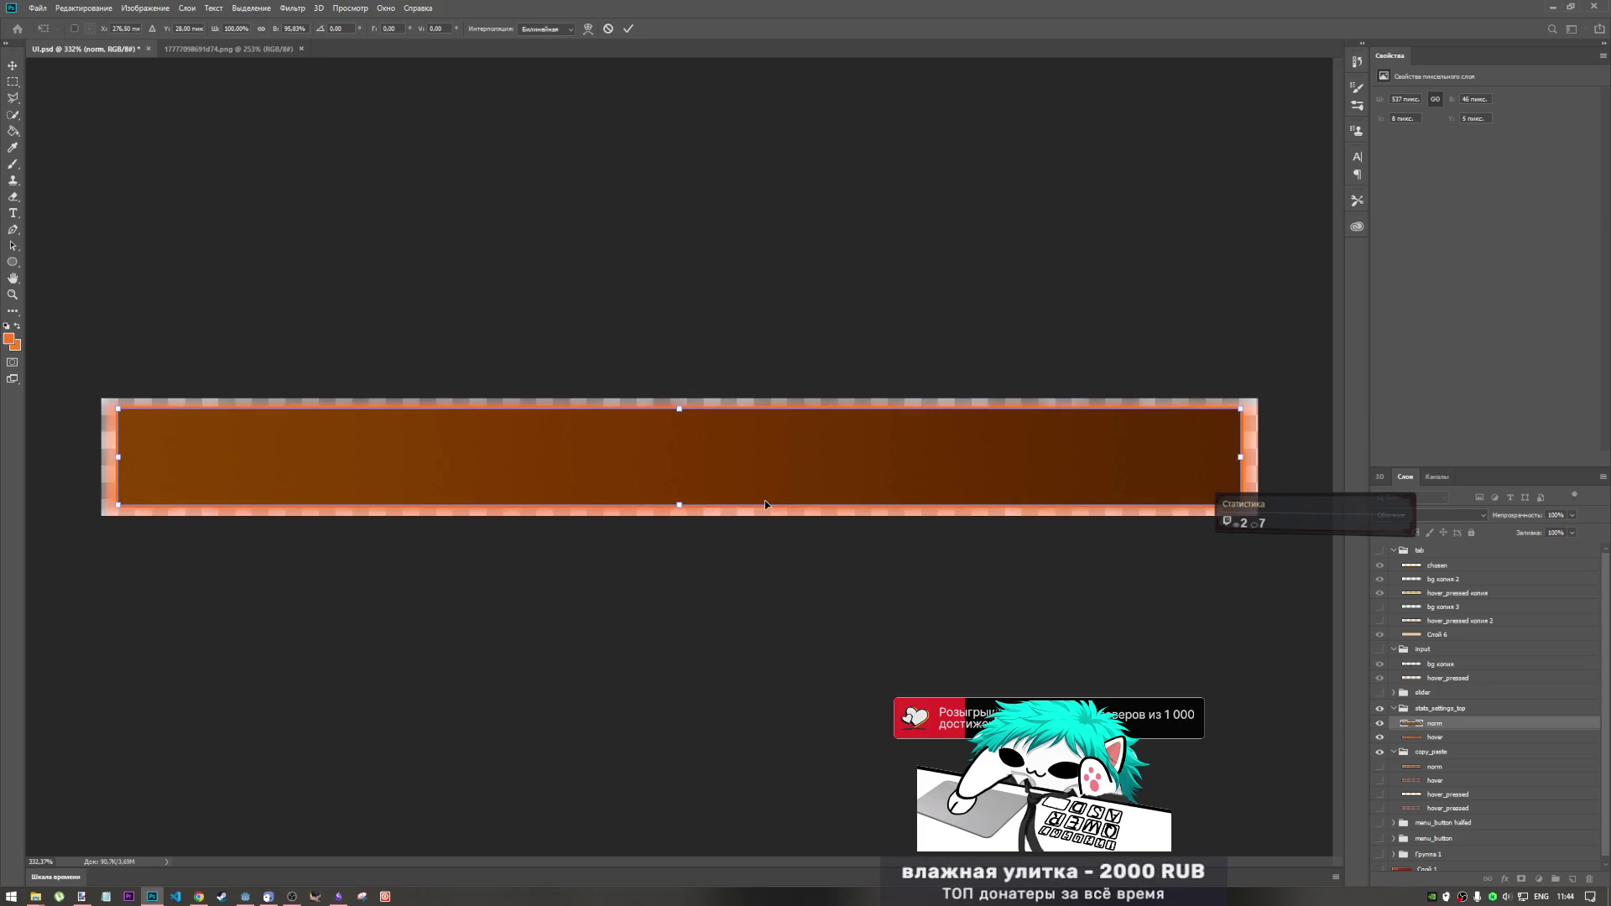
pyautogui.press('Left')
pyautogui.press('Right')
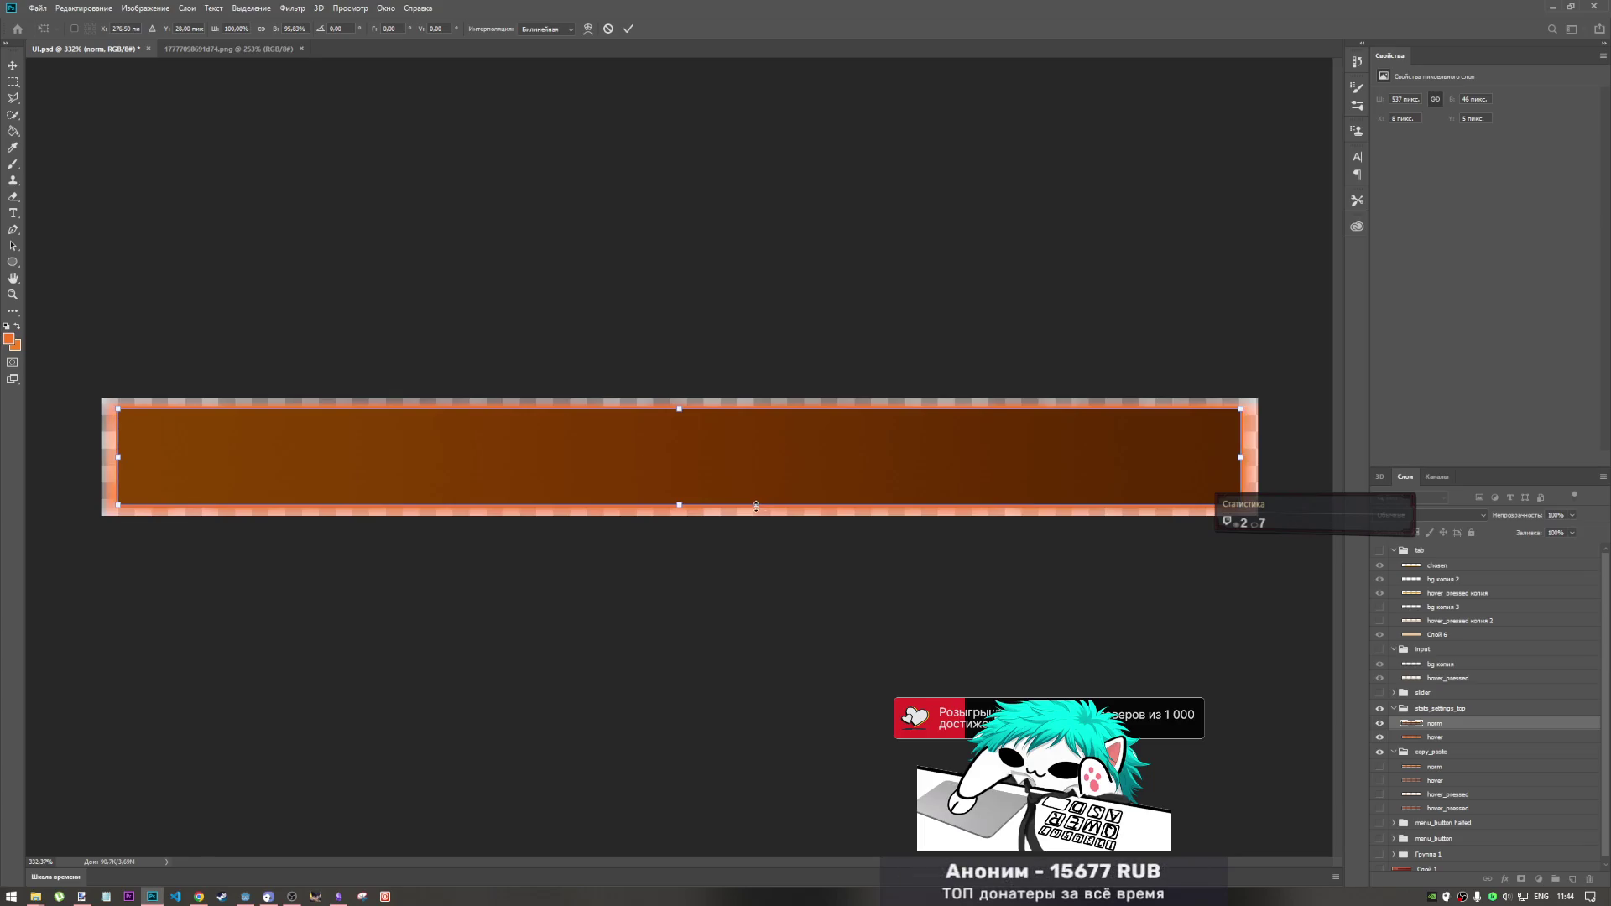
pyautogui.click(630, 28)
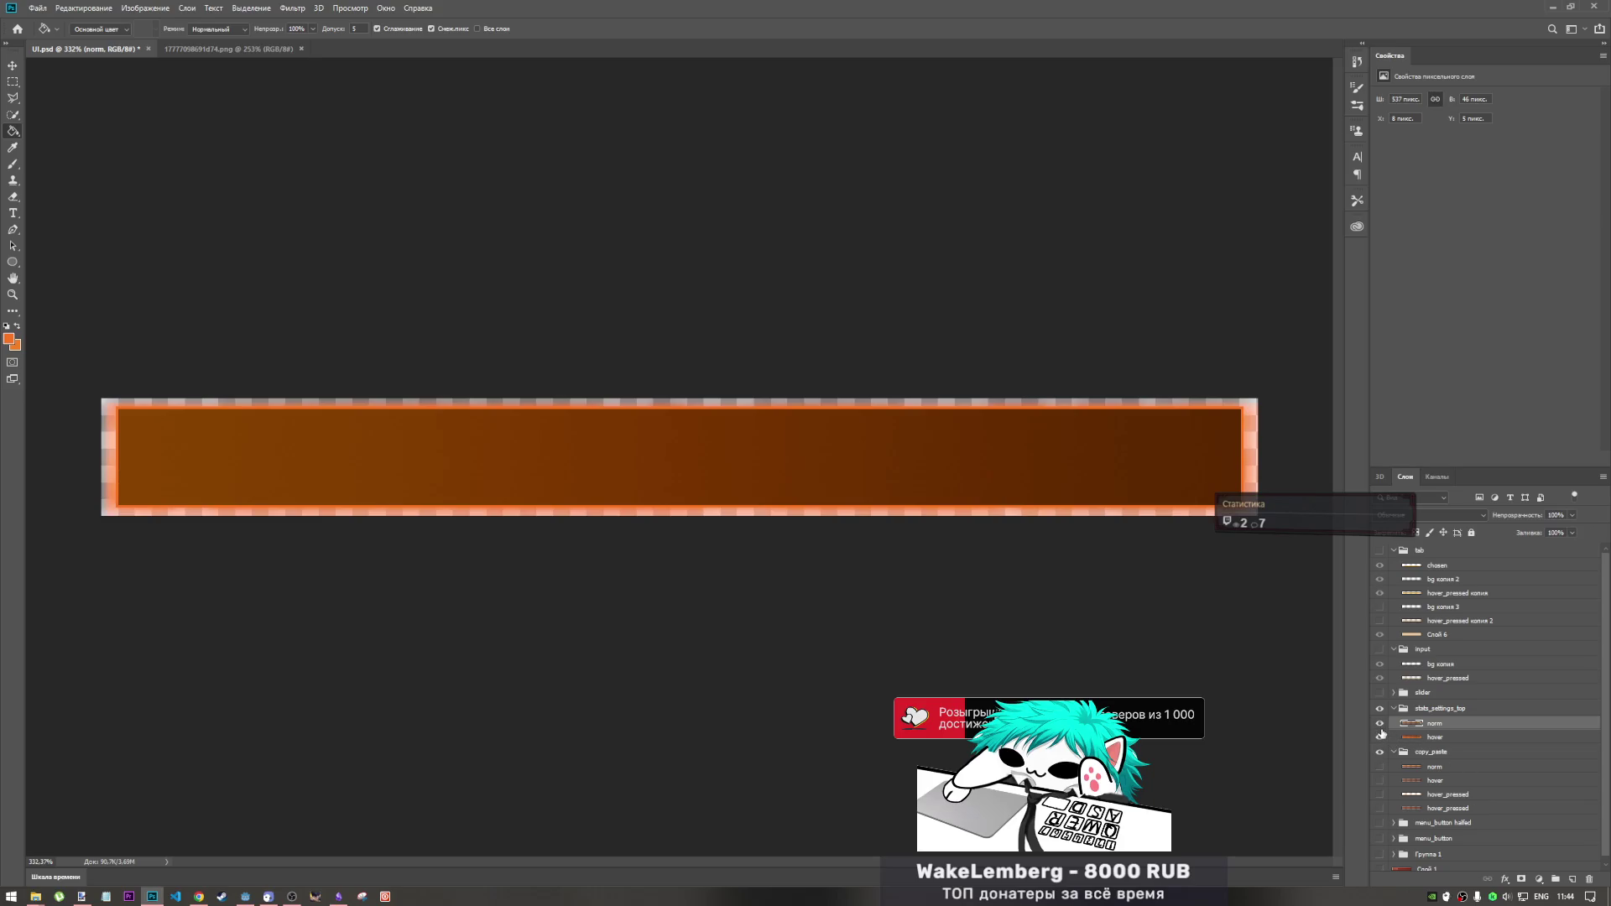
pyautogui.hotkey('alt', 'Tab')
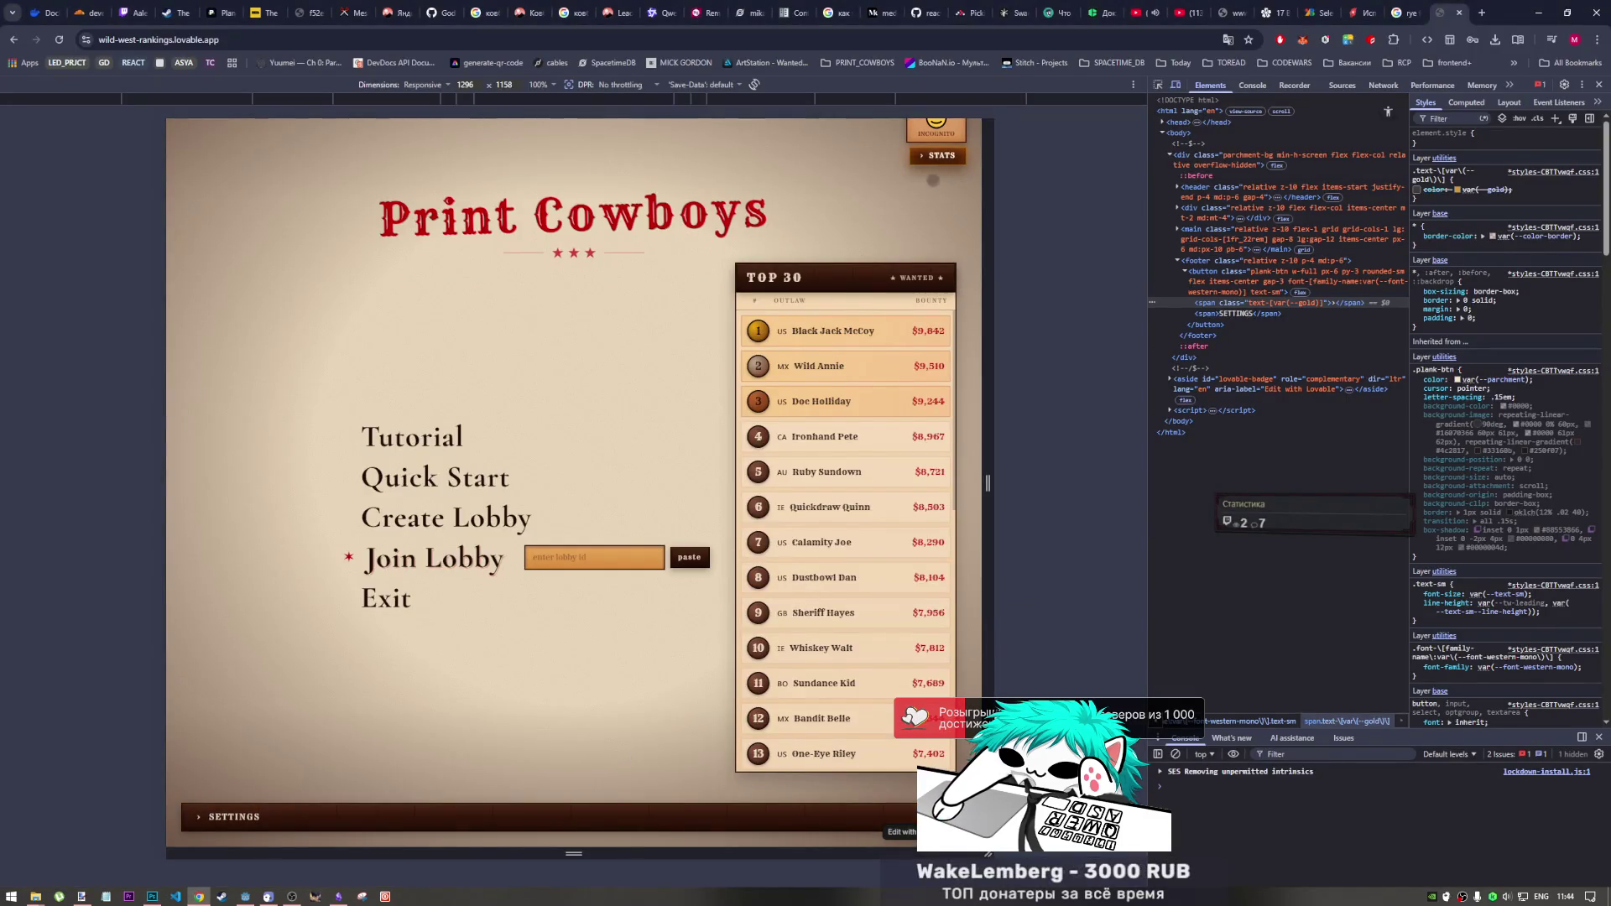
# - Return from the Chrome Top 30 mockup to UI.psd in Photoshop
pyautogui.hotkey('alt', 'Tab')
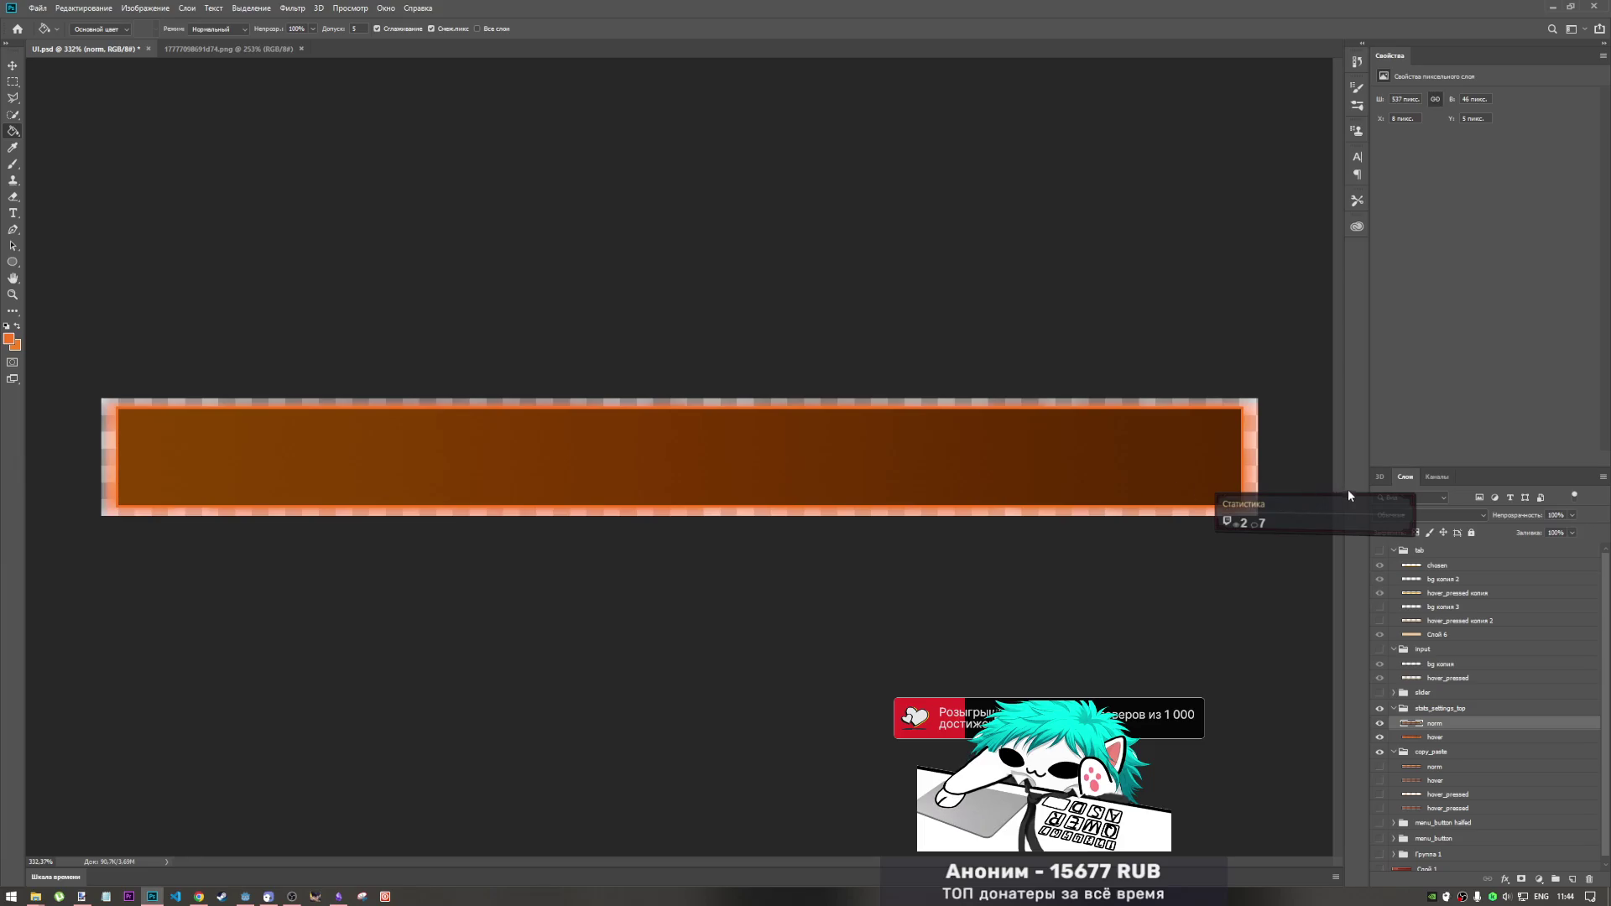
# - Set the foreground colour to black and add a new layer above norm
pyautogui.click(10, 339)
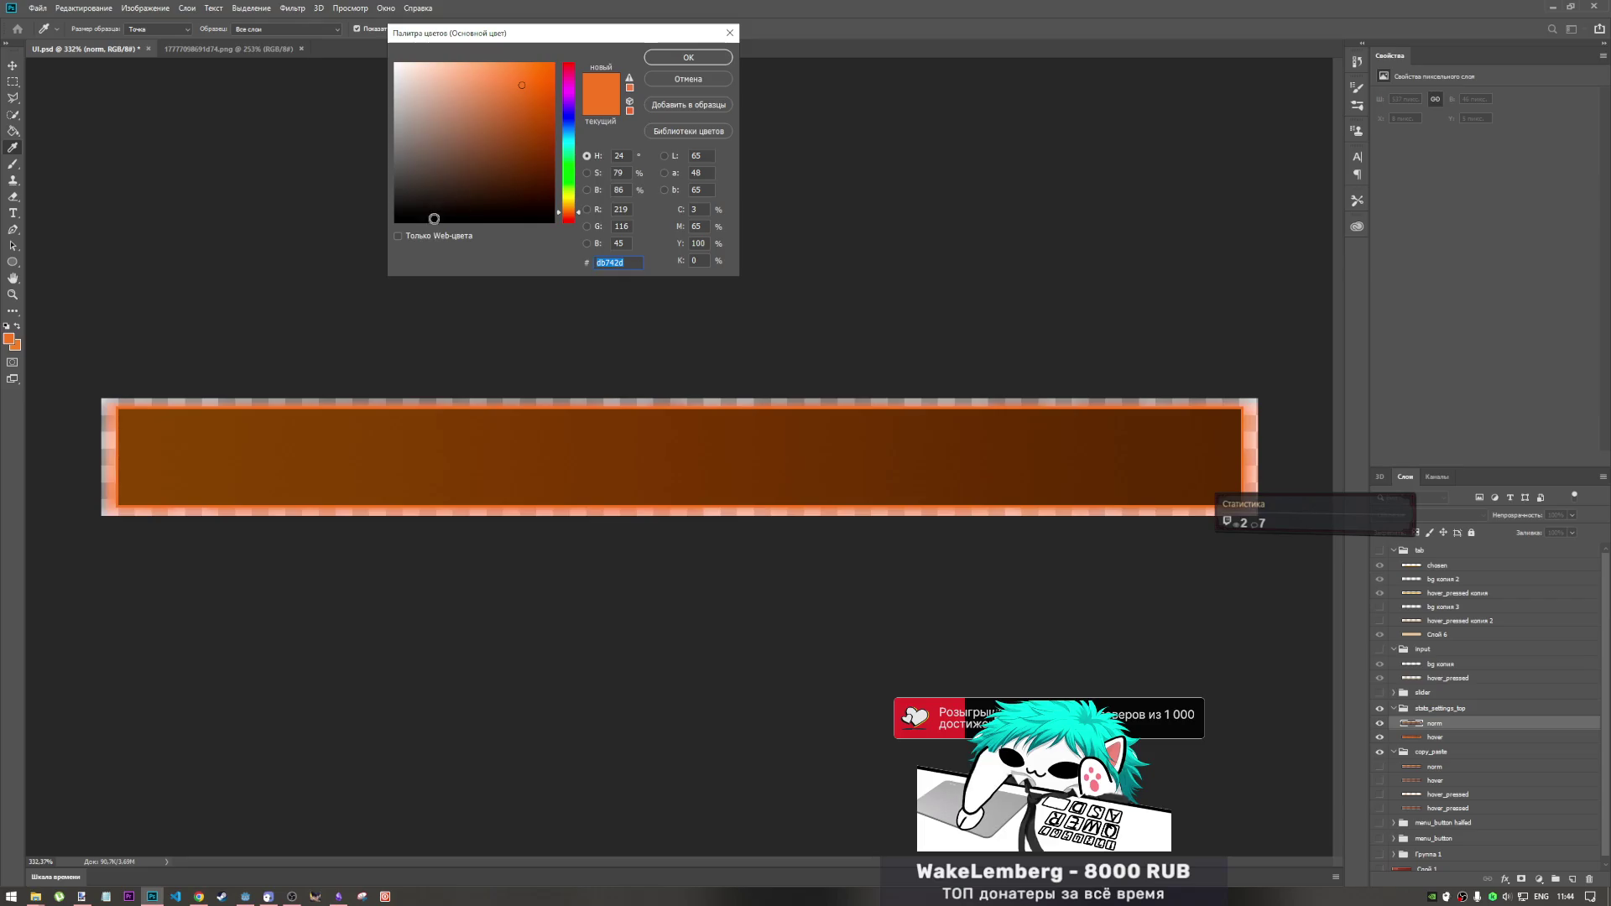
pyautogui.click(688, 79)
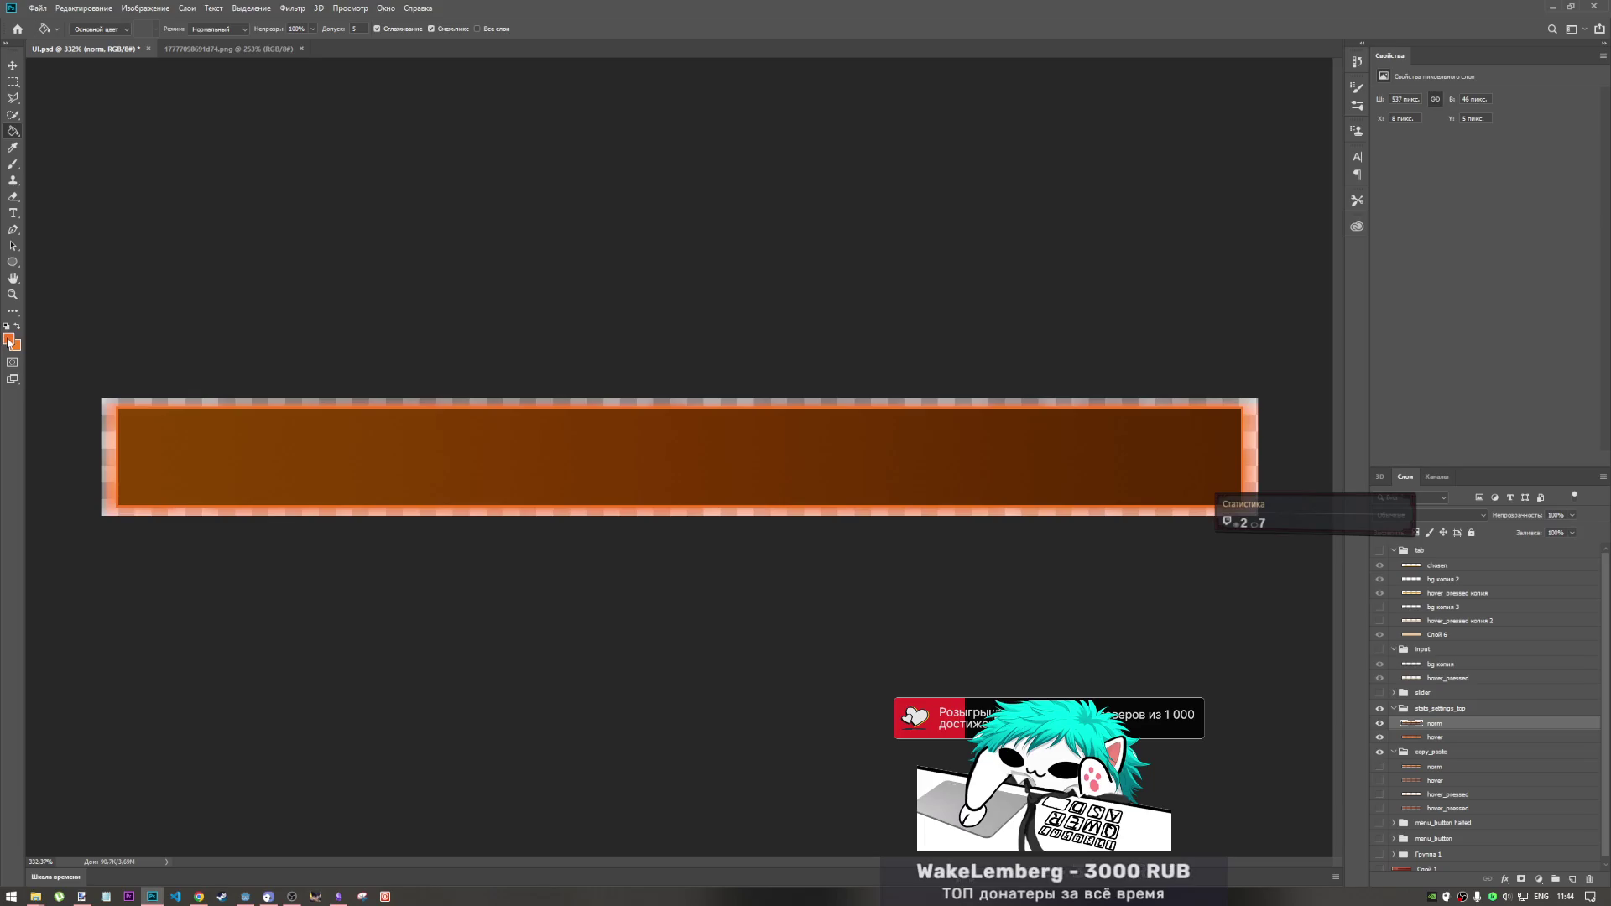
pyautogui.click(11, 340)
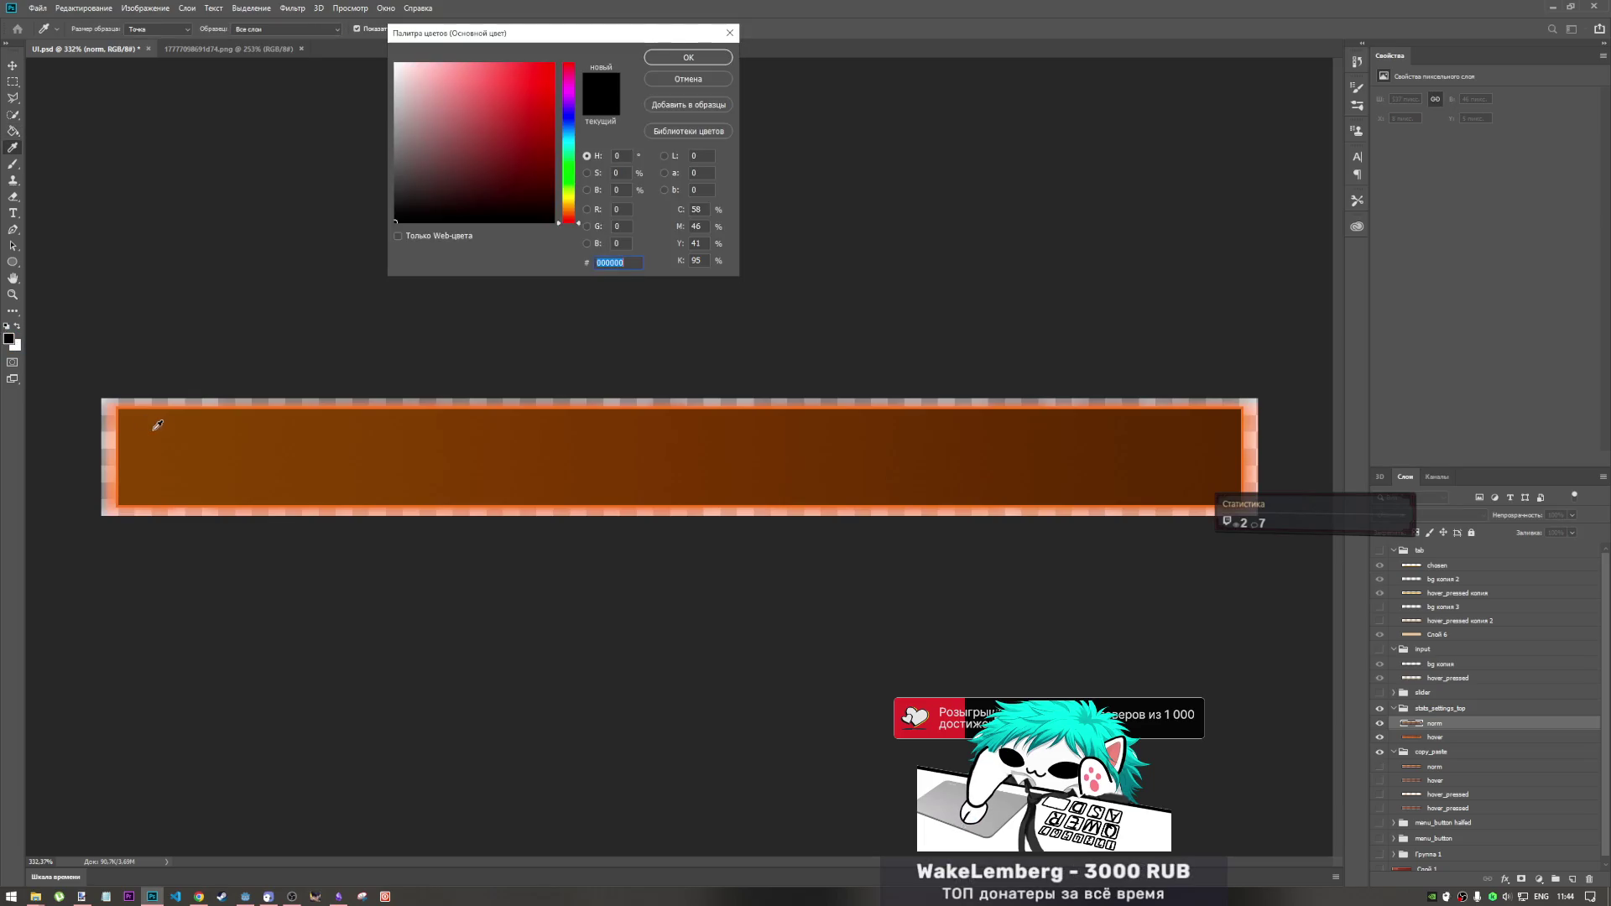
pyautogui.click(690, 57)
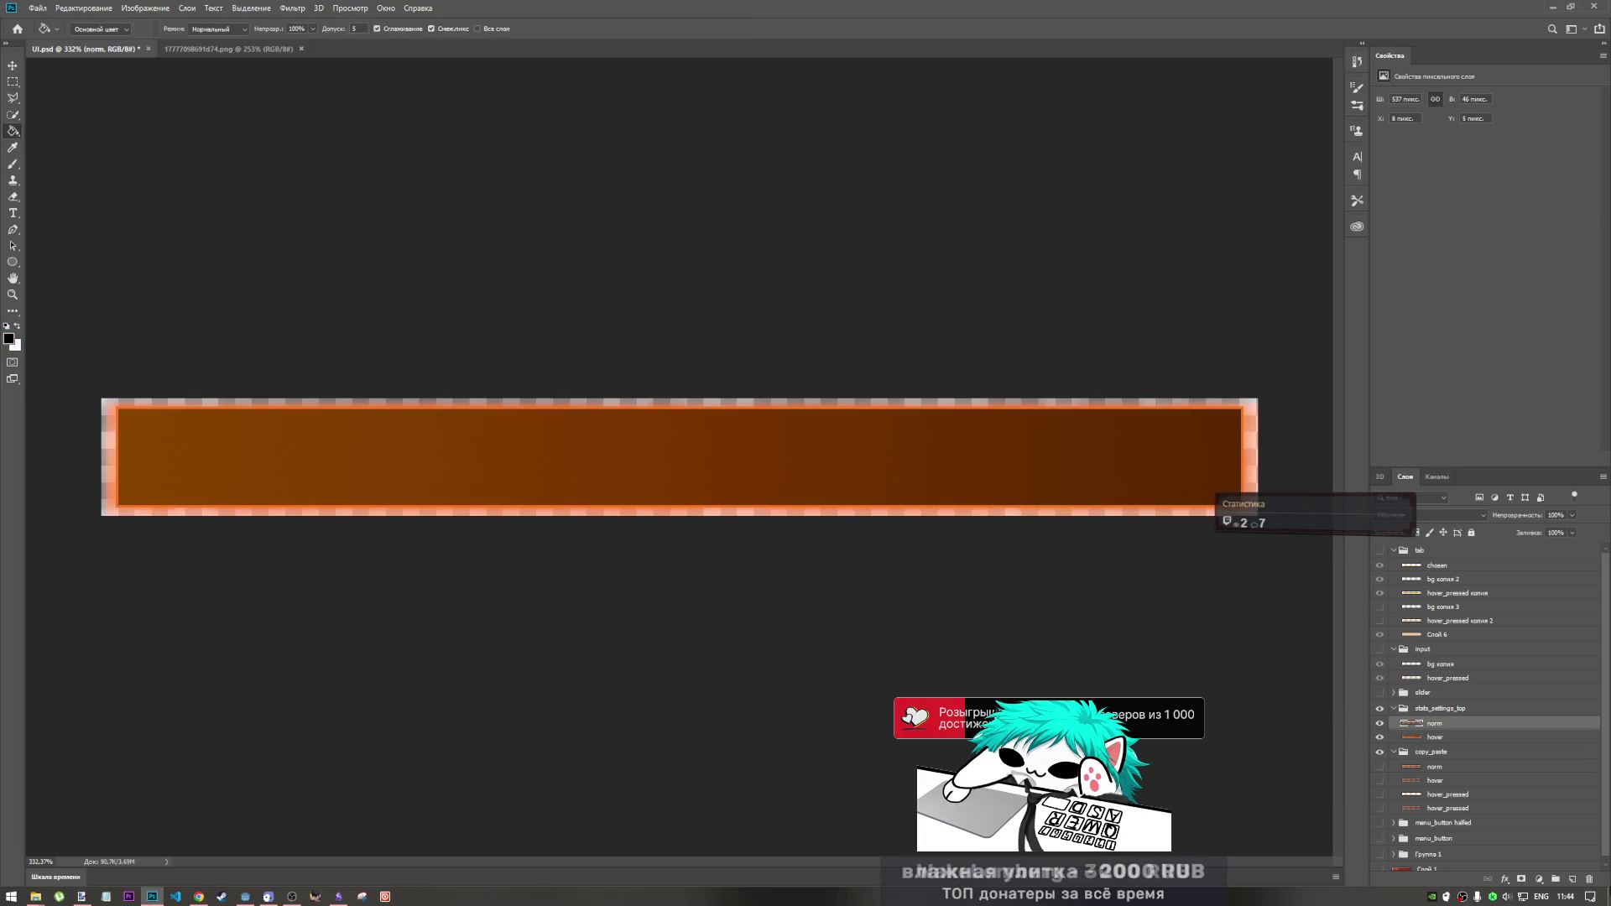
pyautogui.click(1574, 881)
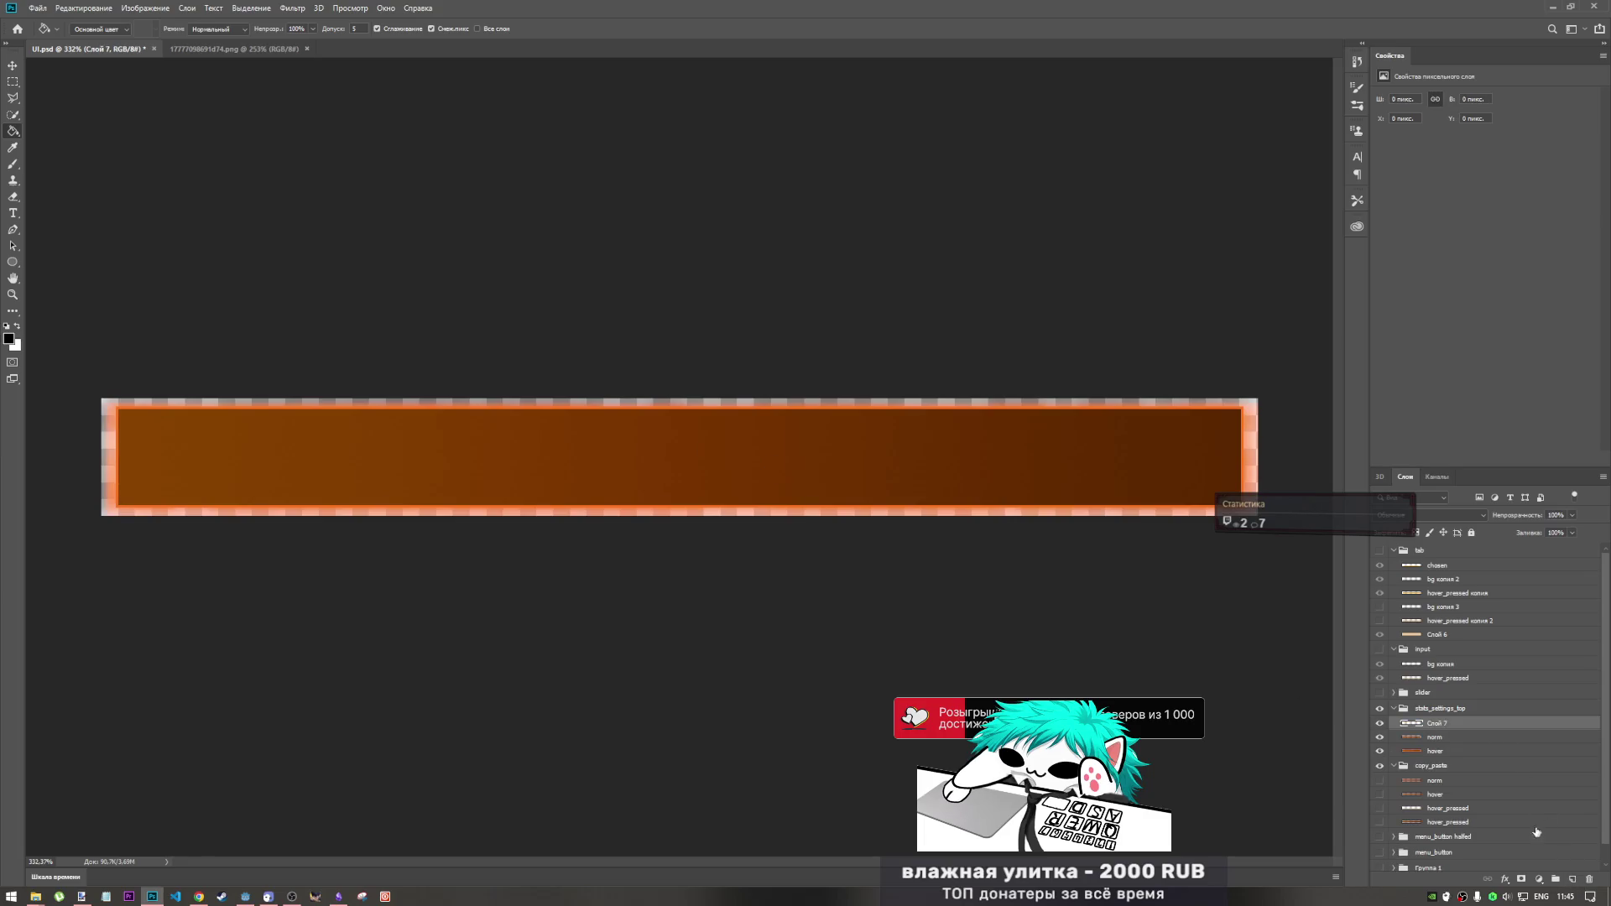
# - Load the norm bar's pixels as a selection and invert it to the outer border
pyautogui.rightClick(1412, 737)
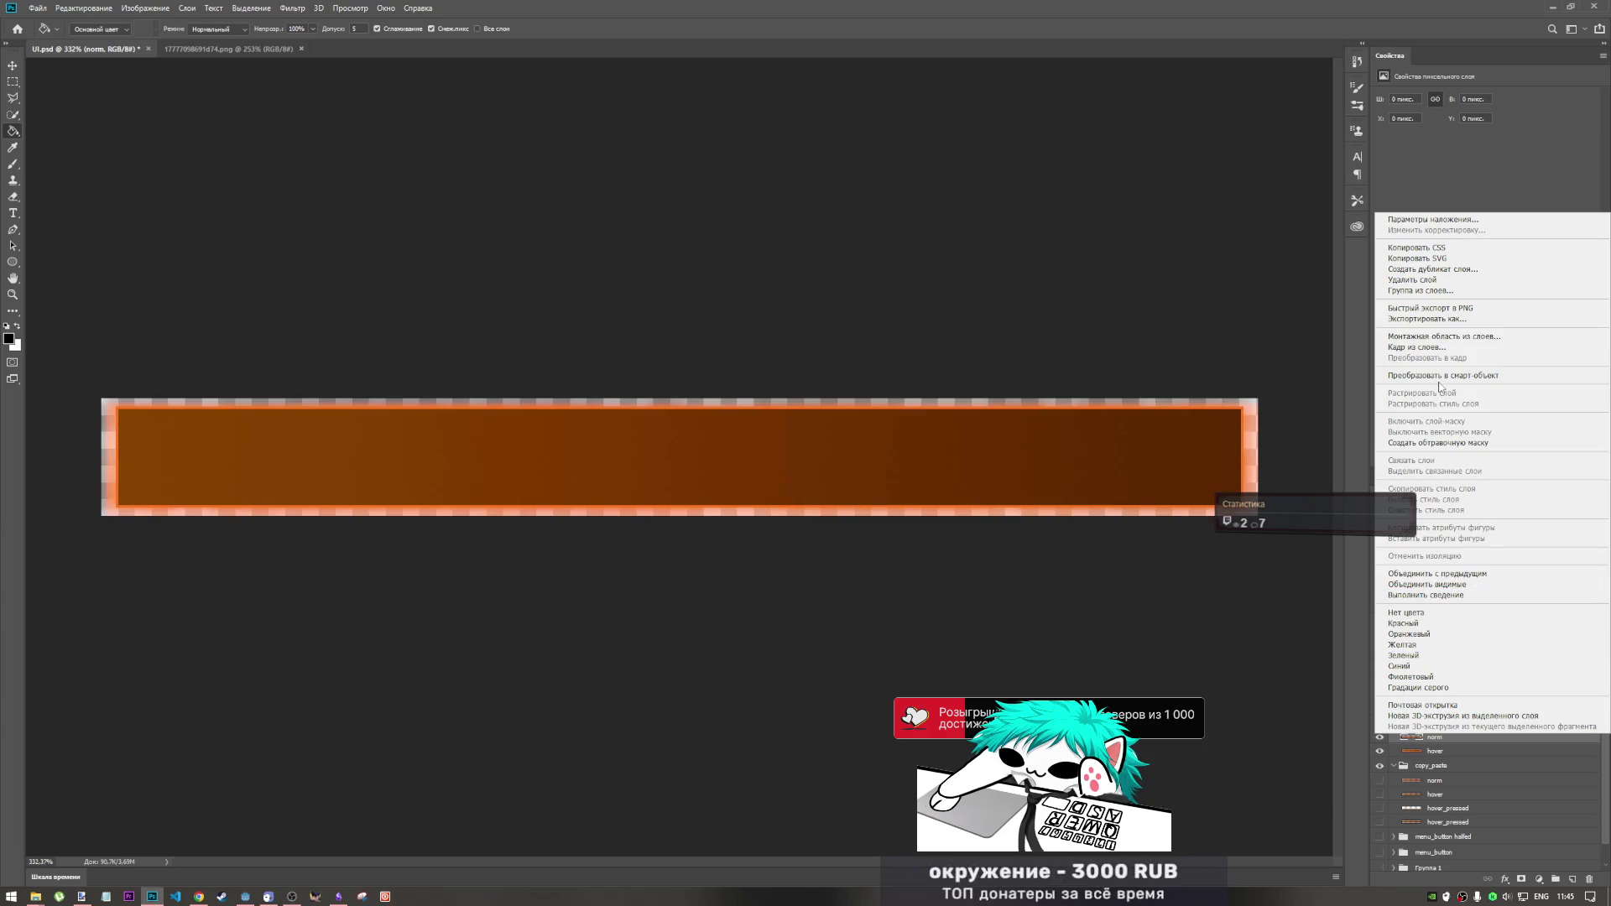
pyautogui.click(1409, 742)
pyautogui.rightClick(1409, 742)
pyautogui.click(1443, 523)
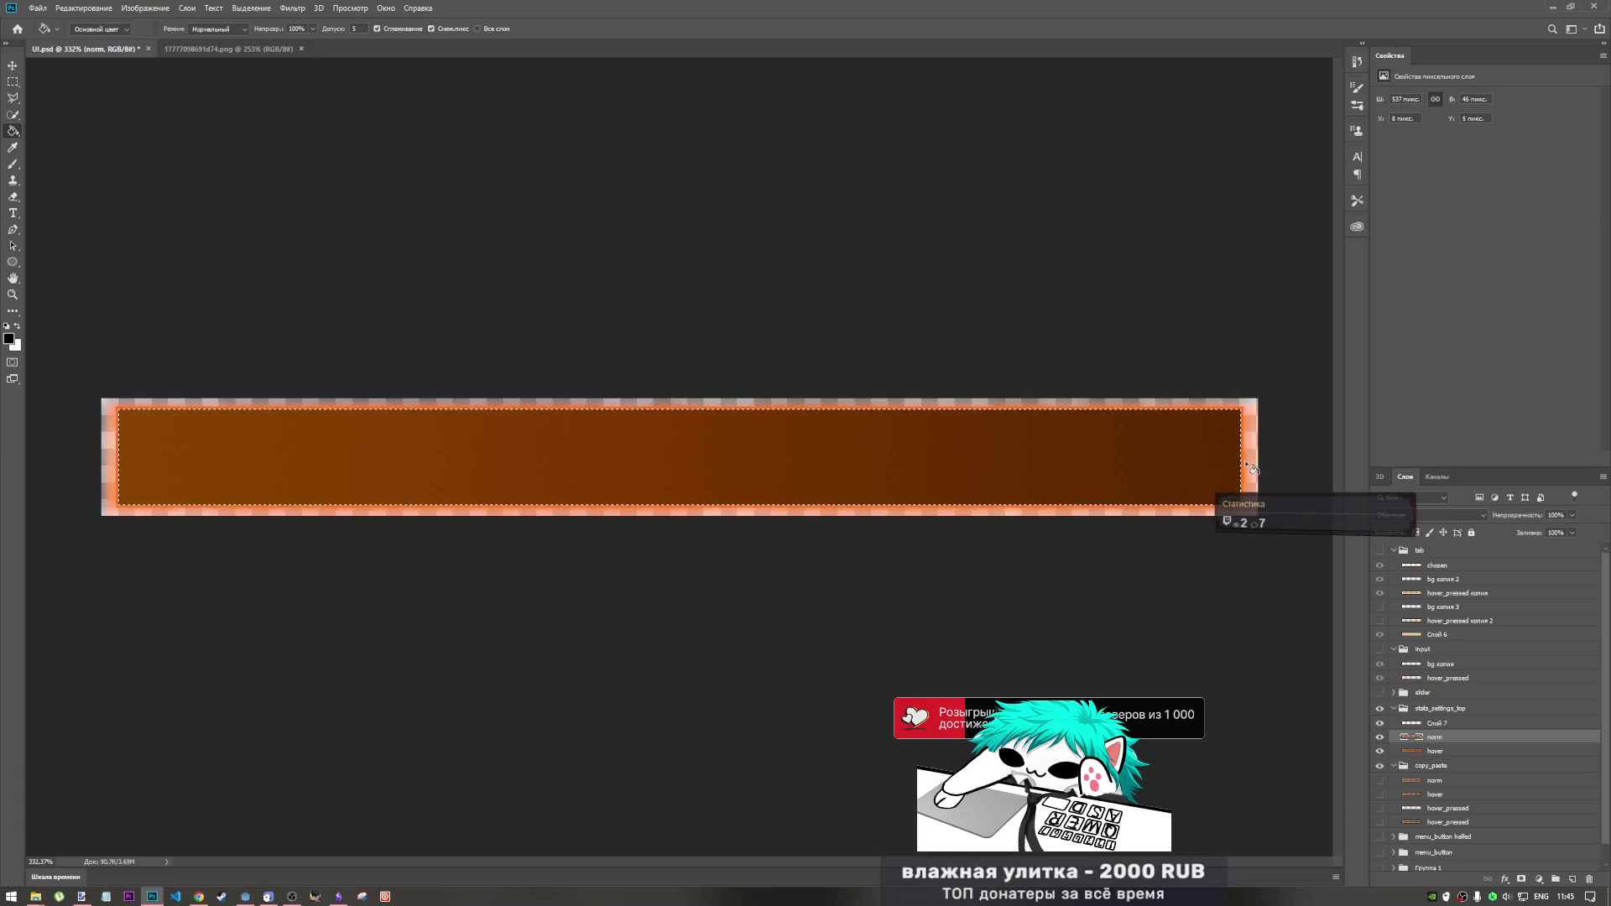
pyautogui.rightClick(1188, 430)
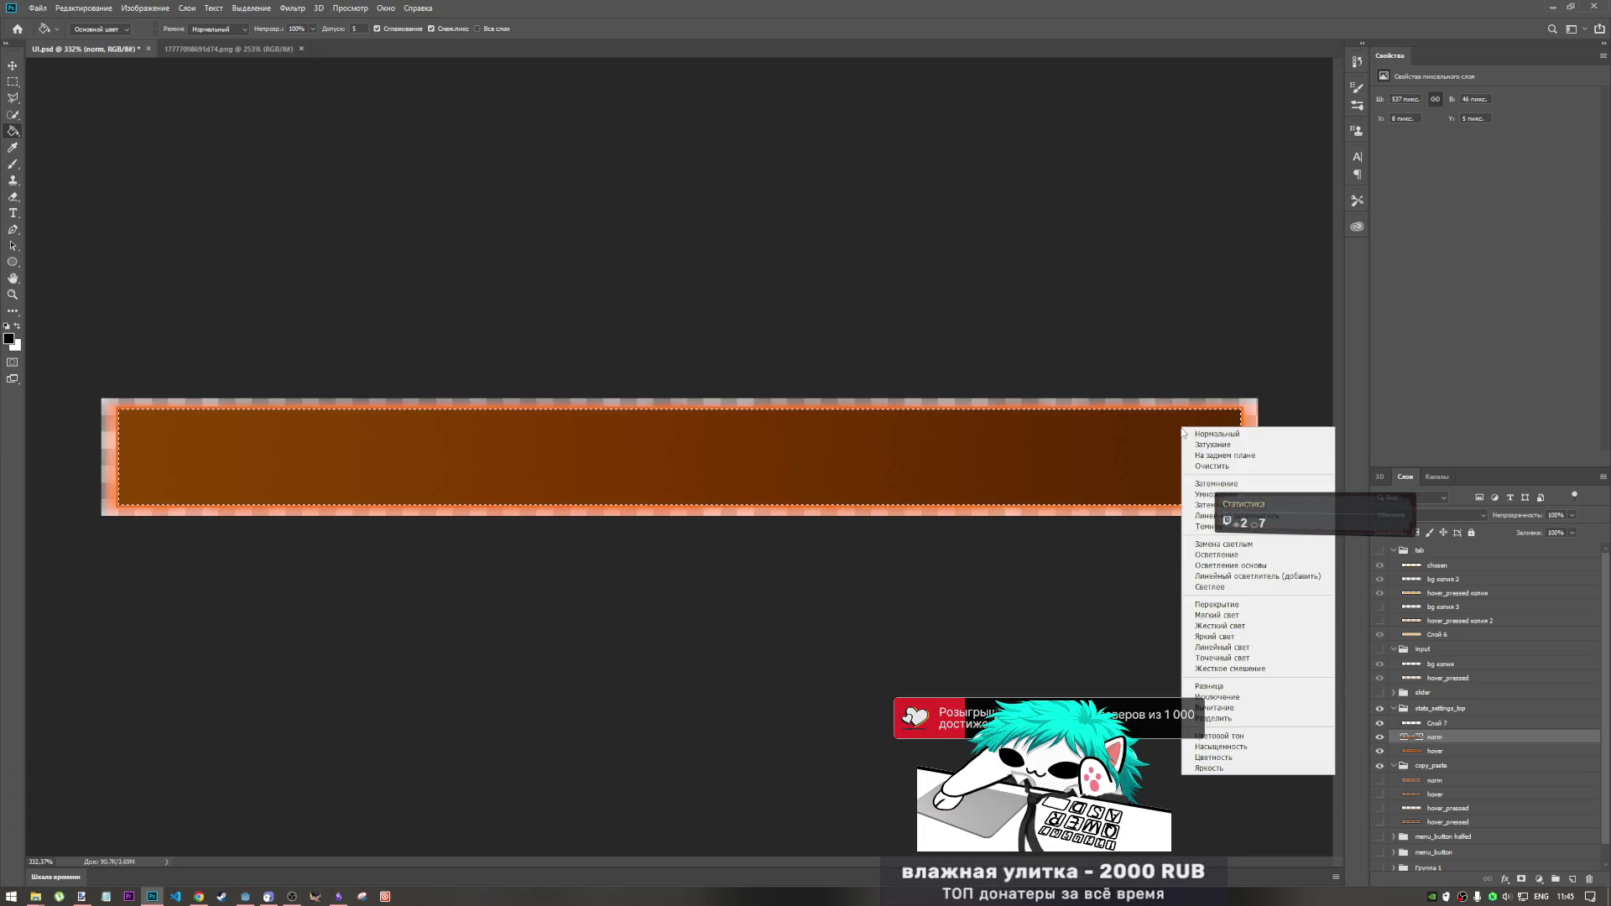
pyautogui.click(23, 92)
pyautogui.click(12, 82)
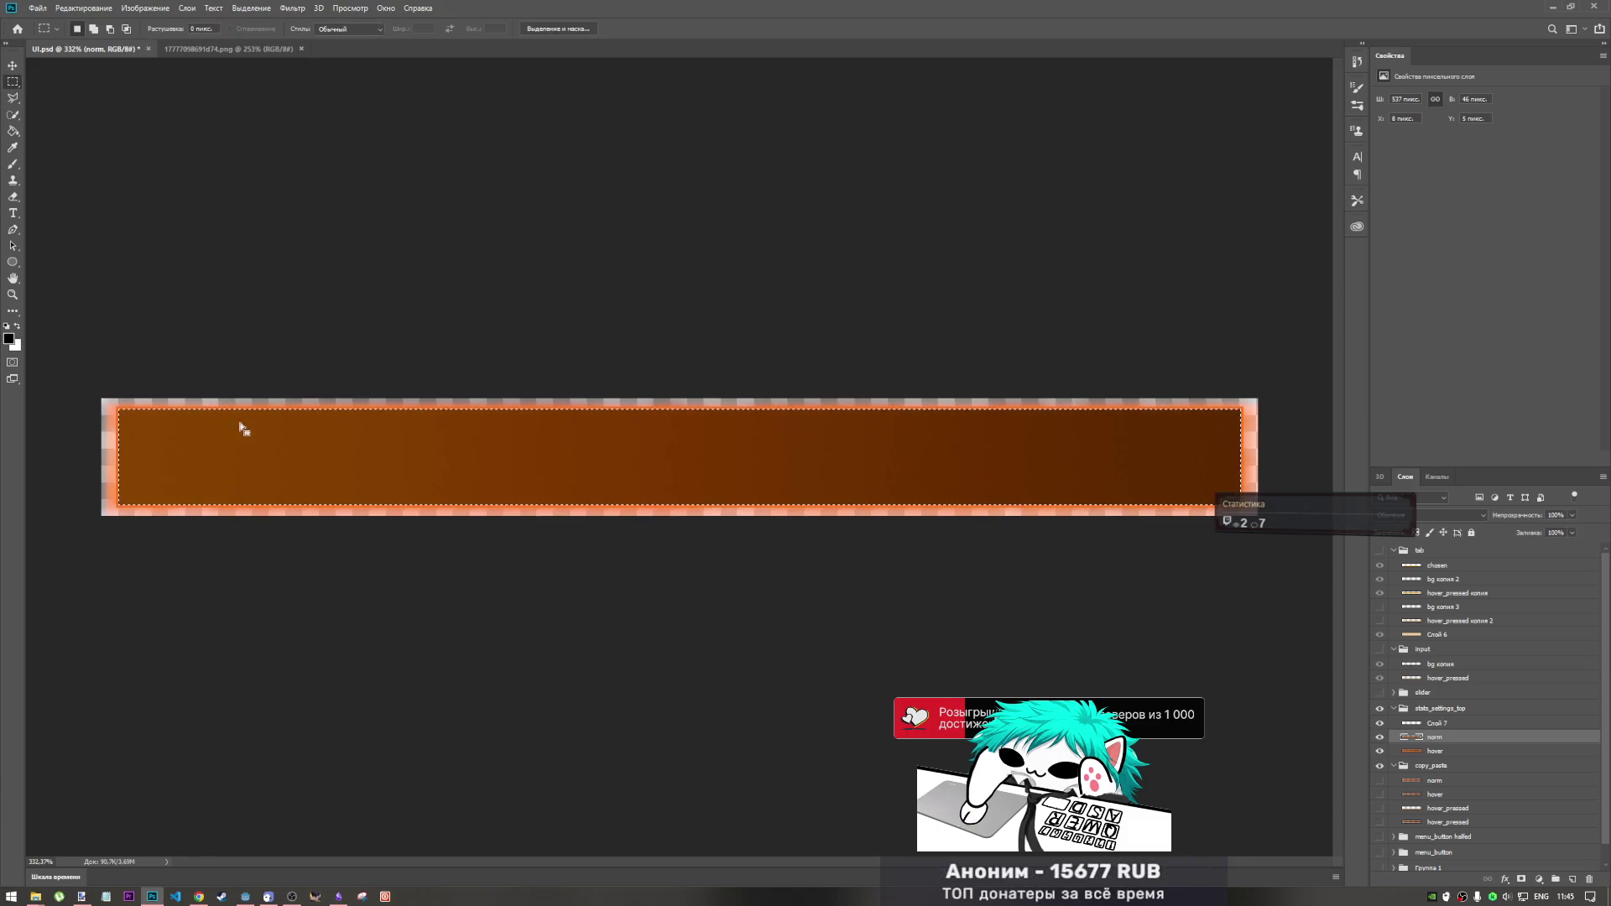
pyautogui.rightClick(254, 453)
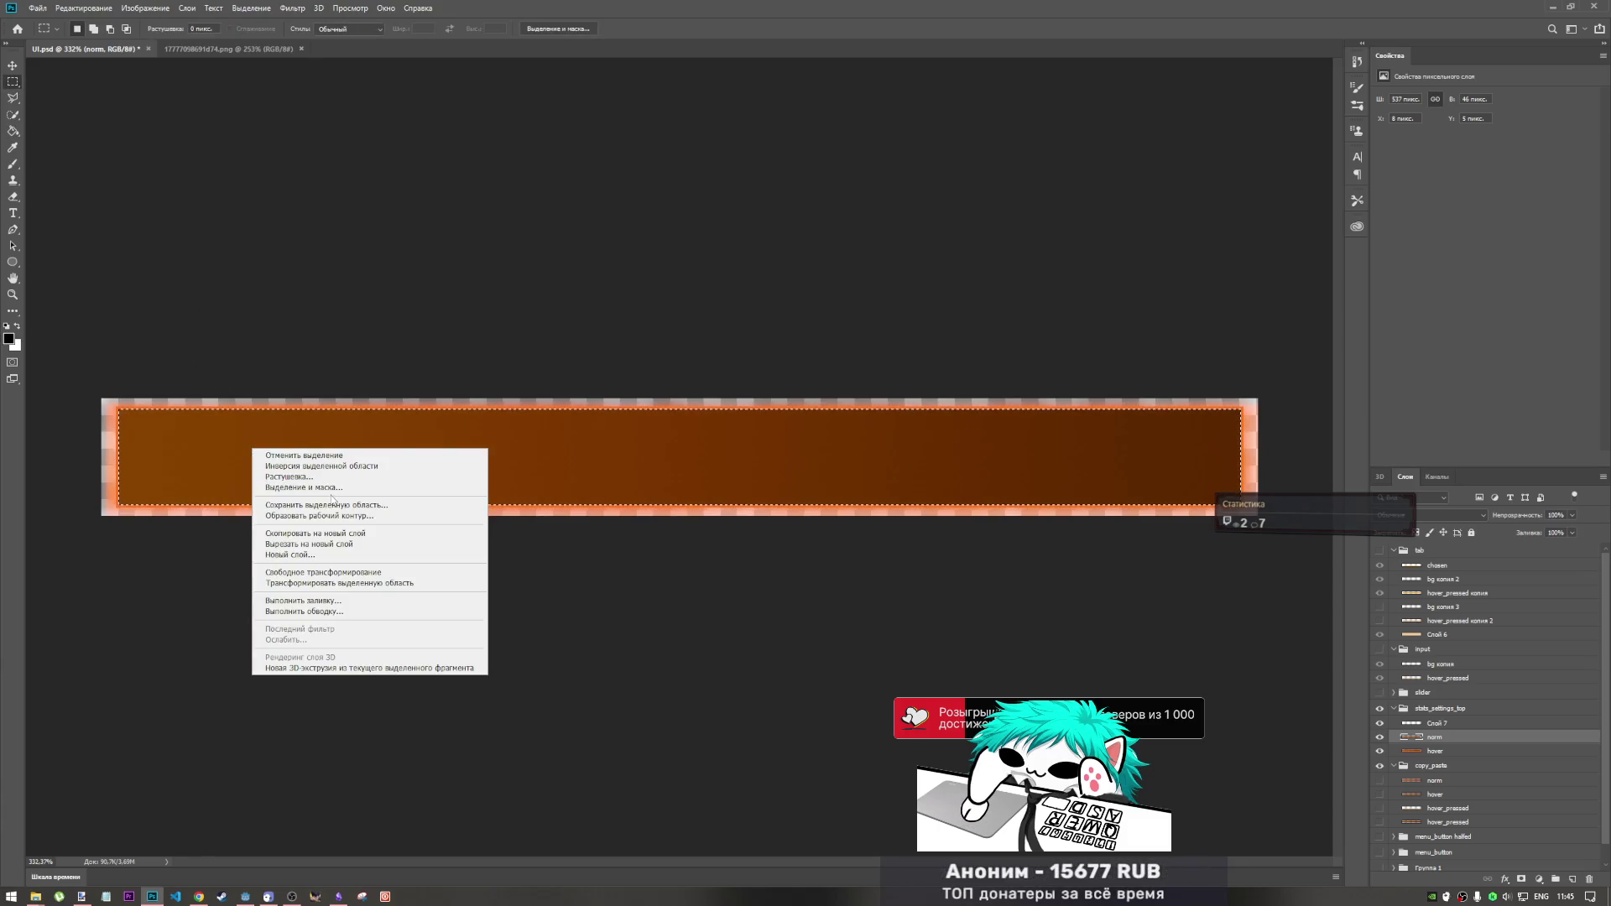
pyautogui.click(314, 466)
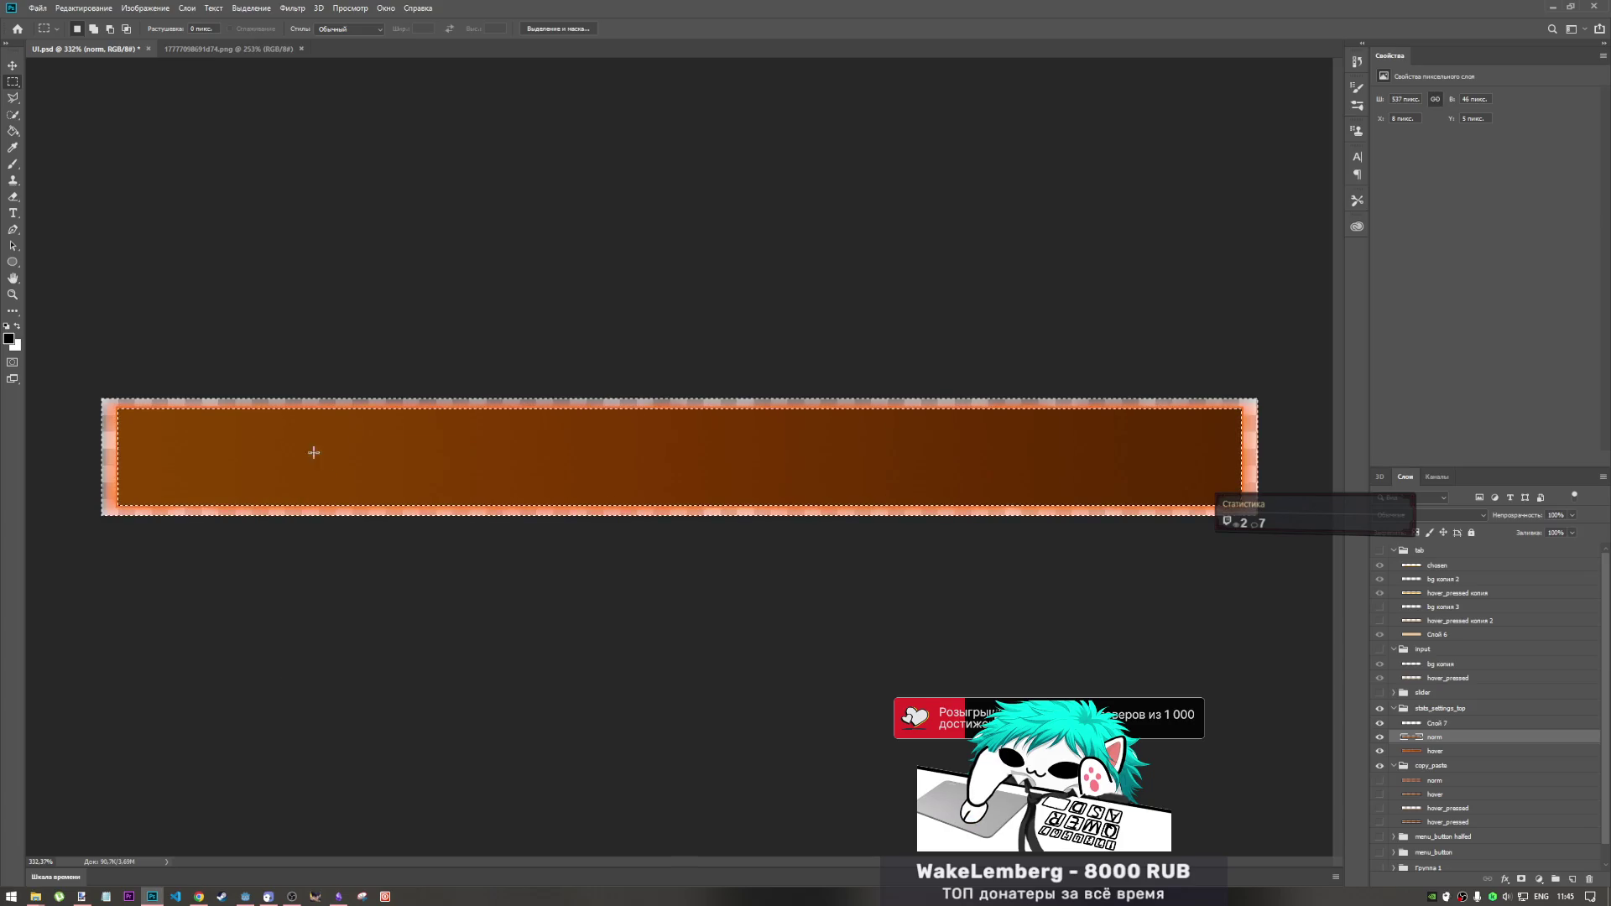
# - Fill the inverted border area with black on Слой 7 using the Paint Bucket
pyautogui.click(13, 131)
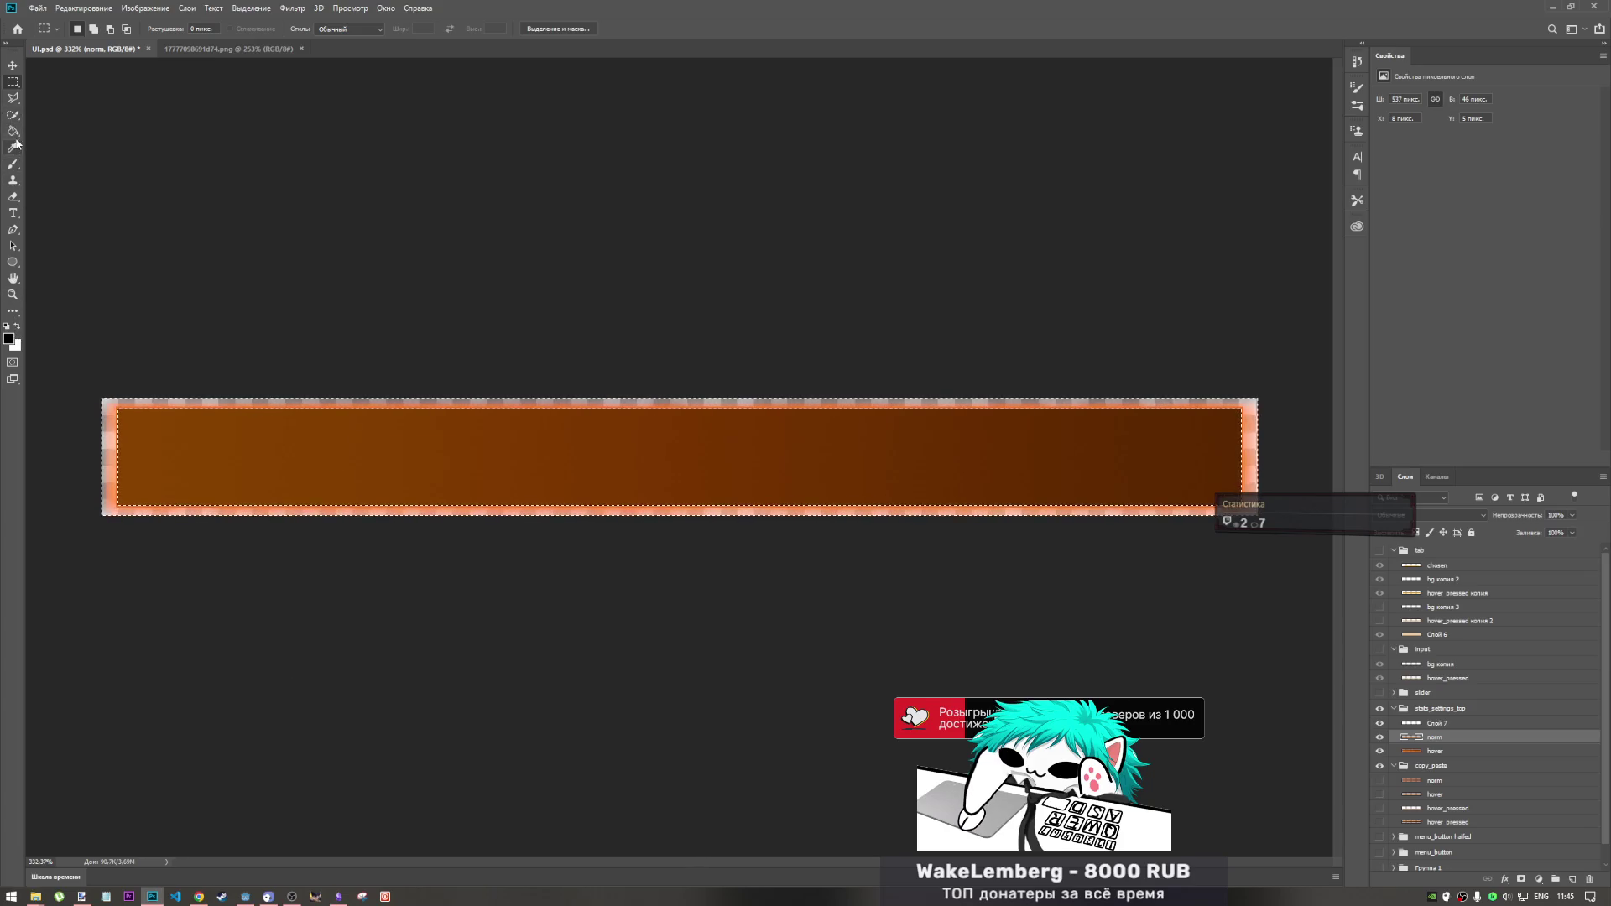
pyautogui.click(113, 420)
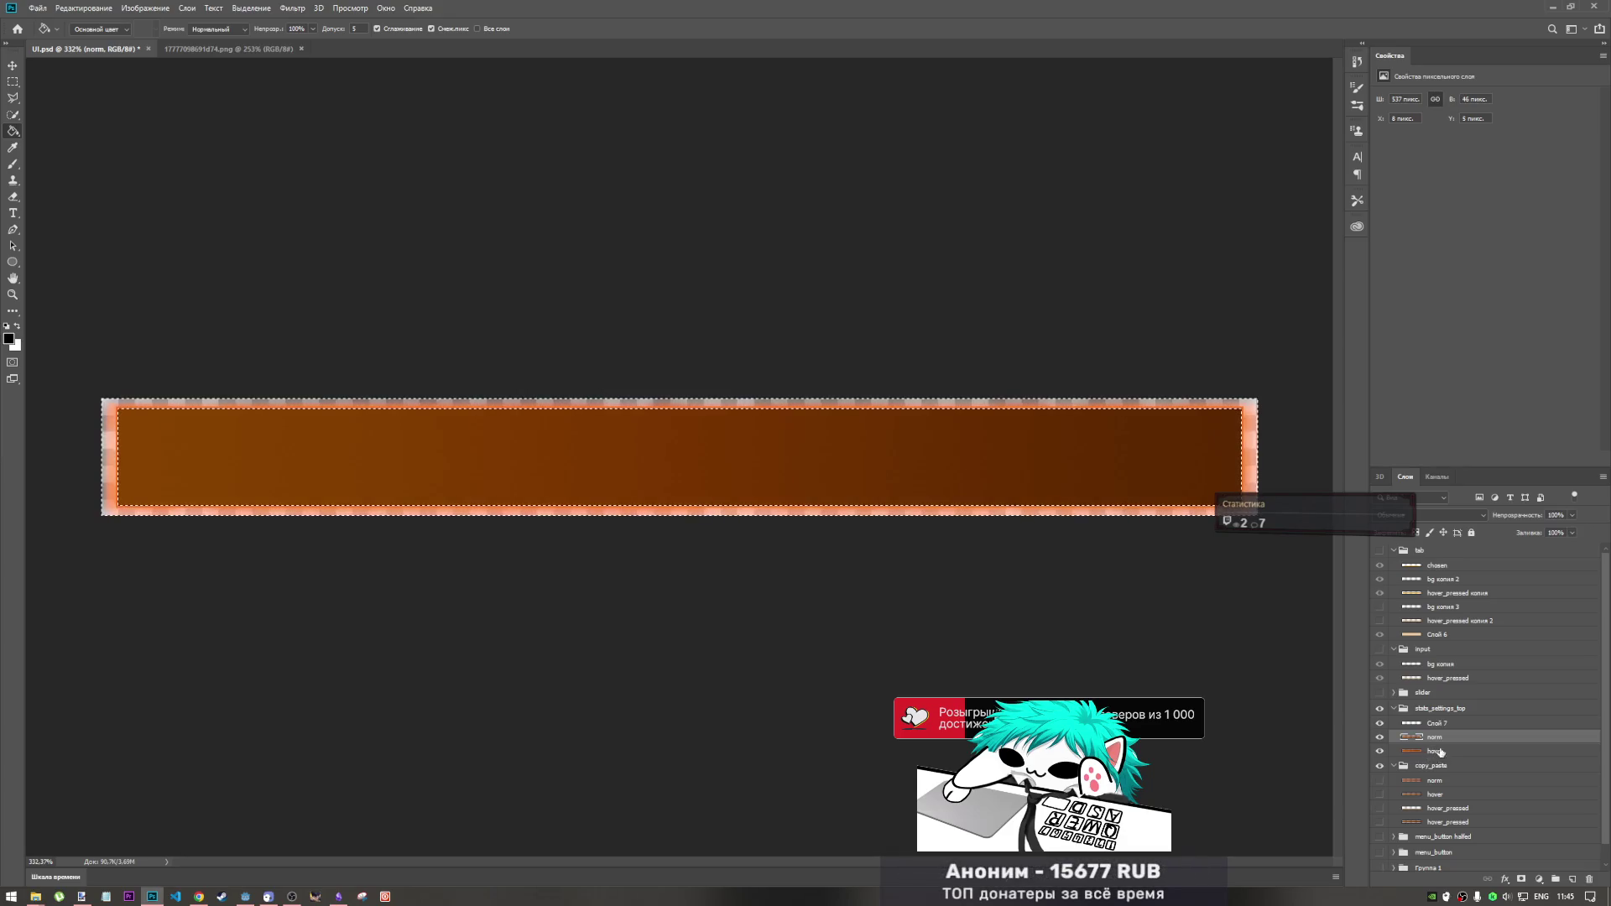
pyautogui.click(1439, 724)
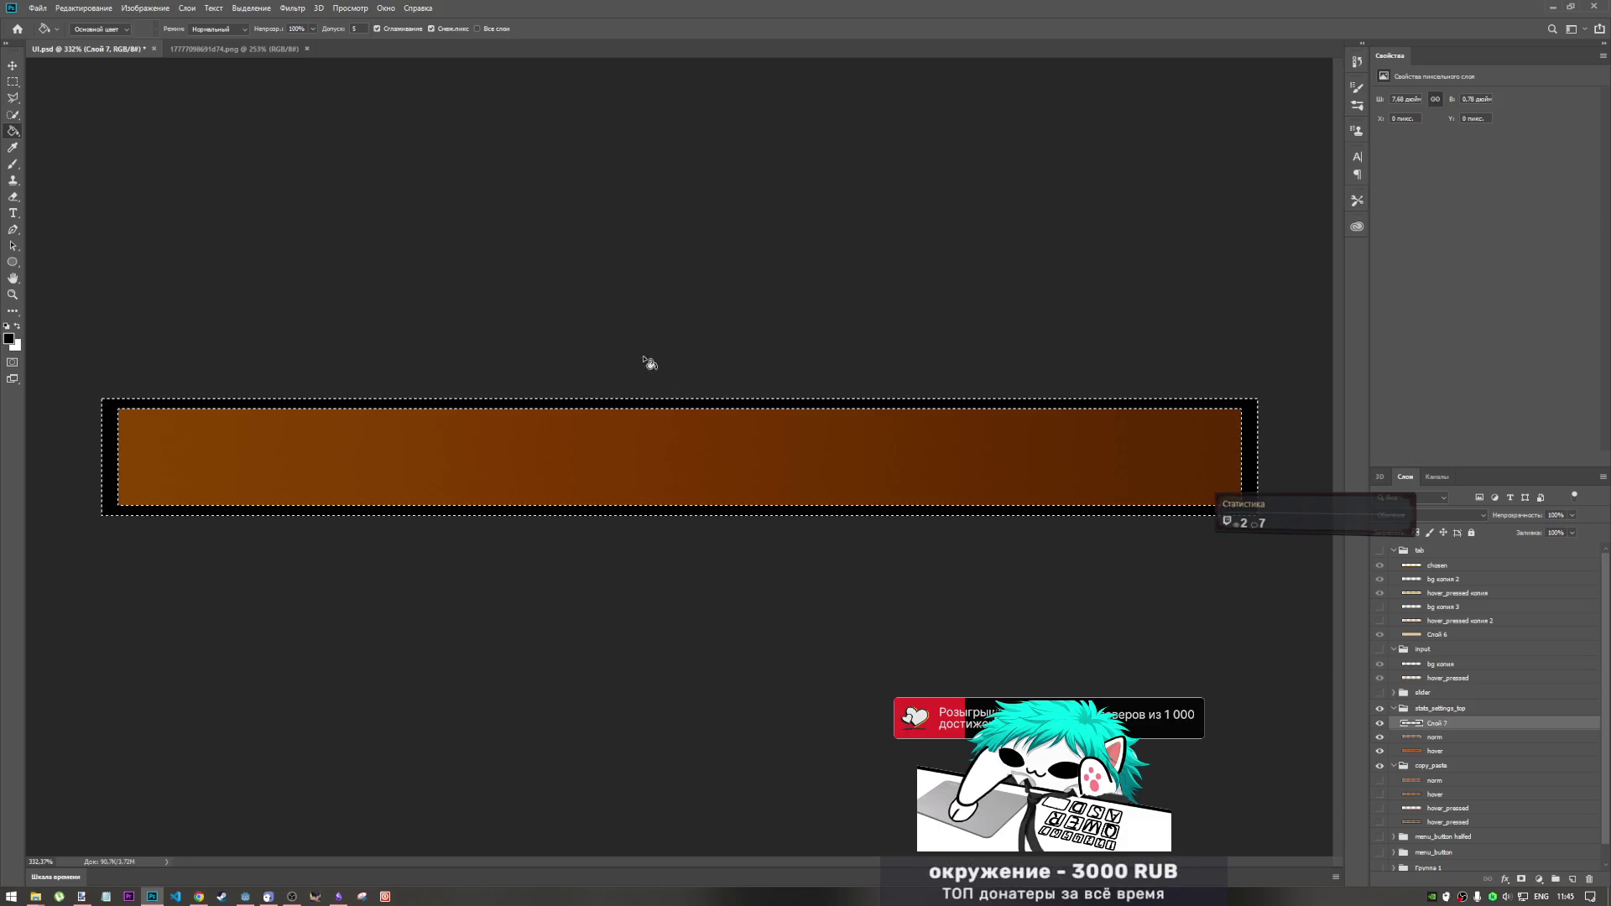
# - Delete Слой 7's black fill outside the inner bar, leaving a thin black outline
pyautogui.click(12, 82)
pyautogui.click(152, 434)
pyautogui.scroll(5, 110, 413)
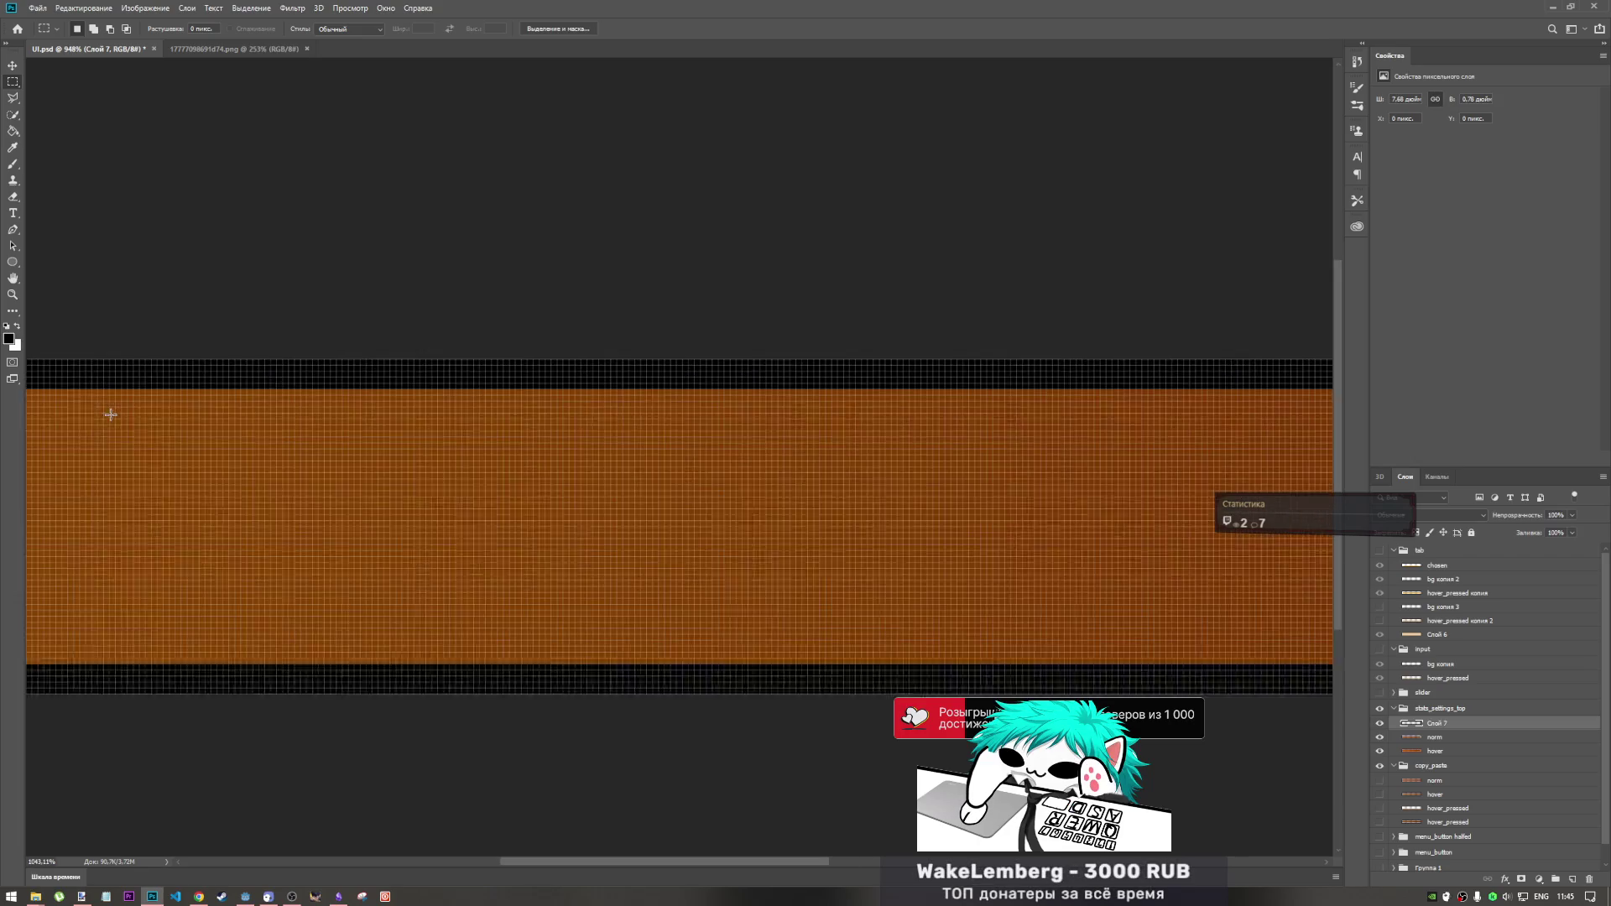
pyautogui.moveTo(692, 862); pyautogui.dragTo(575, 852)
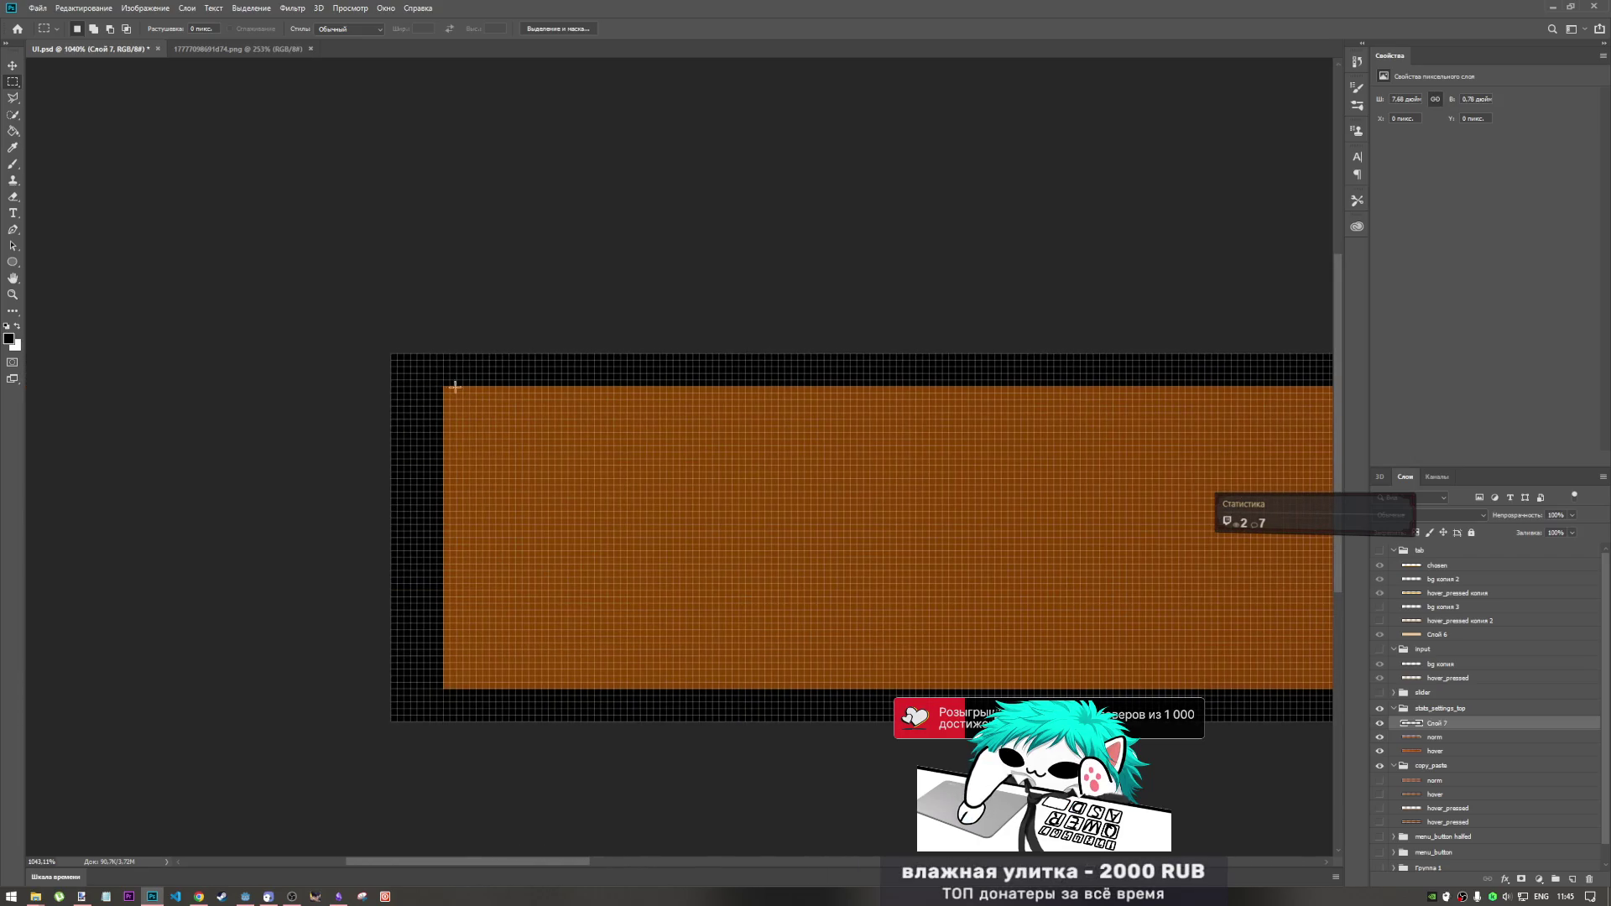
pyautogui.moveTo(451, 407)
pyautogui.mouseDown()
pyautogui.moveTo(514, 461)
pyautogui.moveTo(1605, 693)
pyautogui.moveTo(834, 723)
pyautogui.moveTo(829, 693)
pyautogui.mouseUp()
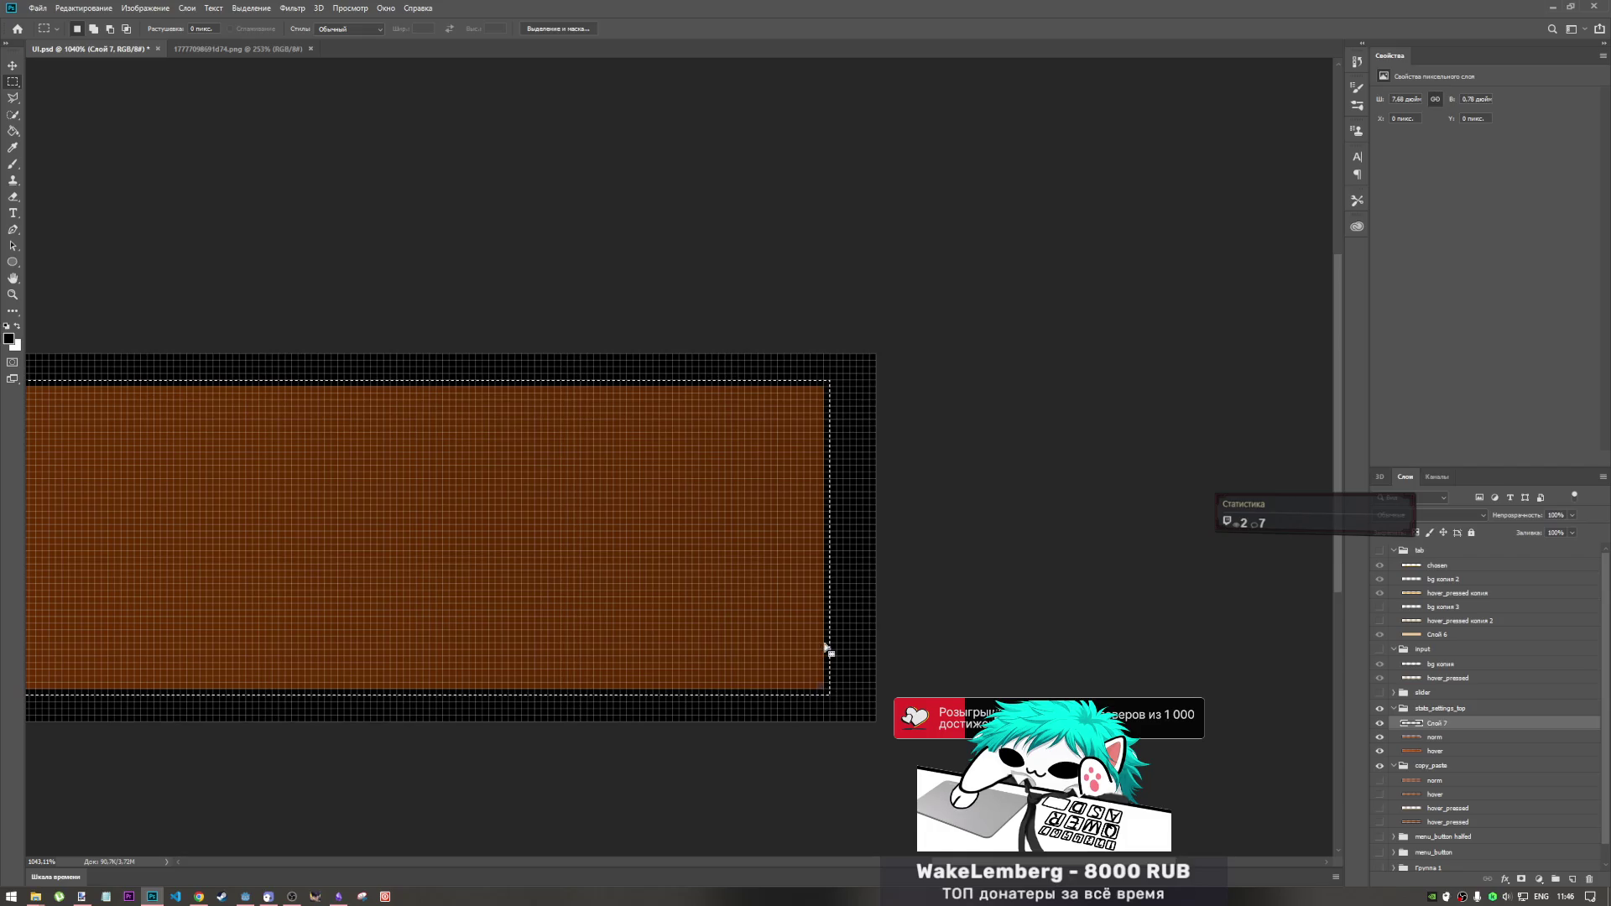
pyautogui.rightClick(738, 554)
pyautogui.click(786, 581)
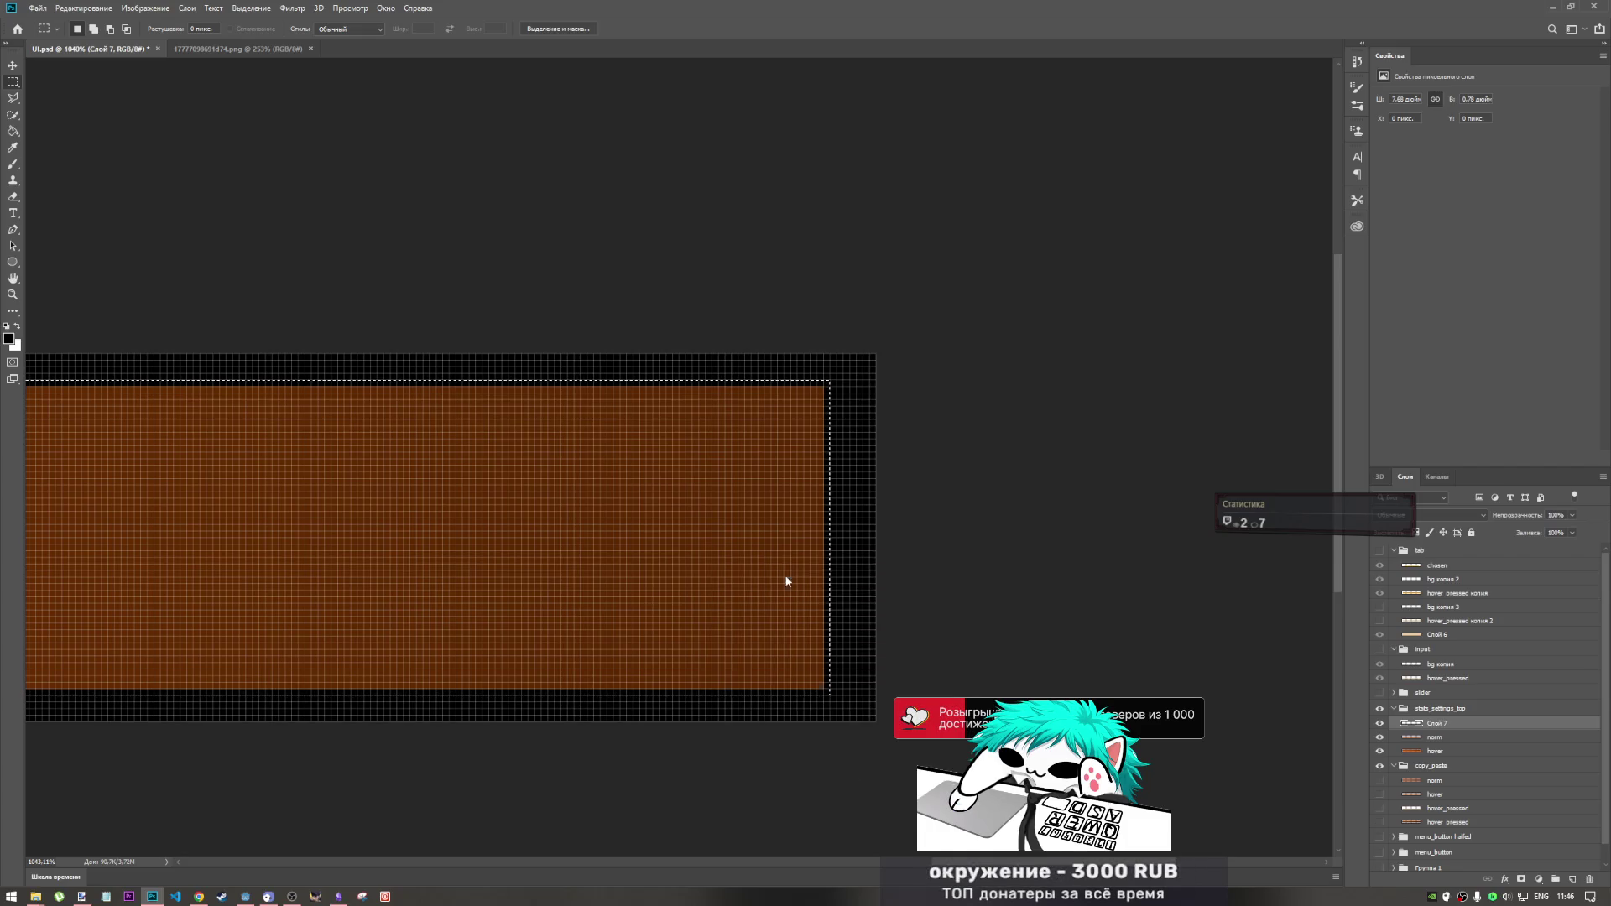
pyautogui.press('Delete')
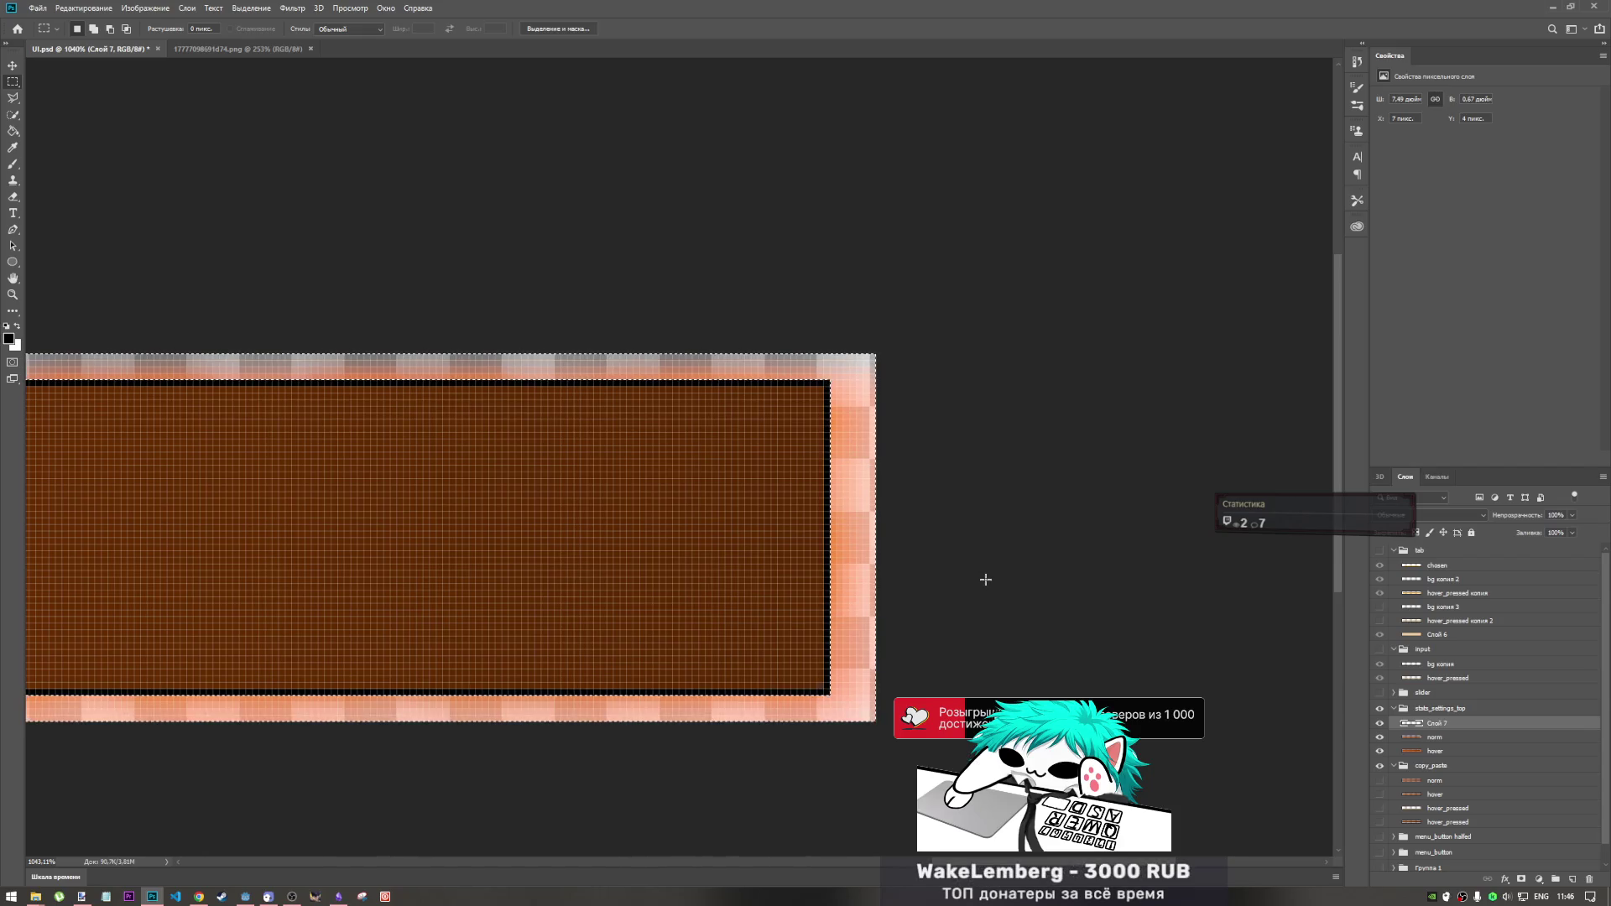
pyautogui.hotkey('ctrl', 'd')
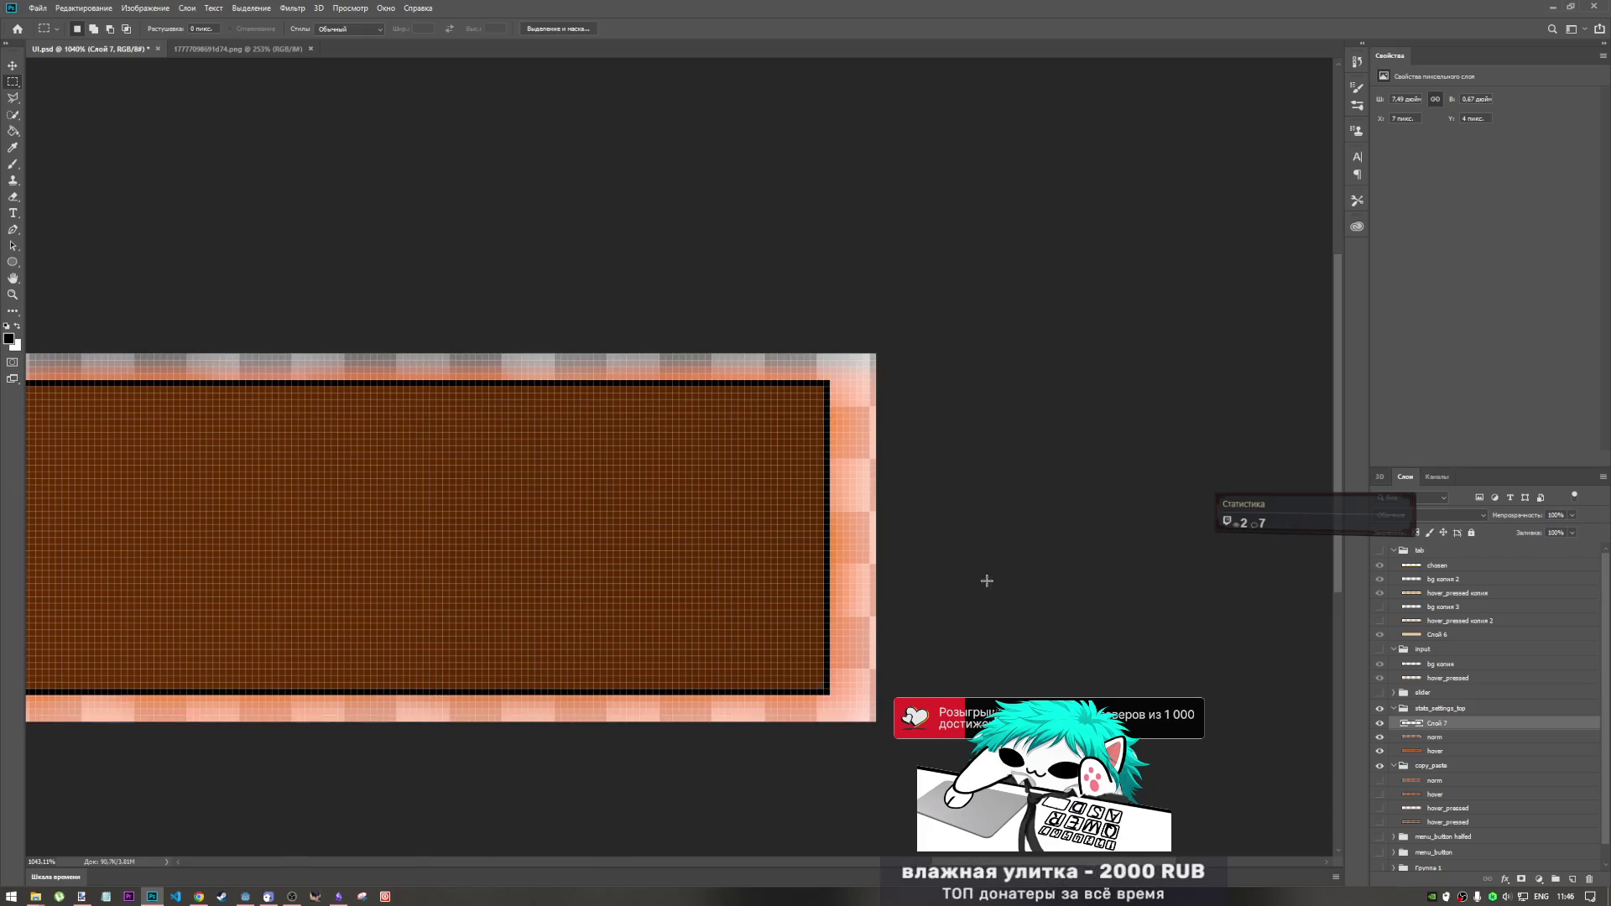
pyautogui.scroll(-5, 987, 580)
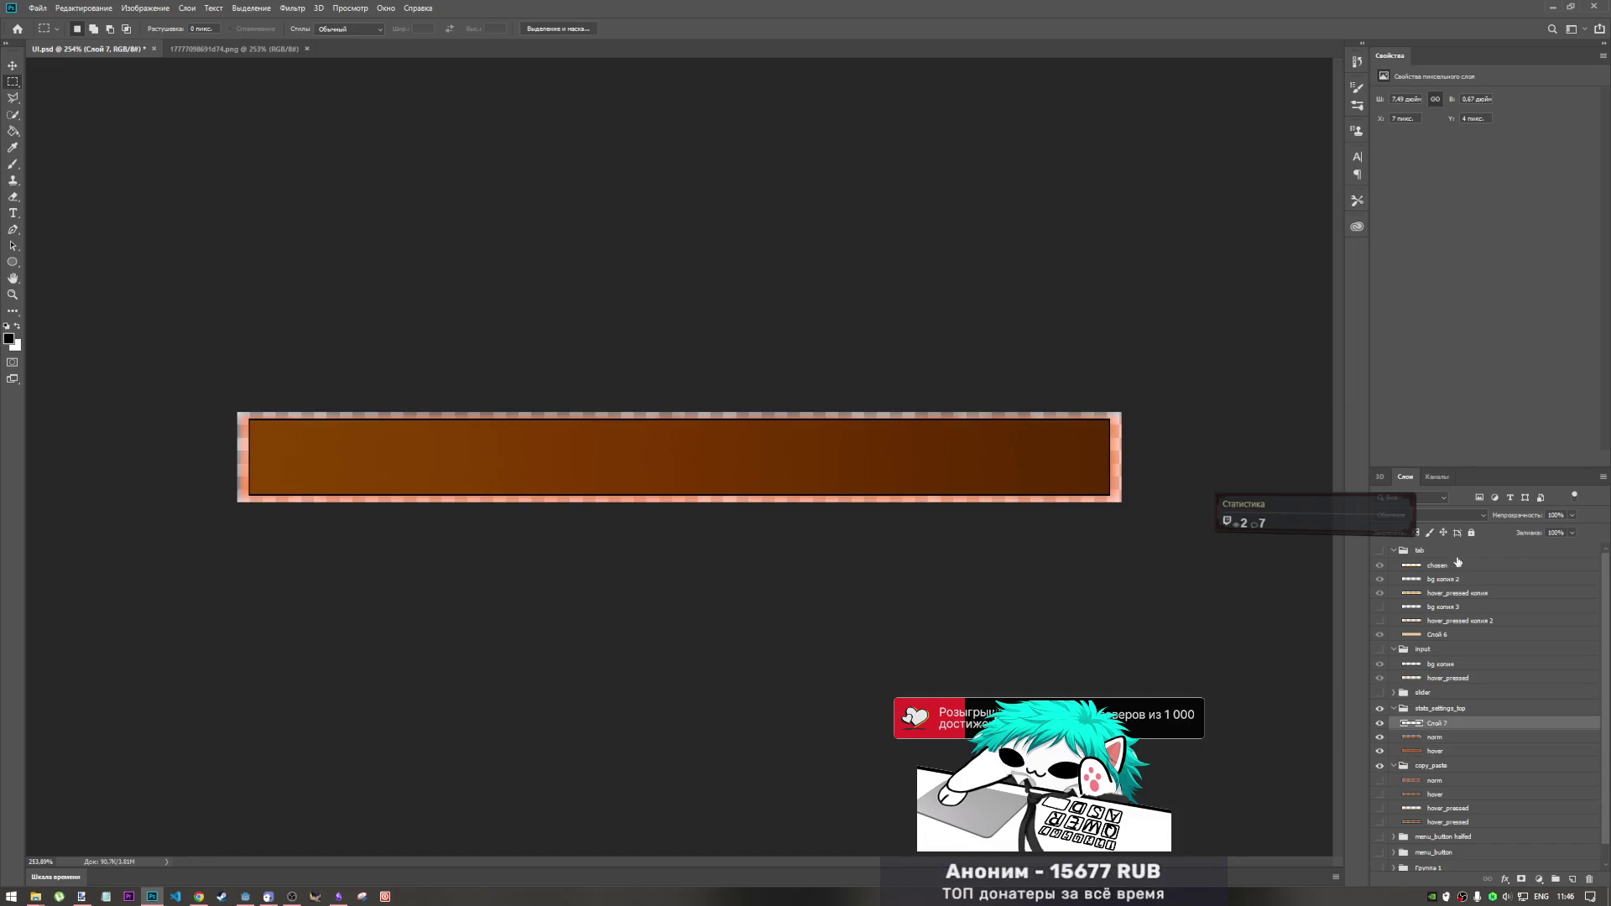
pyautogui.click(1573, 516)
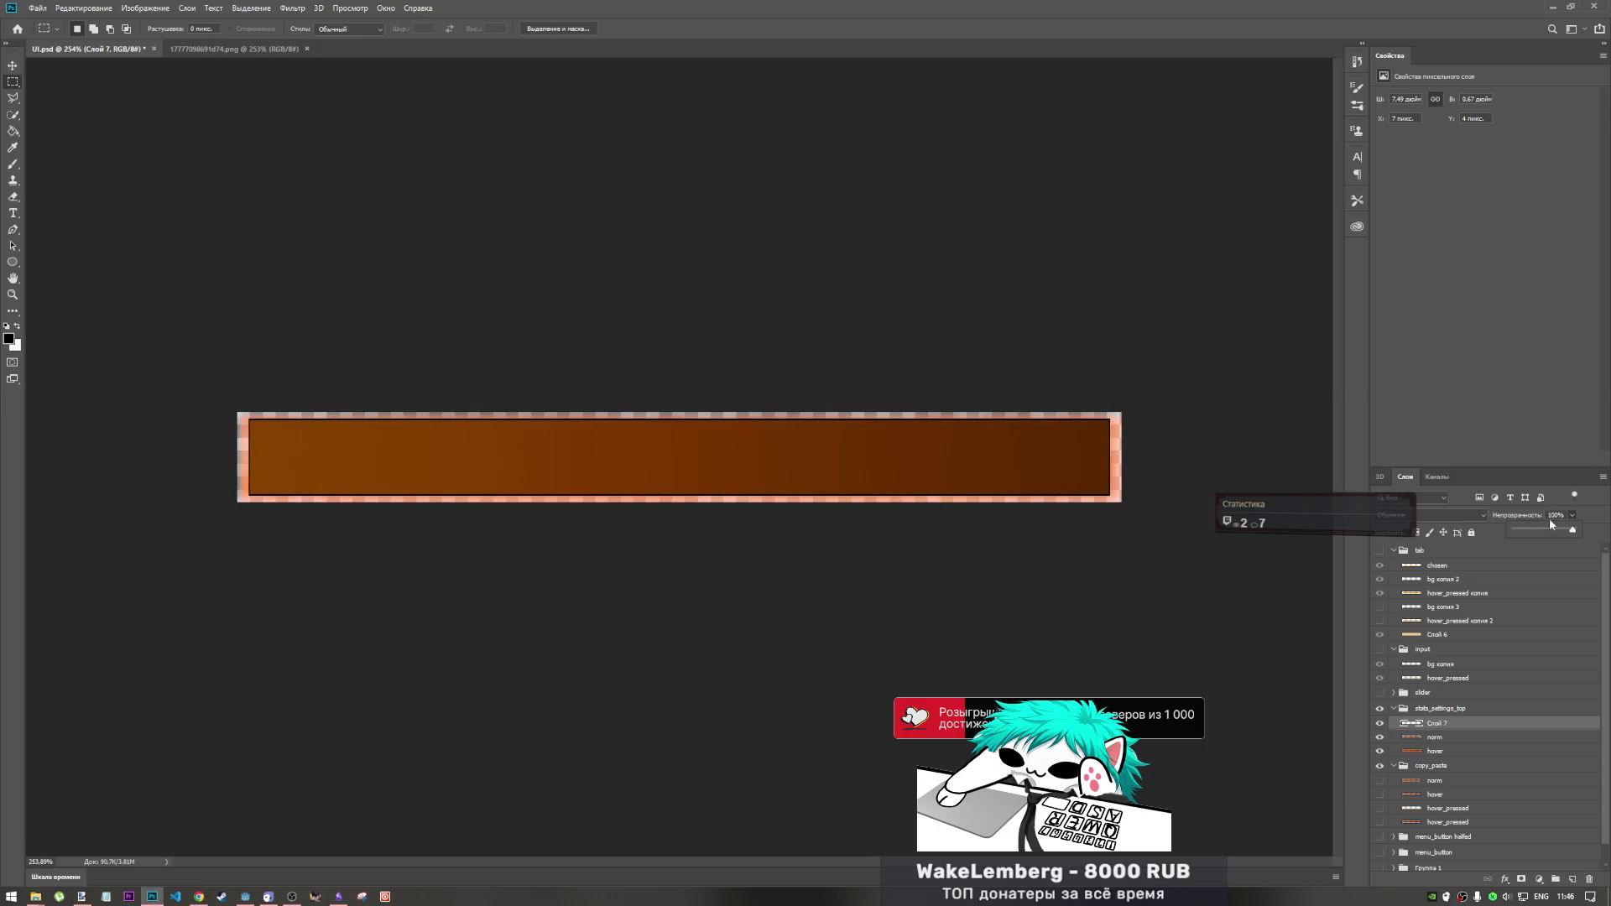
pyautogui.moveTo(1541, 531); pyautogui.dragTo(1561, 532)
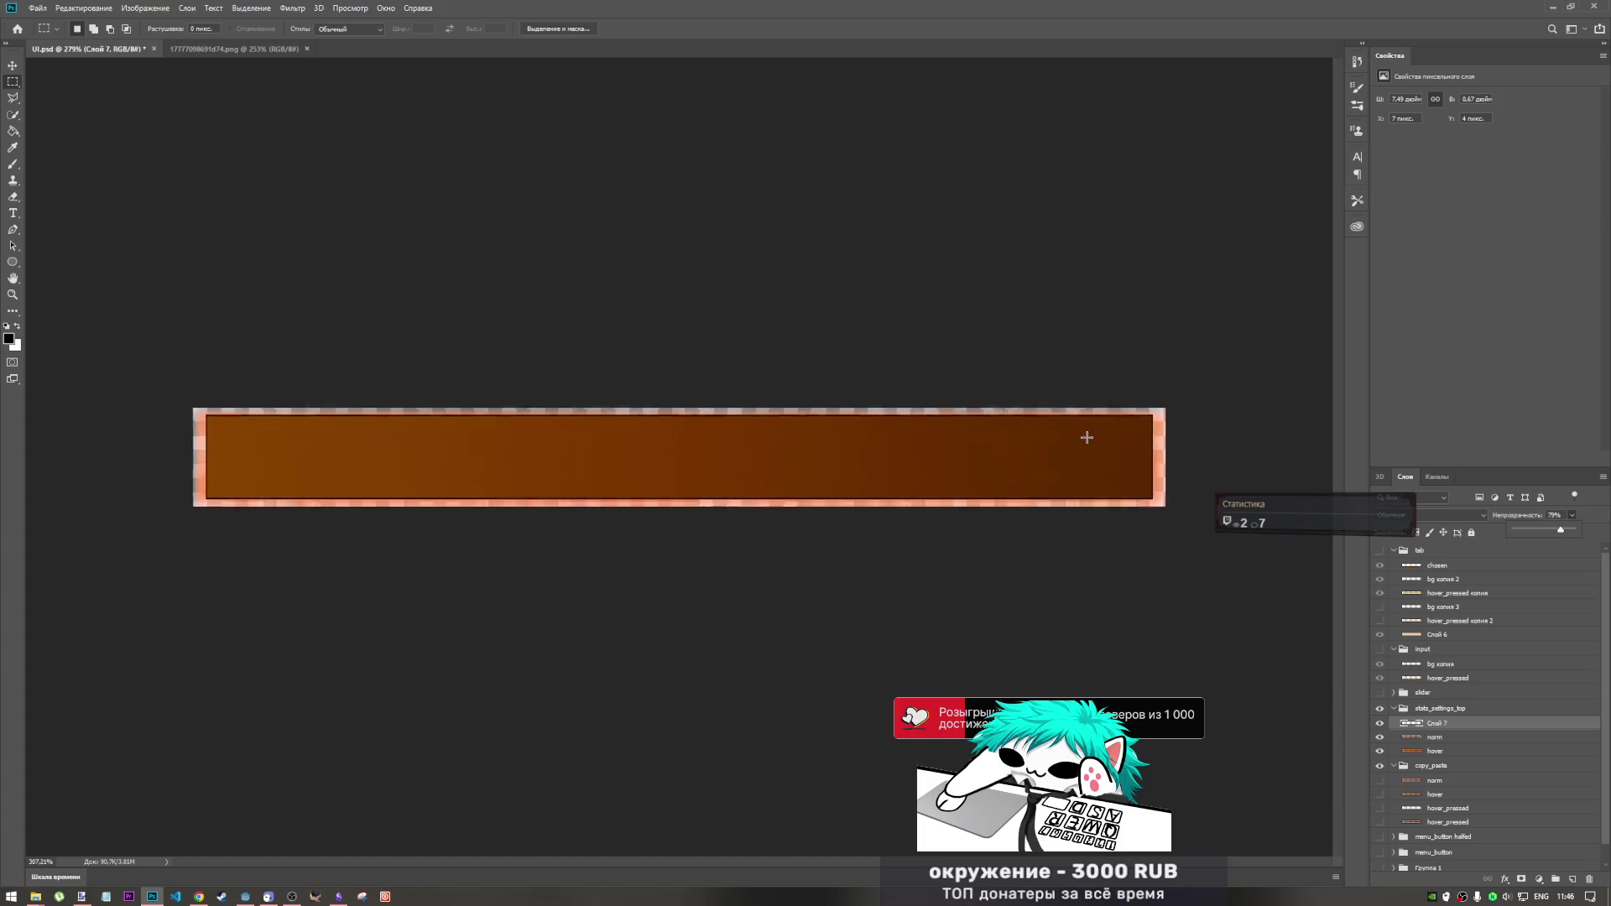
pyautogui.scroll(7, 1082, 435)
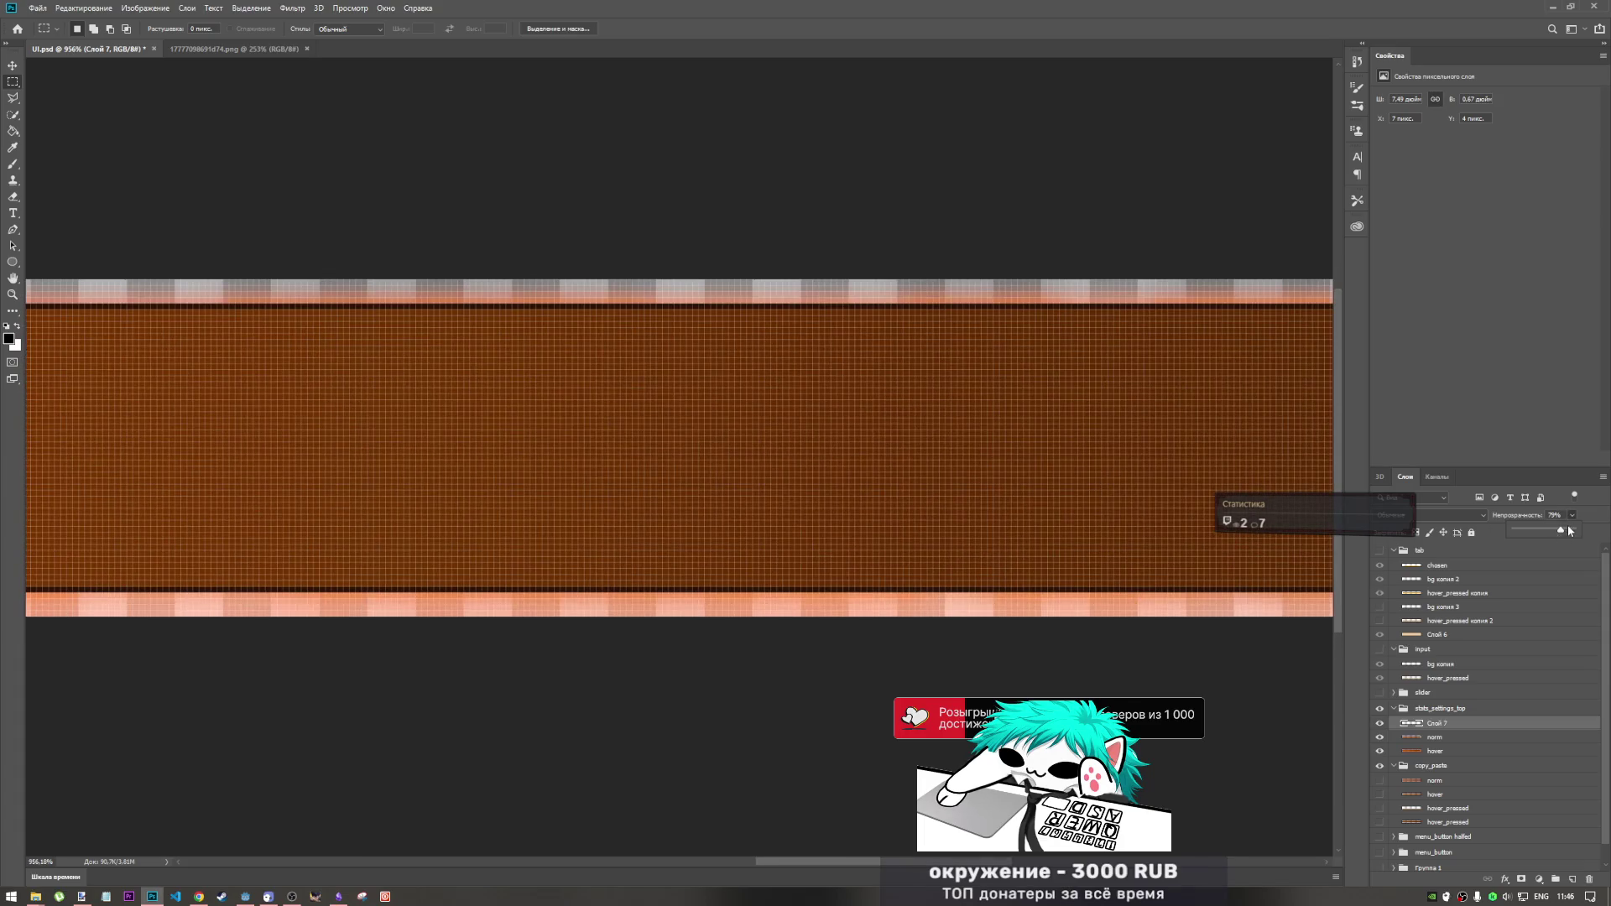
pyautogui.click(1381, 752)
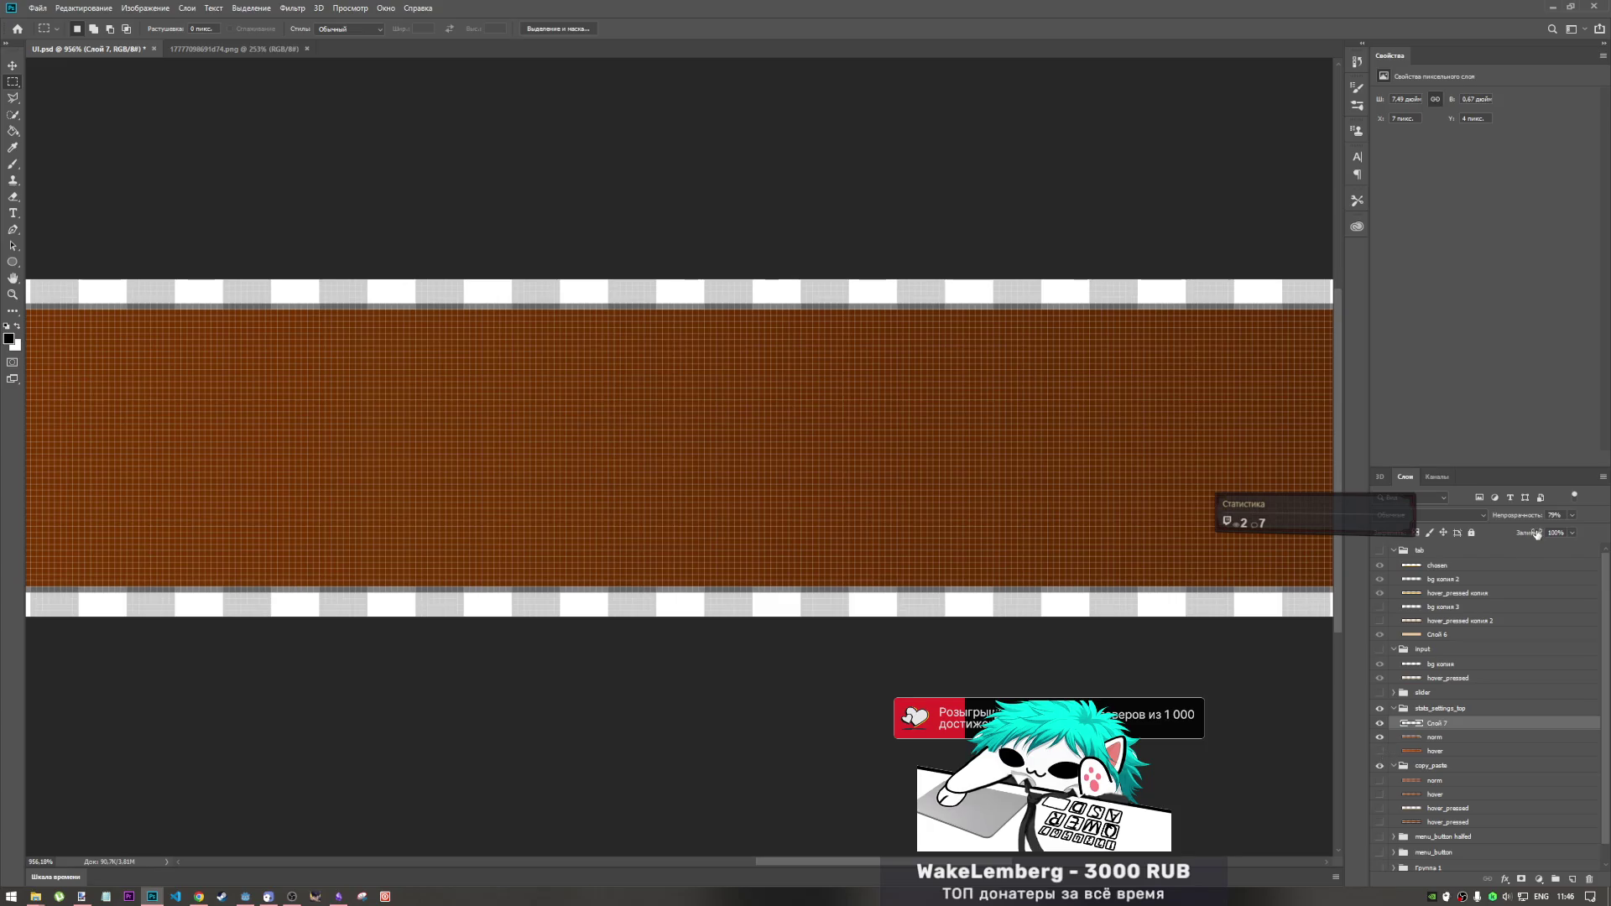
pyautogui.moveTo(1570, 534)
pyautogui.mouseDown()
pyautogui.moveTo(1587, 547)
pyautogui.moveTo(1566, 547)
pyautogui.mouseUp()
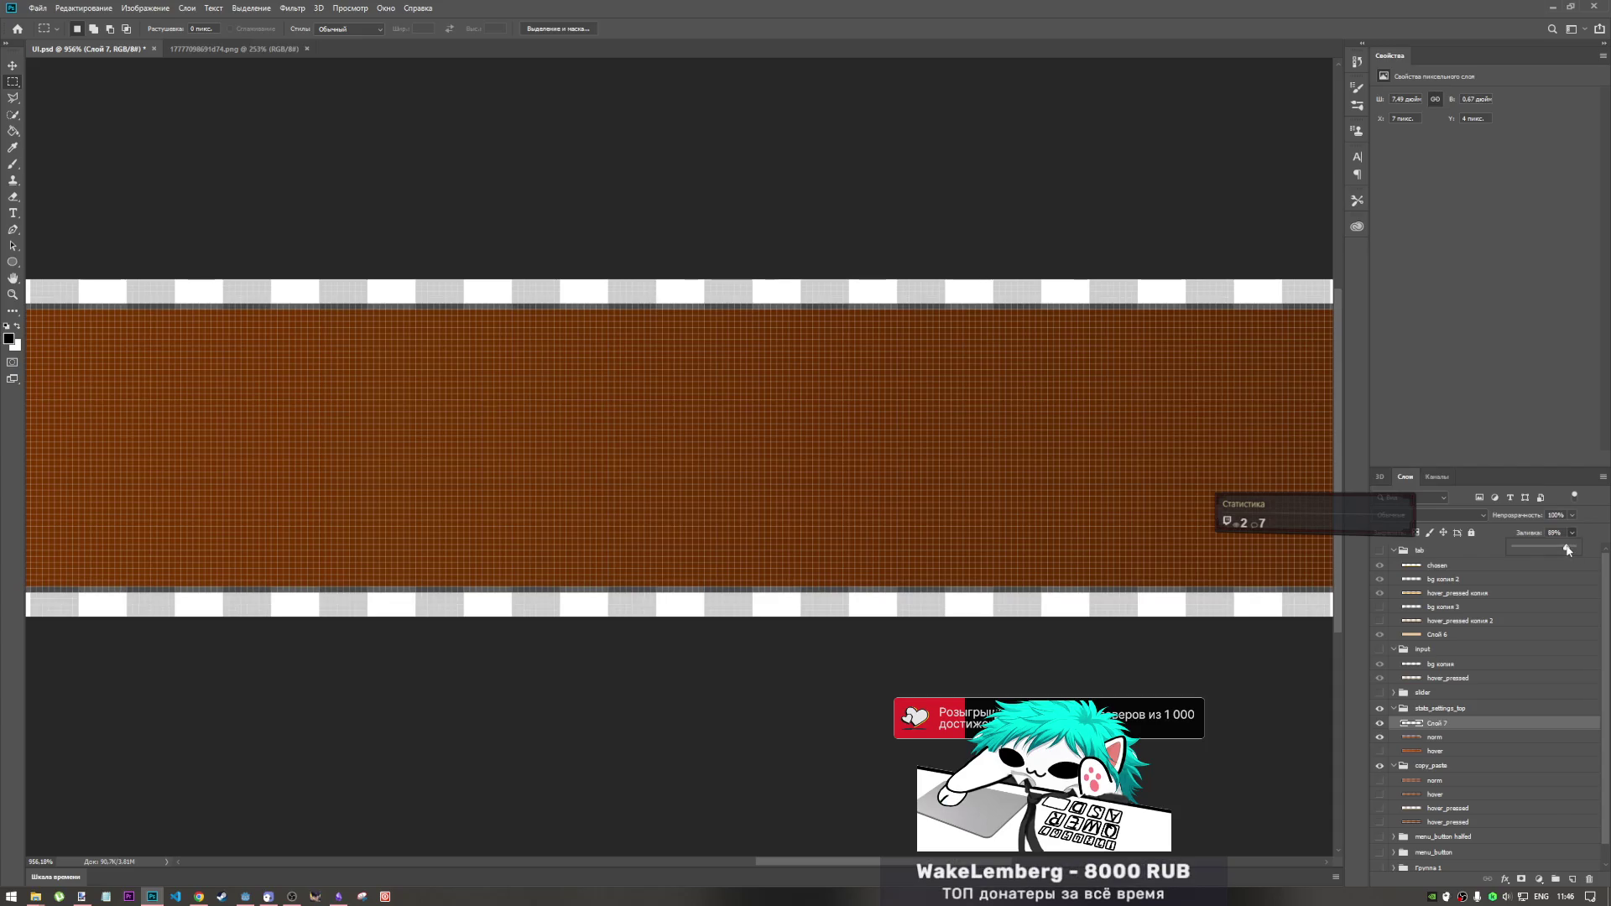
pyautogui.scroll(-5, 949, 424)
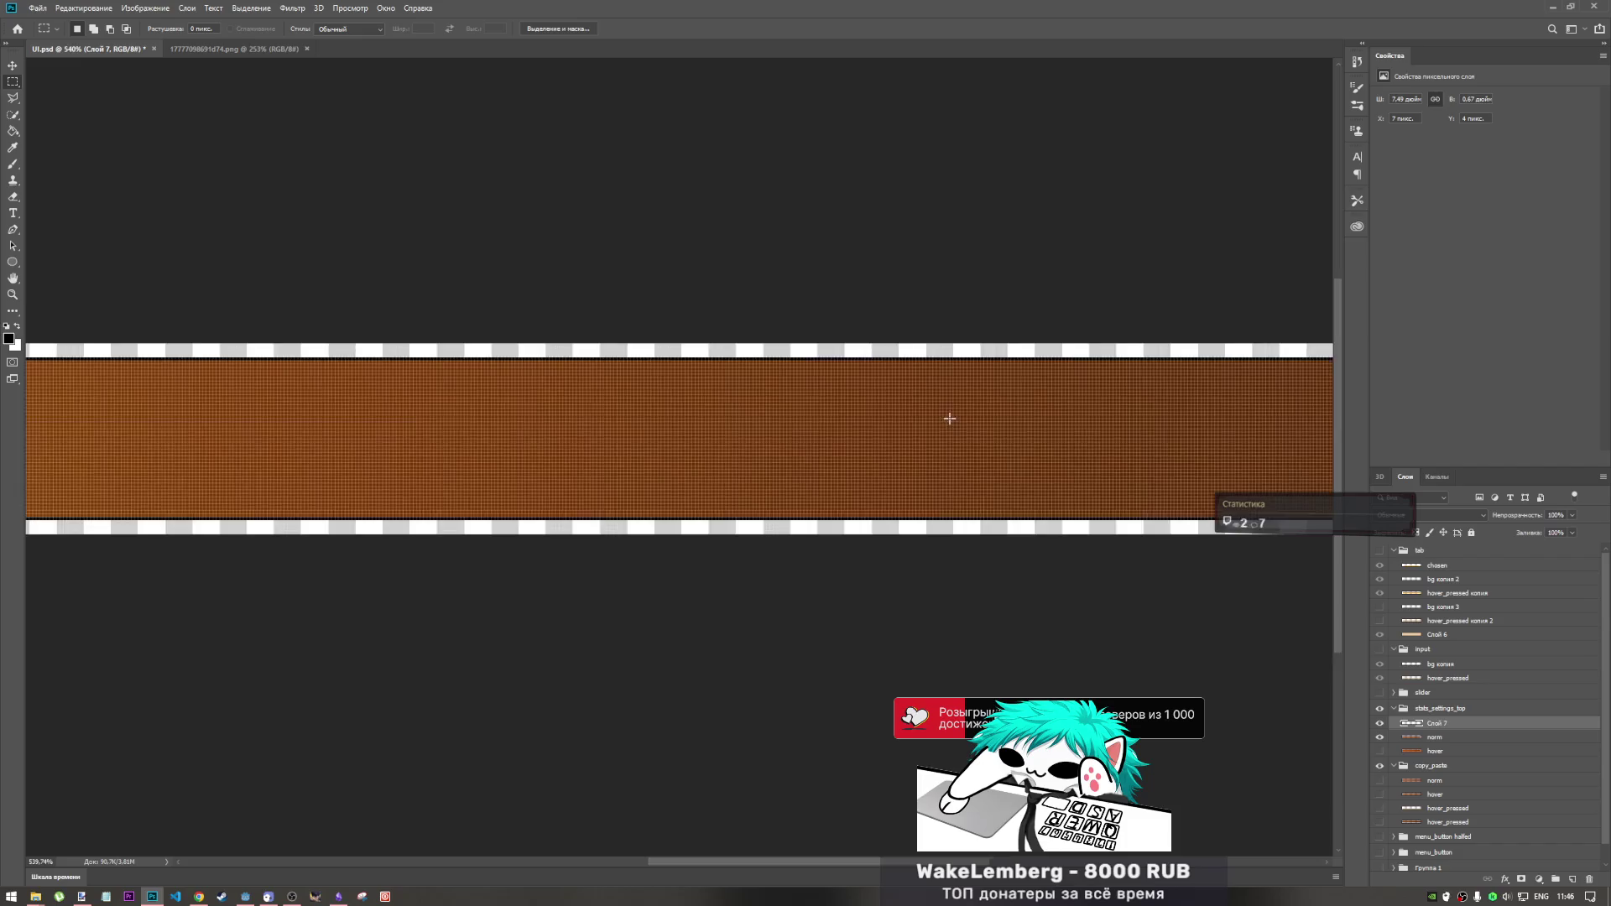
pyautogui.scroll(3, 949, 430)
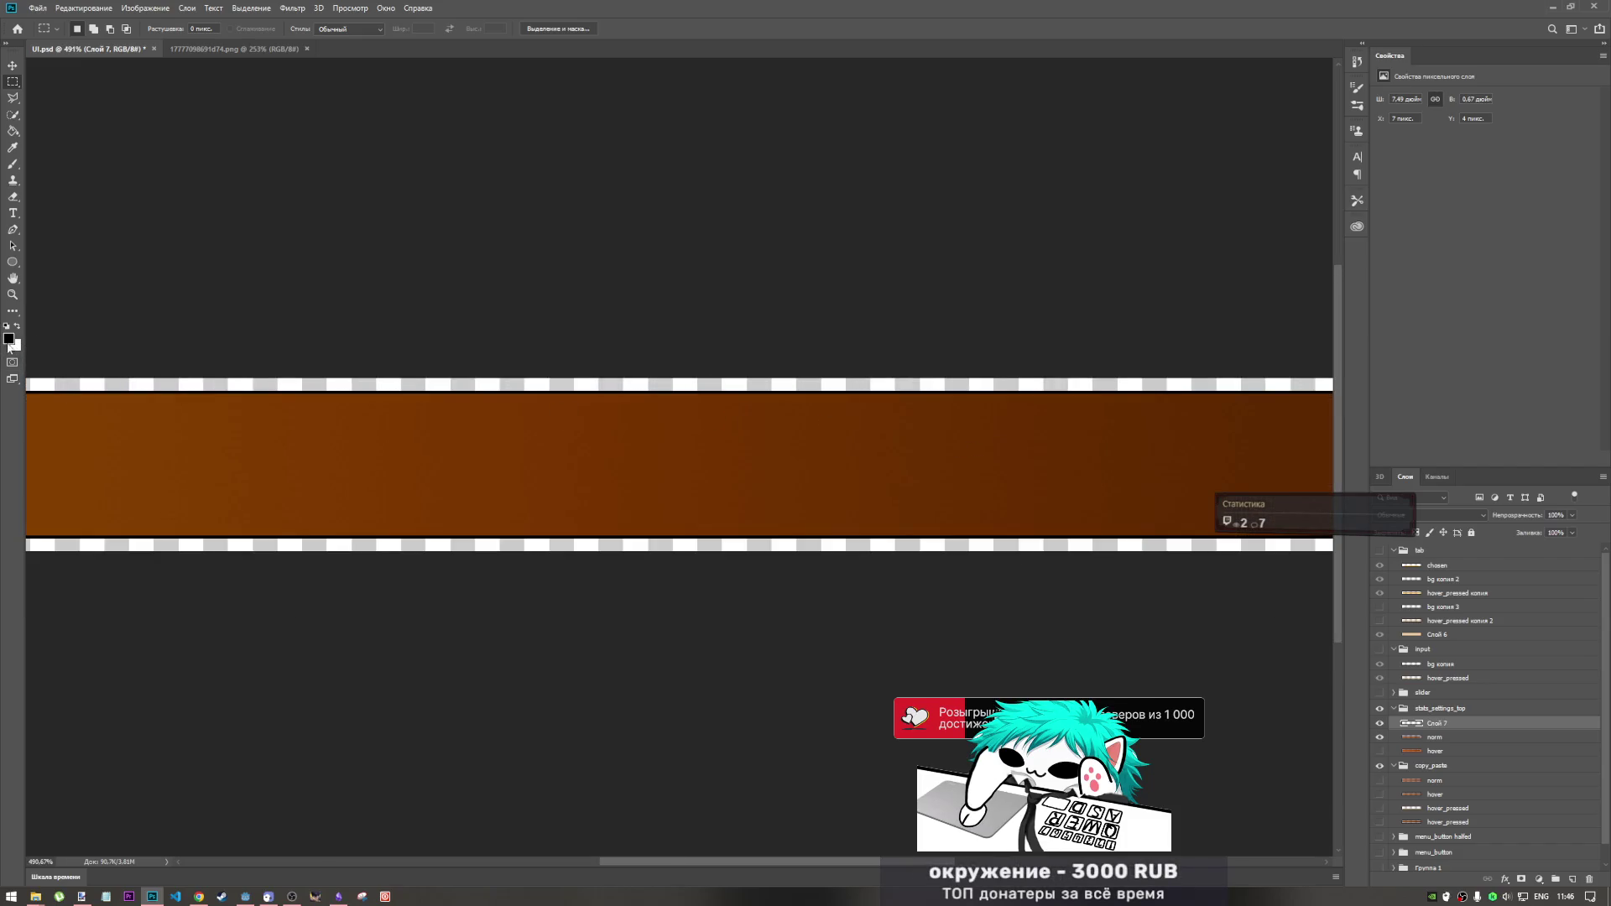
# - Try lowering the bar's brightness with Brightness/Contrast, then discard it
pyautogui.click(251, 8)
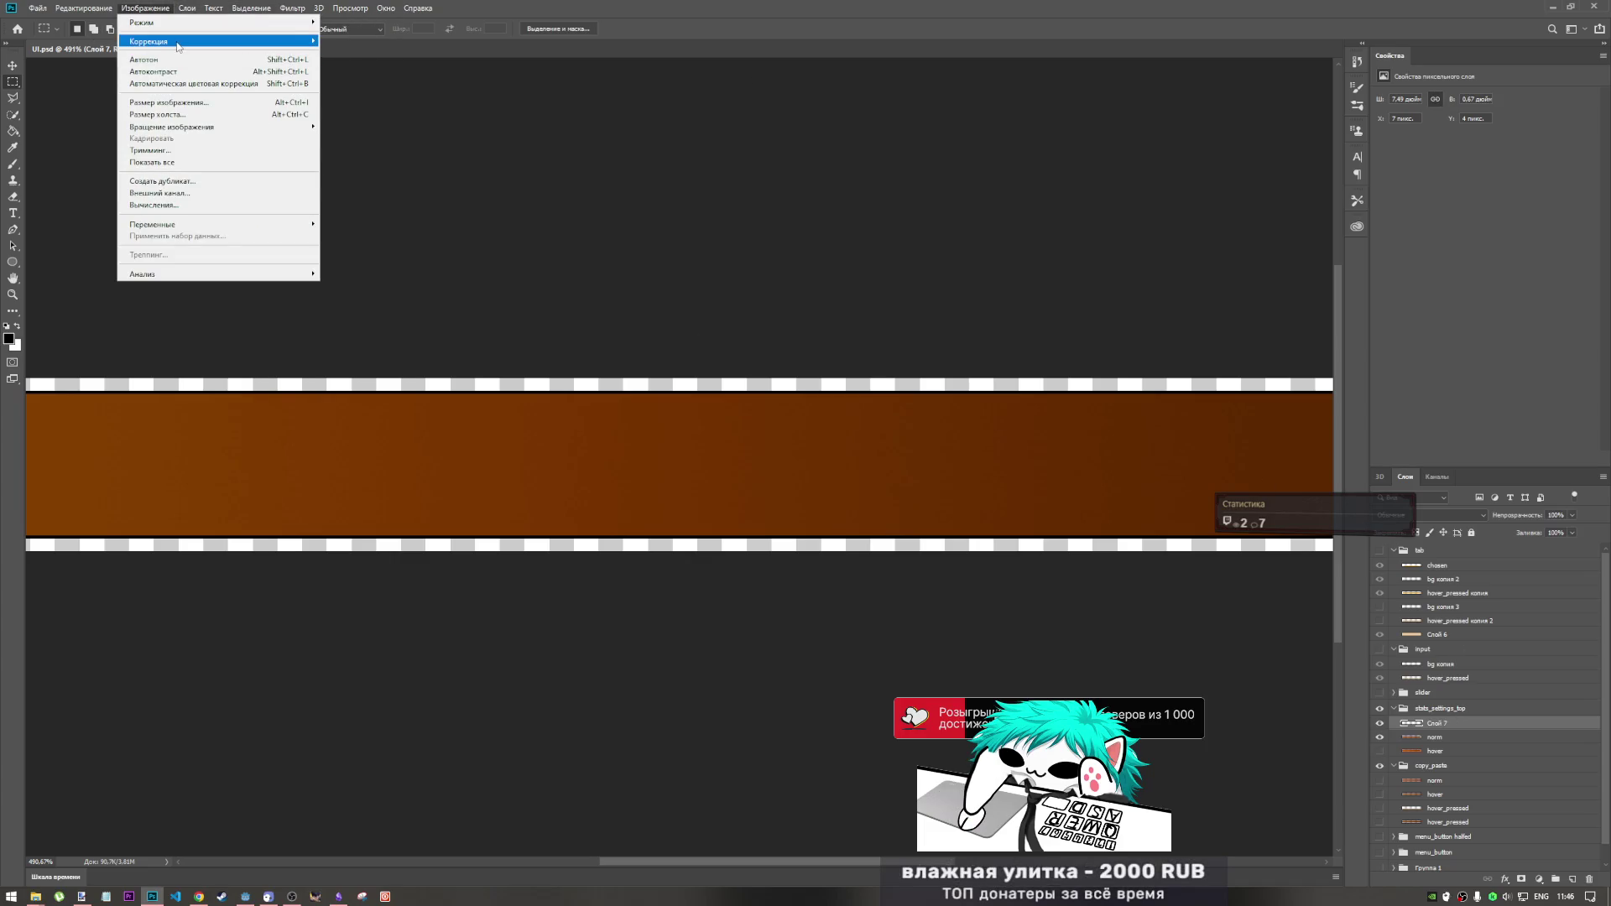
pyautogui.moveTo(178, 46)
pyautogui.click(359, 43)
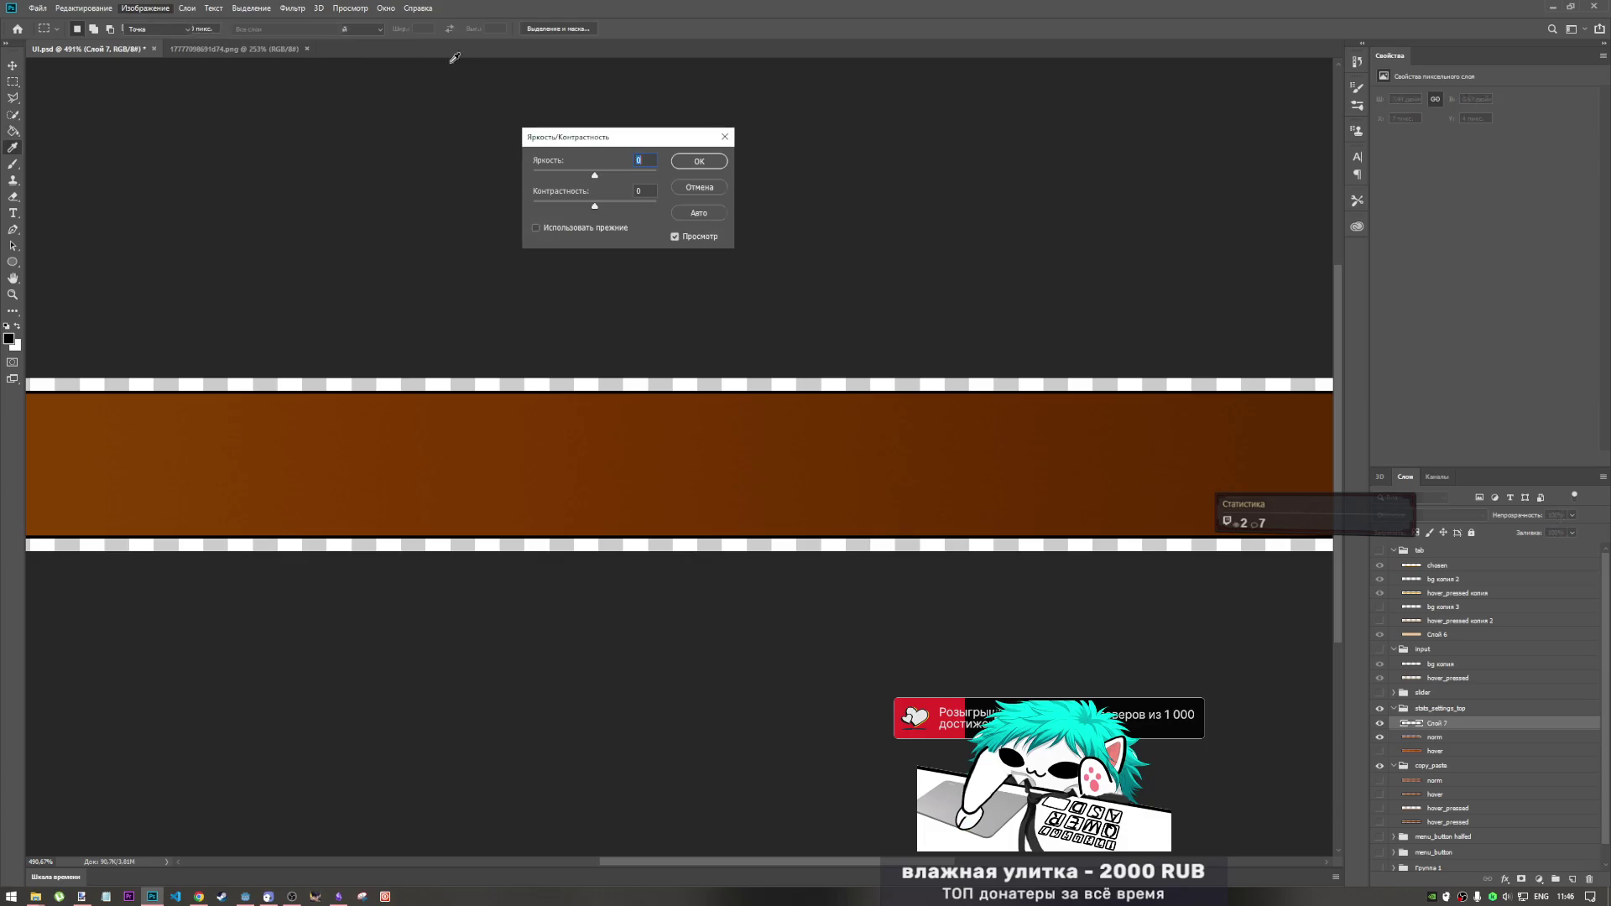
pyautogui.moveTo(566, 177)
pyautogui.mouseDown()
pyautogui.moveTo(603, 183)
pyautogui.moveTo(565, 201)
pyautogui.mouseUp()
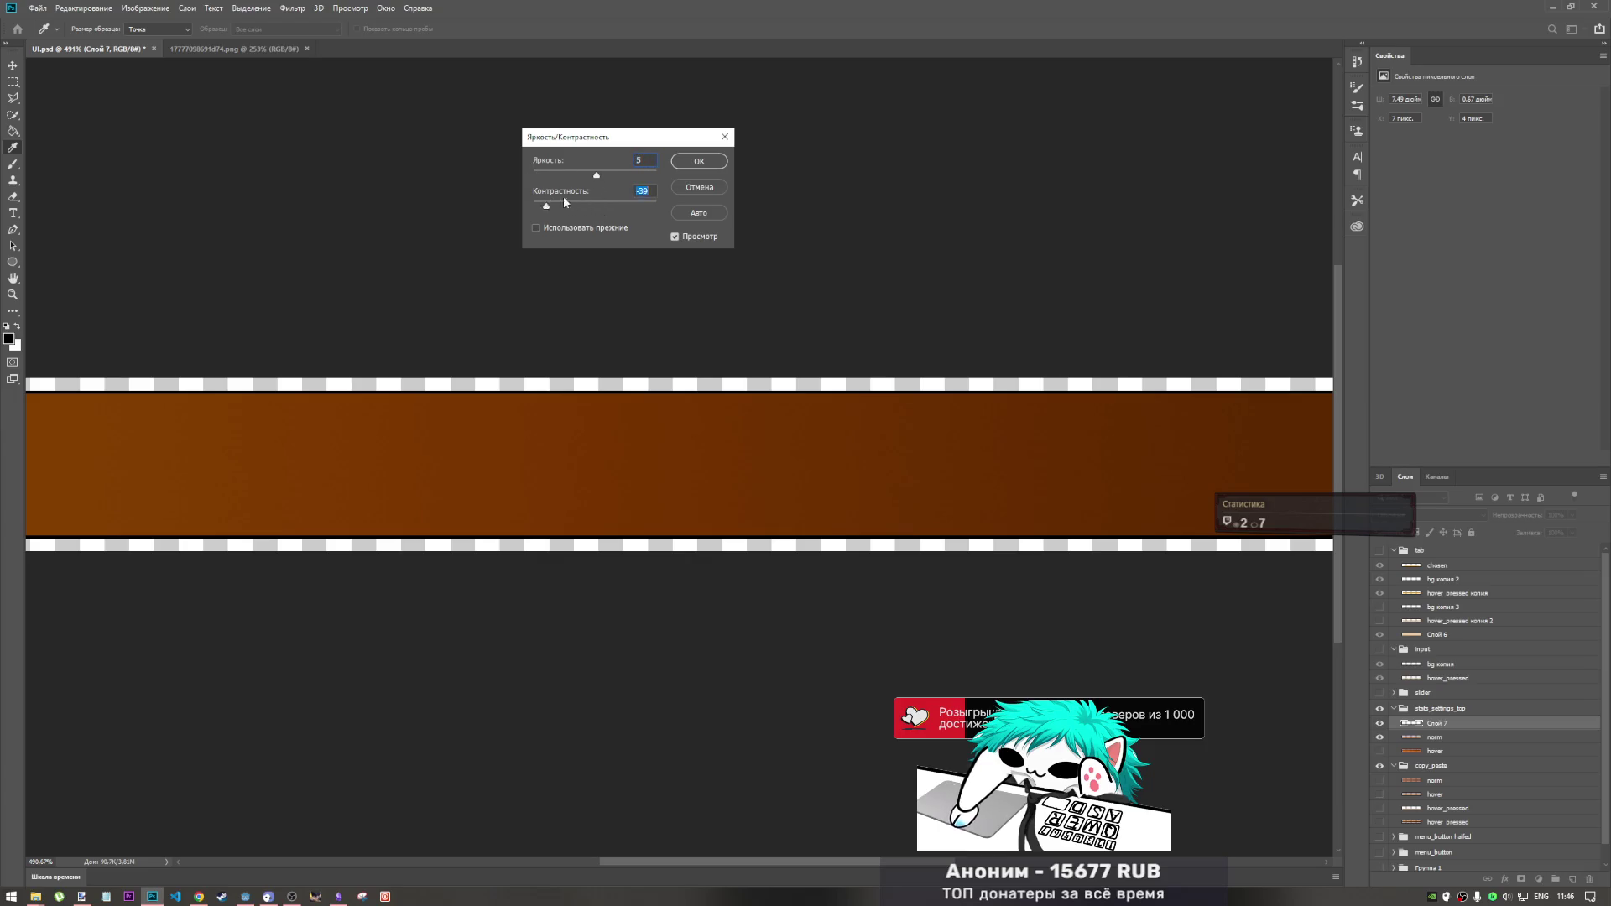
pyautogui.press('Return')
pyautogui.press('m')
# - Try raising the bar's saturation with Vibrance, then discard it
pyautogui.click(145, 9)
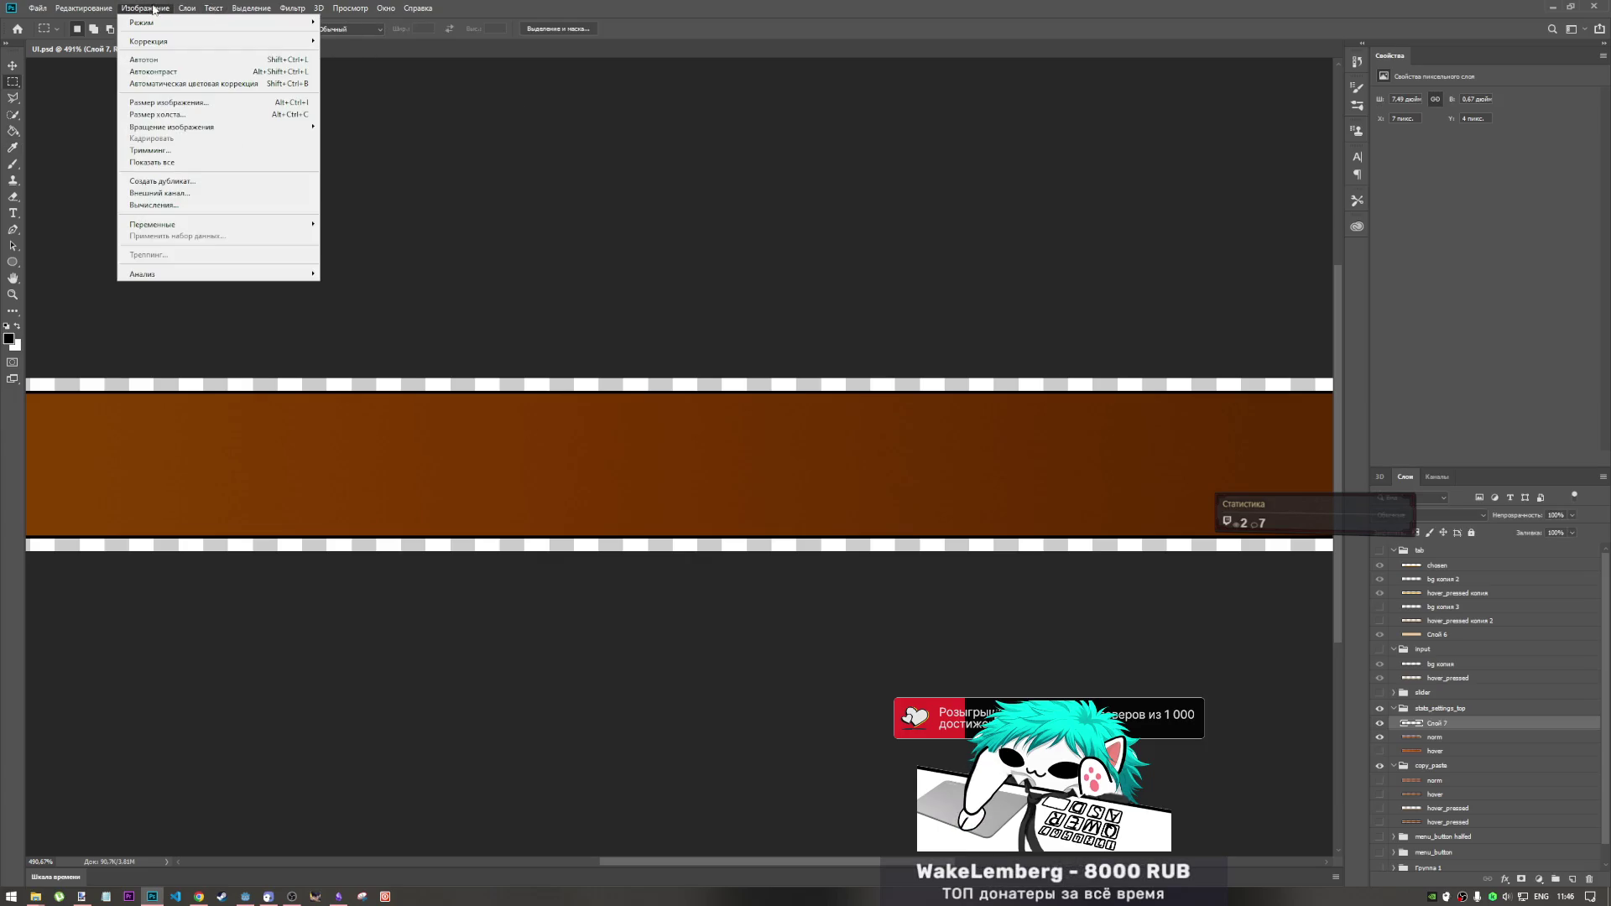
pyautogui.moveTo(202, 41)
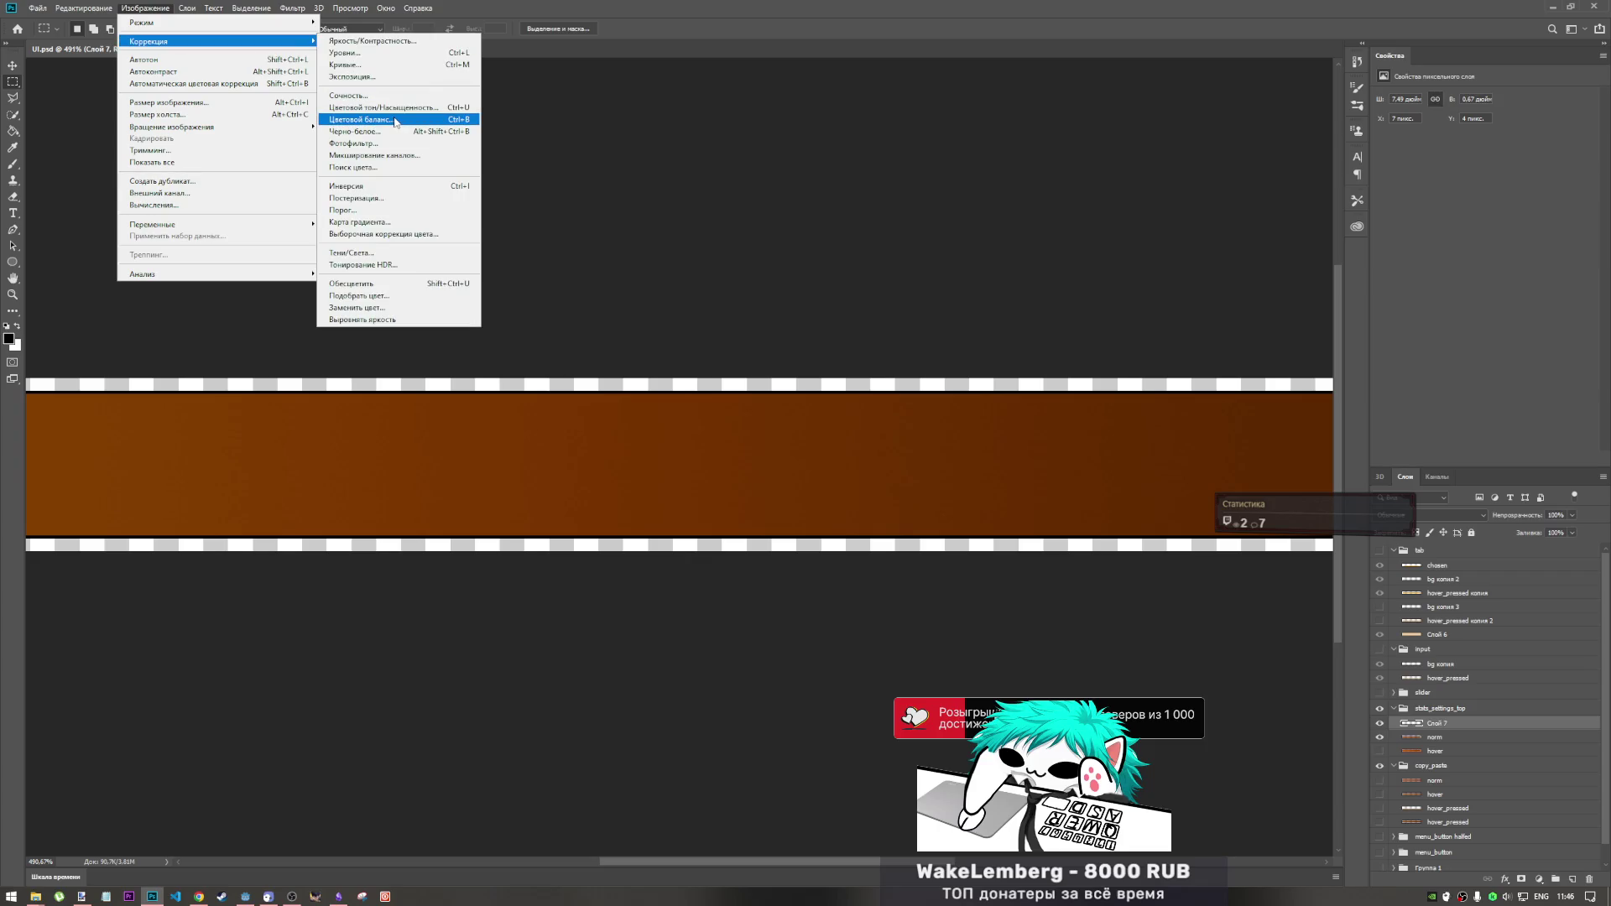
pyautogui.click(349, 96)
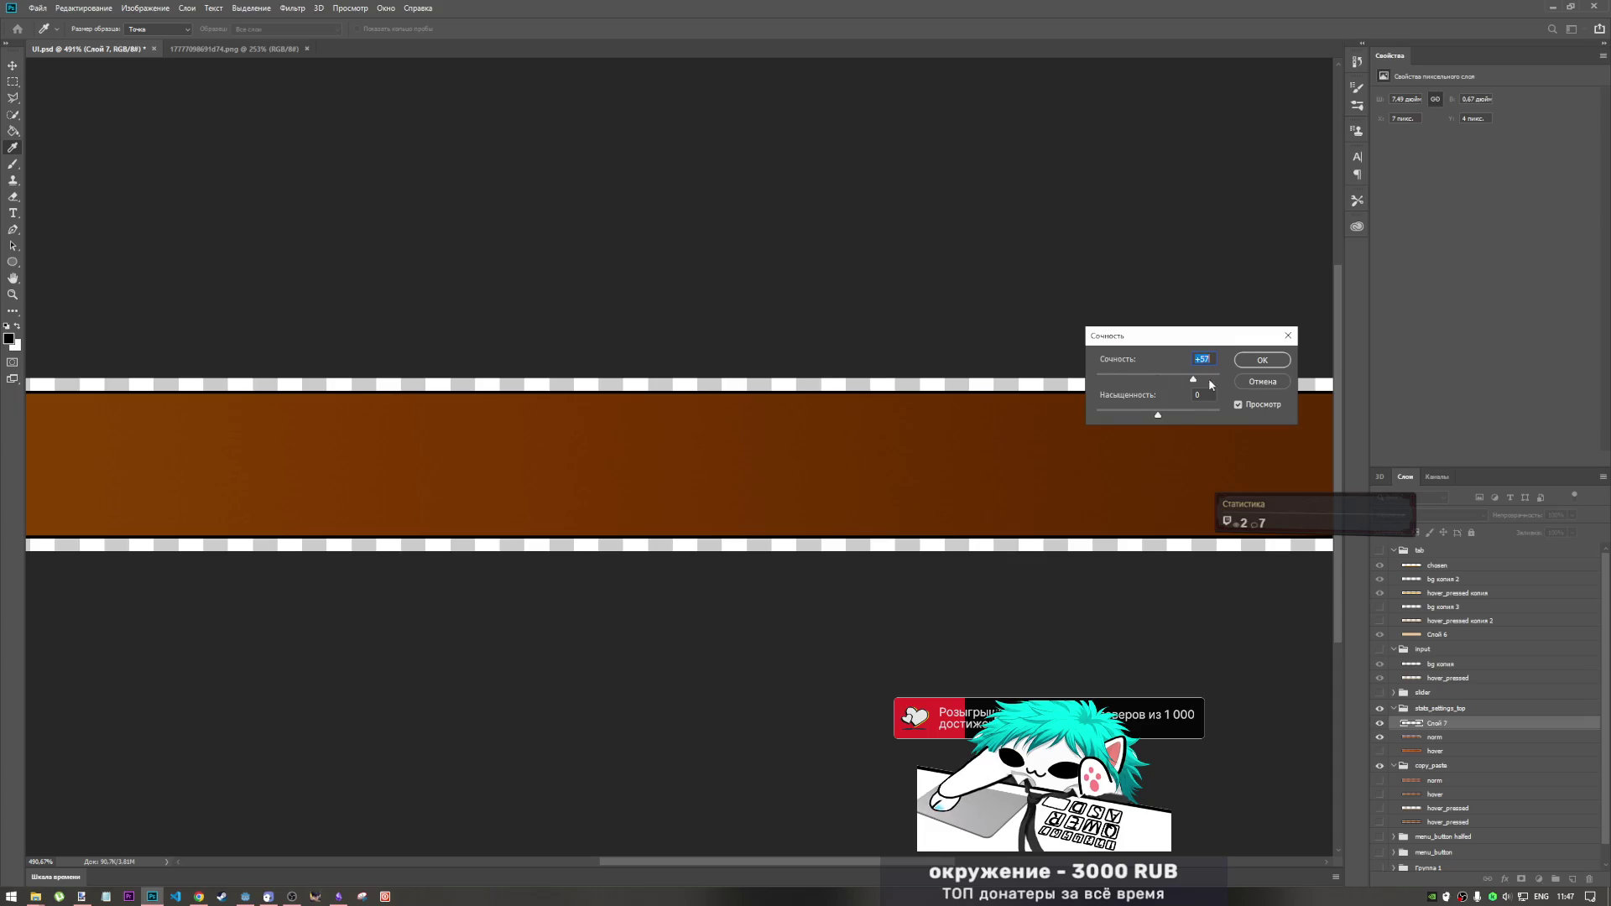
pyautogui.moveTo(1158, 415); pyautogui.dragTo(1166, 415)
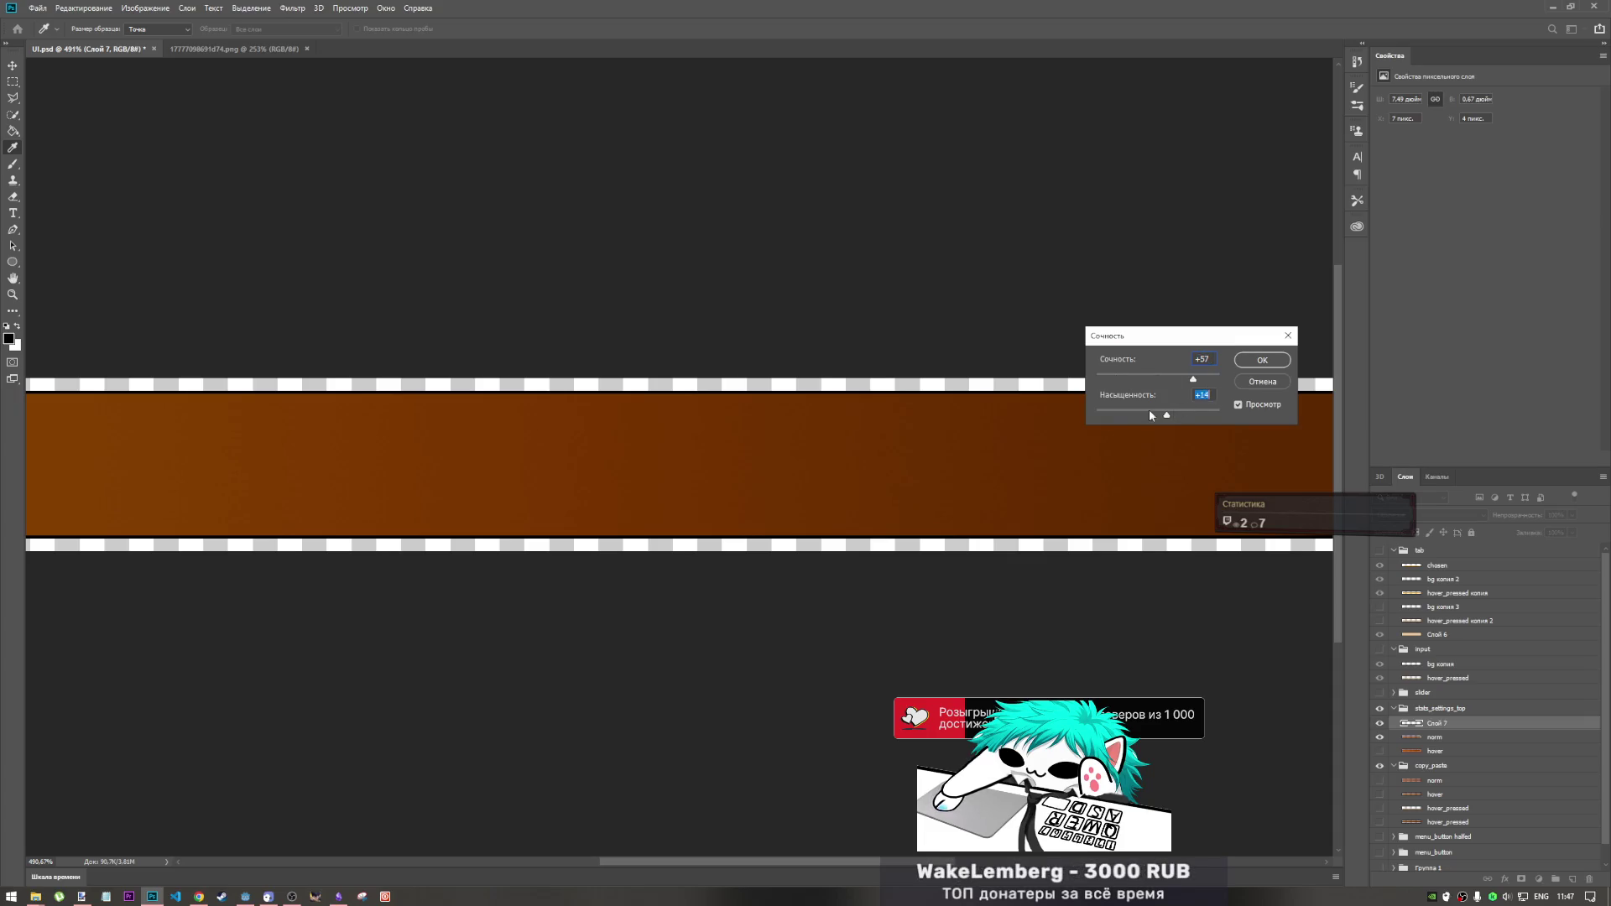
pyautogui.click(1260, 386)
# - Apply Exposure to the bar with exposure 0, offset +0,0238 and gamma 1,00
pyautogui.click(145, 9)
pyautogui.moveTo(218, 41)
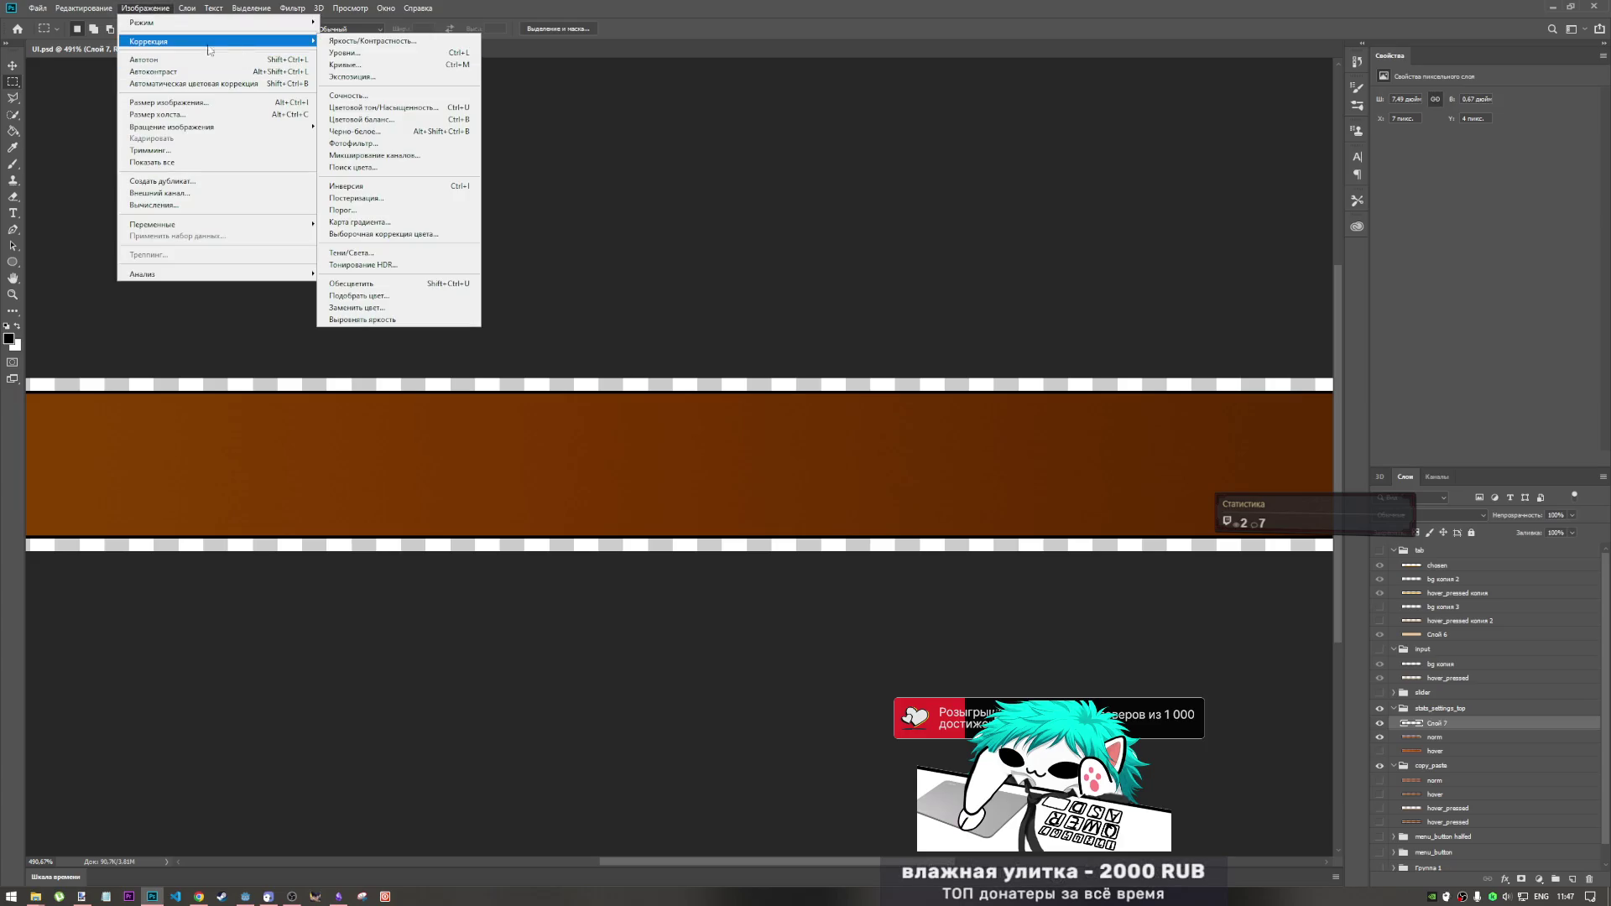
pyautogui.click(415, 82)
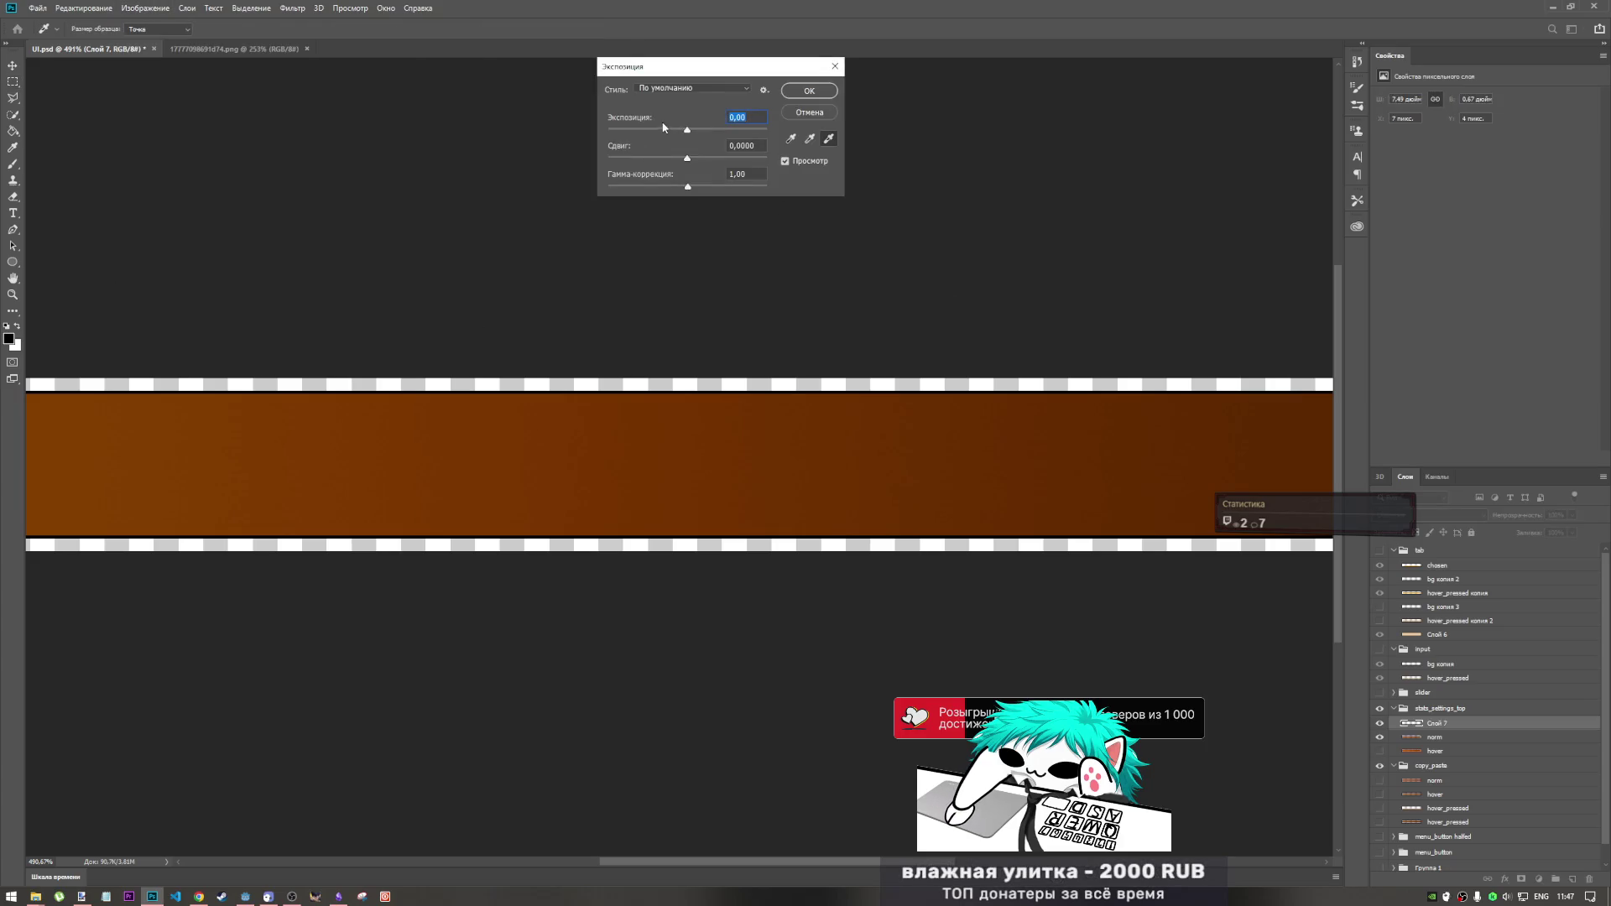
pyautogui.moveTo(766, 130)
pyautogui.mouseDown()
pyautogui.moveTo(674, 130)
pyautogui.moveTo(701, 163)
pyautogui.mouseUp()
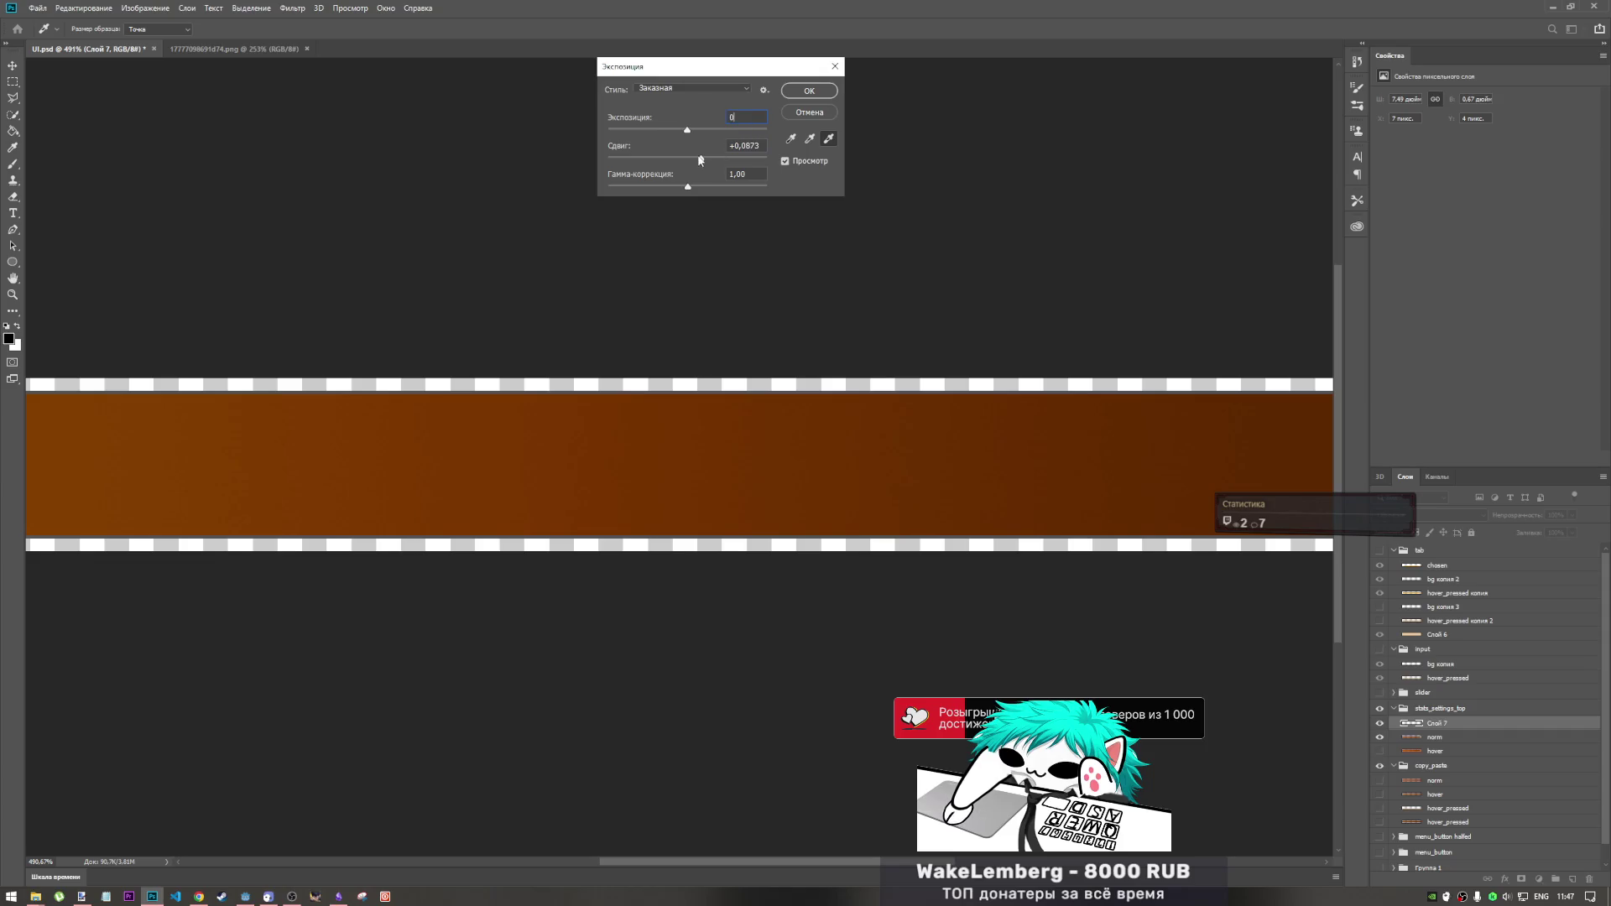
pyautogui.moveTo(703, 161)
pyautogui.mouseDown()
pyautogui.moveTo(638, 161)
pyautogui.moveTo(722, 171)
pyautogui.moveTo(697, 165)
pyautogui.moveTo(685, 190)
pyautogui.mouseUp()
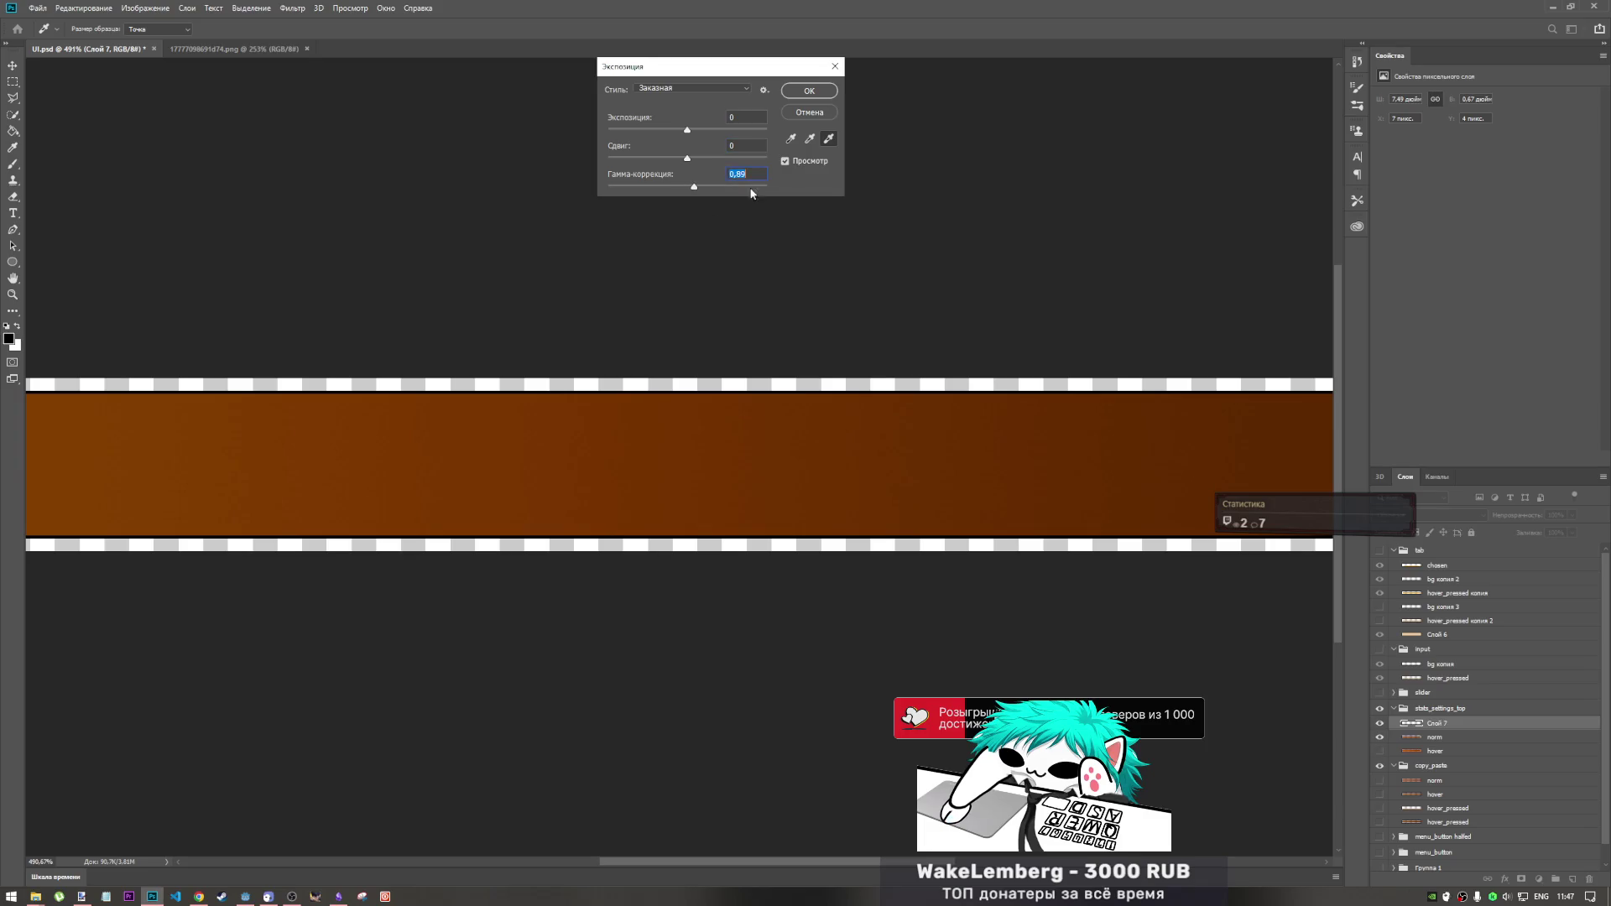
pyautogui.click(694, 157)
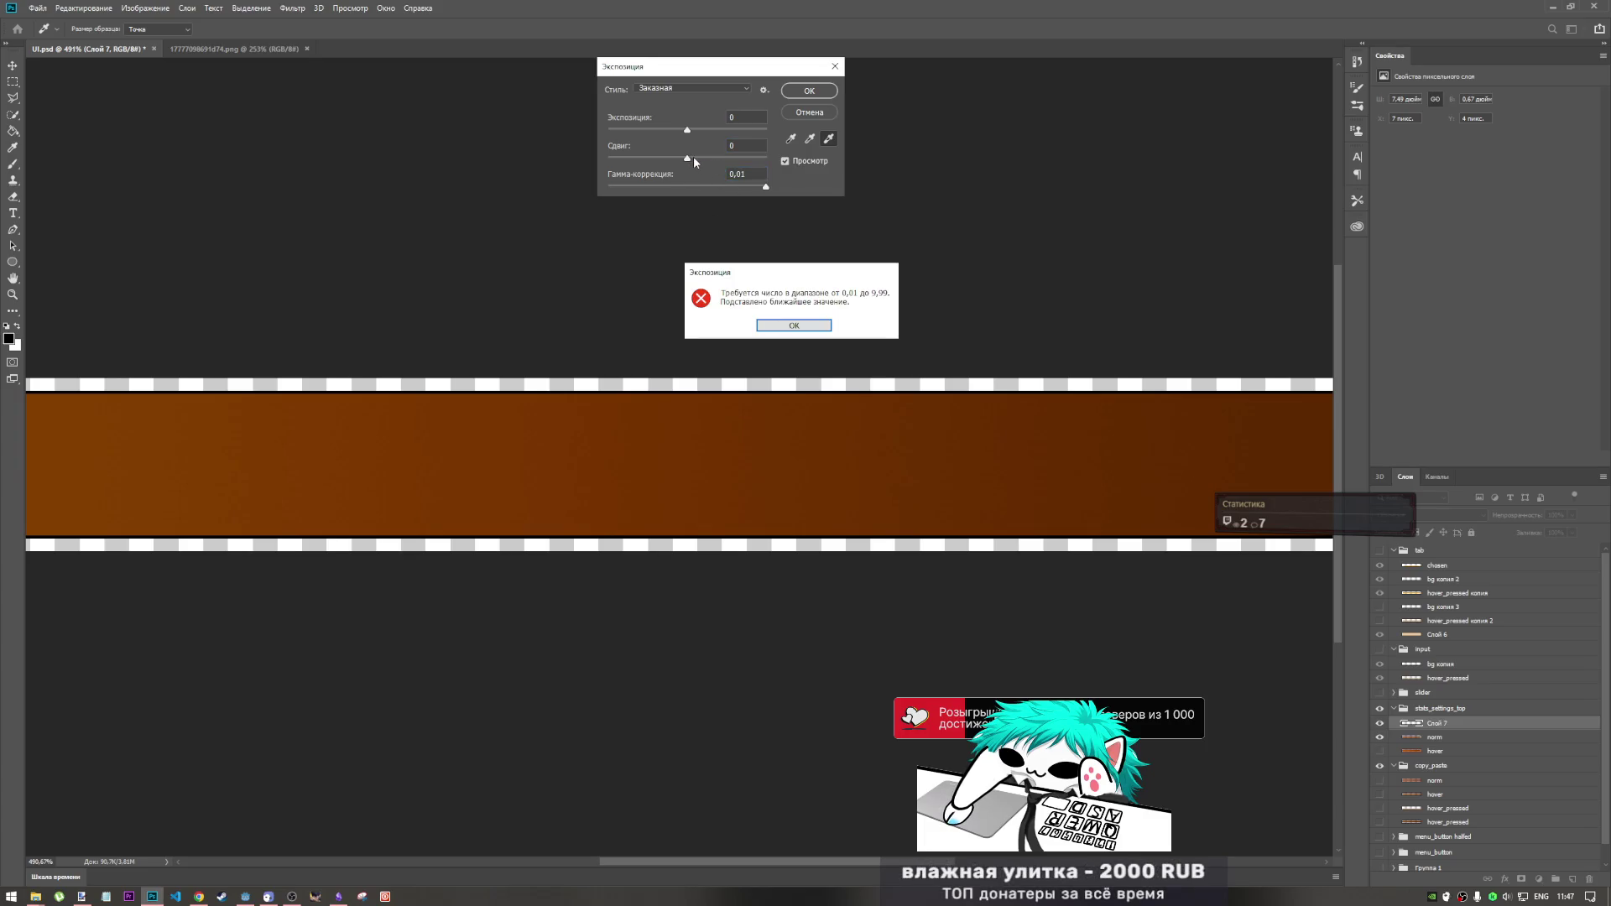
pyautogui.click(795, 331)
pyautogui.write('1')
pyautogui.moveTo(692, 162); pyautogui.dragTo(691, 166)
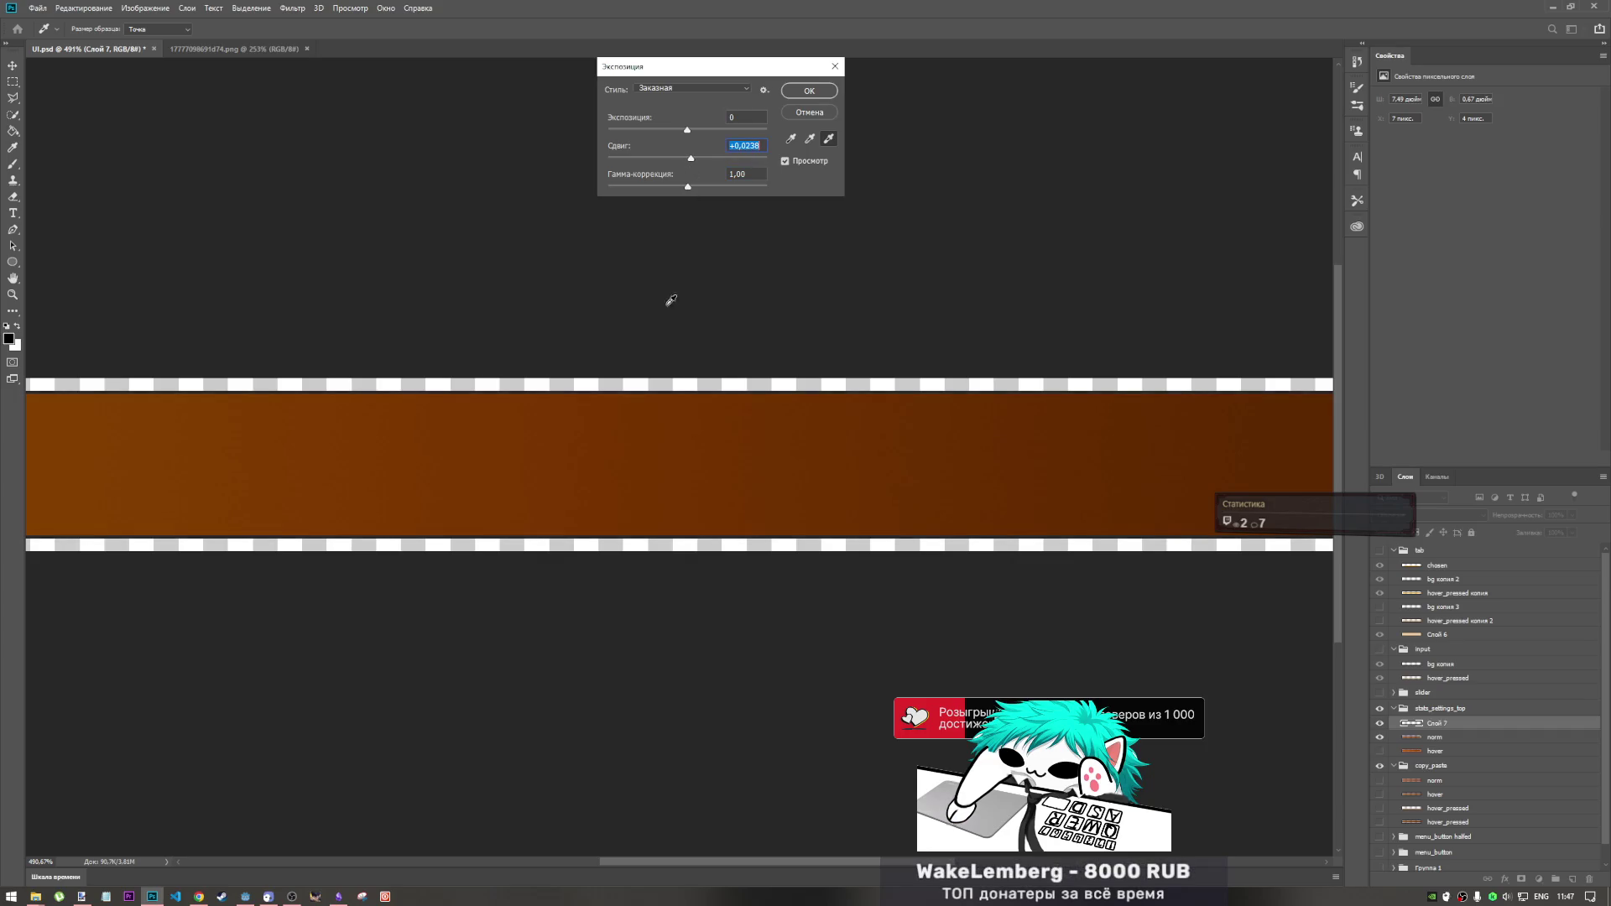
pyautogui.press('alt')
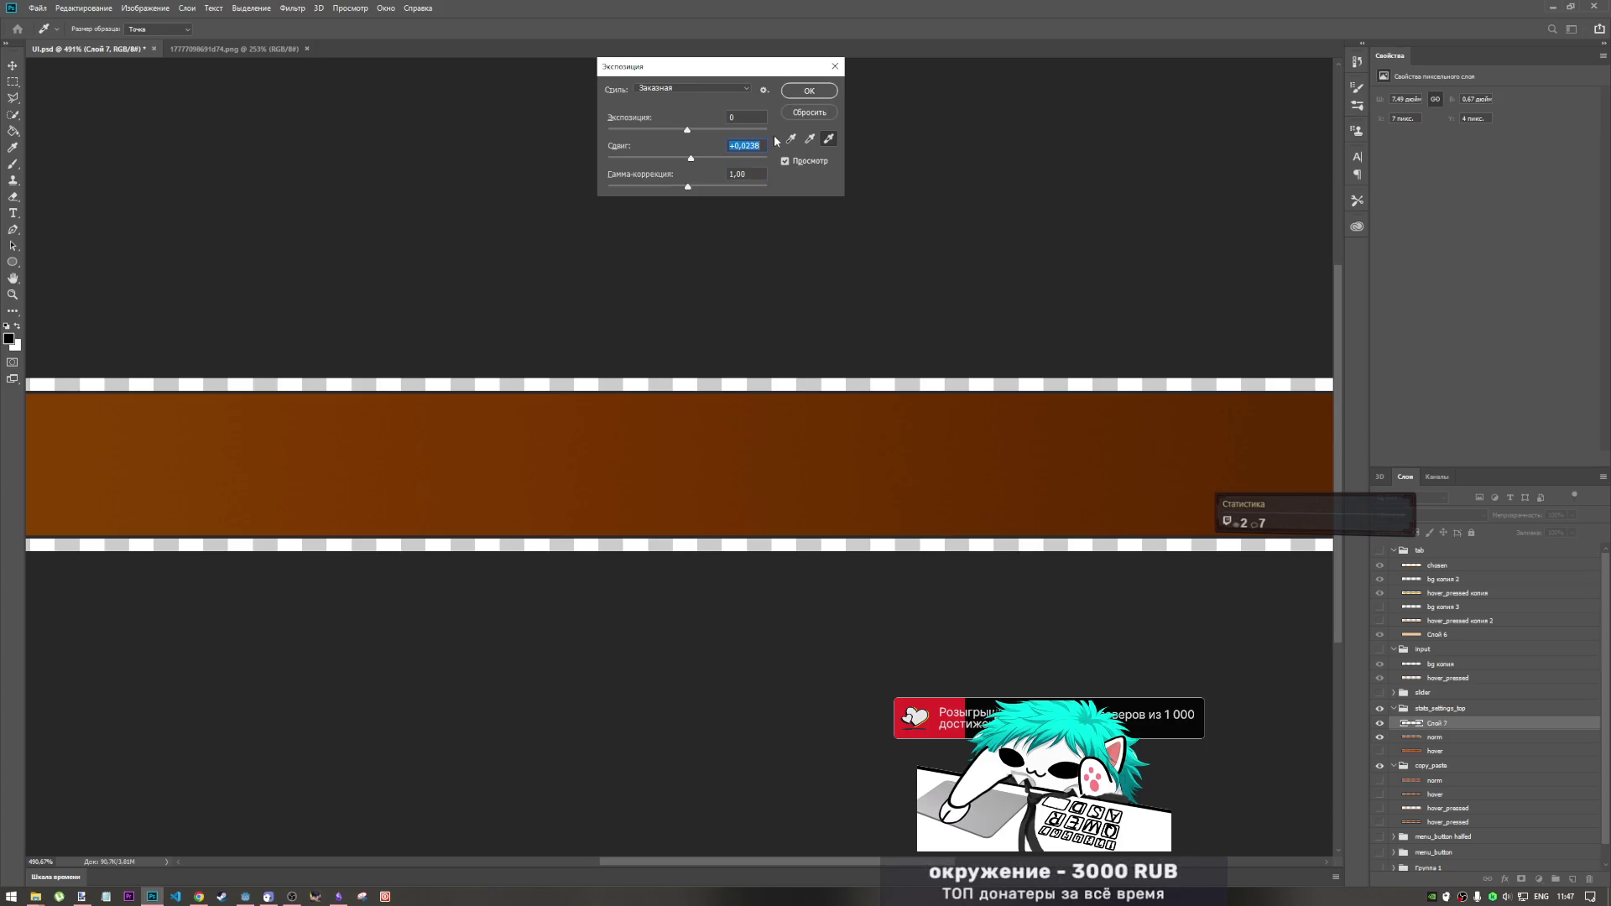
pyautogui.click(808, 93)
pyautogui.press('m')
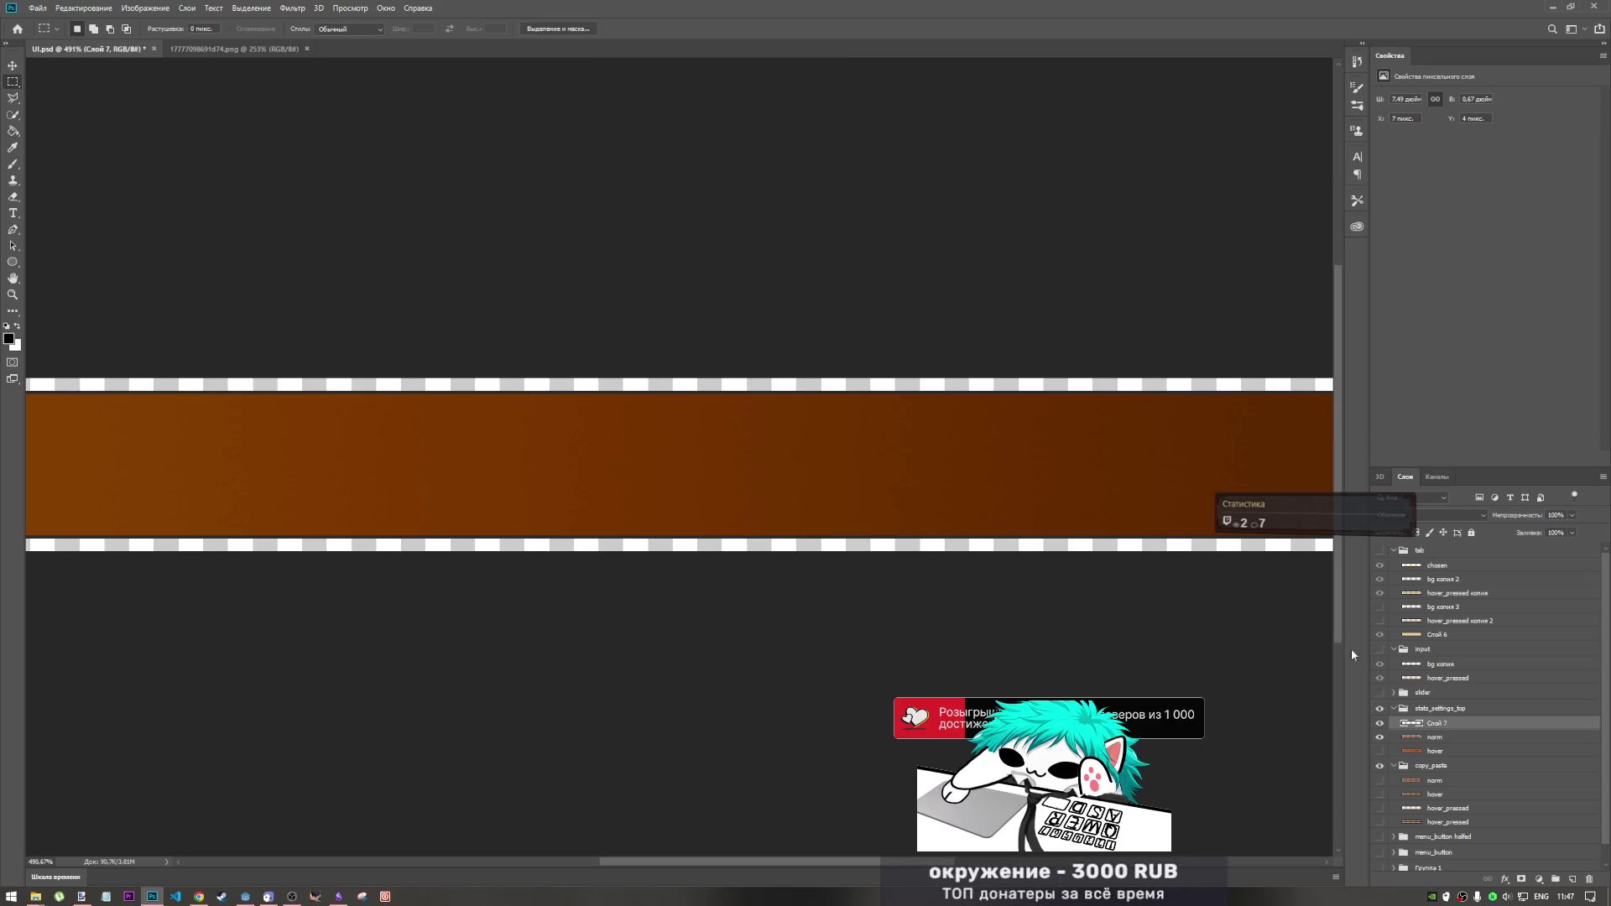
# - Stamp the visible layers into one merged layer, keeping the norm layer intact
pyautogui.keyDown('shift'); pyautogui.click(1455, 738); pyautogui.keyUp('shift')
pyautogui.rightClick(1454, 739)
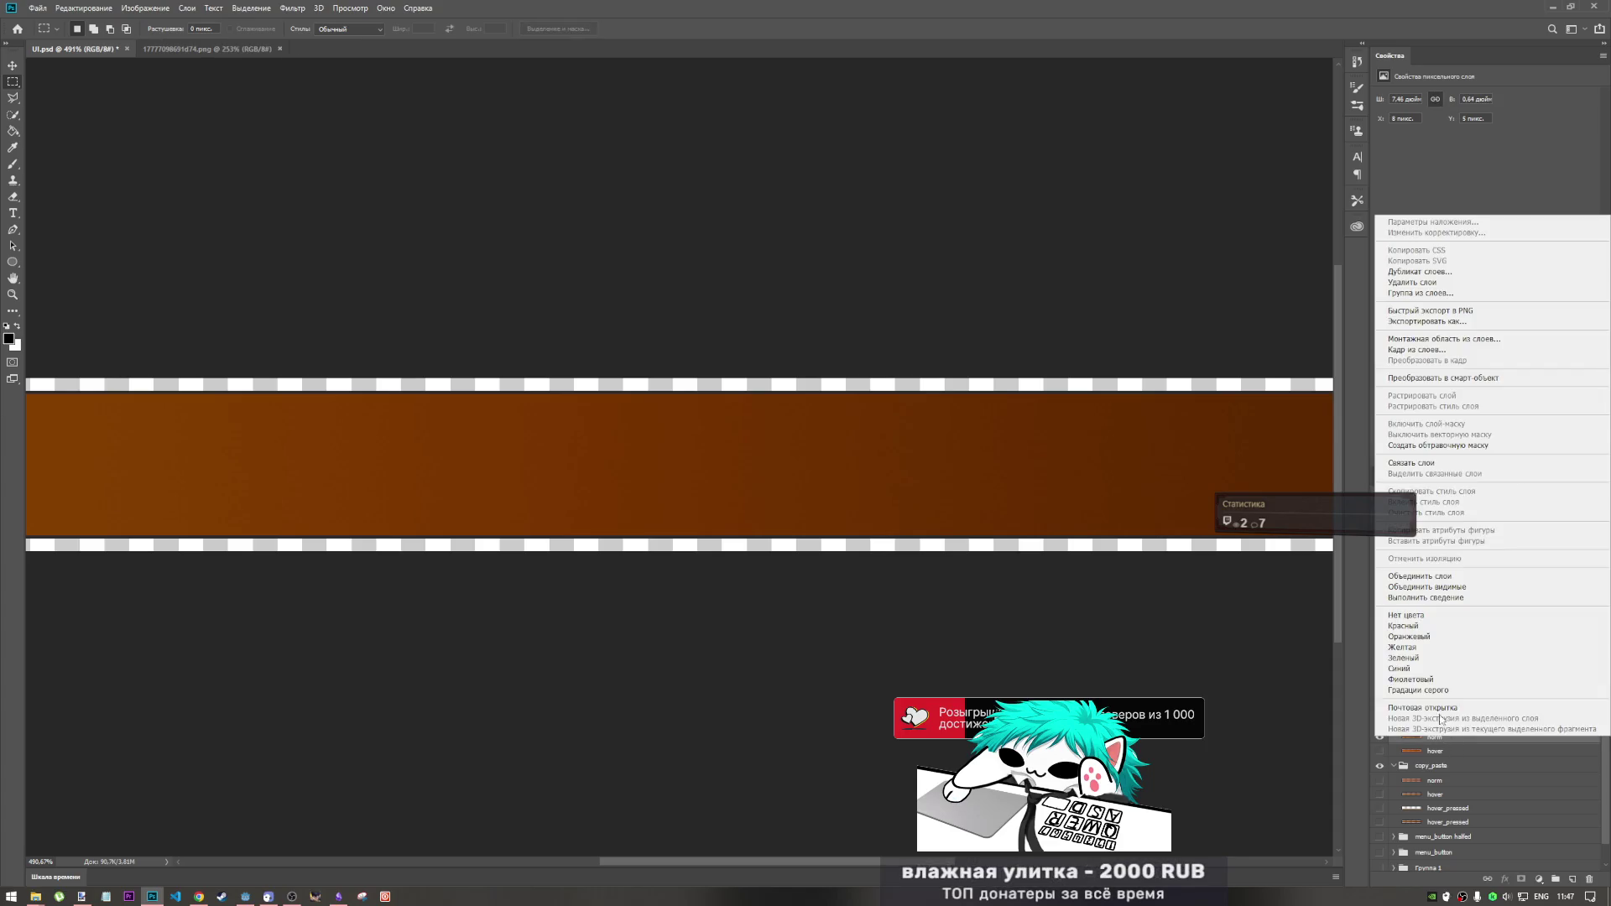
pyautogui.click(1438, 576)
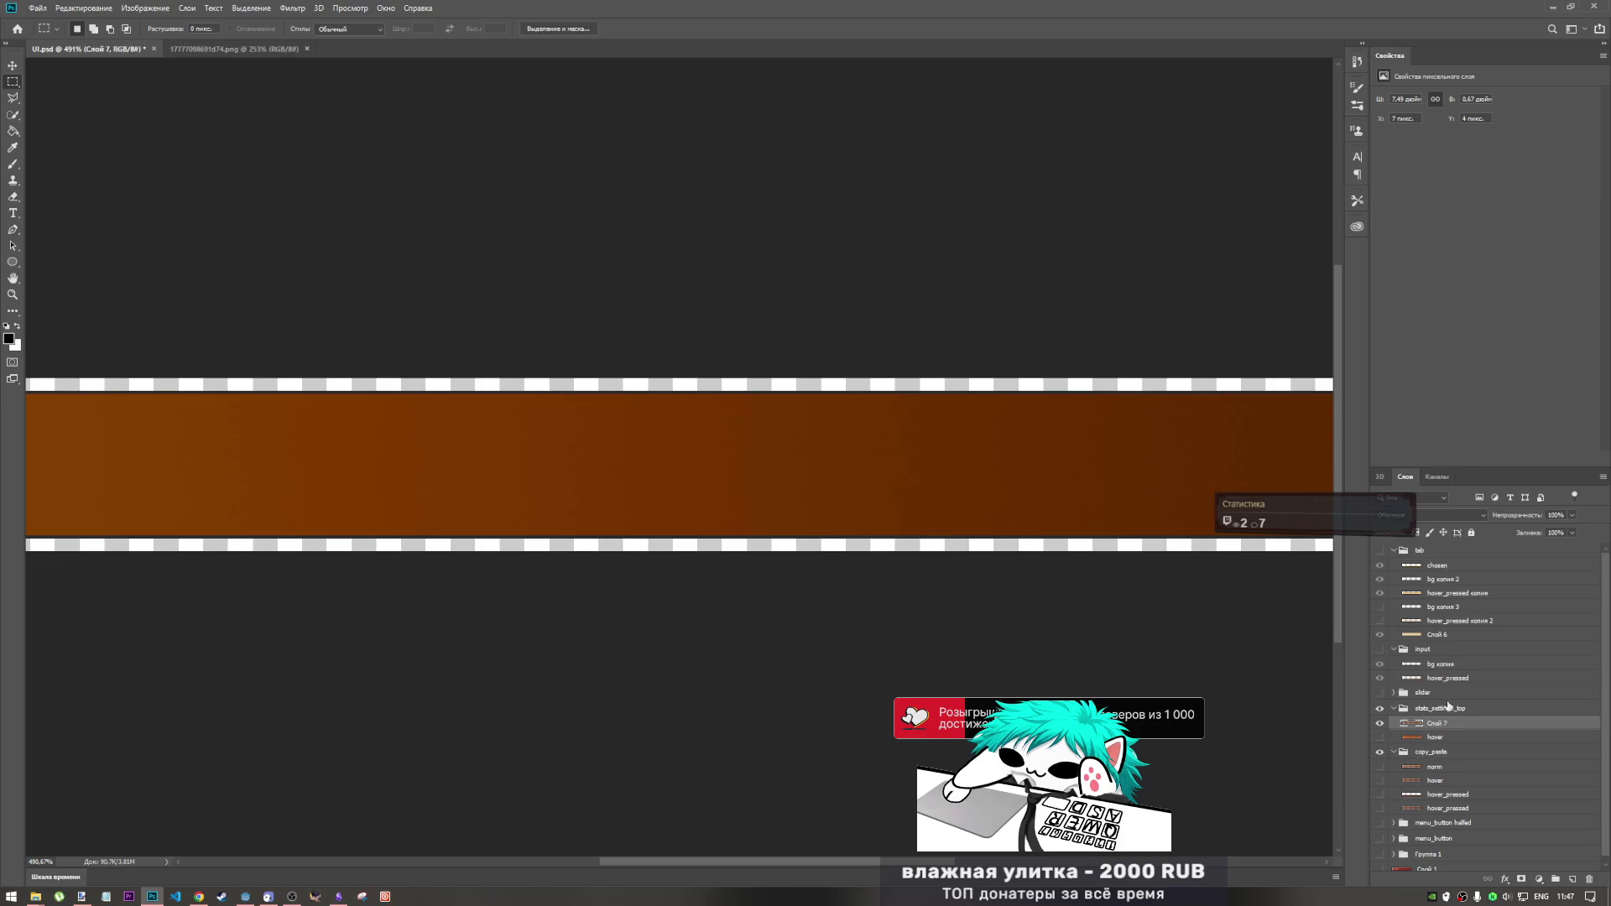
pyautogui.hotkey('ctrl', 'z')
pyautogui.hotkey('ctrl', 'alt', 'e')
pyautogui.keyDown('shift'); pyautogui.click(1443, 740); pyautogui.keyUp('shift')
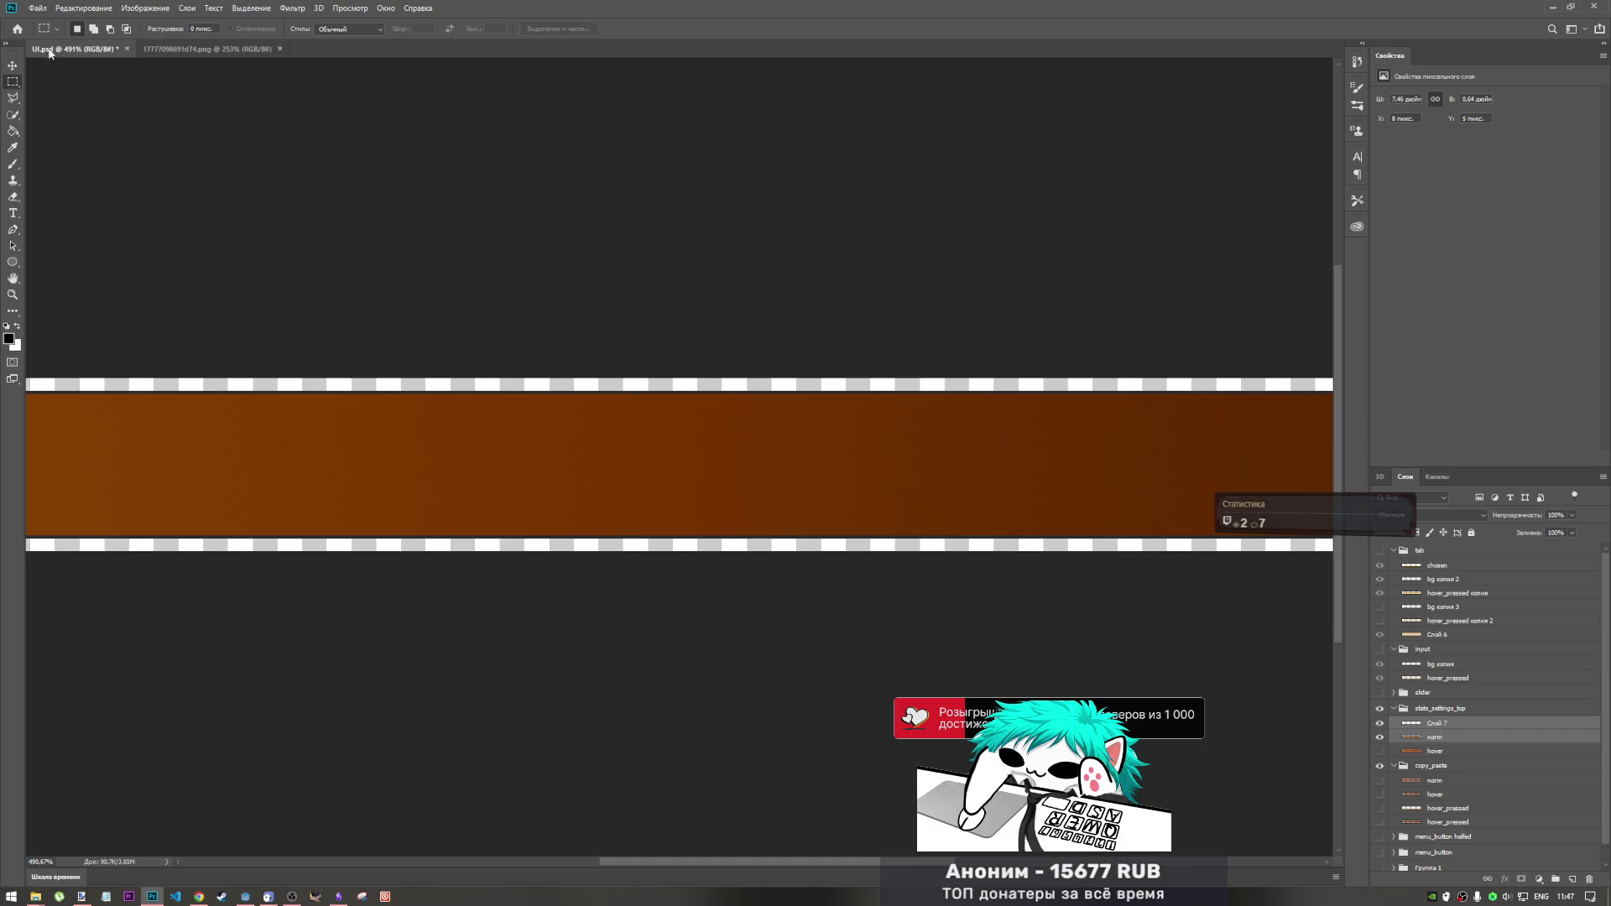
# - Quick Export the normal header as PNG, overwriting top_norm.png
pyautogui.click(37, 8)
pyautogui.moveTo(141, 181)
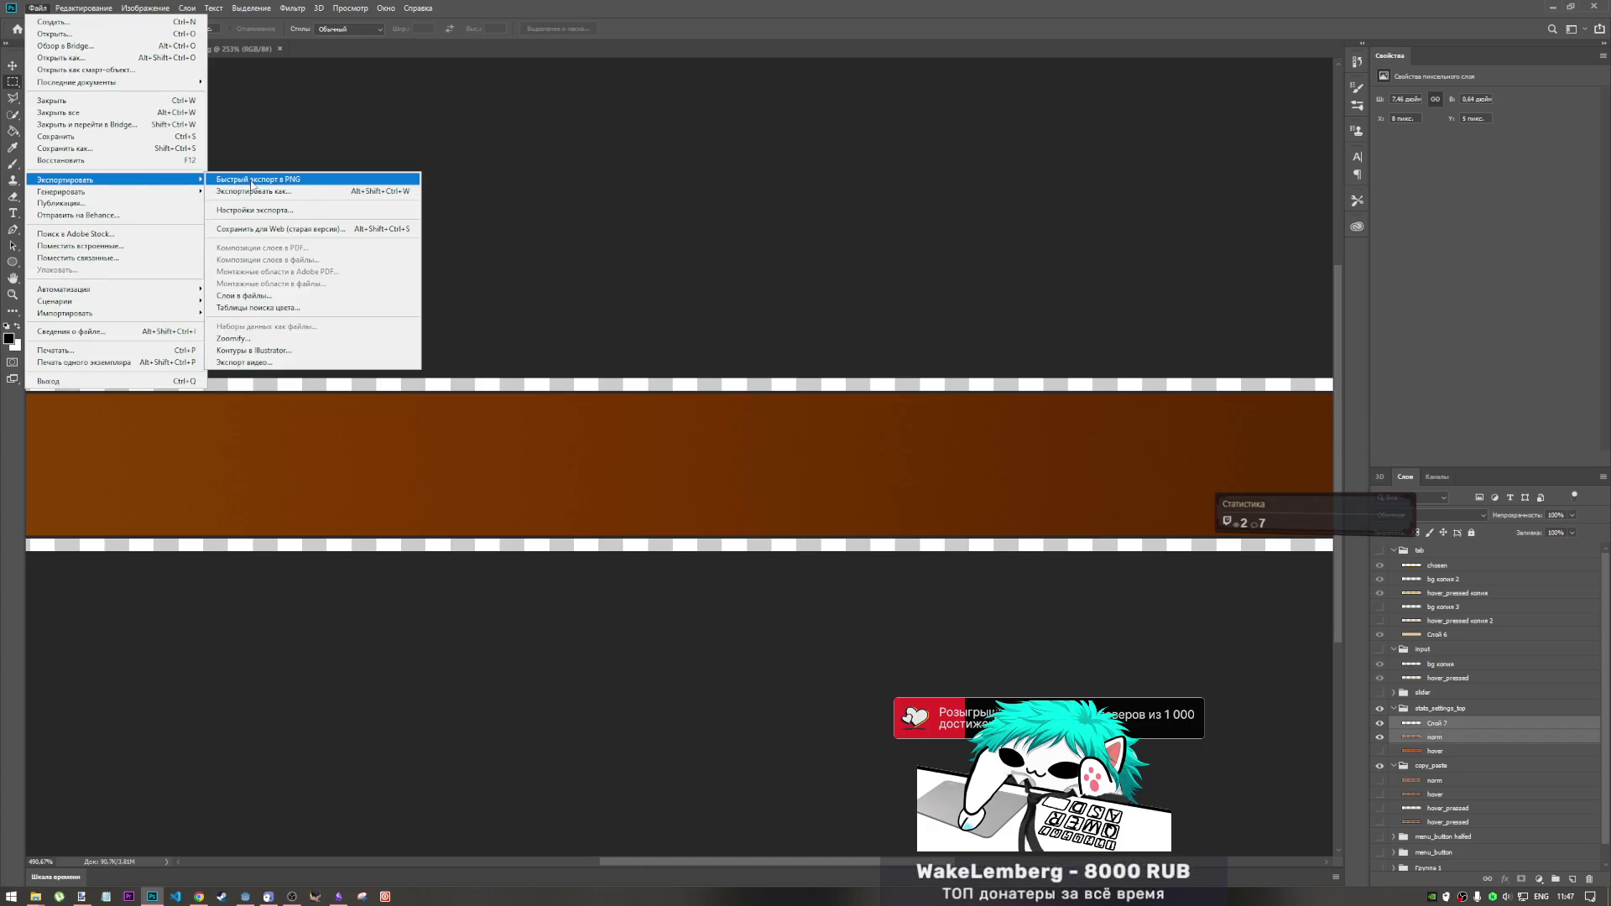
pyautogui.click(250, 181)
pyautogui.scroll(-1, 340, 252)
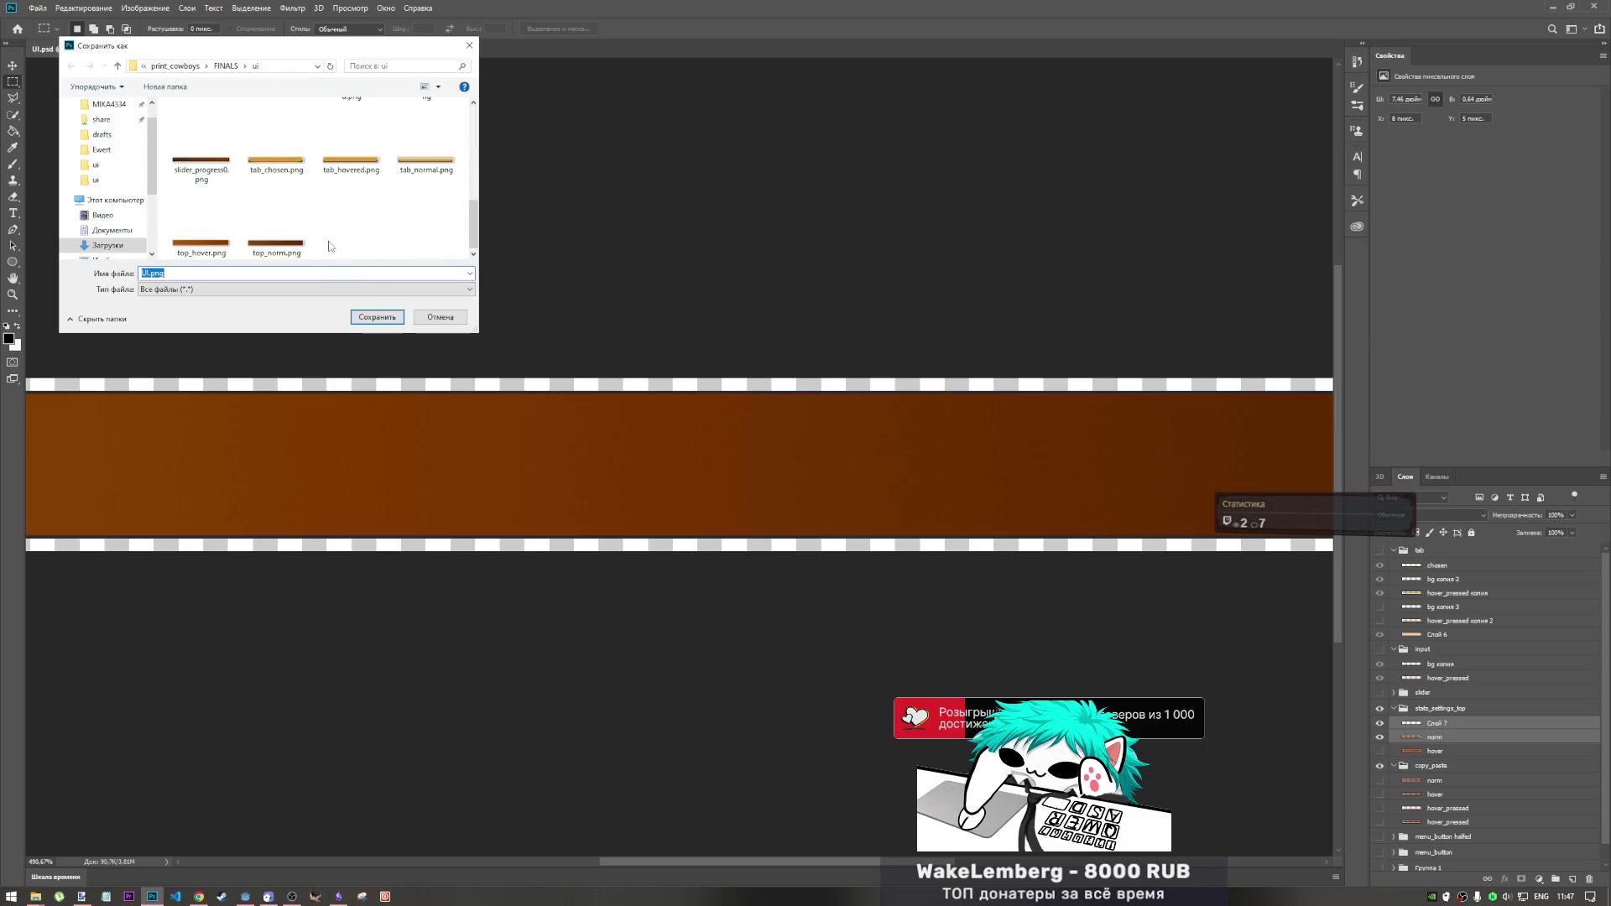
pyautogui.click(300, 241)
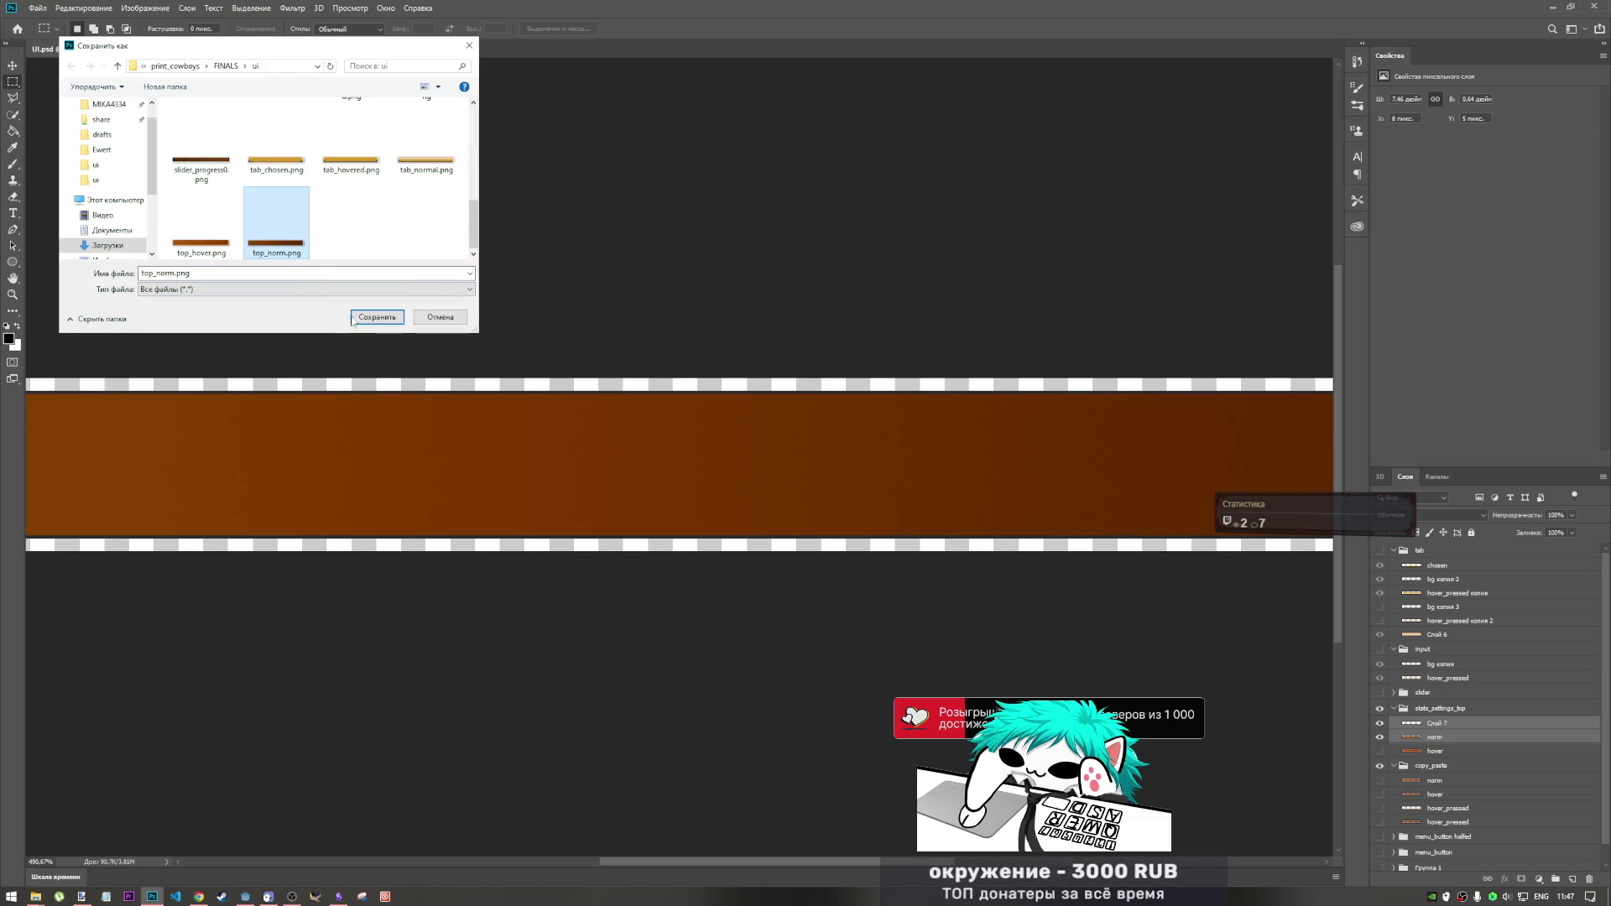
pyautogui.click(369, 319)
pyautogui.click(836, 451)
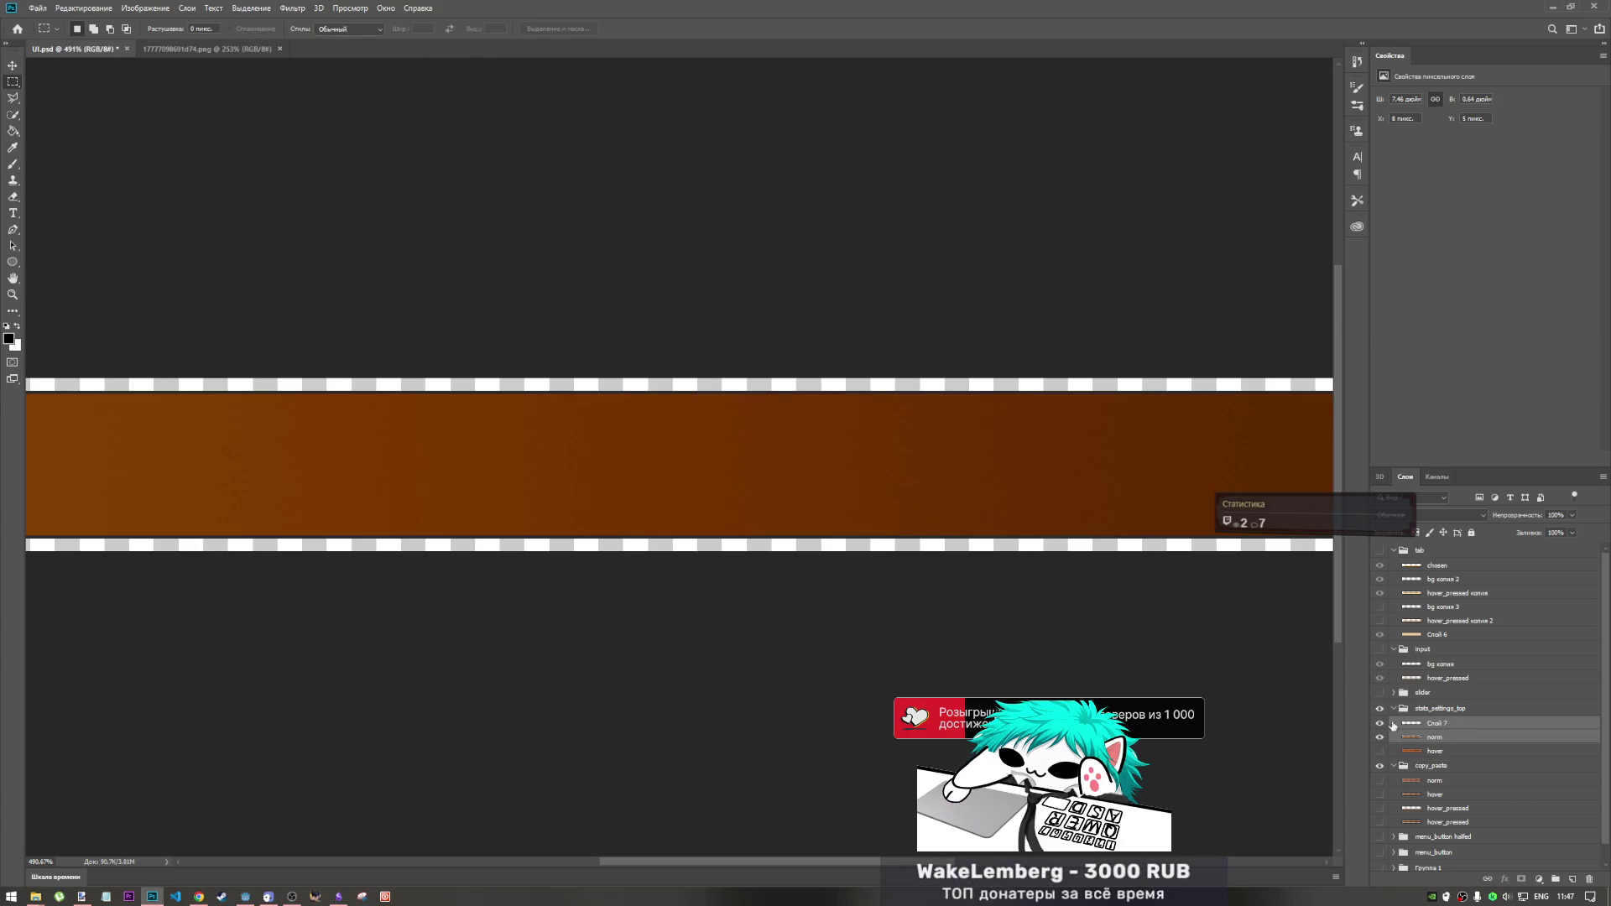
# - Swap to the glowing hover layer and Quick Export it as PNG over top_hover.png
pyautogui.click(1379, 736)
pyautogui.click(1379, 751)
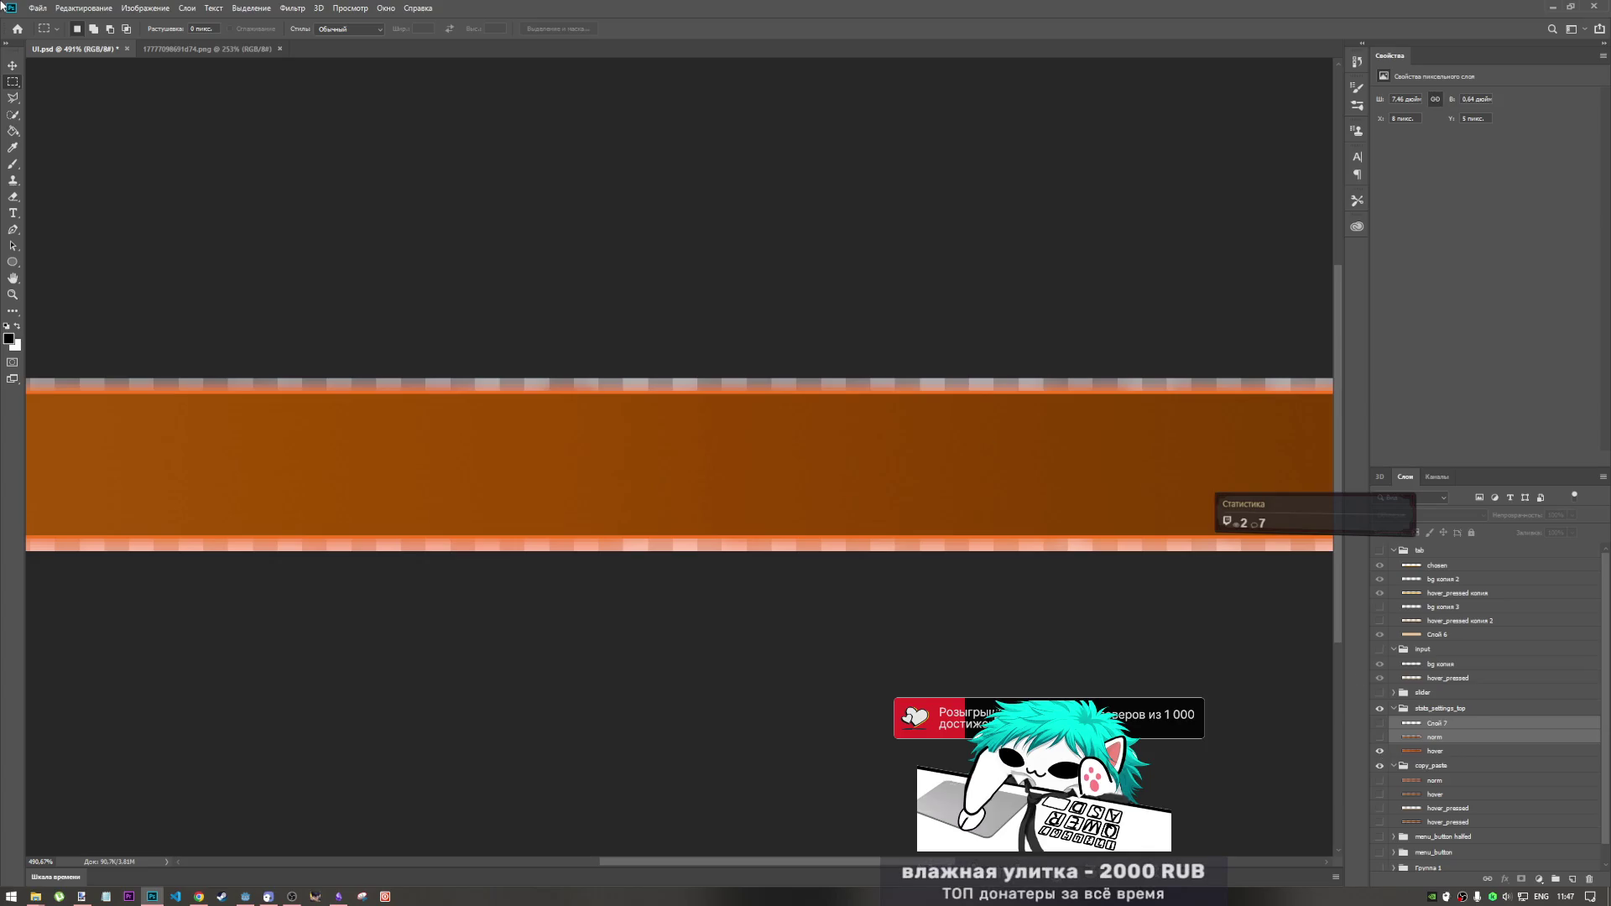
pyautogui.click(37, 8)
pyautogui.moveTo(141, 183)
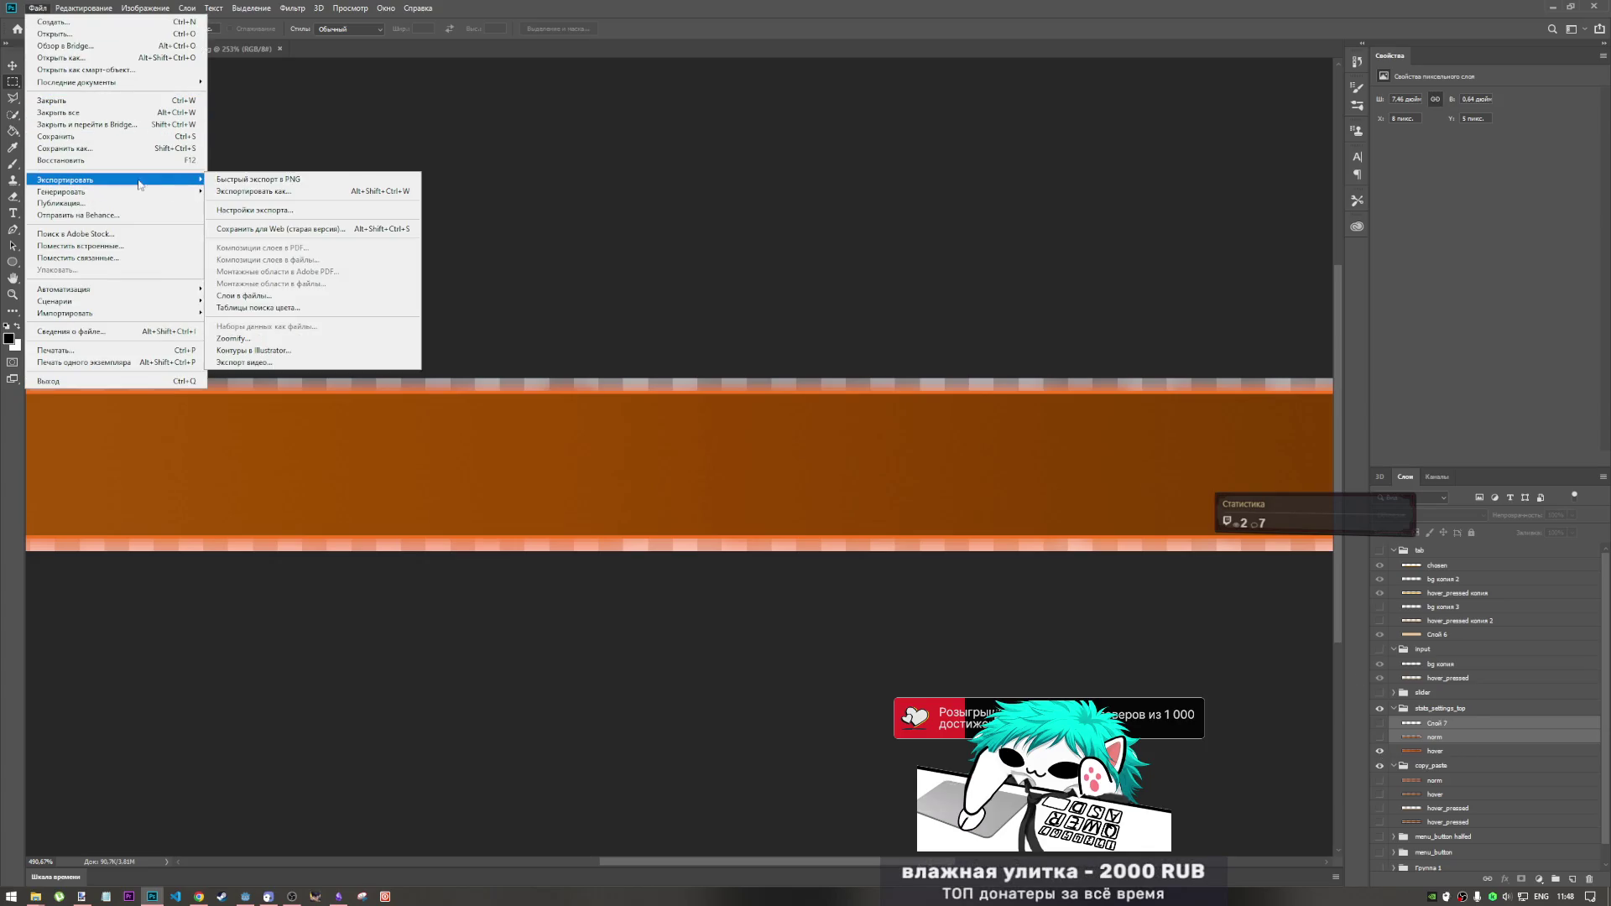
pyautogui.click(274, 181)
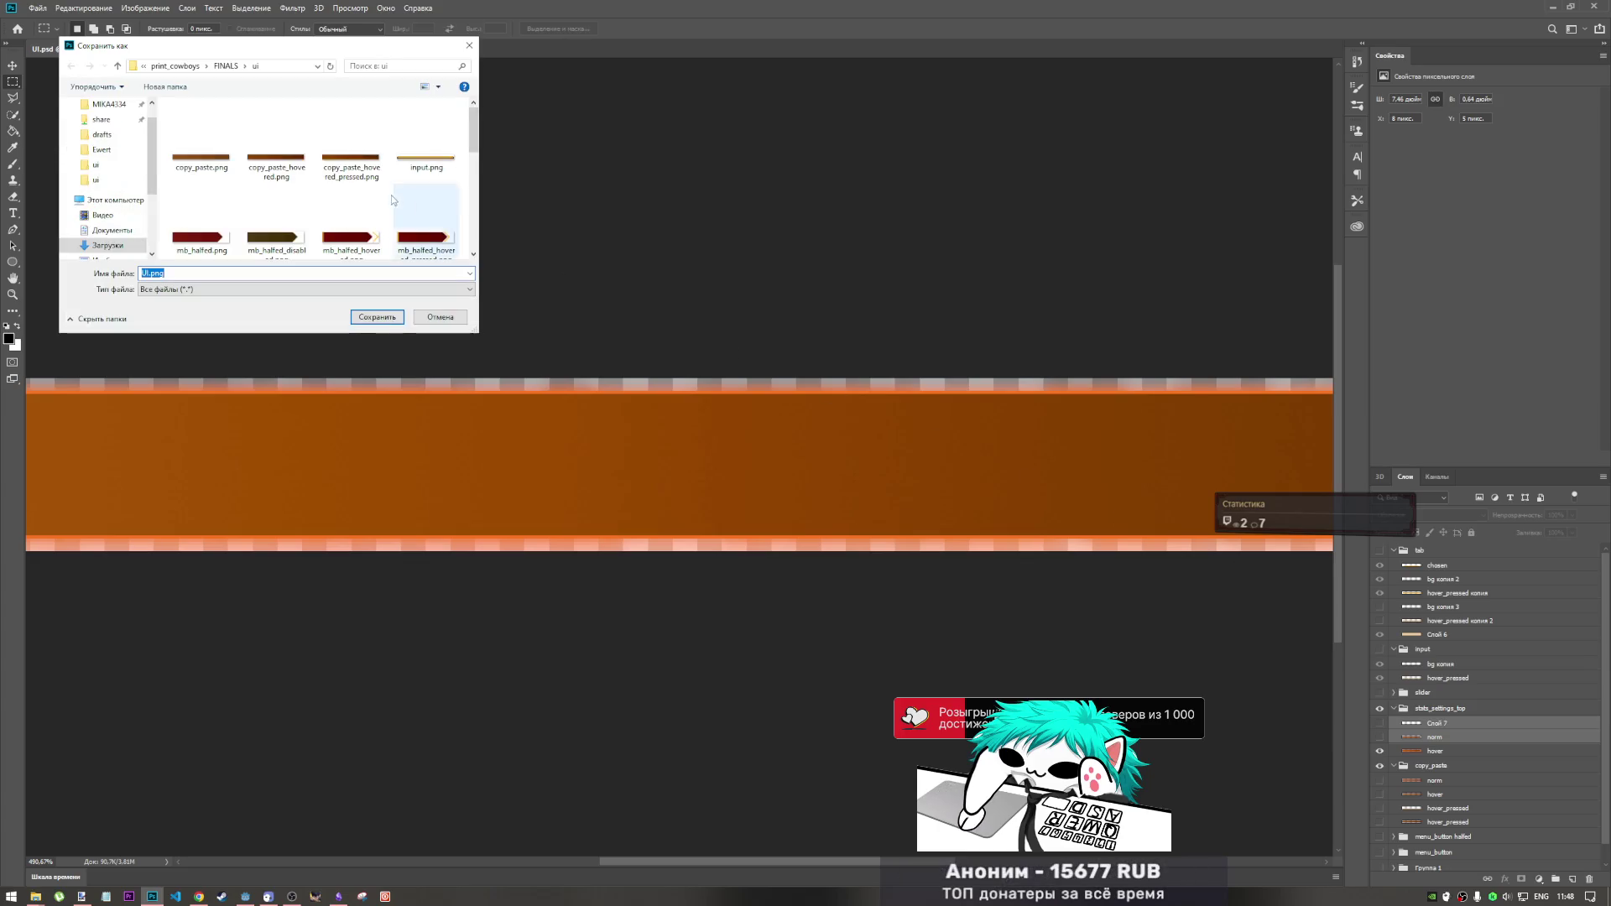
pyautogui.scroll(-1, 359, 239)
pyautogui.click(201, 220)
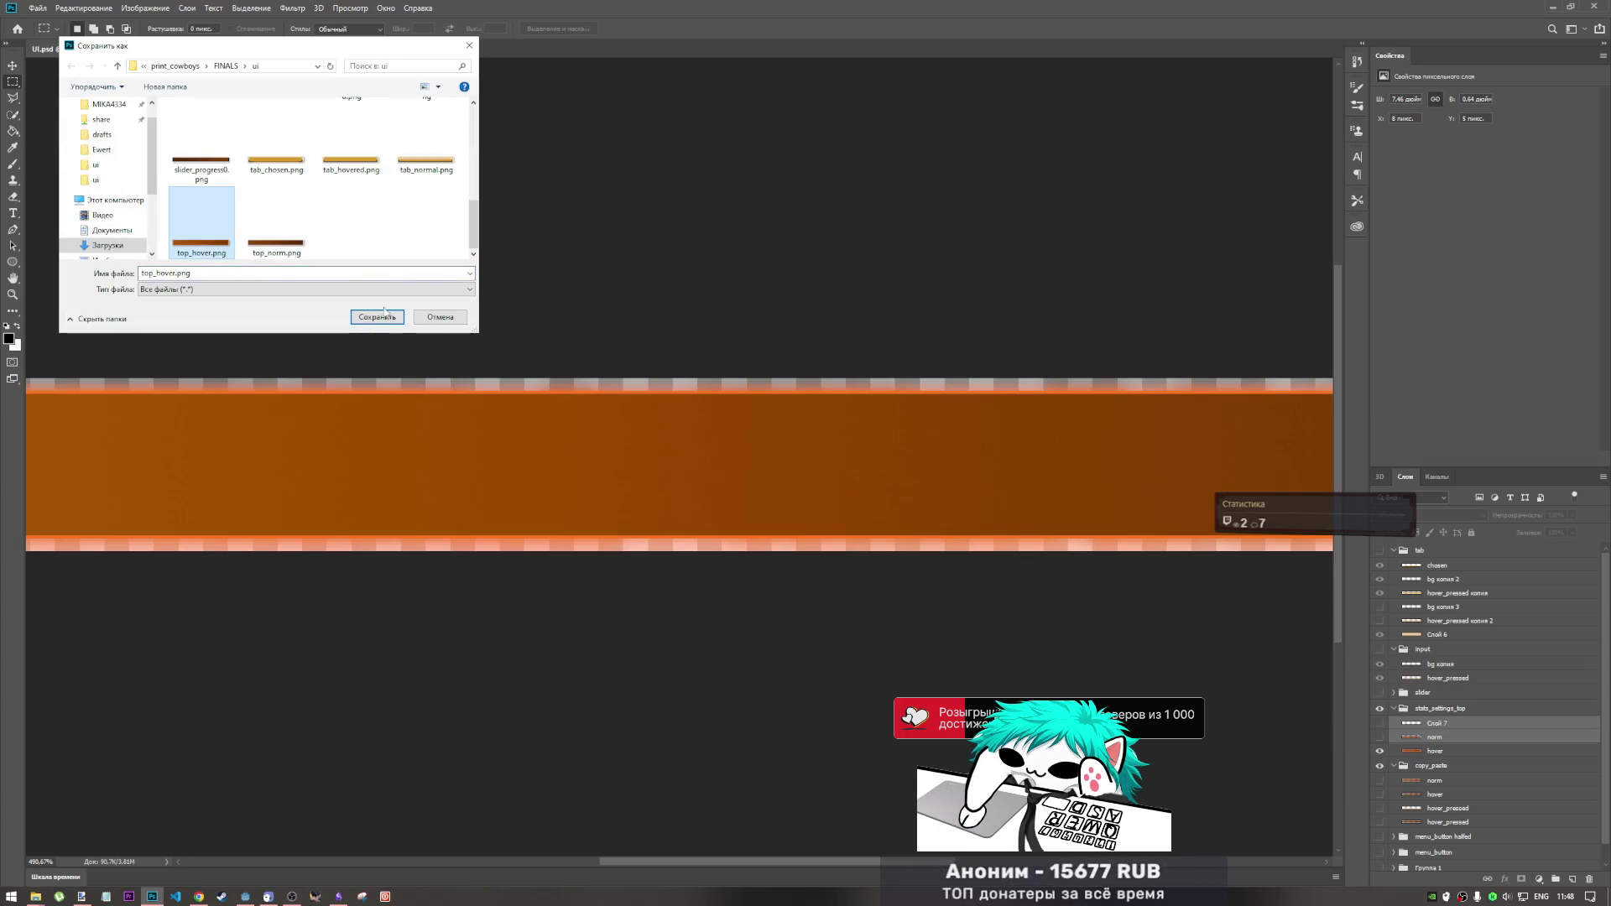
pyautogui.click(386, 316)
pyautogui.click(836, 450)
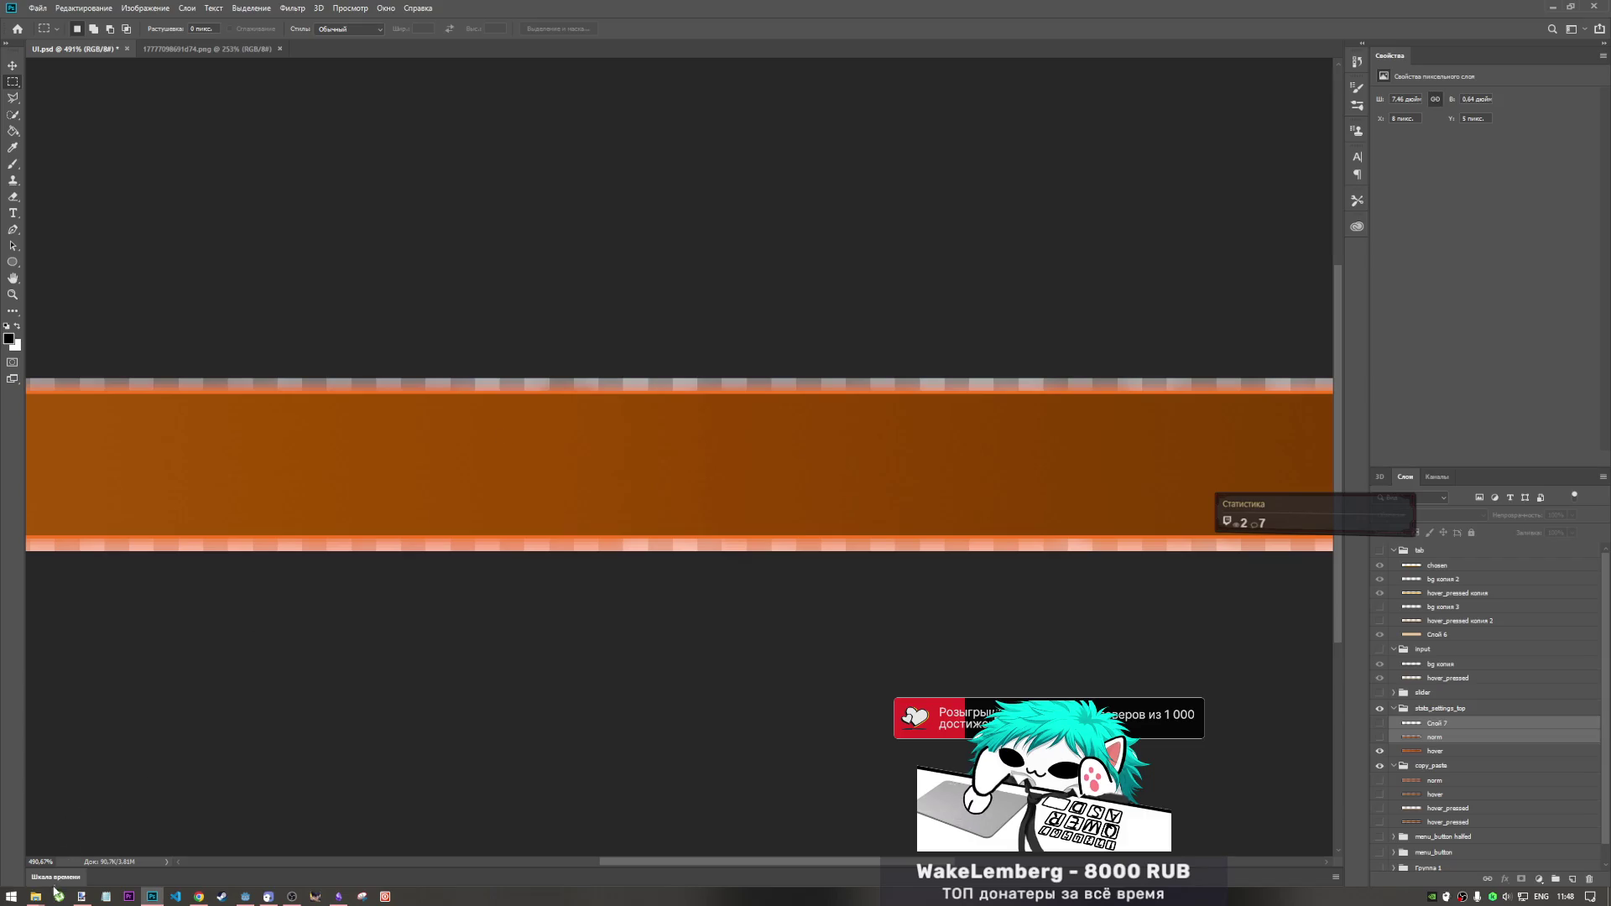
# - Copy top_hover.png and top_norm.png into the Godot project's img/ui folder, replacing the old files
pyautogui.moveTo(39, 900)
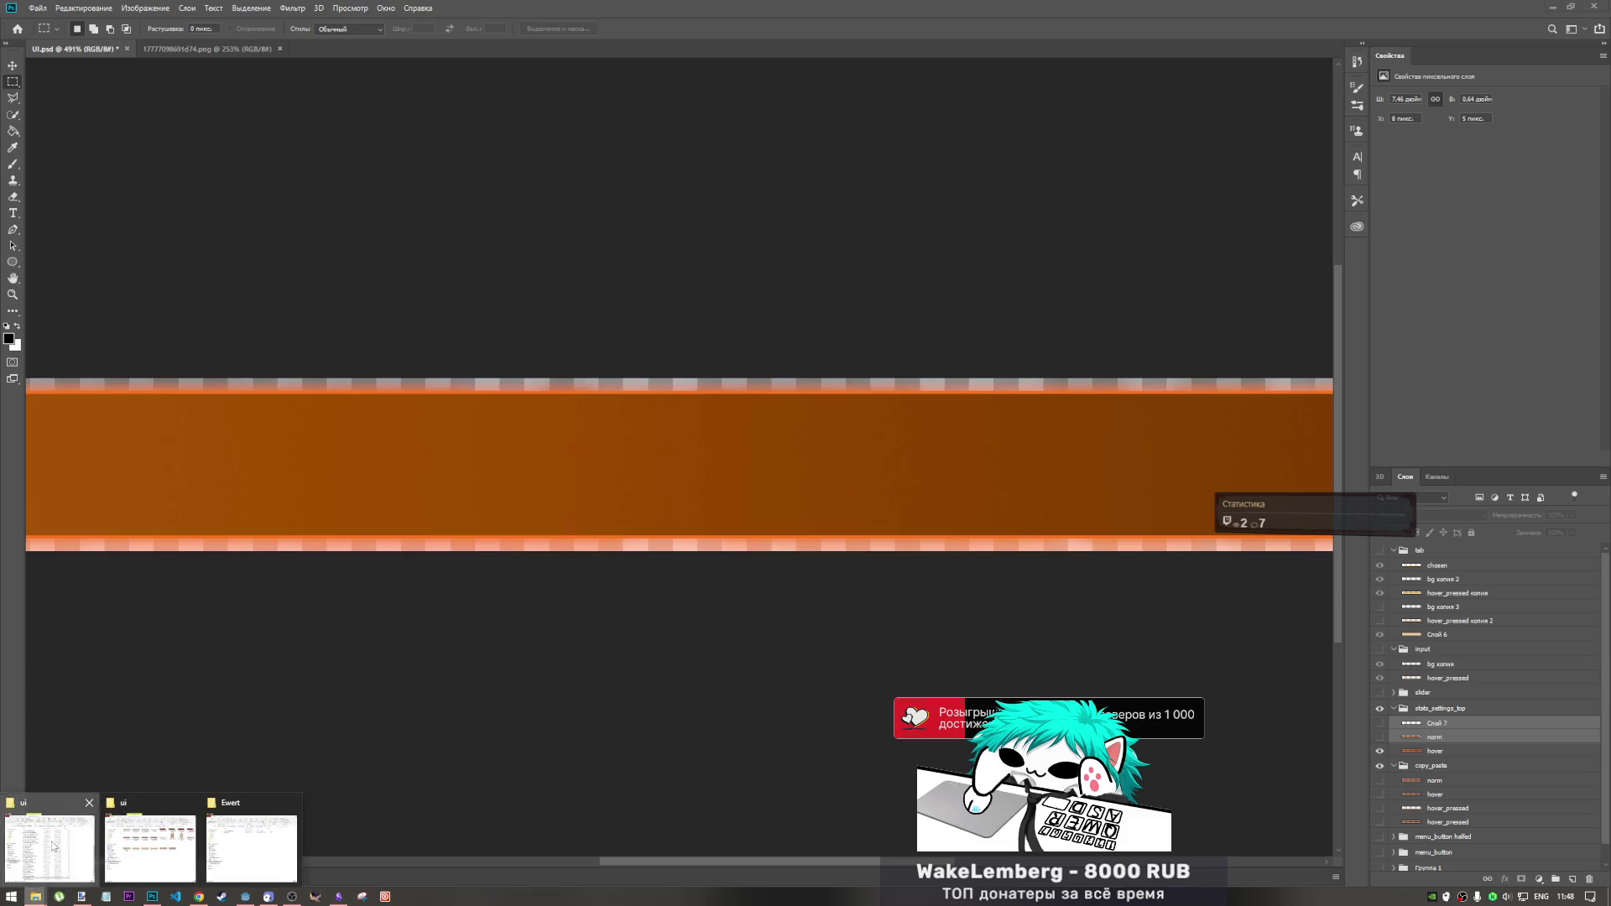
pyautogui.click(151, 849)
pyautogui.click(173, 857)
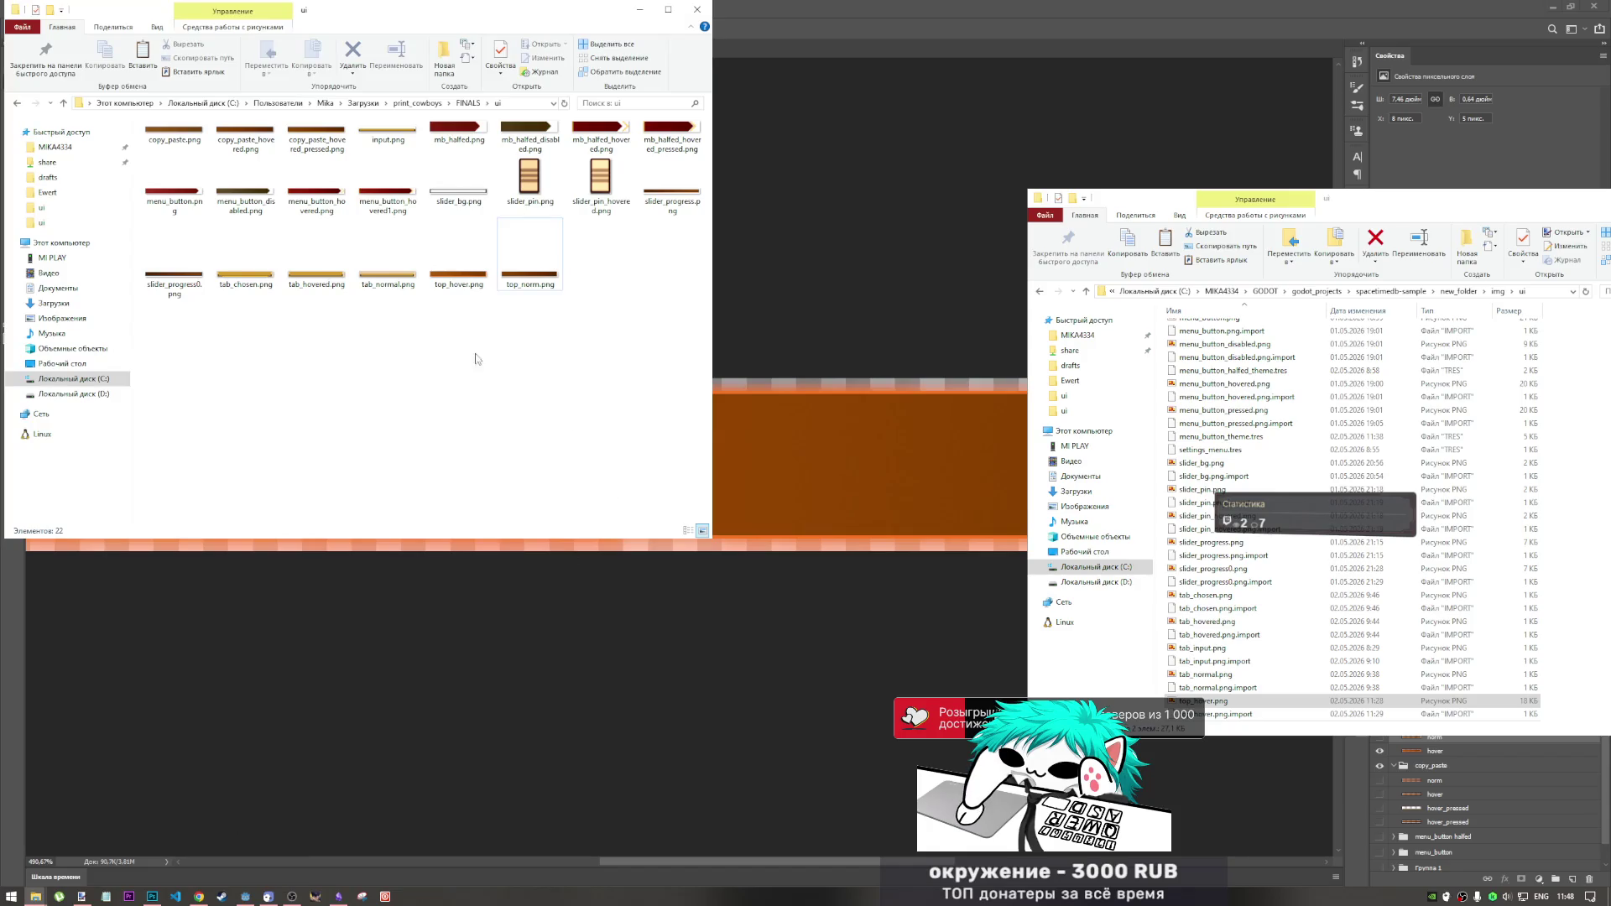
pyautogui.moveTo(600, 324); pyautogui.dragTo(428, 220)
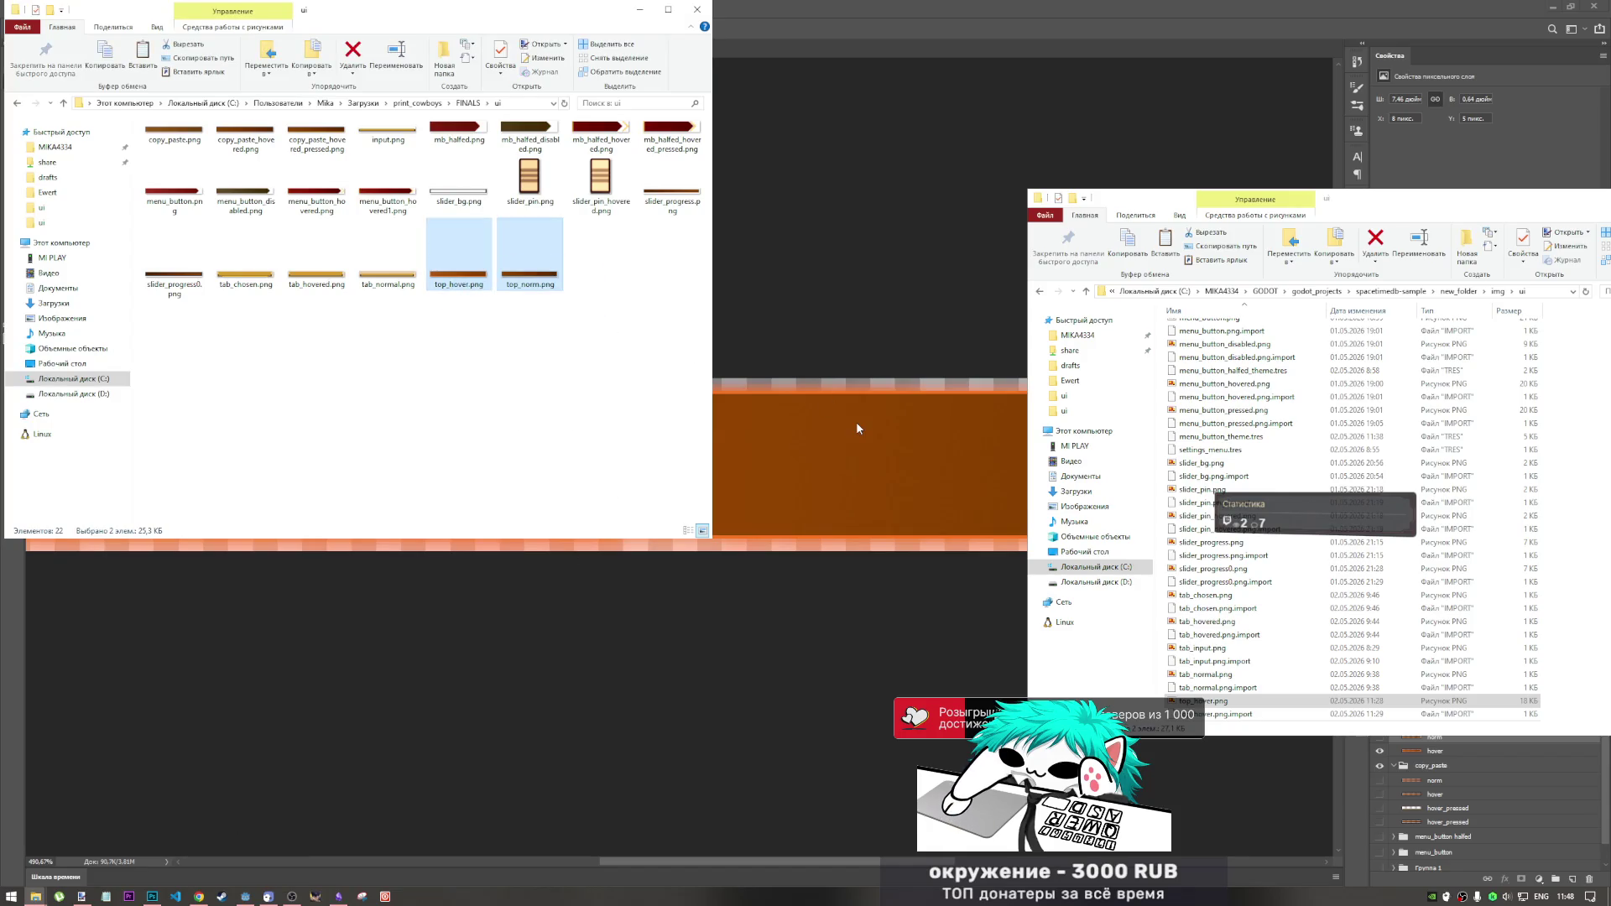
pyautogui.rightClick(1586, 556)
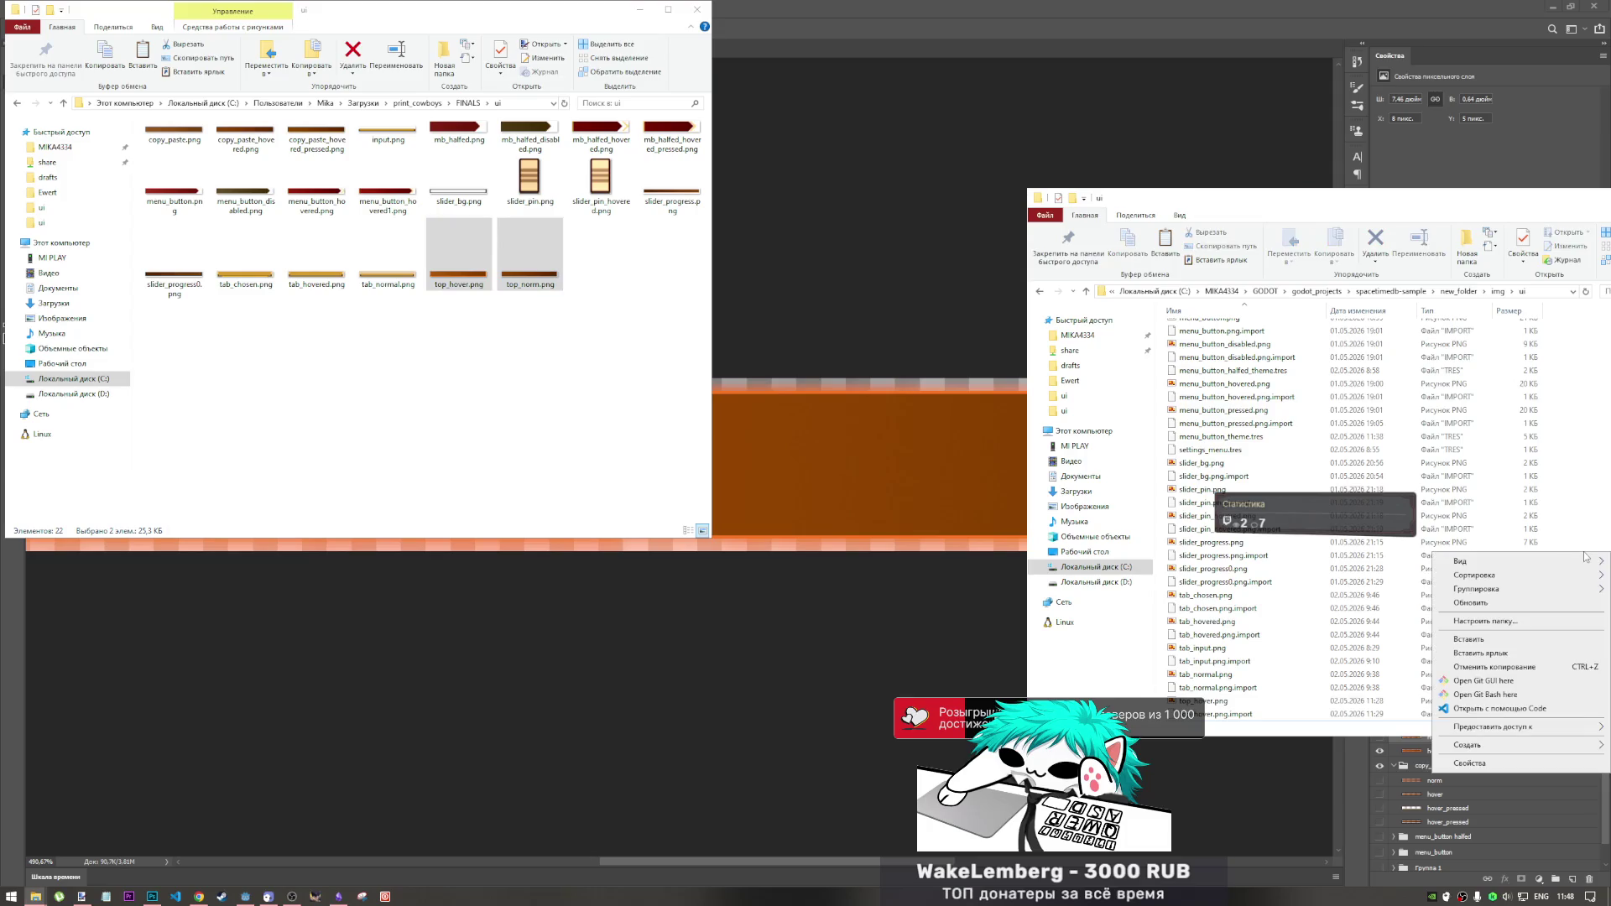
pyautogui.click(1468, 640)
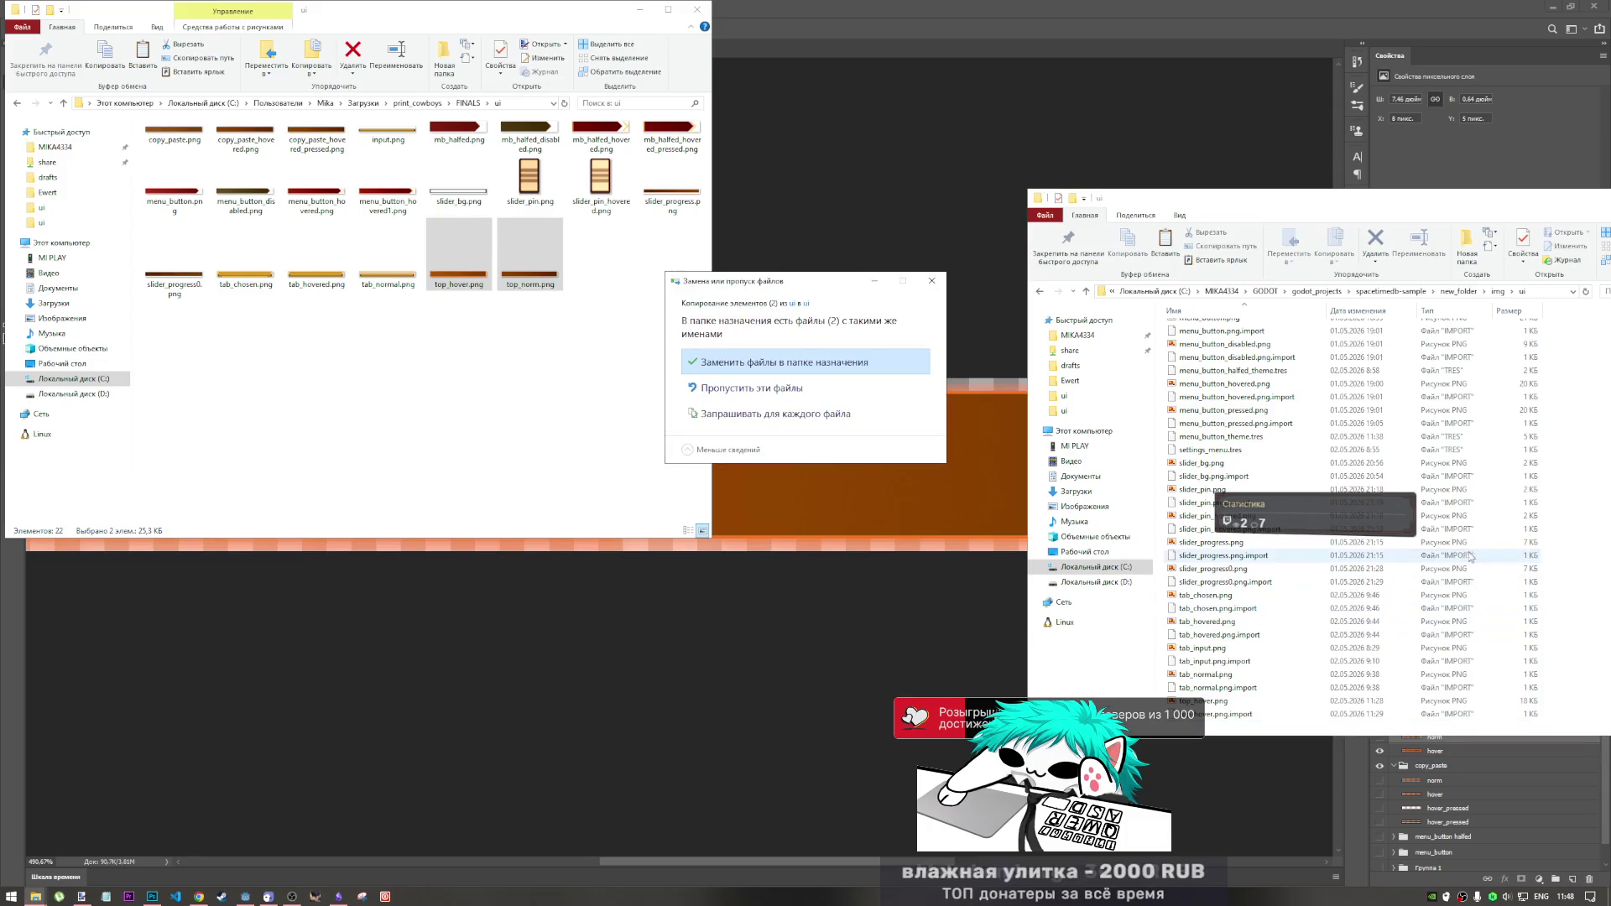
pyautogui.click(783, 361)
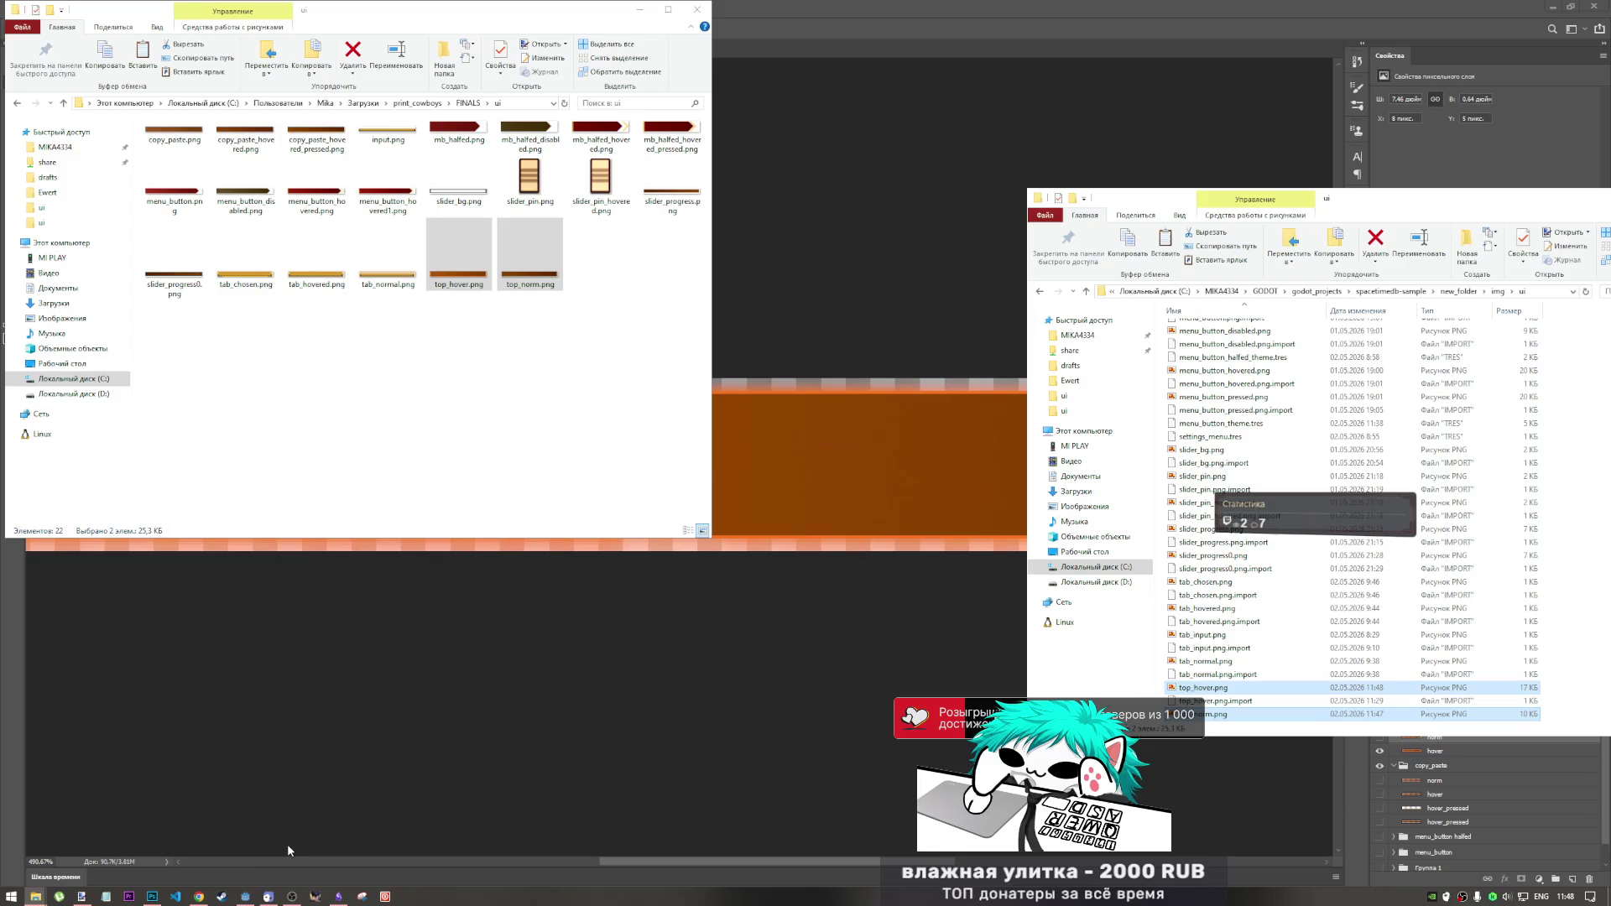
pyautogui.click(245, 896)
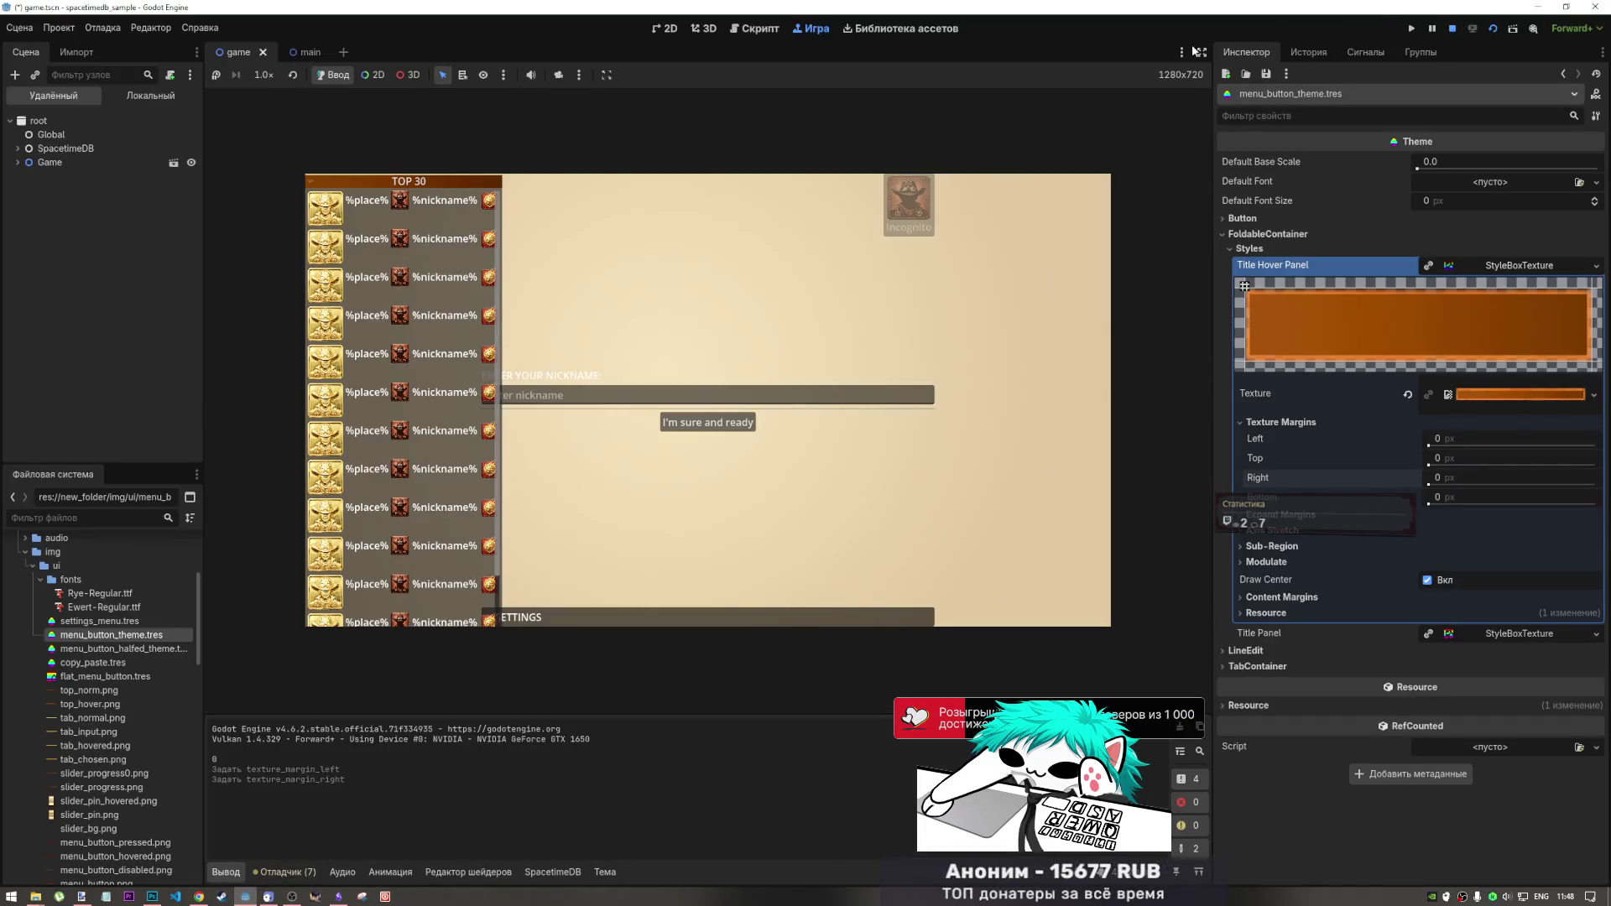
# - Stop the running game and zoom over the TOP 30 header in the 2D view
pyautogui.click(1452, 29)
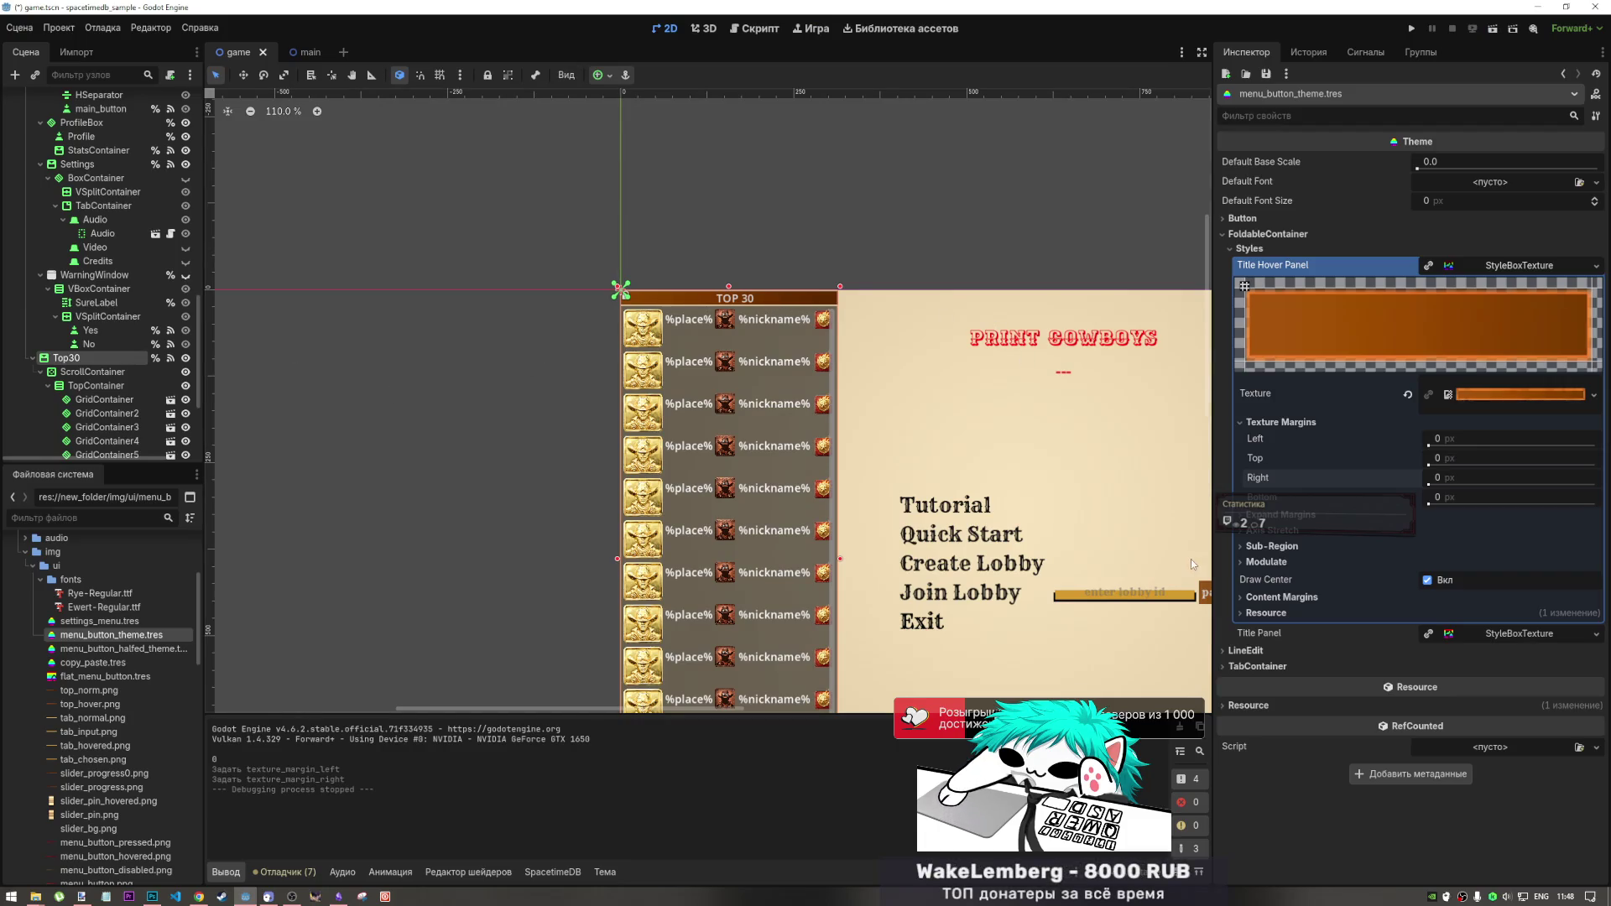
pyautogui.scroll(12, 853, 260)
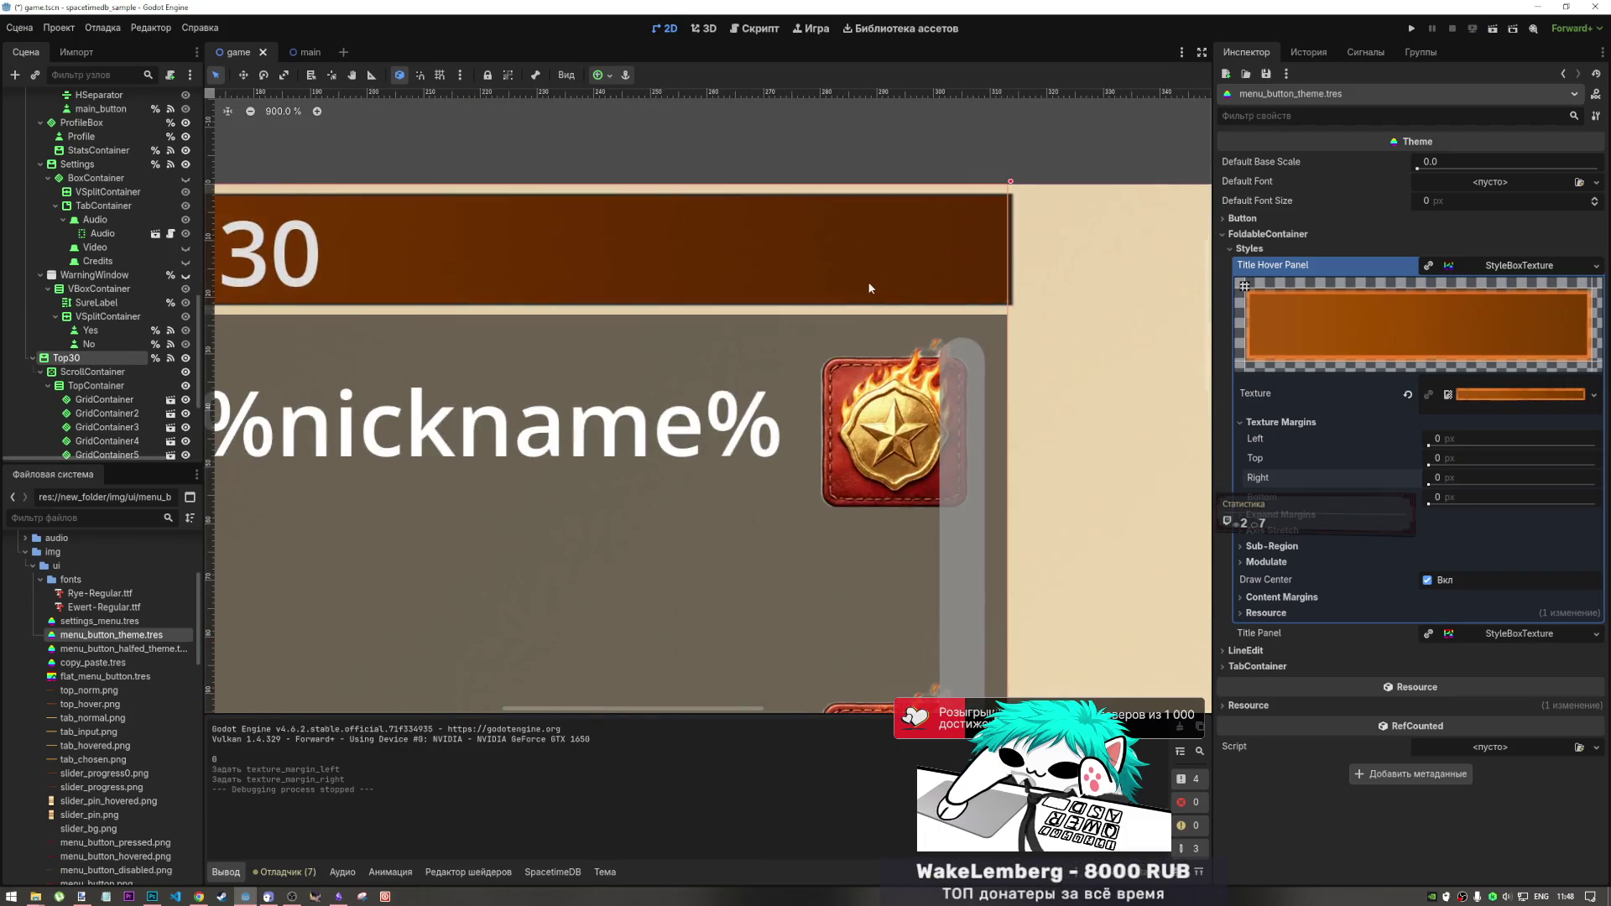
pyautogui.scroll(-9, 837, 302)
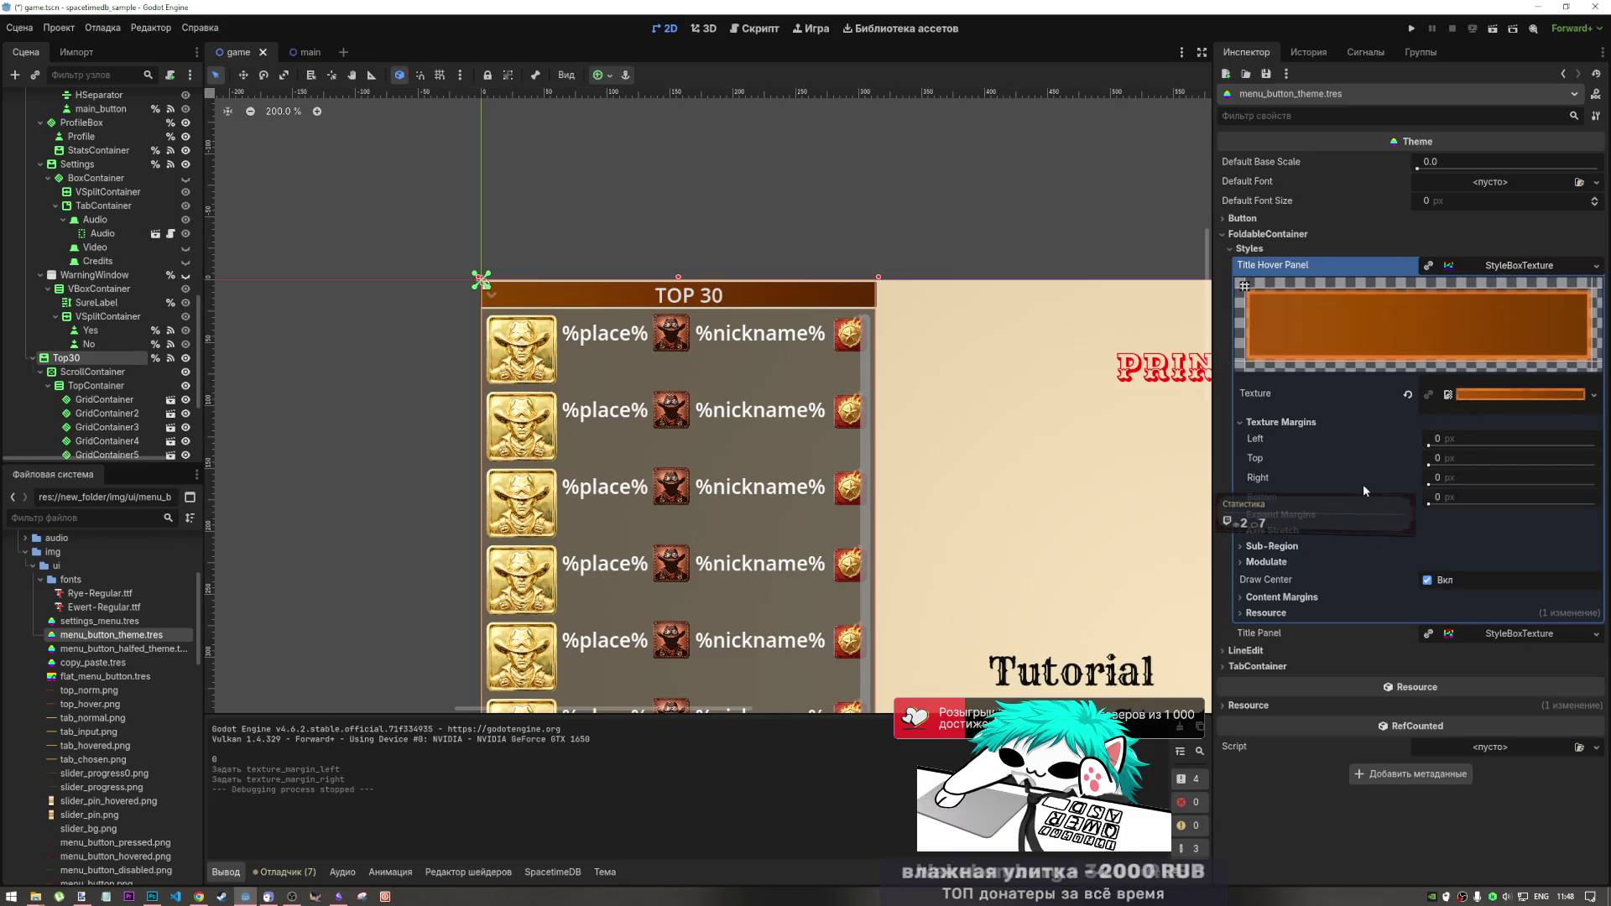
# - Switch Title Hover Panel from Texture Margins to Expand Margins, then collapse that style
pyautogui.click(1284, 422)
pyautogui.click(1308, 439)
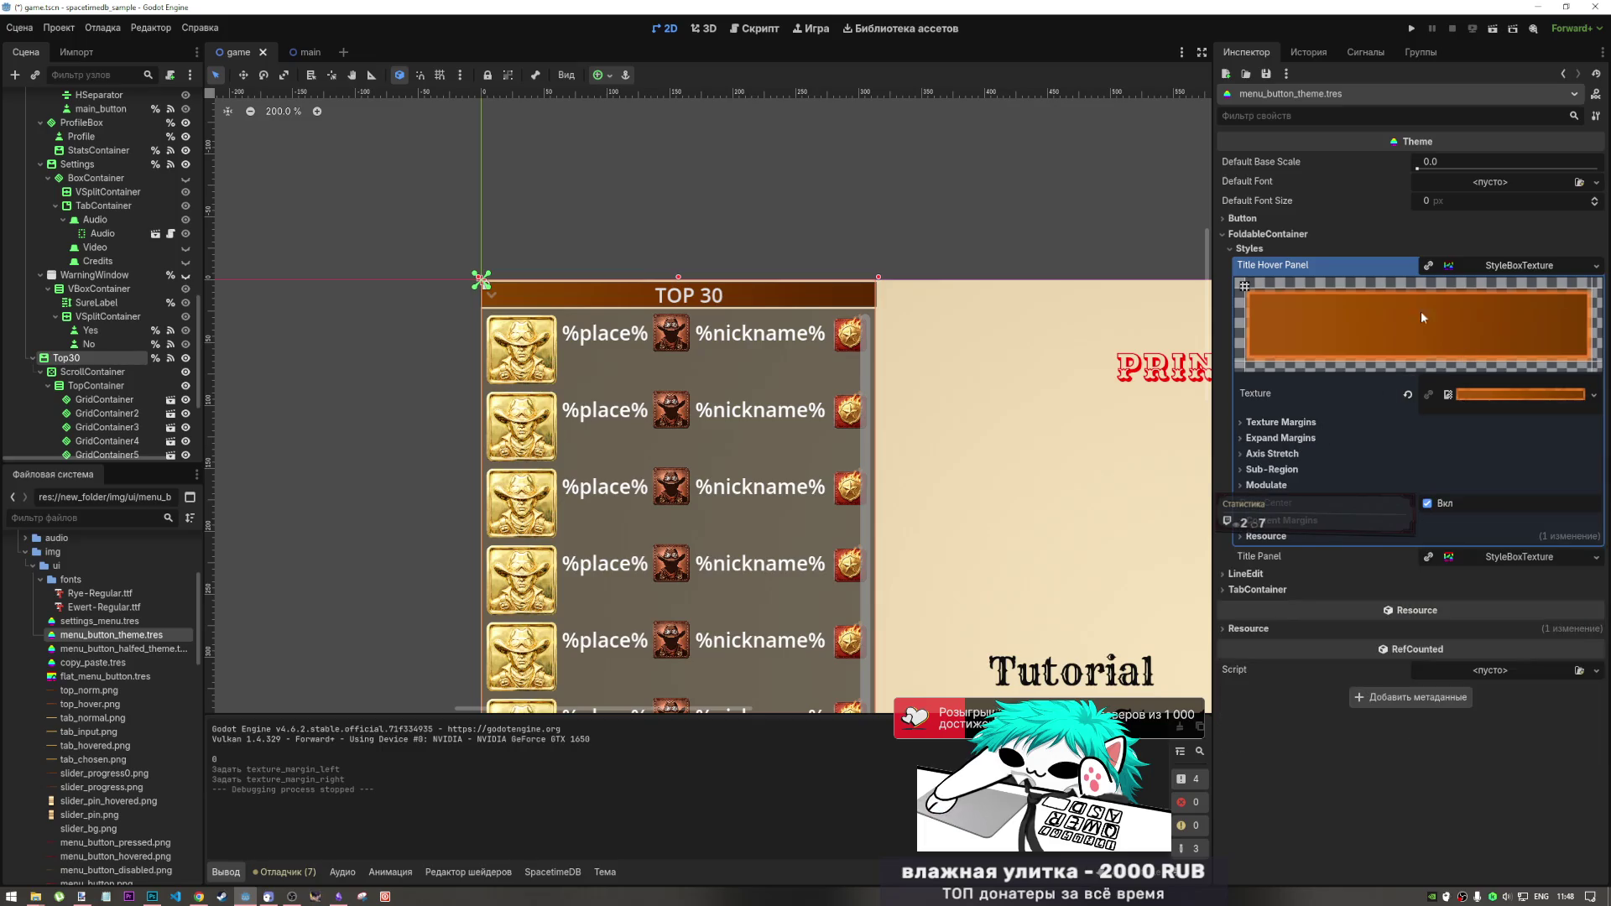
pyautogui.click(1501, 267)
# - Open the Title Panel style and try 5 px expand margins on left, right and top
pyautogui.click(1502, 285)
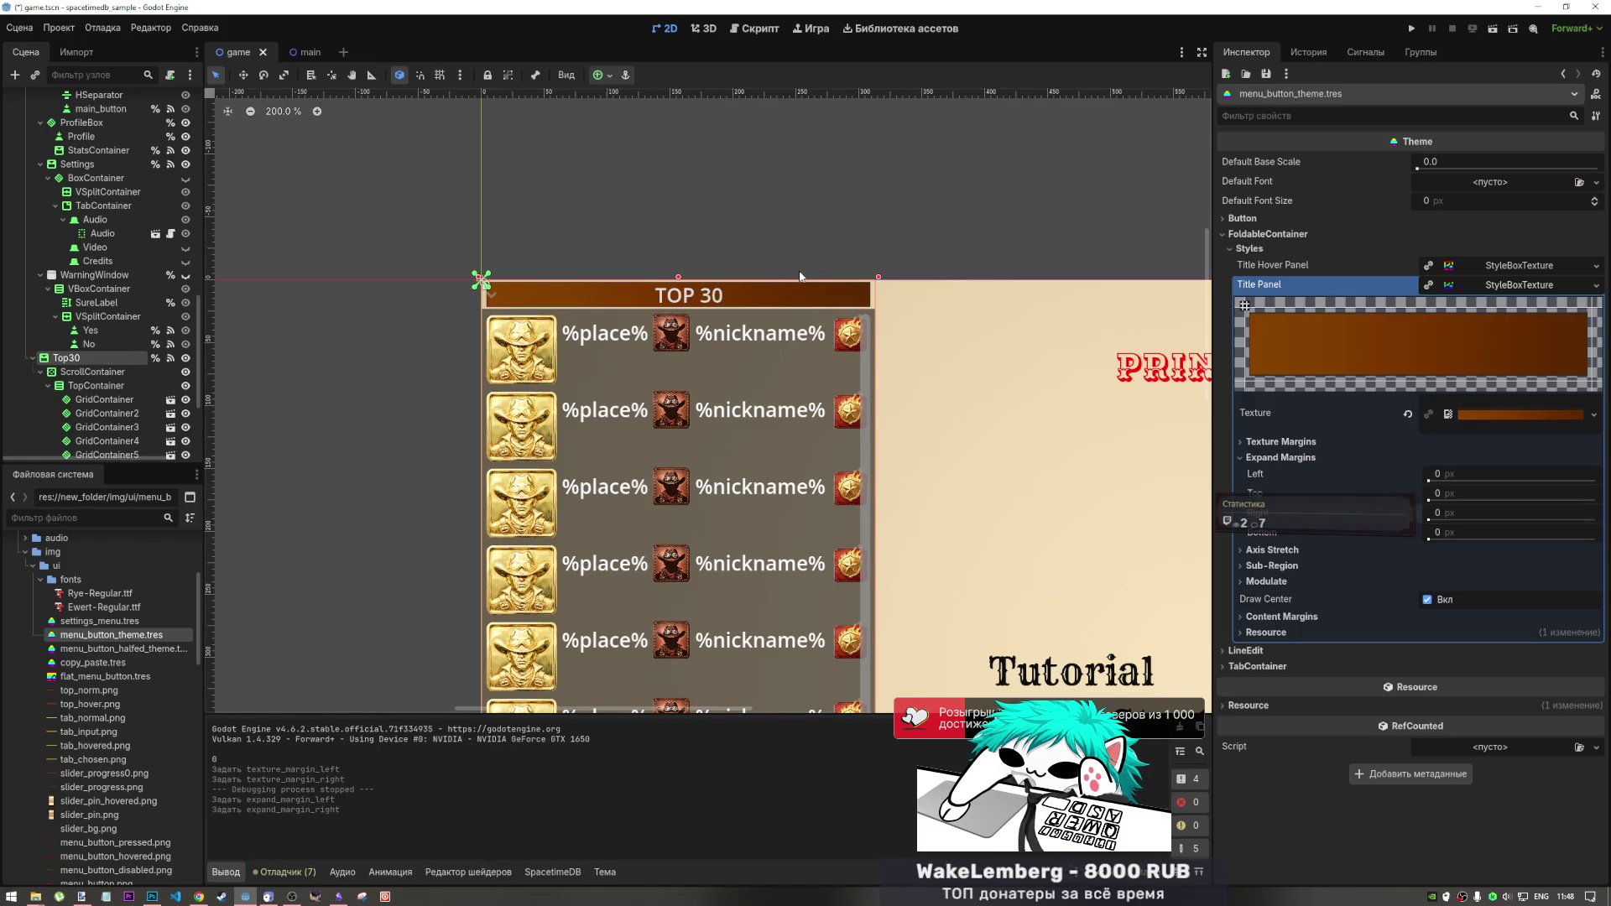
pyautogui.click(1446, 474)
pyautogui.write('5')
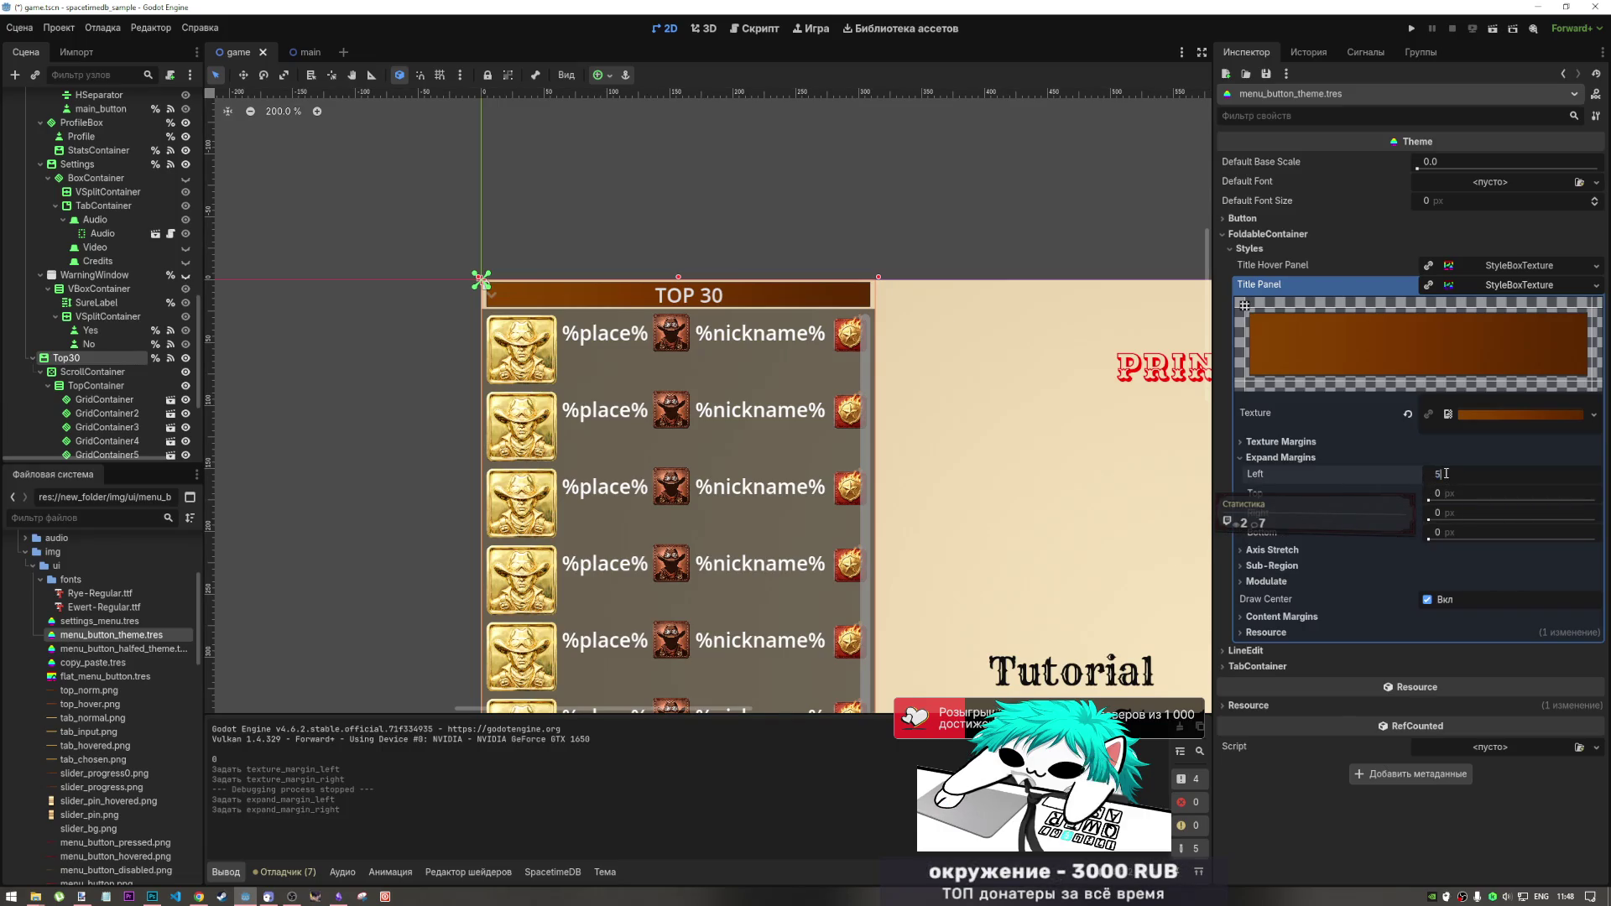
pyautogui.click(1451, 514)
pyautogui.write('5')
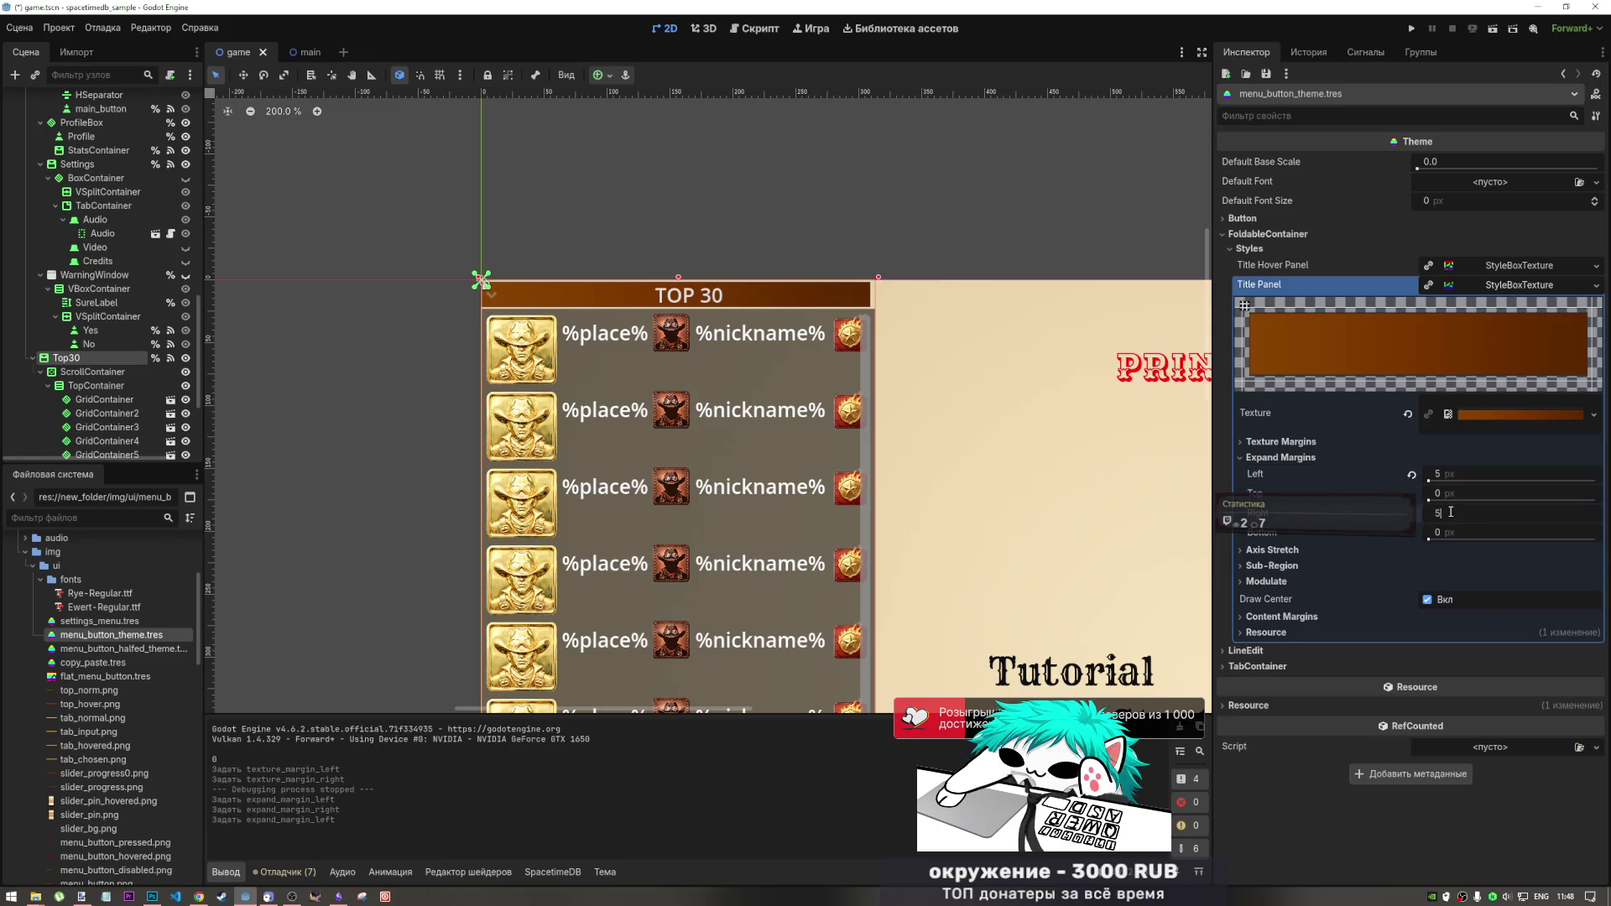
pyautogui.click(1452, 531)
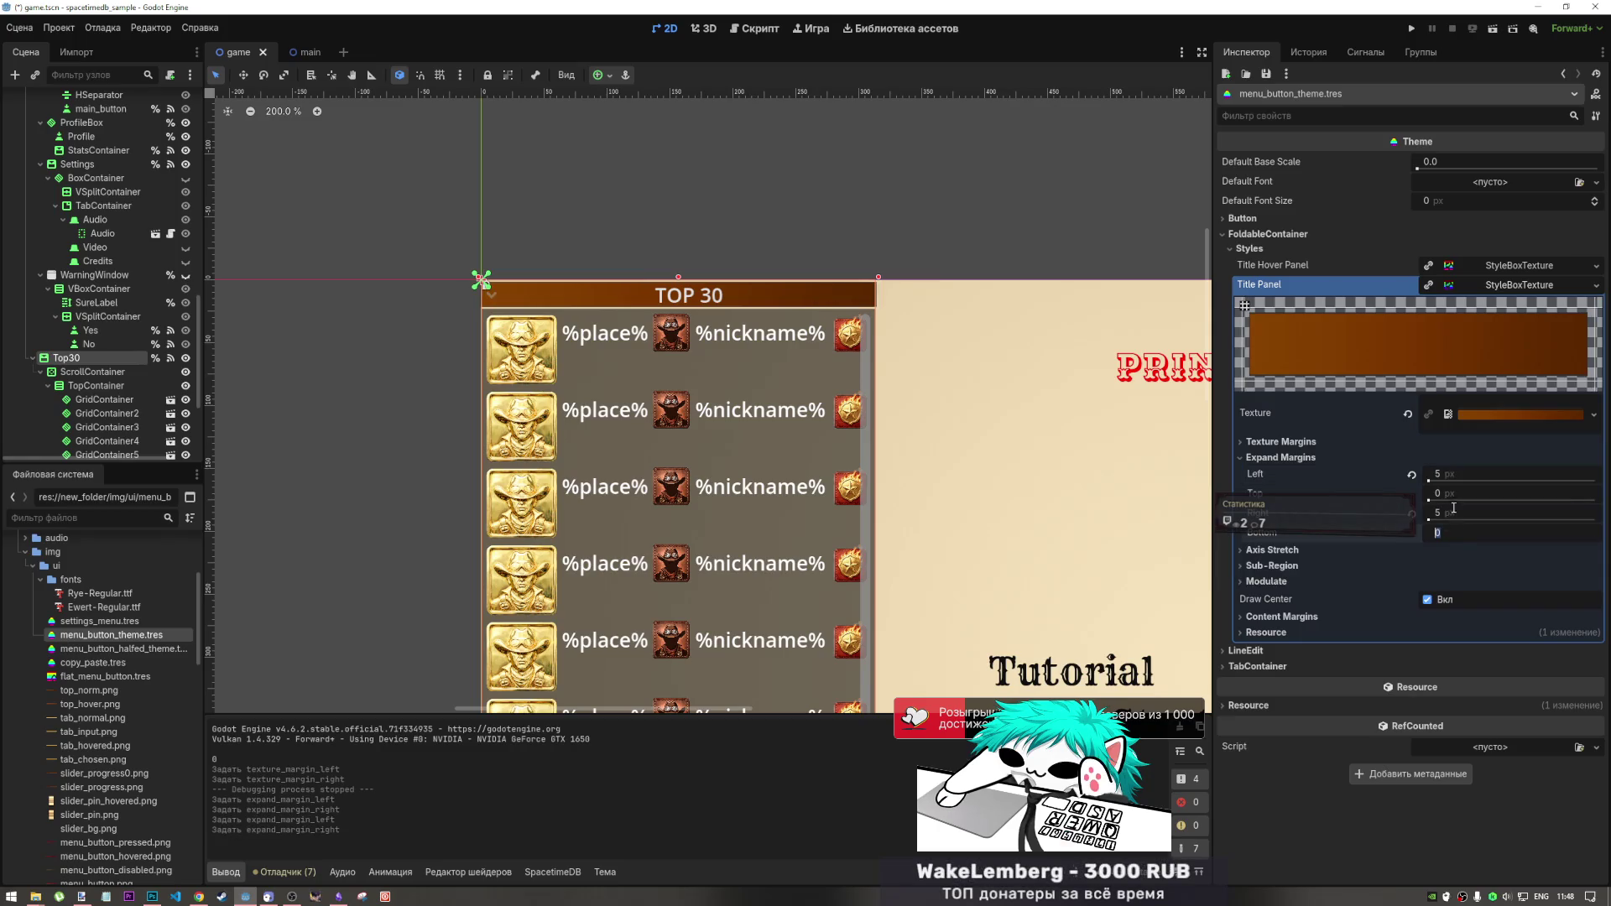
pyautogui.click(1454, 494)
pyautogui.write('5')
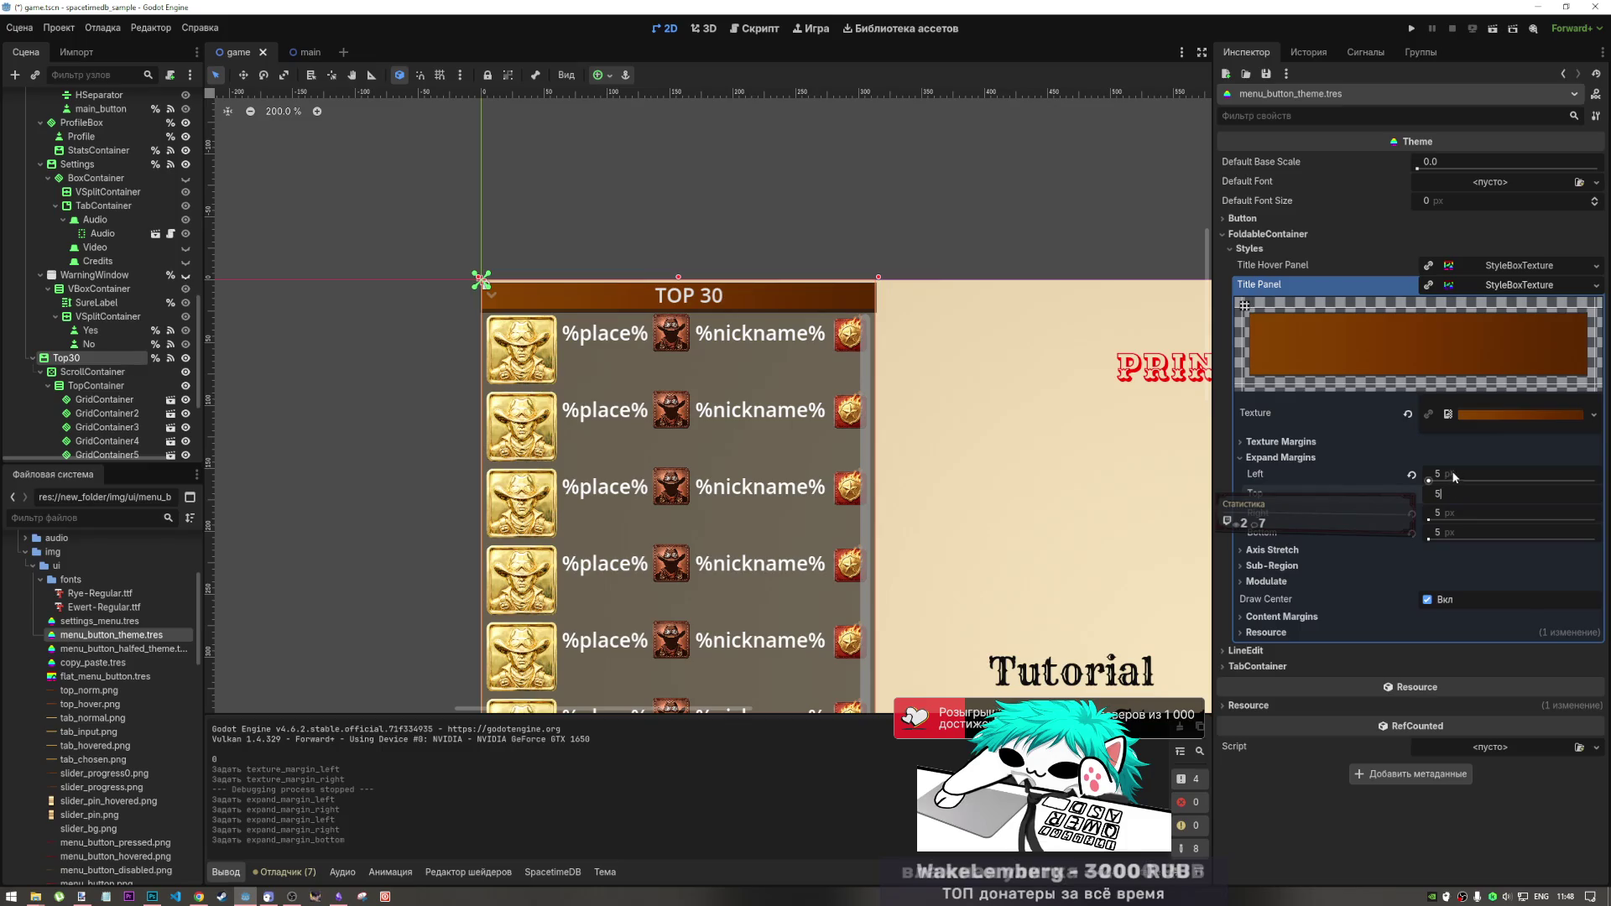
pyautogui.click(1443, 456)
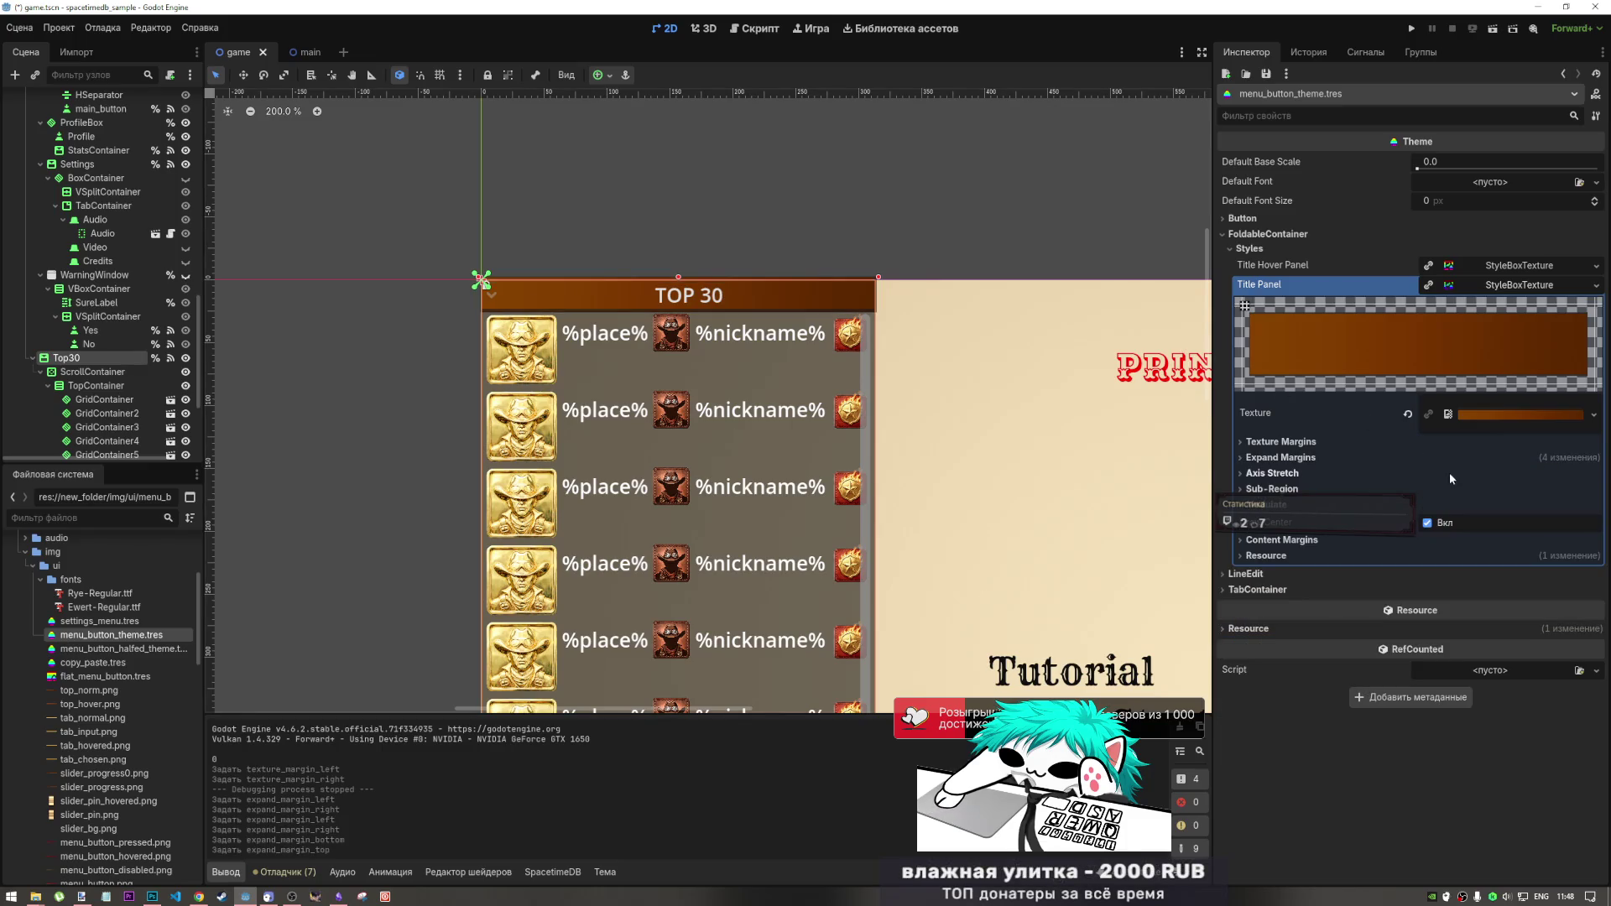
# - Set the Title Panel texture's horizontal axis stretch to Tile, then Tile Fit
pyautogui.click(1314, 445)
pyautogui.click(1314, 444)
pyautogui.click(1295, 473)
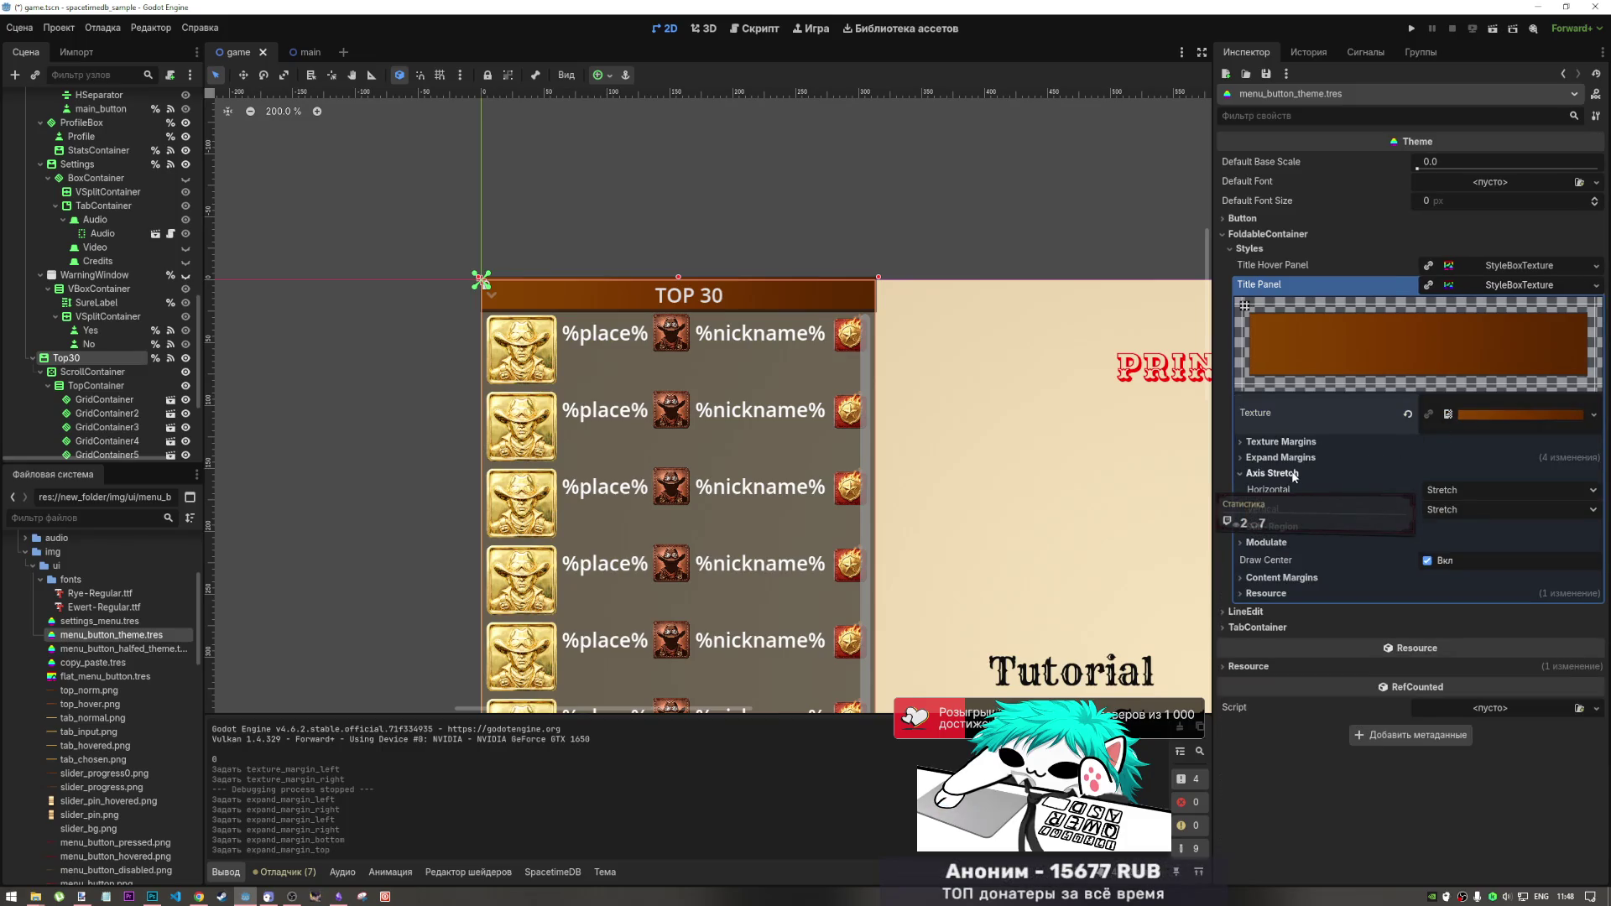
pyautogui.click(1451, 490)
pyautogui.click(1454, 520)
pyautogui.click(1455, 490)
pyautogui.click(1455, 537)
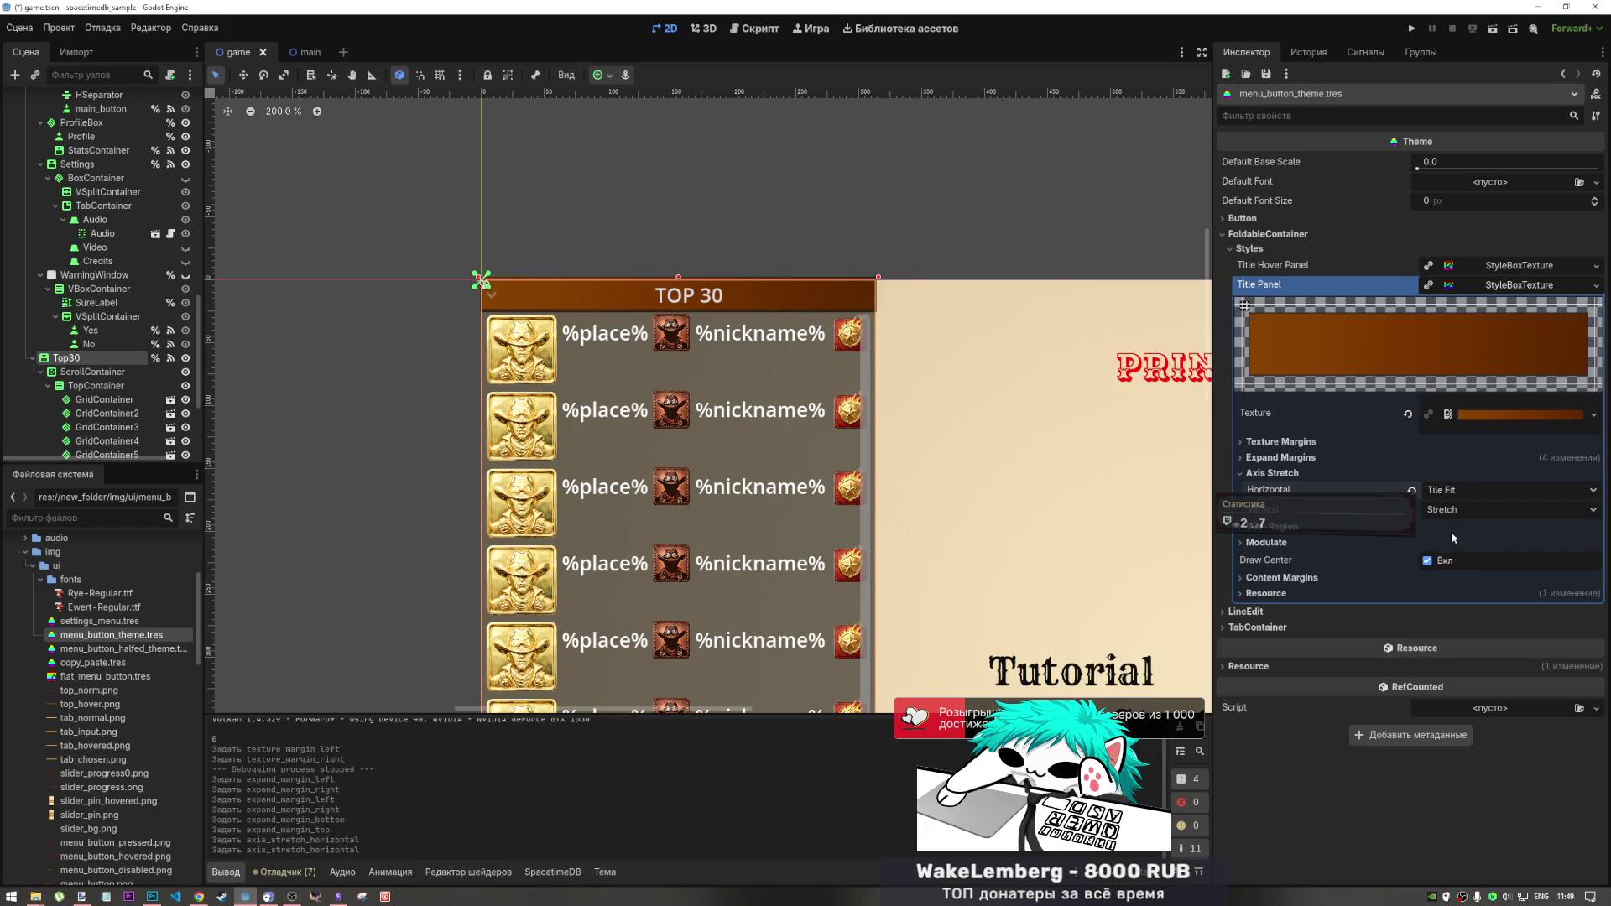
# - Reset all four Title Panel expand margins to 0 px
pyautogui.click(1320, 458)
pyautogui.click(1410, 474)
pyautogui.click(1412, 493)
pyautogui.click(1411, 513)
pyautogui.click(1412, 533)
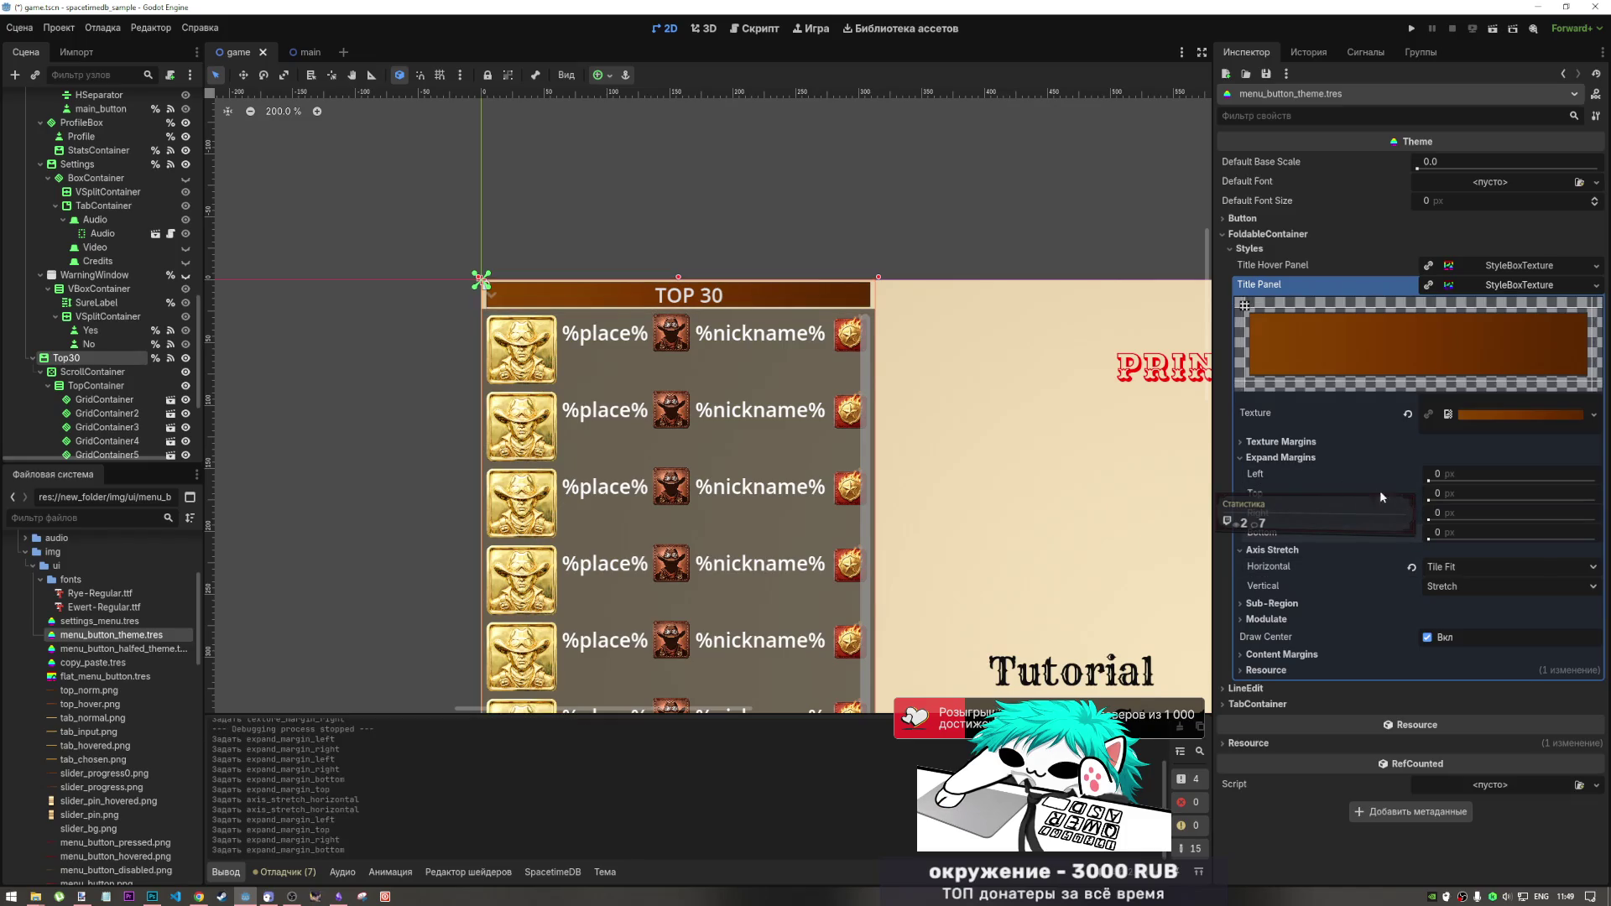
# - Try 2 px then 1 px top and bottom expand margins, undoing back to 2 px
pyautogui.click(1452, 492)
pyautogui.write('2')
pyautogui.click(1451, 532)
pyautogui.write('2')
pyautogui.click(1451, 476)
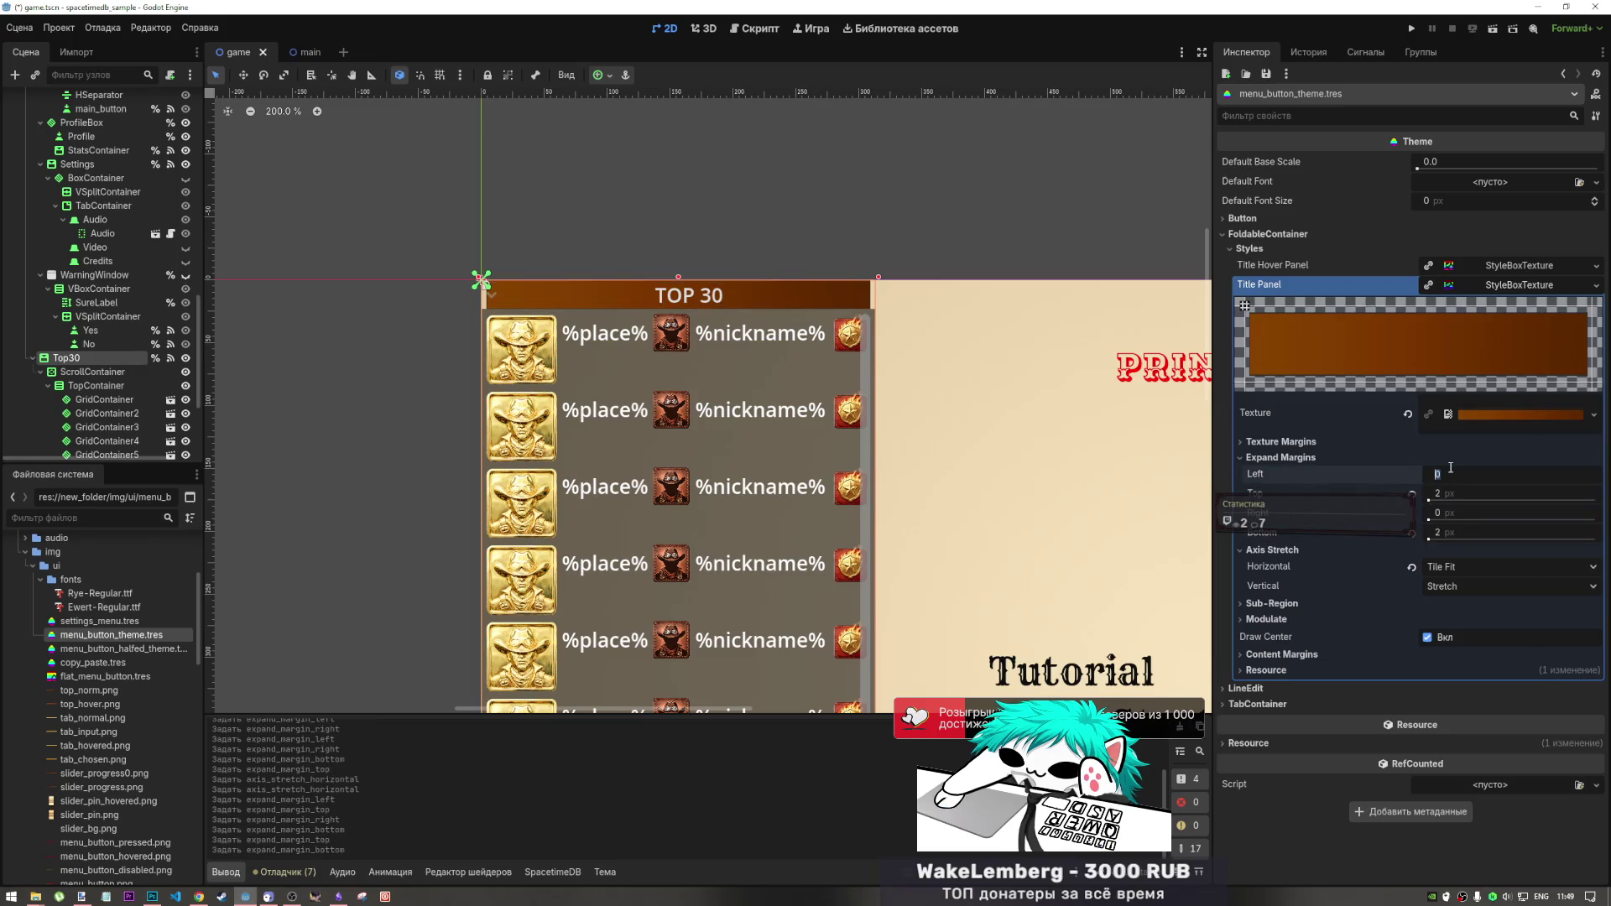
pyautogui.click(1447, 493)
pyautogui.write('1')
pyautogui.click(1445, 533)
pyautogui.click(1453, 511)
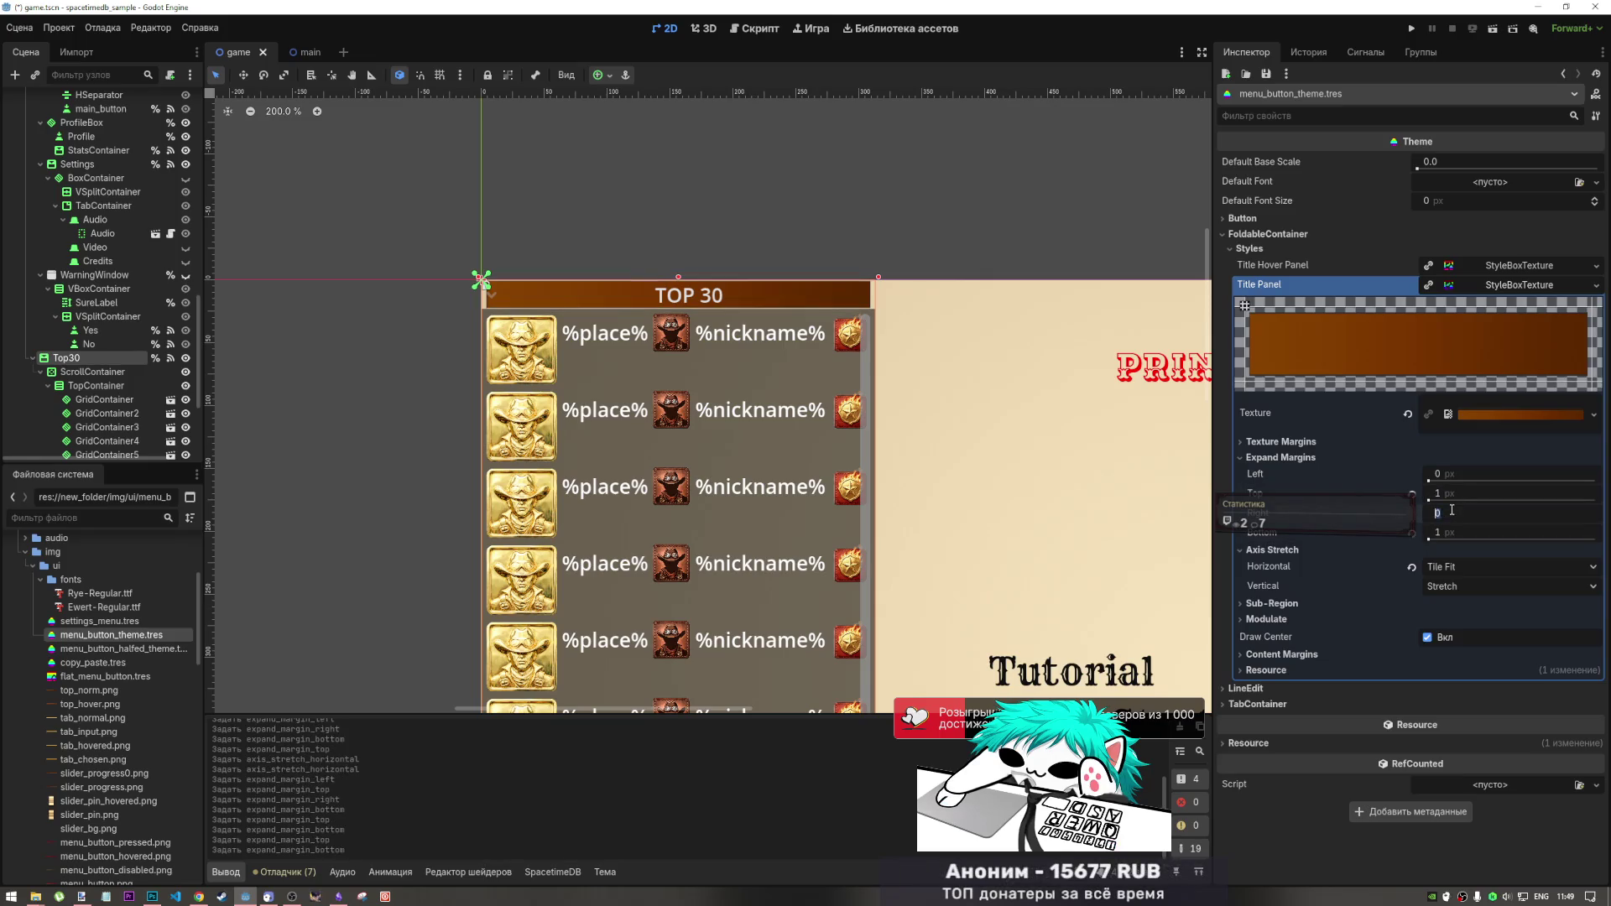
pyautogui.hotkey('ctrl', 'z')
pyautogui.hotkey('ctrl', 'z')
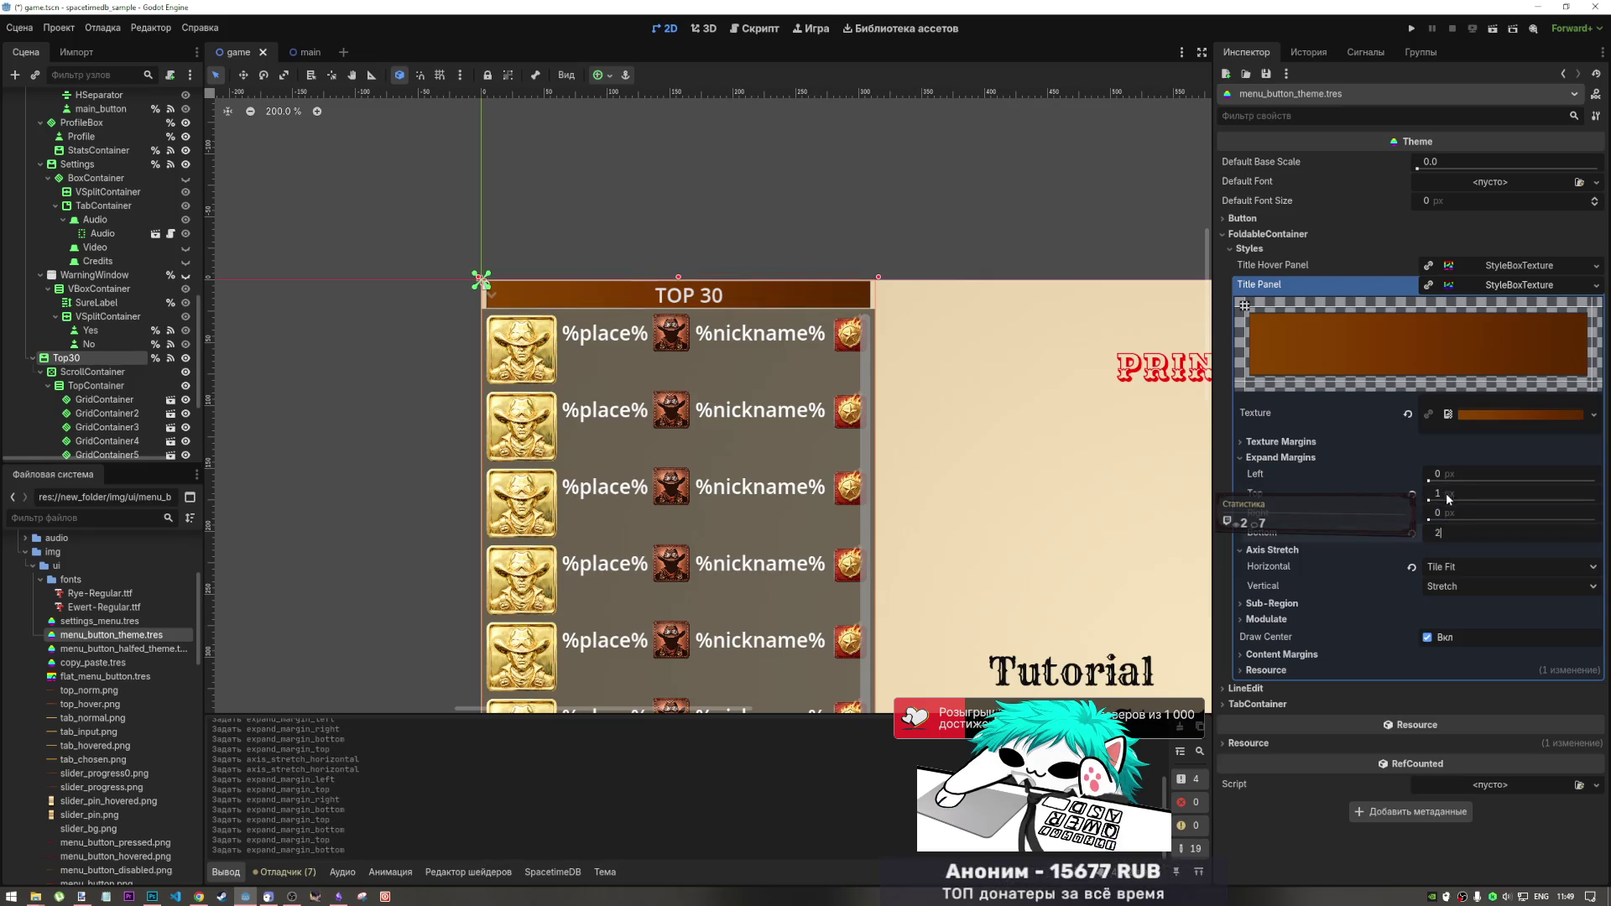
# - Set the right expand margin to 2 px and return horizontal stretching to Stretch
pyautogui.click(1450, 479)
pyautogui.click(1449, 510)
pyautogui.write('2')
pyautogui.press('Return')
pyautogui.click(1426, 570)
pyautogui.click(1436, 588)
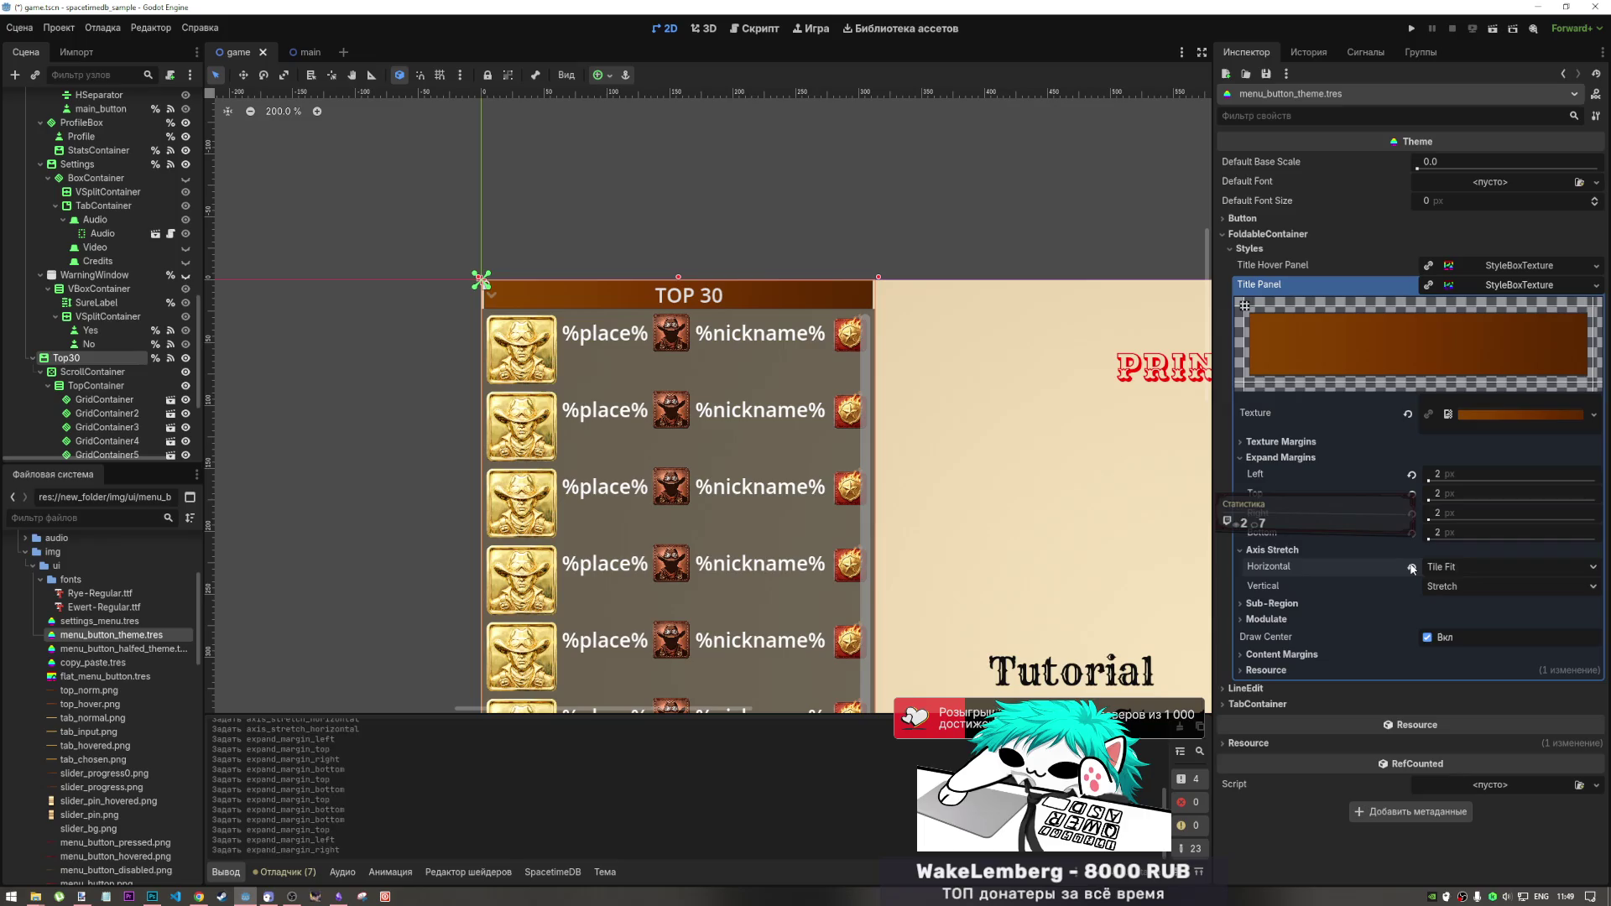
# - Bring the top and bottom expand margins down to 1 px each
pyautogui.click(1413, 493)
pyautogui.moveTo(1419, 493); pyautogui.dragTo(1448, 502)
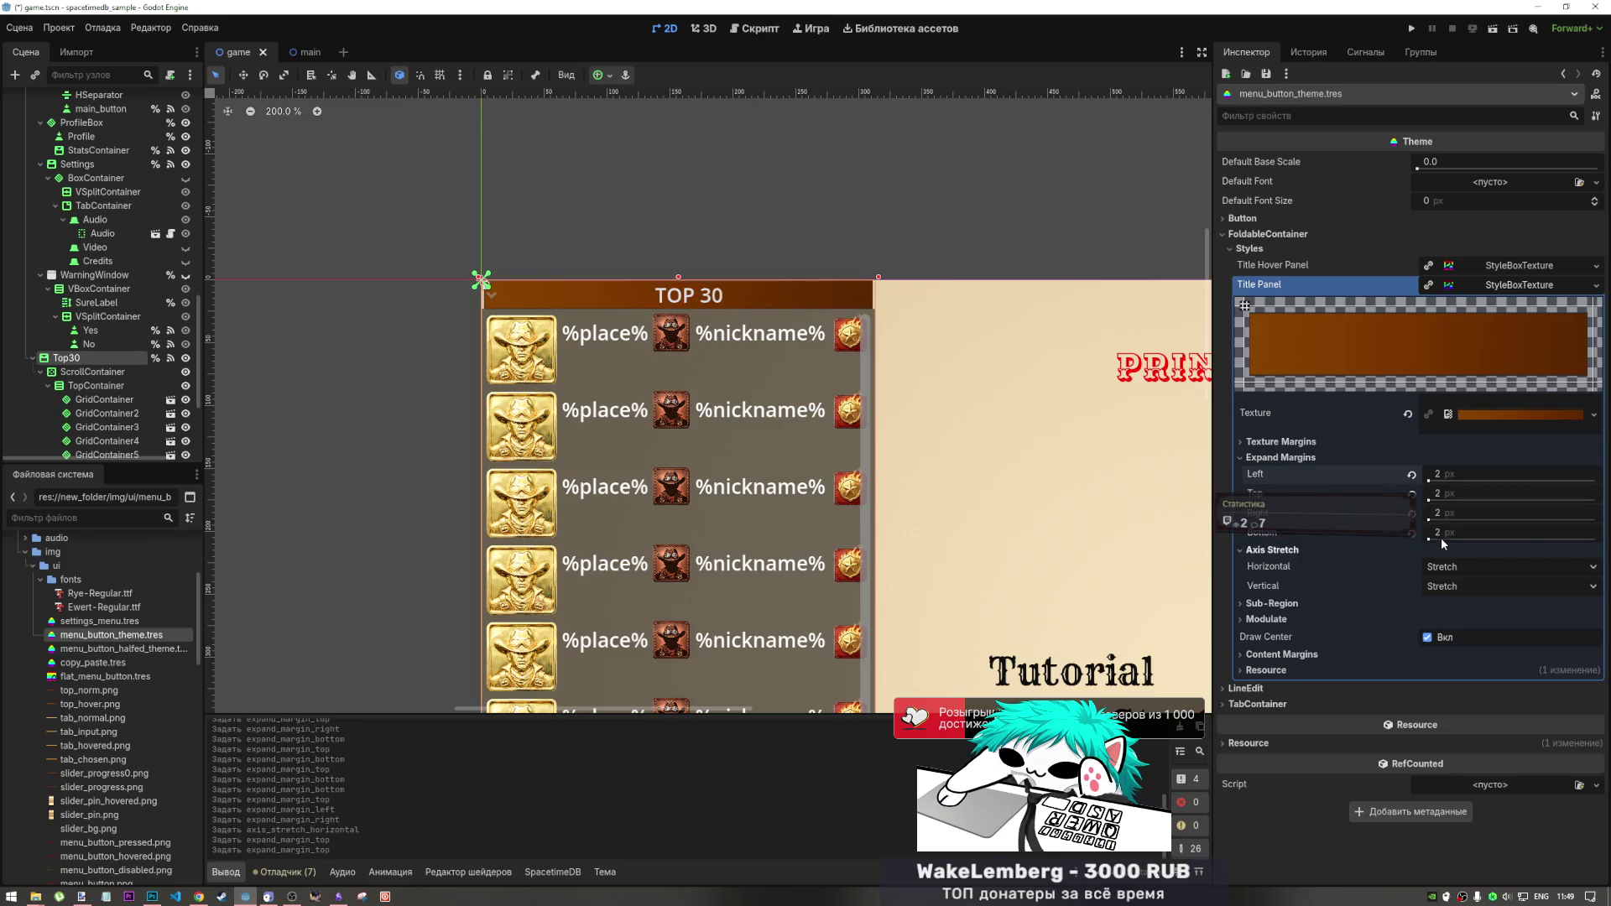
pyautogui.click(1443, 494)
pyautogui.write('1')
pyautogui.moveTo(1446, 537); pyautogui.dragTo(1443, 542)
pyautogui.click(1445, 547)
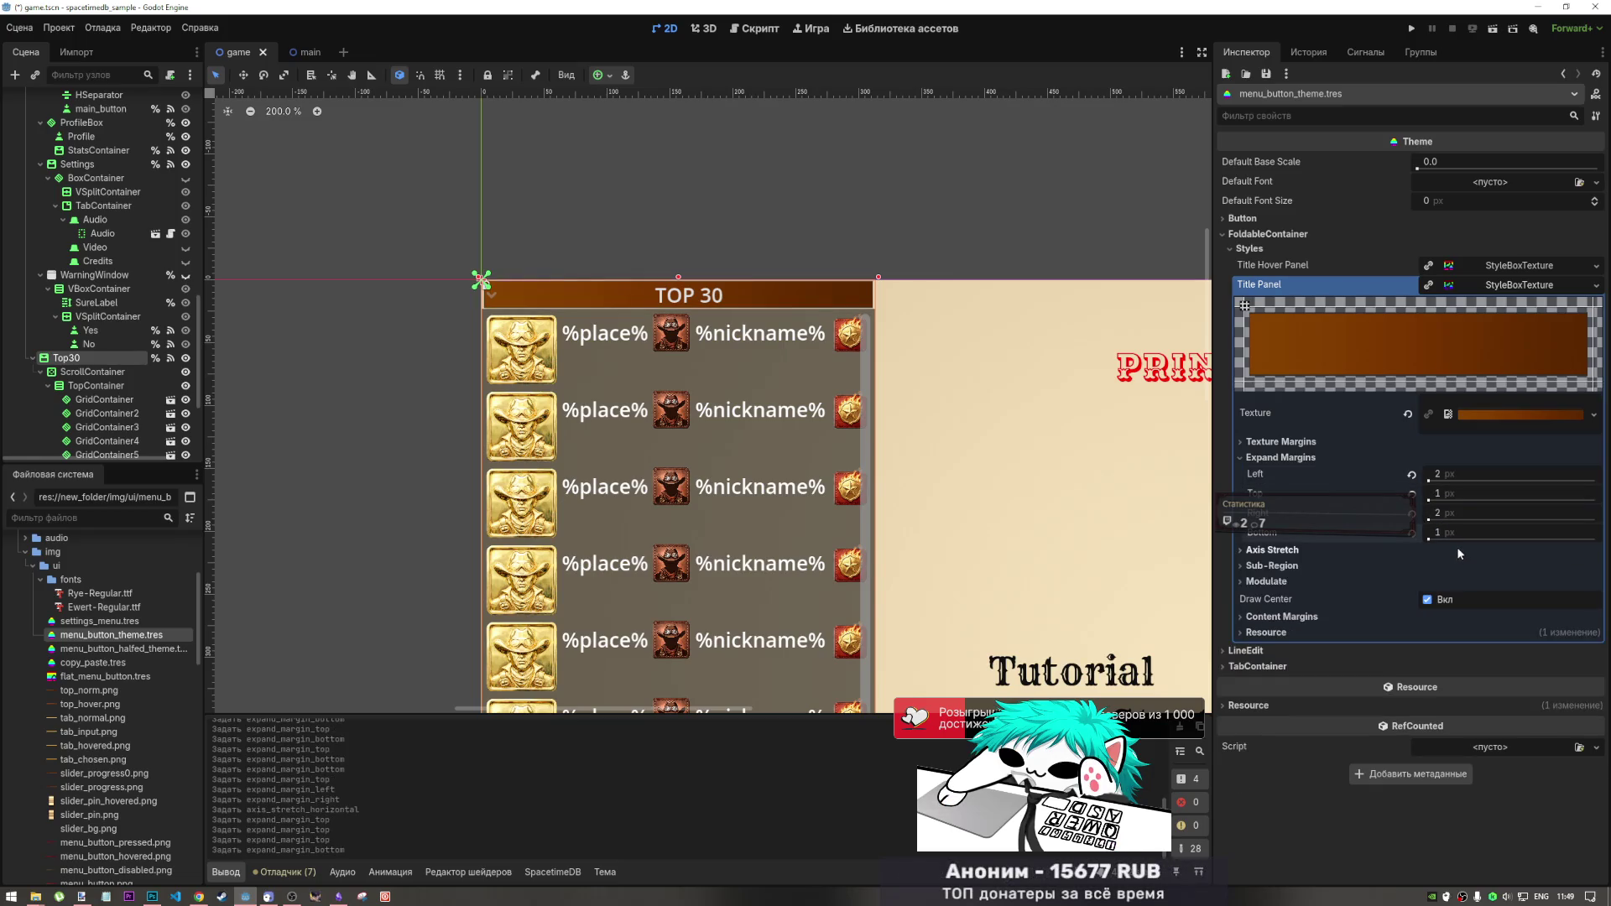
pyautogui.click(1412, 456)
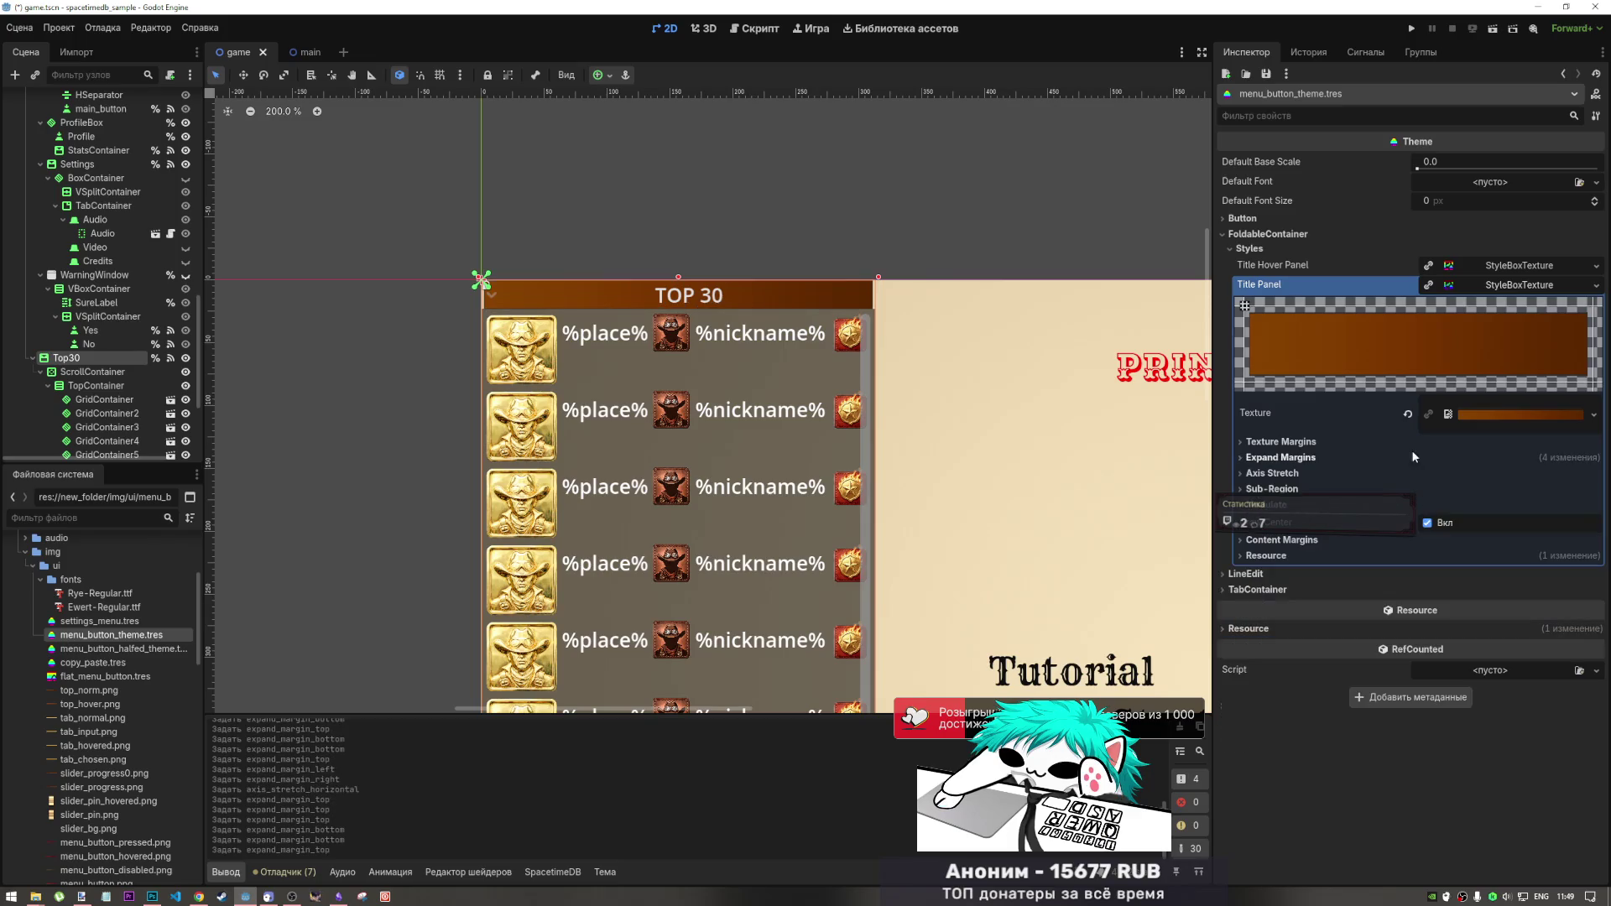
# - Set the left expand margin to 5 px, trying and undoing 5 px on the bottom
pyautogui.click(1343, 458)
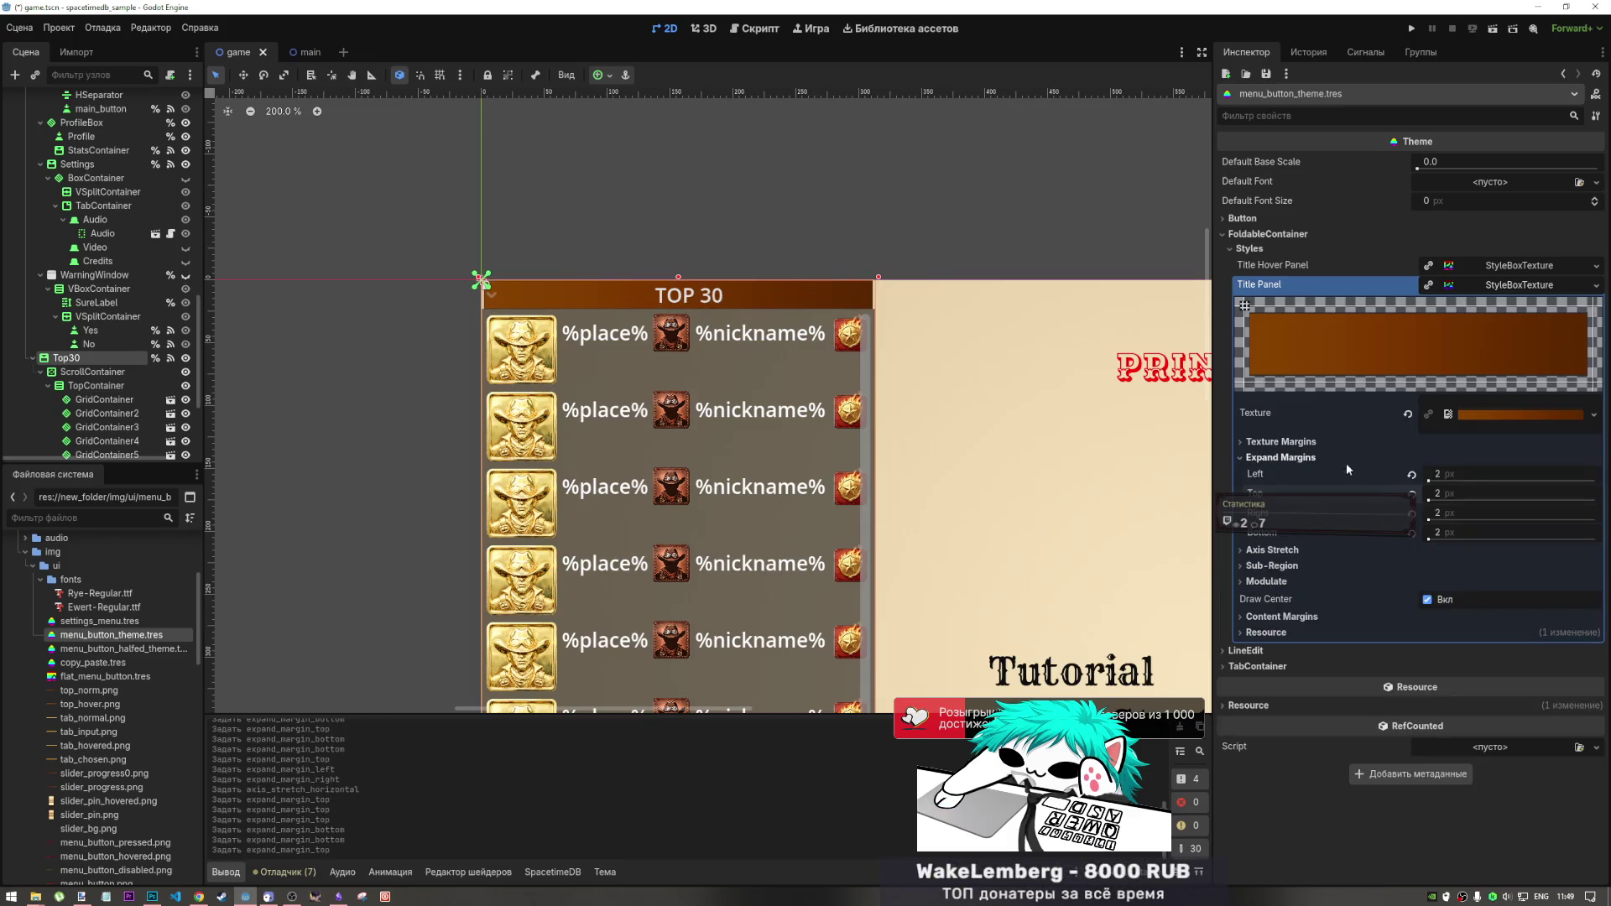
pyautogui.click(1412, 475)
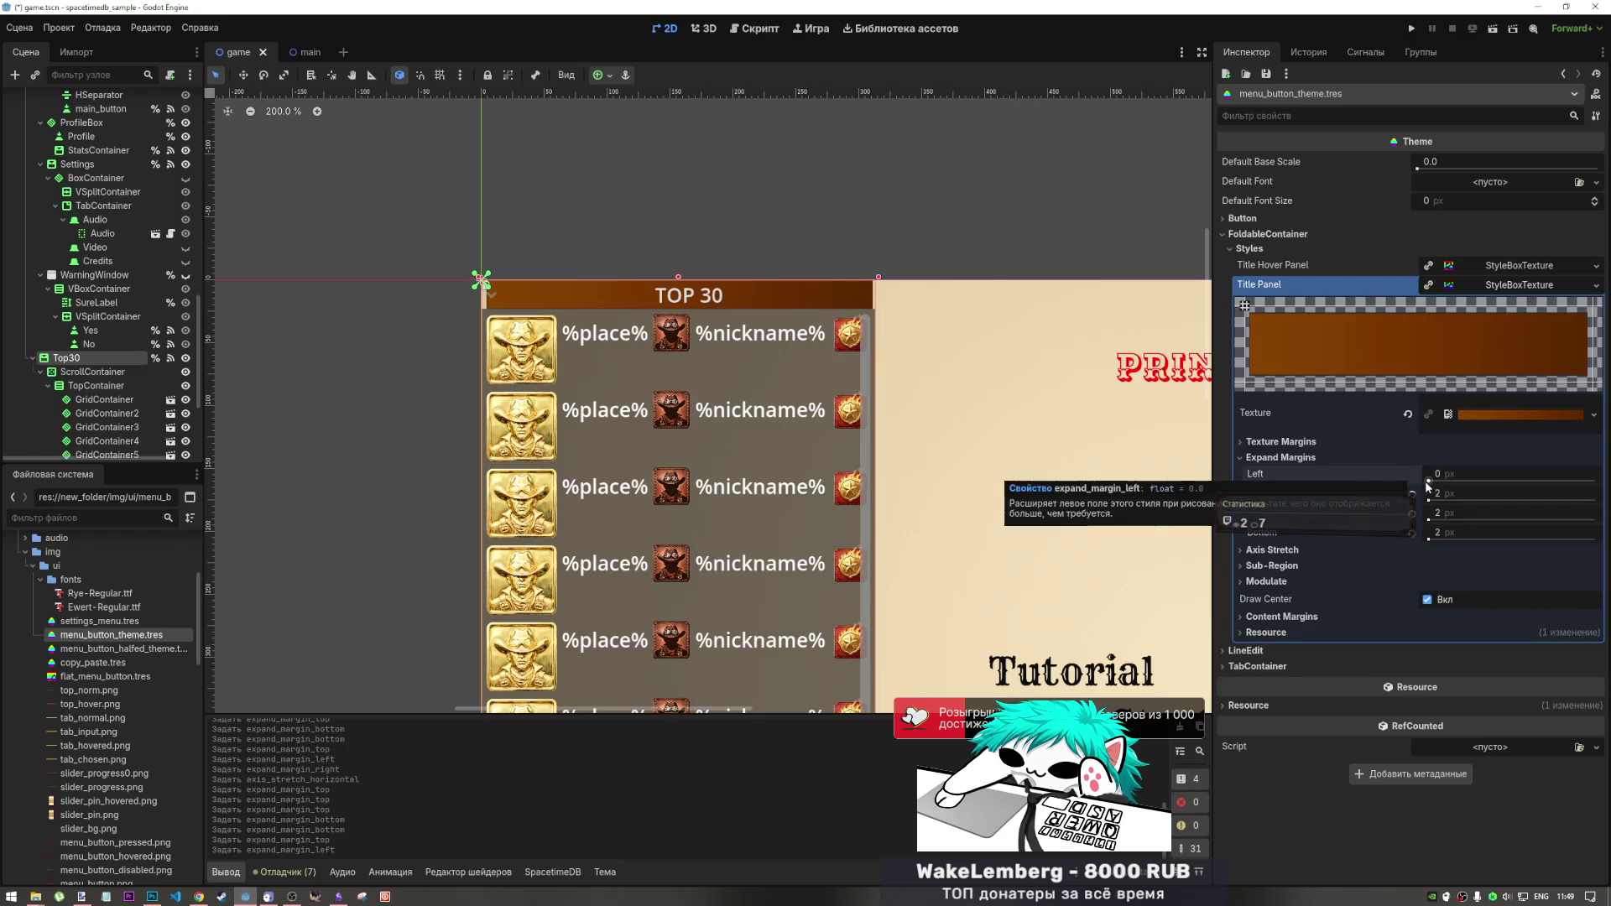
pyautogui.click(1451, 472)
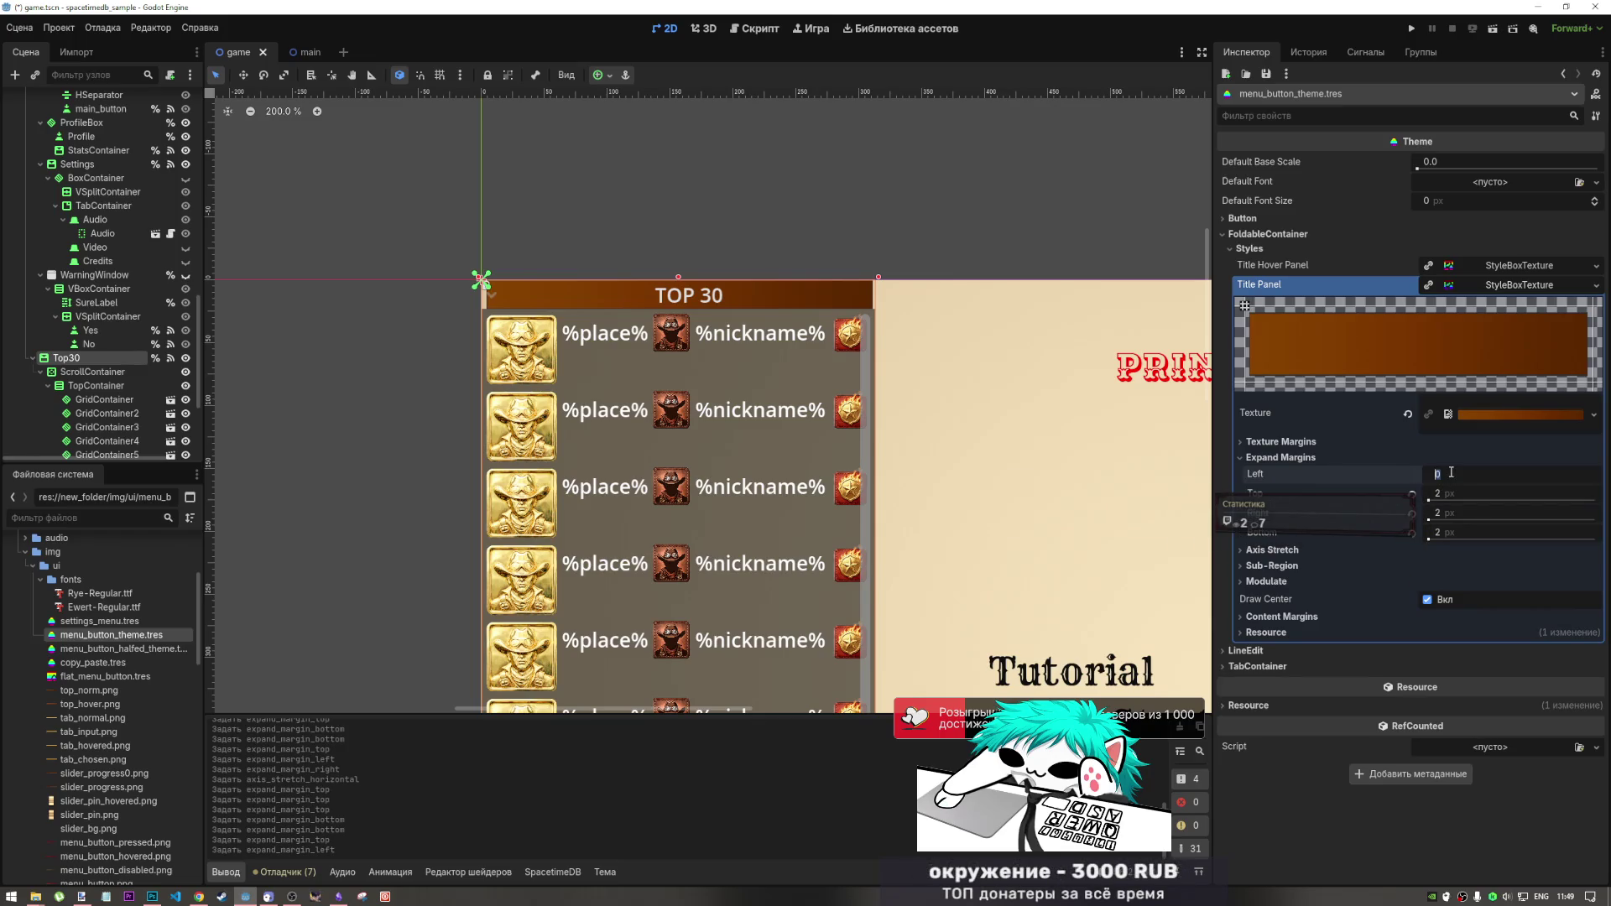
pyautogui.write('5')
pyautogui.press('Return')
pyautogui.click(1455, 513)
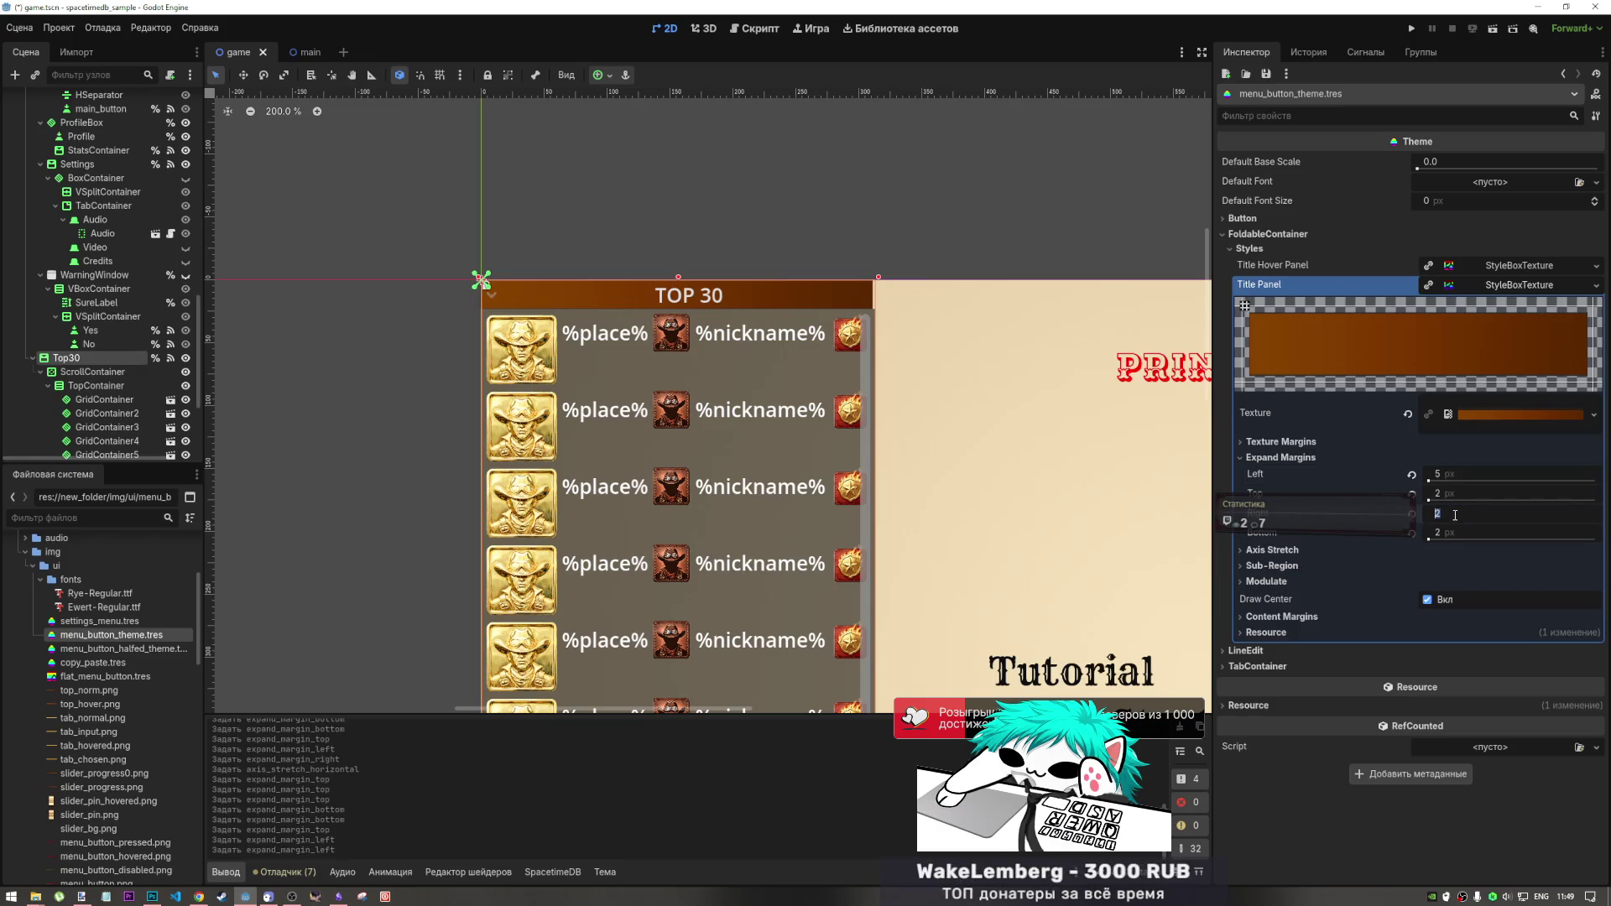
pyautogui.click(1452, 532)
pyautogui.write('5')
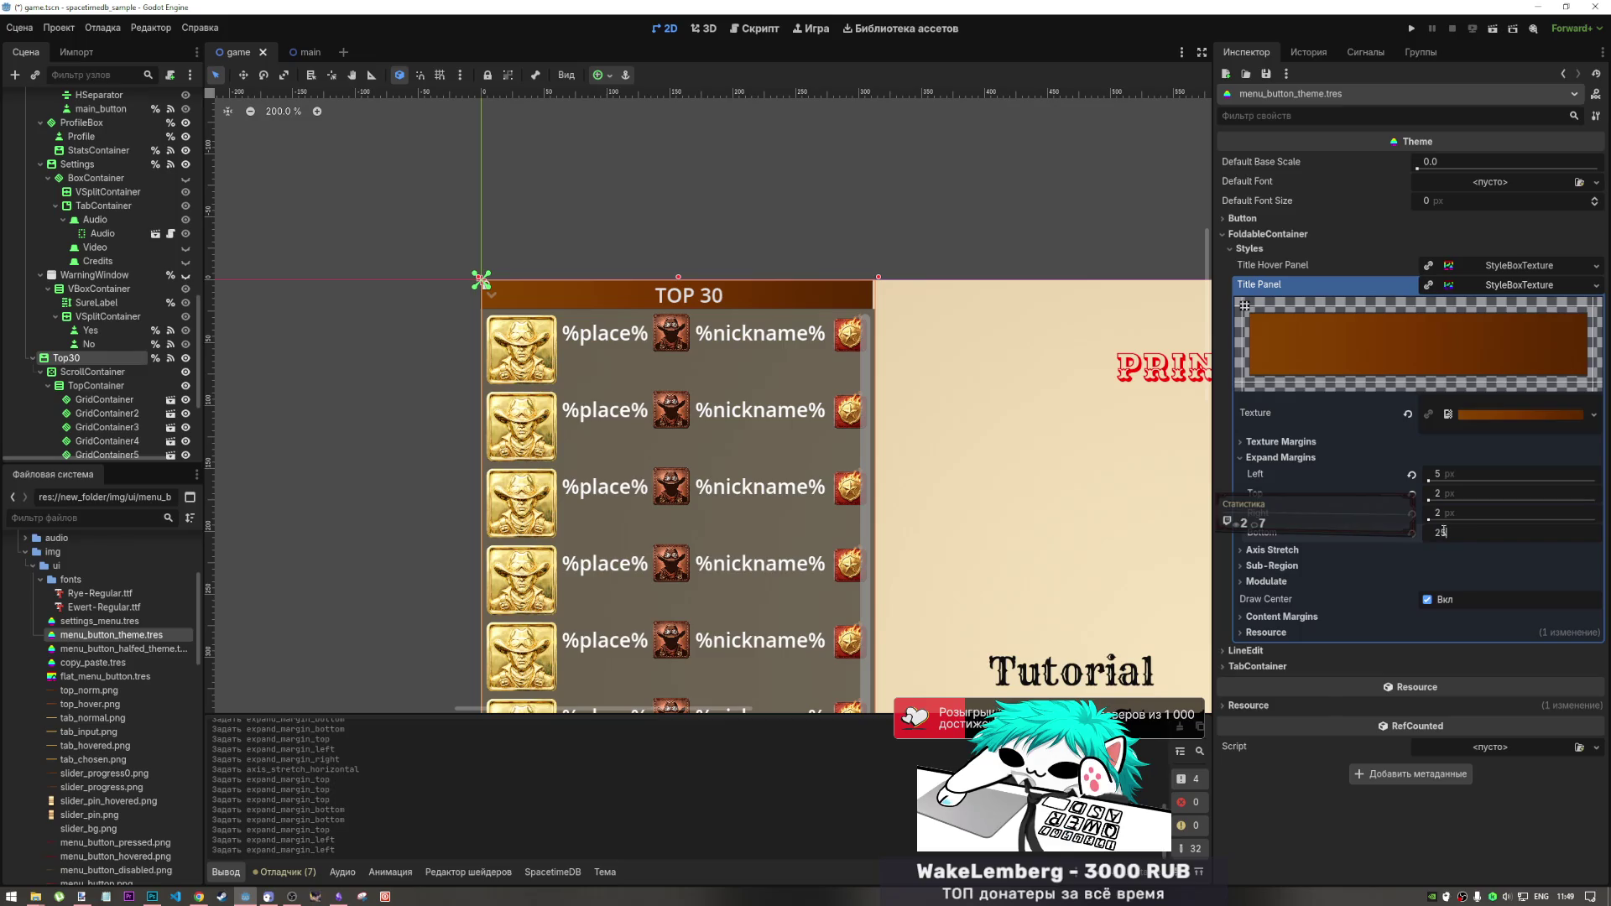
pyautogui.press('Return')
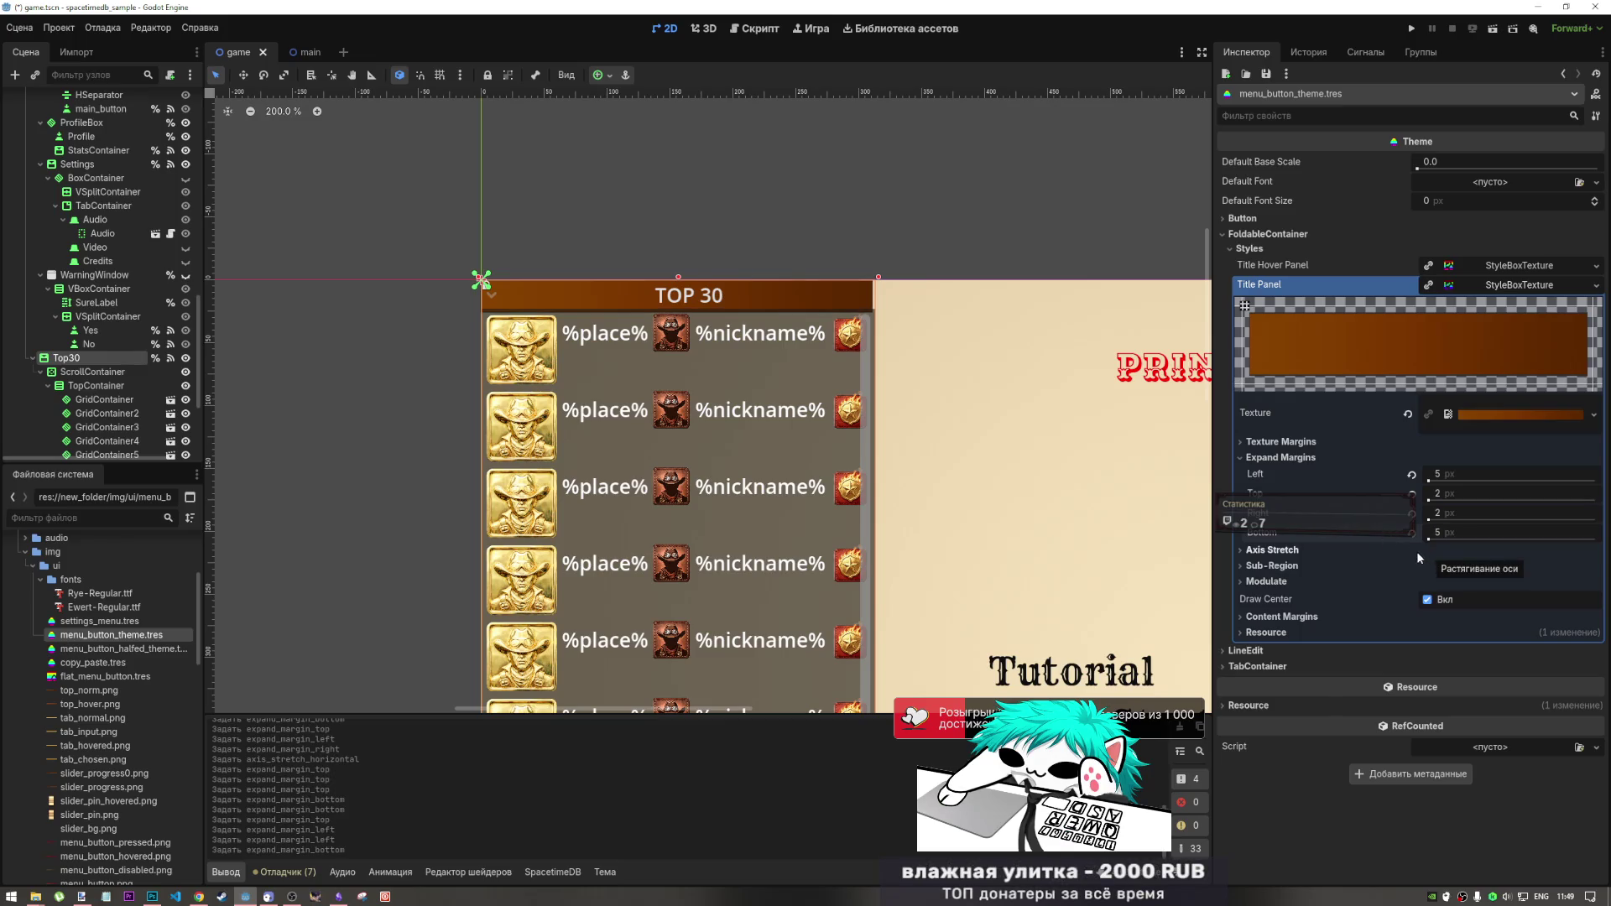
pyautogui.hotkey('ctrl', 'z')
# - Settle the left and right expand margins at 4 px each
pyautogui.click(1450, 514)
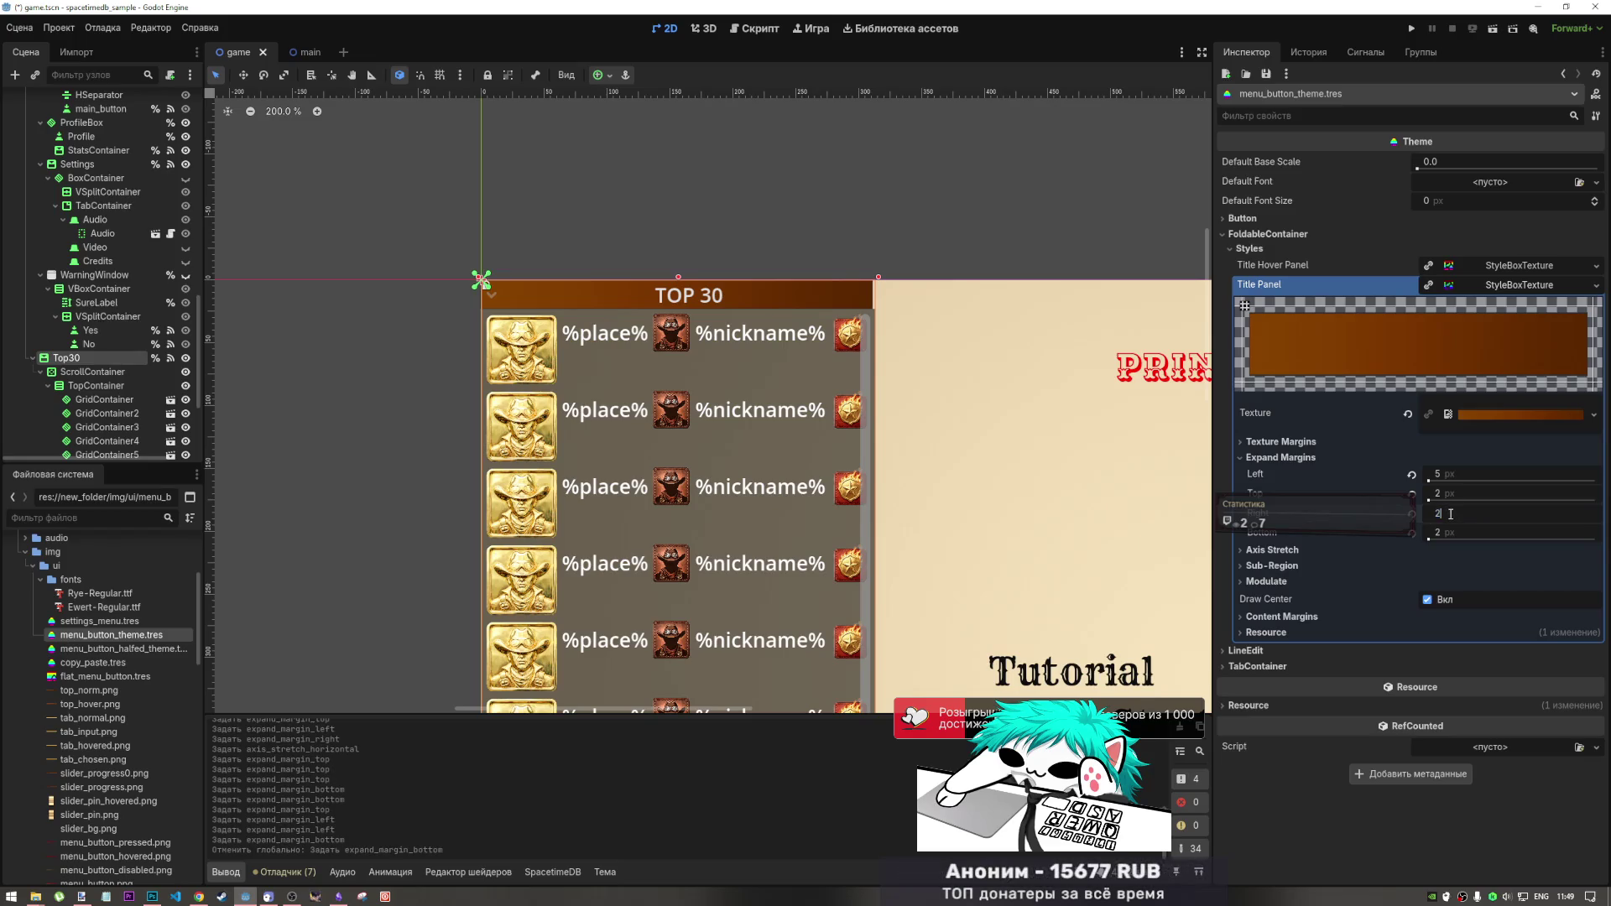
pyautogui.write('5')
pyautogui.press('Return')
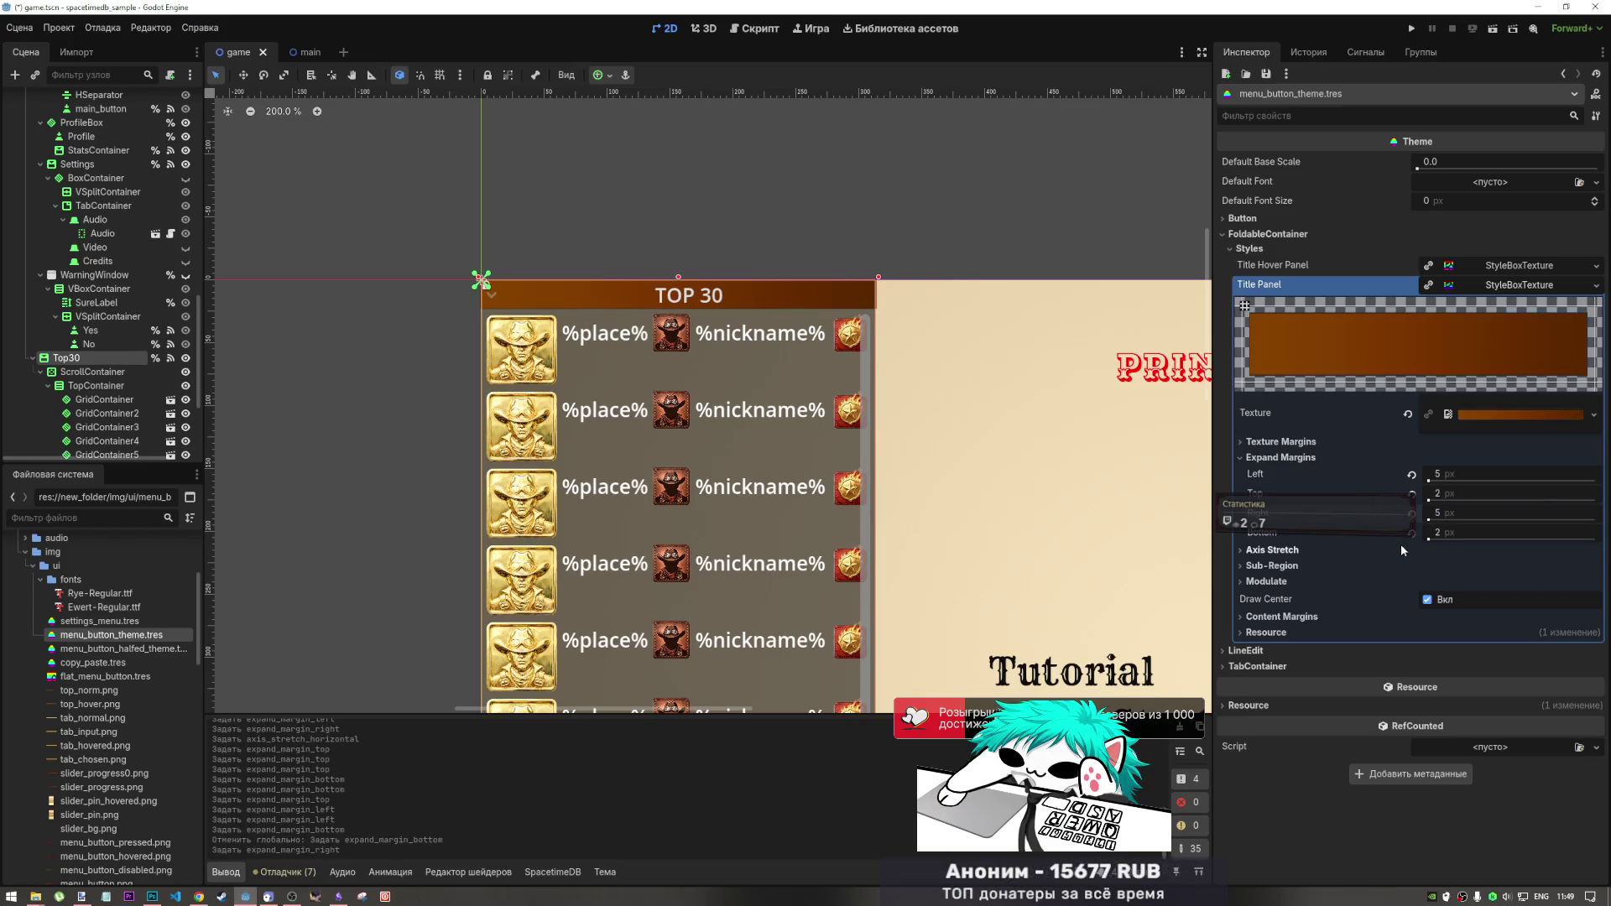
pyautogui.click(1445, 513)
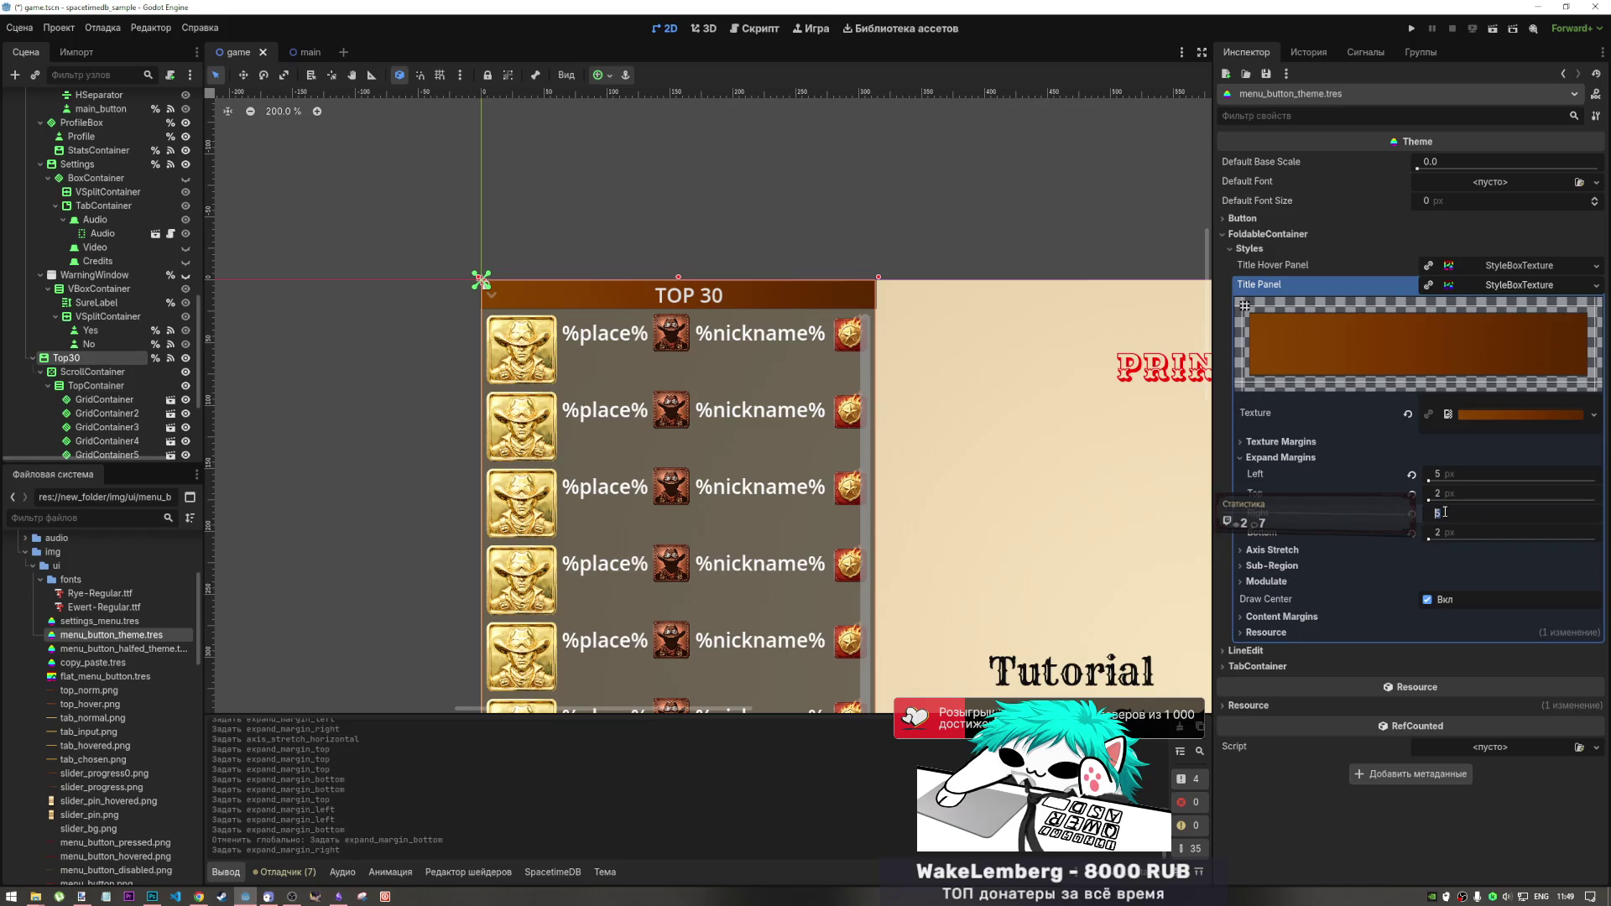
pyautogui.write('4')
pyautogui.press('Return')
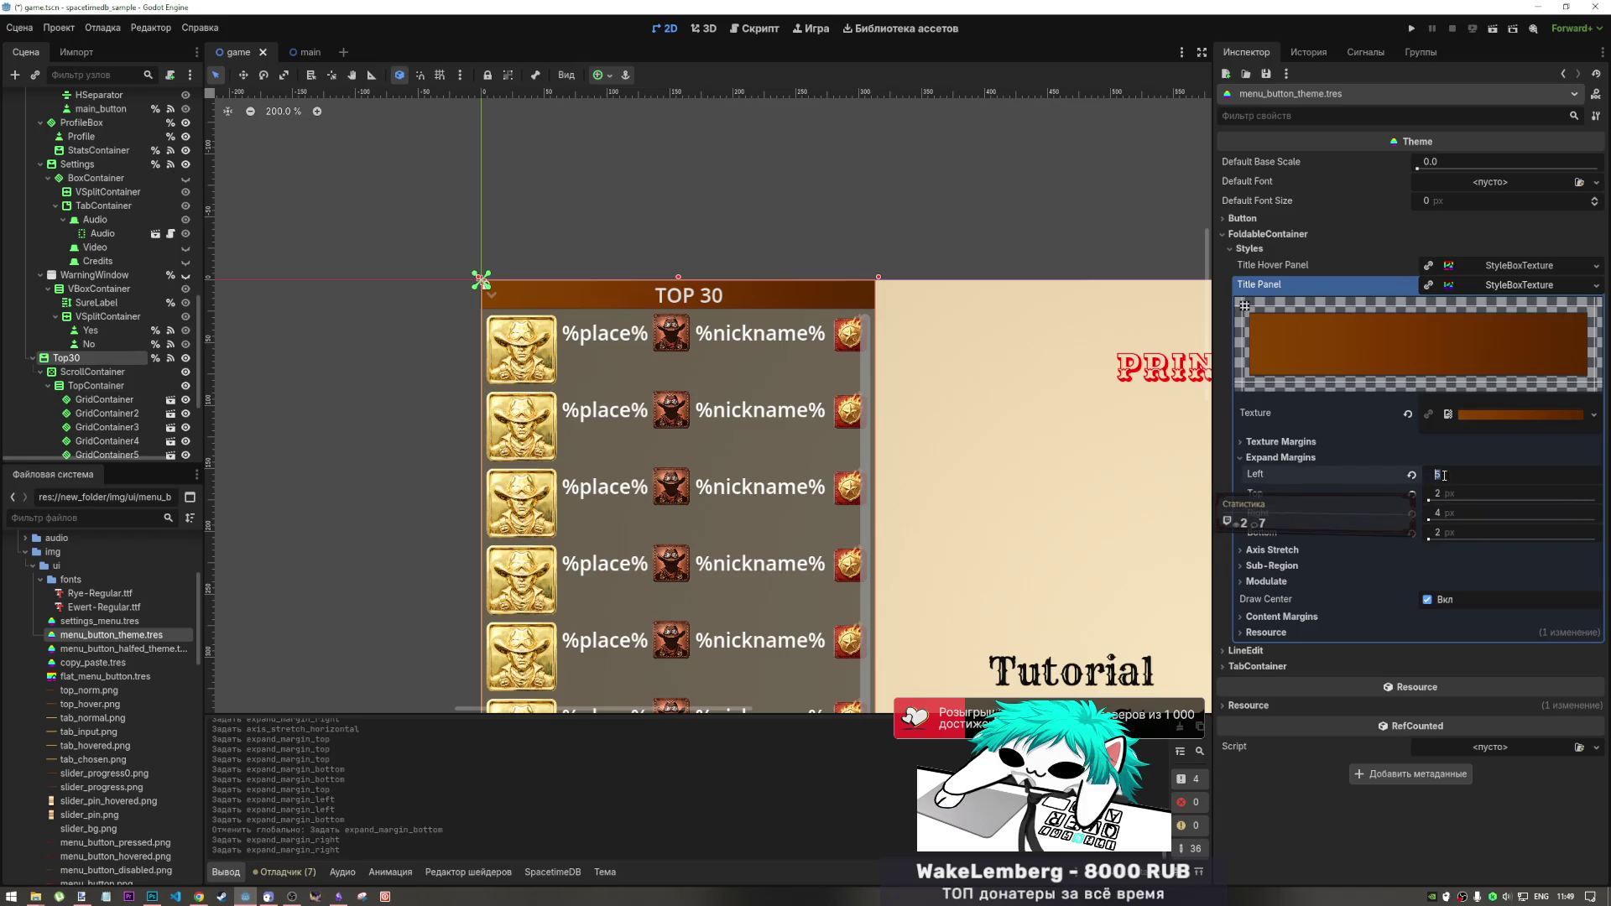
pyautogui.moveTo(1443, 482); pyautogui.dragTo(1427, 515)
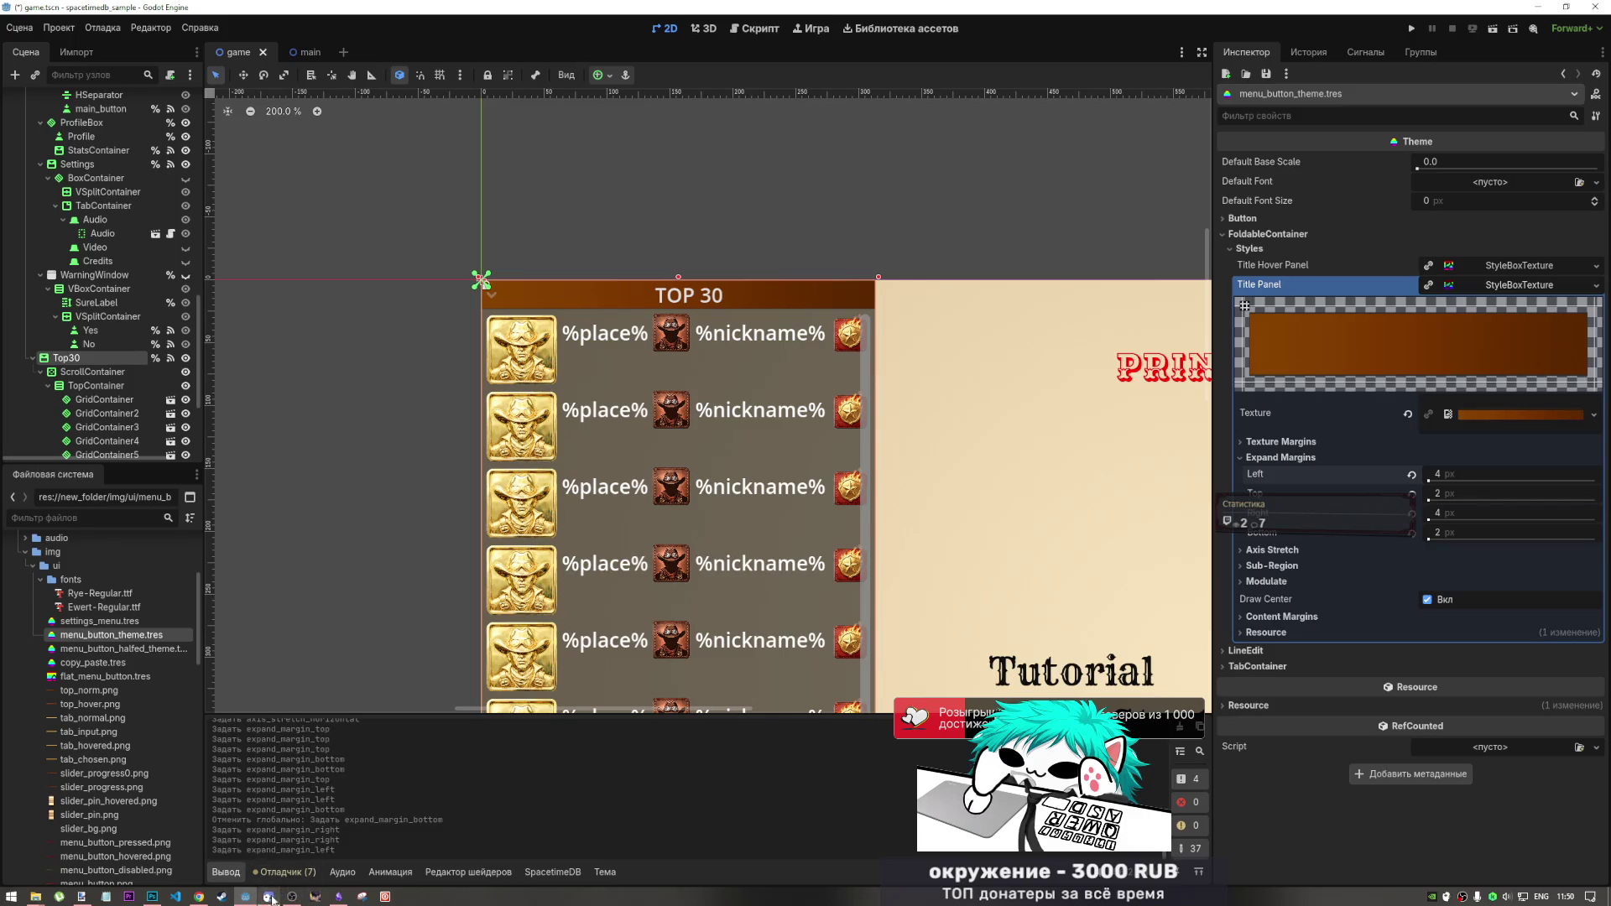
pyautogui.moveTo(152, 896)
pyautogui.click(152, 863)
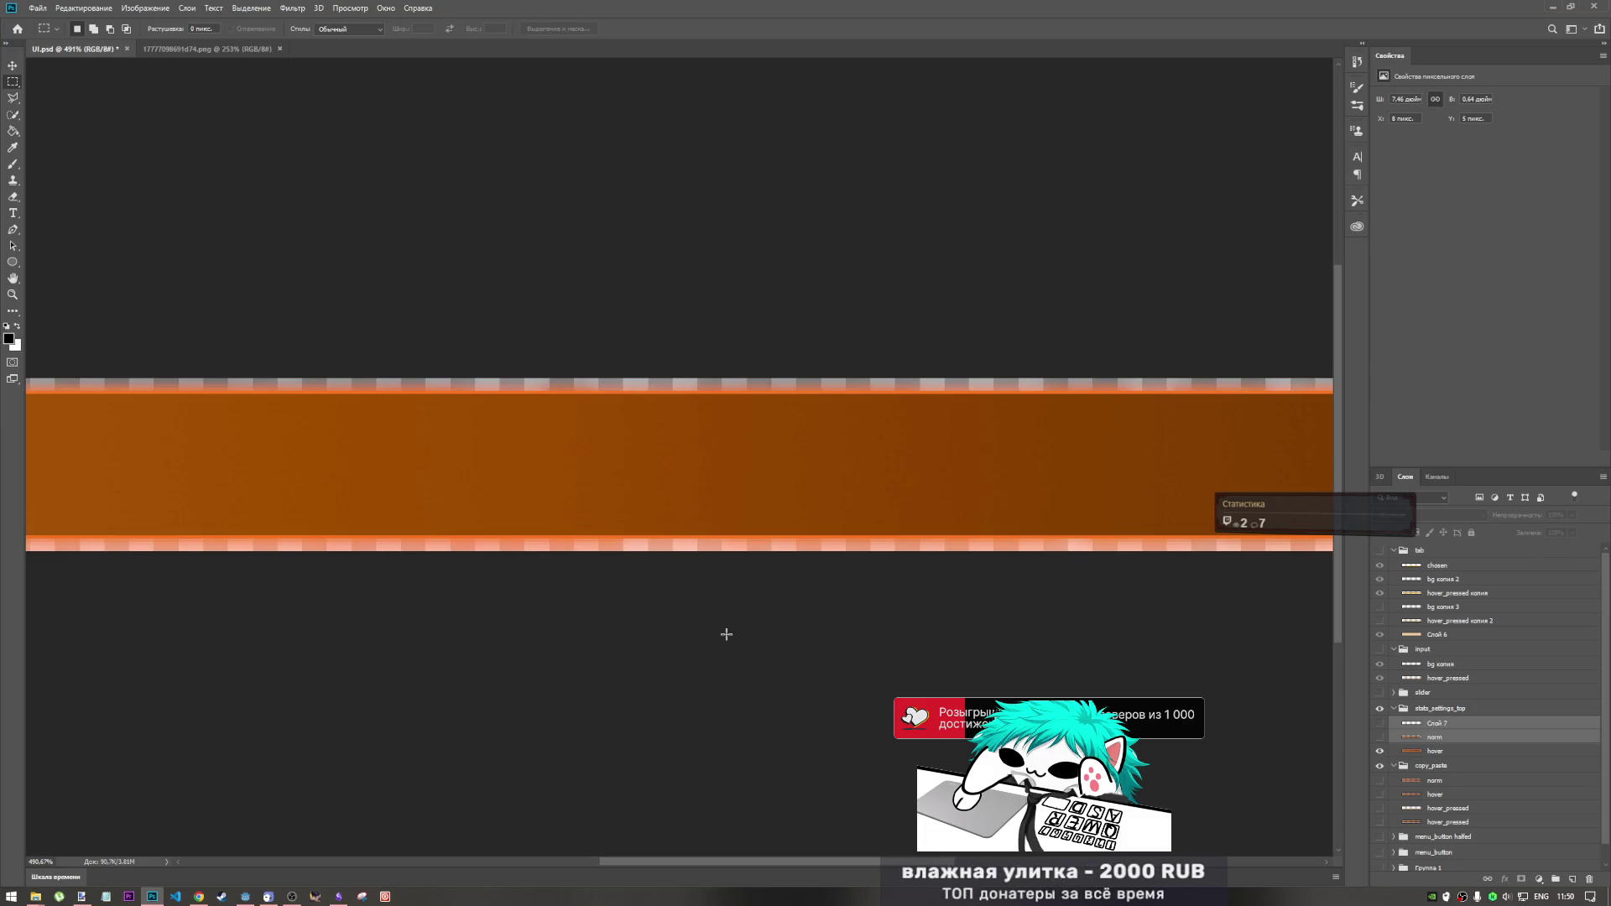
pyautogui.hotkey('alt', 'Tab')
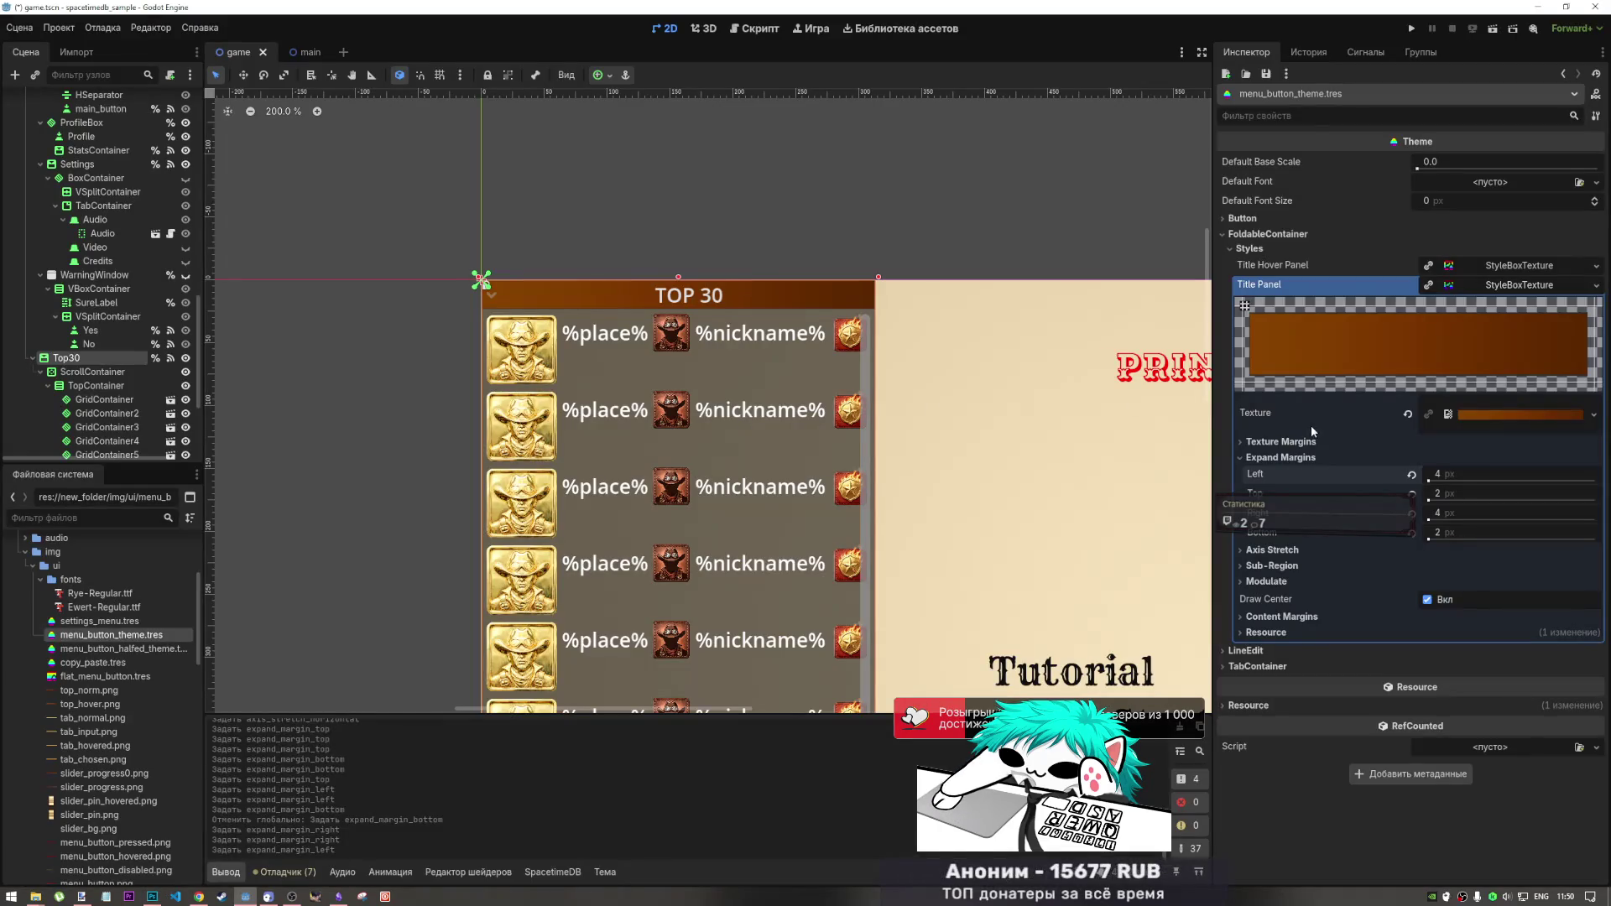
pyautogui.click(1474, 282)
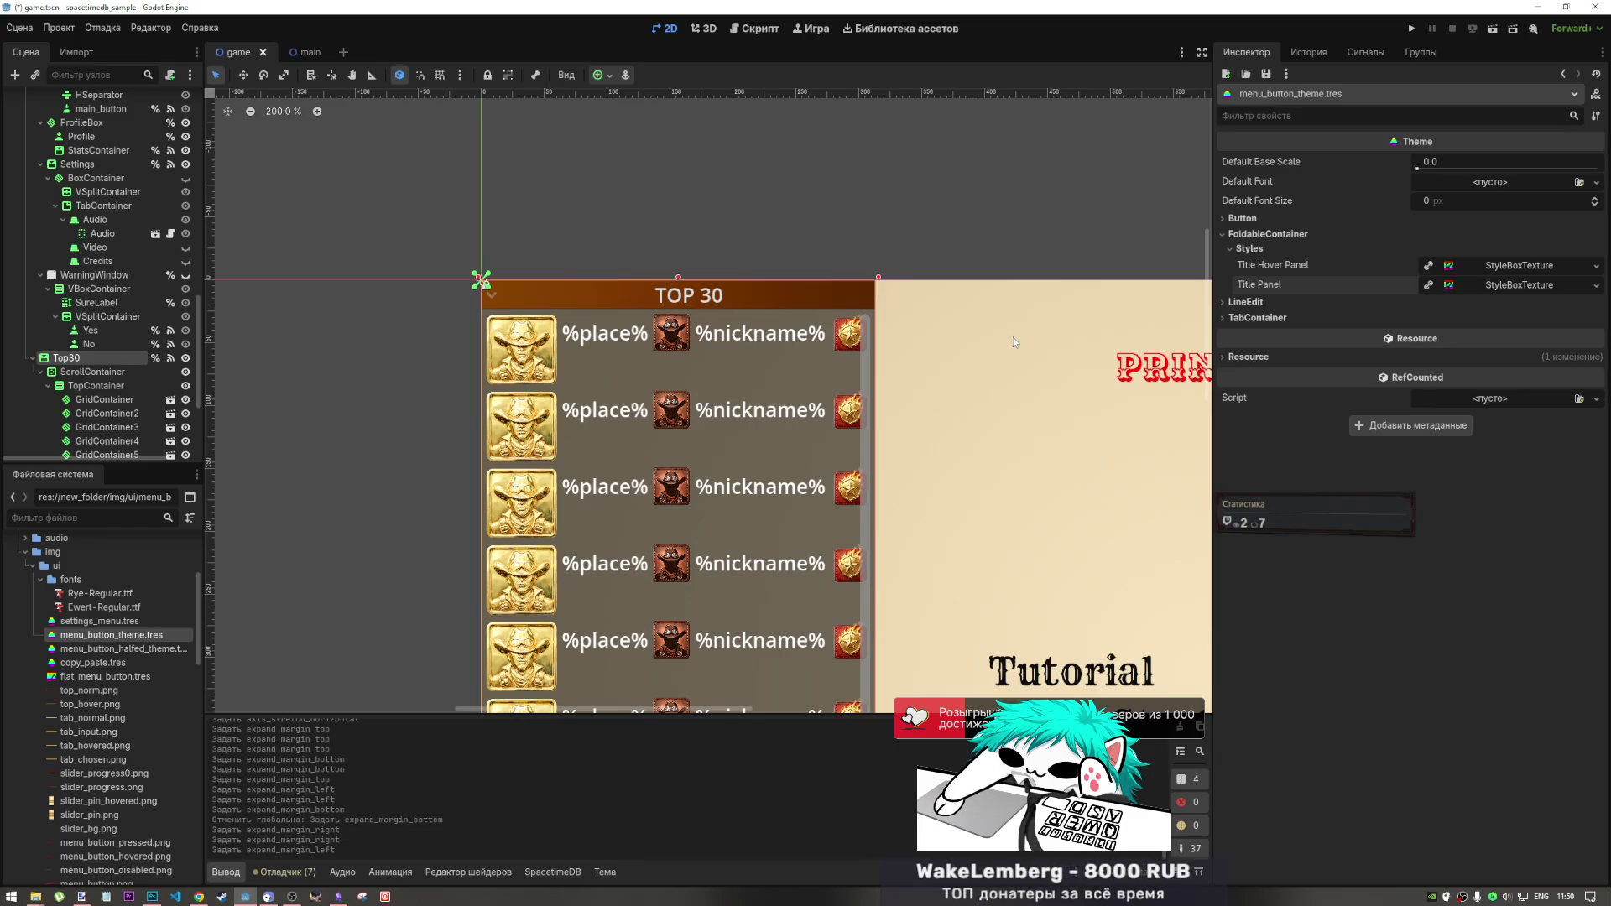
pyautogui.hotkey('alt', 'Tab')
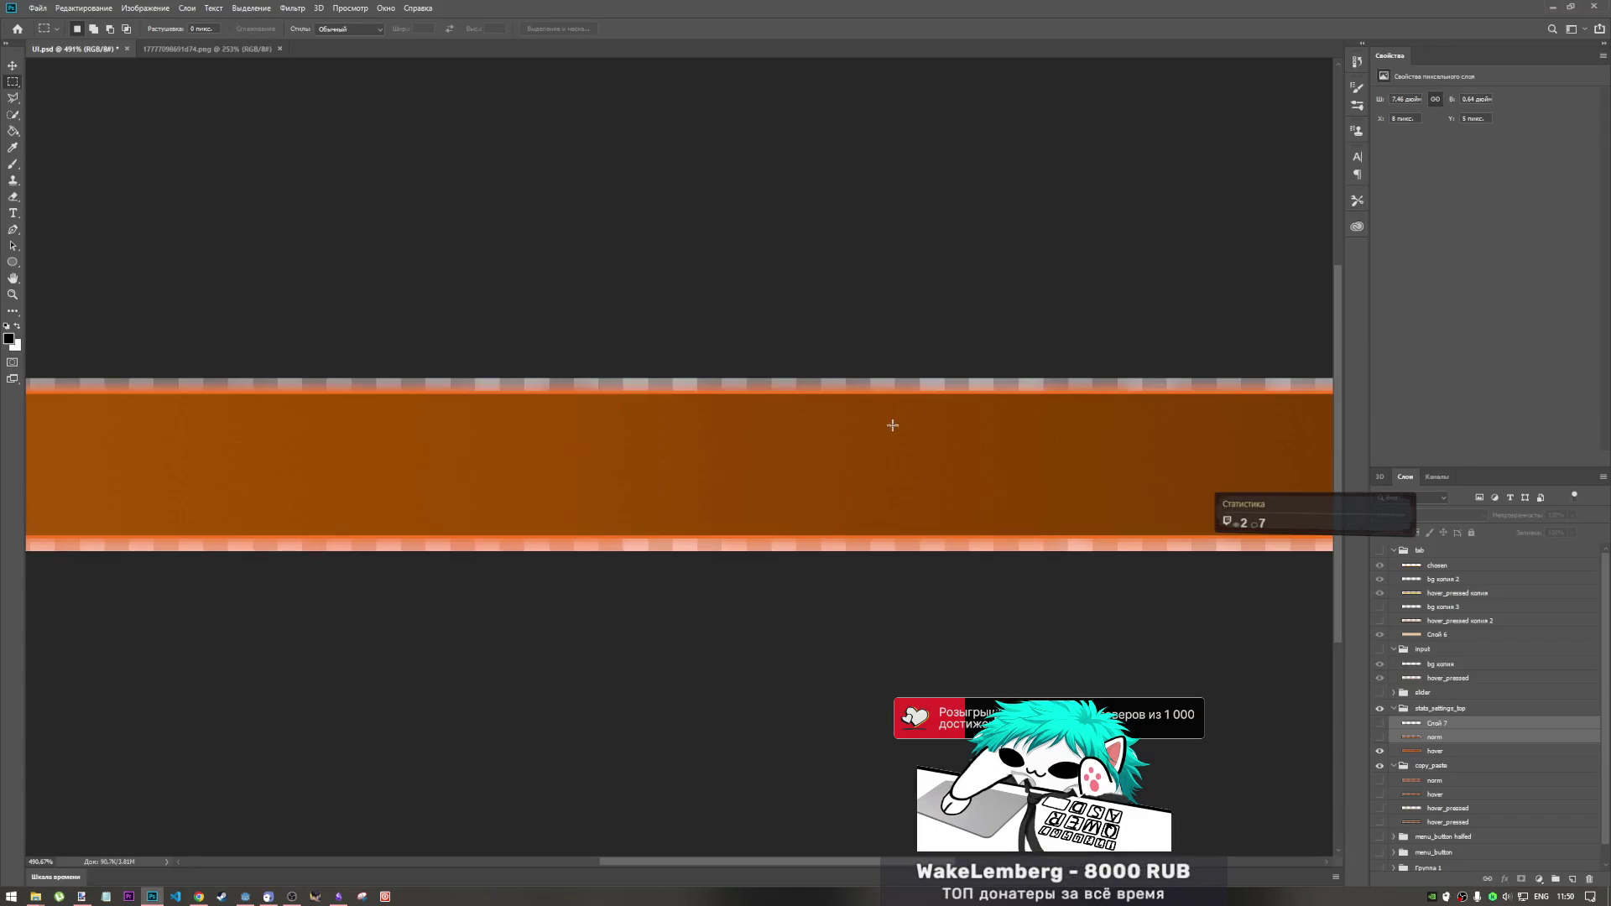
pyautogui.click(198, 896)
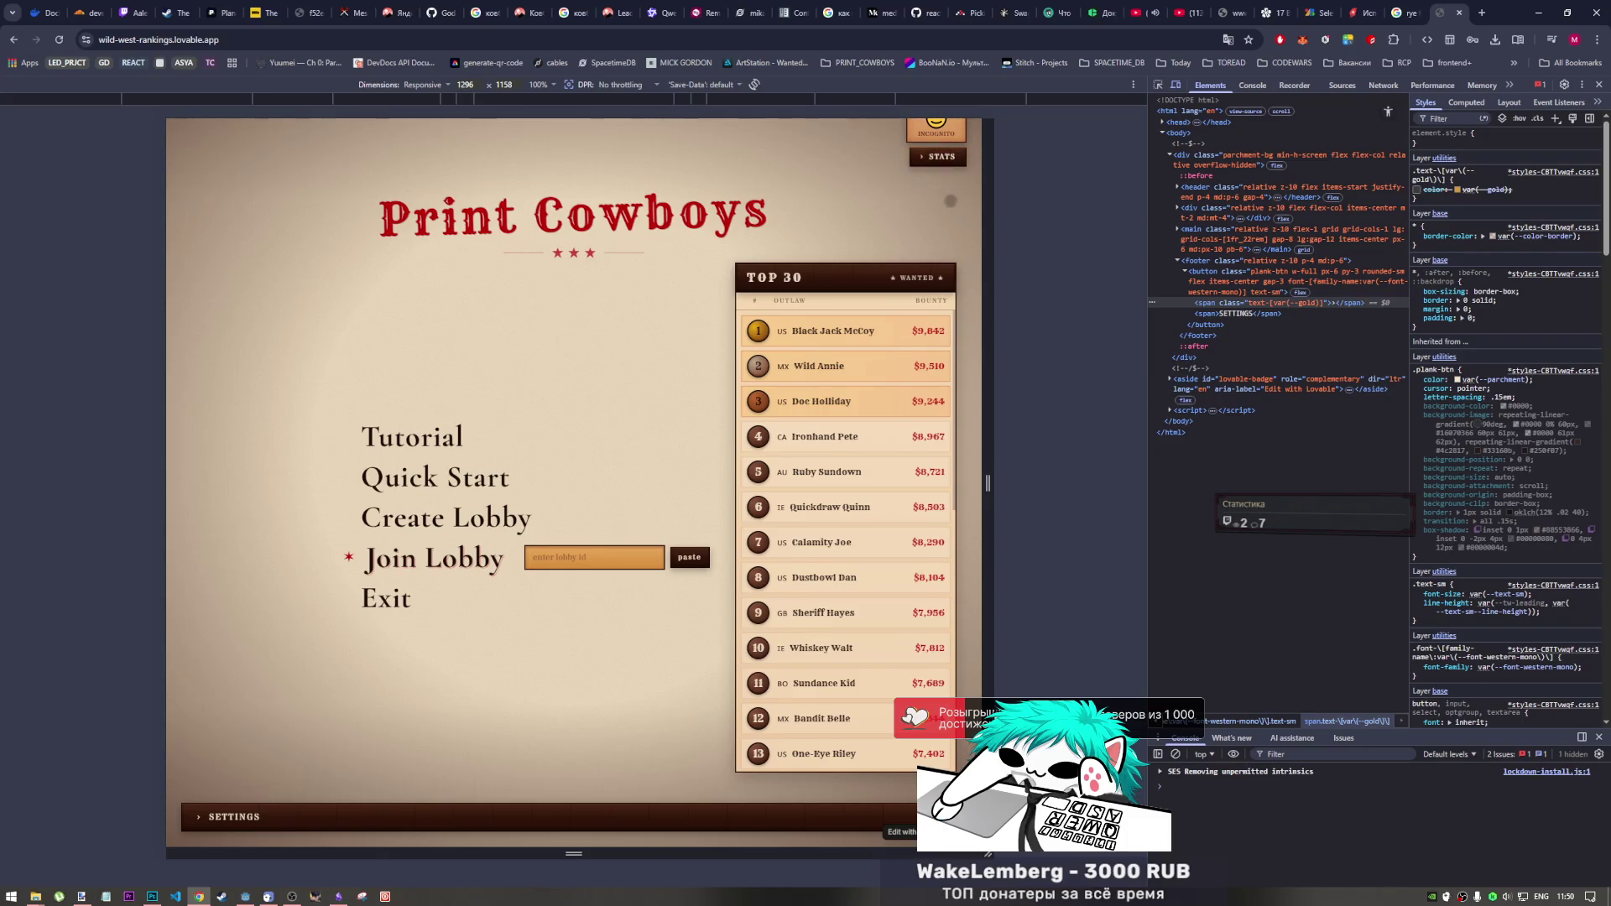
pyautogui.hotkey('alt', 'Tab')
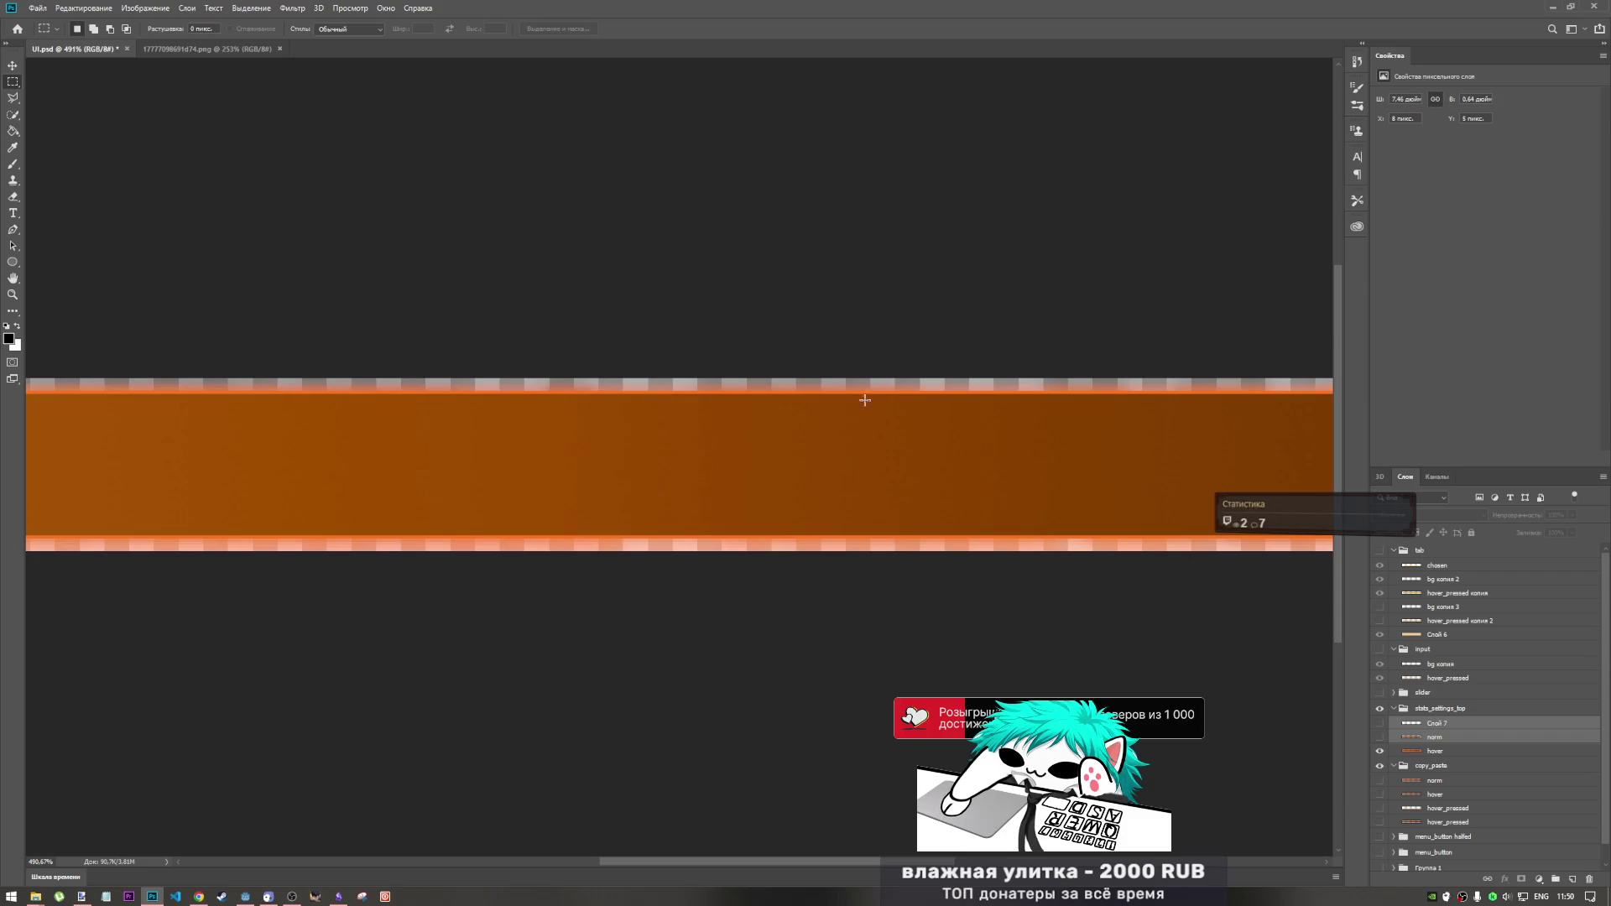
pyautogui.scroll(-3, 834, 386)
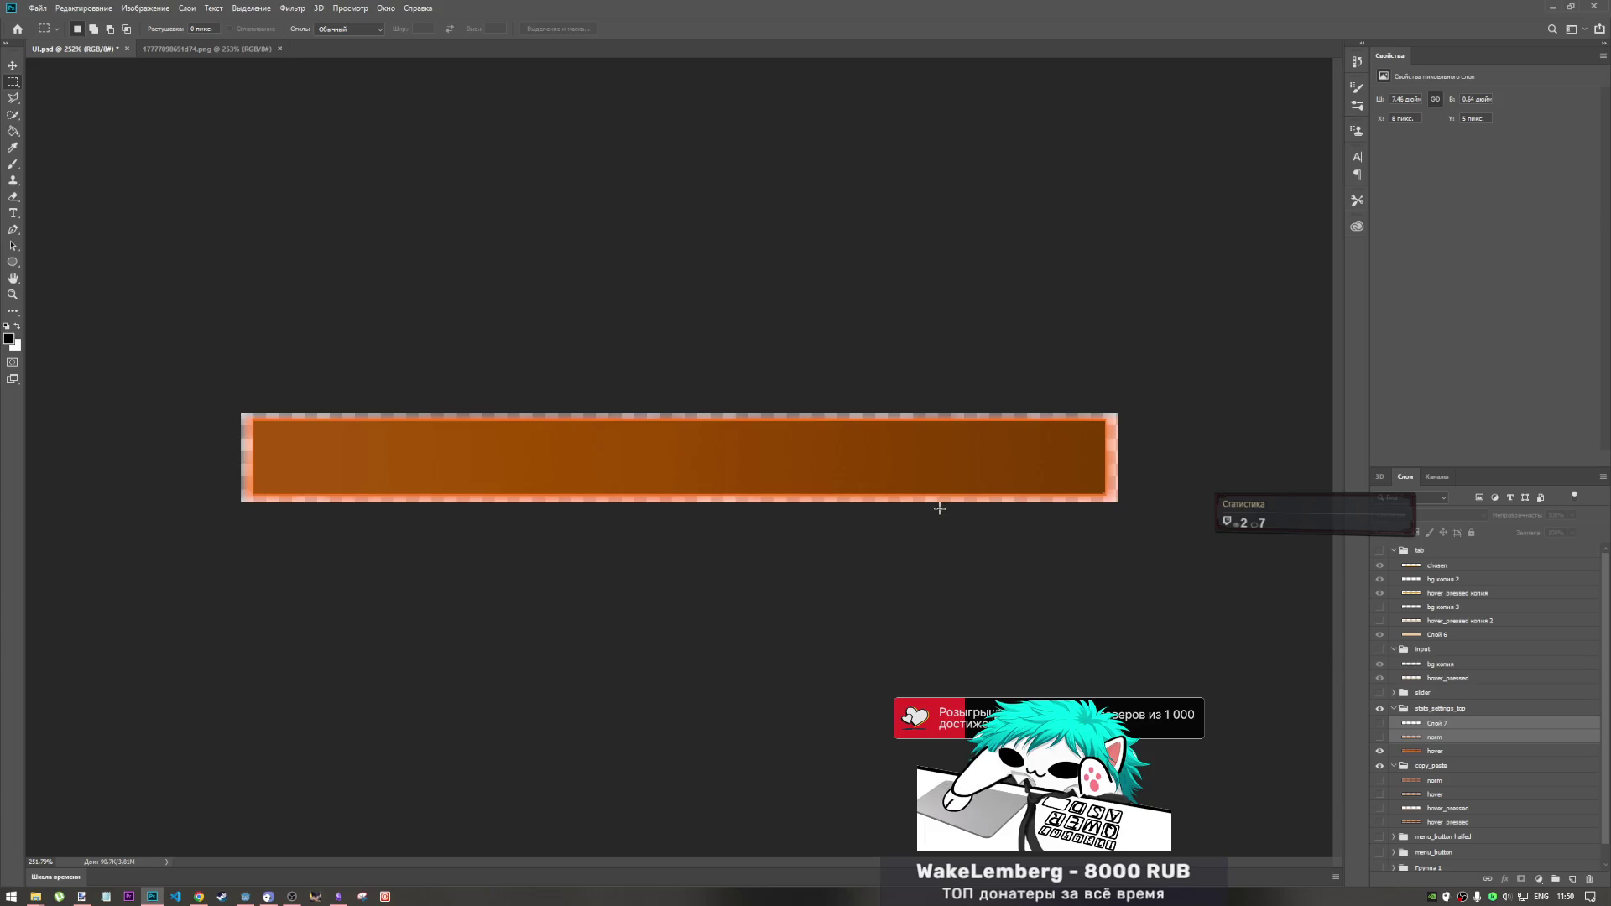
pyautogui.hotkey('alt', 'Tab')
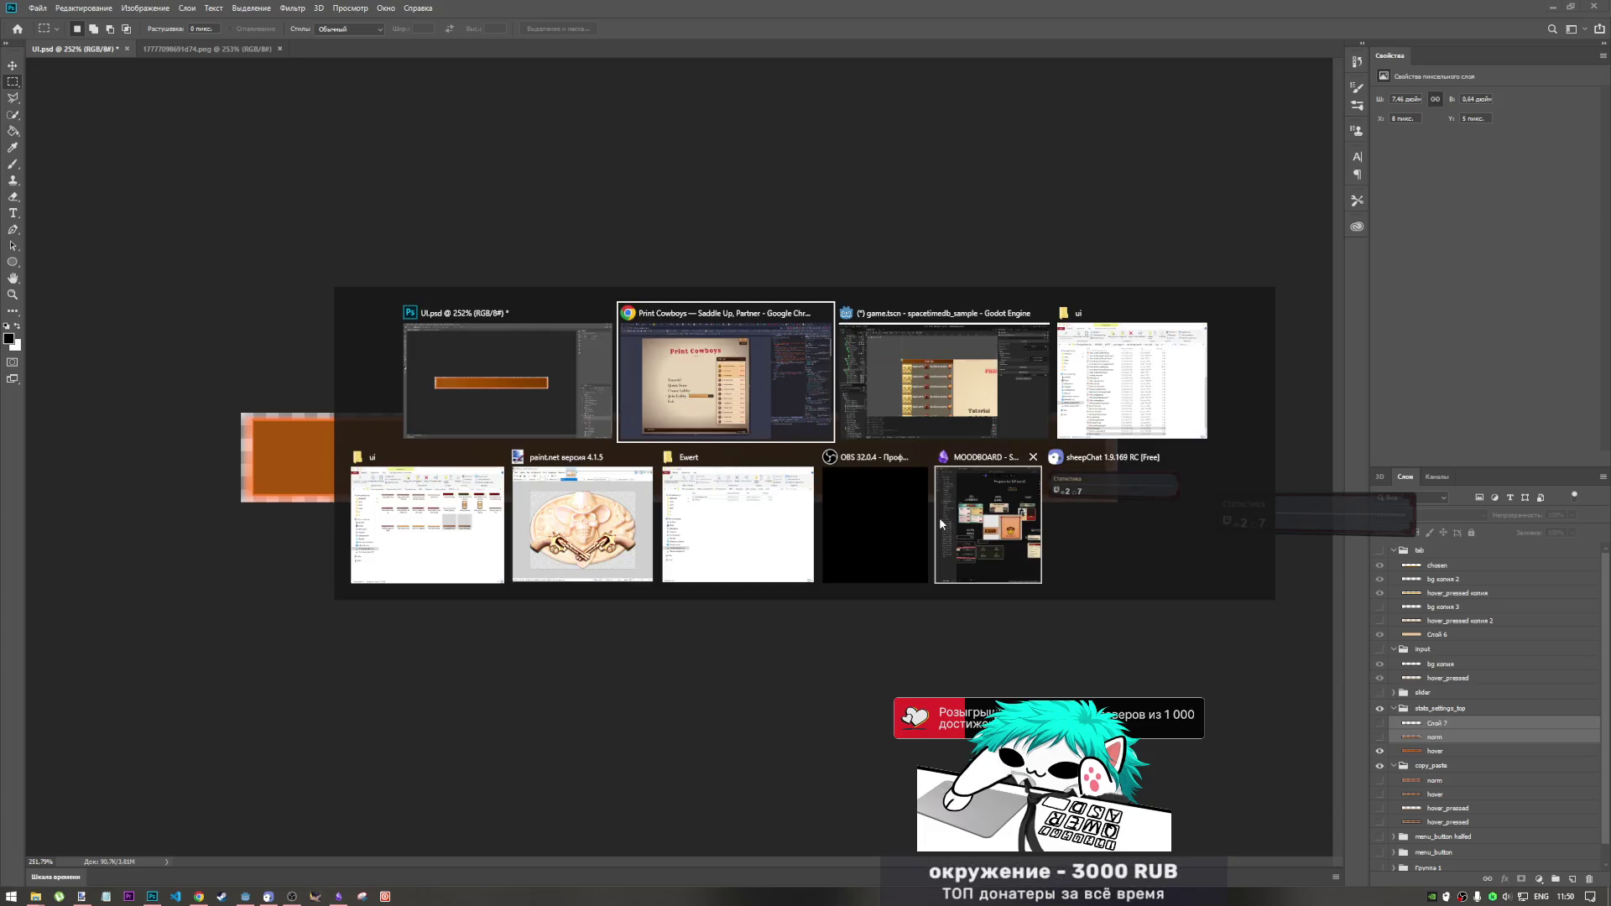
pyautogui.hotkey('alt', 'Tab')
pyautogui.hotkey('alt', 'Tab')
pyautogui.hotkey('alt', 'Tab')
pyautogui.hotkey('alt', 'Tab')
pyautogui.hotkey('alt', 'Tab')
pyautogui.hotkey('alt', 'Tab')
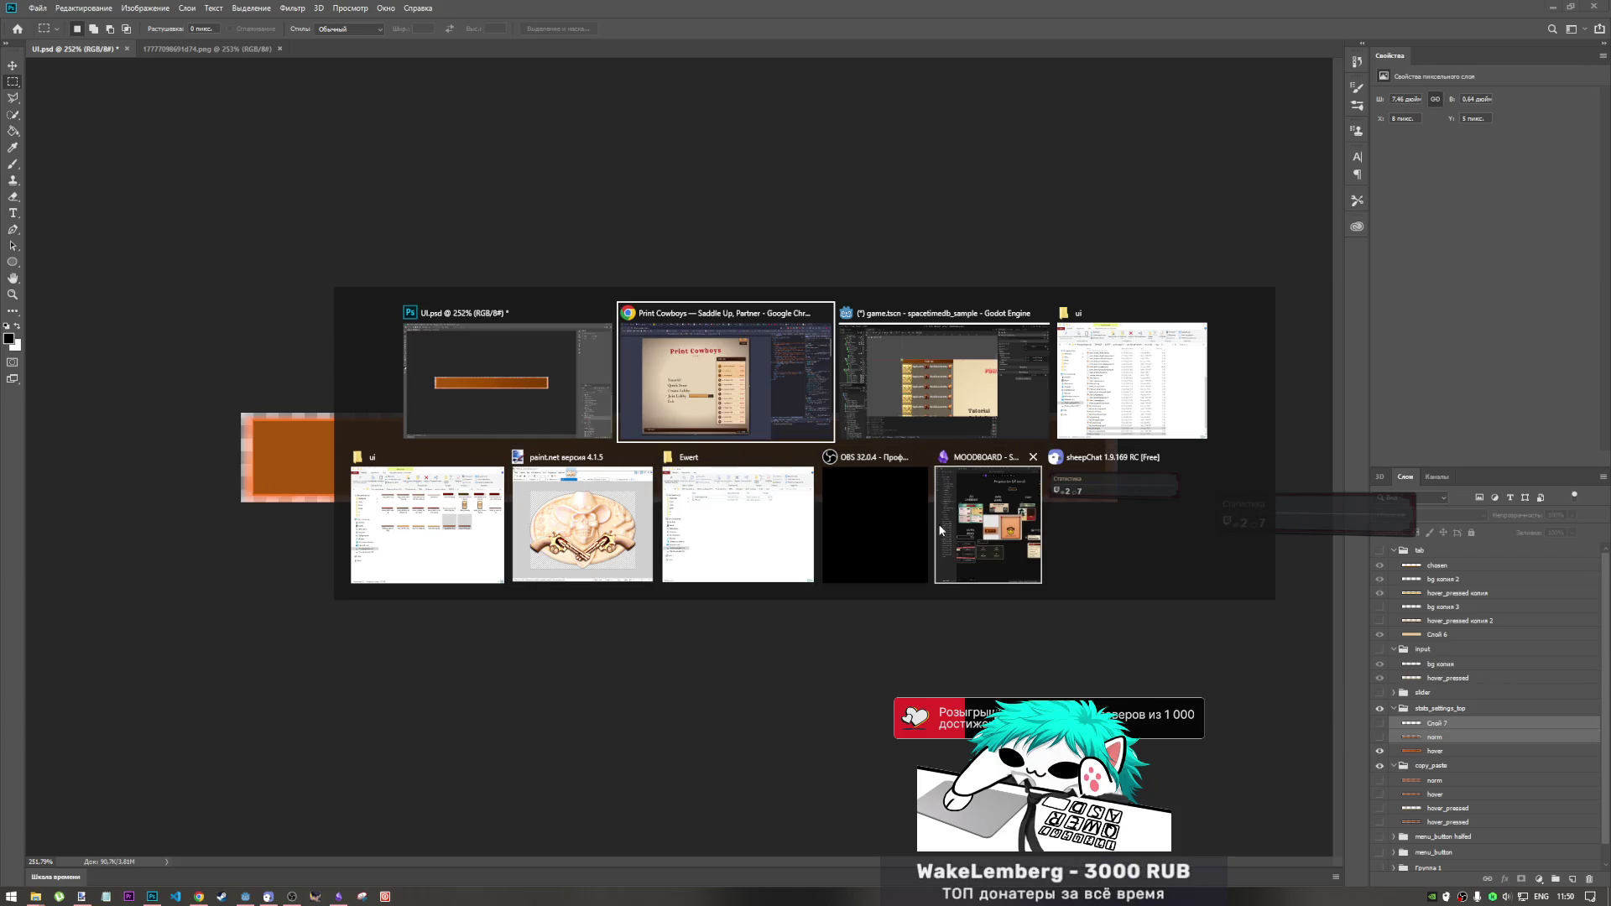
pyautogui.hotkey('alt', 'Tab')
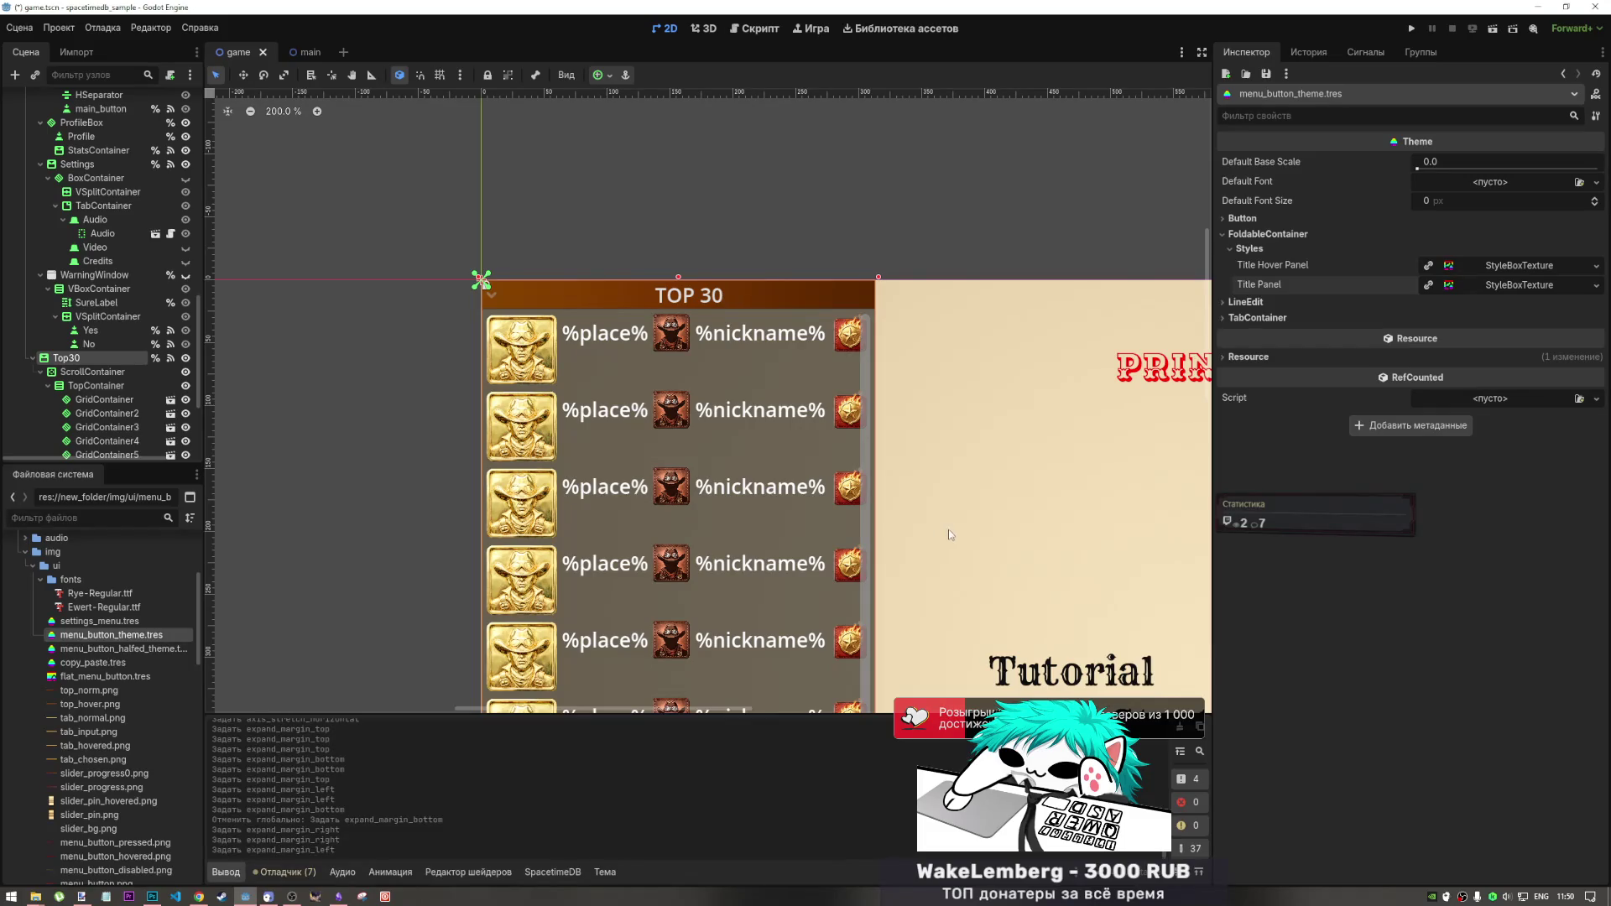
# - Zoom onto the TOP 30 header and expand the Title Panel style in the Inspector
pyautogui.scroll(10, 910, 436)
pyautogui.scroll(-10, 905, 440)
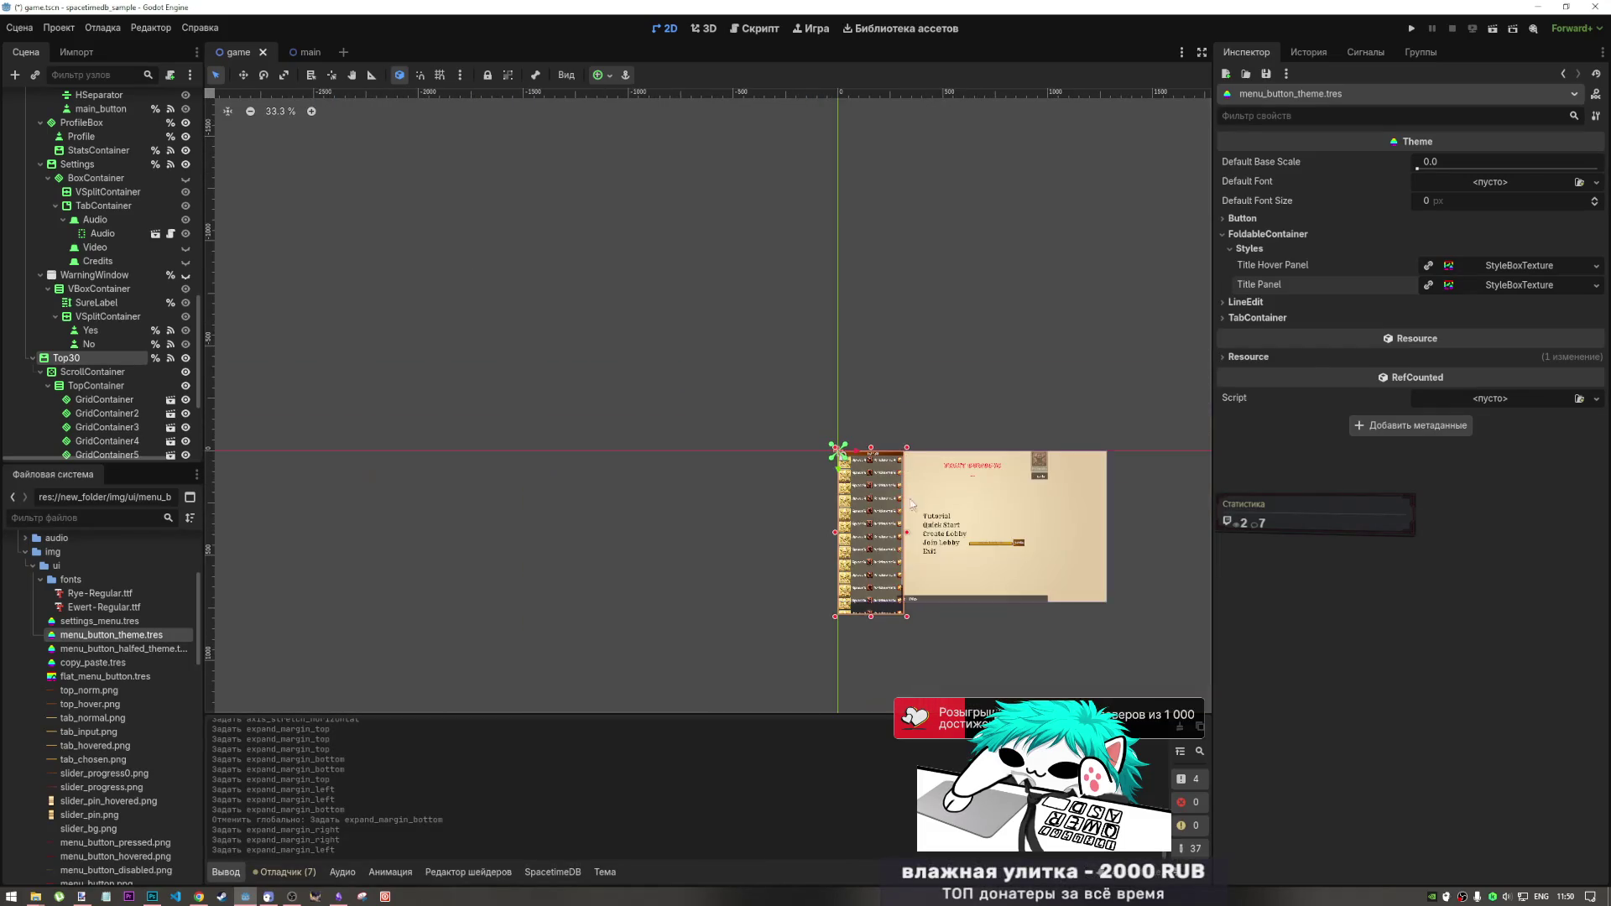
pyautogui.scroll(10, 923, 478)
pyautogui.scroll(-2, 839, 462)
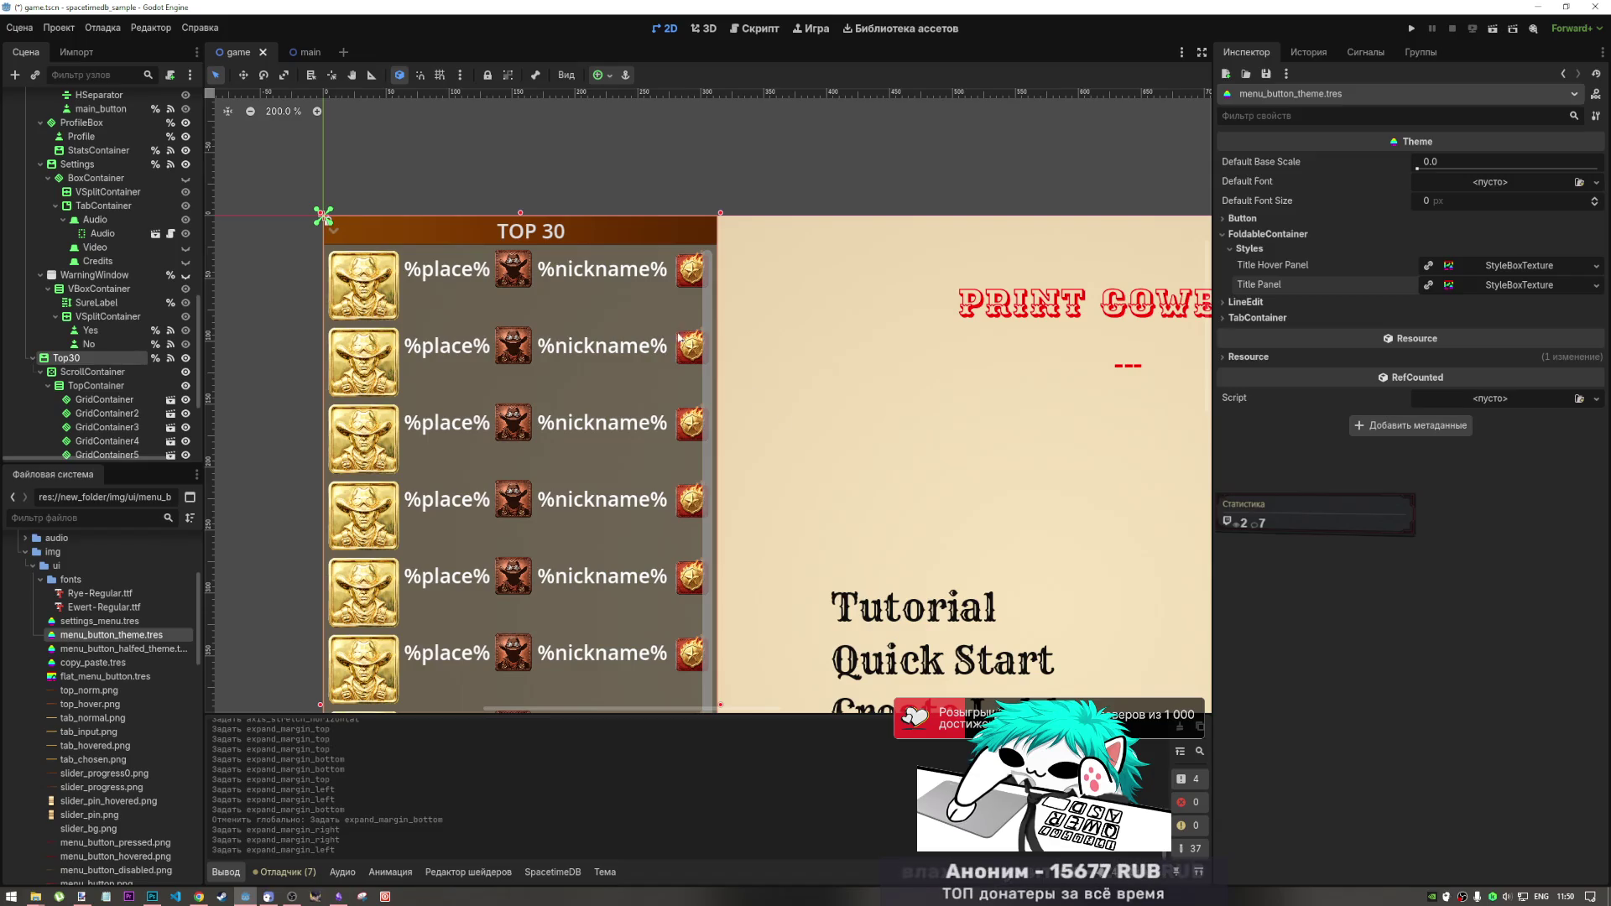
pyautogui.scroll(4, 415, 237)
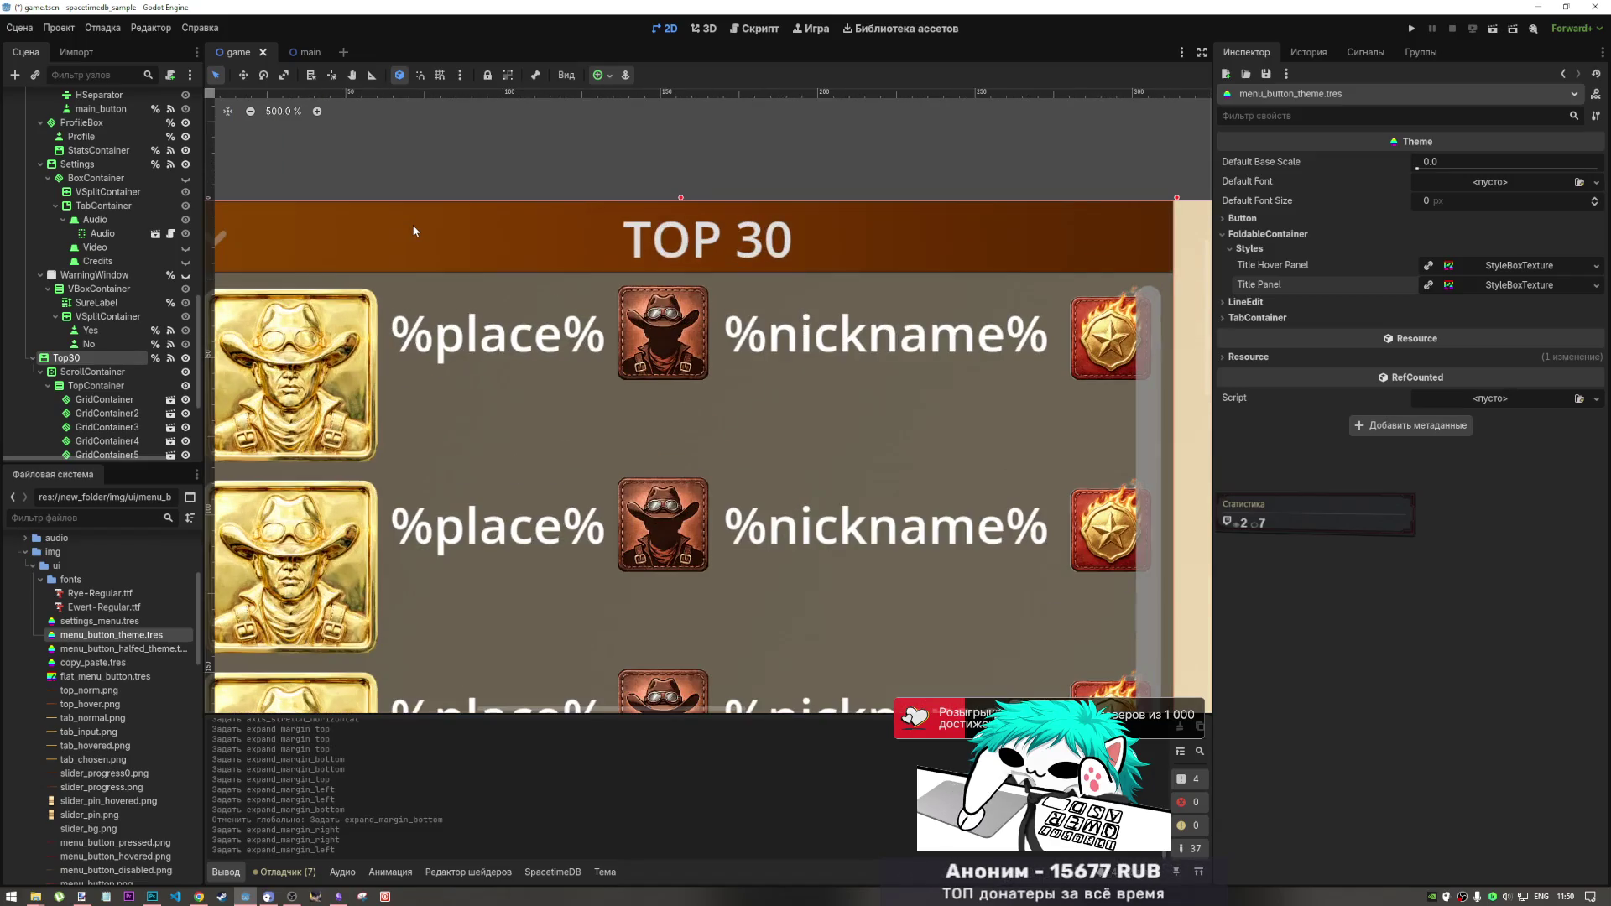
pyautogui.scroll(-2, 416, 231)
pyautogui.scroll(4, 416, 230)
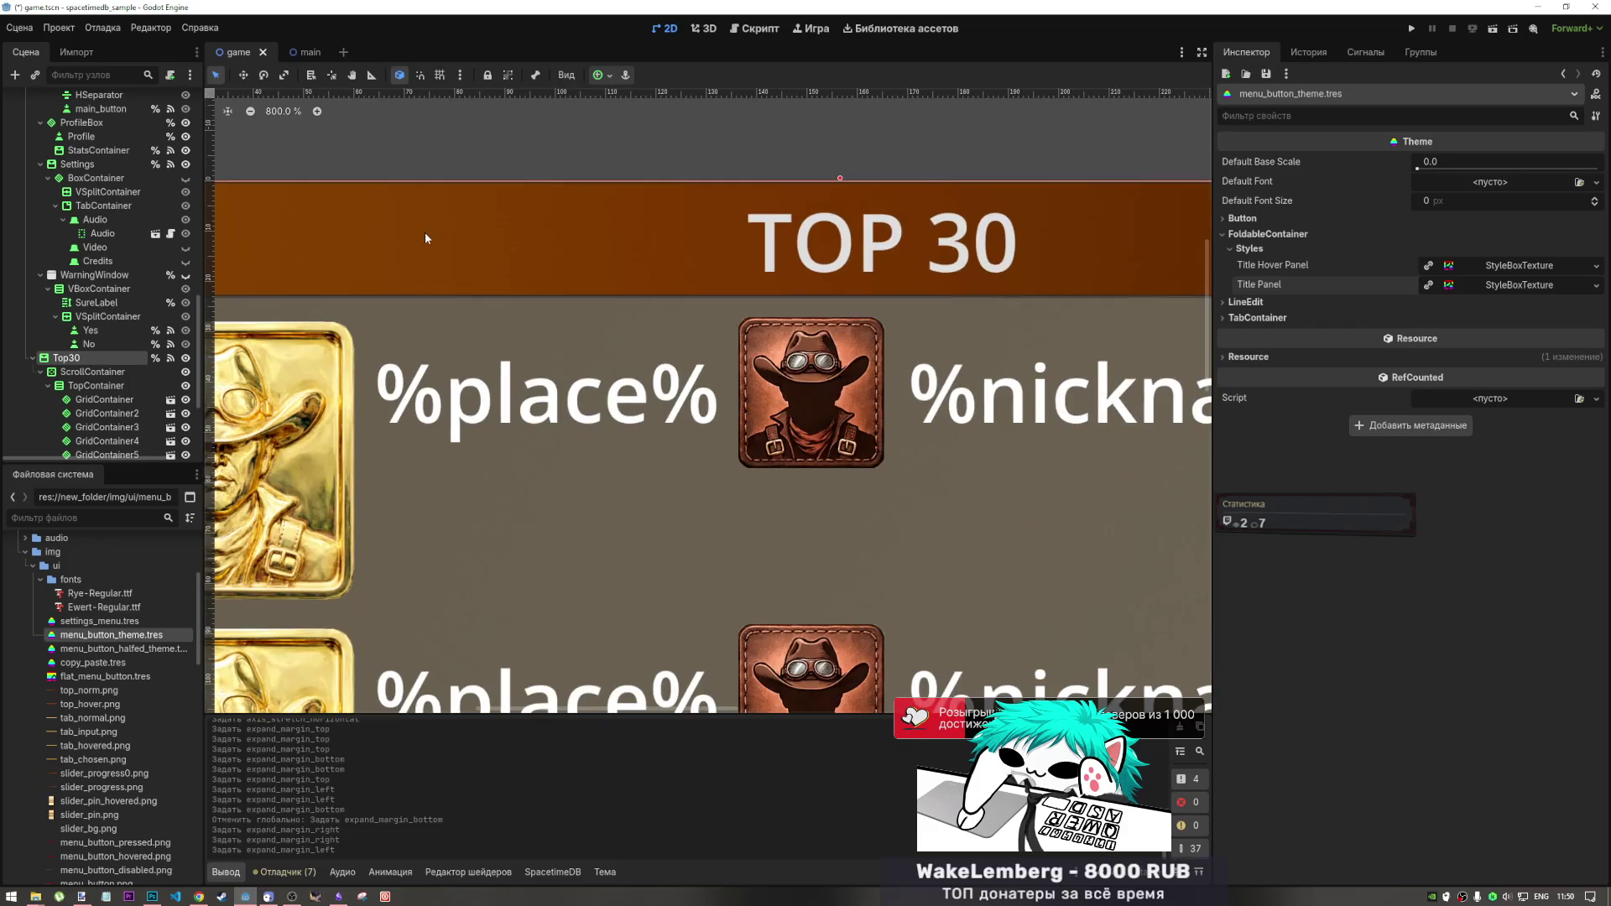
pyautogui.scroll(-2, 424, 235)
pyautogui.scroll(-1, 424, 237)
pyautogui.scroll(-1, 425, 237)
pyautogui.scroll(1, 425, 238)
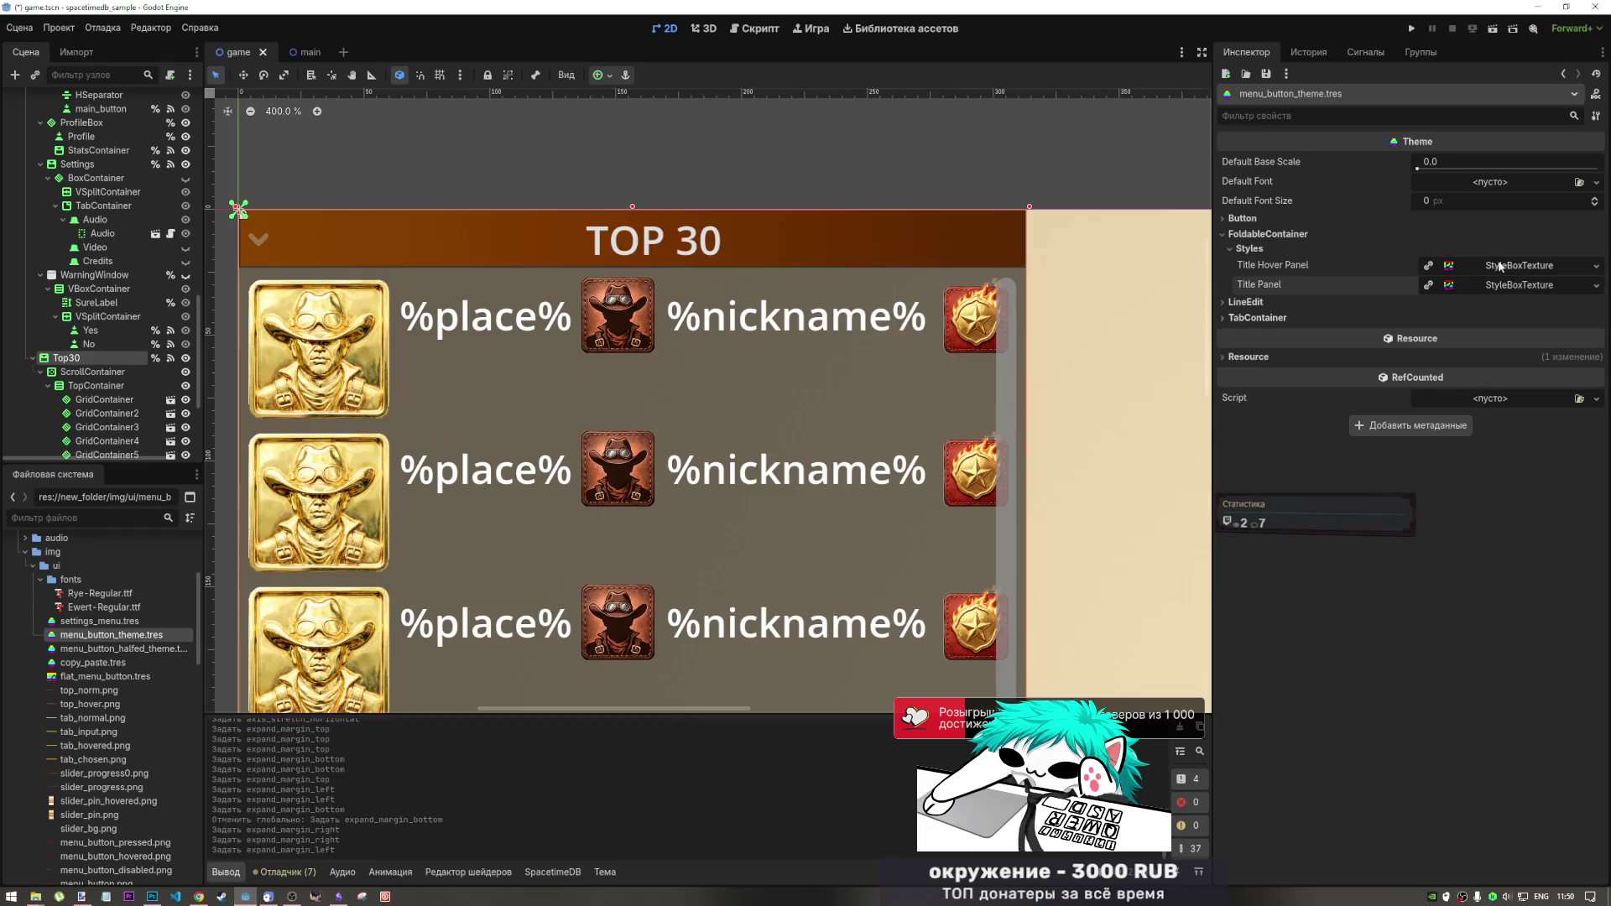
pyautogui.click(1504, 290)
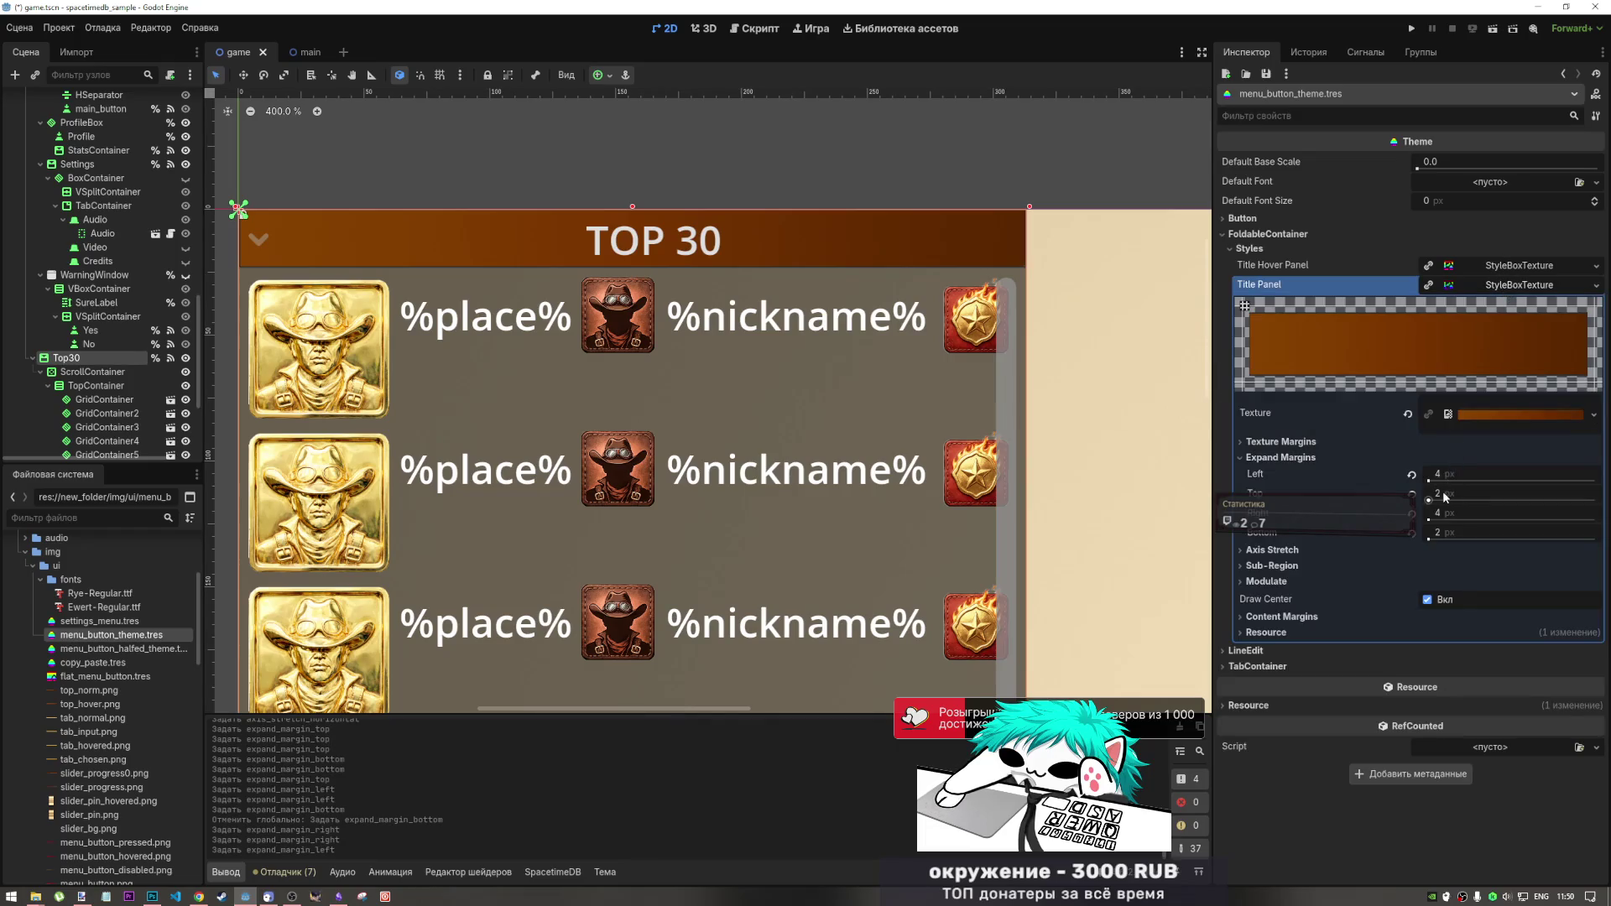
pyautogui.scroll(-1, 1446, 481)
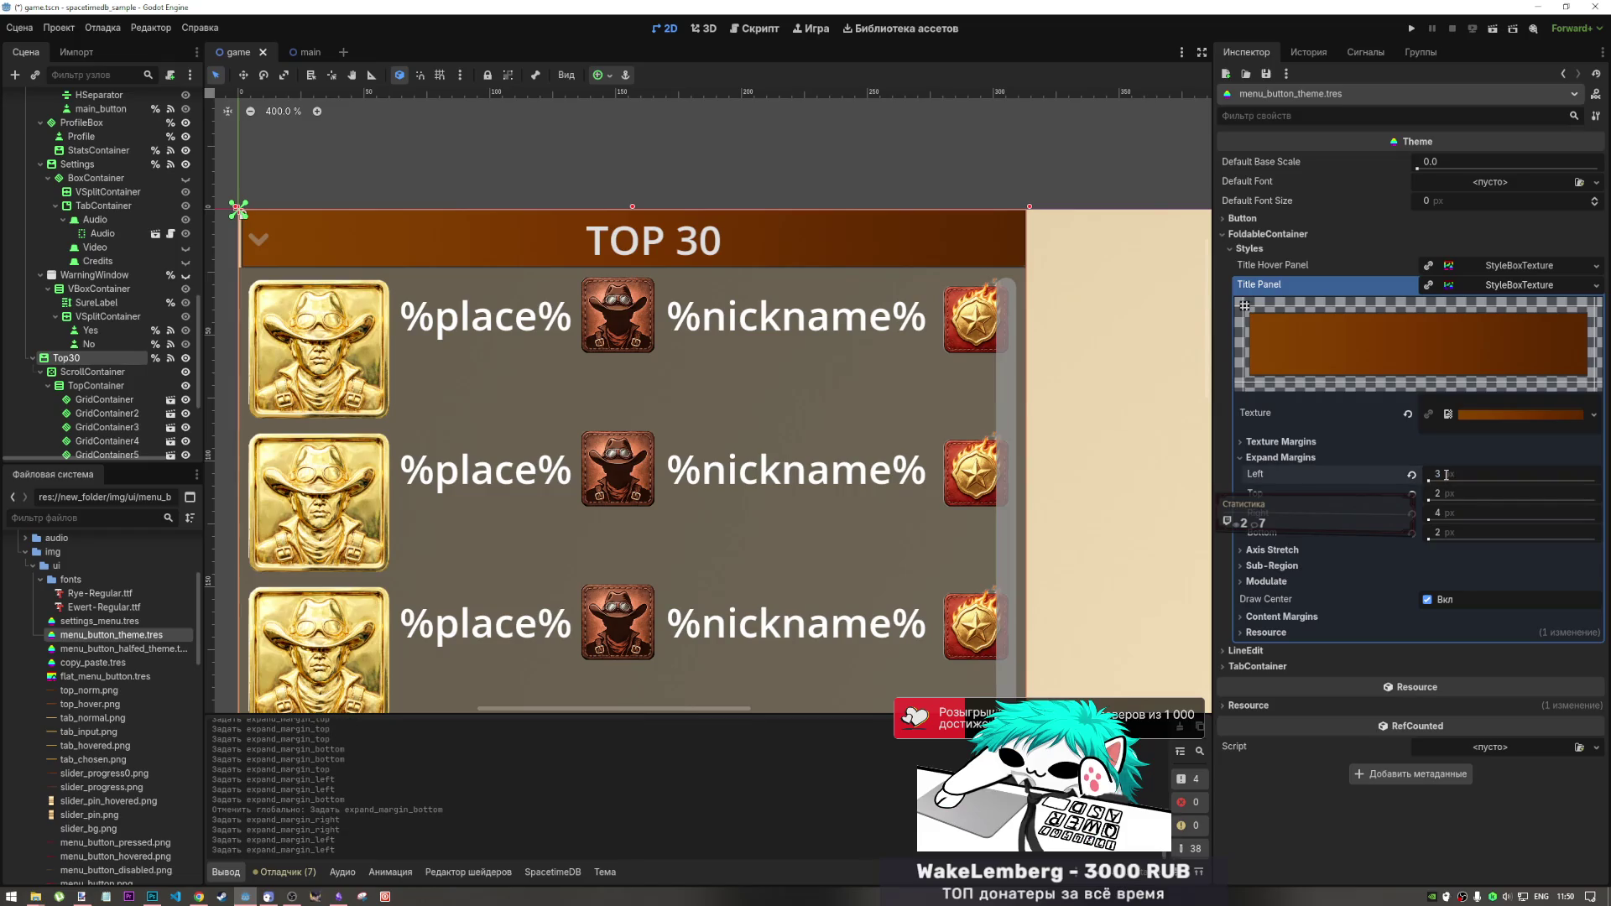
# - Set Title Panel expand margins to right 3 px, bottom 1 px and top 1 px
pyautogui.click(1461, 538)
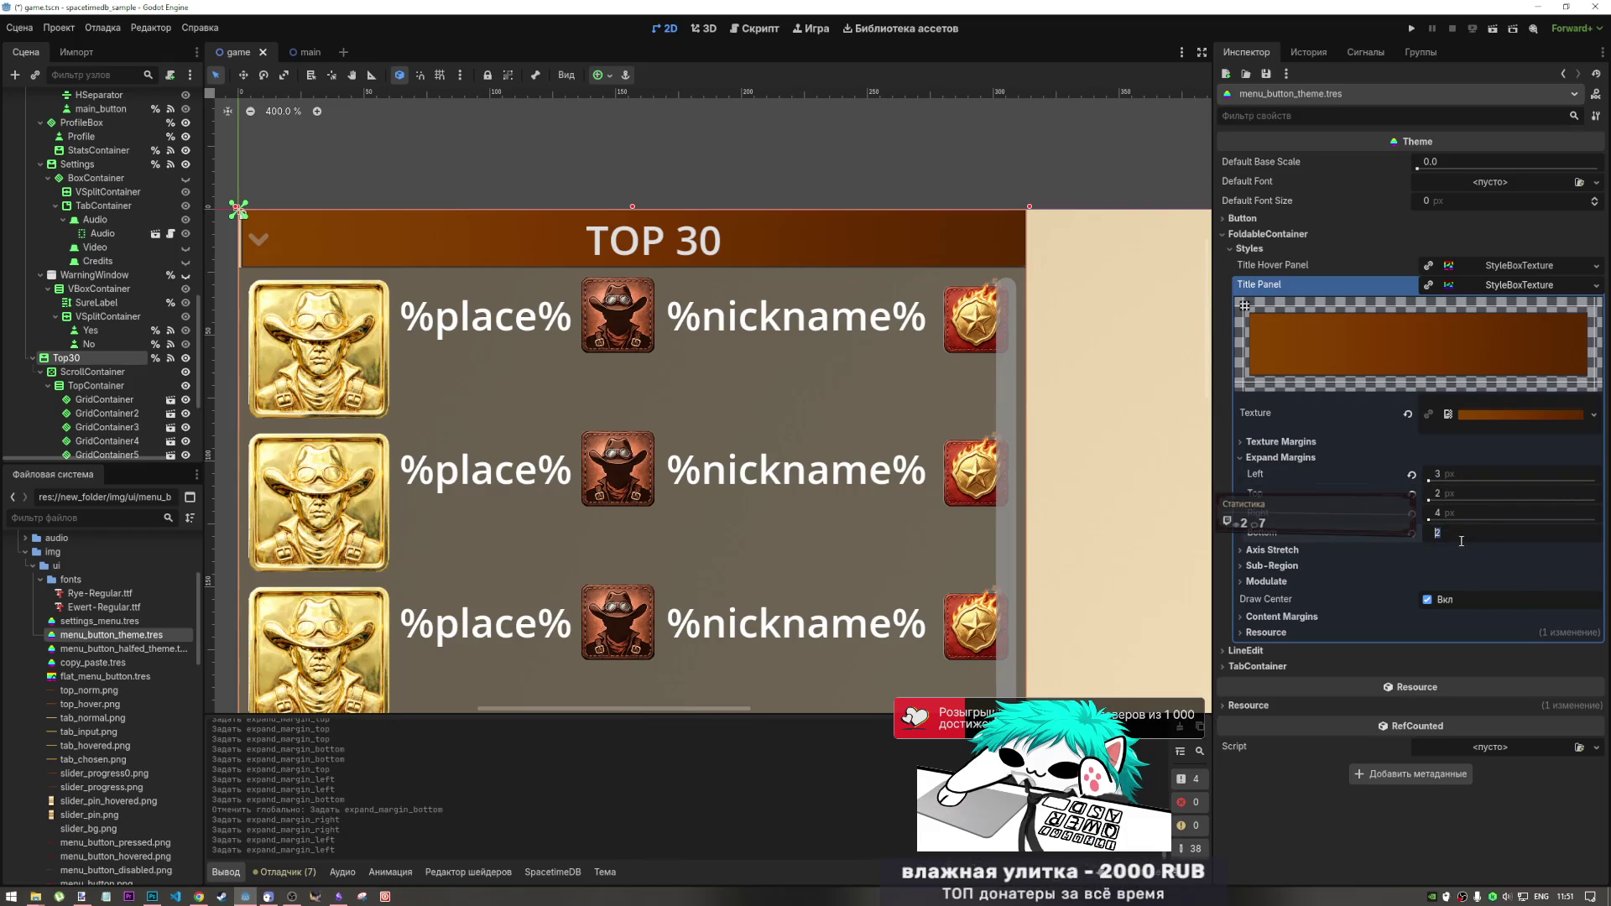
pyautogui.click(1458, 514)
pyautogui.press('Return')
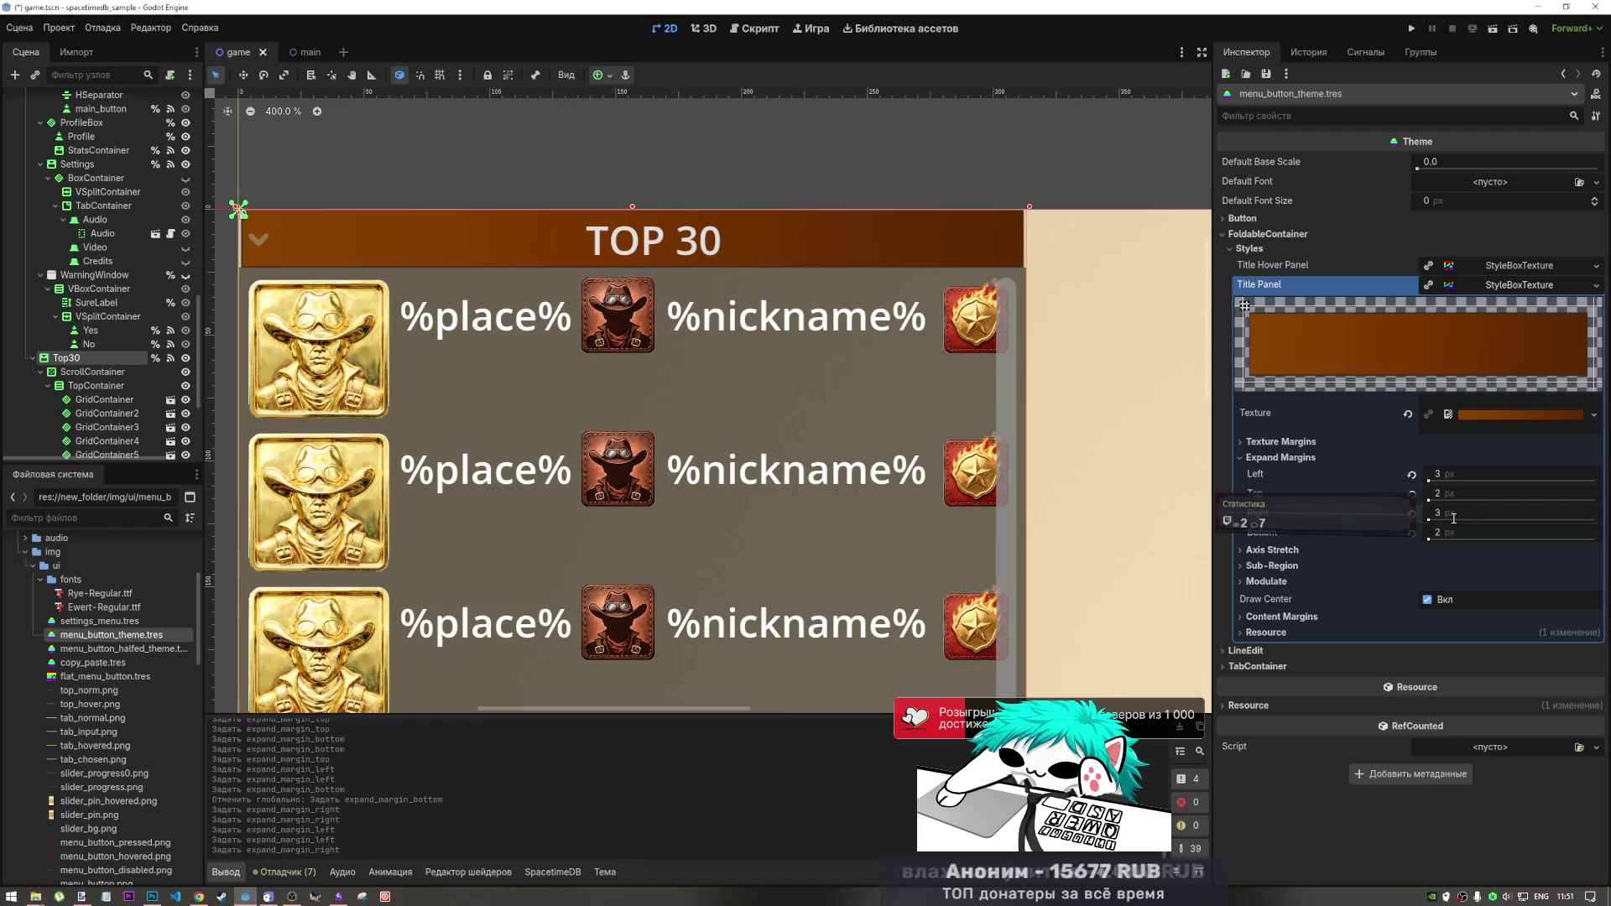
pyautogui.moveTo(1440, 535); pyautogui.dragTo(1434, 535)
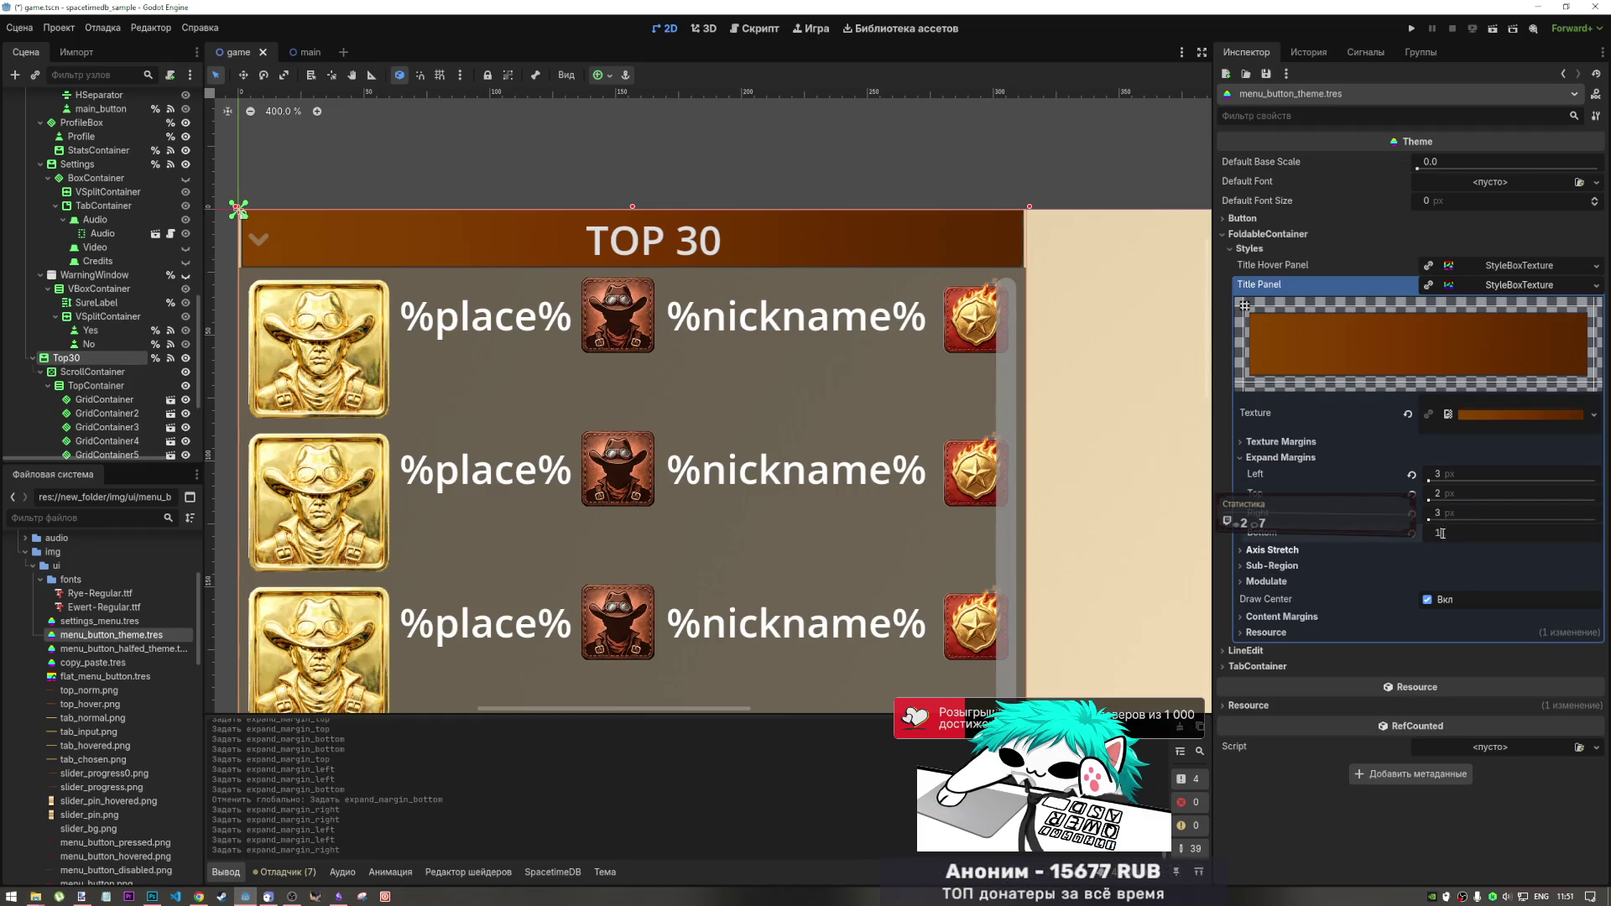
pyautogui.click(1451, 494)
pyautogui.write('1')
pyautogui.press('Return')
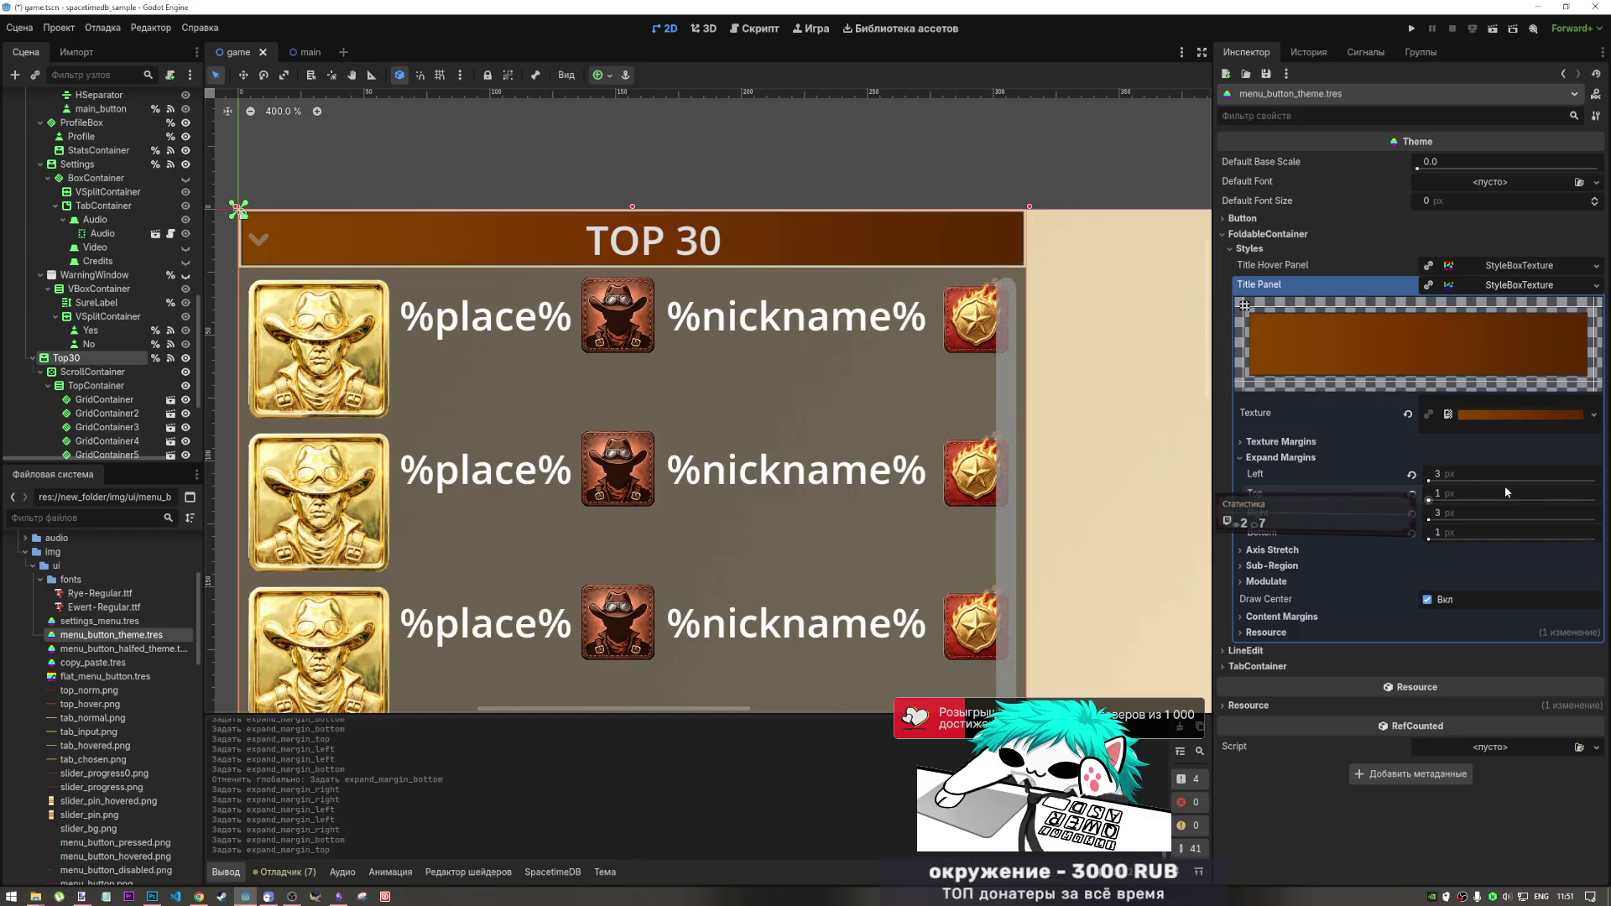
pyautogui.click(1502, 266)
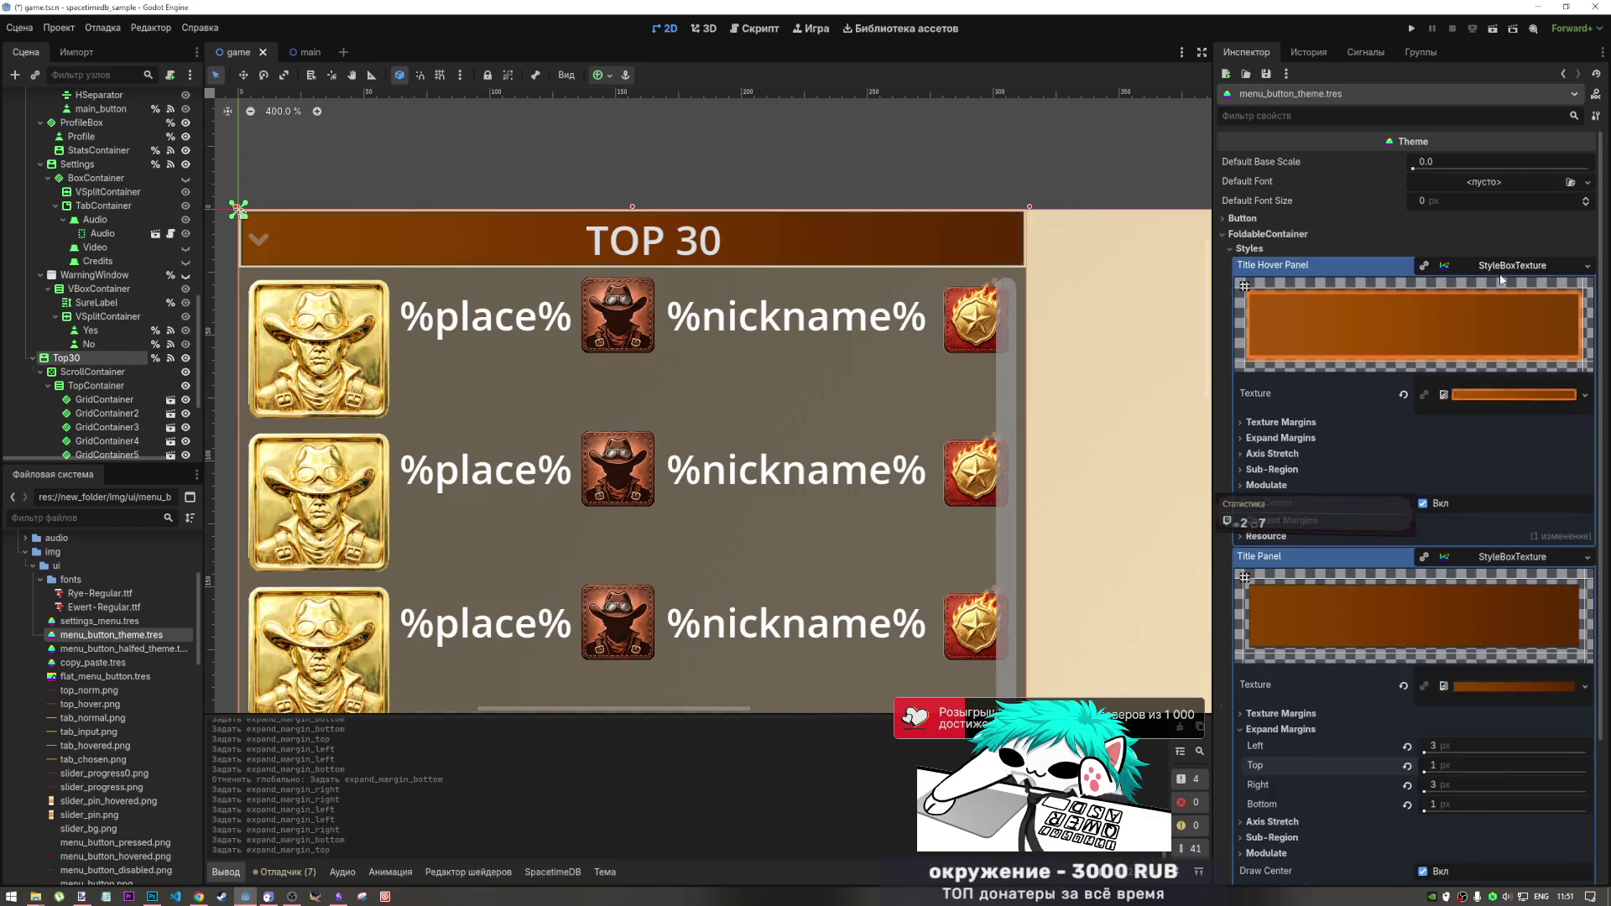
# - Save the scene and expand the Title Panel StyleBoxTexture's Axis Stretch options
pyautogui.hotkey('ctrl', 's')
pyautogui.scroll(-4, 824, 220)
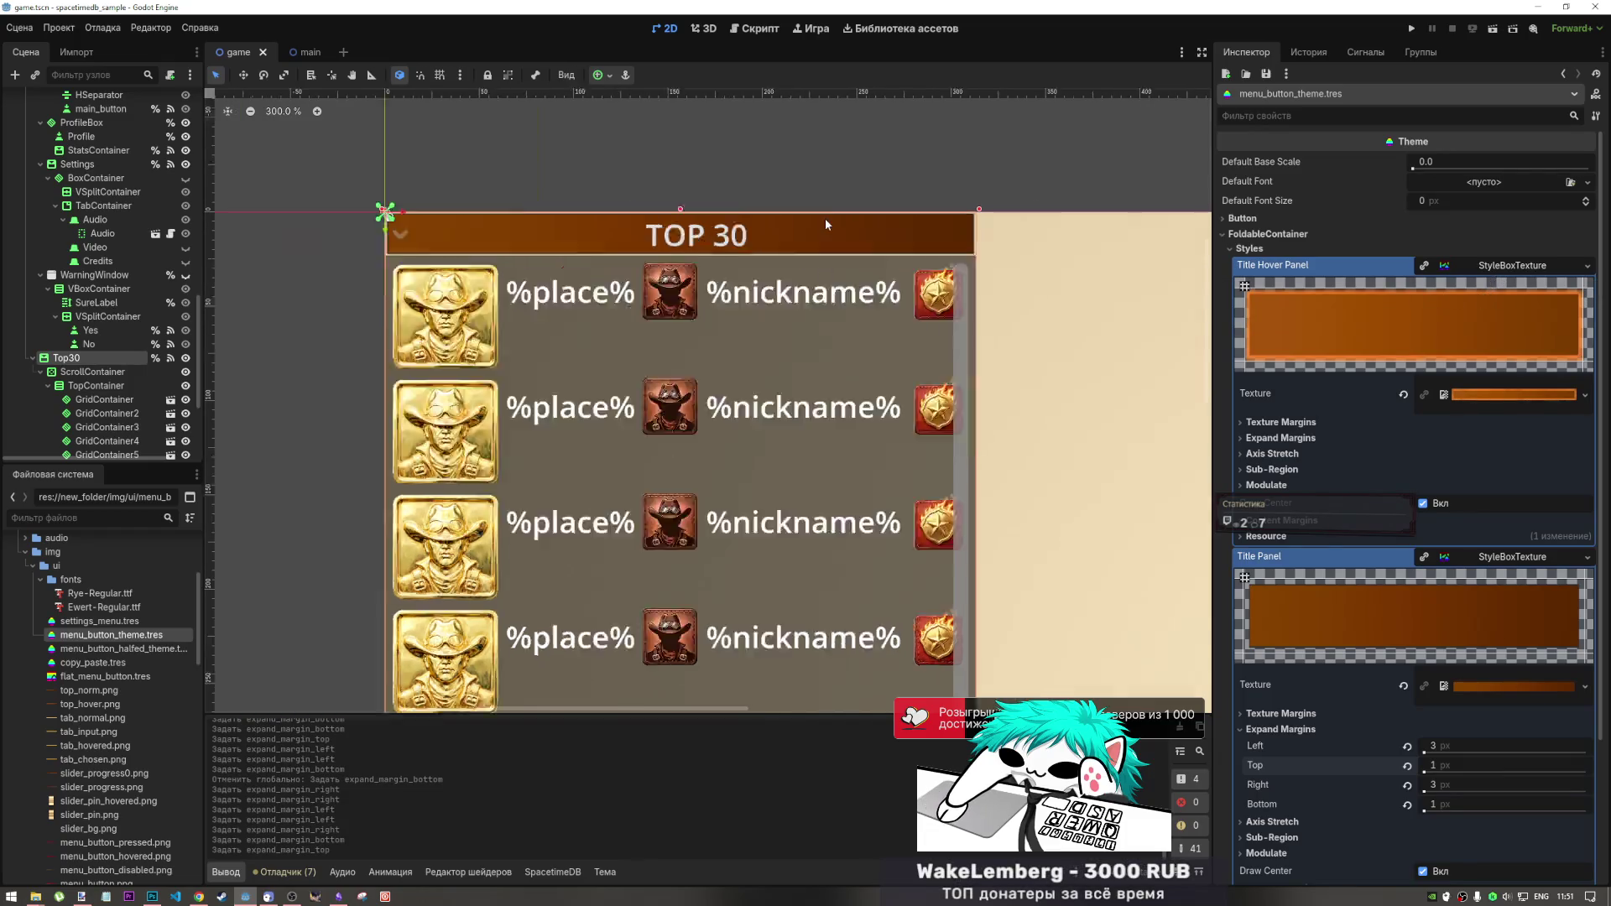
pyautogui.scroll(4, 824, 222)
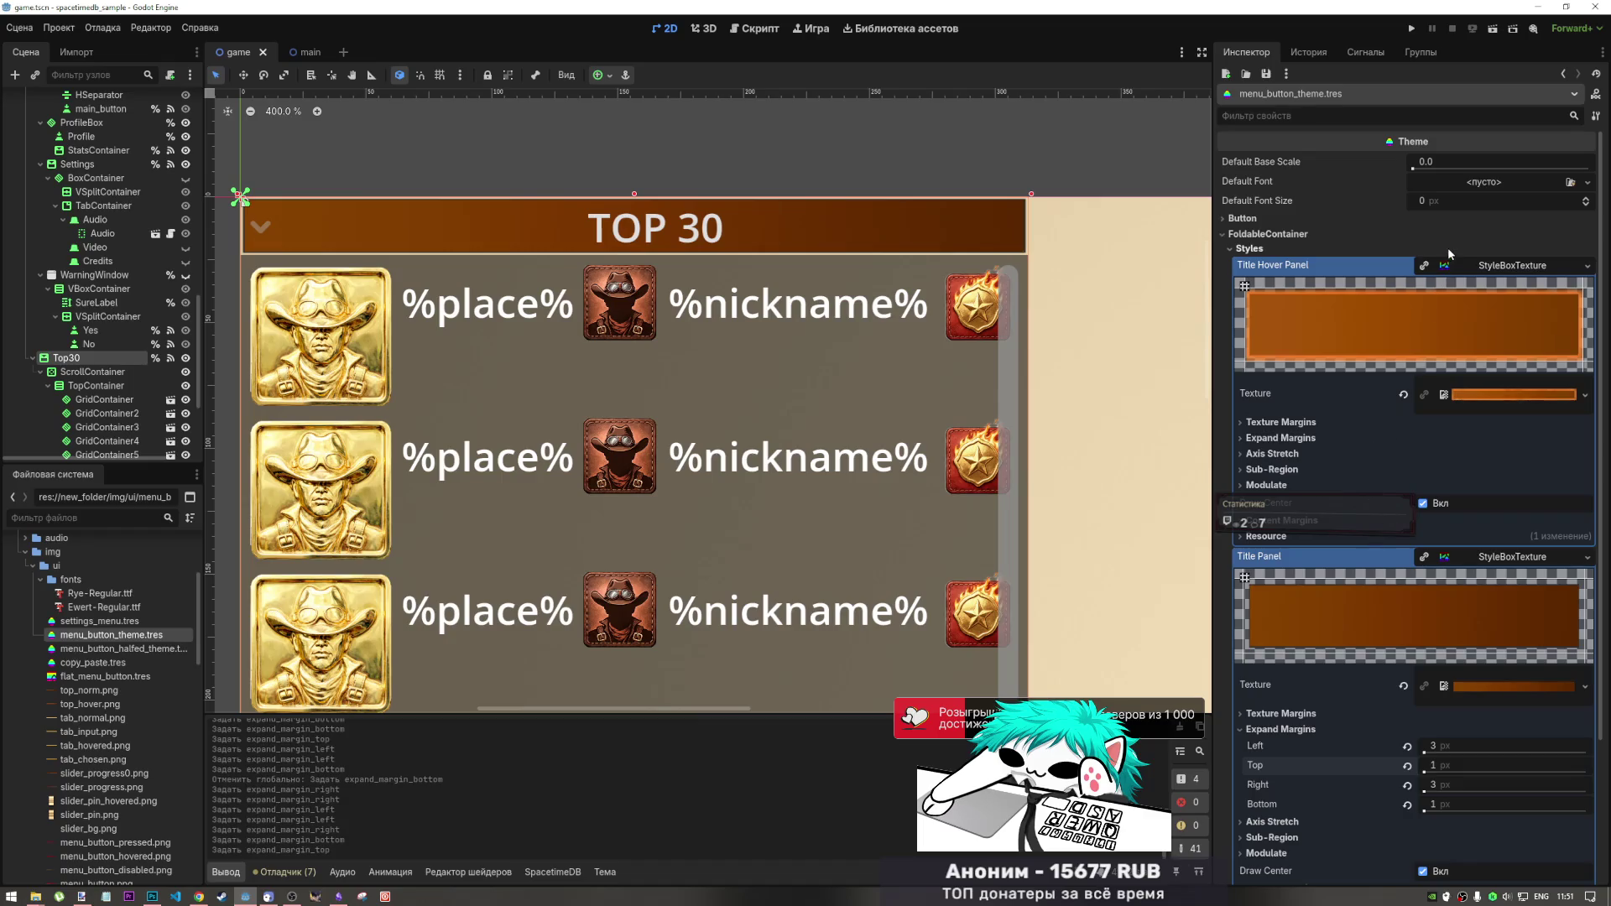
pyautogui.scroll(-3, 1392, 597)
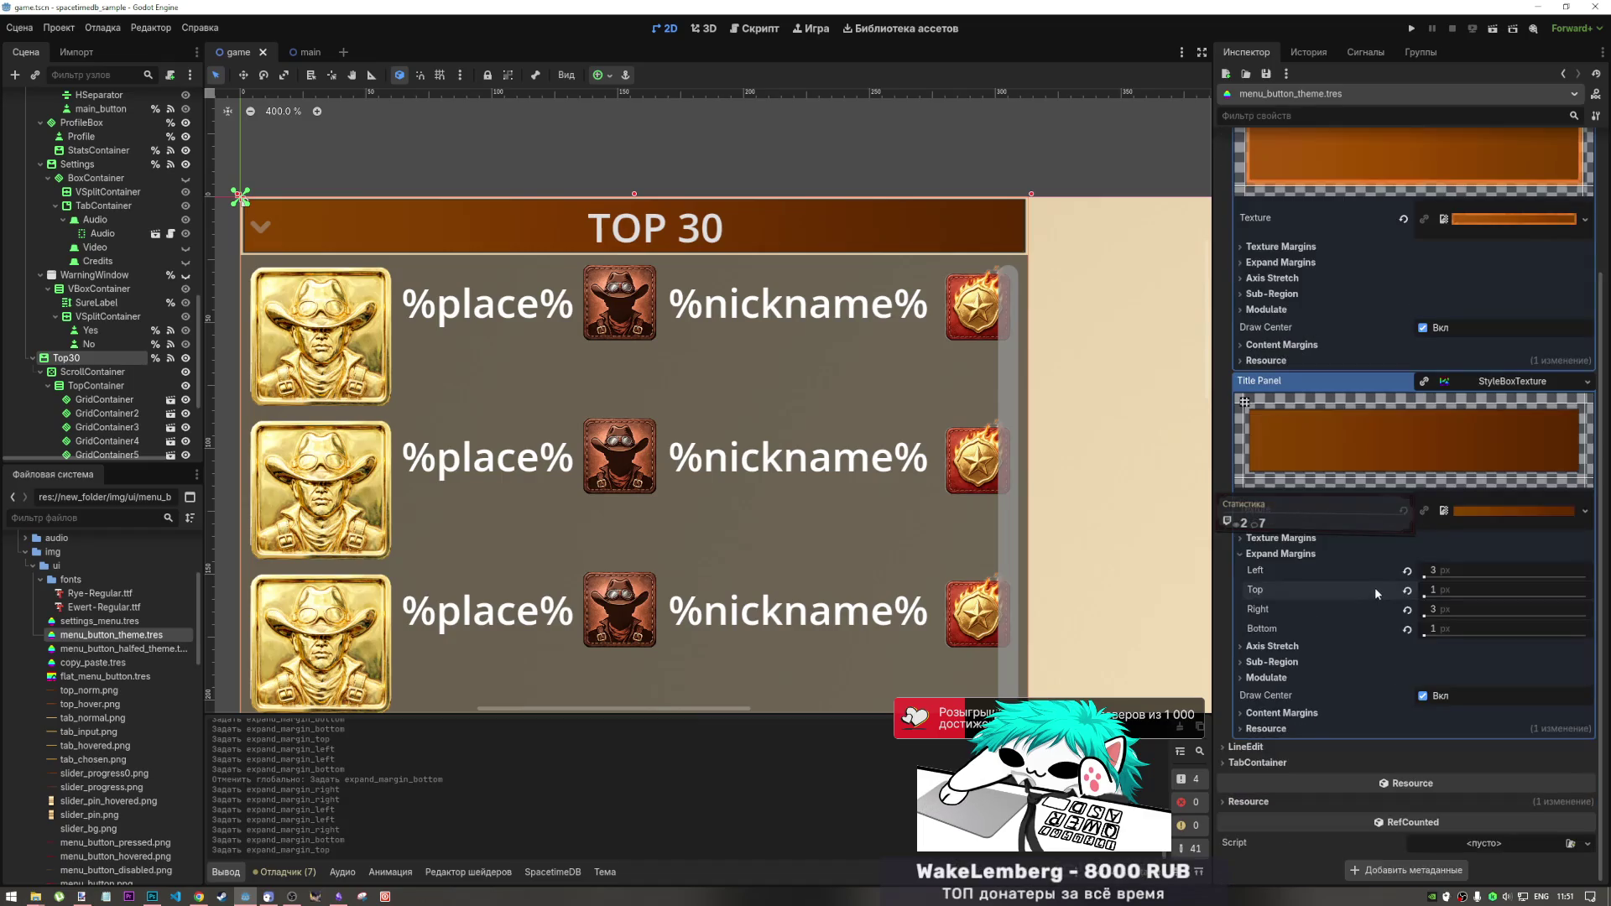
pyautogui.click(1334, 661)
pyautogui.click(1336, 662)
pyautogui.click(1332, 646)
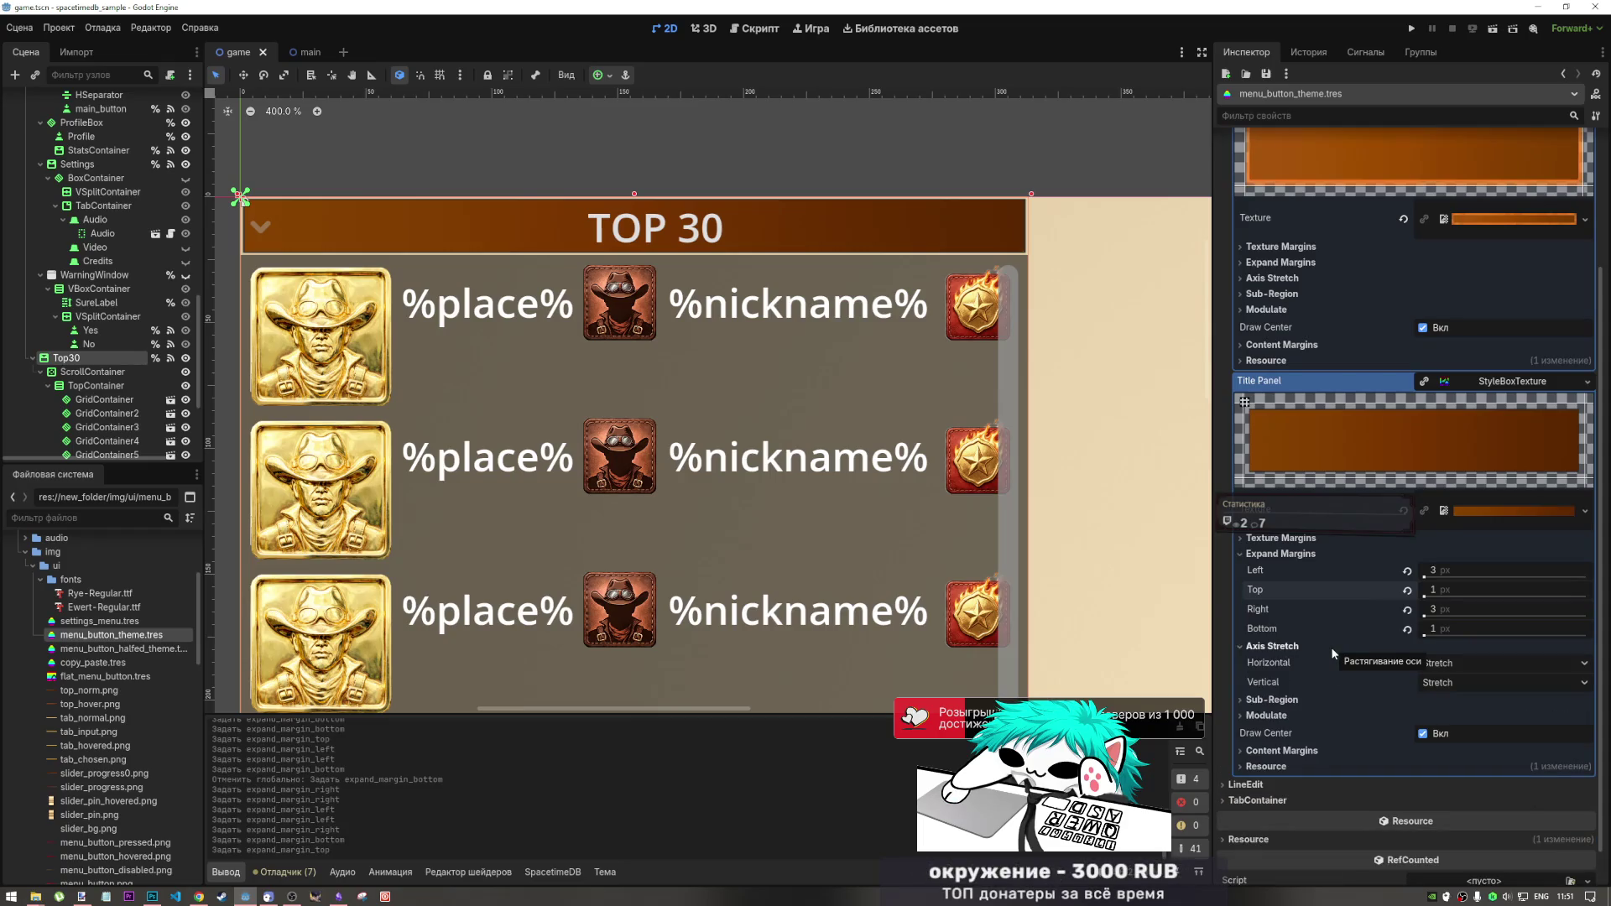
# - Try Tile Fit and Tile on the vertical and horizontal axes, returning vertical to Stretch
pyautogui.click(1447, 683)
pyautogui.click(1448, 728)
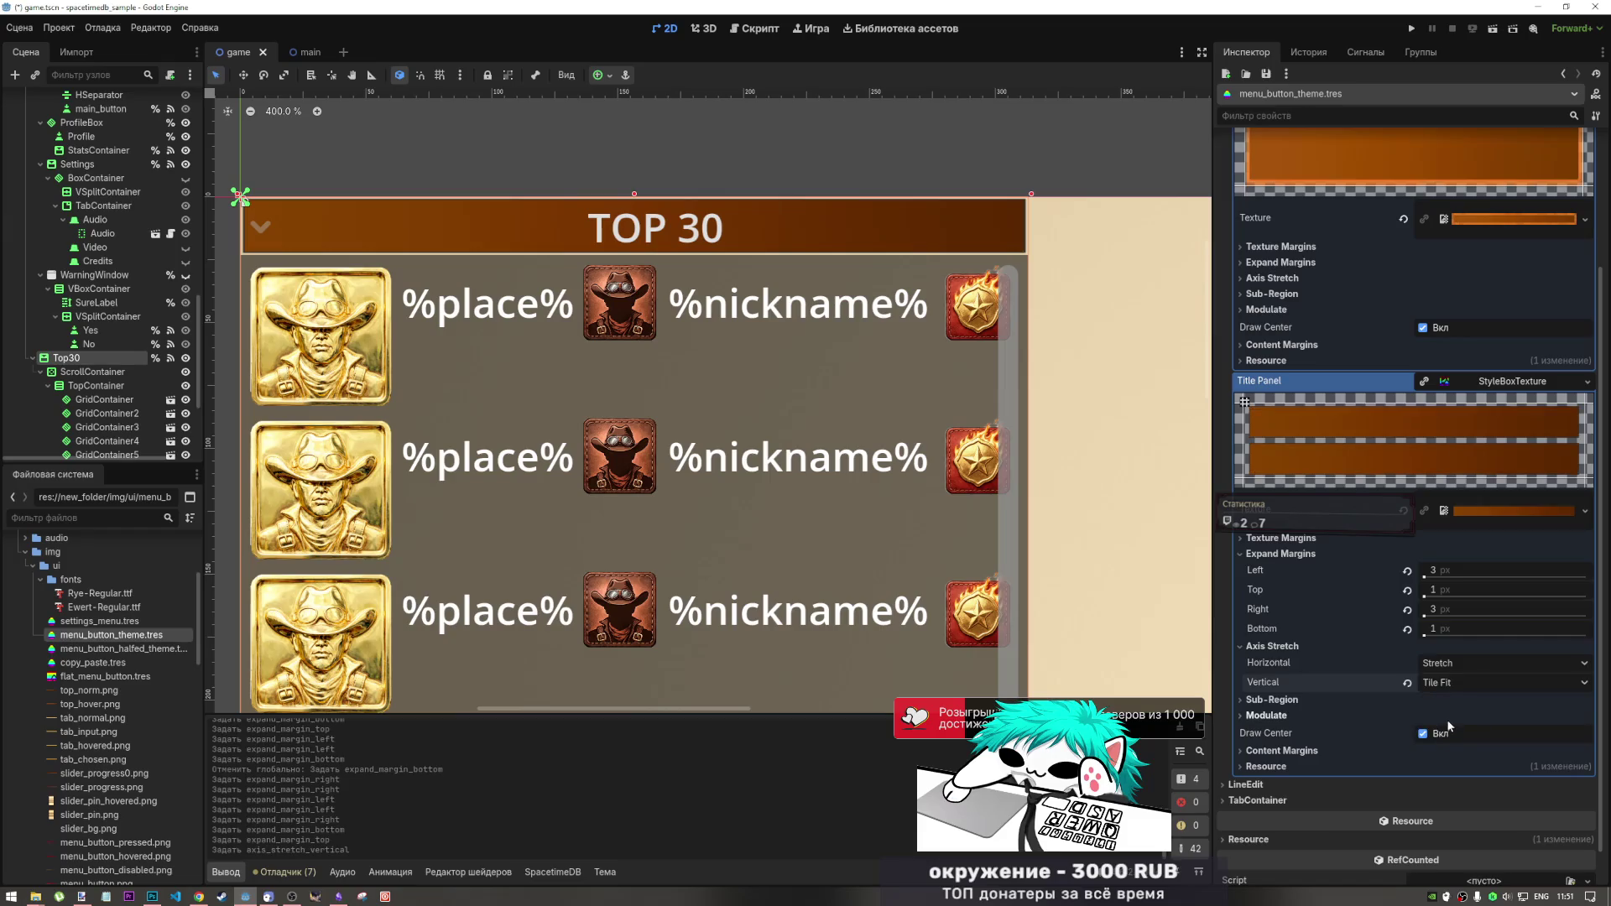
pyautogui.click(1450, 679)
pyautogui.click(1448, 712)
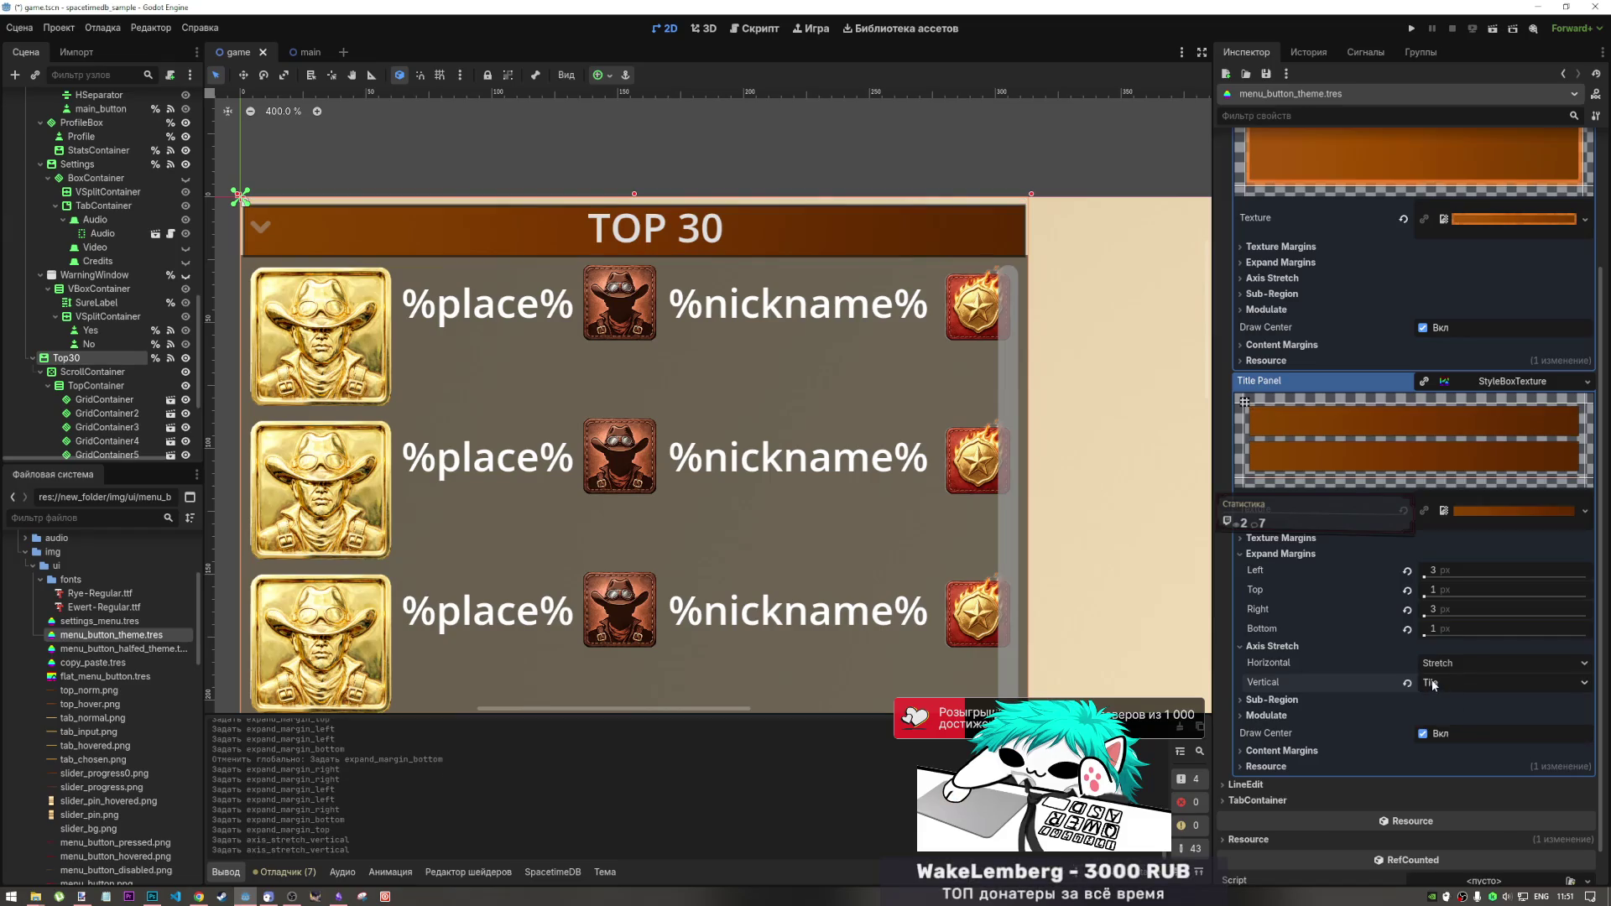
pyautogui.click(1432, 686)
pyautogui.click(1432, 687)
pyautogui.click(1426, 682)
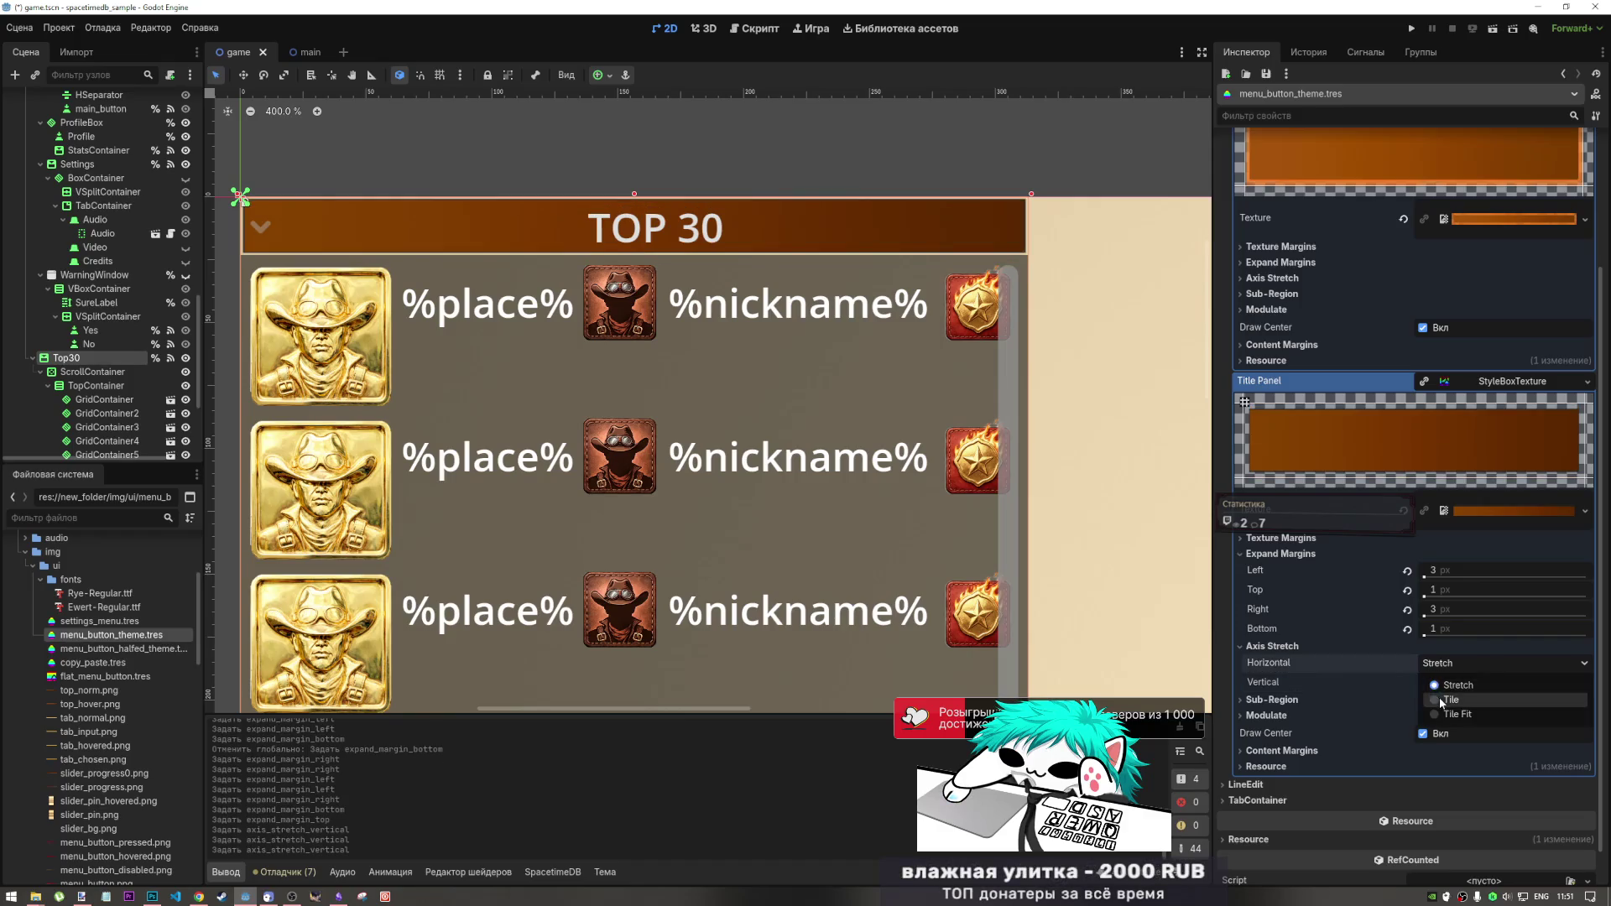
pyautogui.click(1441, 700)
pyautogui.click(1443, 665)
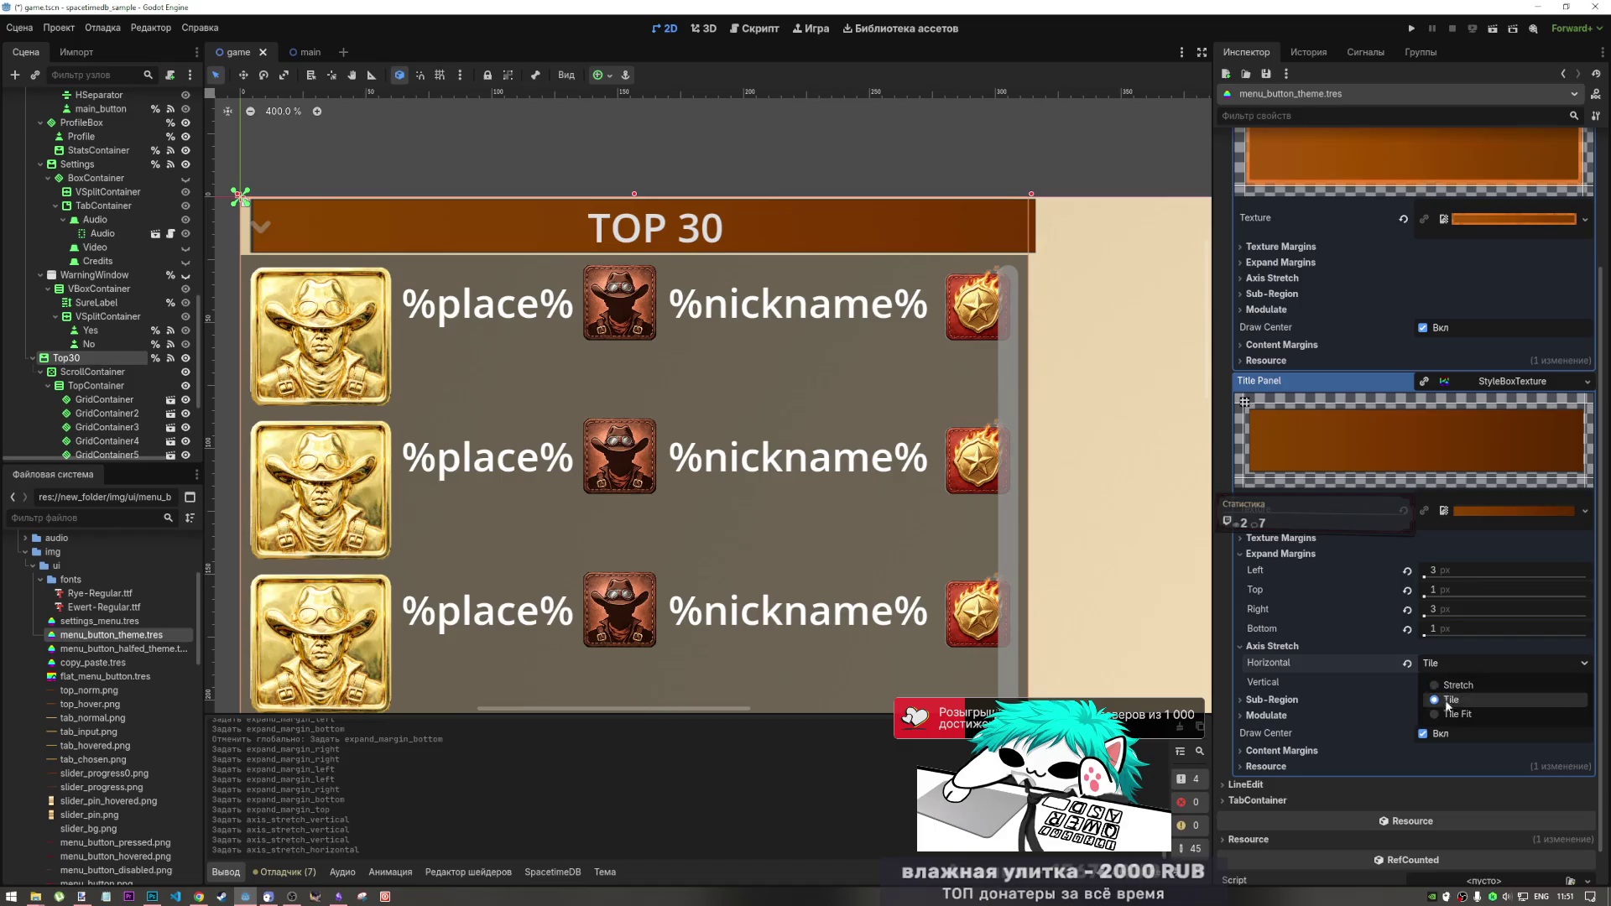
pyautogui.click(1446, 708)
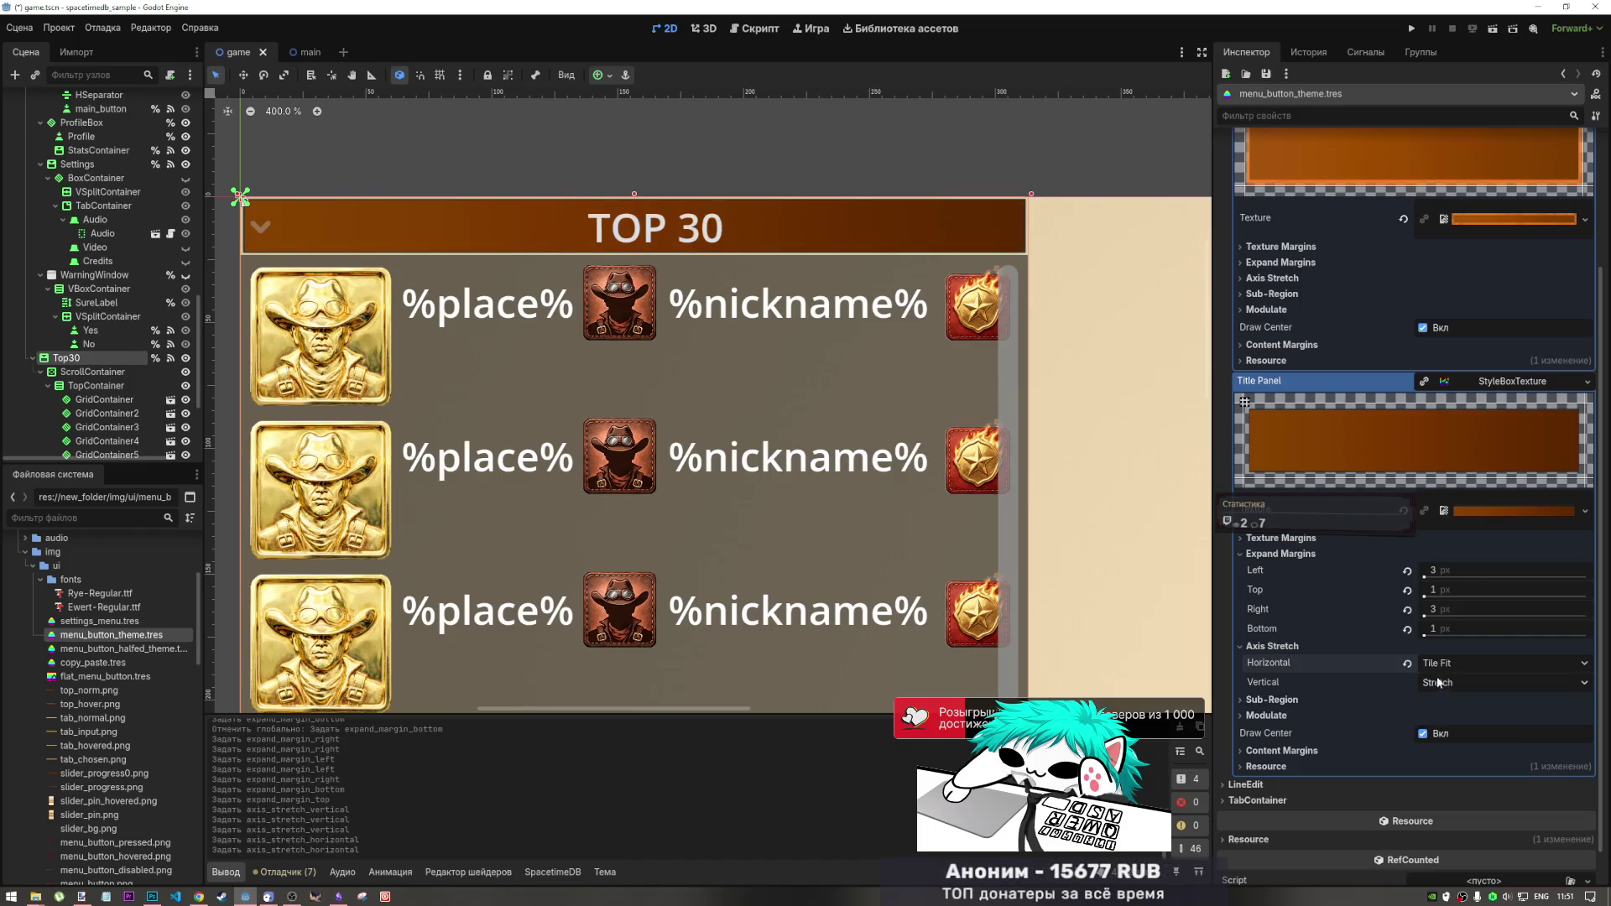
# - Undo the left expand margin reset, set horizontal back to Stretch, and save the theme
pyautogui.click(1406, 572)
pyautogui.hotkey('ctrl', 'z')
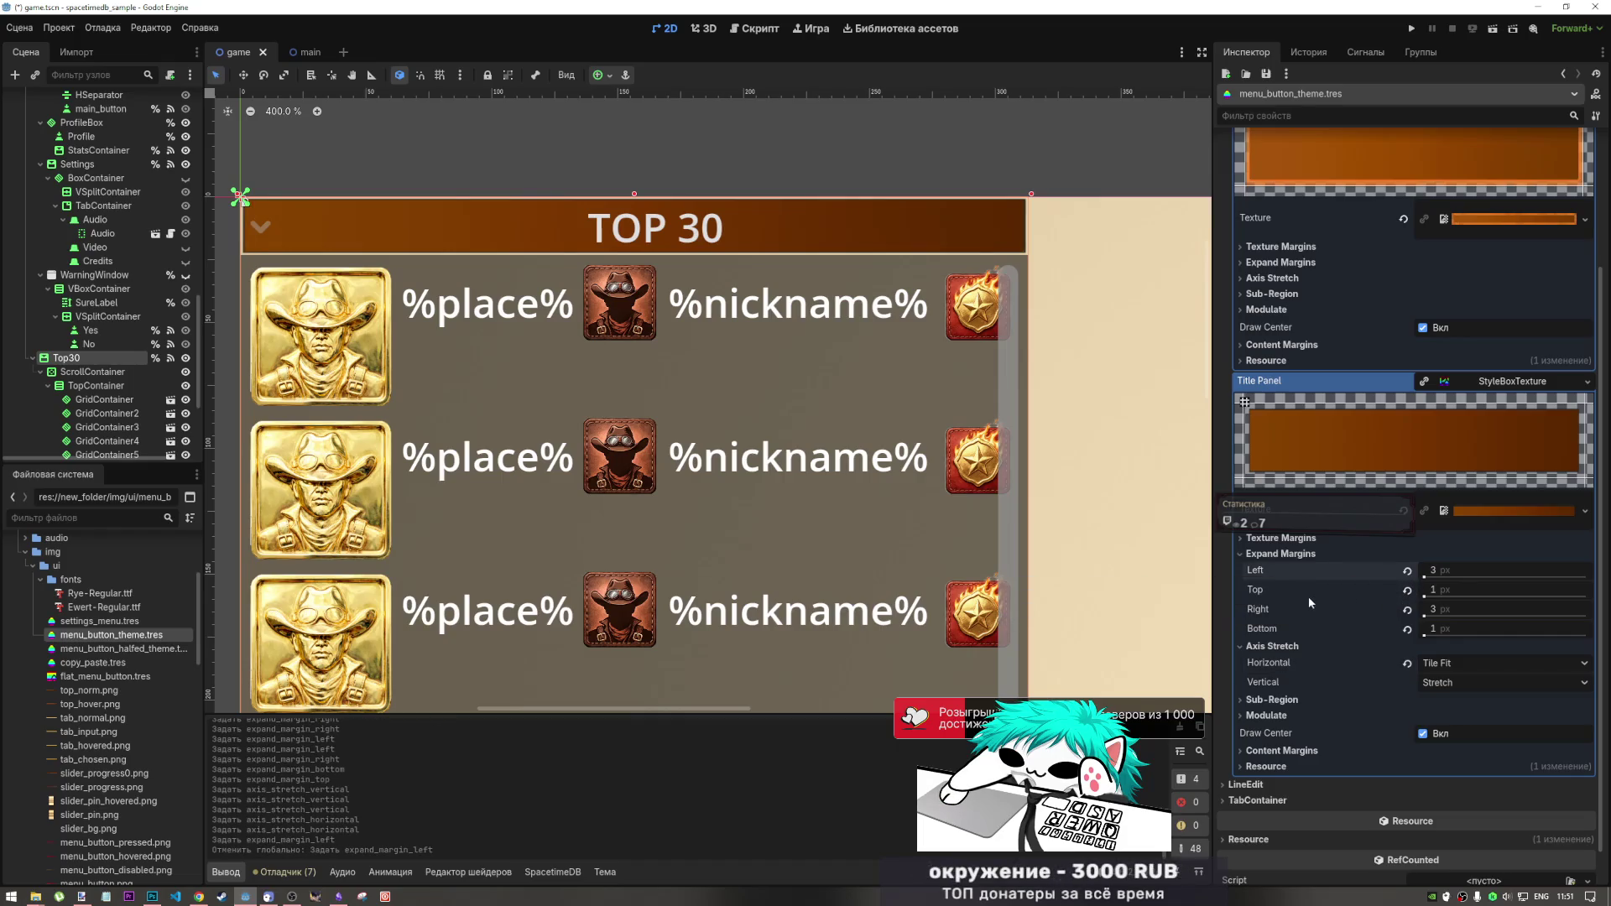
pyautogui.click(1407, 662)
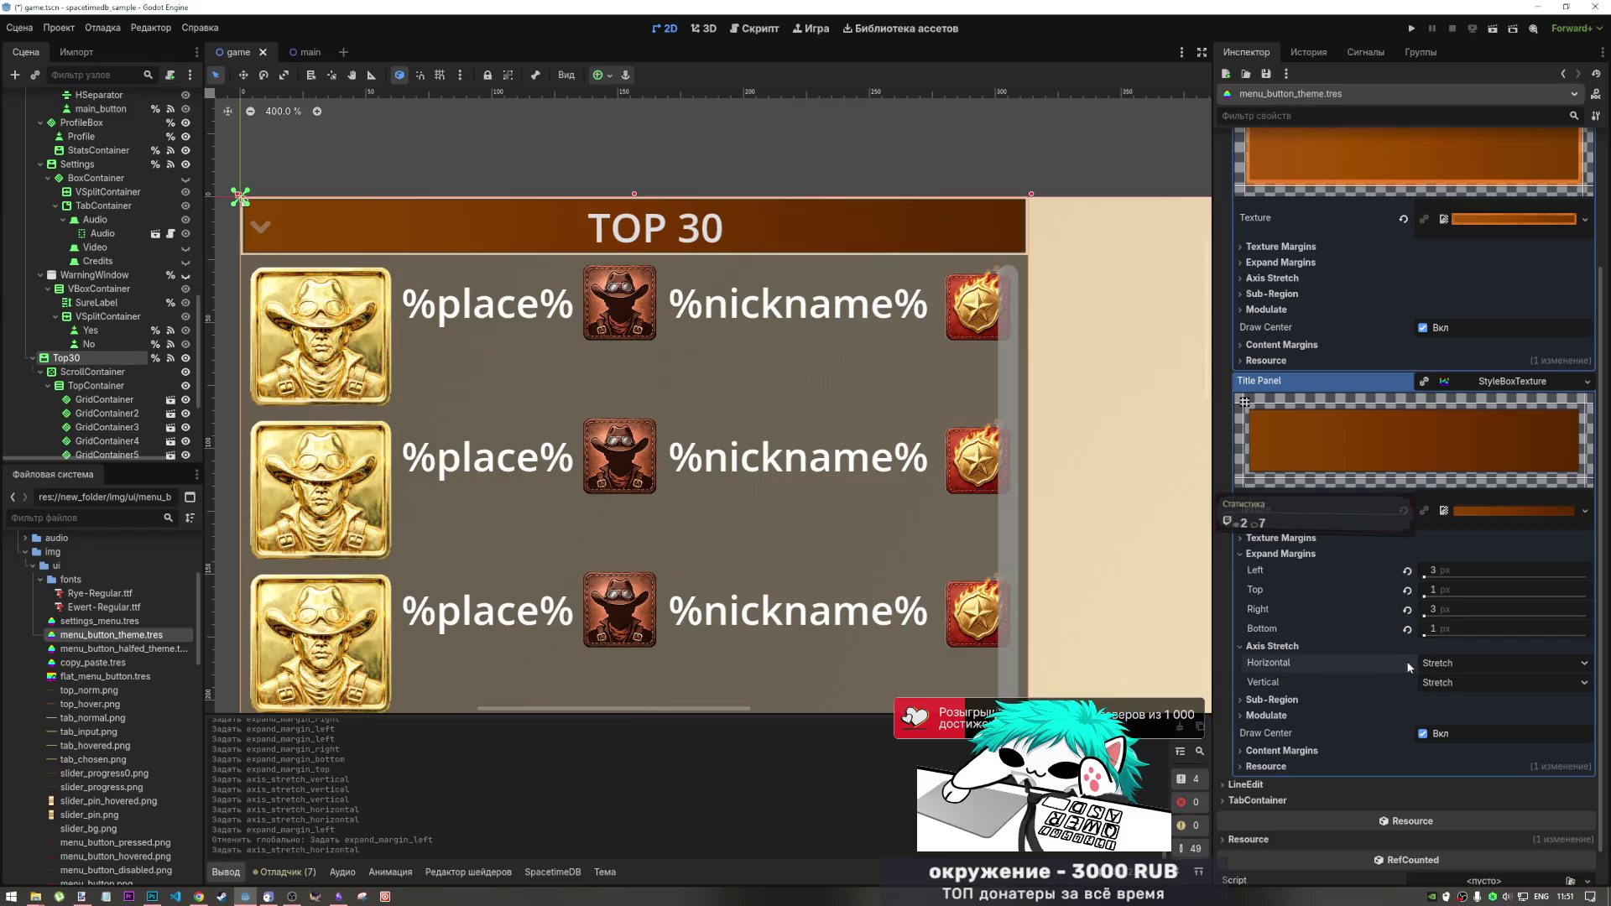
pyautogui.click(1291, 652)
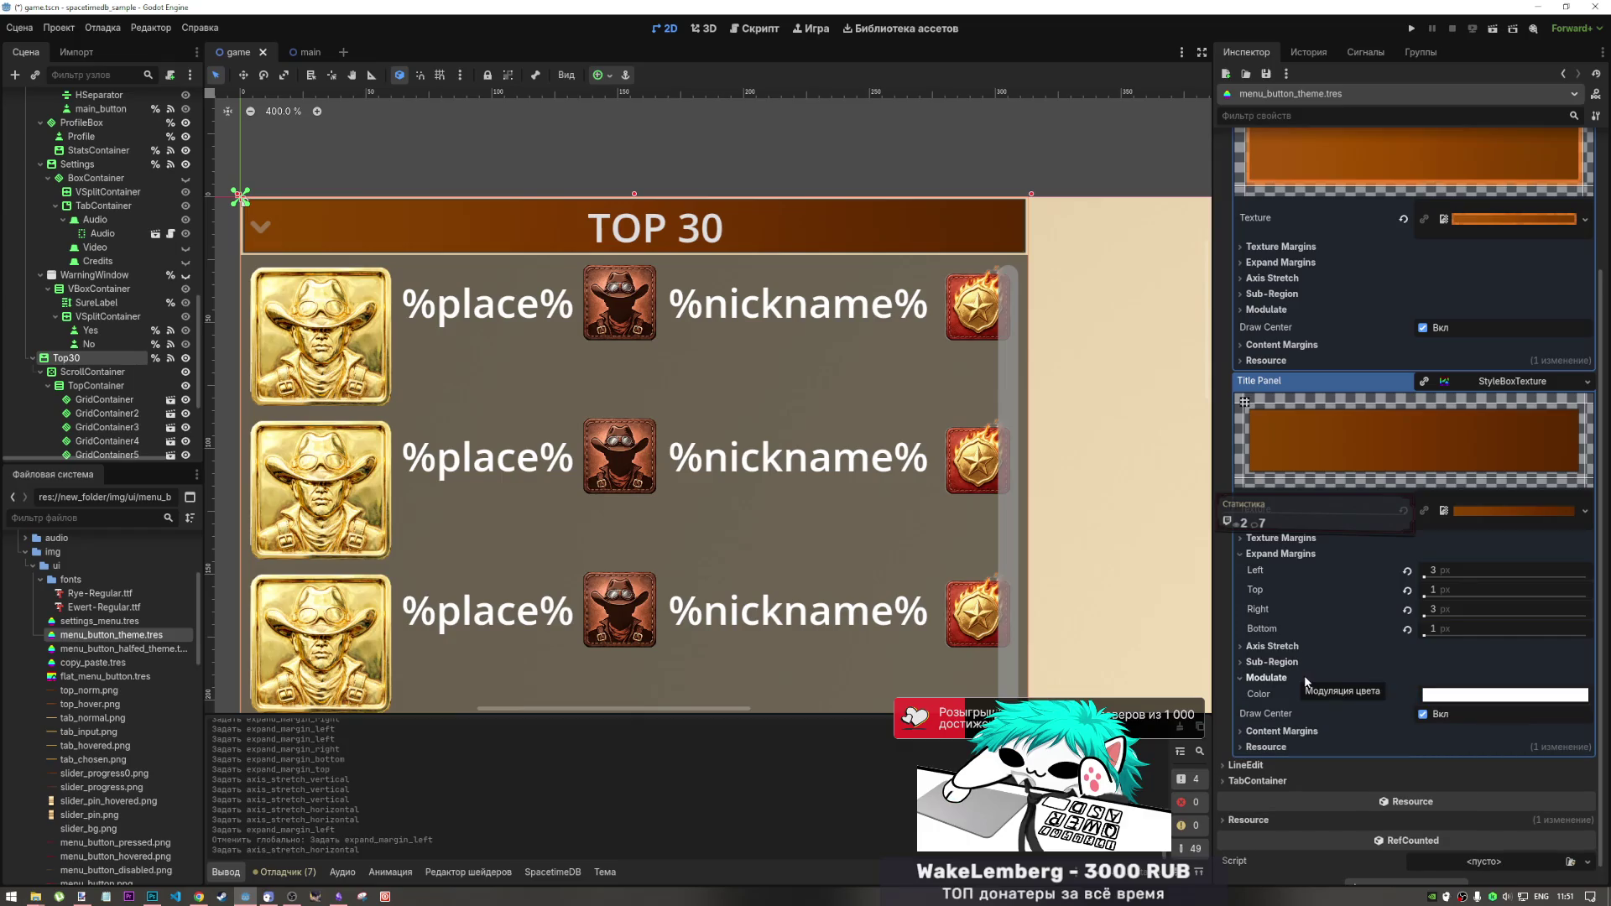
pyautogui.hotkey('ctrl', 's')
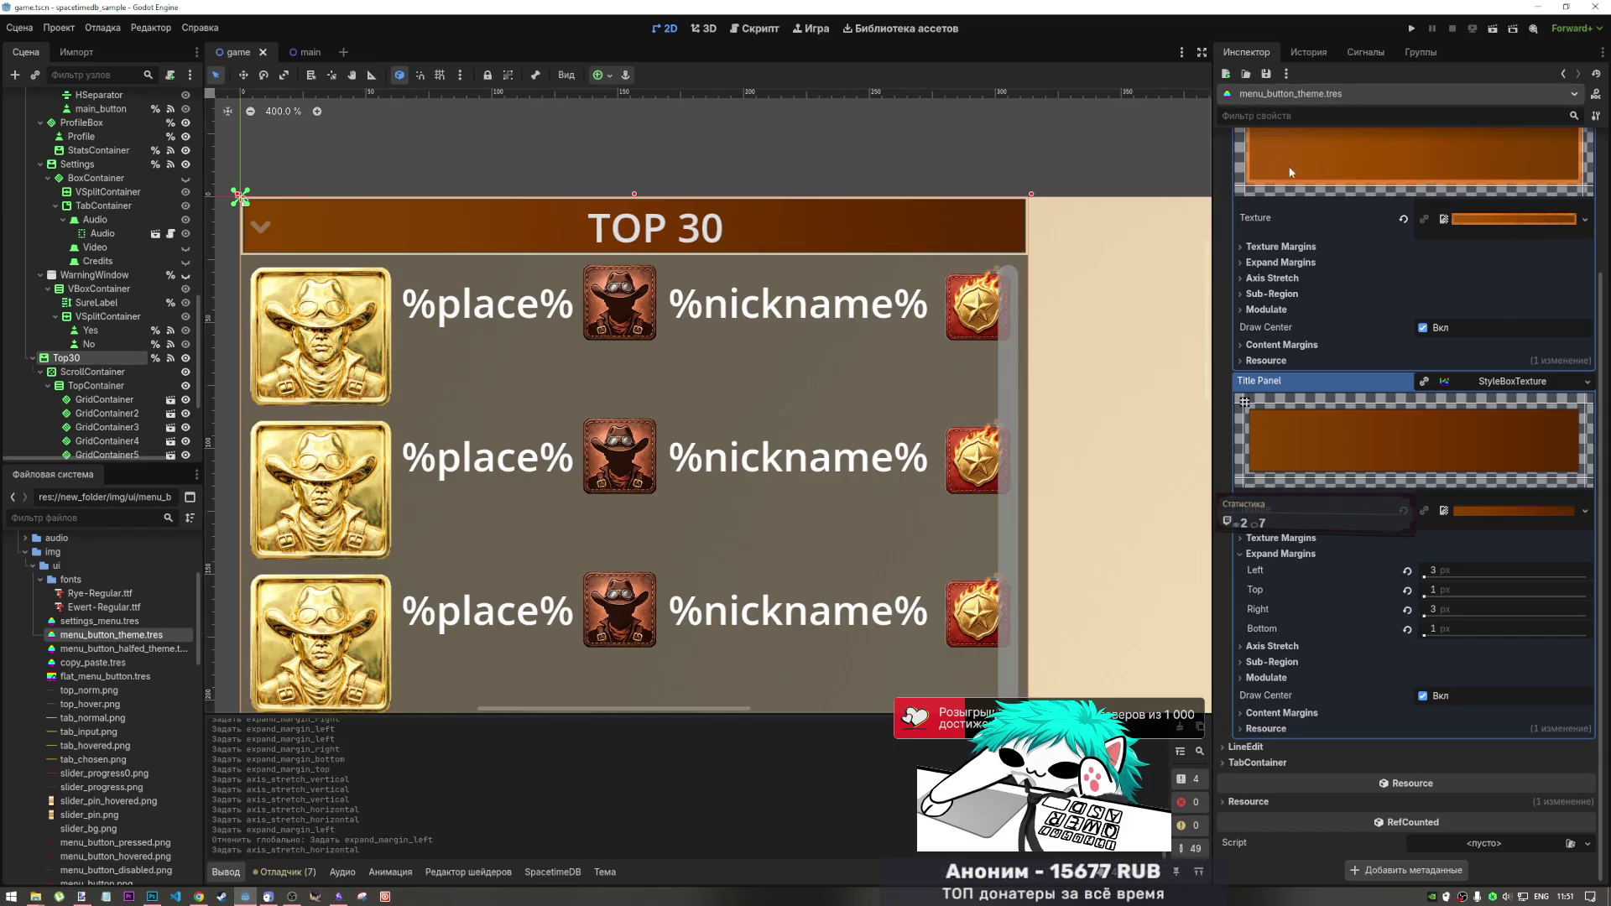
# - Check the editing history, return to the theme properties, and reset the canvas zoom to 100%
pyautogui.scroll(5, 1373, 192)
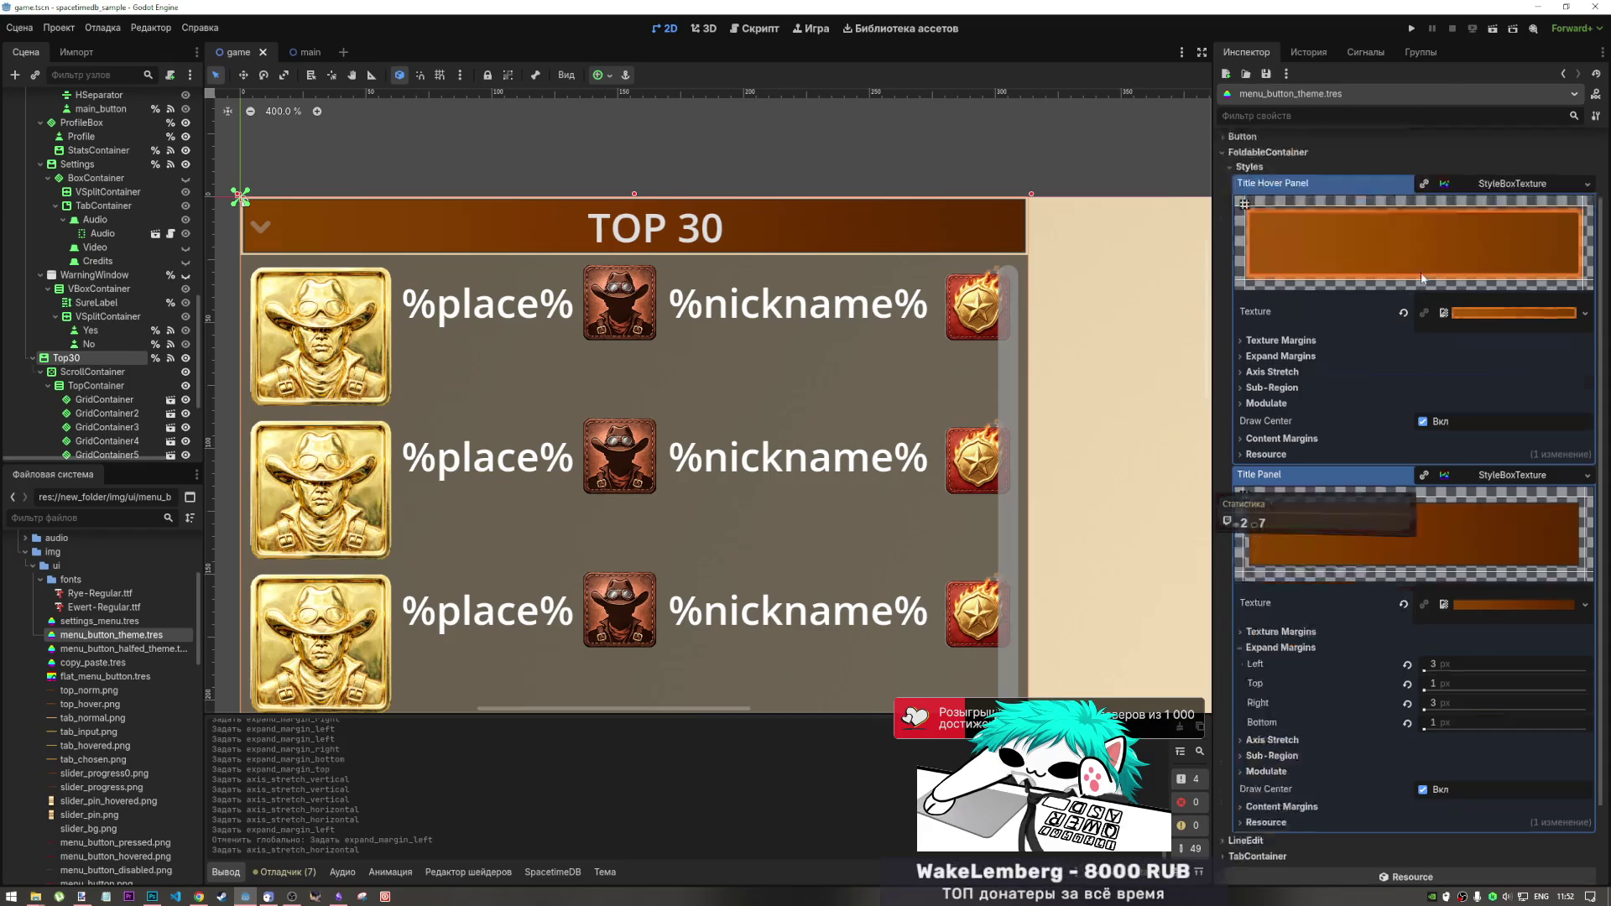
pyautogui.click(1309, 52)
pyautogui.click(1246, 52)
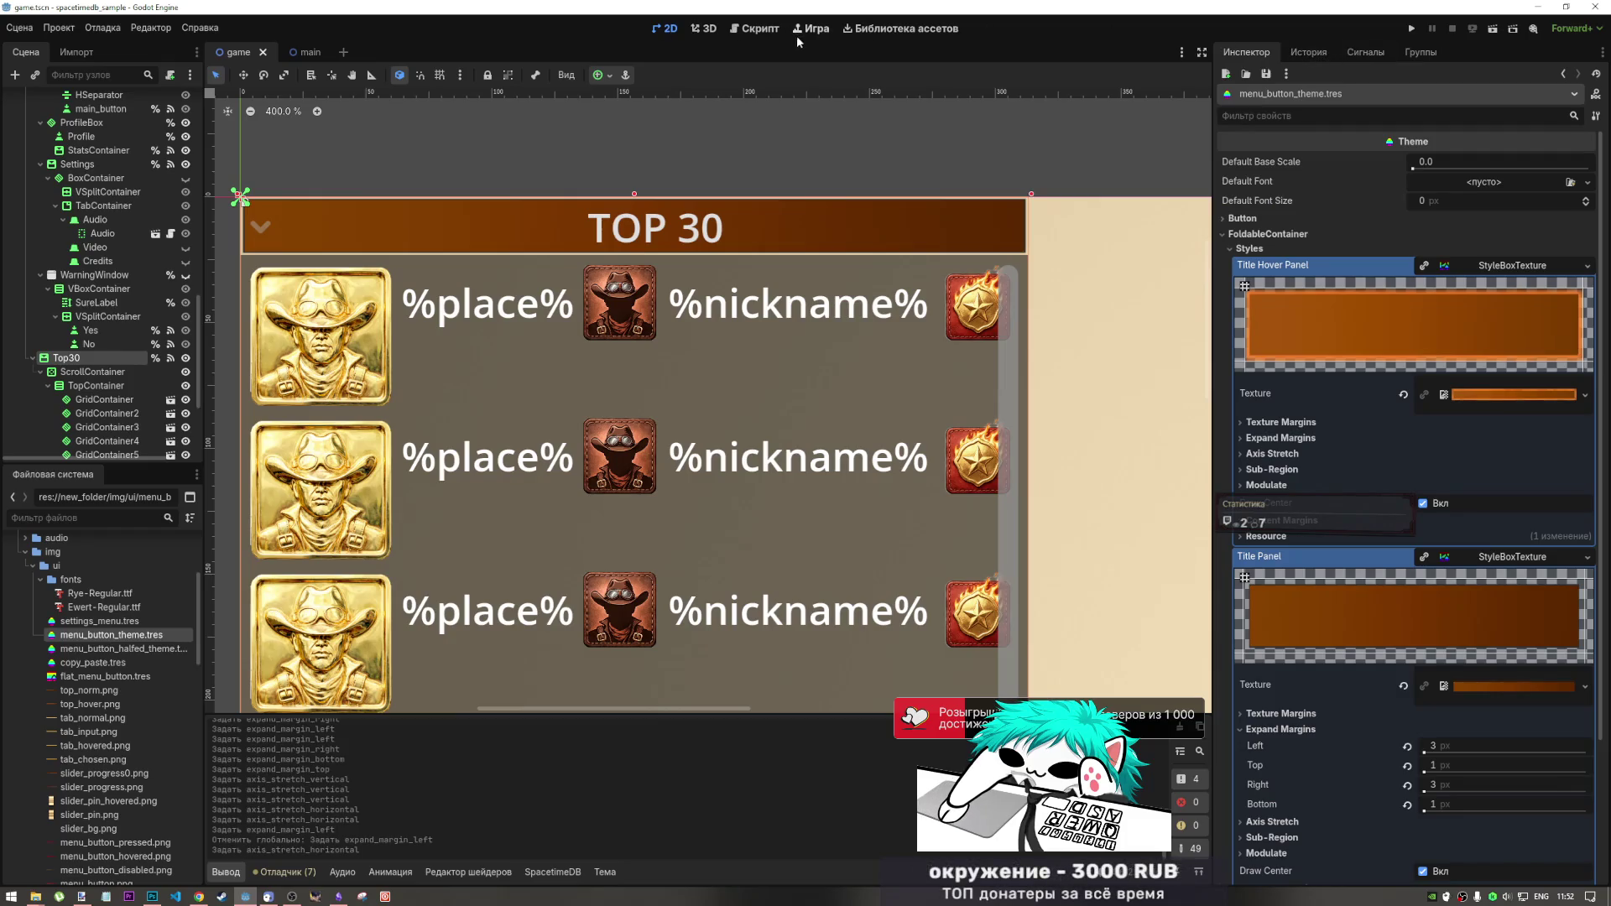
pyautogui.hotkey('ctrl', '0')
pyautogui.scroll(-2, 812, 384)
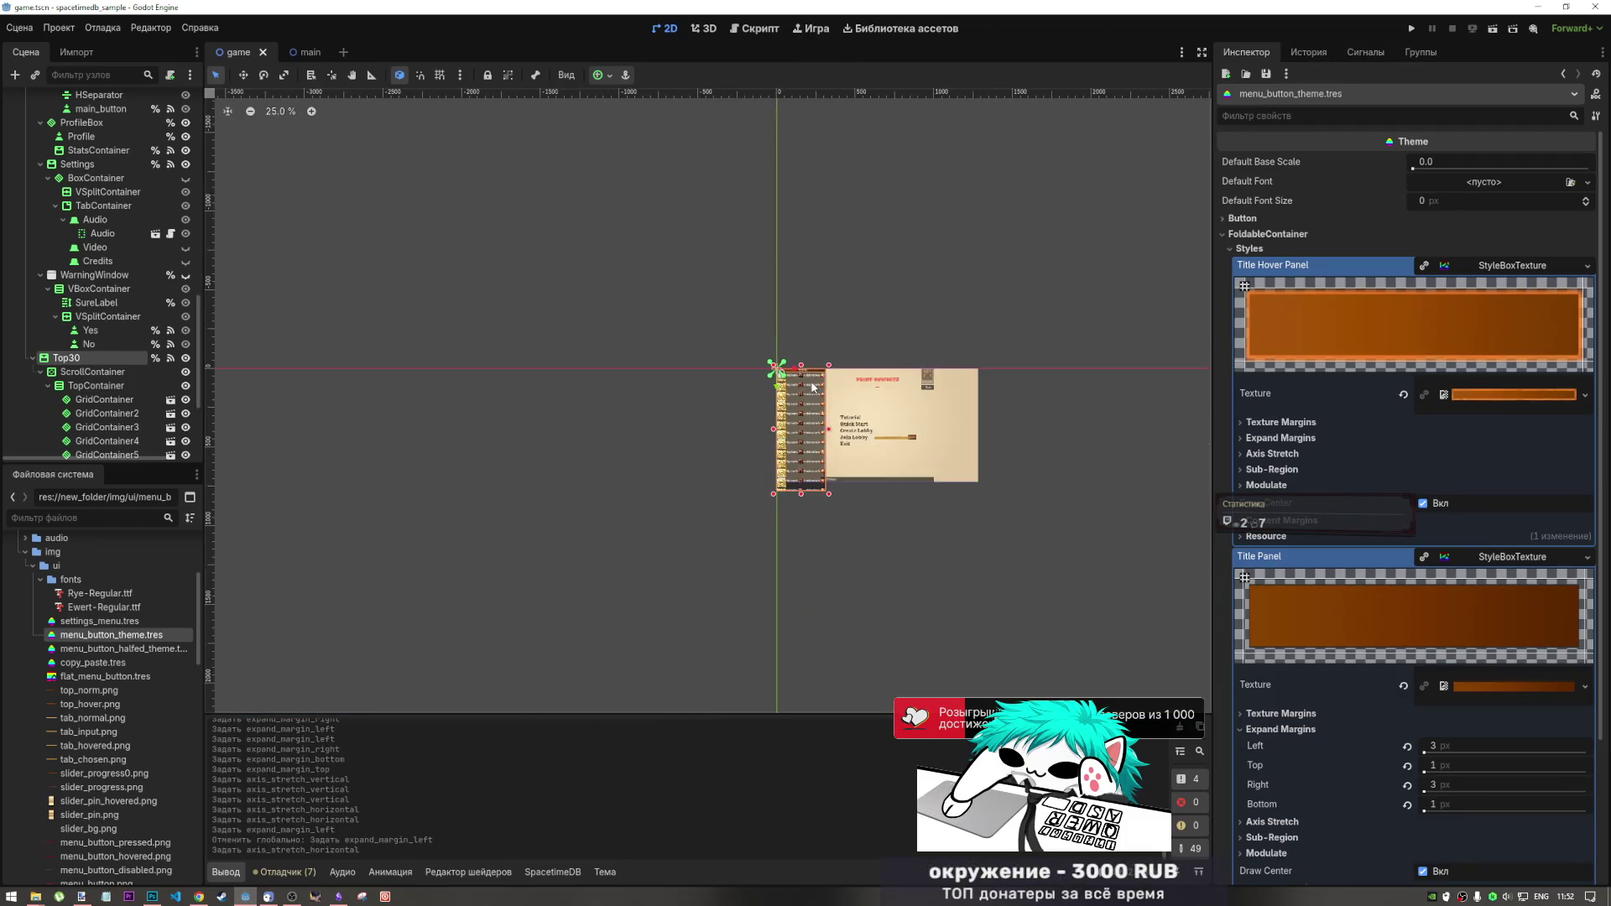
pyautogui.scroll(5, 813, 385)
pyautogui.scroll(-3, 755, 377)
pyautogui.scroll(2, 680, 372)
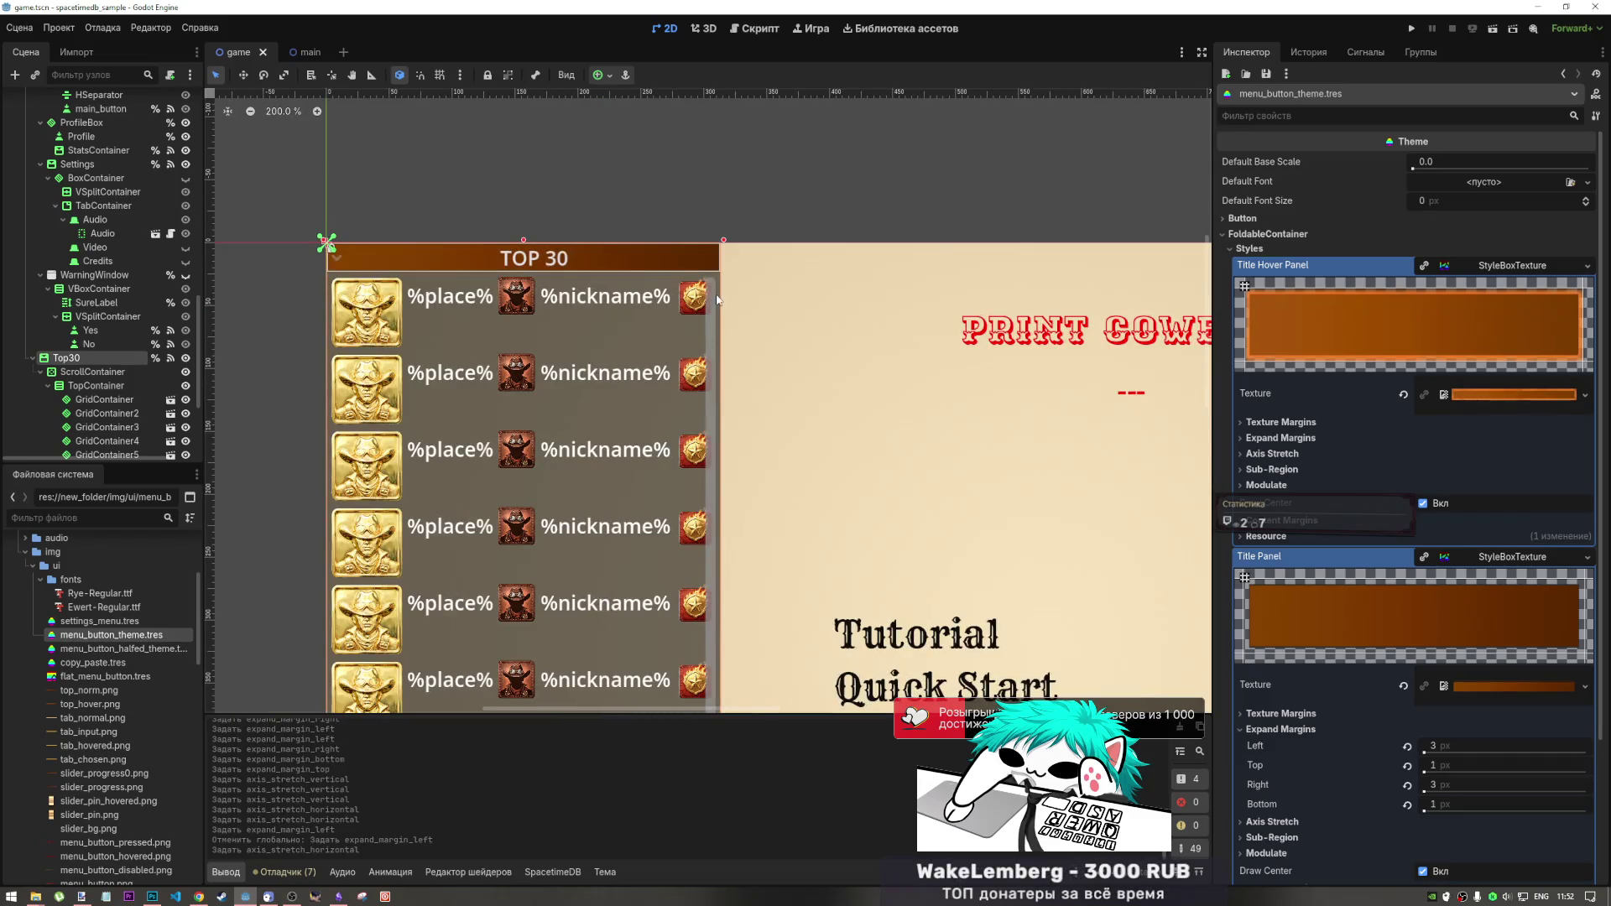
pyautogui.scroll(2, 634, 278)
pyautogui.scroll(-5, 636, 280)
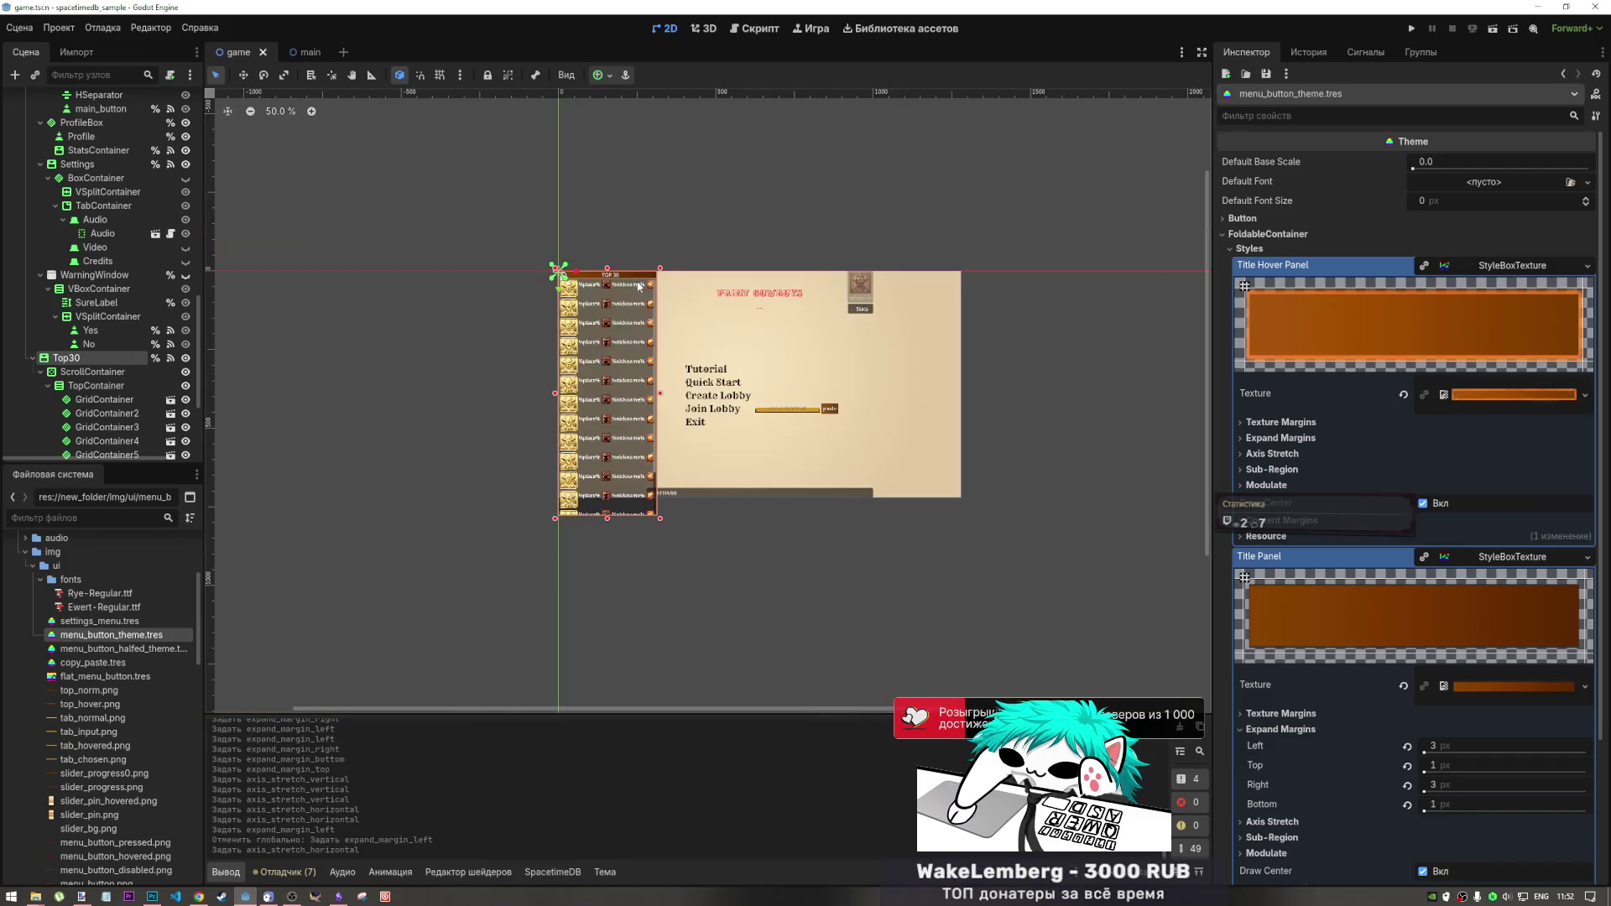
pyautogui.scroll(3, 636, 279)
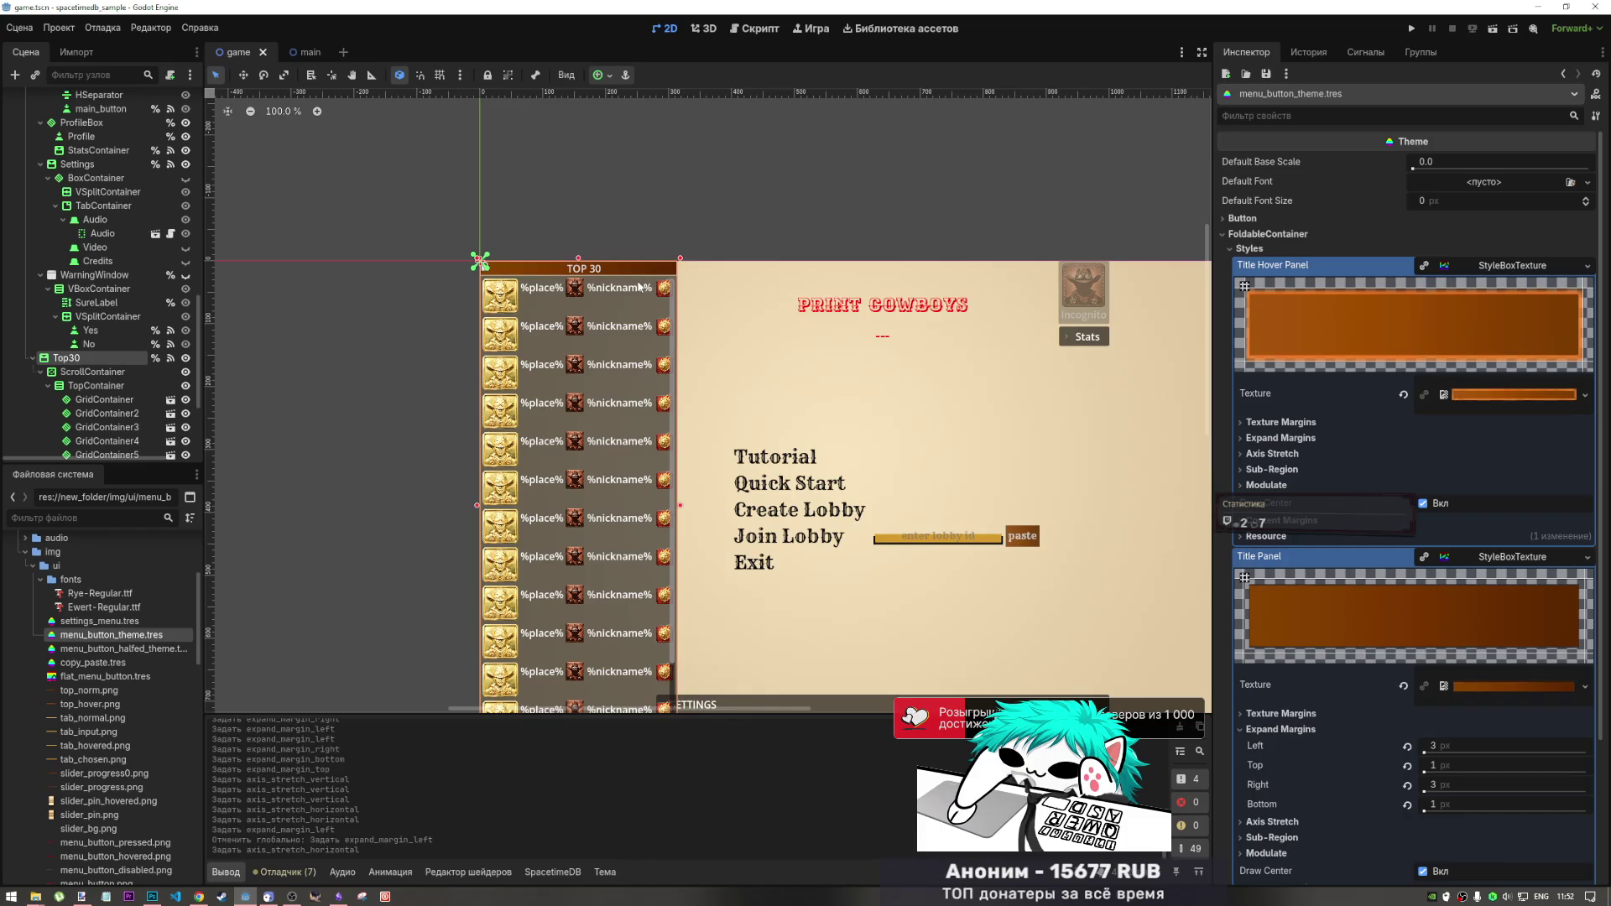
# - Run the game, scroll the TOP 30 list, then switch to the Print Cowboys web mockup
pyautogui.click(1491, 32)
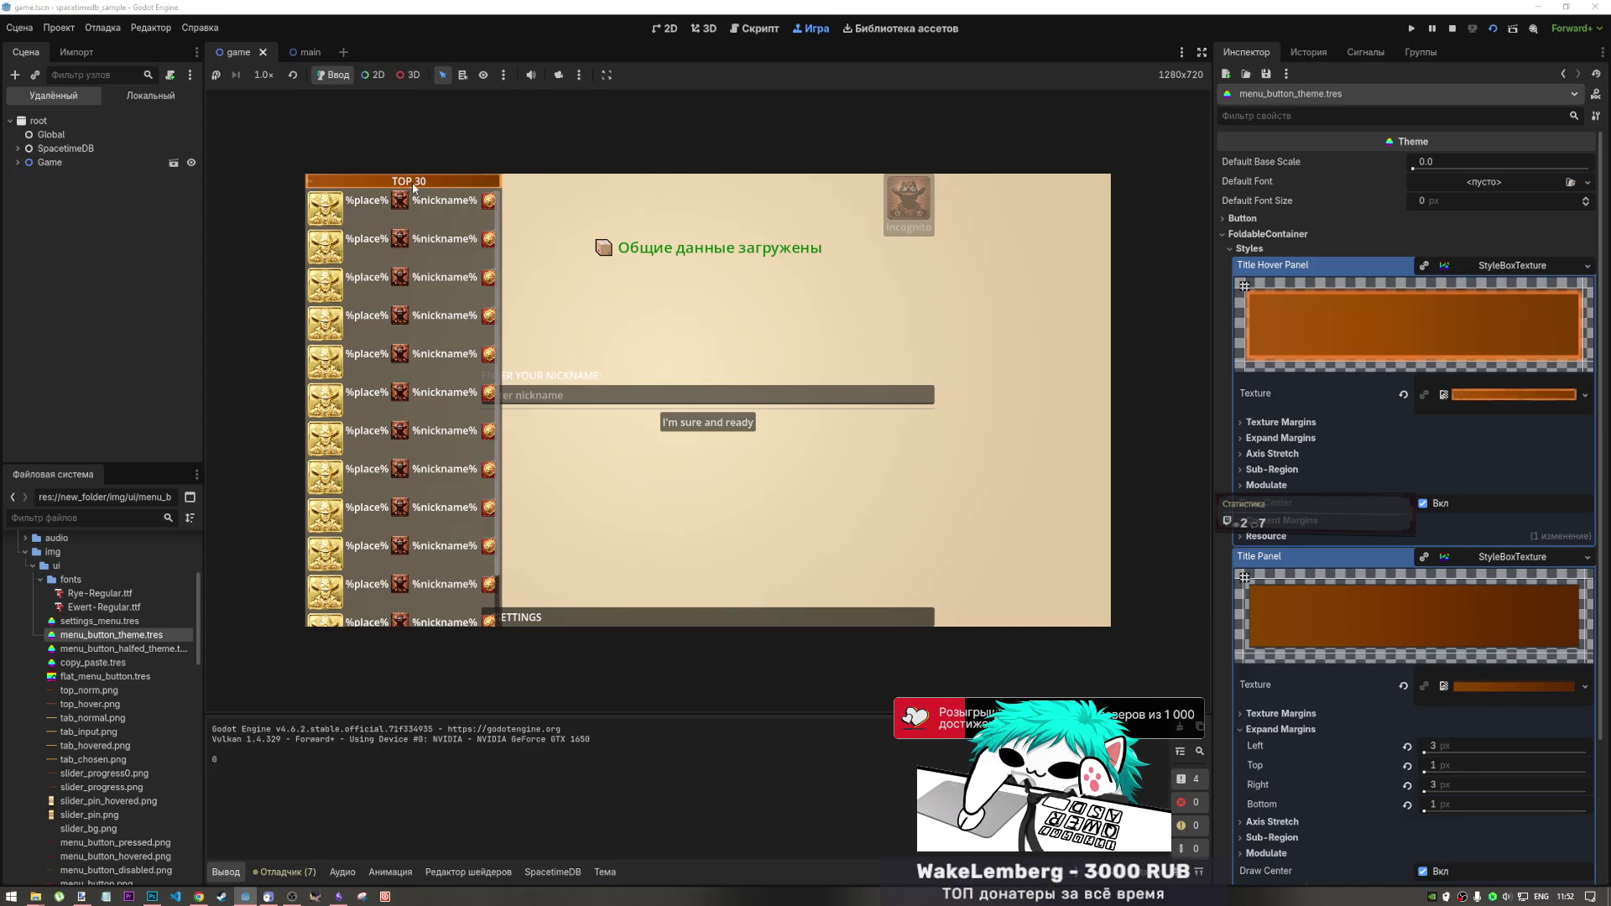
pyautogui.scroll(-1, 411, 195)
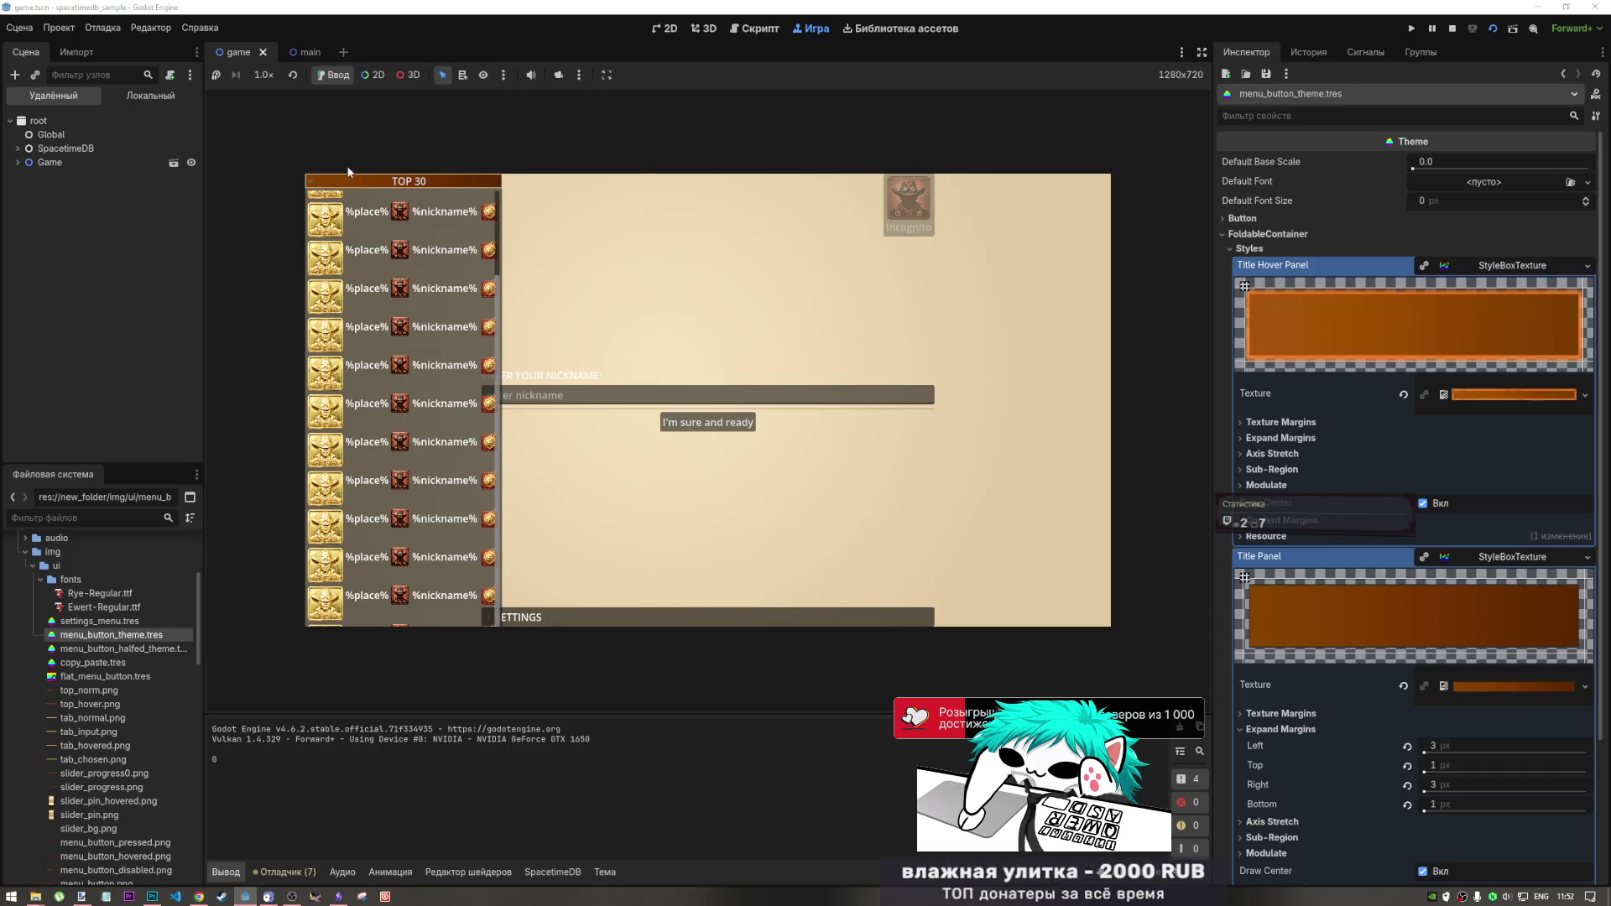
pyautogui.hotkey('alt', 'Tab')
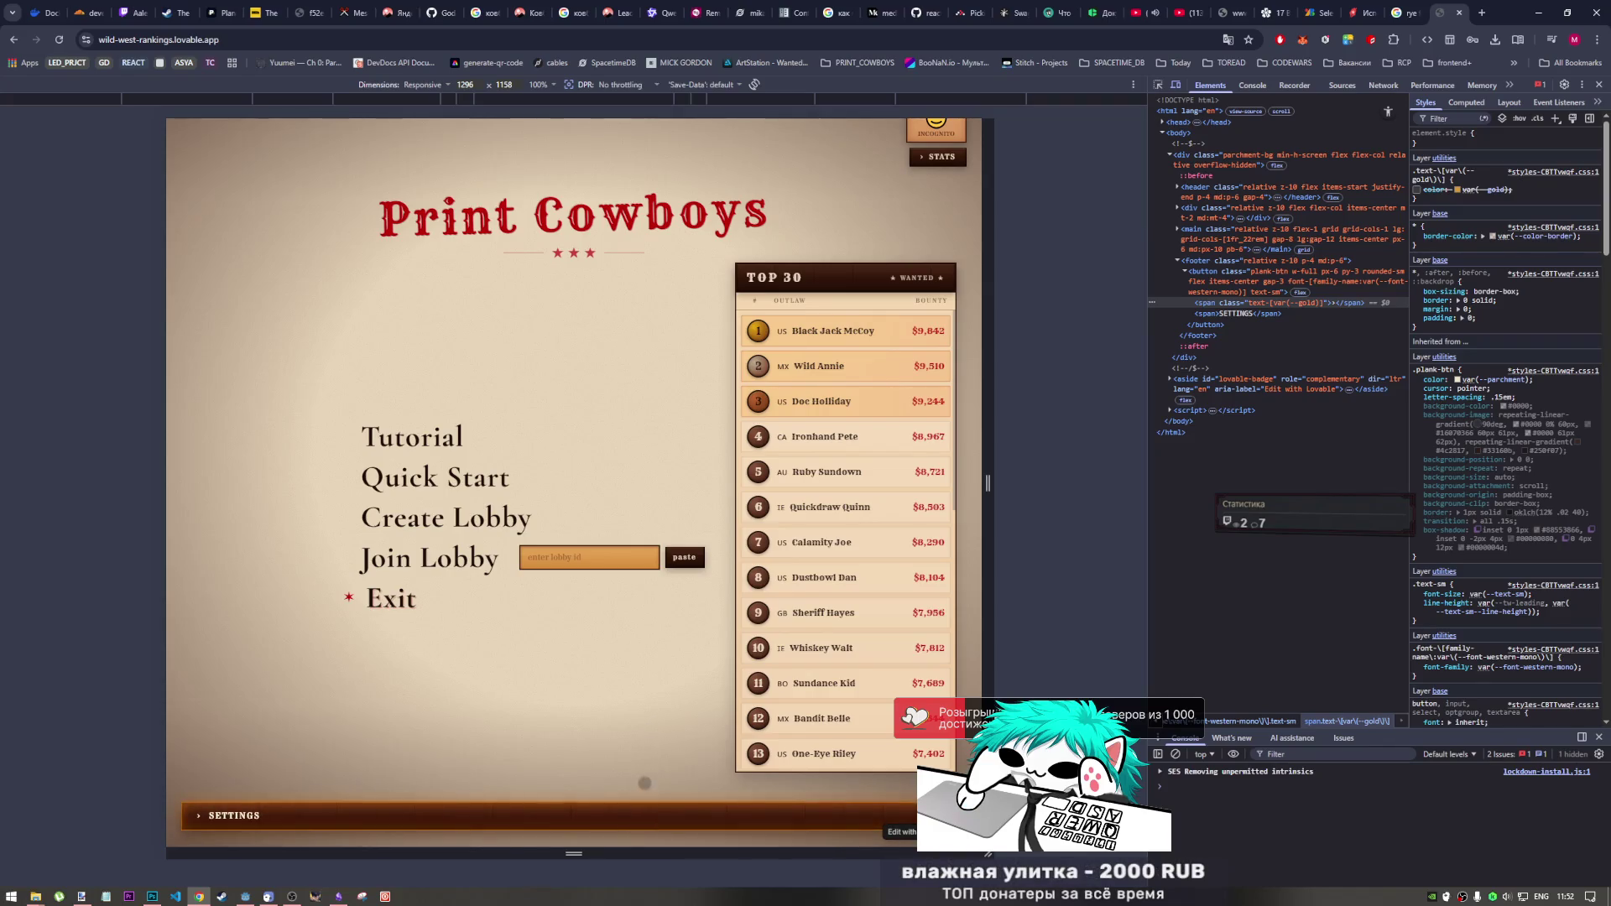
pyautogui.hotkey('alt', 'Tab')
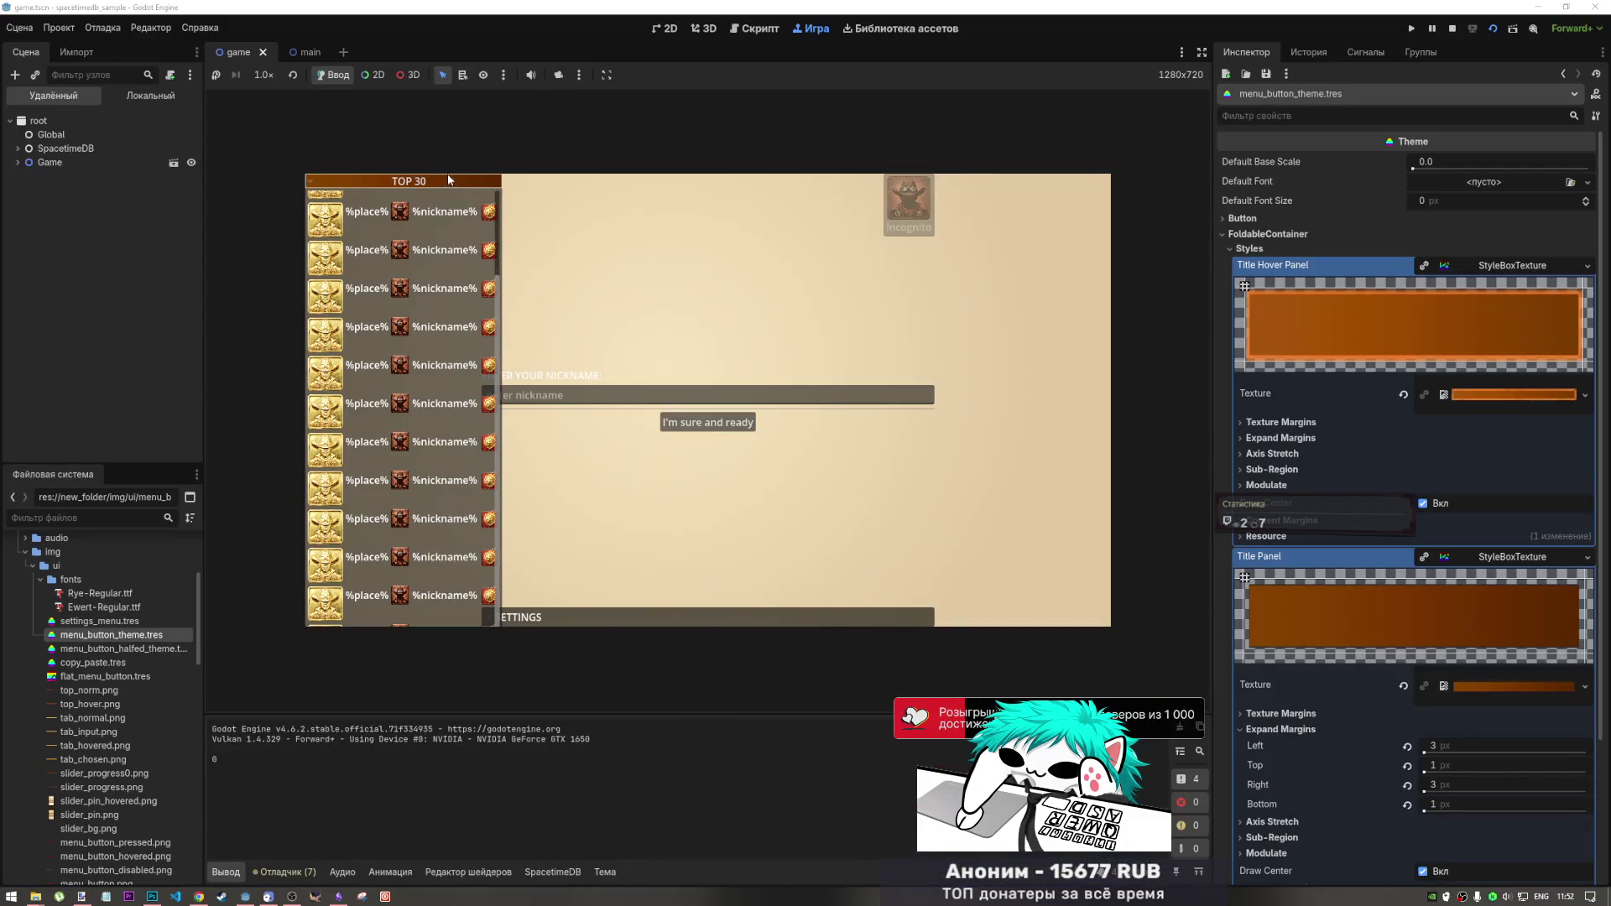
# - Collapse and expand the TOP 30 panel twice in-game, then stop the game
pyautogui.click(449, 181)
pyautogui.click(449, 182)
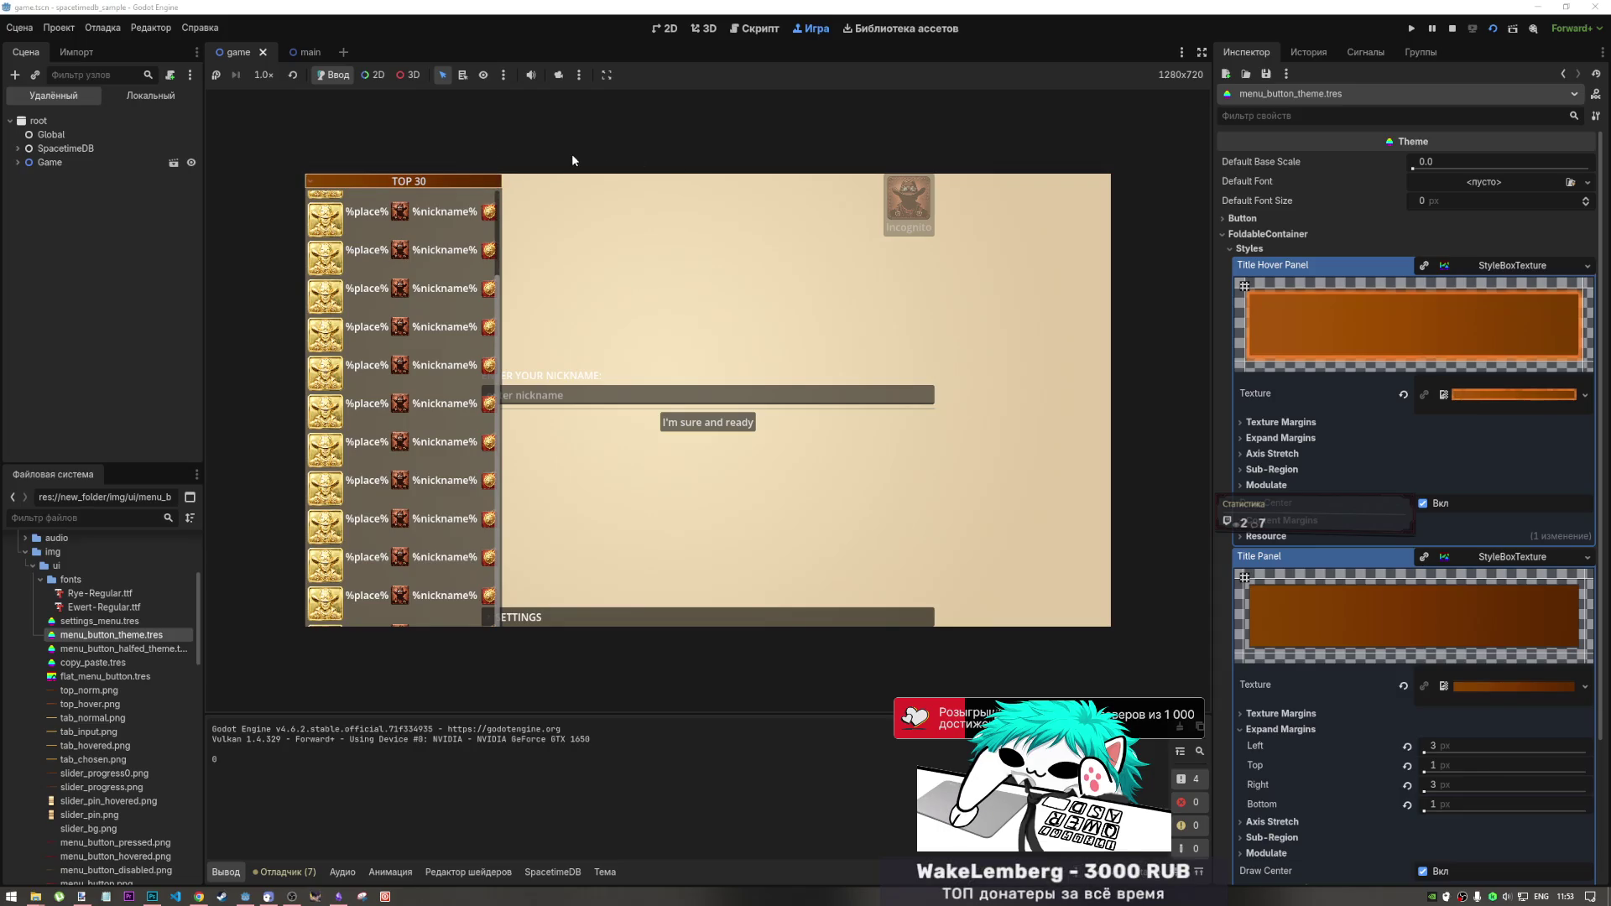
pyautogui.click(491, 181)
pyautogui.click(474, 185)
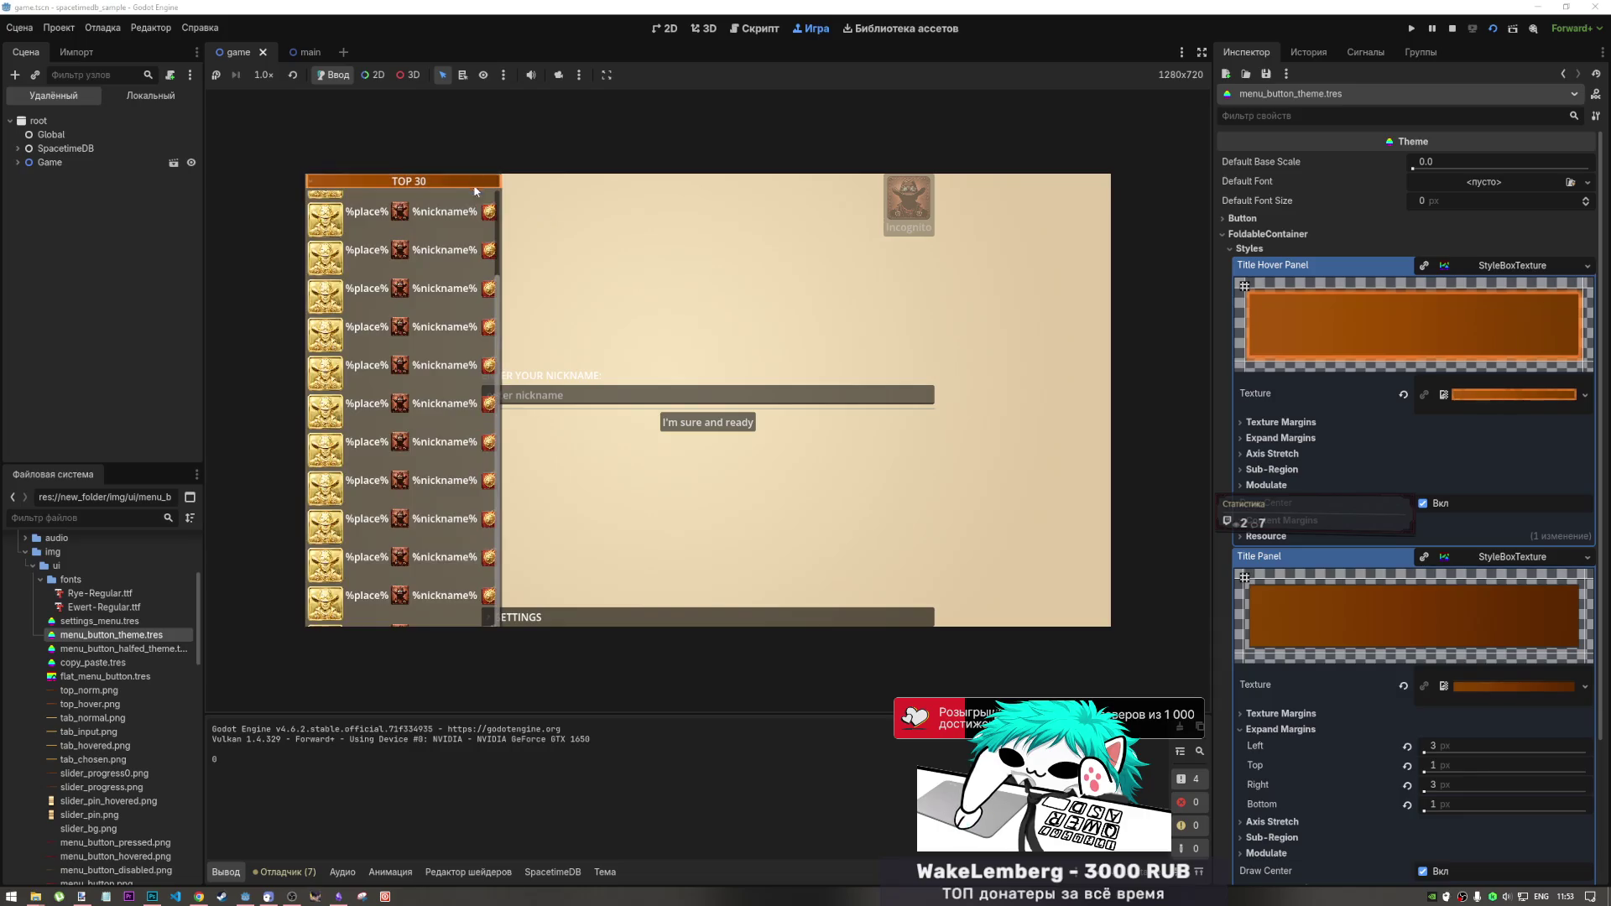
pyautogui.click(1450, 31)
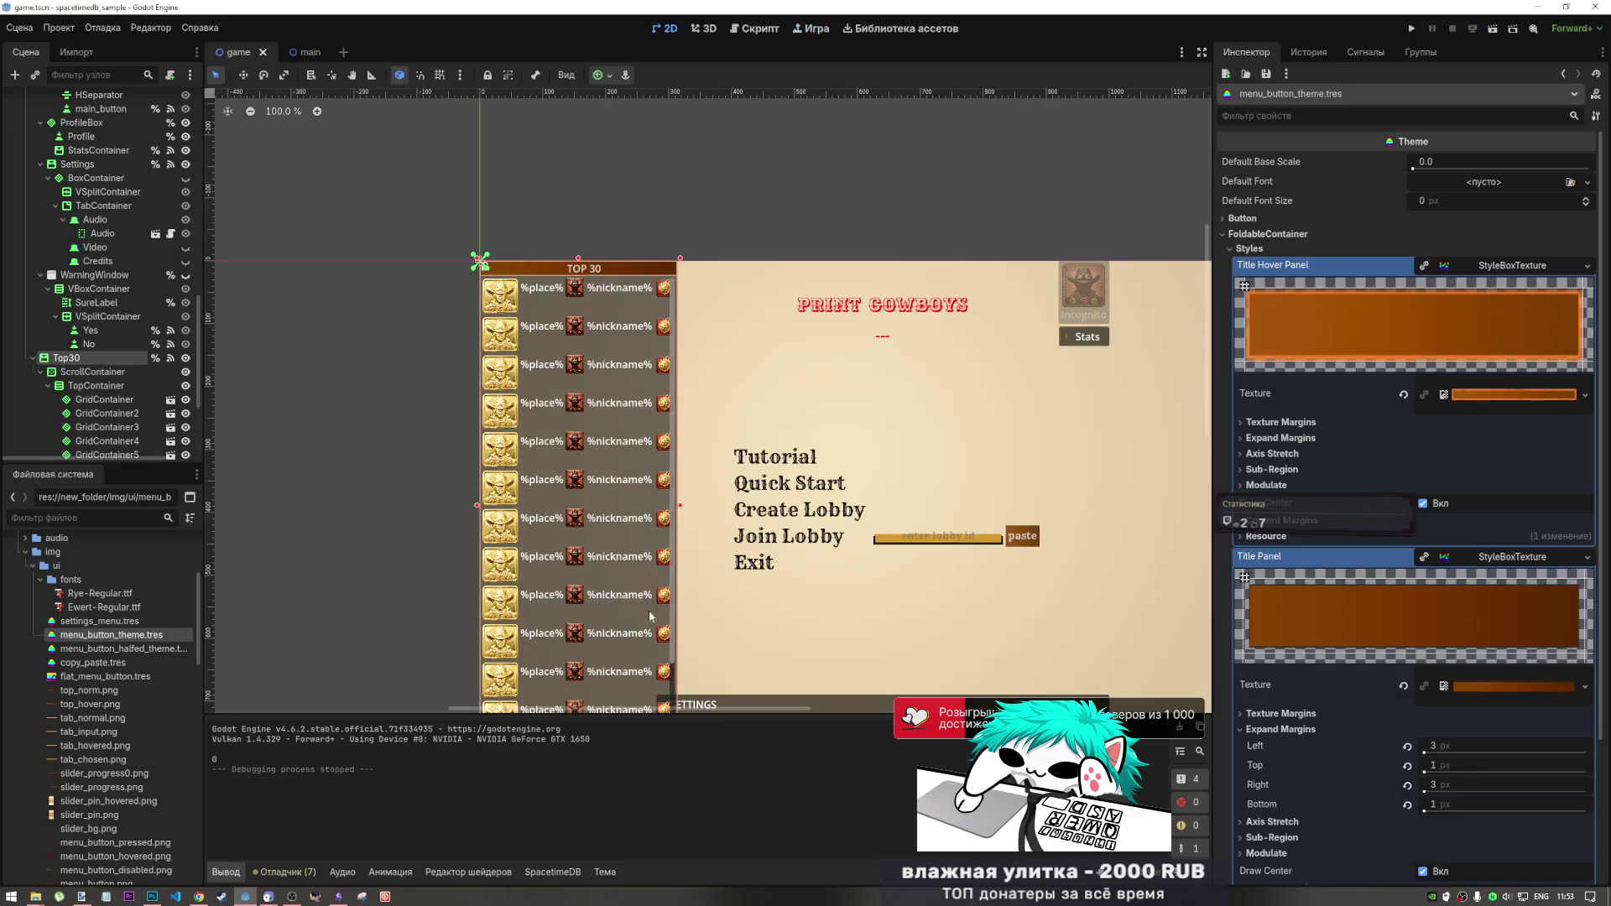
# - In menu_button_theme.tres, add a Title Collapsed Panel StyleBoxTexture using top_hover.png
pyautogui.doubleClick(105, 636)
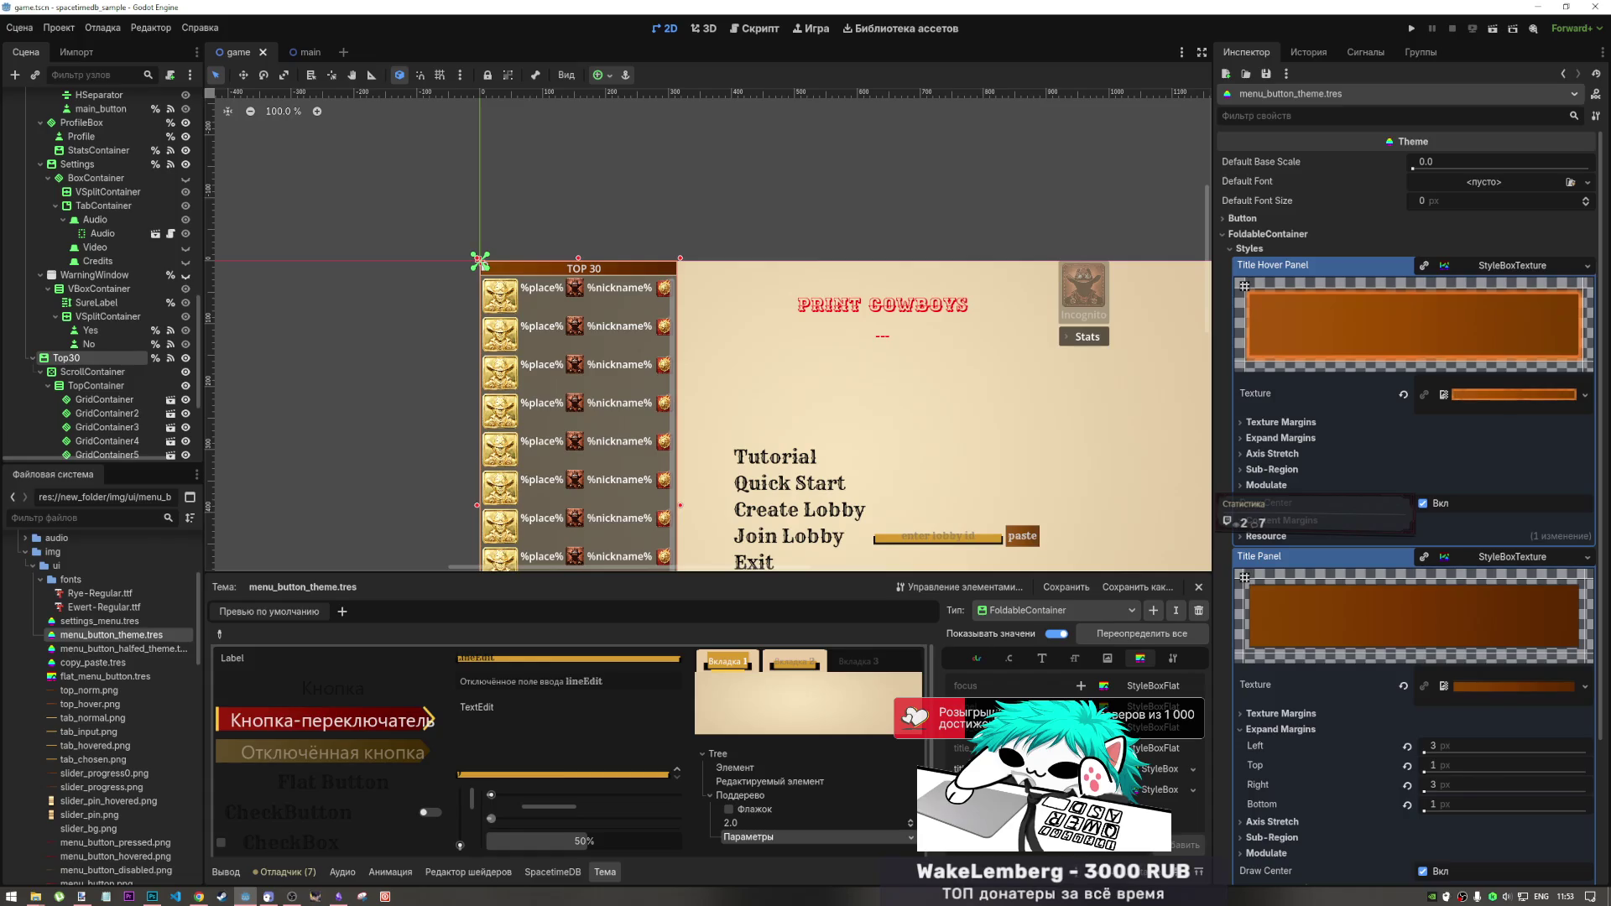
pyautogui.click(1080, 706)
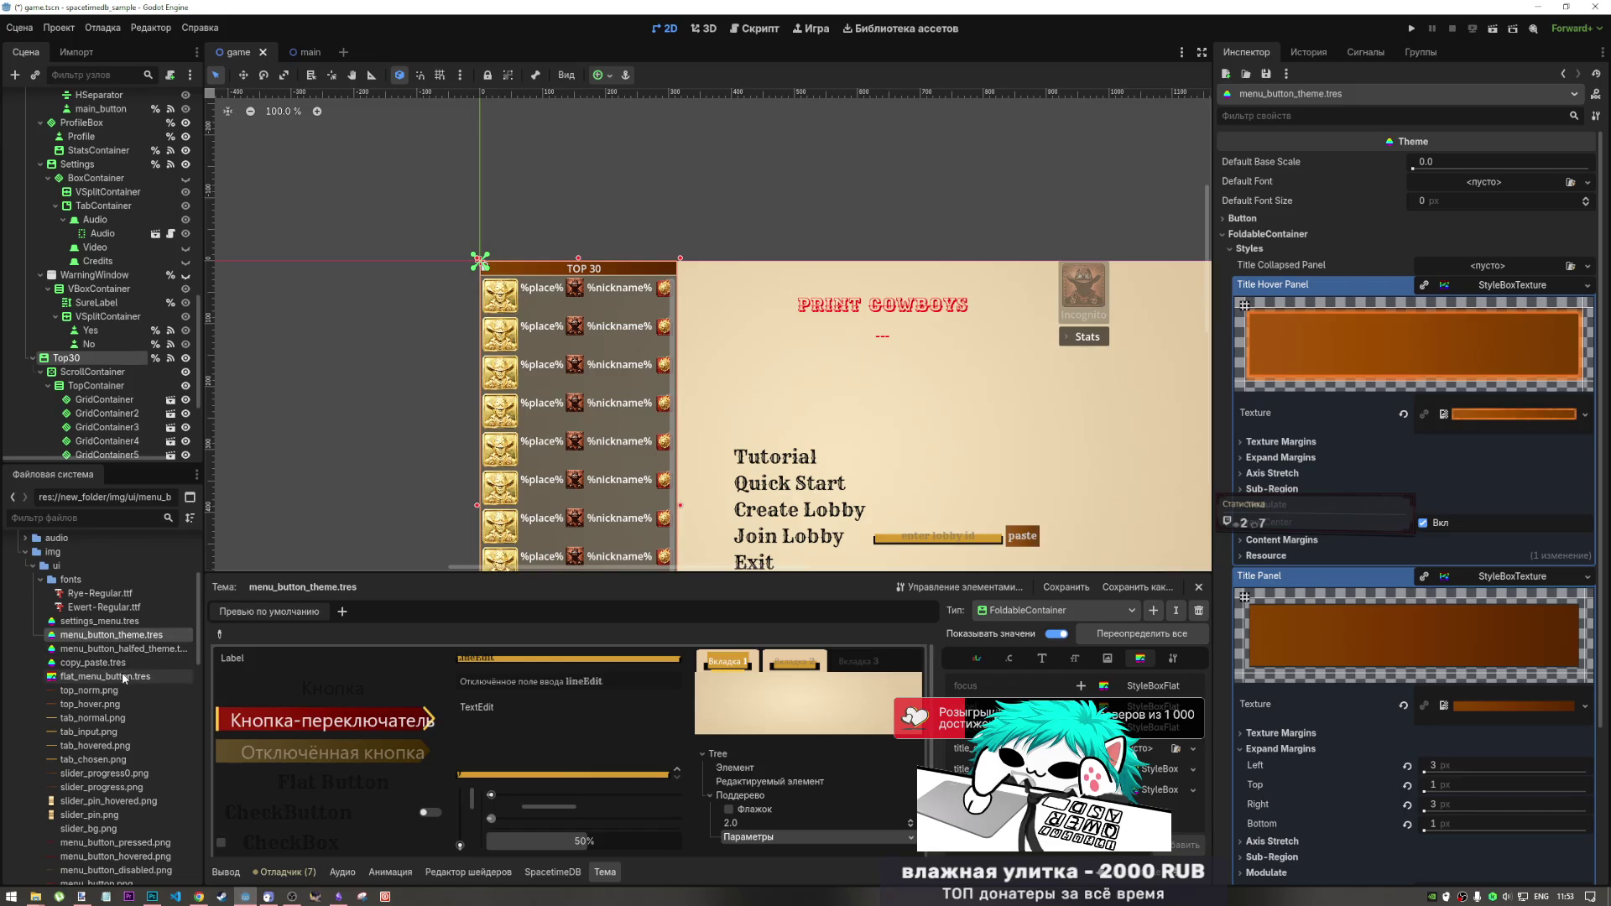
pyautogui.moveTo(104, 705)
pyautogui.mouseDown()
pyautogui.moveTo(1435, 327)
pyautogui.moveTo(1474, 261)
pyautogui.moveTo(1512, 266)
pyautogui.mouseUp()
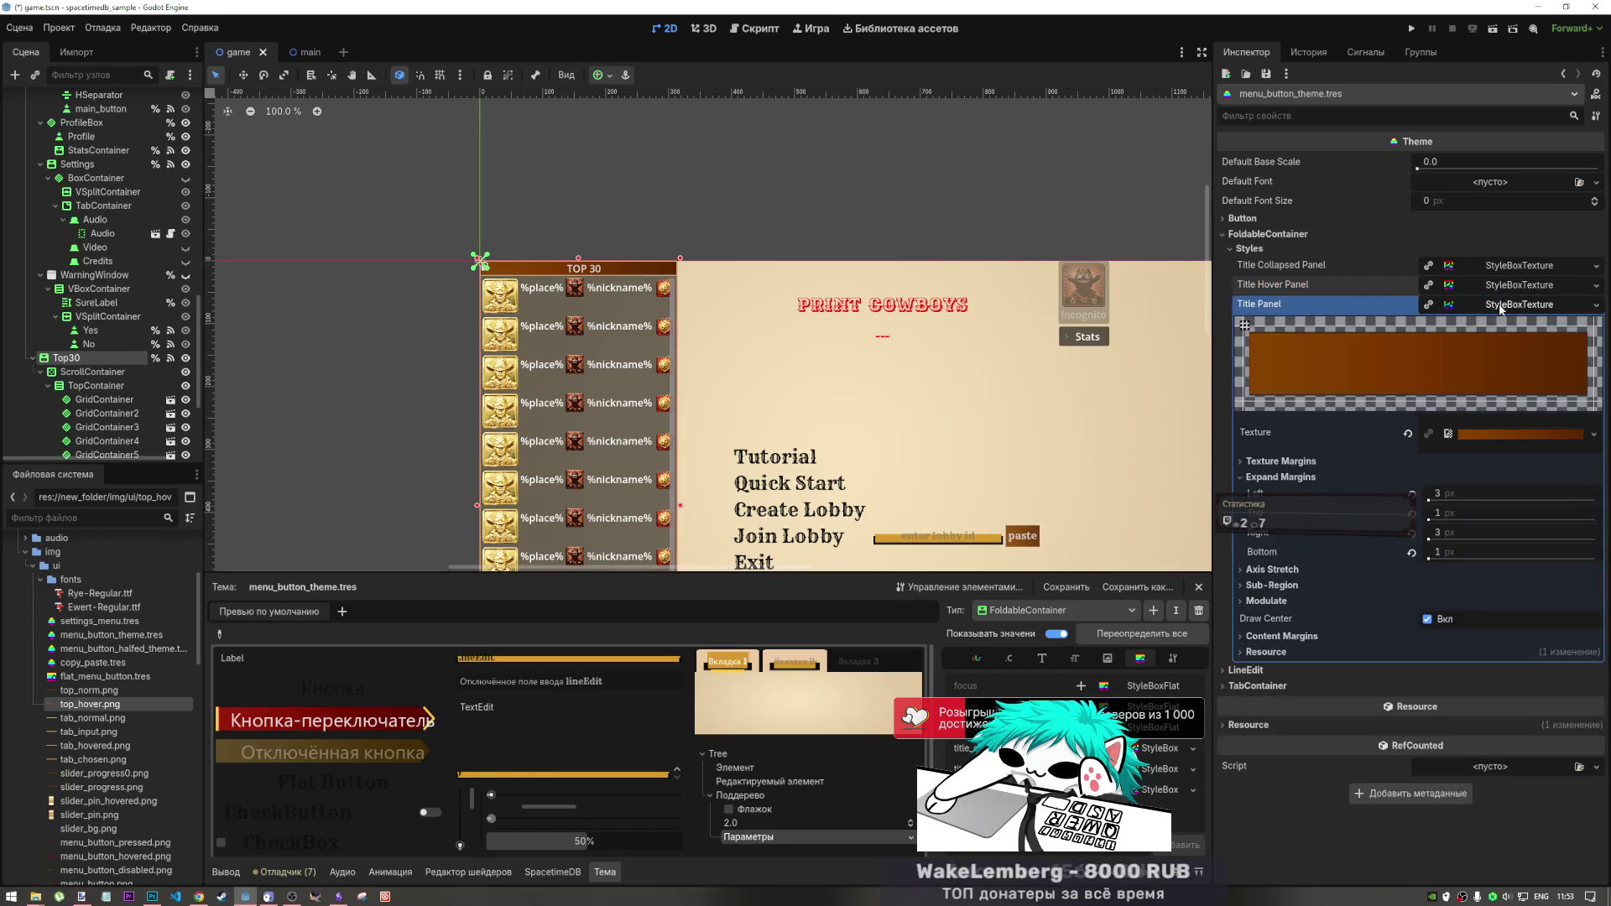
pyautogui.click(1512, 265)
pyautogui.moveTo(93, 704)
pyautogui.mouseDown()
pyautogui.moveTo(755, 503)
pyautogui.moveTo(1548, 325)
pyautogui.mouseUp()
pyautogui.moveTo(1529, 393); pyautogui.dragTo(1525, 394)
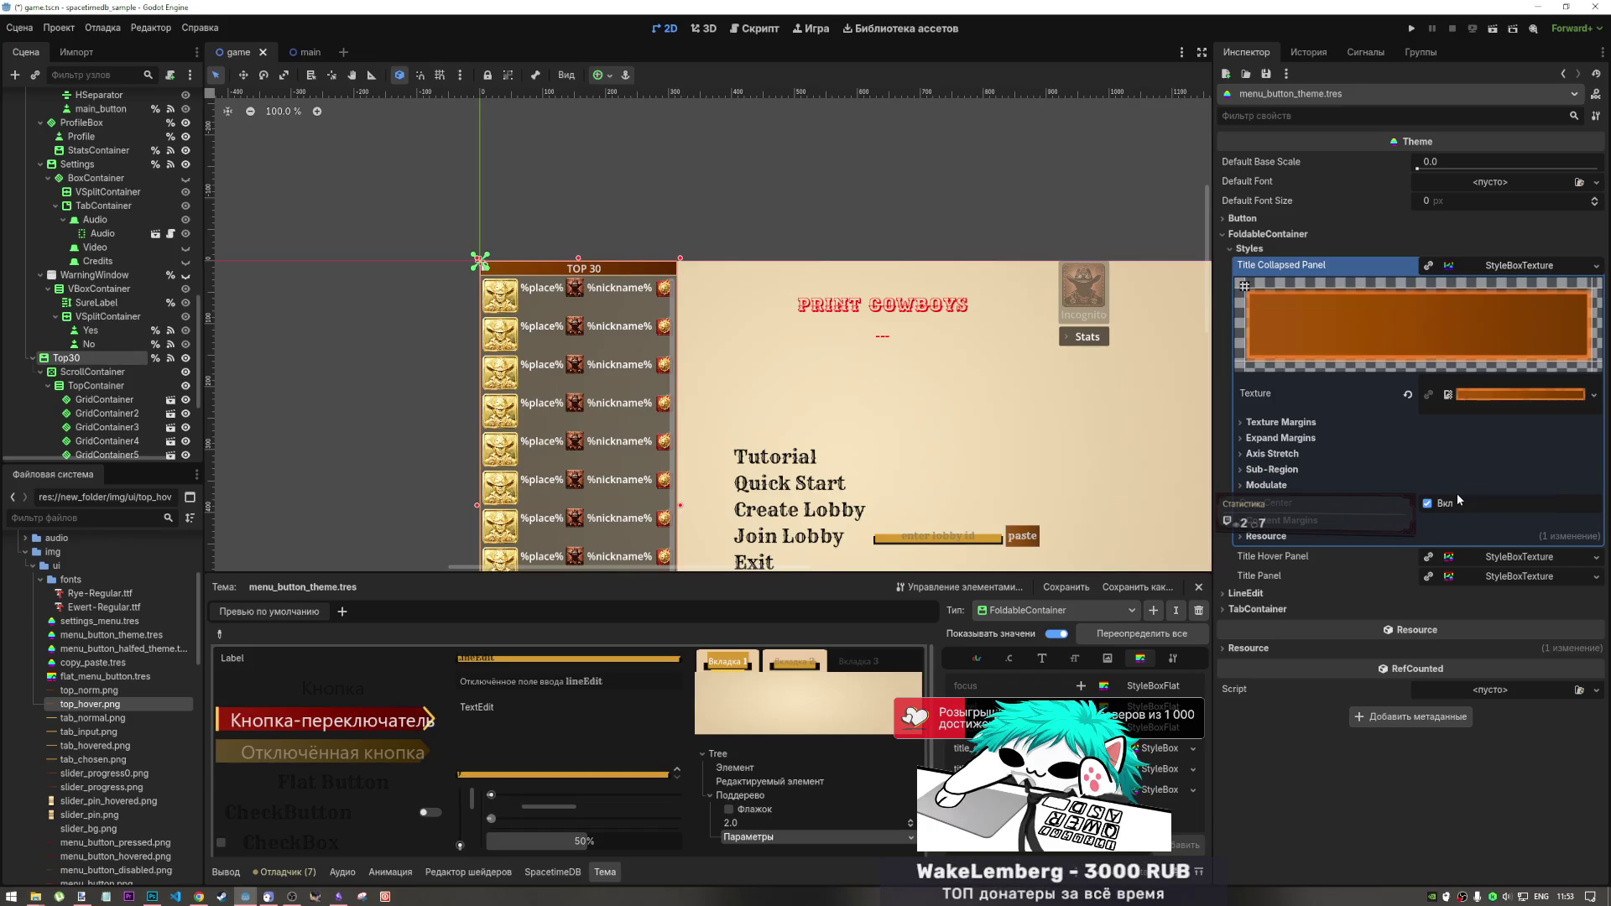
pyautogui.click(1520, 264)
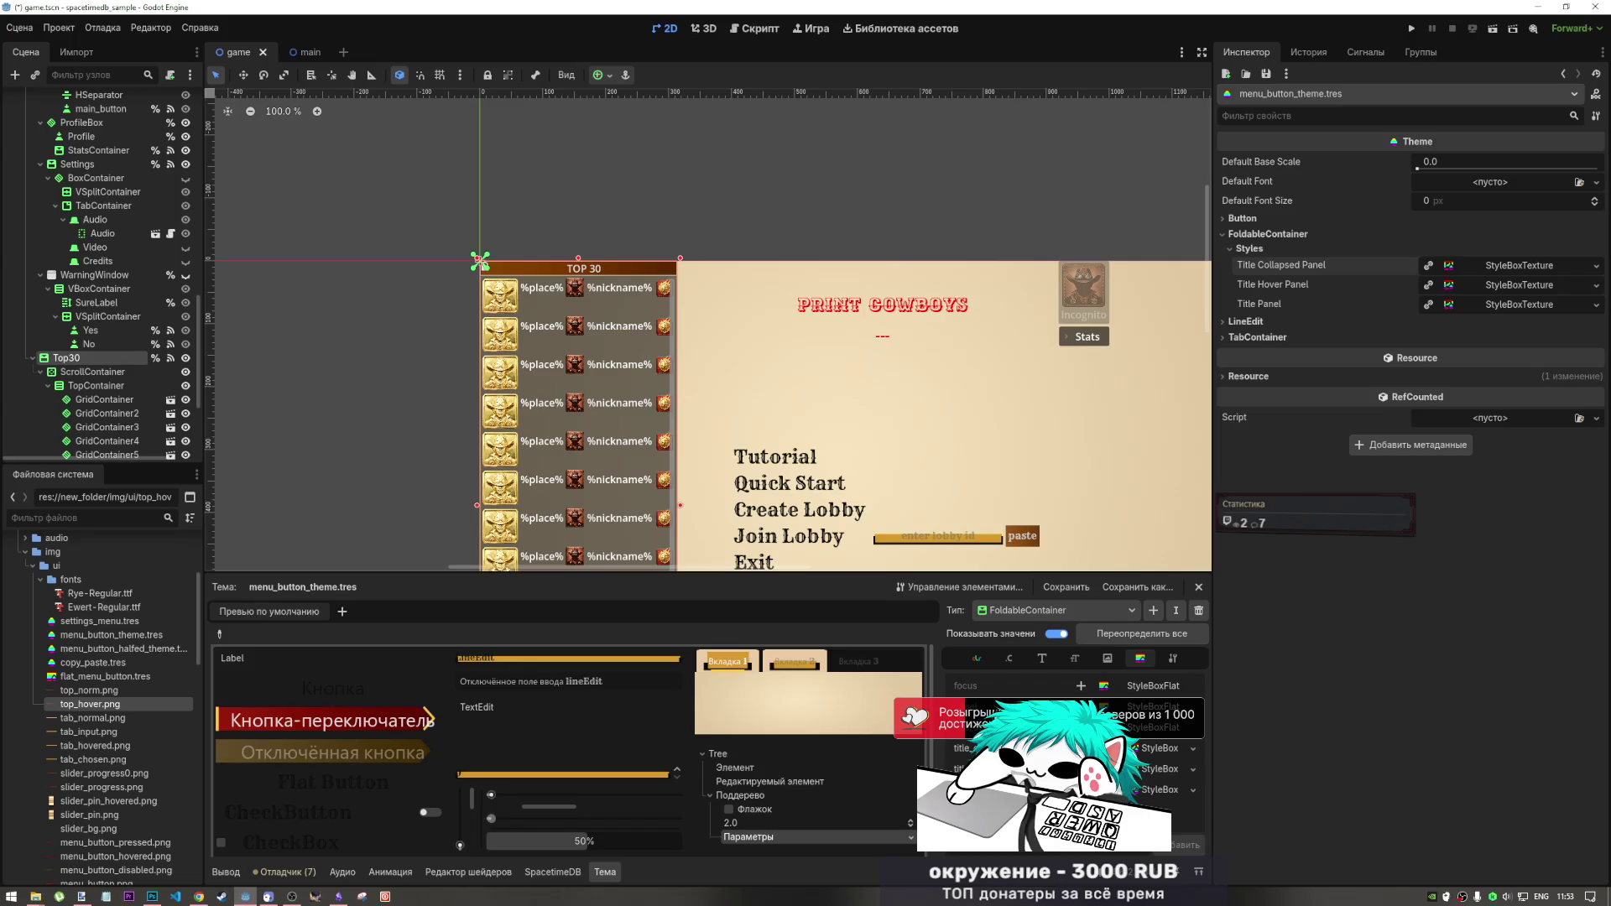
# - Save and run the game, toggle the TOP 30 panel several times, then stop it
pyautogui.click(1487, 30)
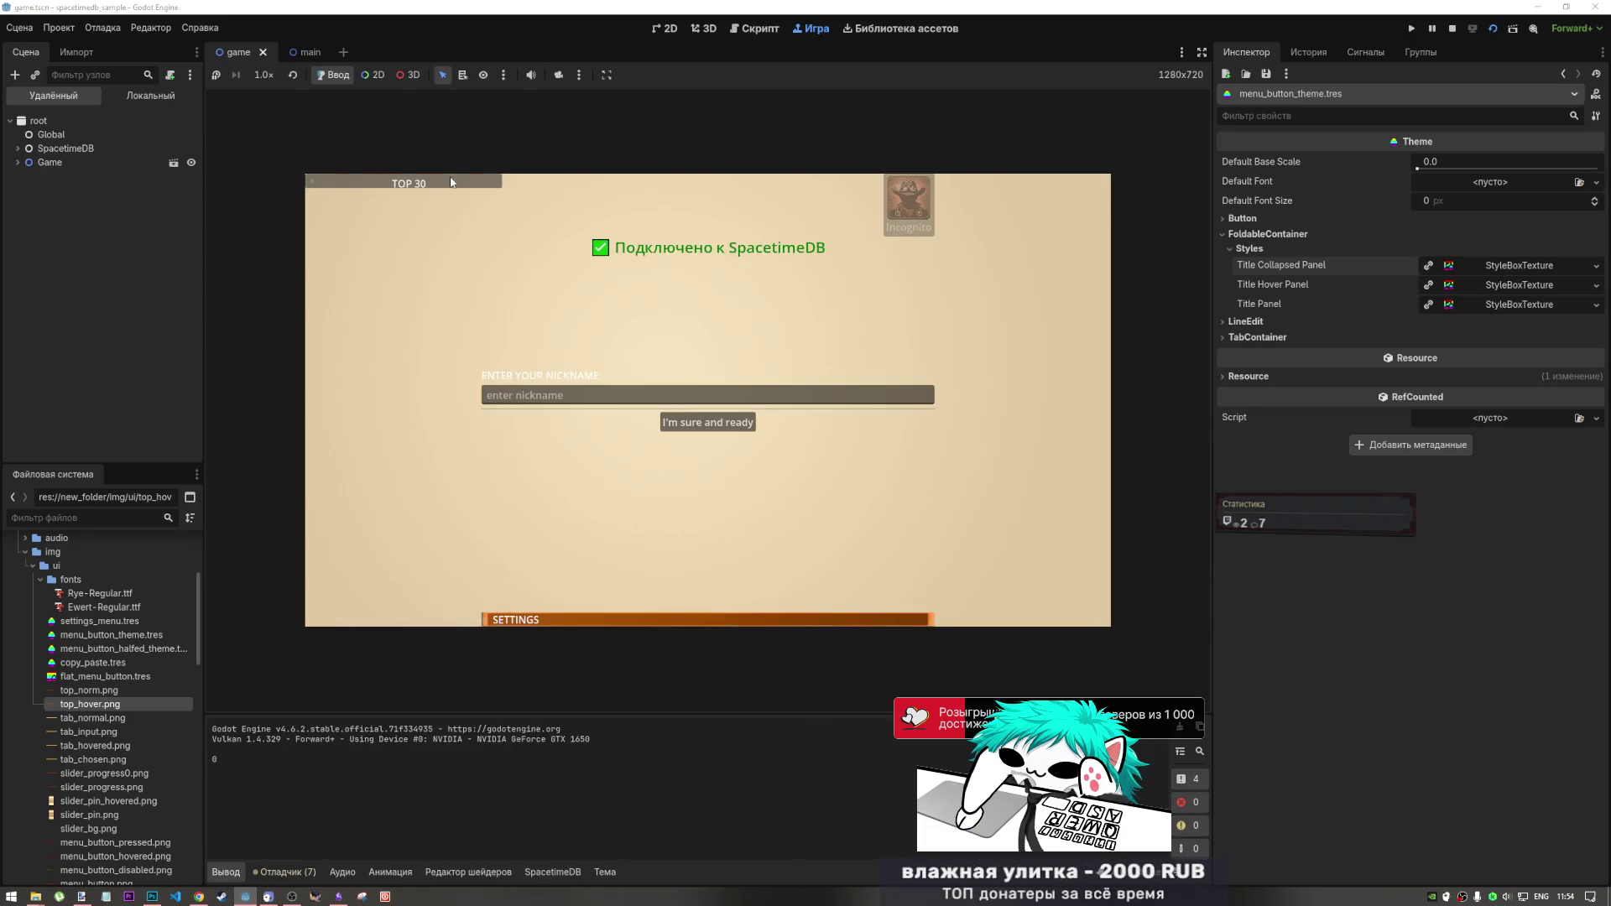
pyautogui.click(492, 184)
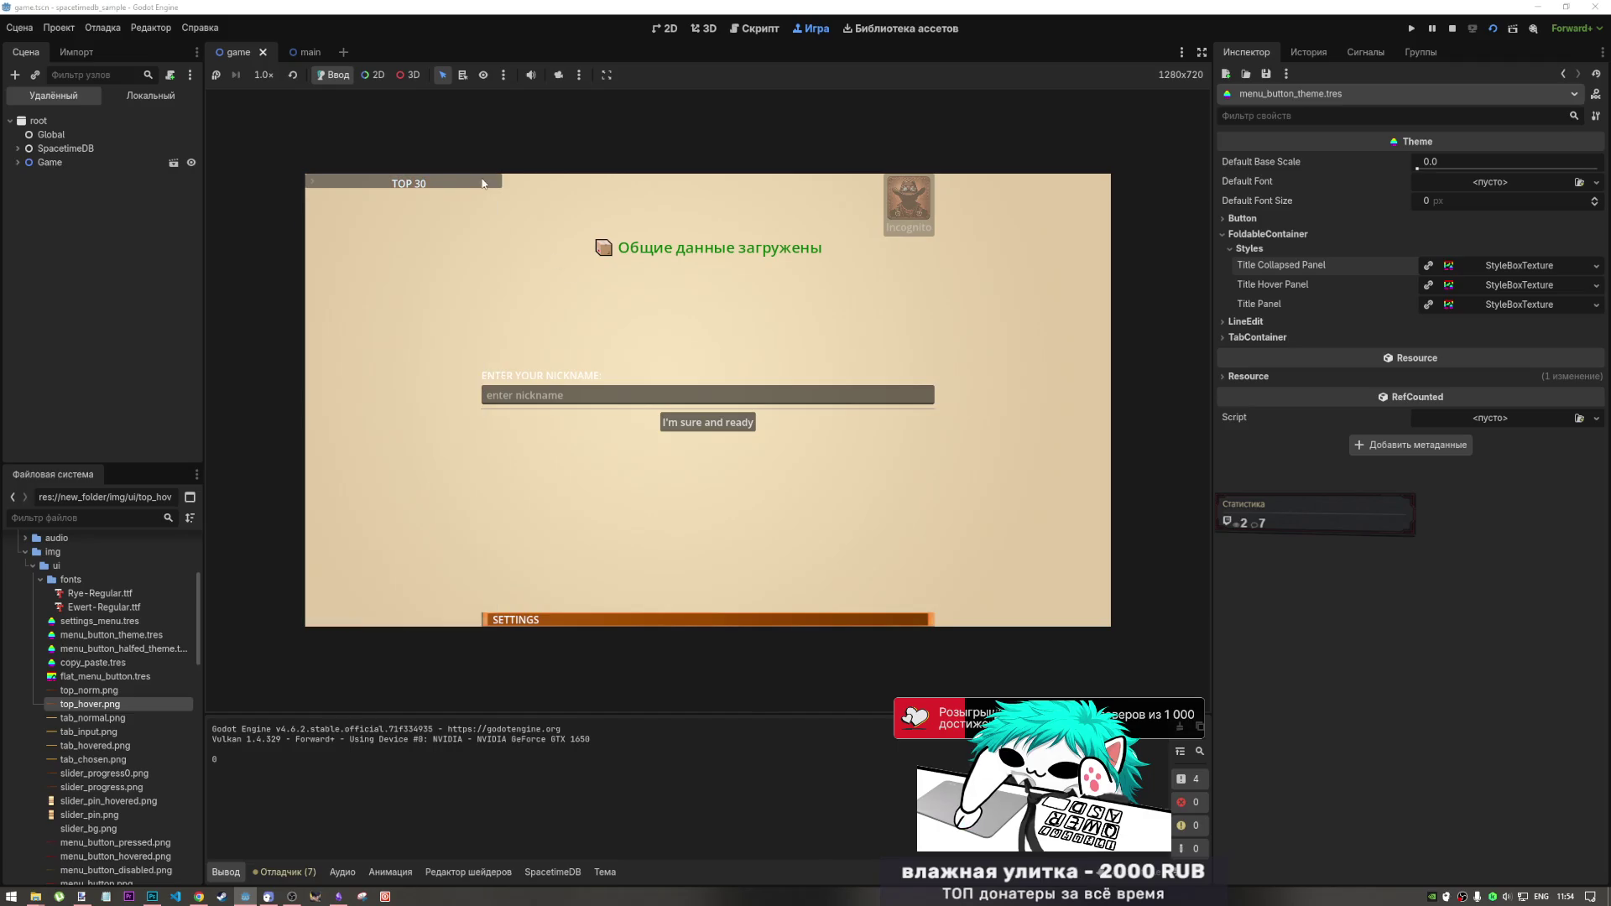
pyautogui.click(492, 184)
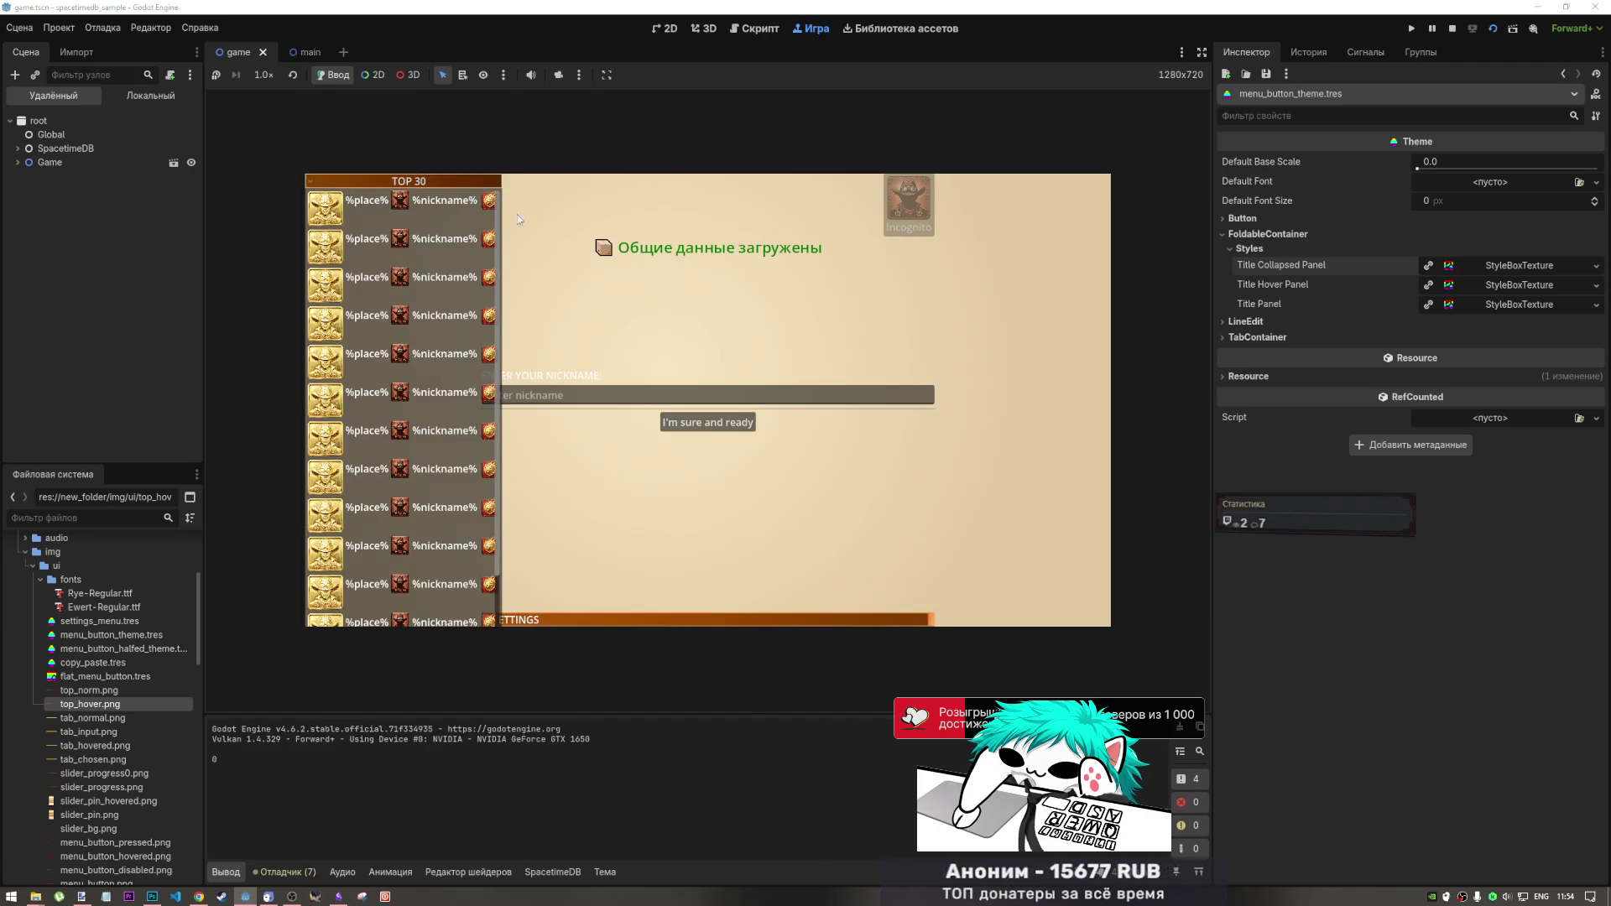
pyautogui.click(487, 184)
pyautogui.click(487, 183)
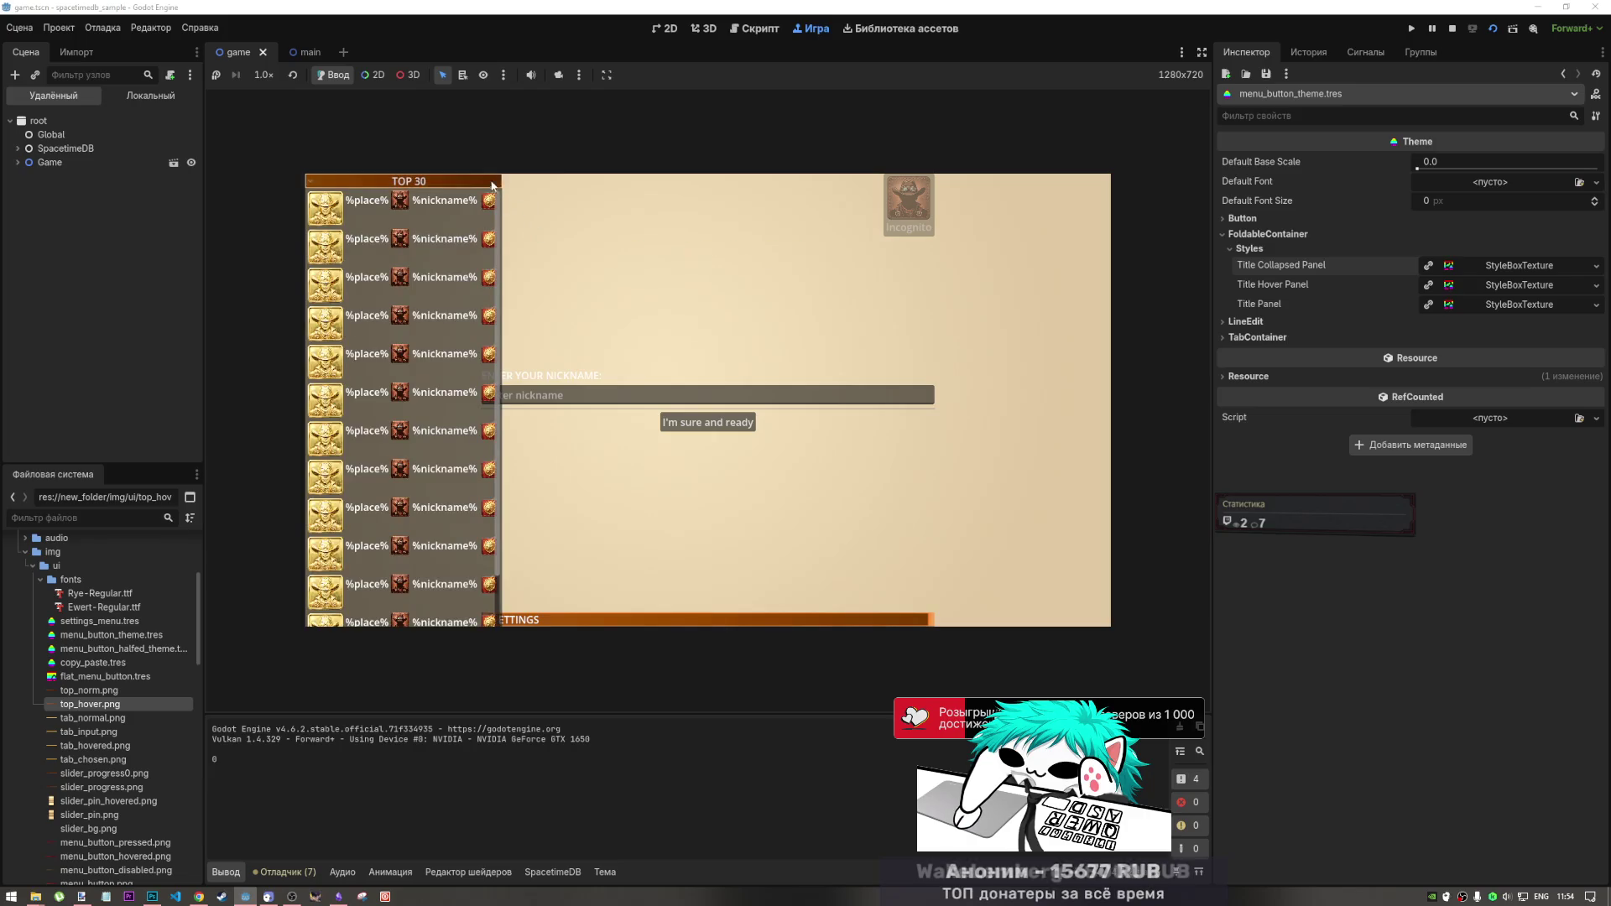
pyautogui.click(490, 184)
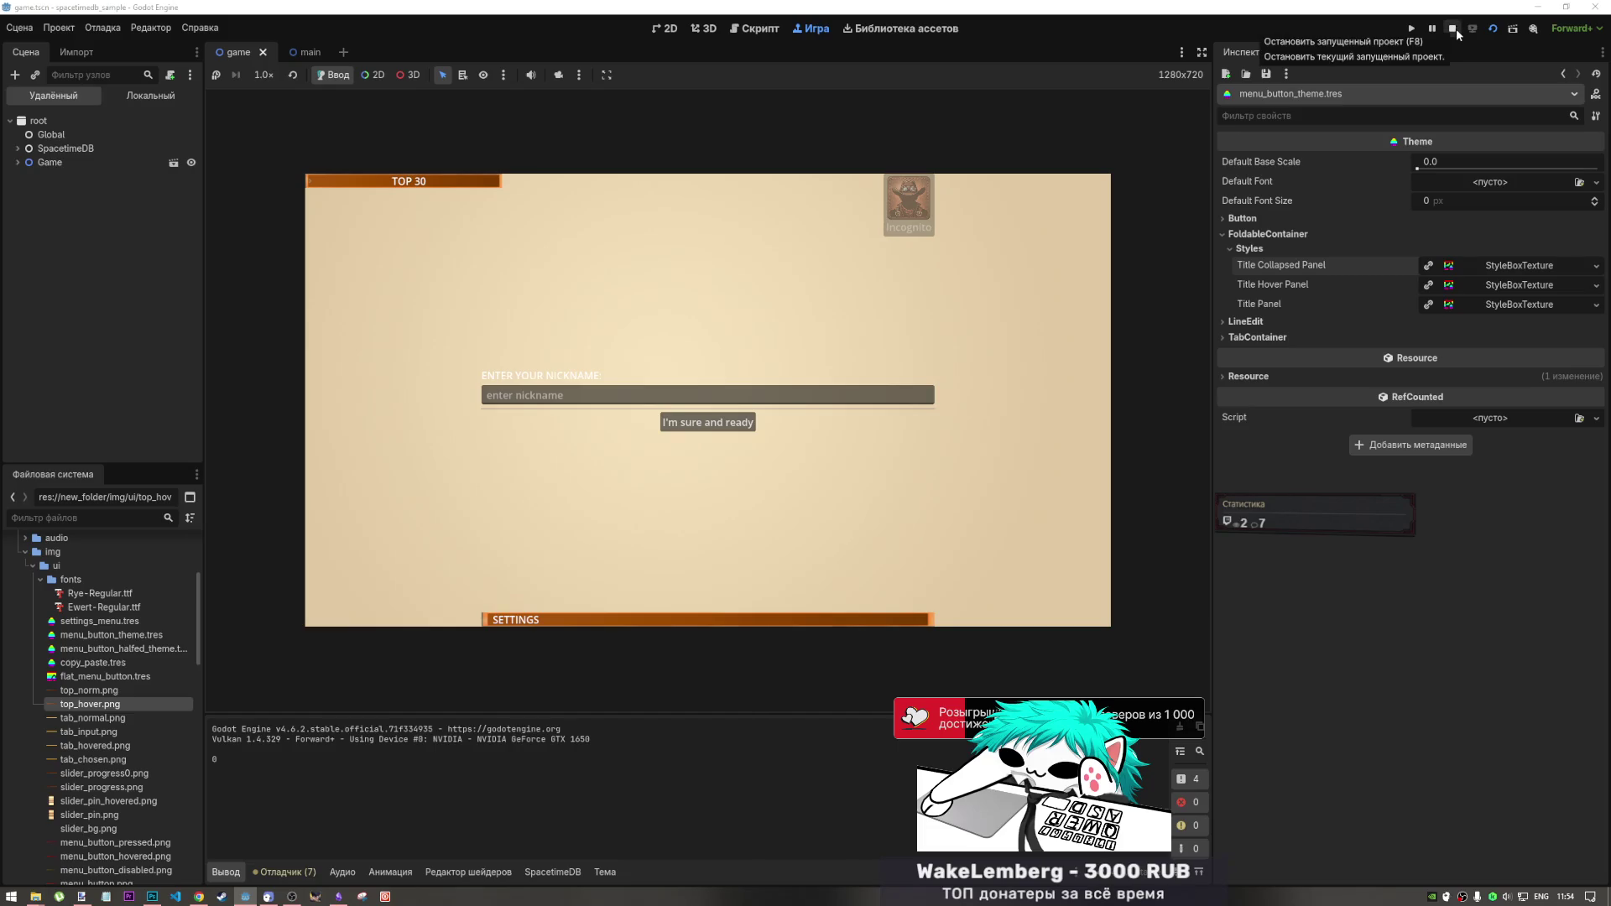
pyautogui.click(411, 181)
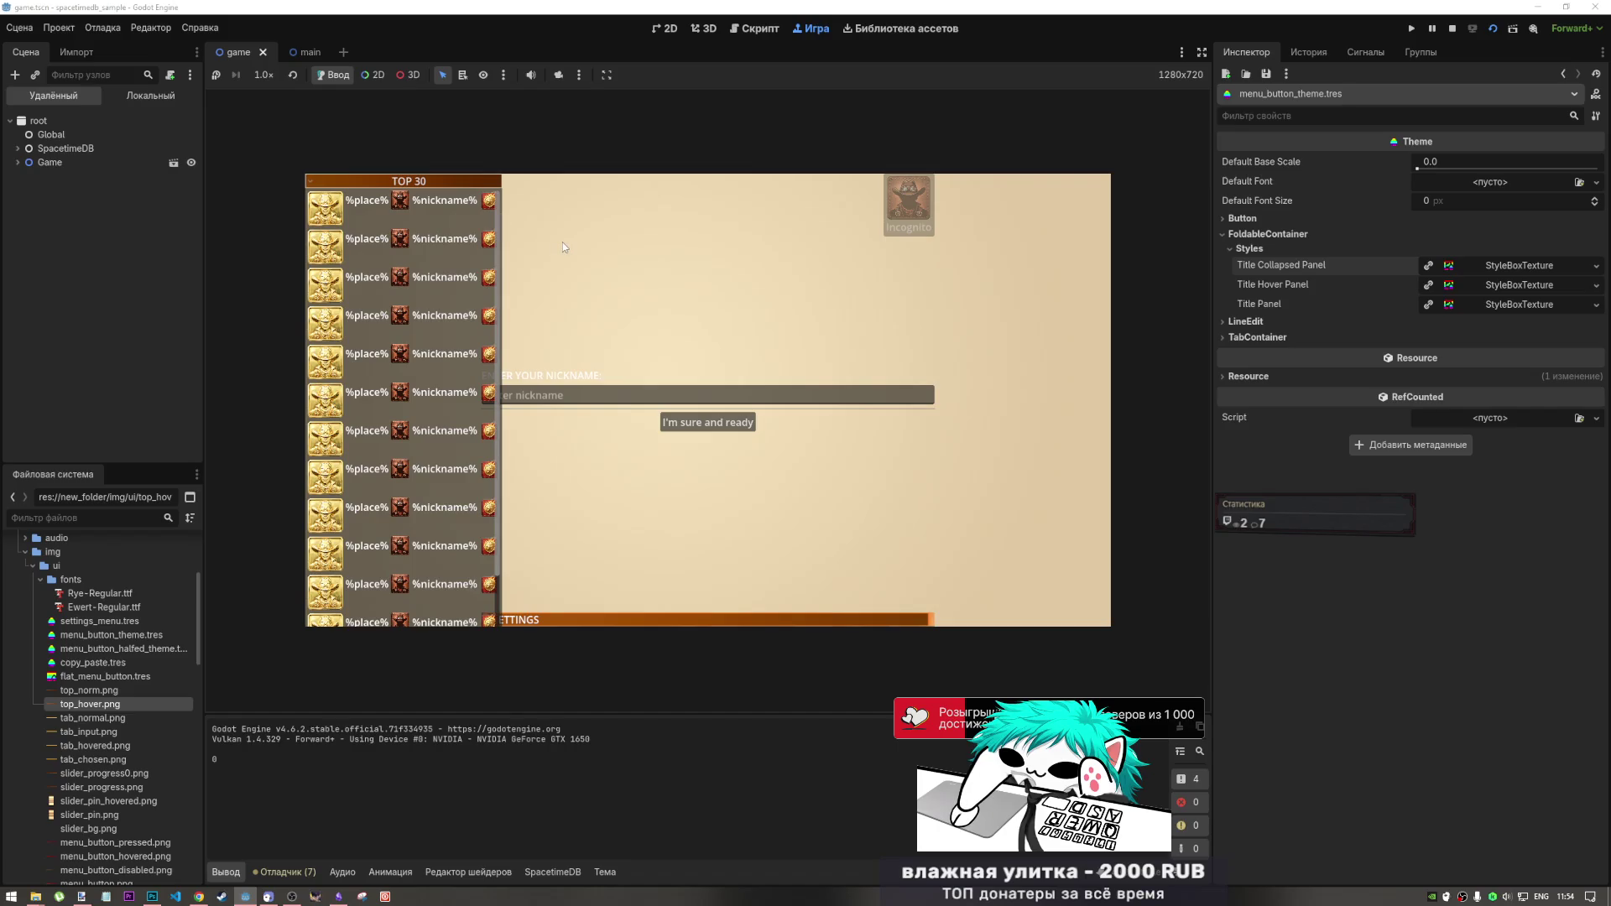
pyautogui.click(407, 181)
pyautogui.click(1452, 29)
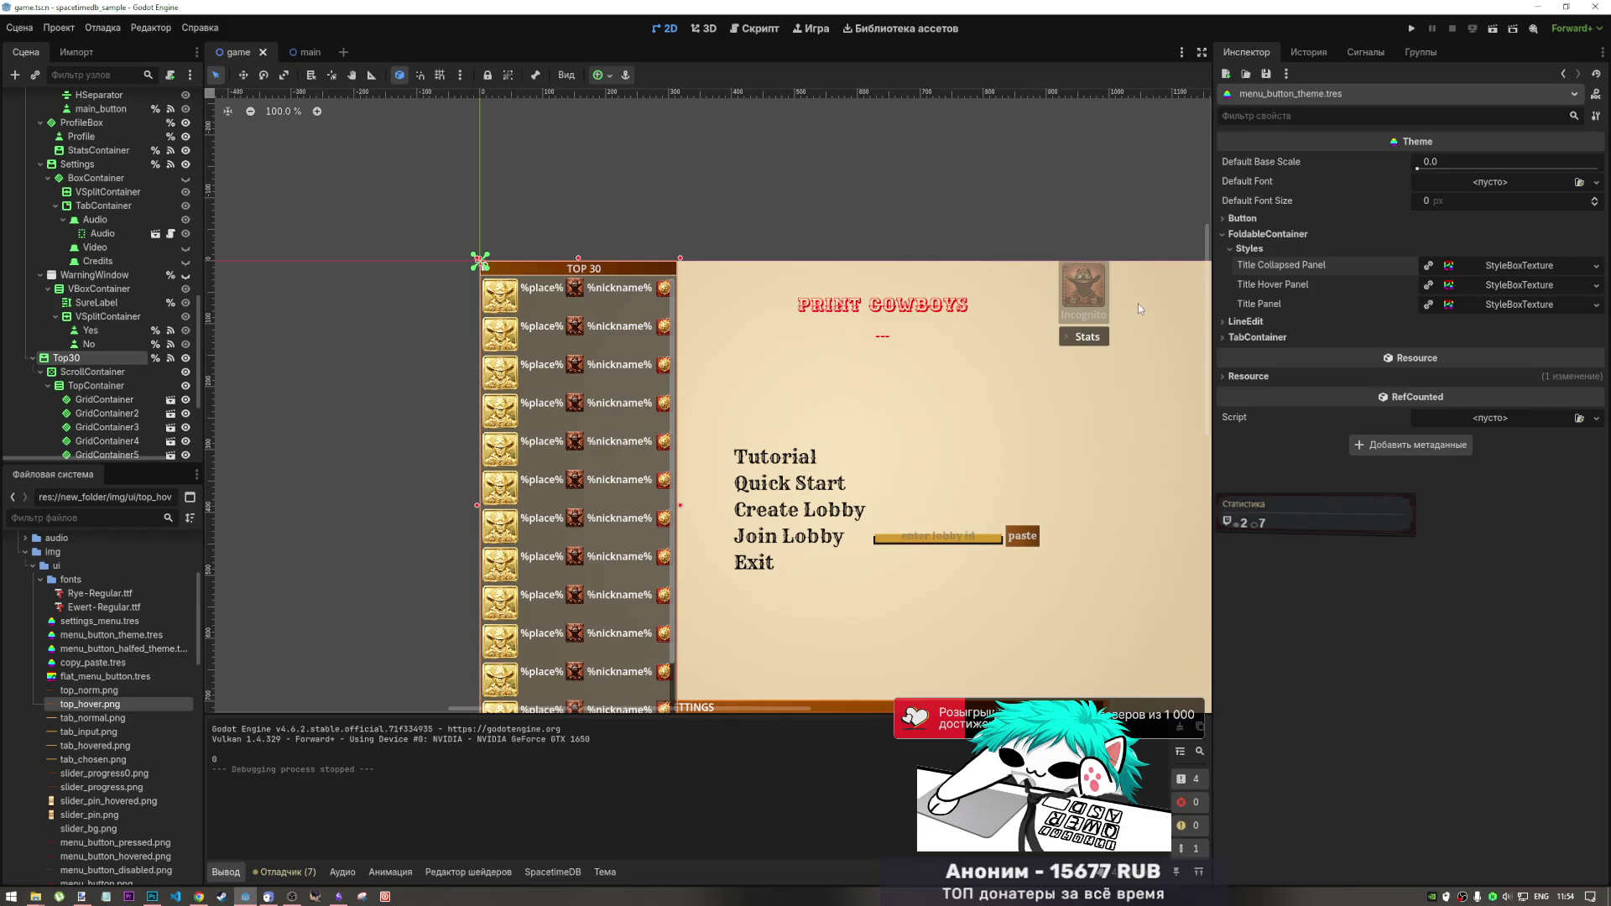
# - Replace the Title Collapsed Panel texture with top_norm.png
pyautogui.click(1477, 266)
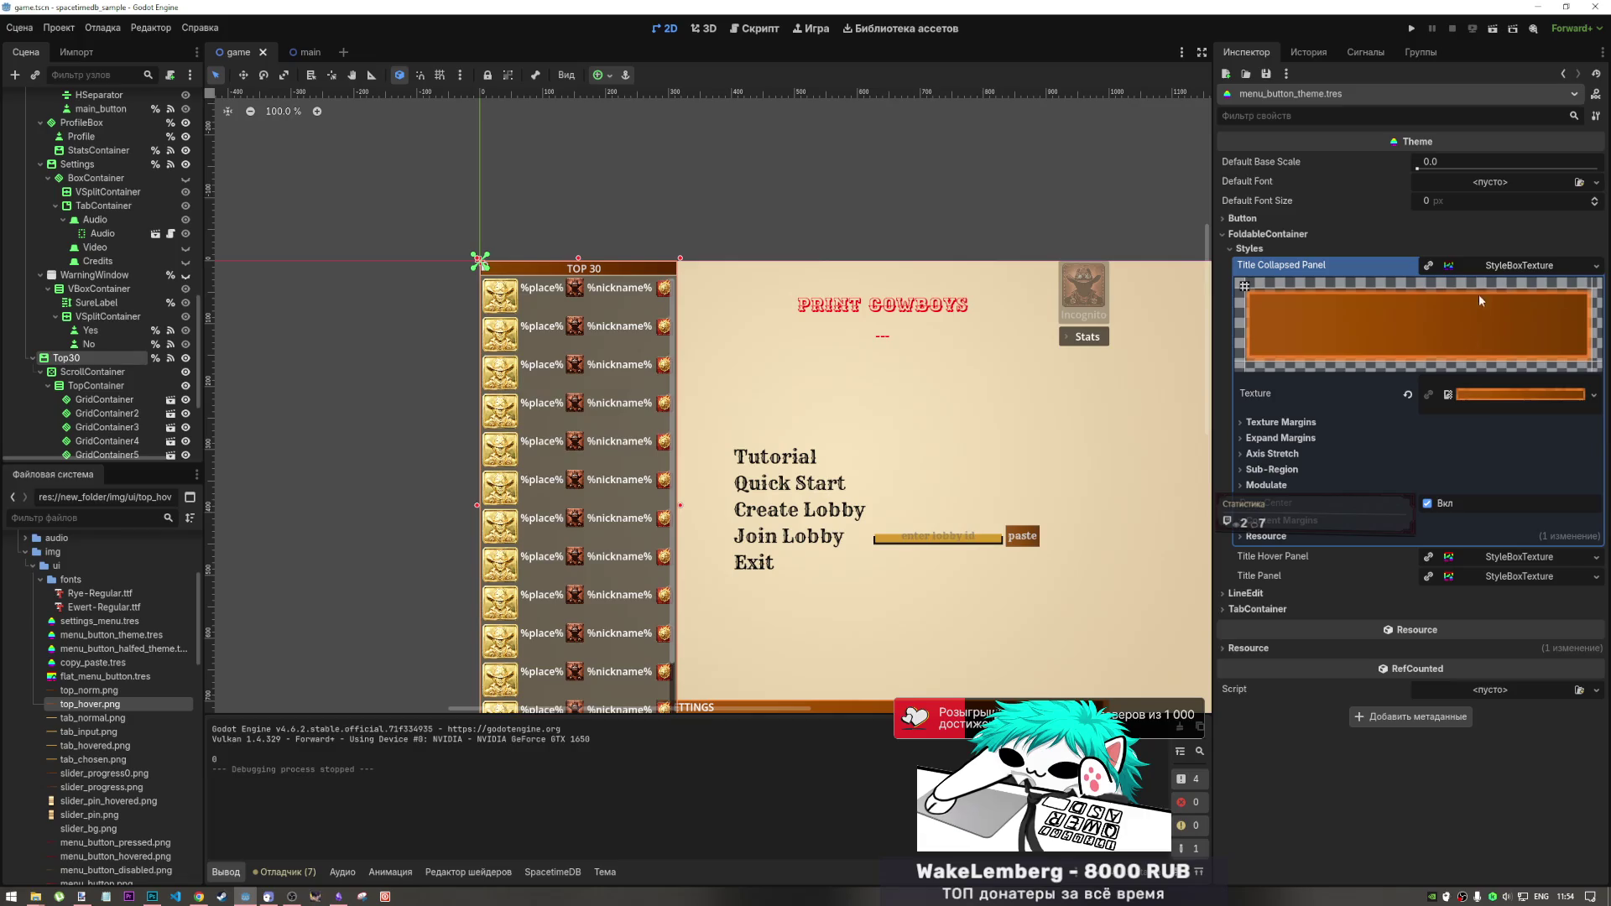
pyautogui.click(1407, 395)
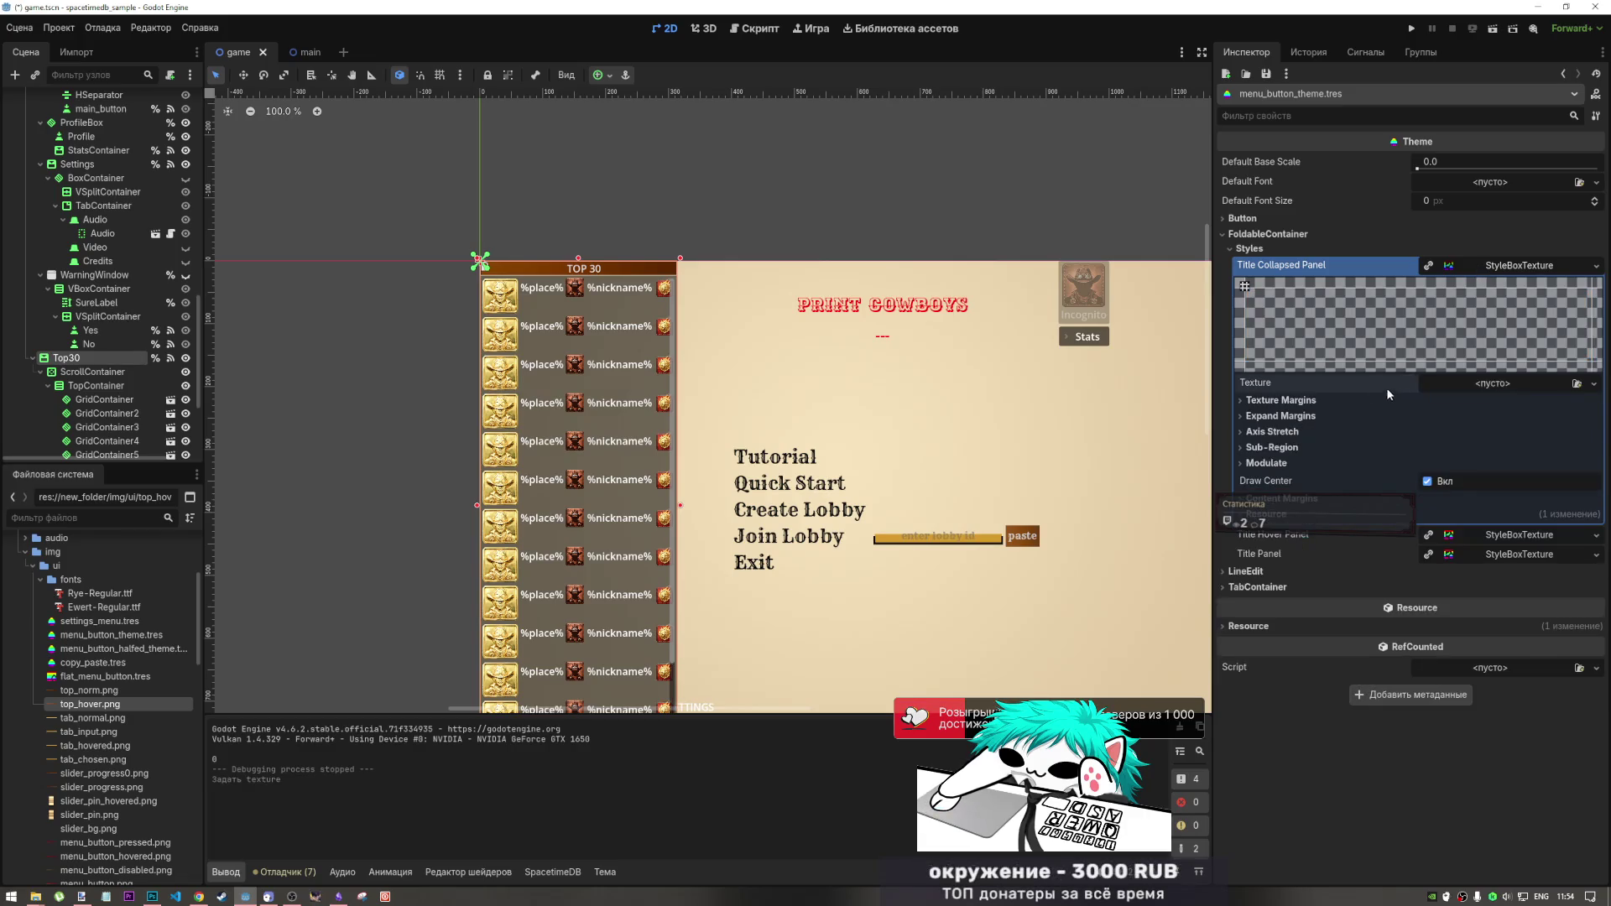
pyautogui.moveTo(88, 690)
pyautogui.mouseDown()
pyautogui.moveTo(923, 470)
pyautogui.moveTo(1511, 386)
pyautogui.mouseUp()
# - Run the game, fold and unfold the TOP 30 panel repeatedly, then stop it
pyautogui.click(1493, 29)
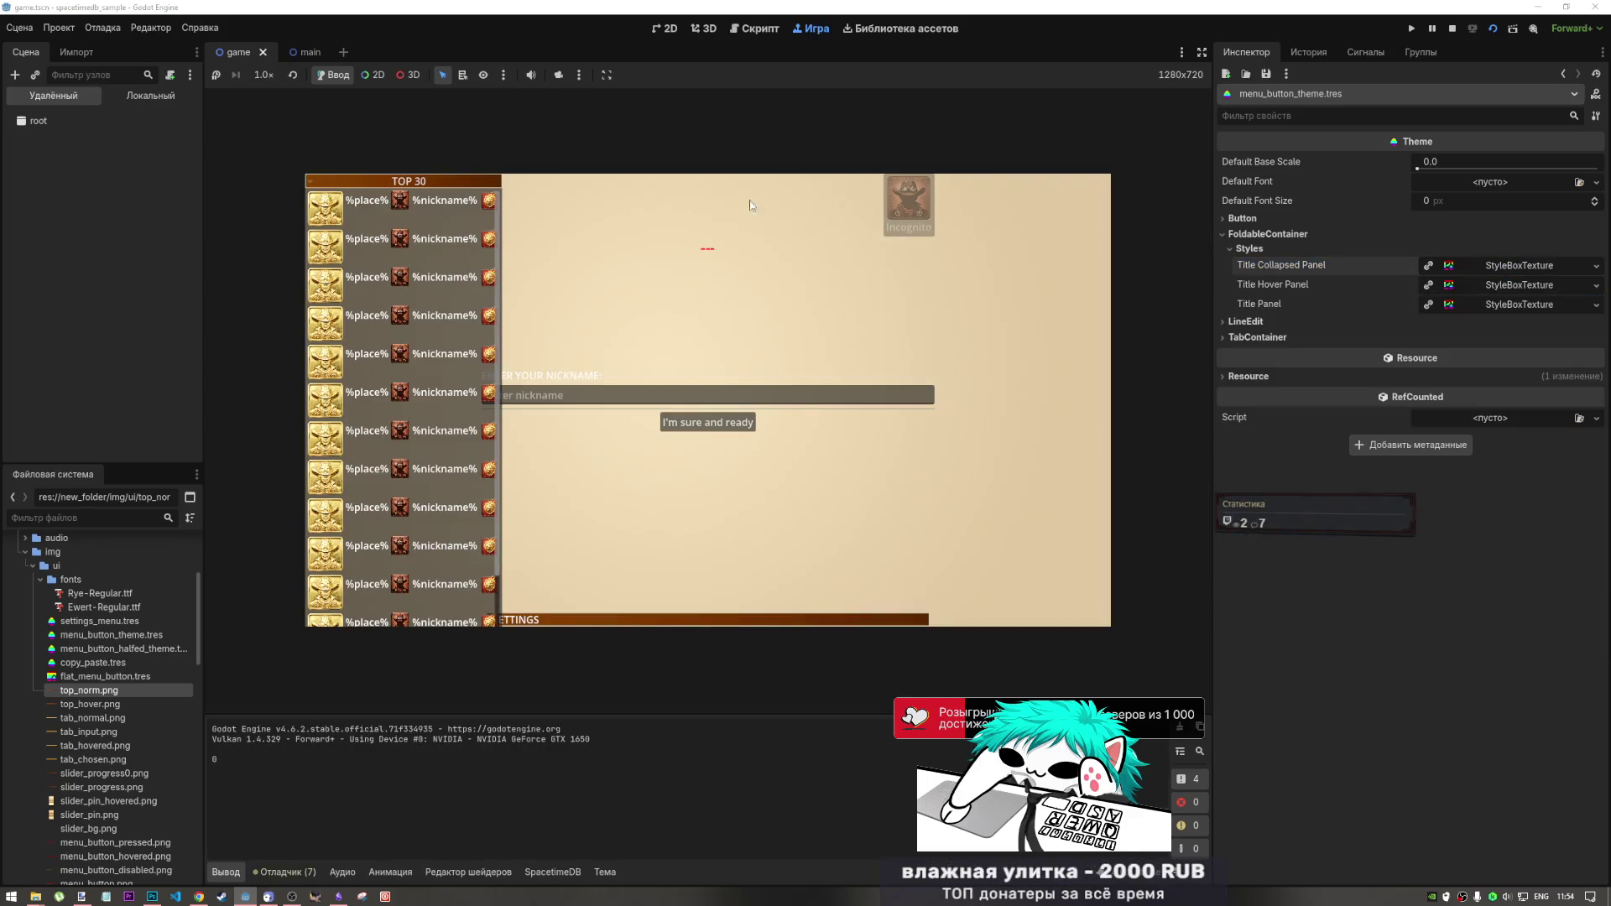
pyautogui.click(452, 180)
pyautogui.click(451, 181)
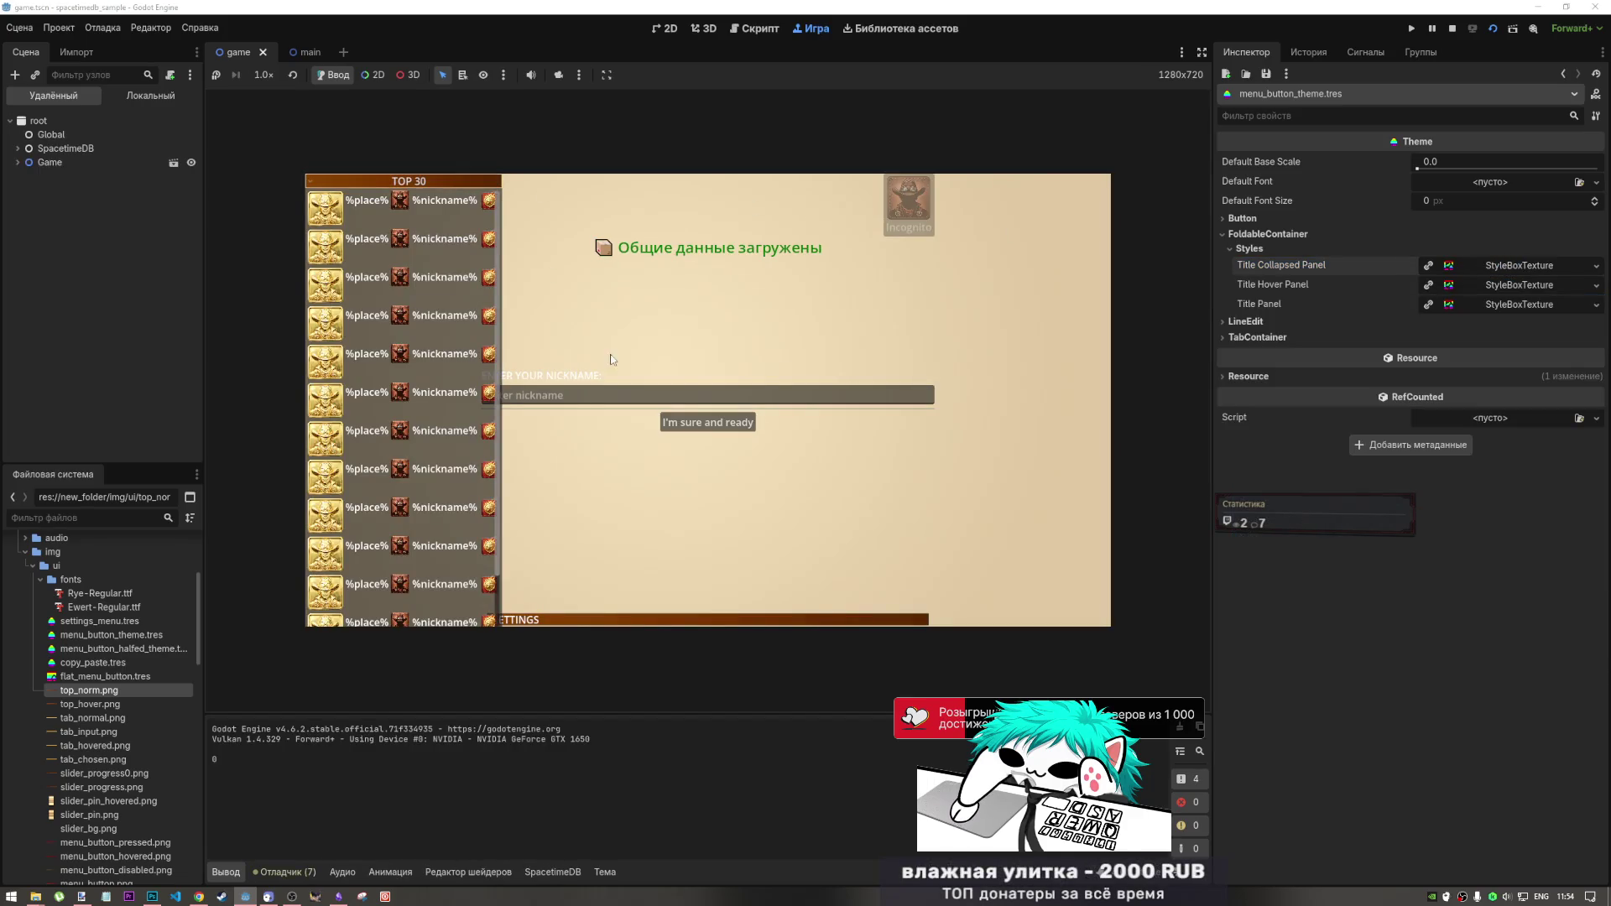
pyautogui.click(506, 218)
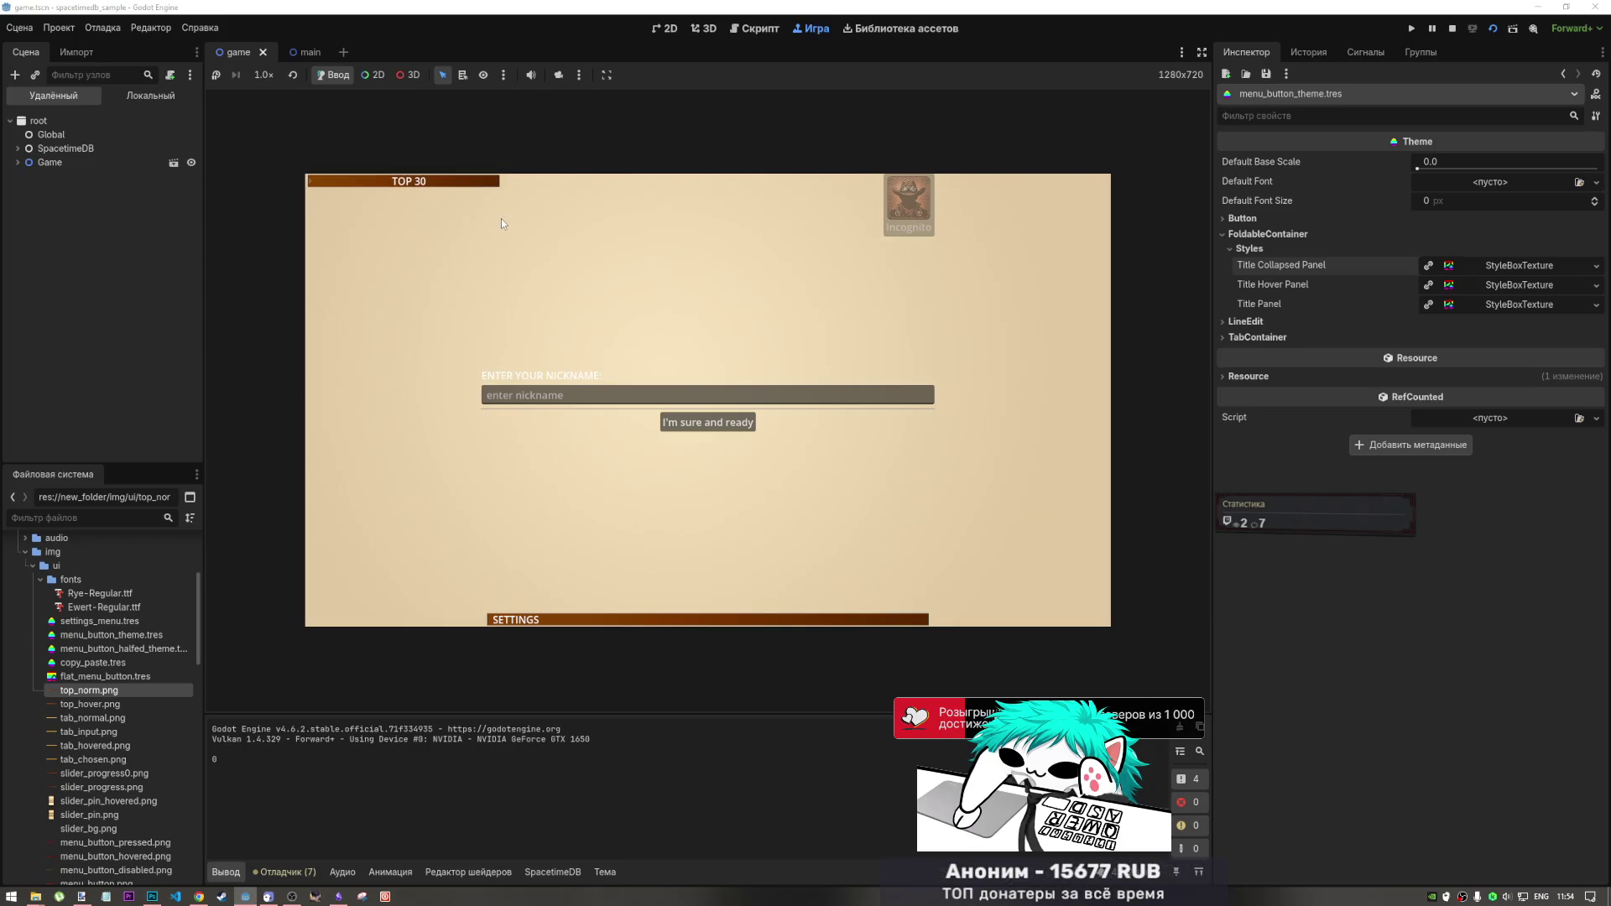
pyautogui.click(492, 183)
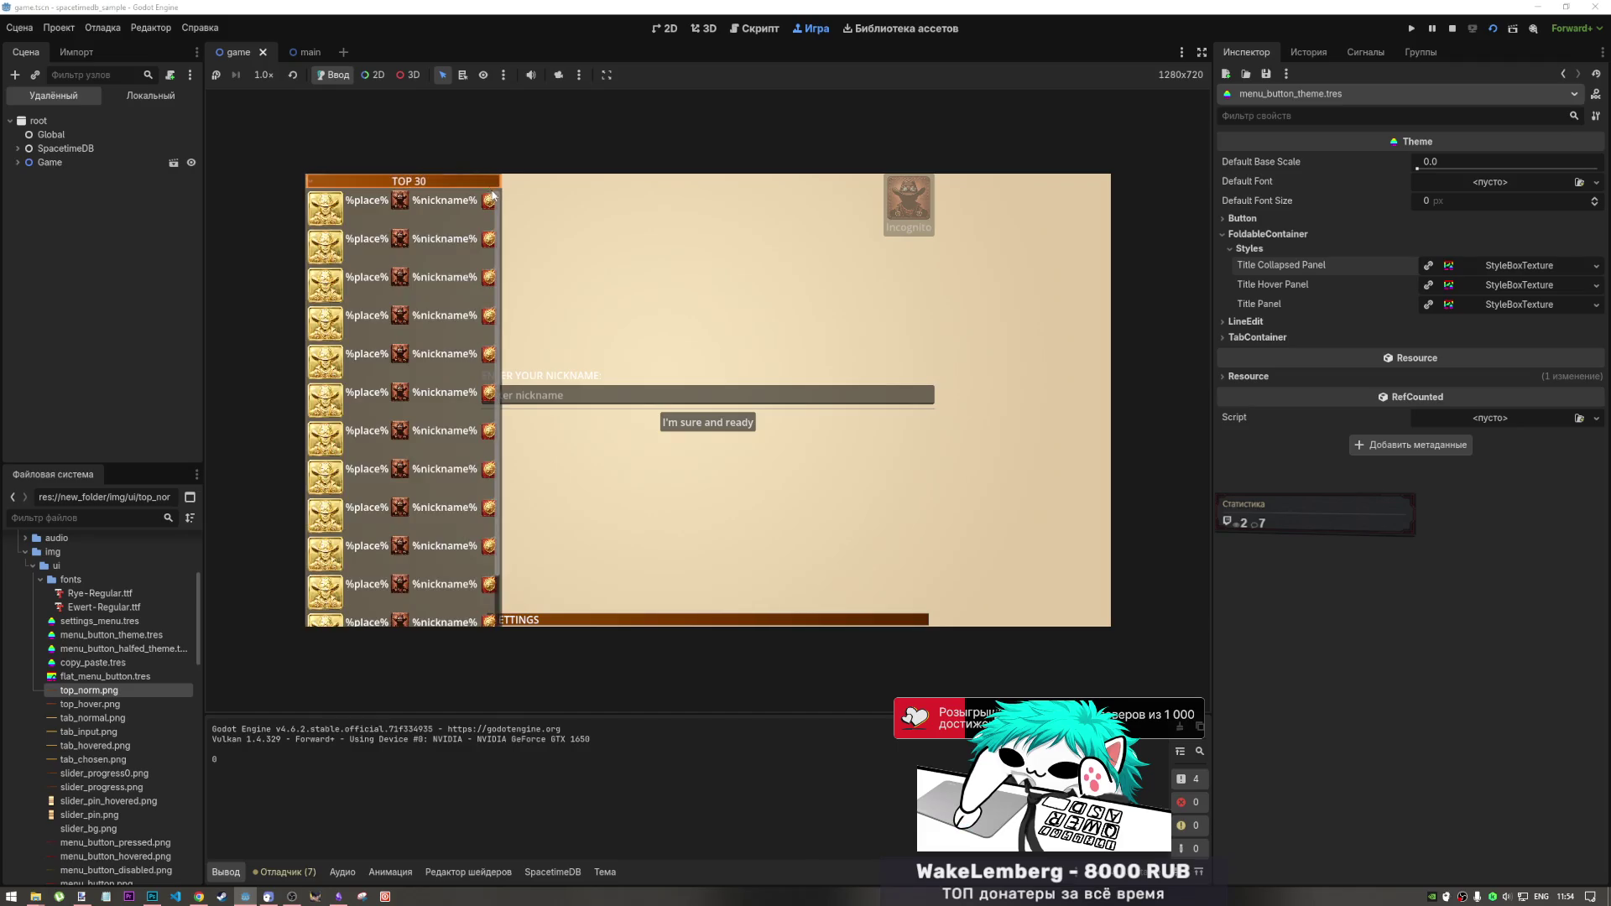
pyautogui.click(468, 182)
pyautogui.click(480, 183)
pyautogui.click(487, 183)
pyautogui.click(487, 183)
pyautogui.click(1452, 29)
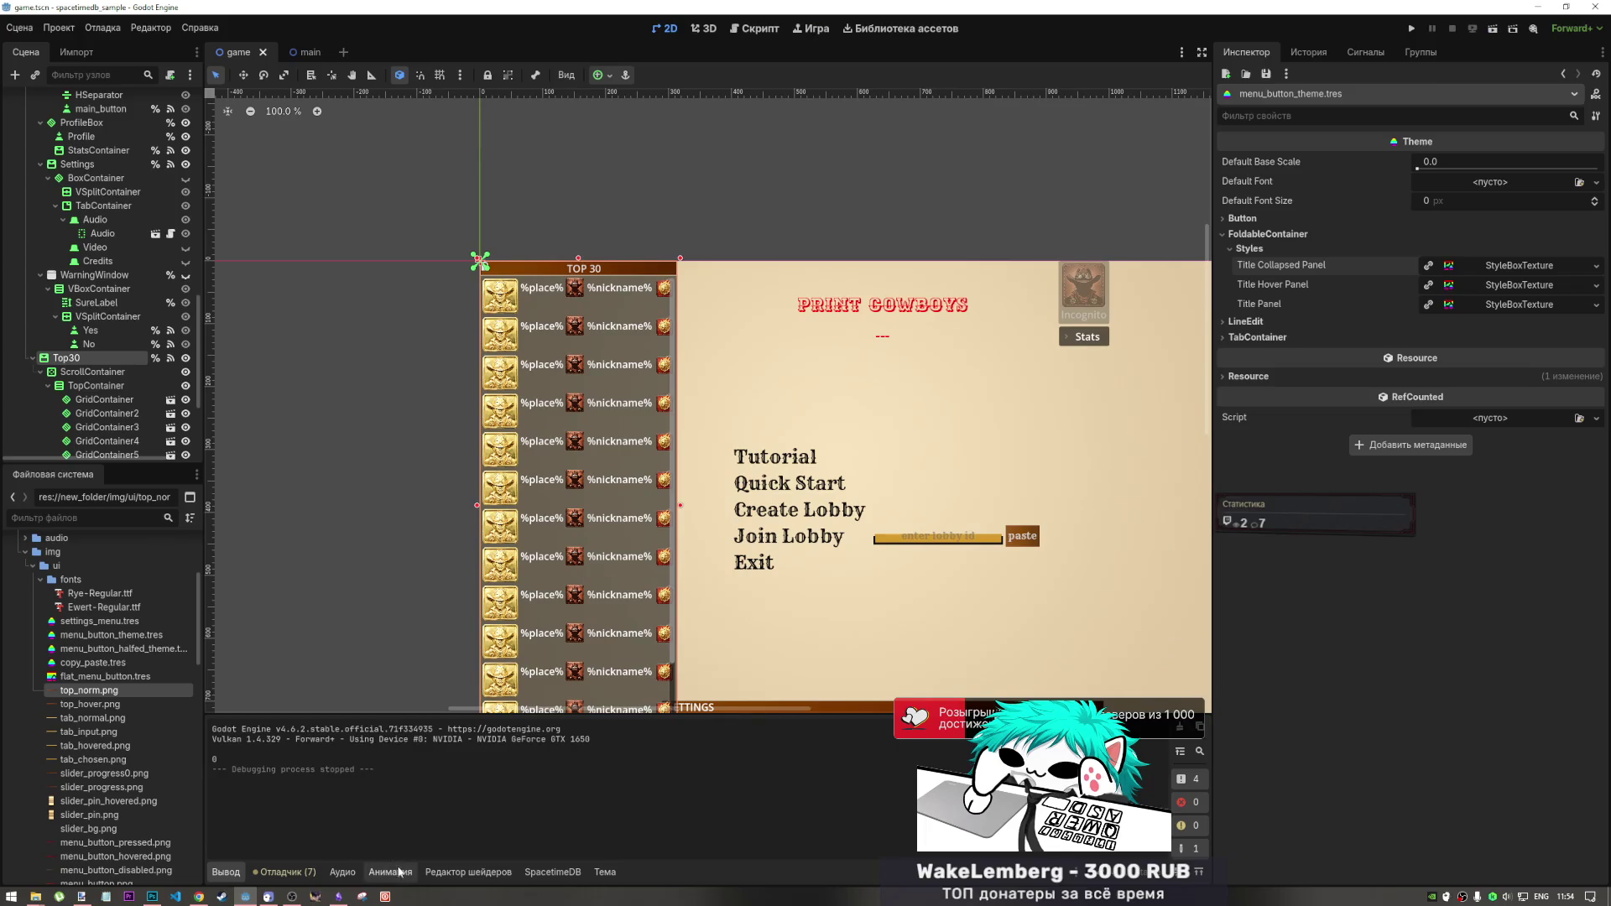
# - Add a Title Collapsed Hover Panel StyleBoxTexture with top_hover.png to menu_button_theme.tres, then run the game
pyautogui.doubleClick(112, 635)
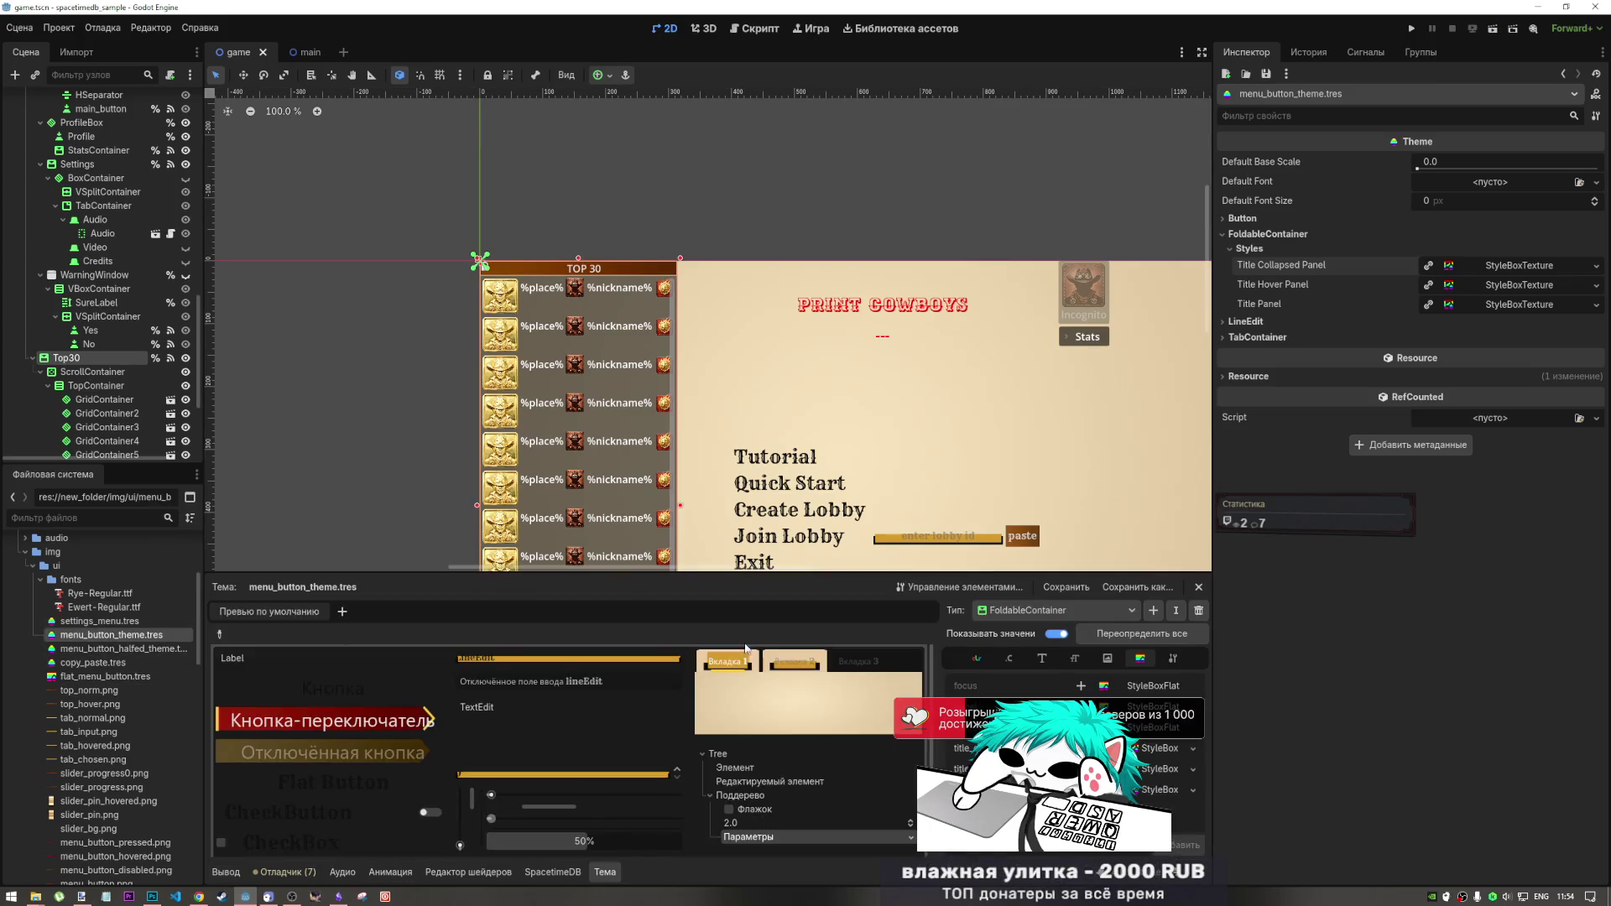
pyautogui.click(1151, 730)
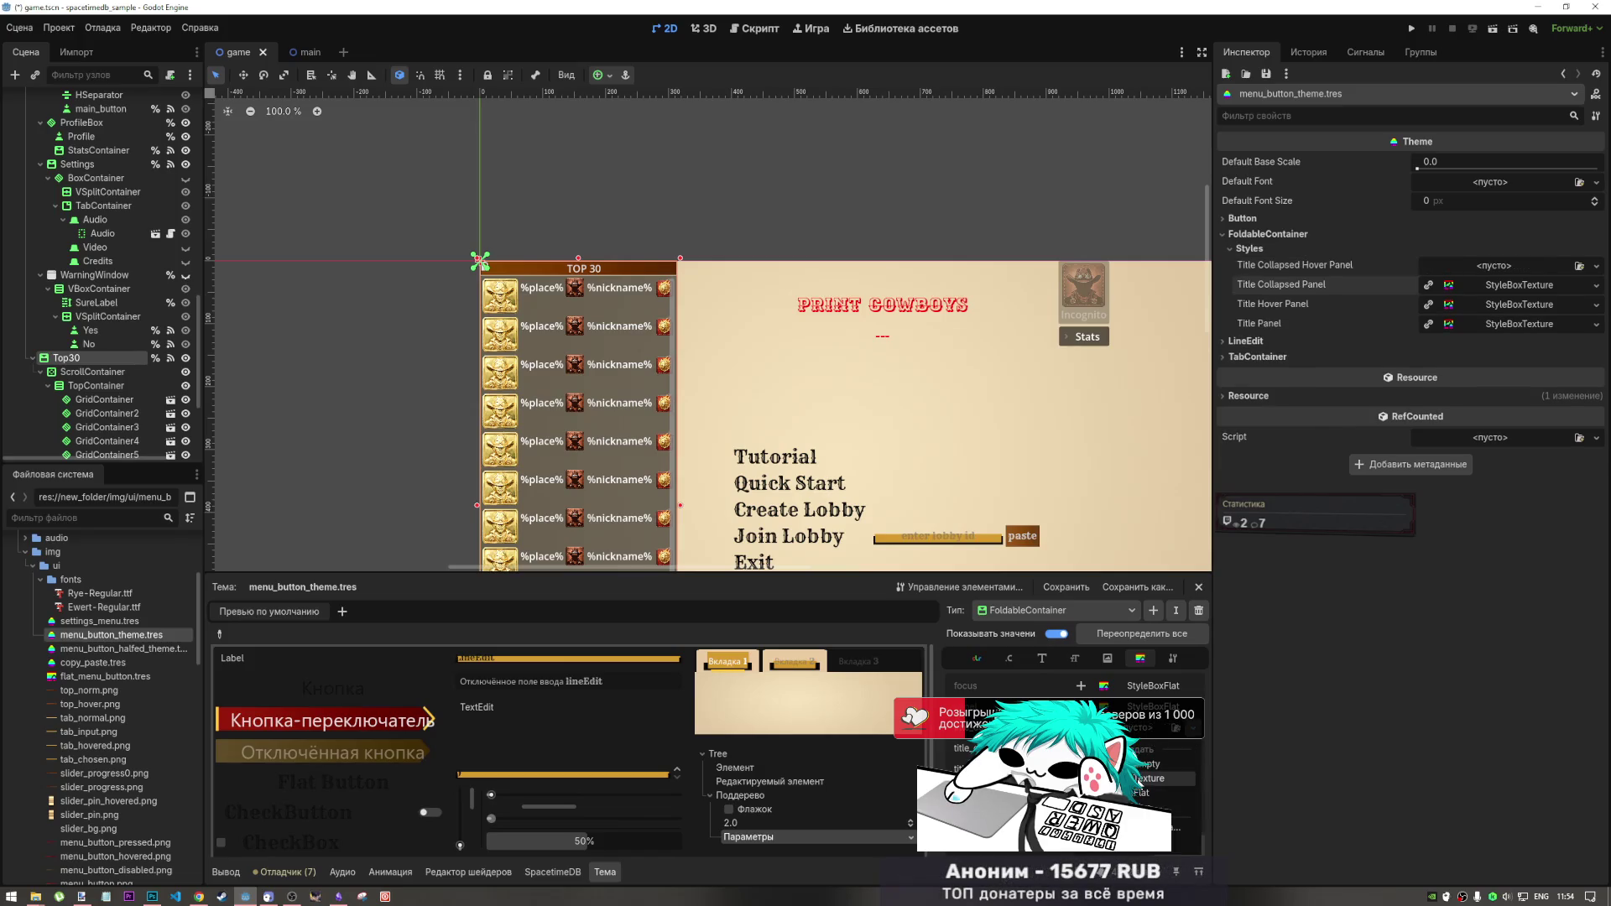
pyautogui.moveTo(1519, 285); pyautogui.dragTo(1517, 266)
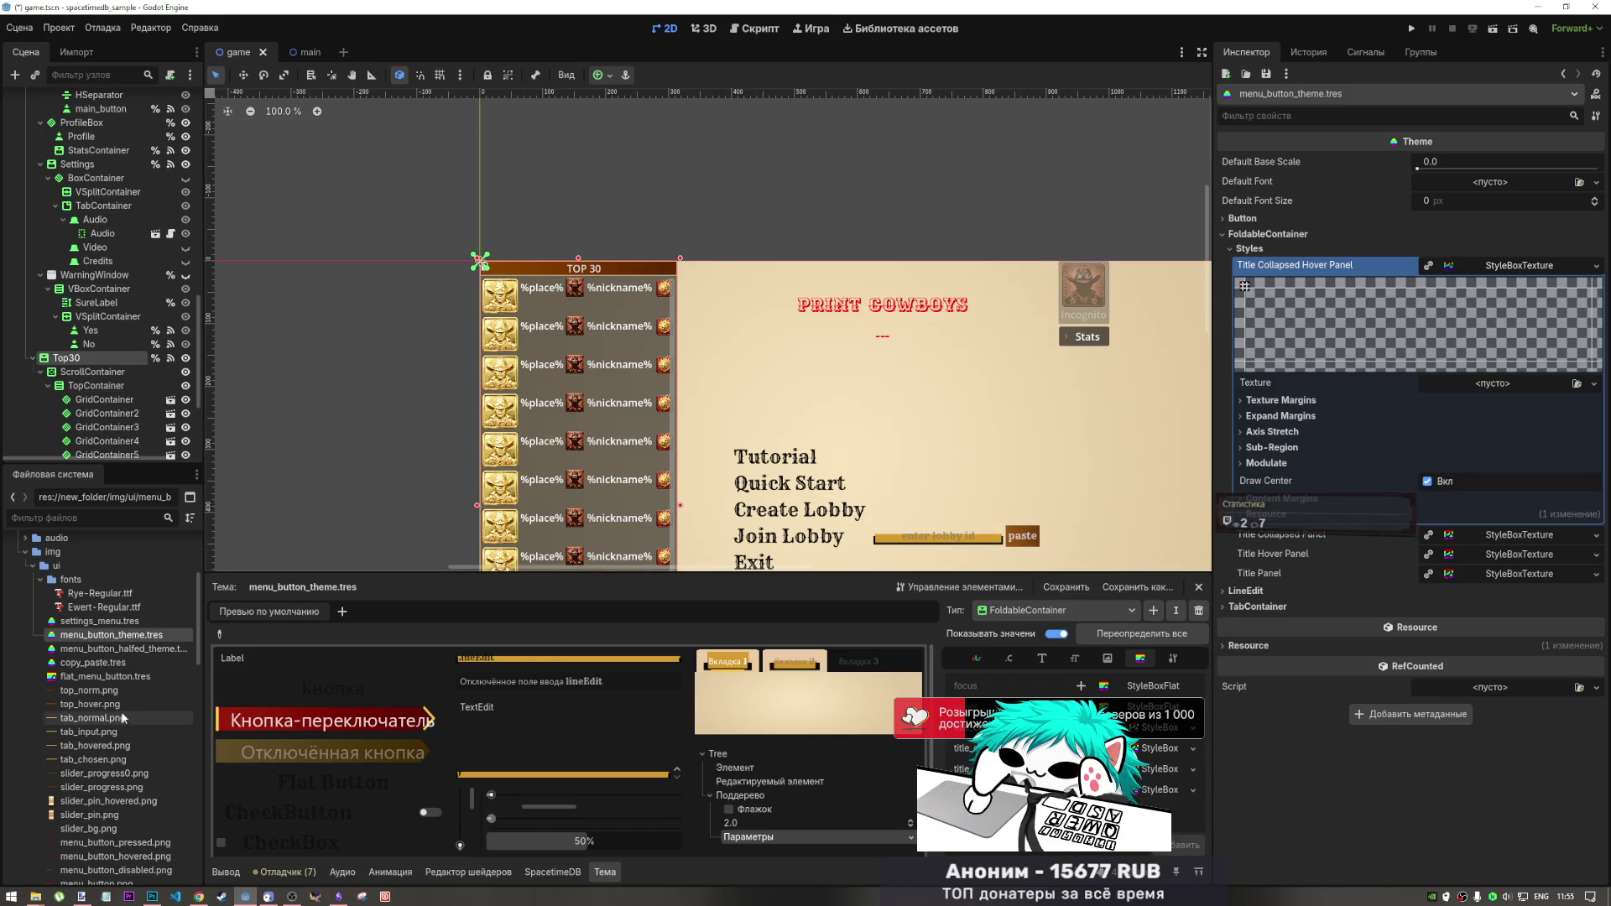
pyautogui.moveTo(89, 704)
pyautogui.mouseDown()
pyautogui.moveTo(1426, 421)
pyautogui.moveTo(1498, 385)
pyautogui.mouseUp()
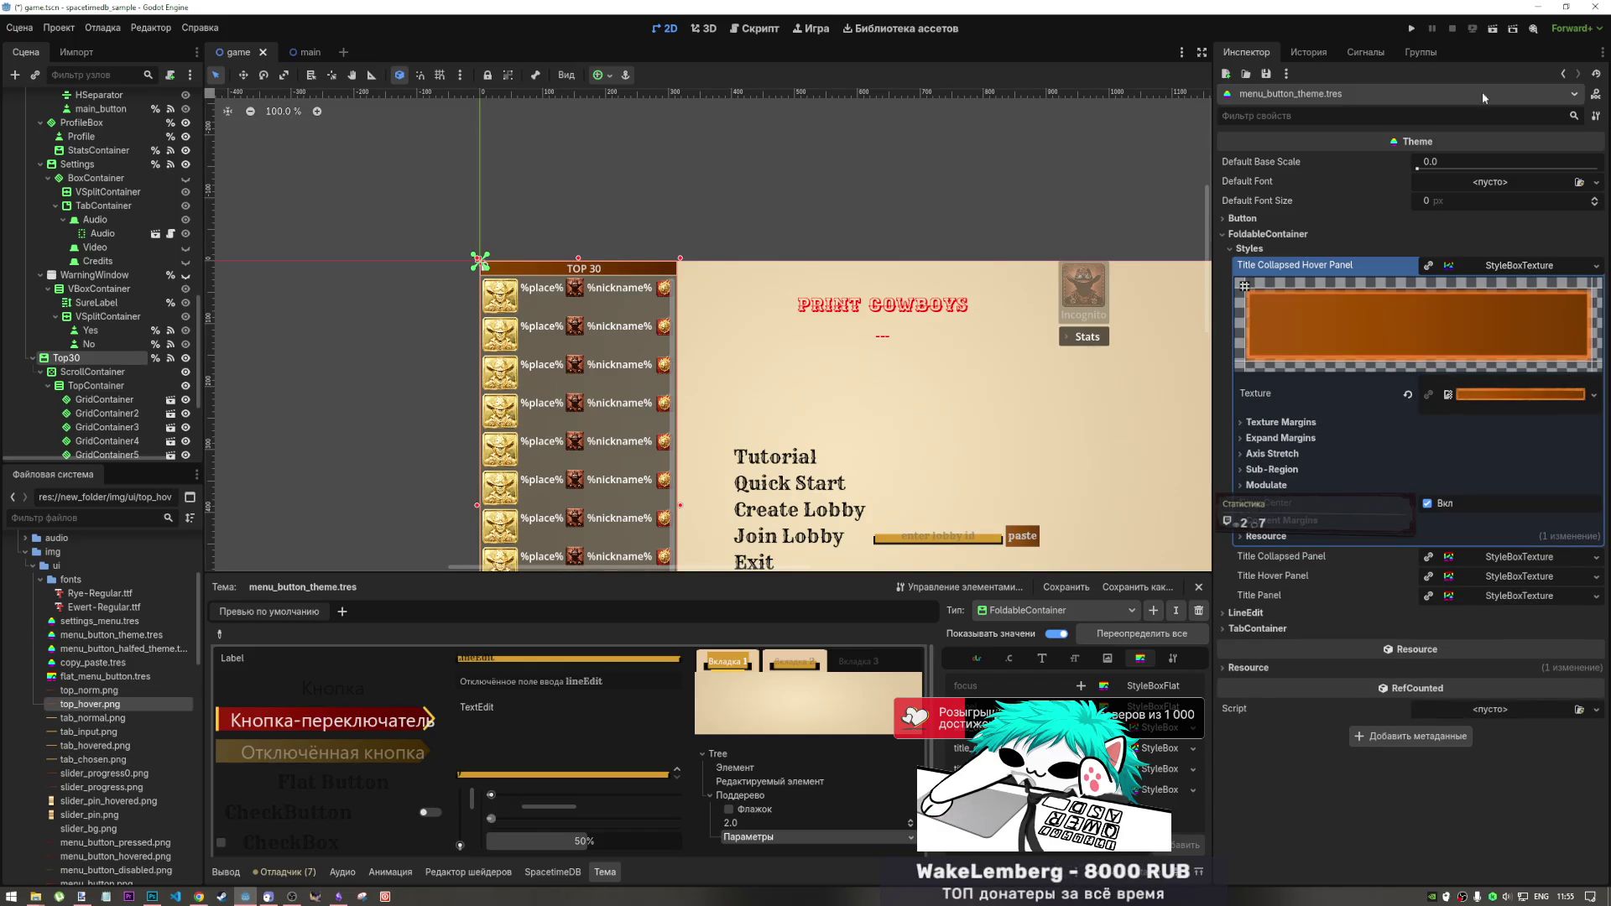
pyautogui.click(1493, 30)
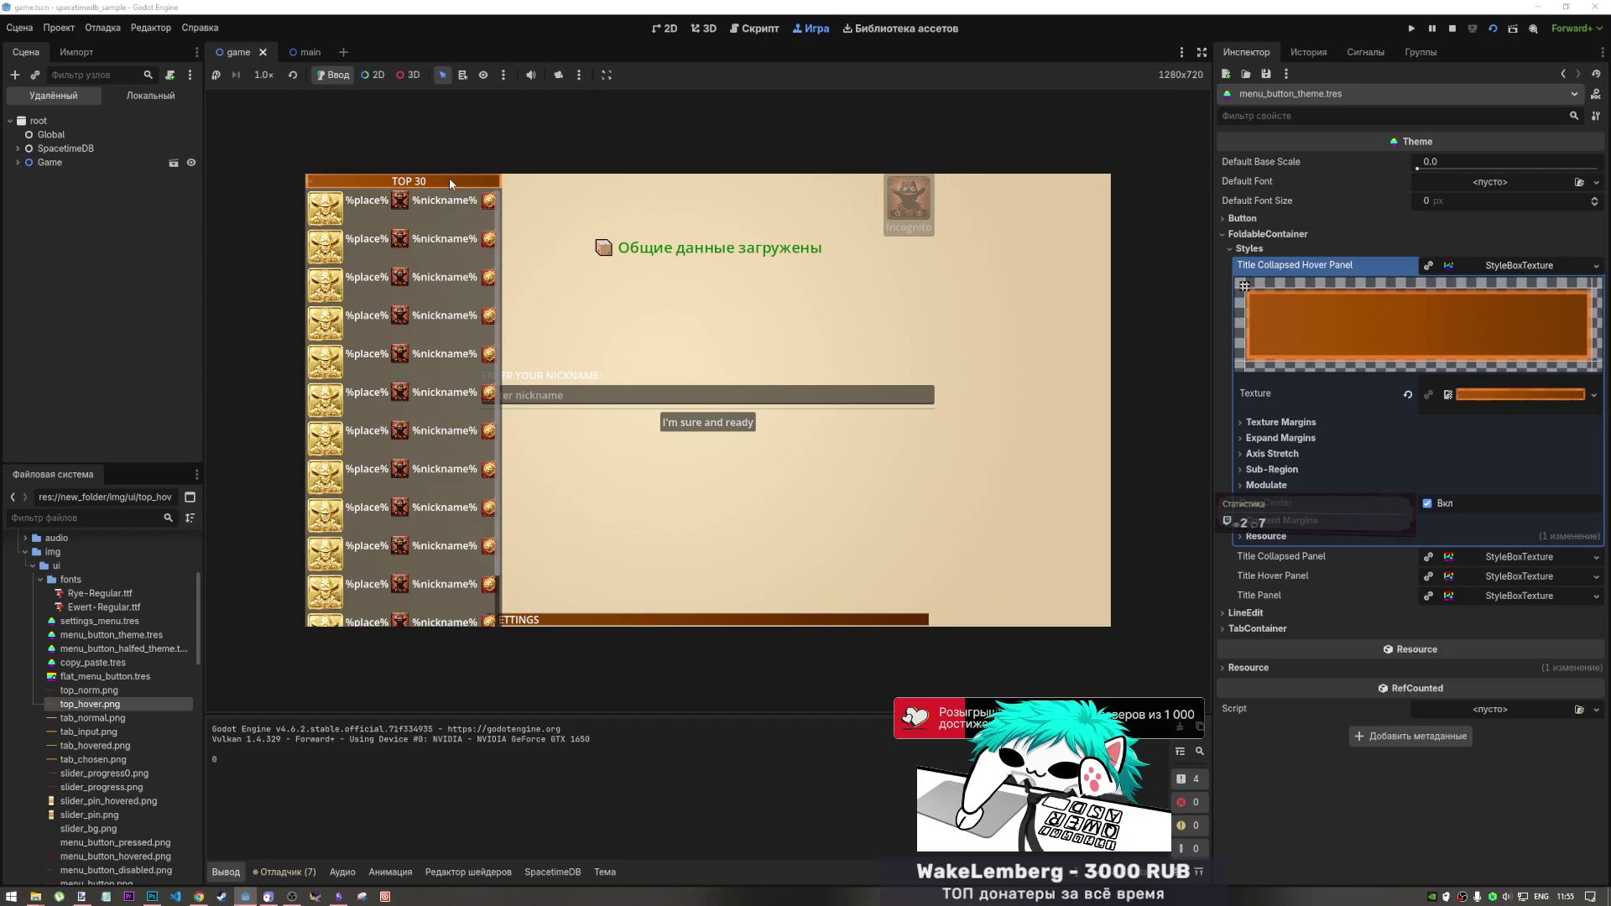
# - Collapse and expand the TOP 30 panel twice to check its hover looks
pyautogui.click(450, 180)
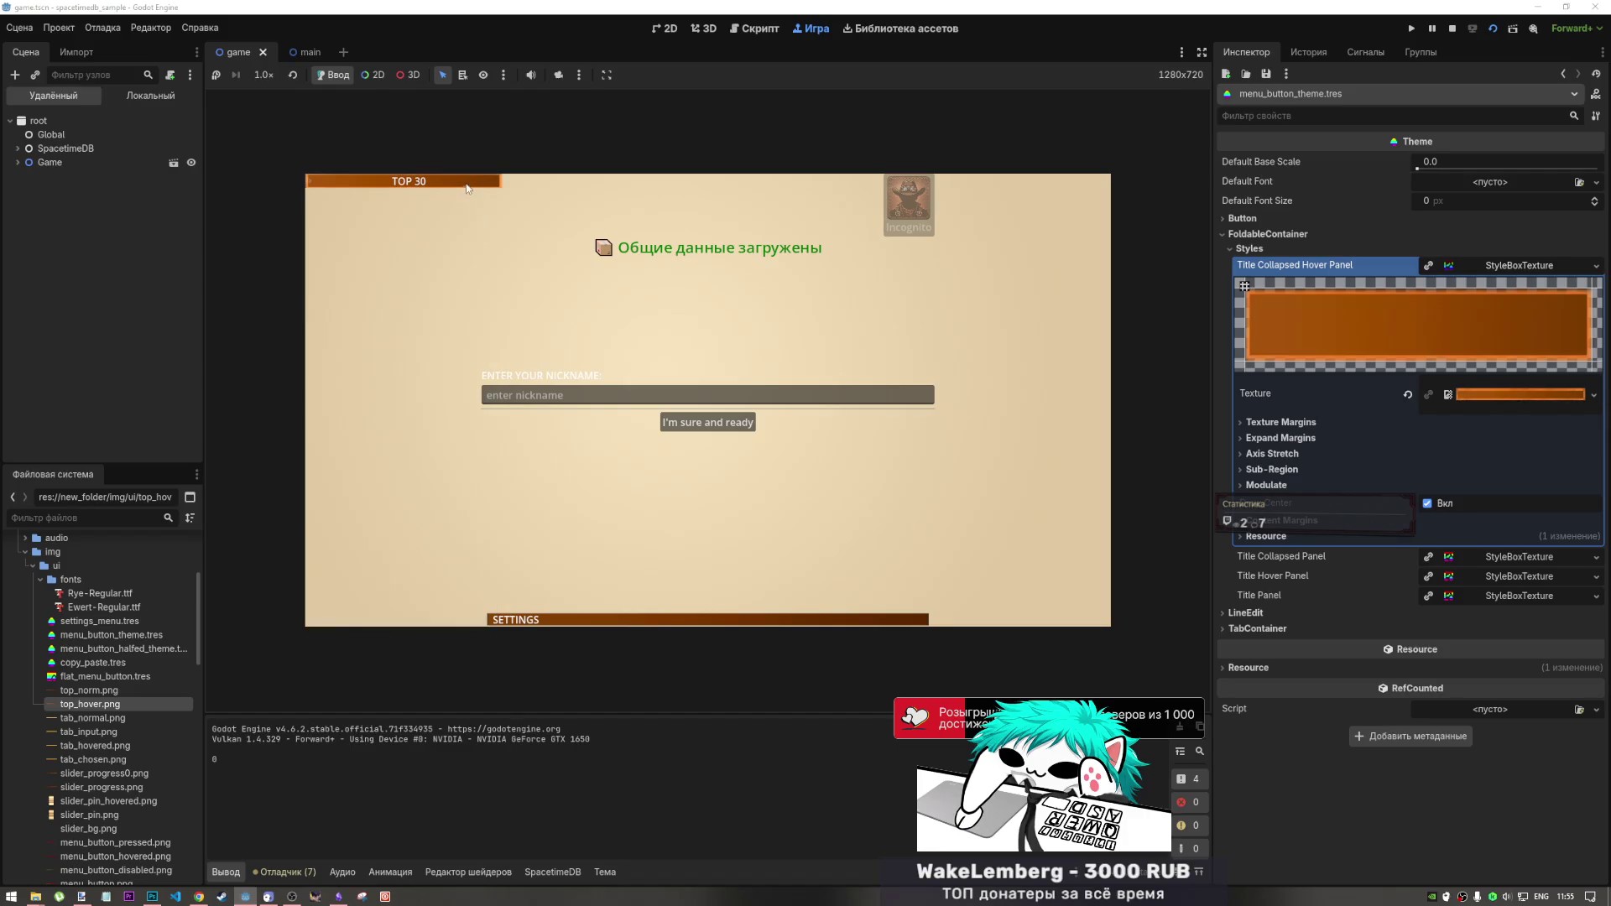
pyautogui.click(468, 181)
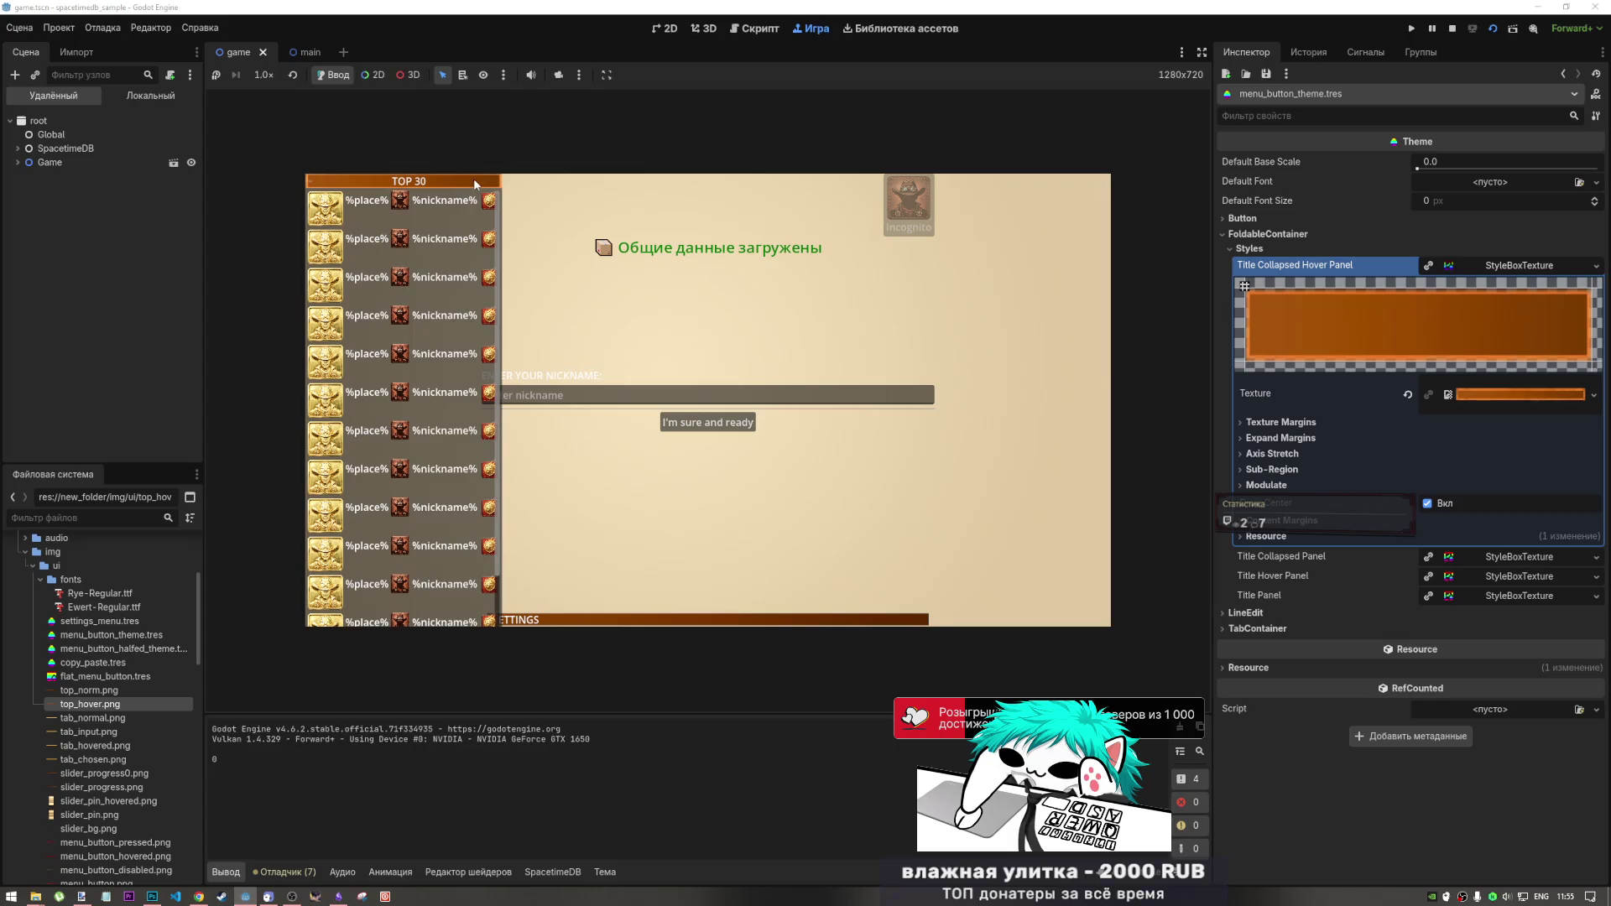
pyautogui.click(453, 181)
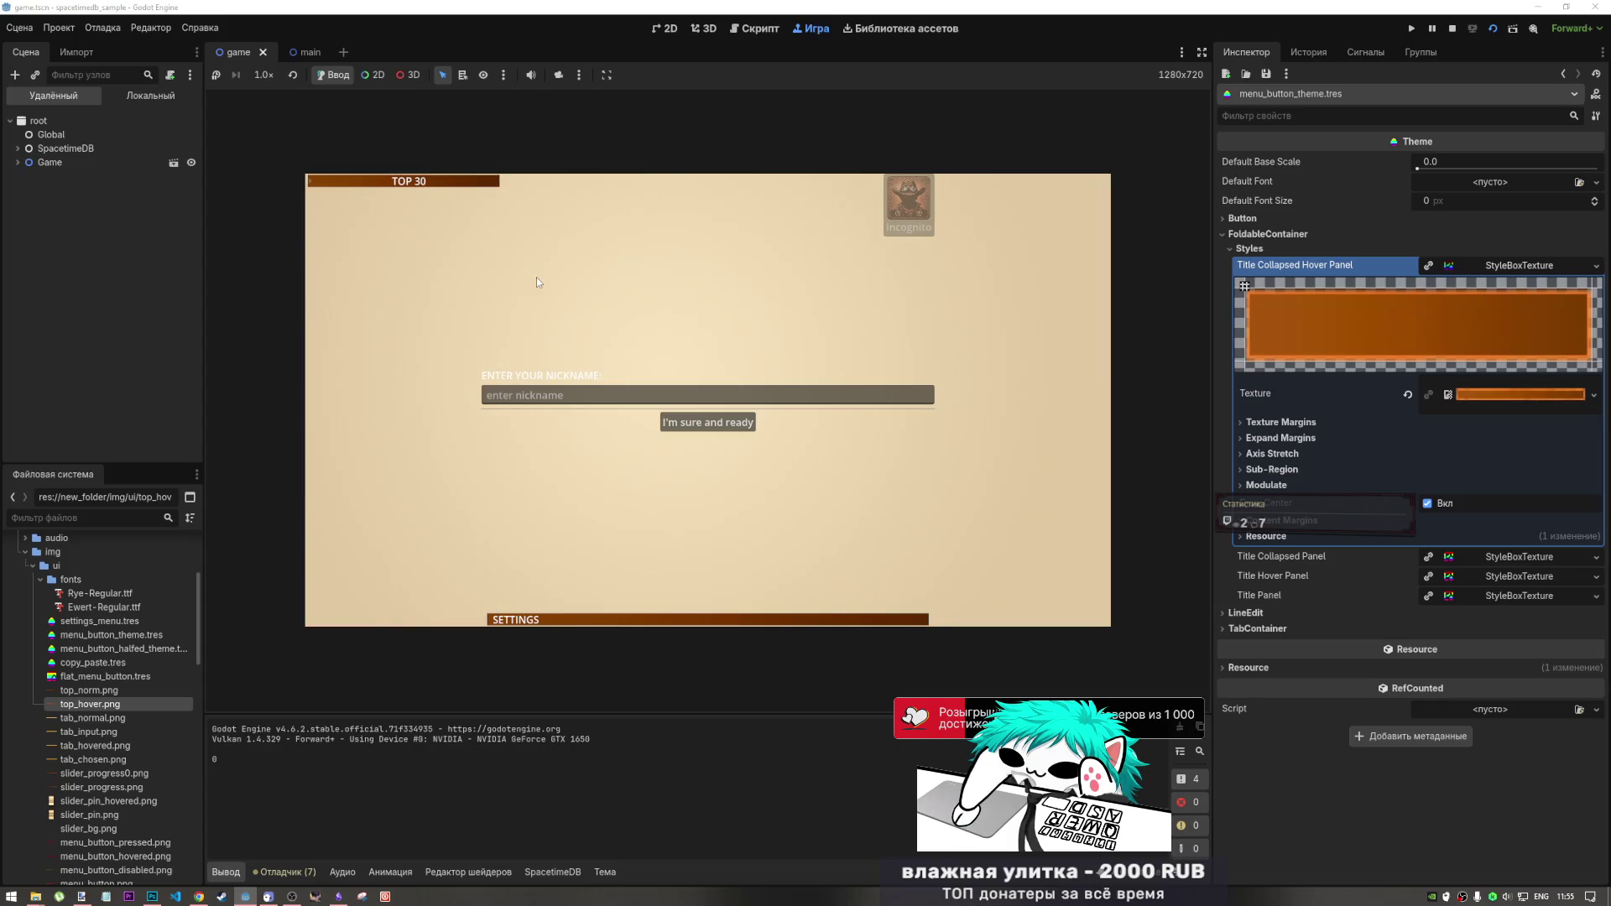
pyautogui.click(481, 183)
# - Fold TOP 30, unfold SETTINGS with its volume sliders, and switch to Photoshop
pyautogui.click(486, 183)
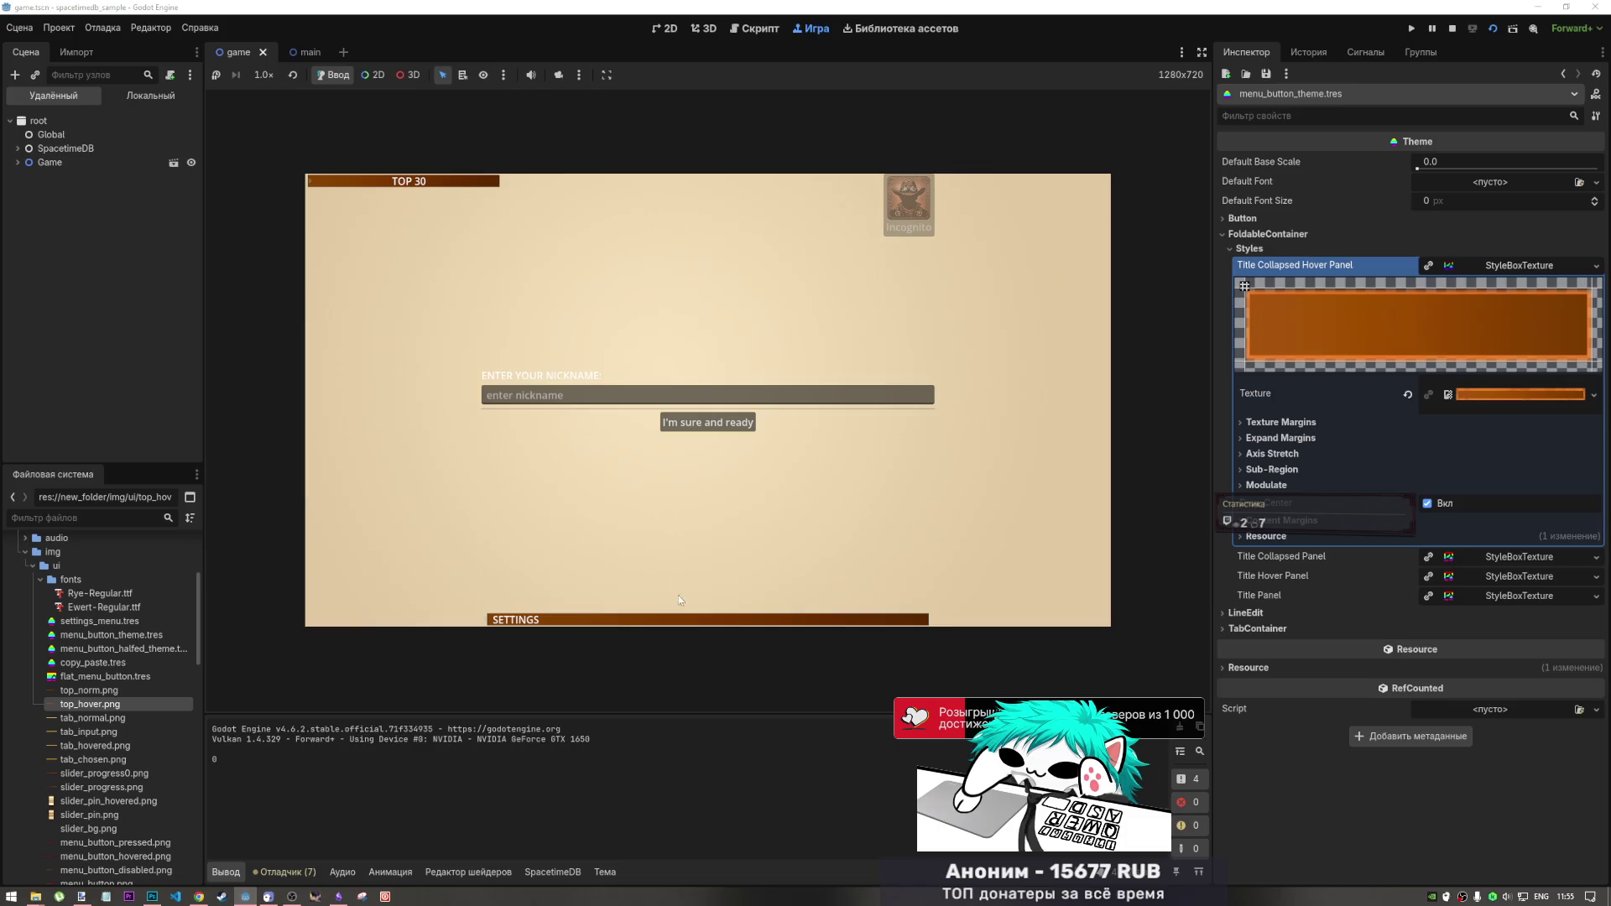
pyautogui.click(688, 621)
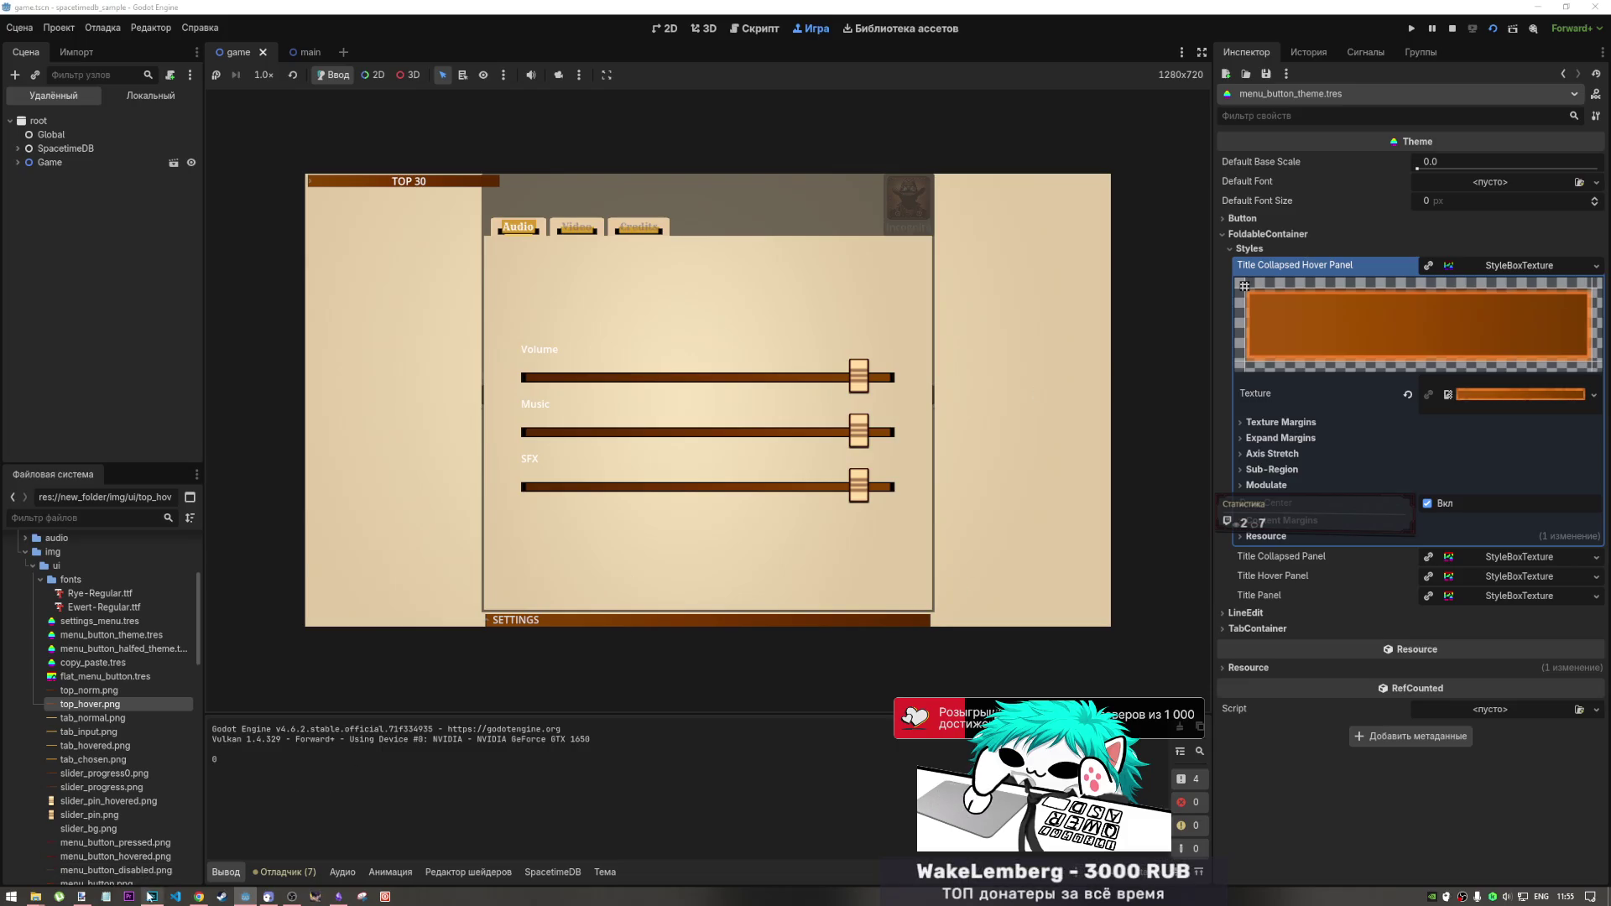
pyautogui.click(151, 896)
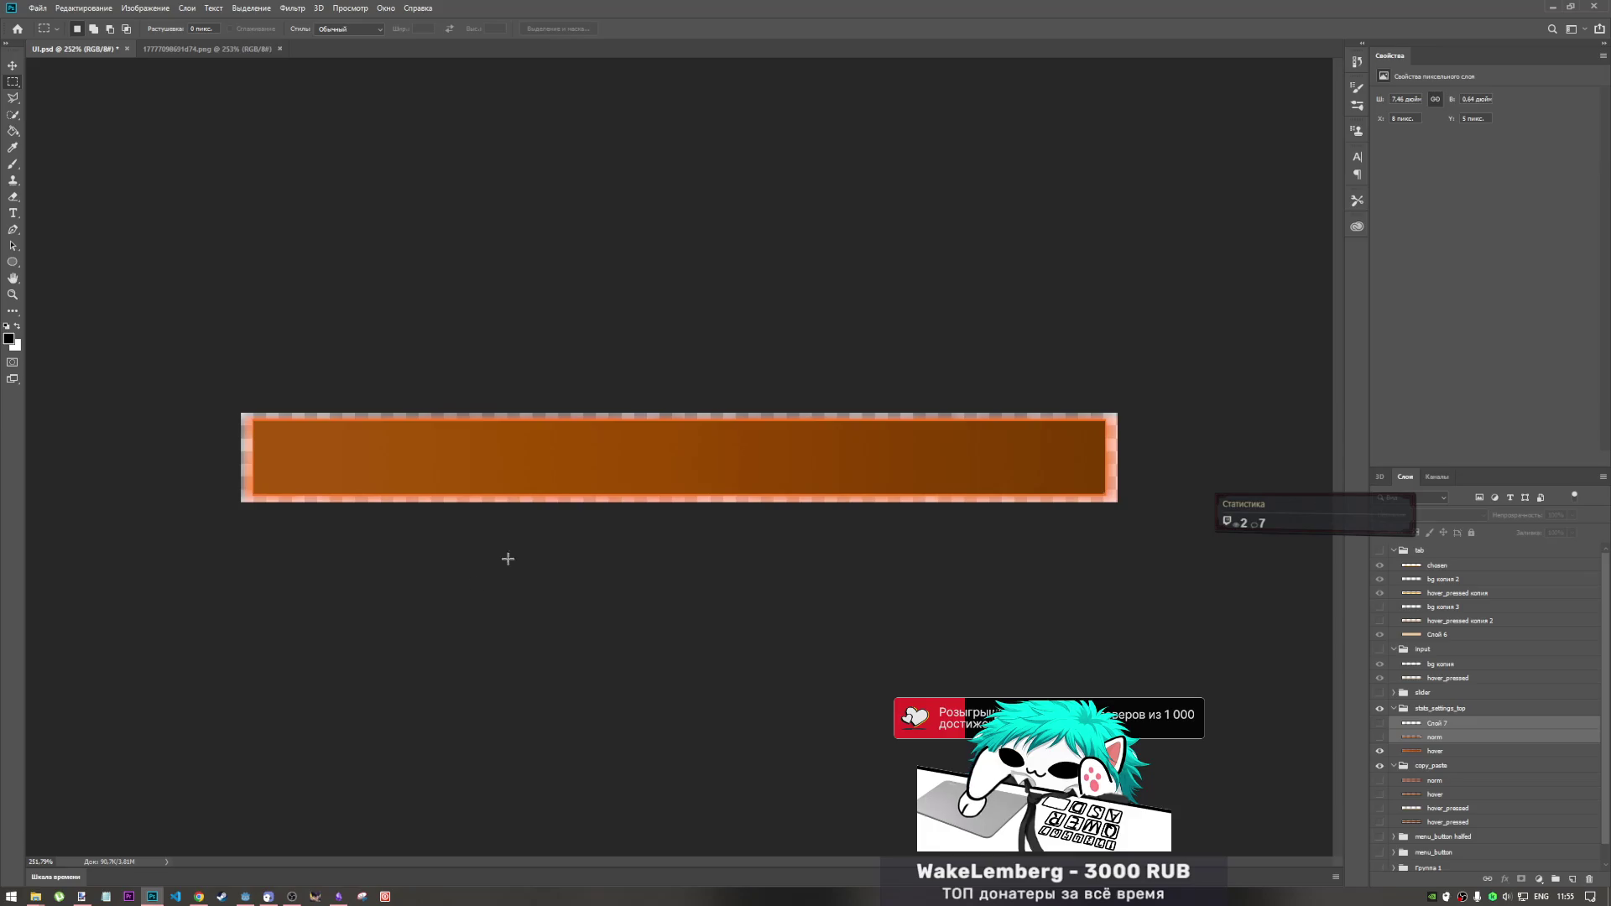
# - Select the Слой 7, norm and hover layers and transform their bar artwork about 5 px left
pyautogui.click(1434, 752)
pyautogui.keyDown('shift'); pyautogui.click(1438, 739); pyautogui.keyUp('shift')
pyautogui.hotkey('ctrl', 't')
pyautogui.moveTo(546, 470); pyautogui.dragTo(535, 470)
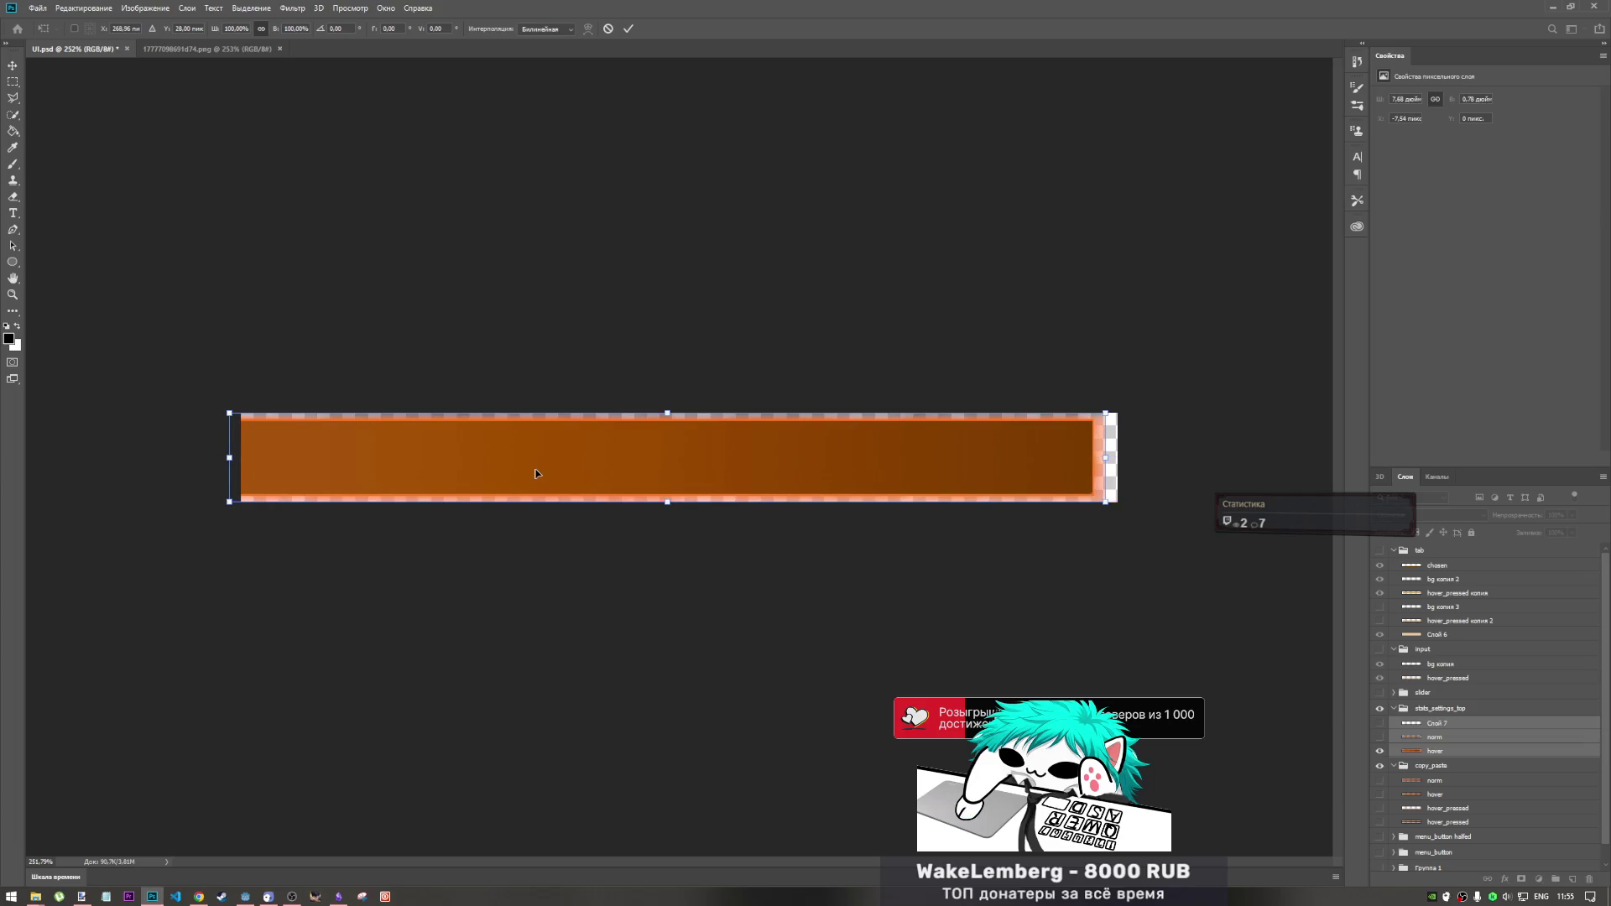
pyautogui.click(628, 28)
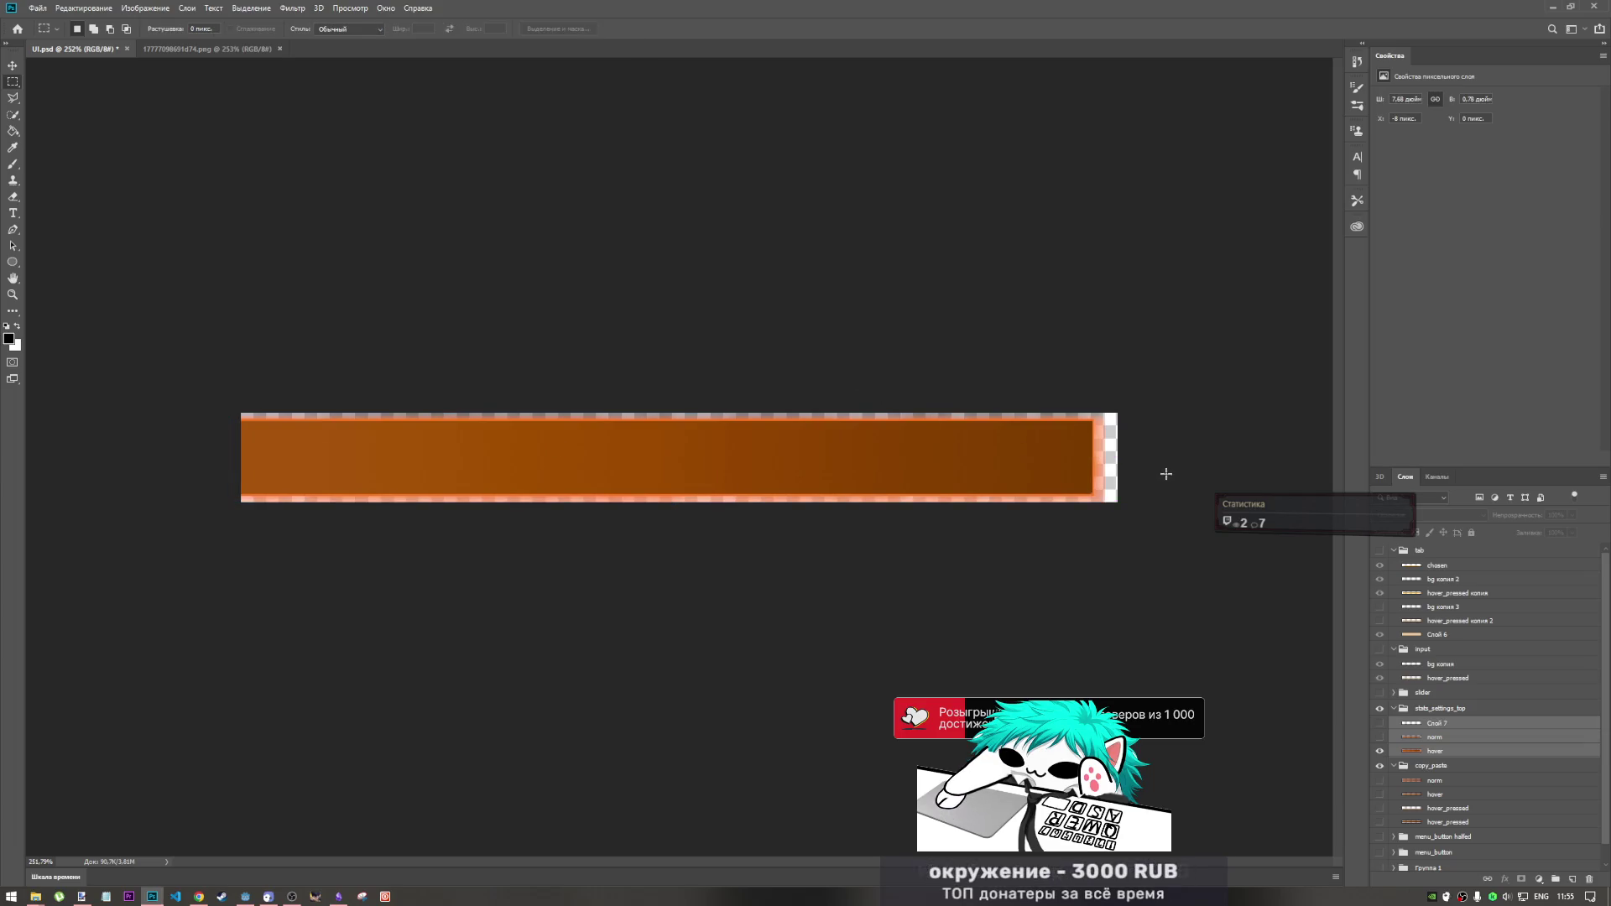
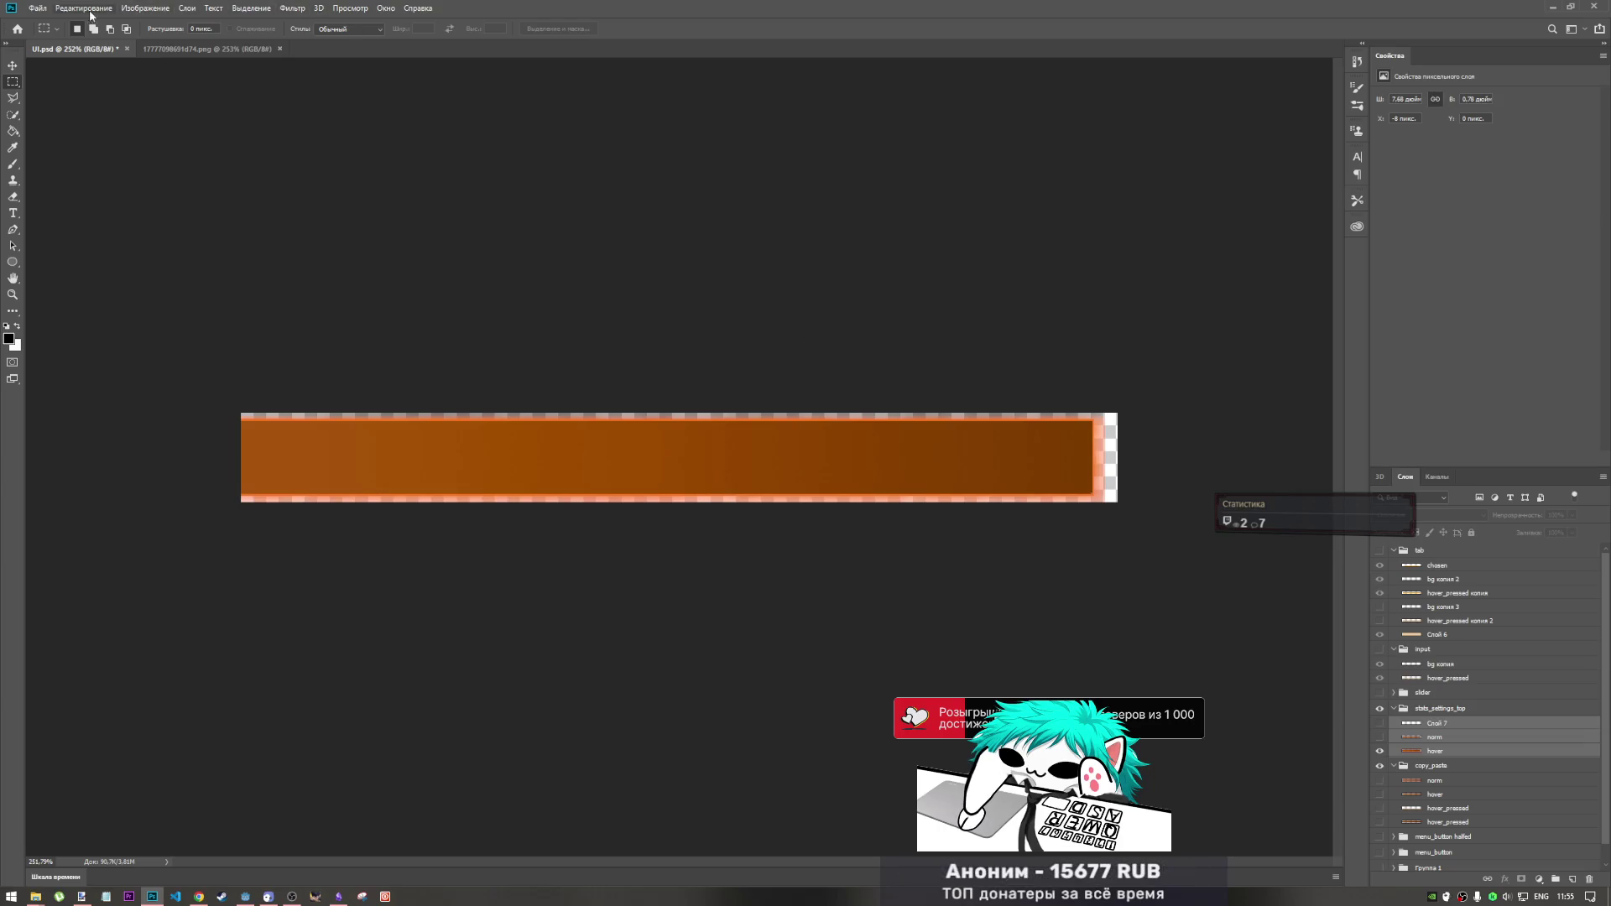
# - Export the orange hover bar as a PNG, overwriting top_hover.png
pyautogui.click(36, 7)
pyautogui.moveTo(118, 180)
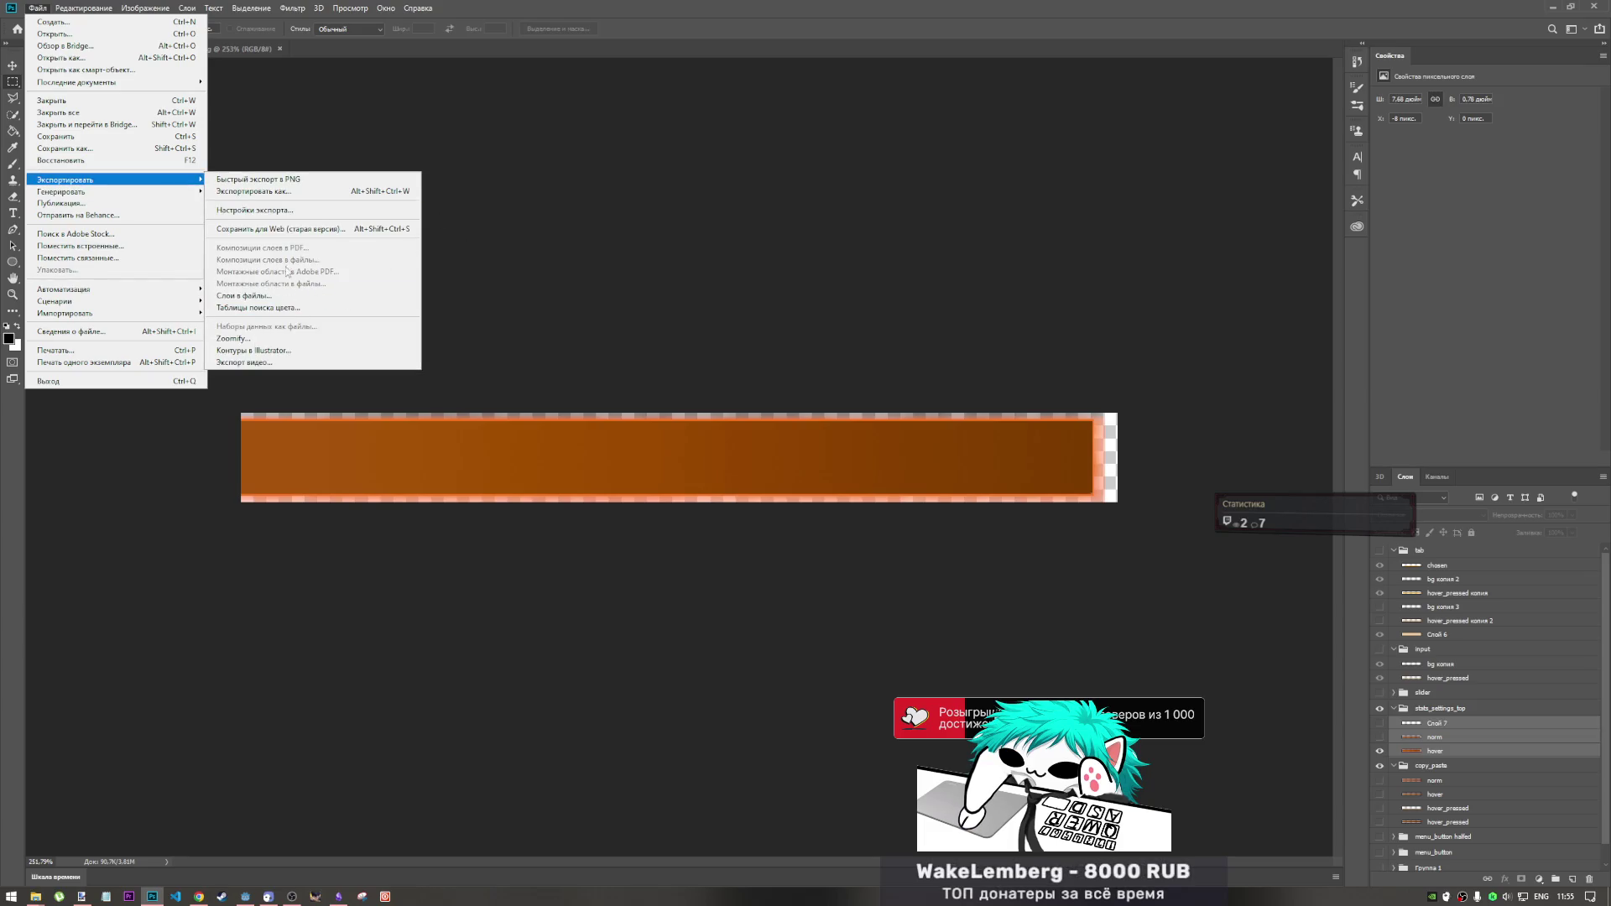
pyautogui.click(260, 179)
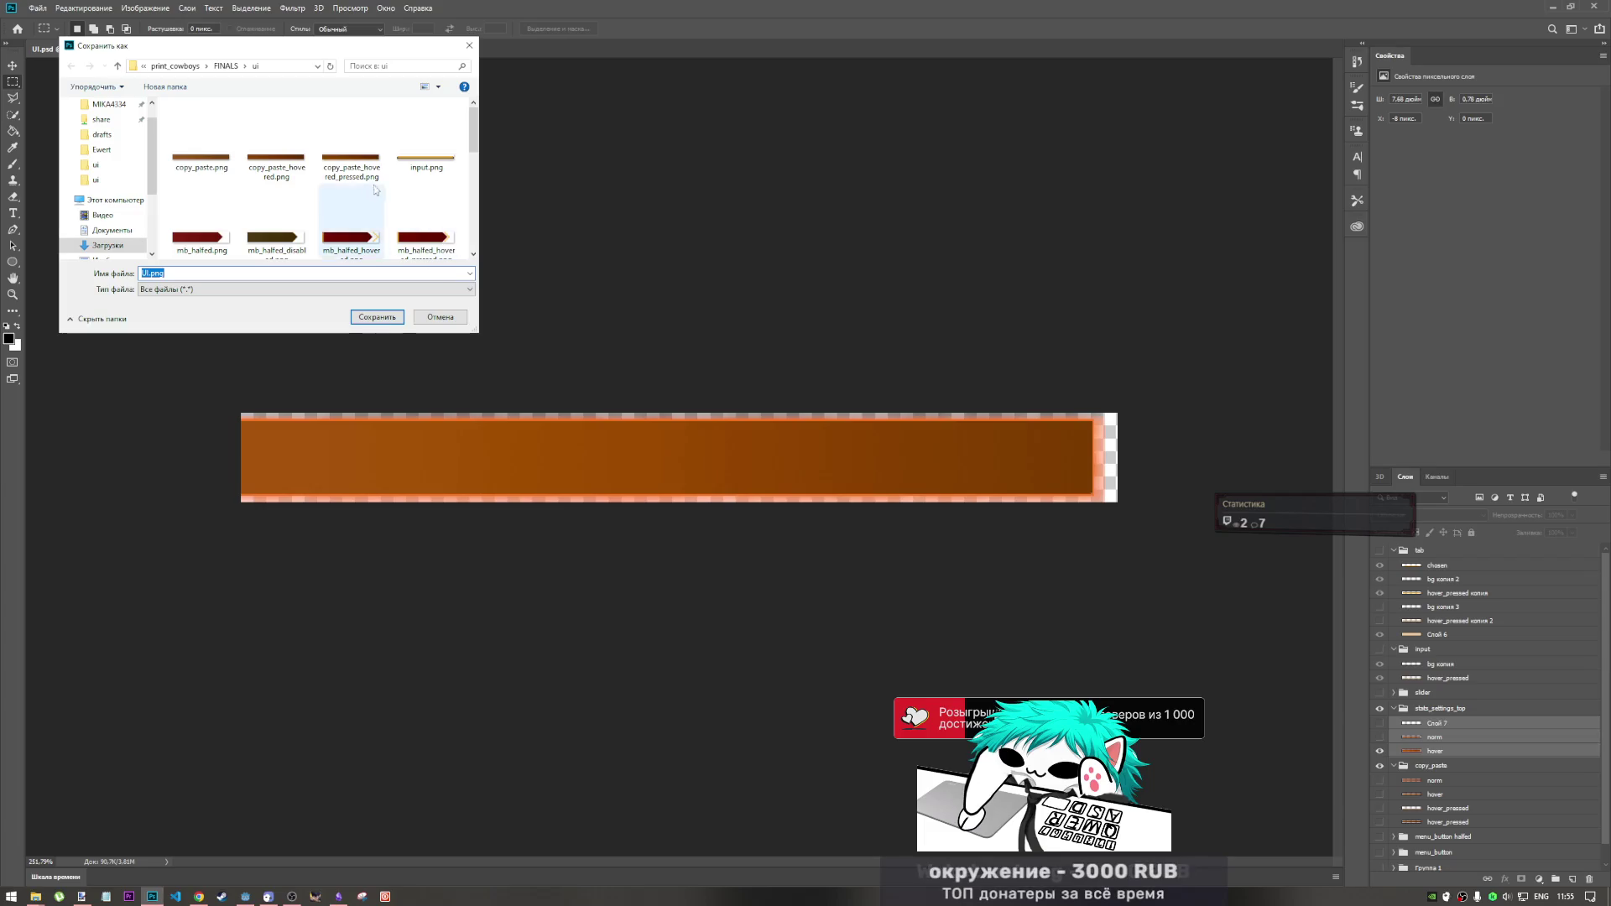
pyautogui.scroll(-5, 375, 190)
pyautogui.click(201, 220)
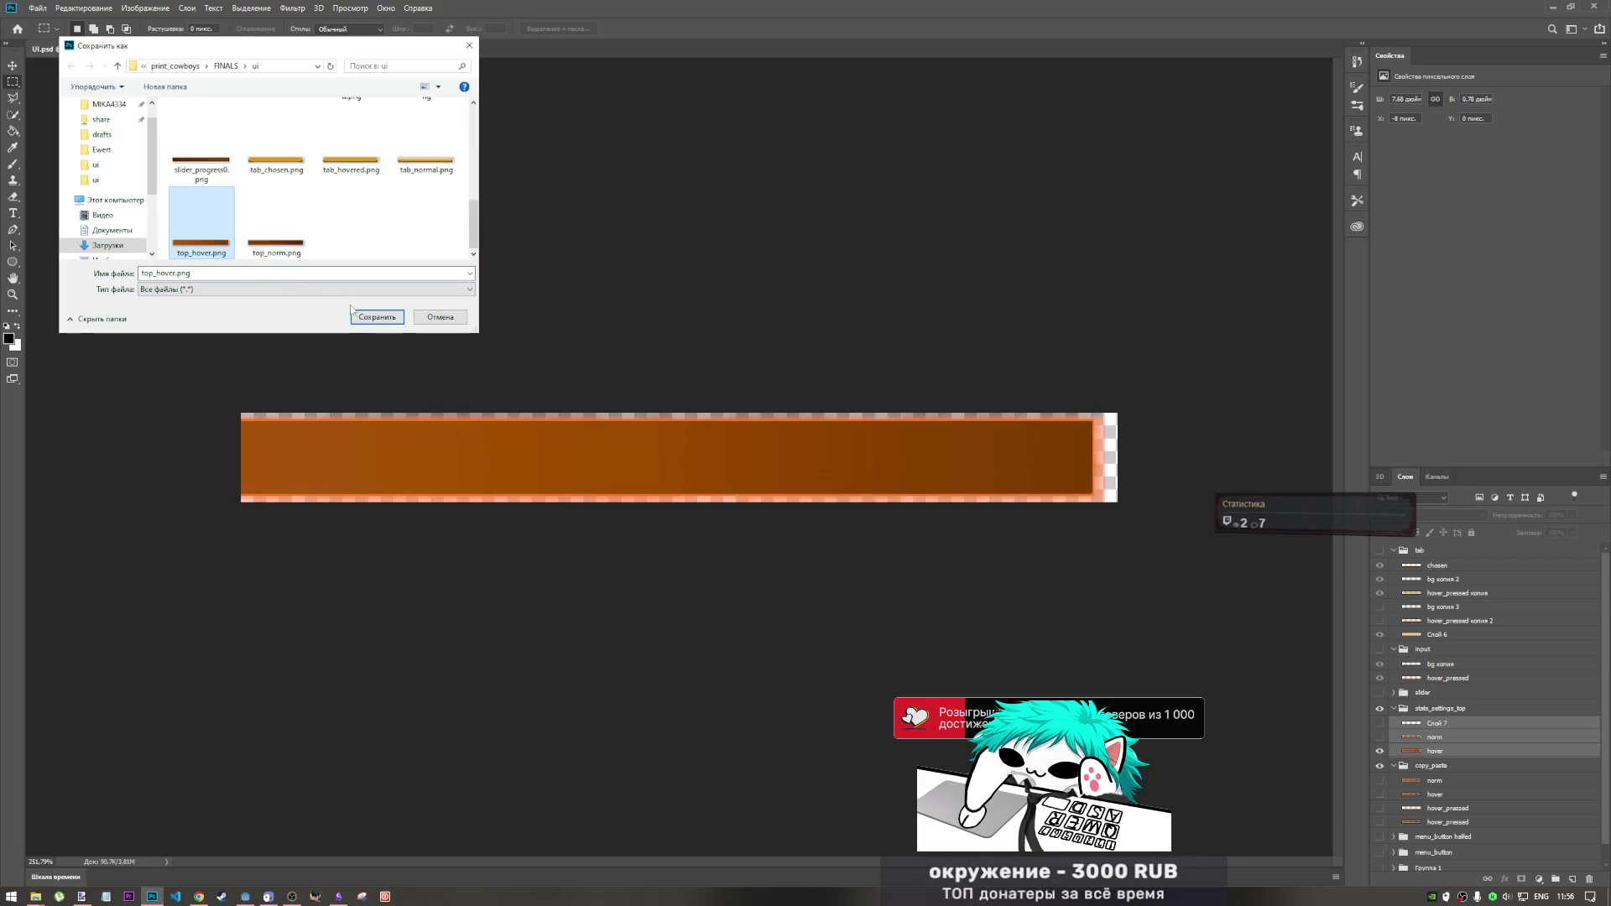
pyautogui.click(369, 316)
pyautogui.click(830, 451)
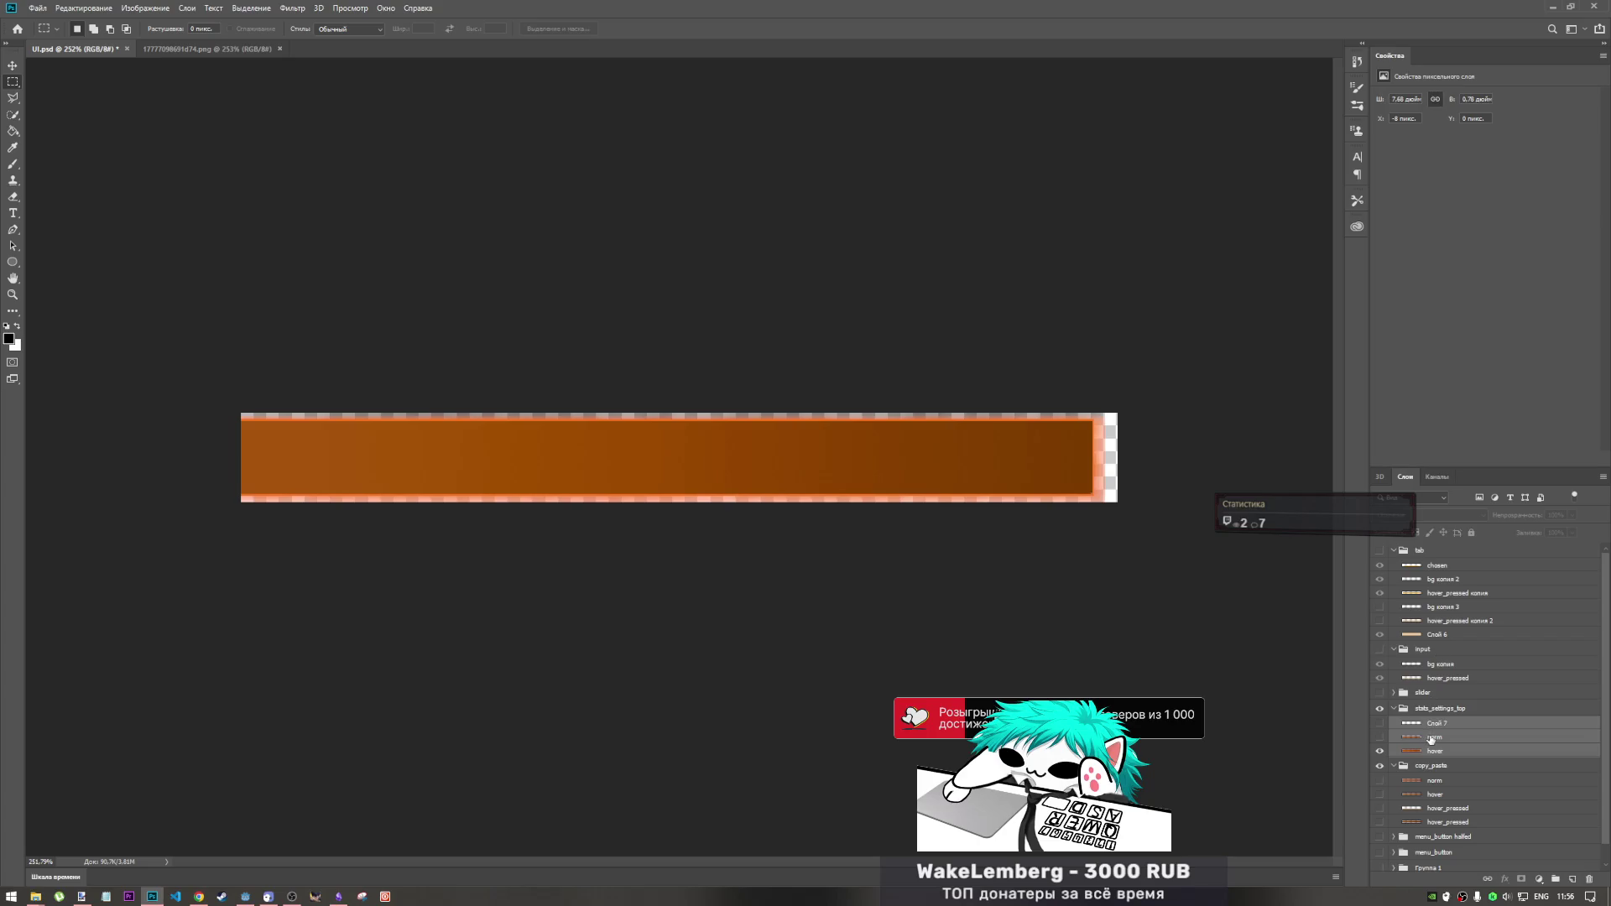
# - Hide the hover layer, show the norm layer, and export the brown bar over top_norm.png
pyautogui.click(1380, 751)
pyautogui.click(1379, 737)
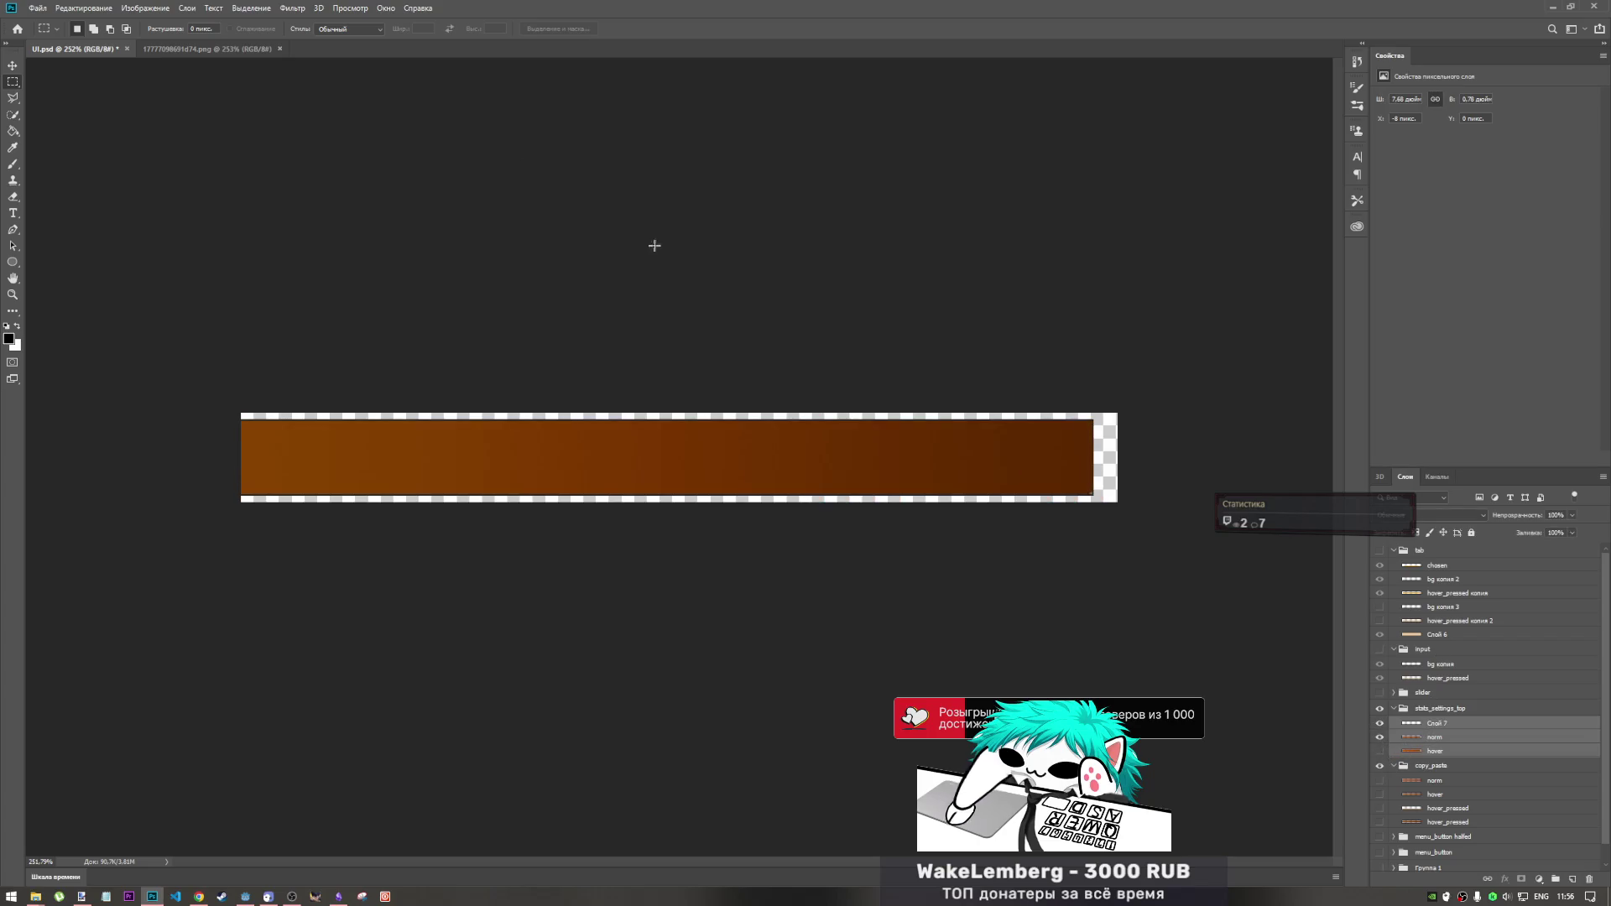
pyautogui.click(38, 8)
pyautogui.moveTo(114, 185)
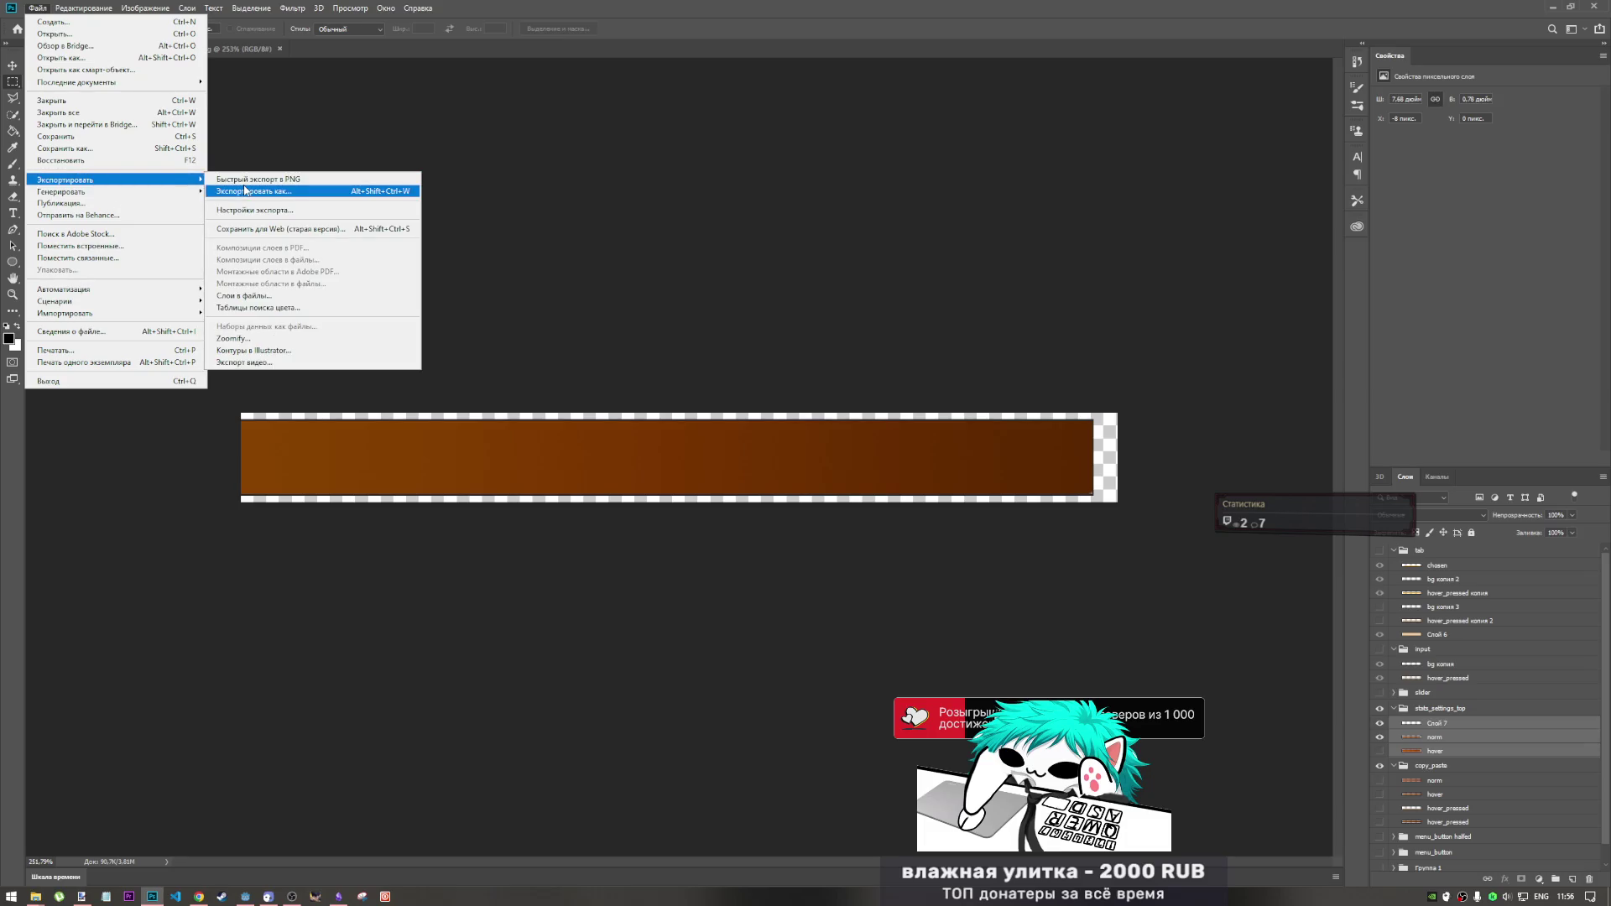
pyautogui.click(277, 192)
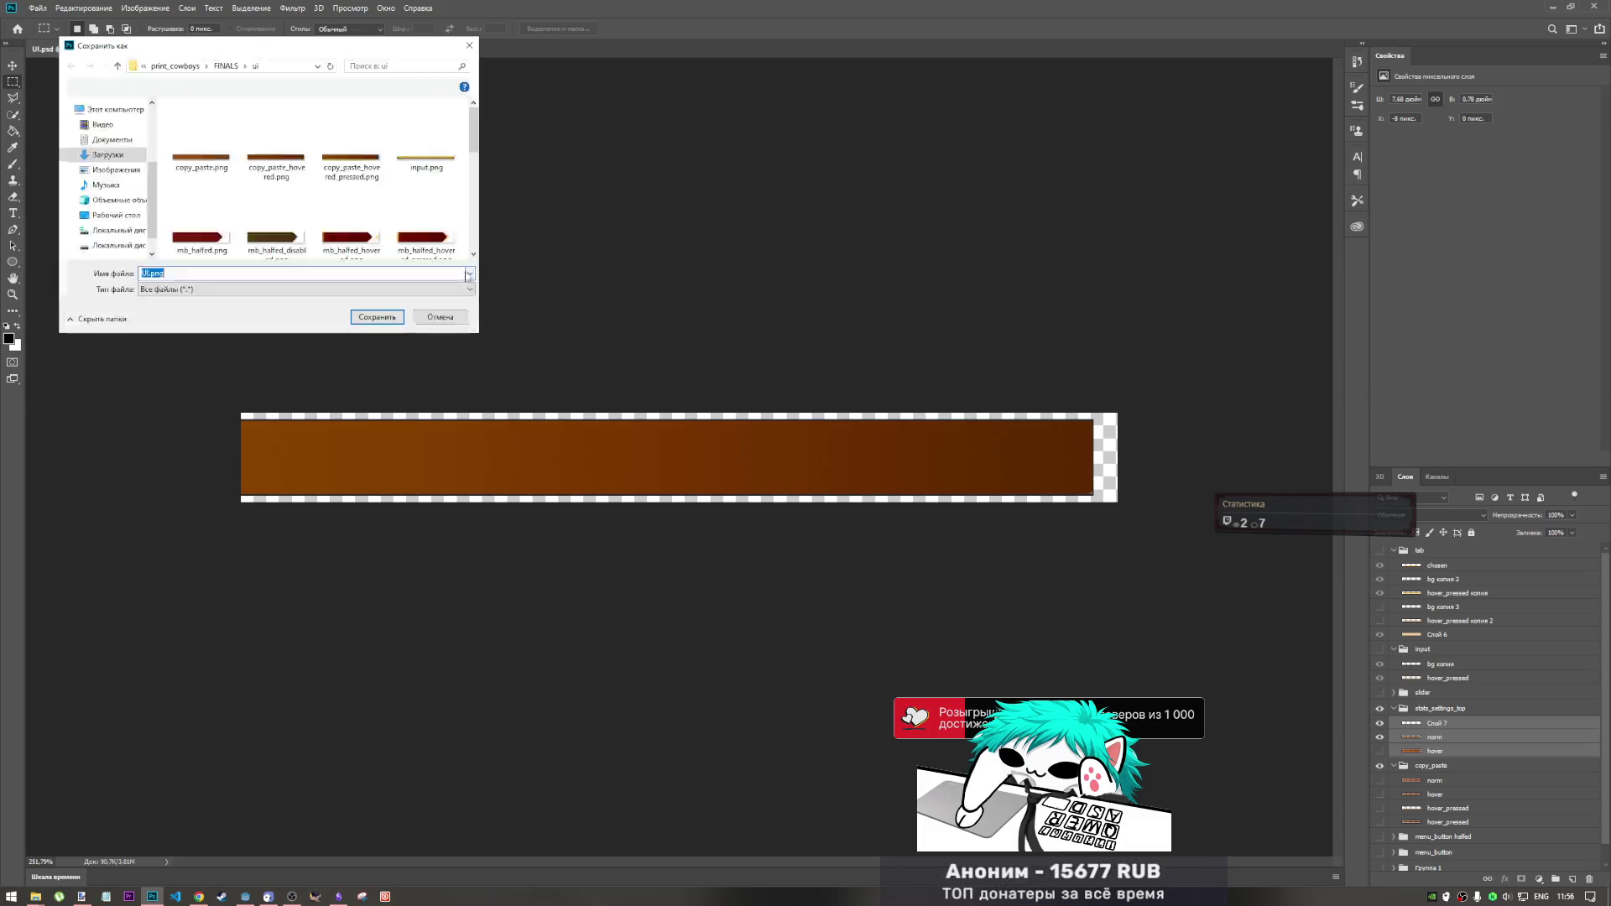
pyautogui.scroll(-1, 290, 251)
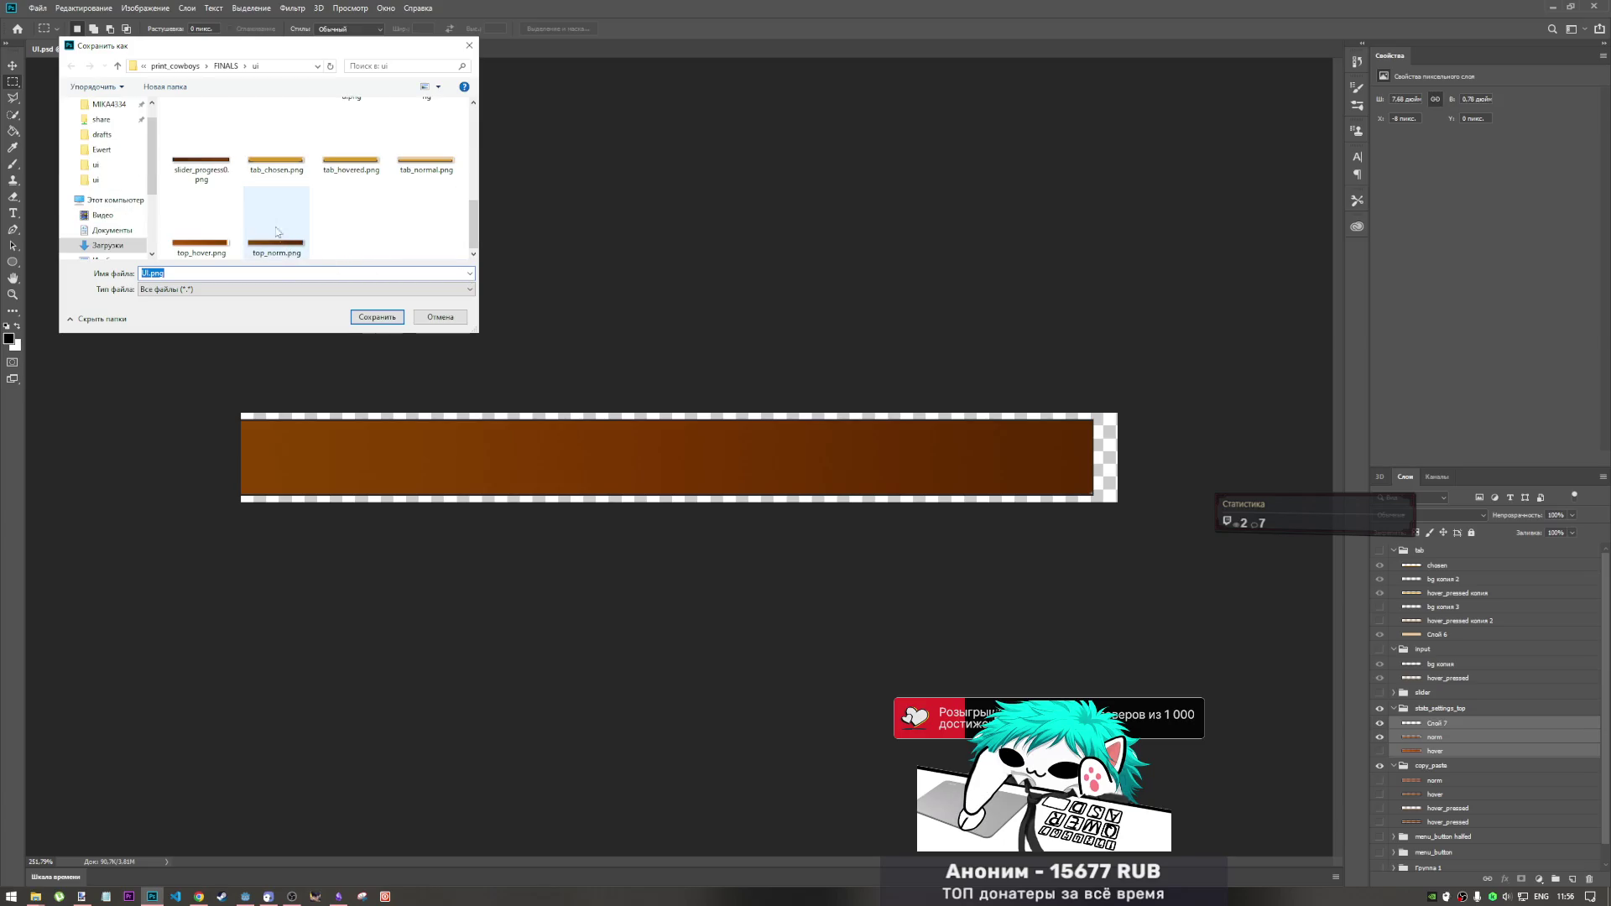
pyautogui.click(219, 174)
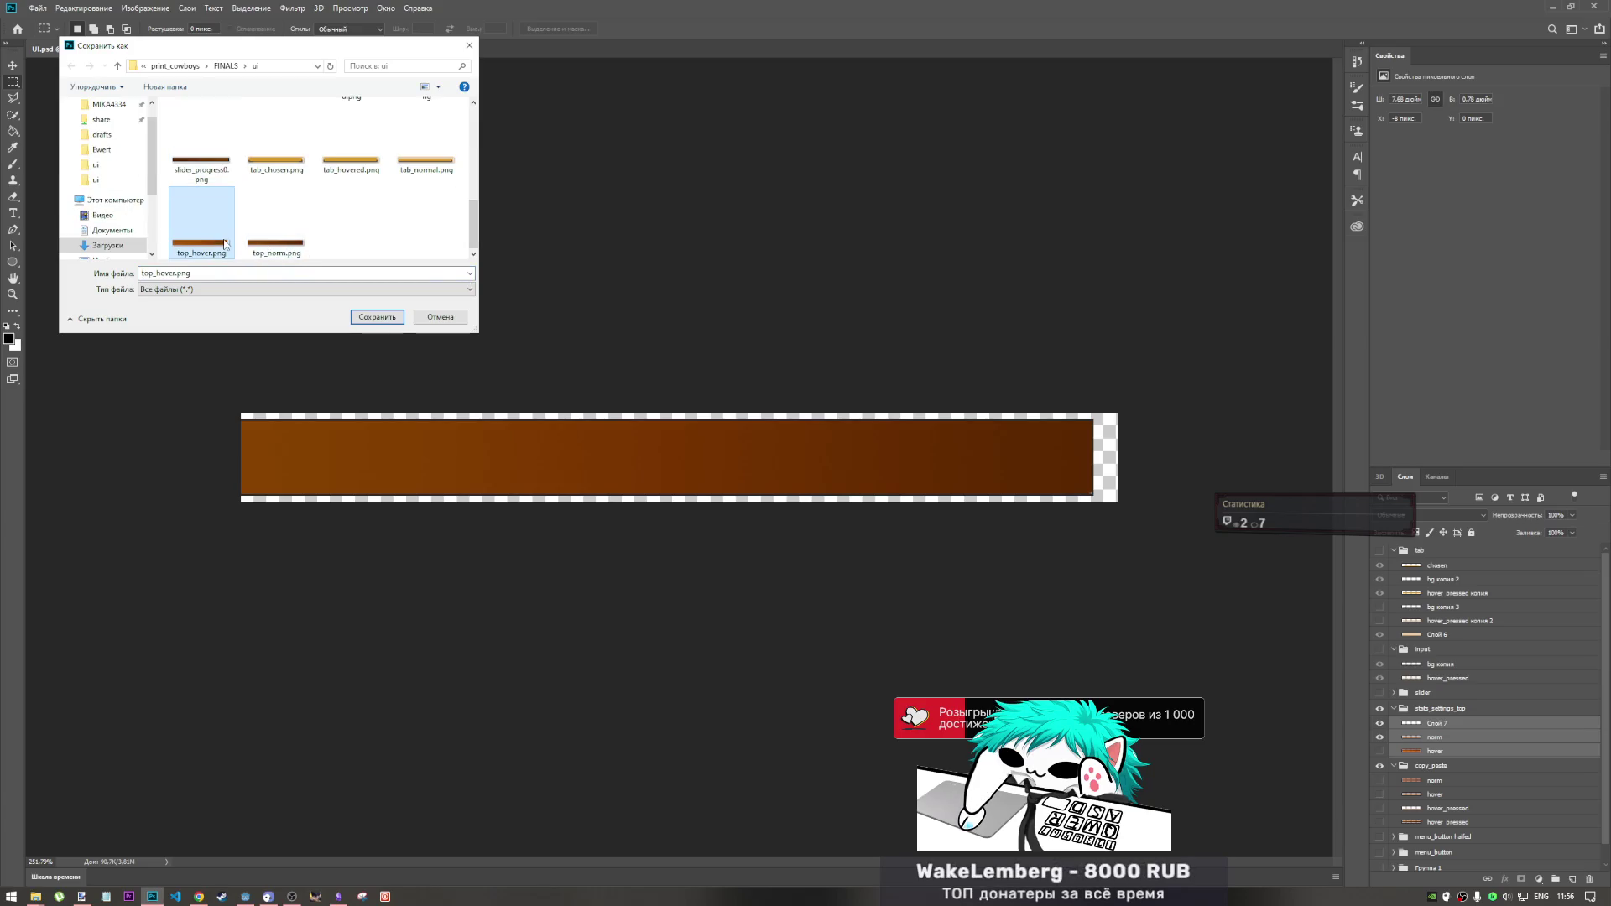
pyautogui.doubleClick(265, 239)
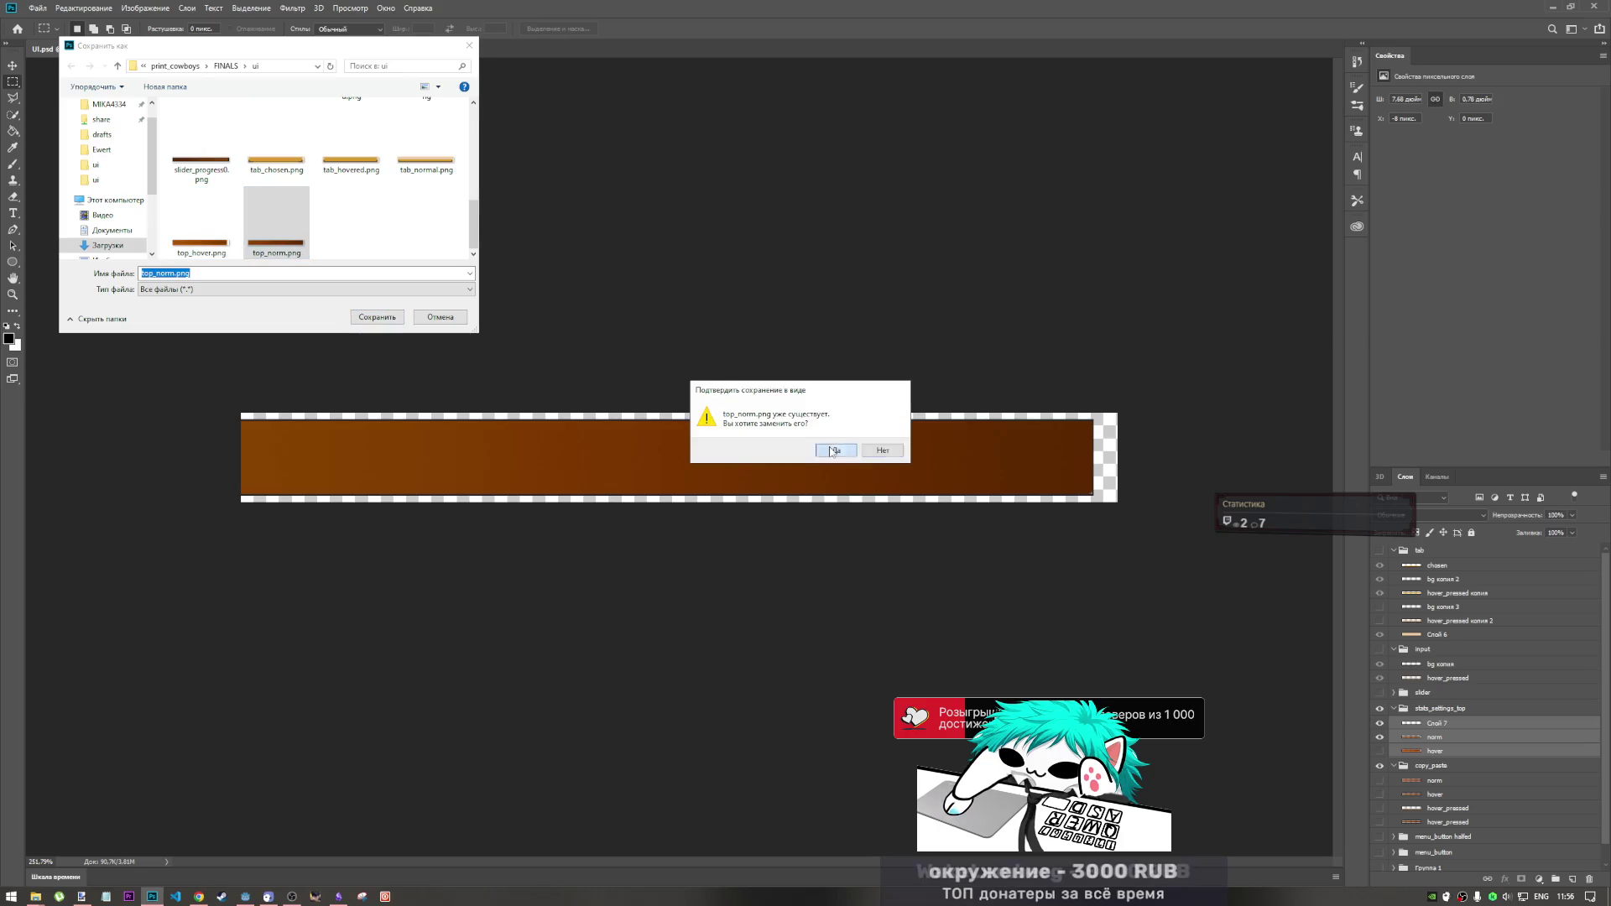
pyautogui.press('Left')
pyautogui.press('Return')
# - Paste top_hover.png and top_norm.png into the Godot img\ui folder, replacing the old copies
pyautogui.moveTo(50, 888)
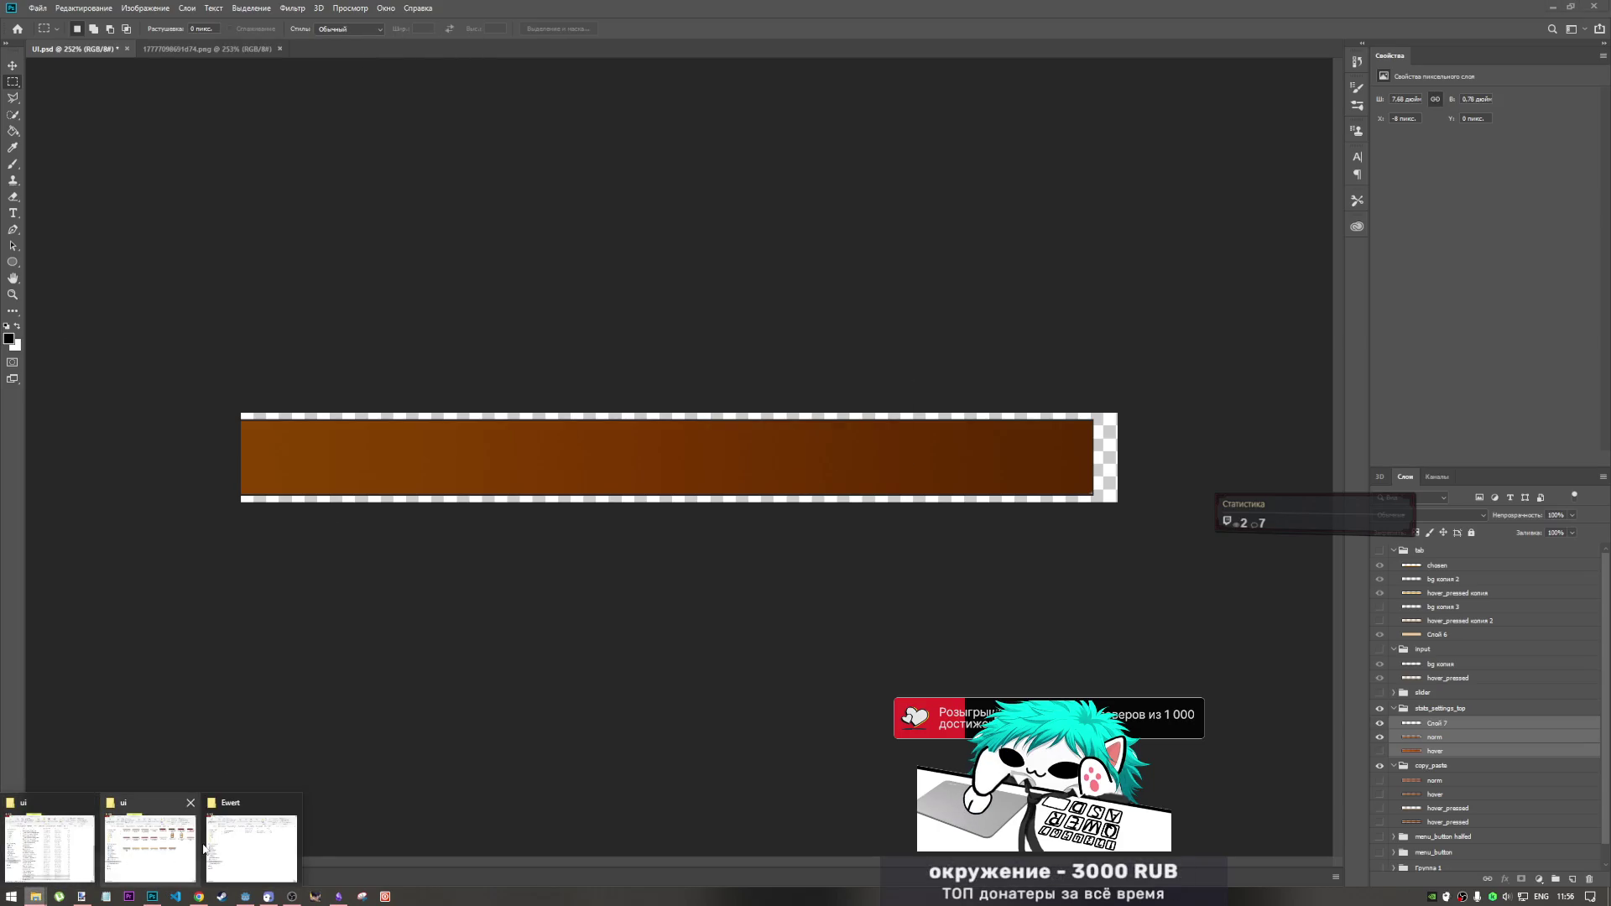
pyautogui.click(151, 848)
pyautogui.moveTo(485, 263); pyautogui.dragTo(443, 237)
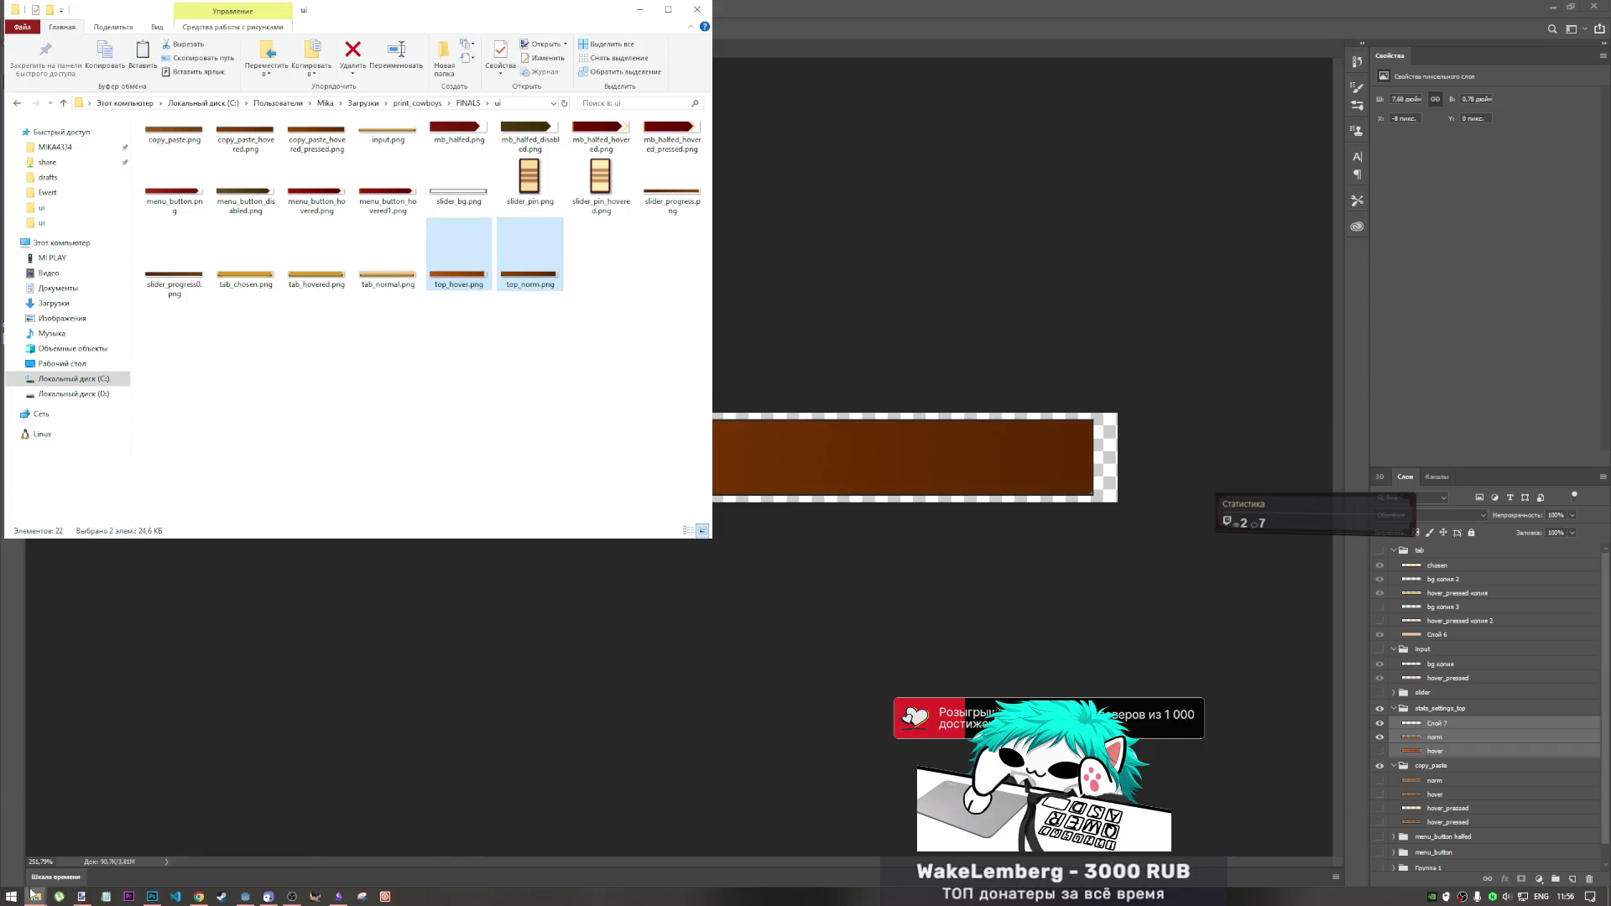
pyautogui.moveTo(32, 895)
pyautogui.click(52, 839)
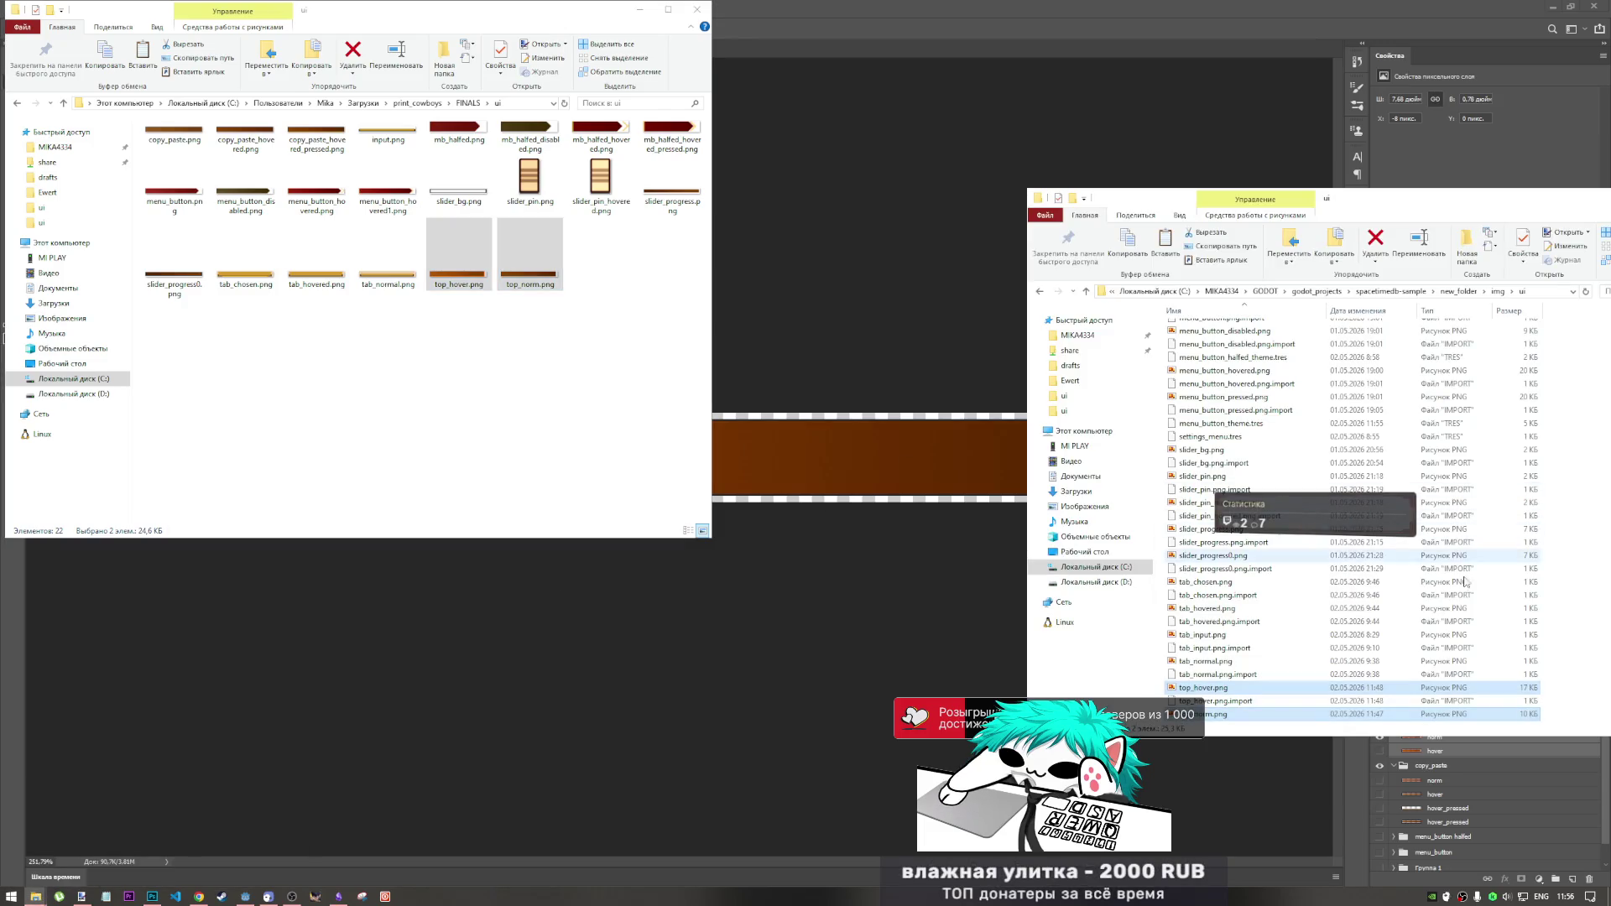
pyautogui.rightClick(1601, 582)
pyautogui.click(1540, 648)
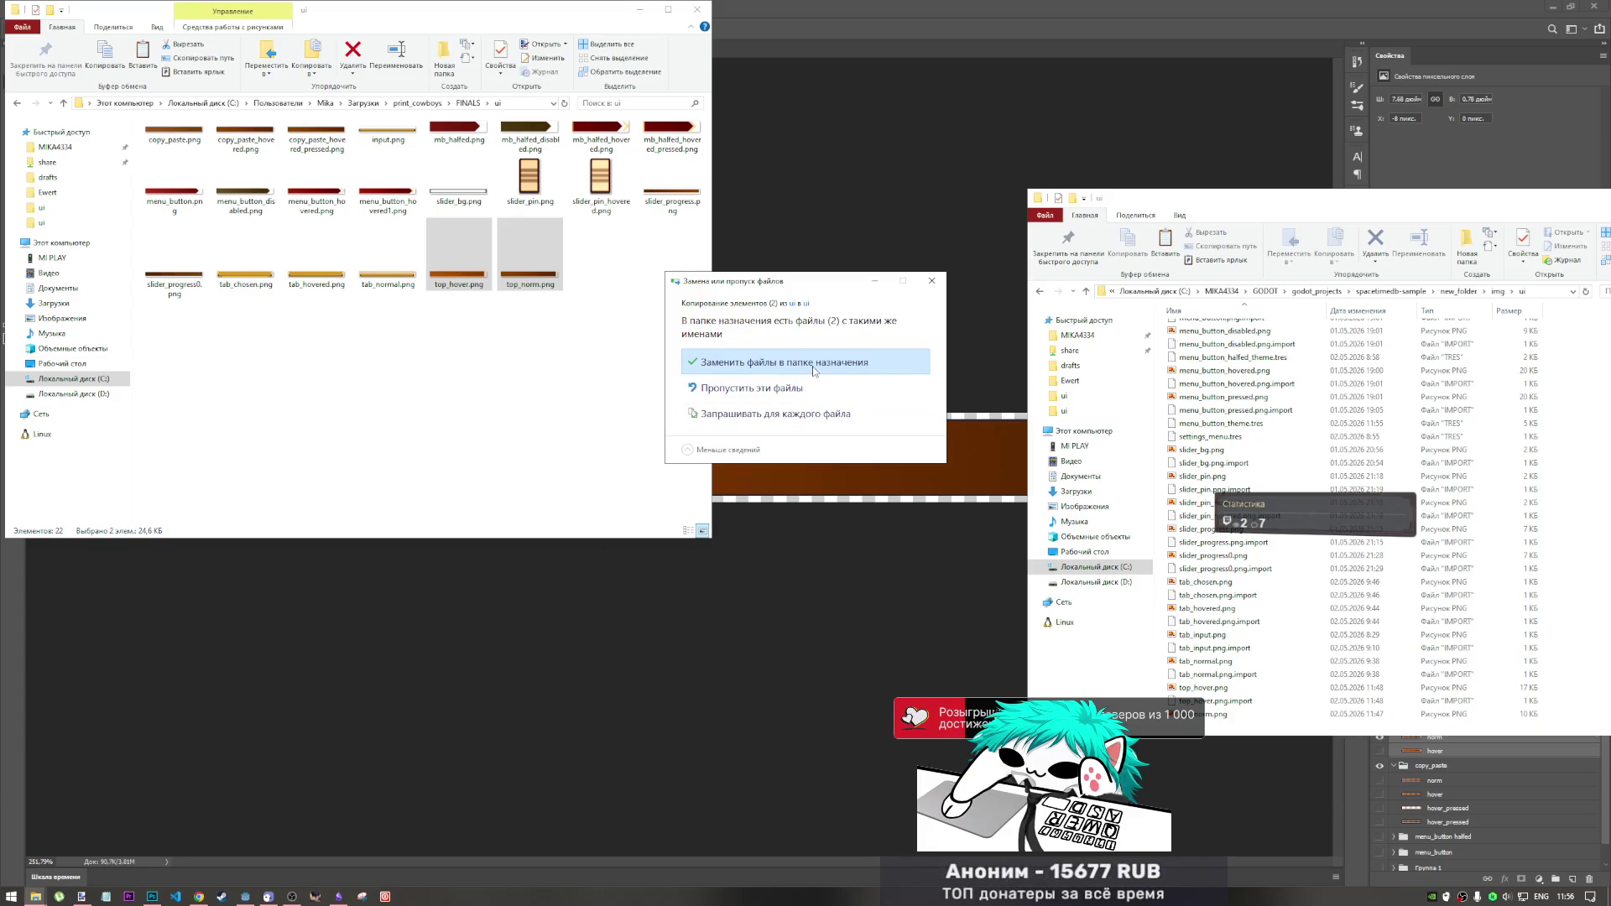
pyautogui.click(813, 370)
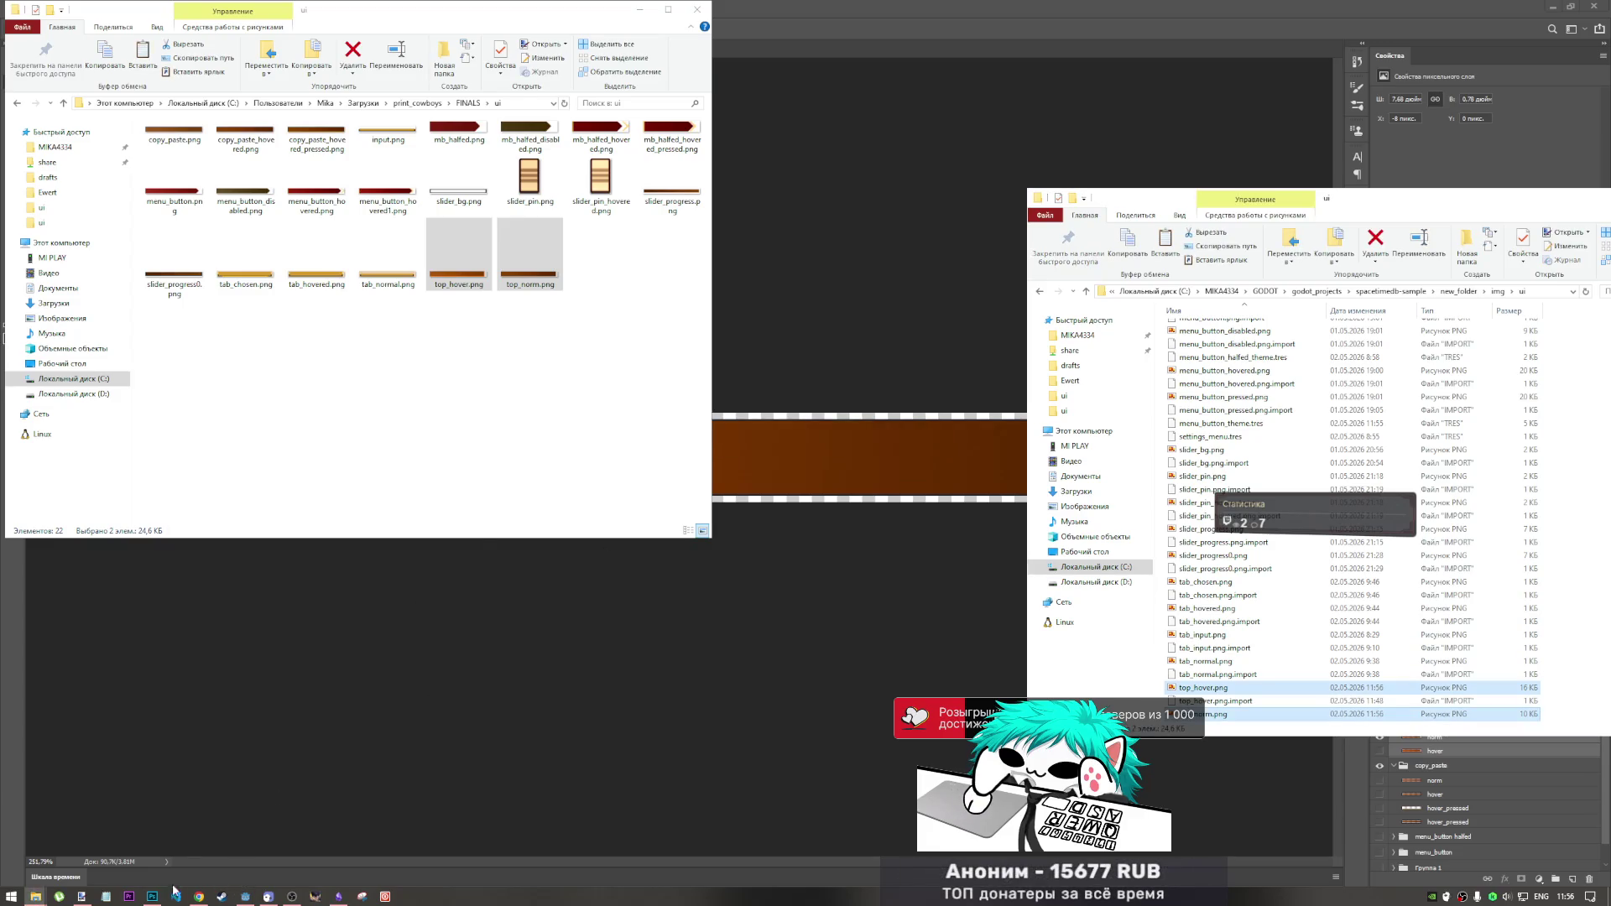
pyautogui.moveTo(191, 901)
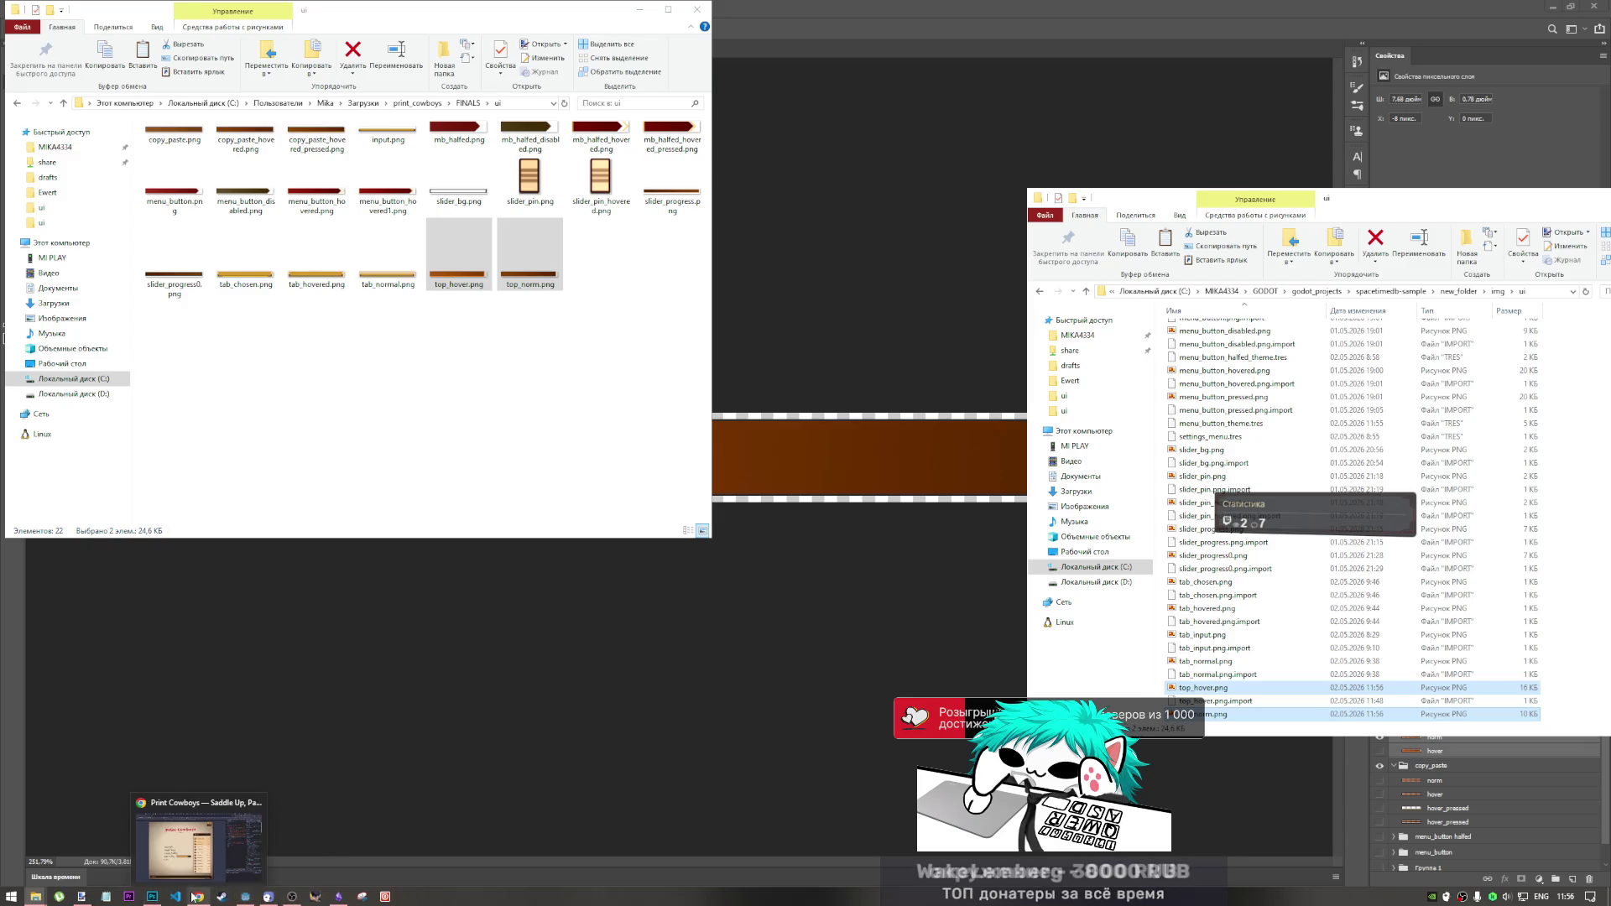
pyautogui.click(247, 900)
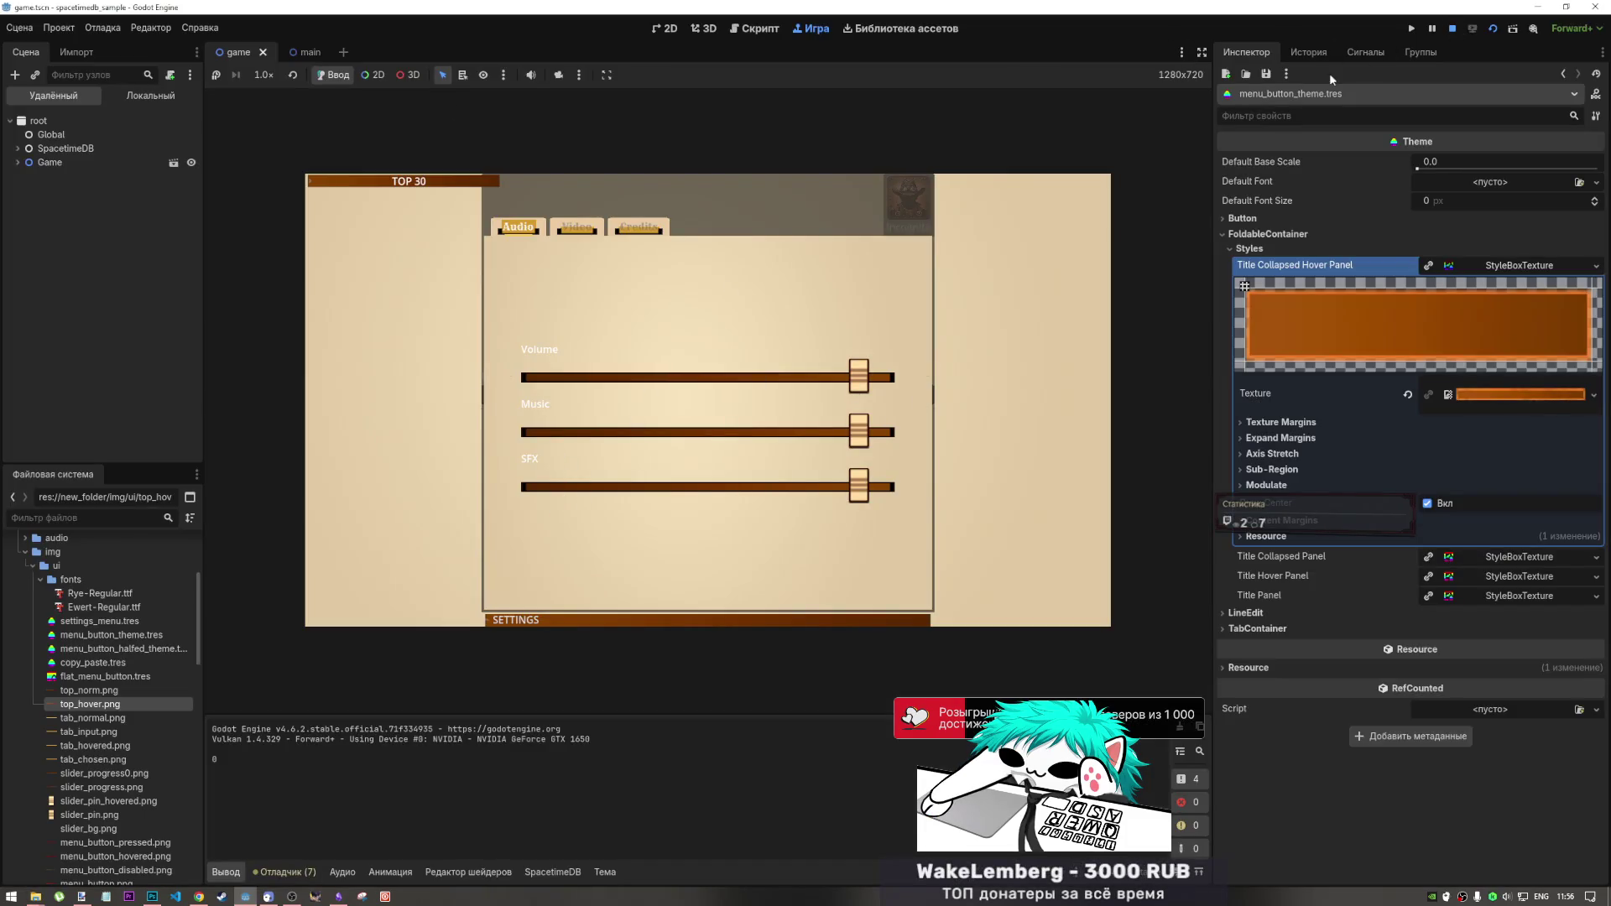
# - Stop the running game and relaunch the current scene
pyautogui.click(1455, 29)
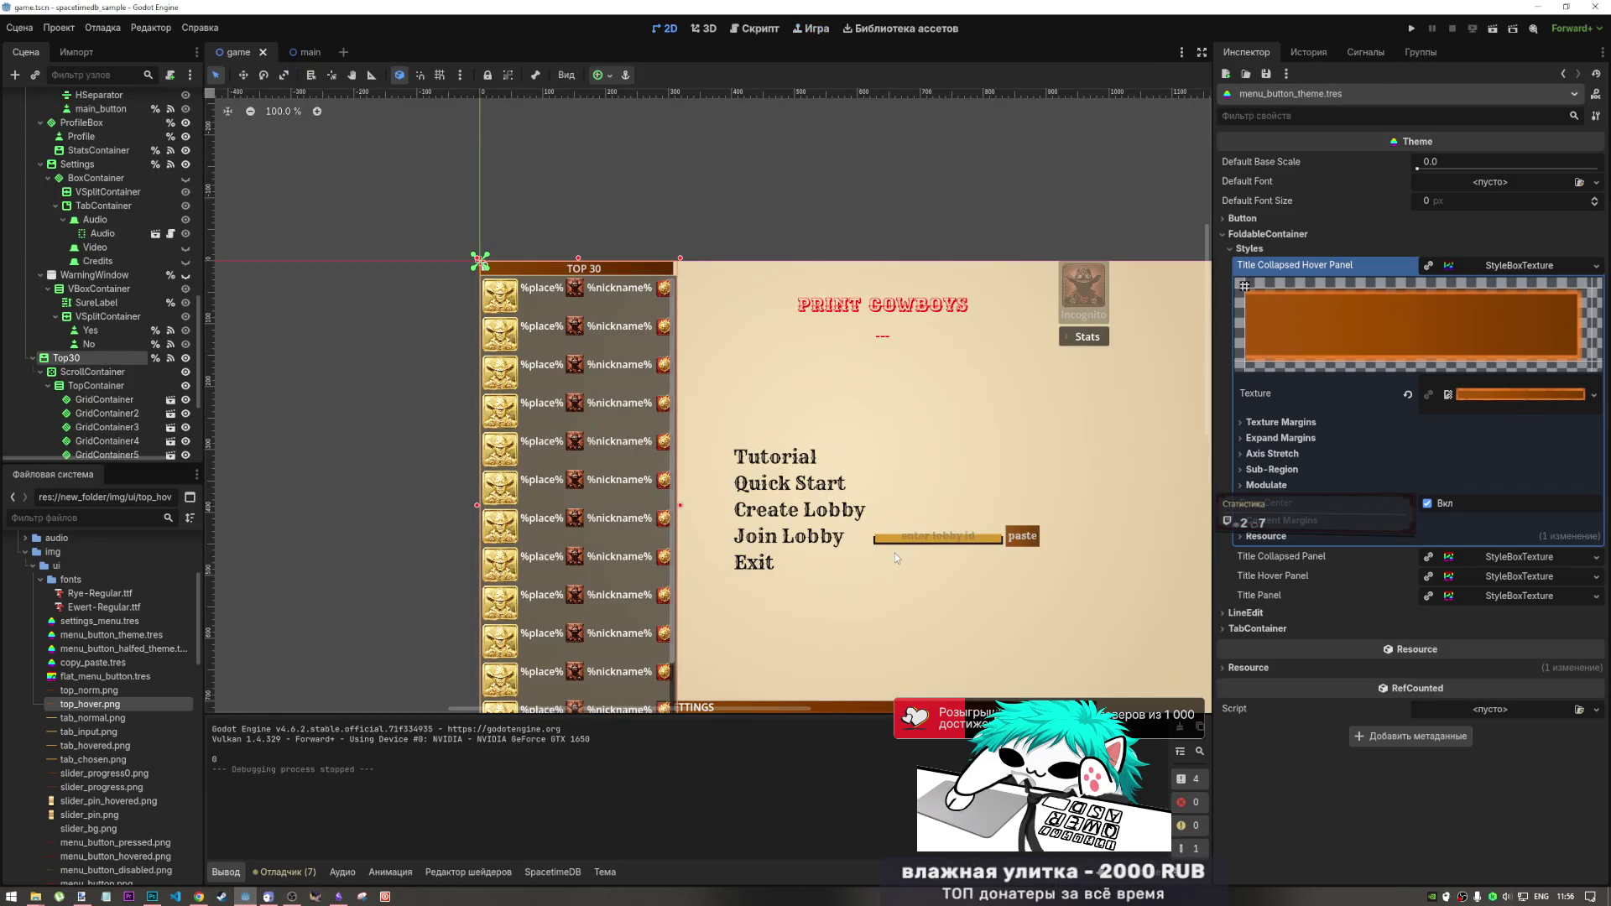
pyautogui.scroll(-5, 894, 553)
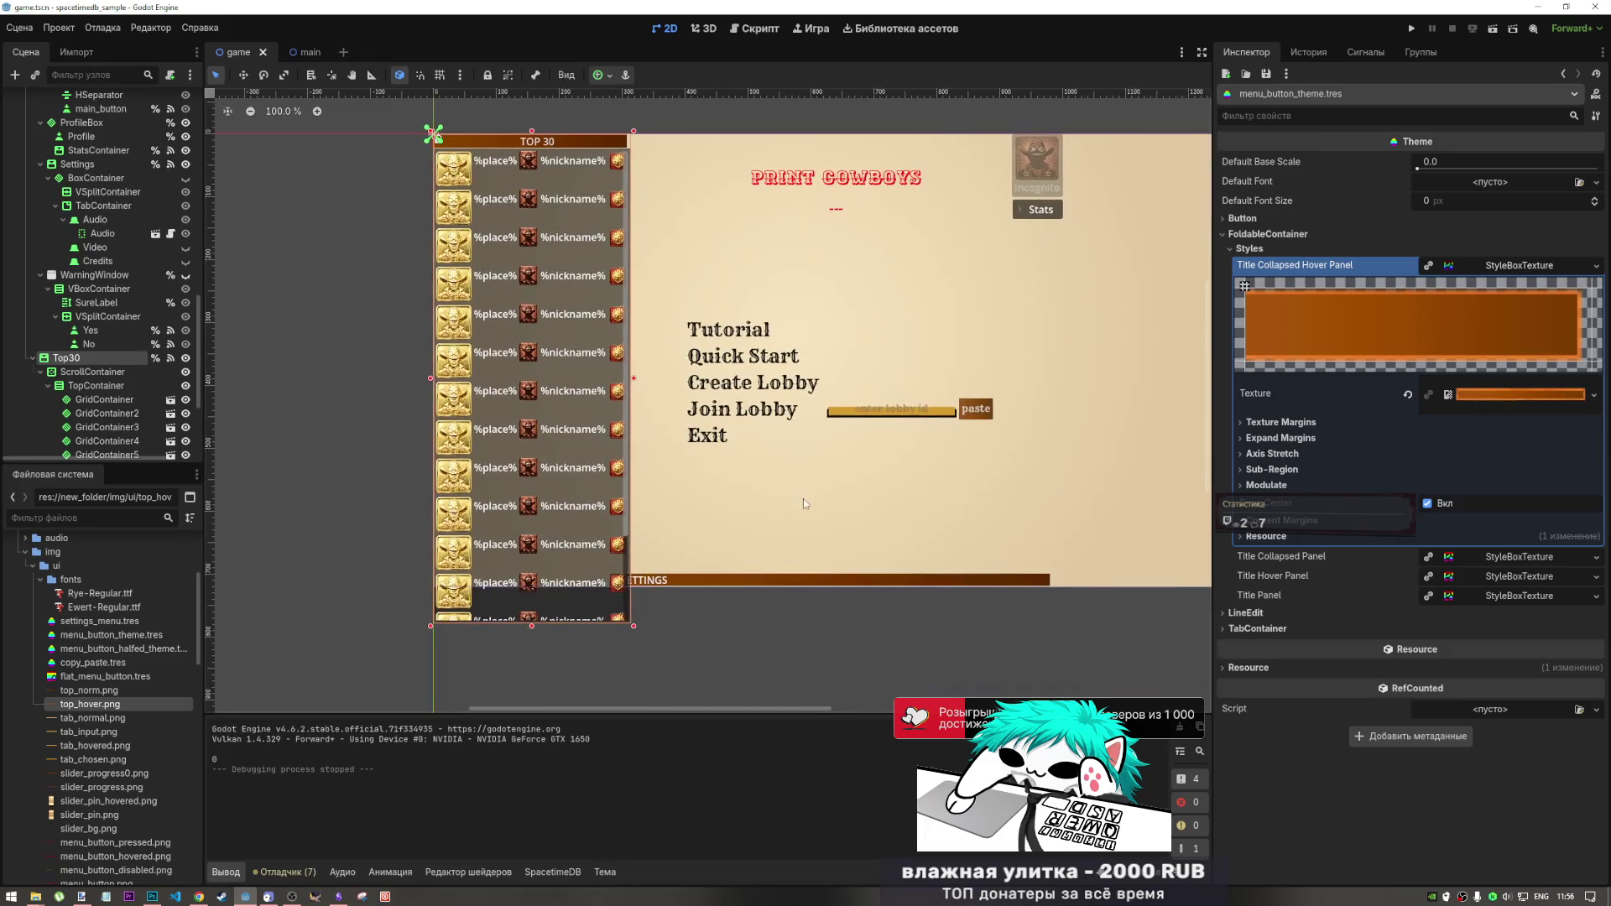
pyautogui.click(1494, 32)
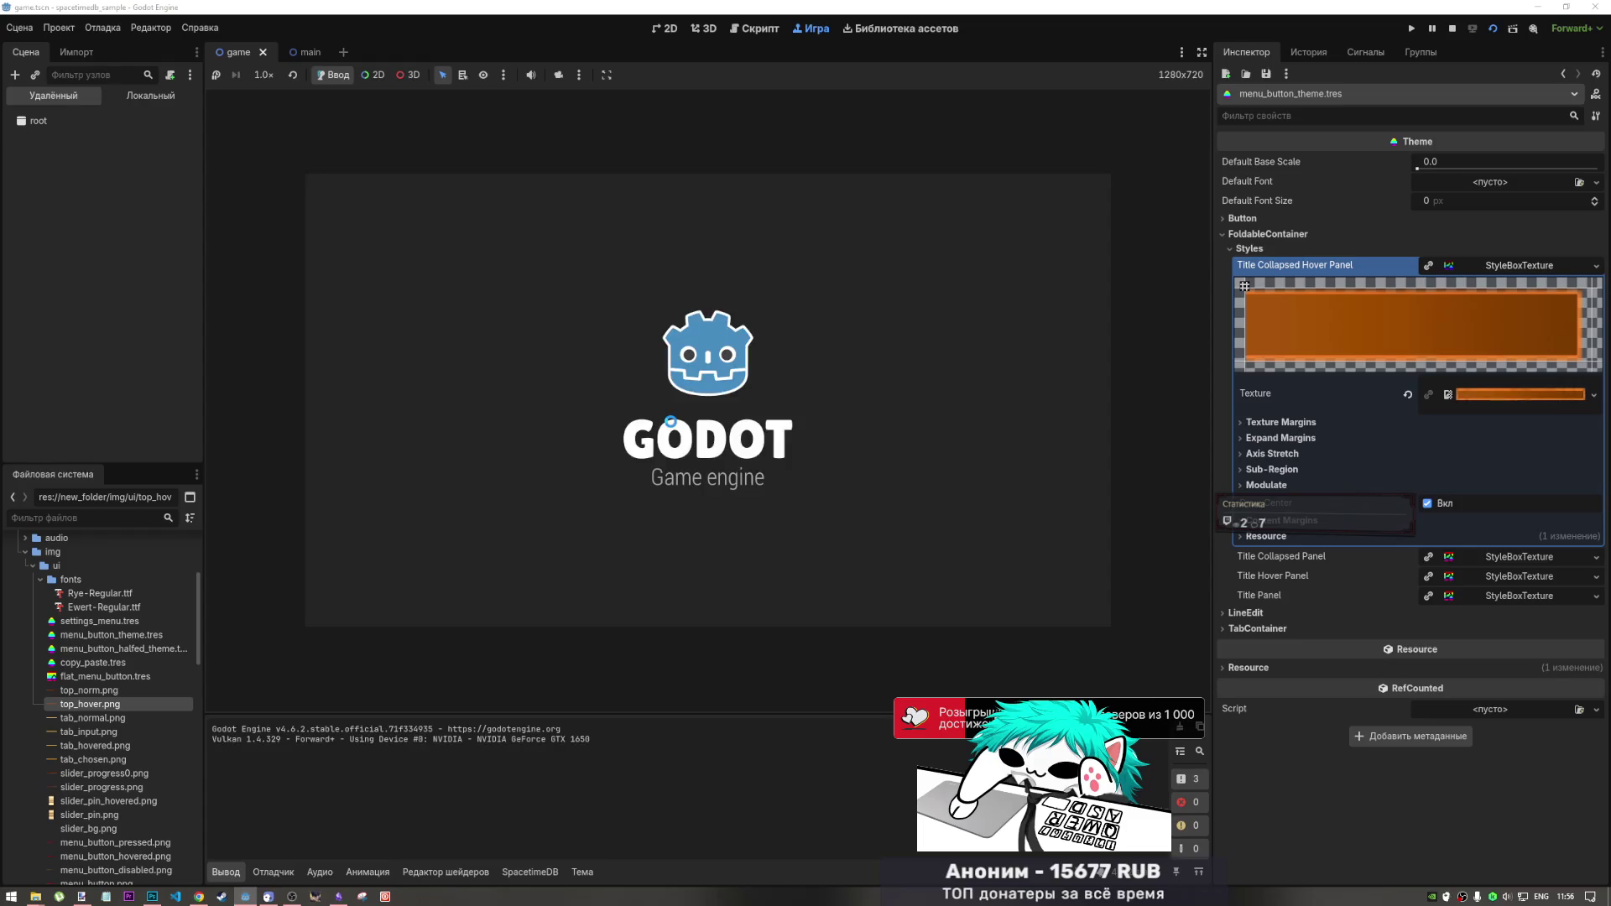
# - Toggle the TOP 30 header several times, leaving it folded, and expand SETTINGS
pyautogui.click(456, 177)
pyautogui.click(461, 179)
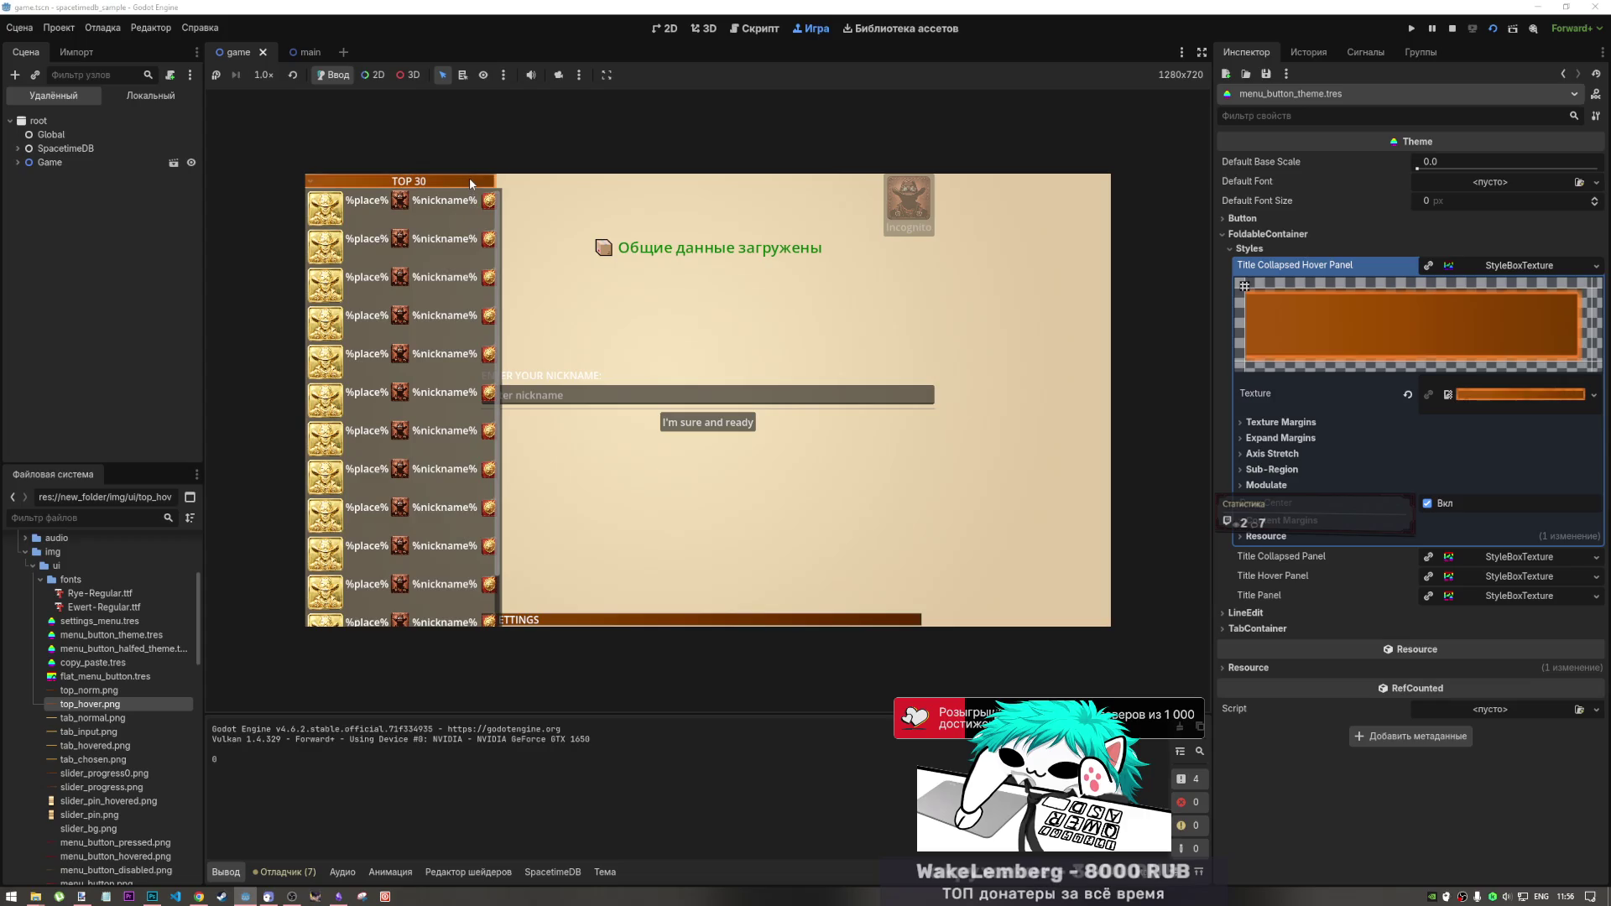
pyautogui.click(470, 178)
pyautogui.click(479, 183)
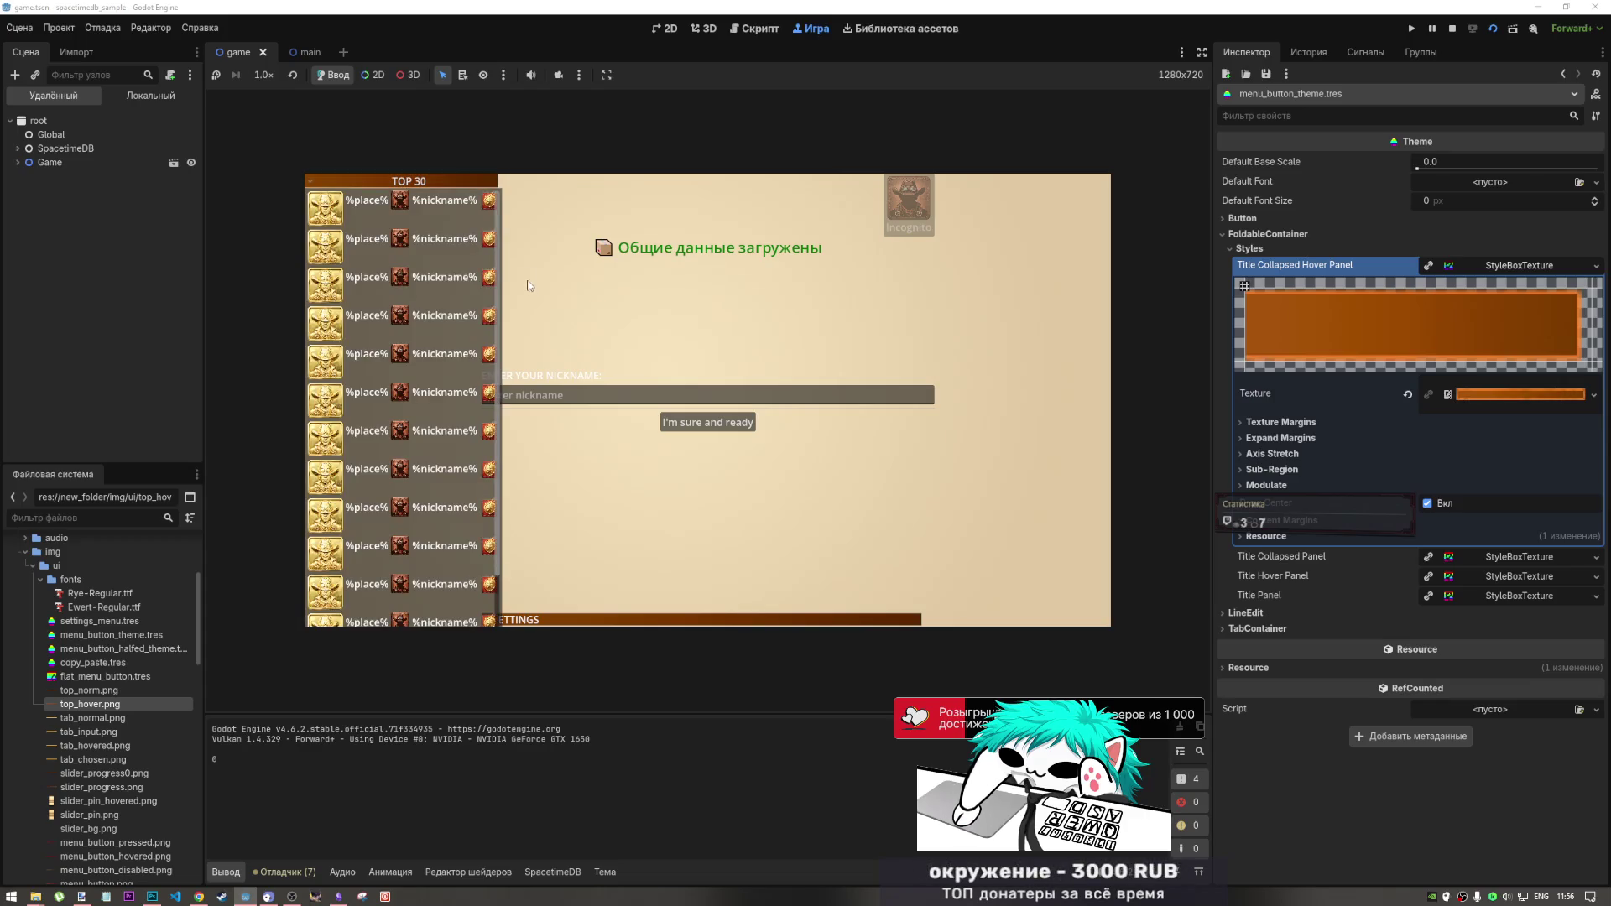
pyautogui.click(487, 180)
pyautogui.click(487, 184)
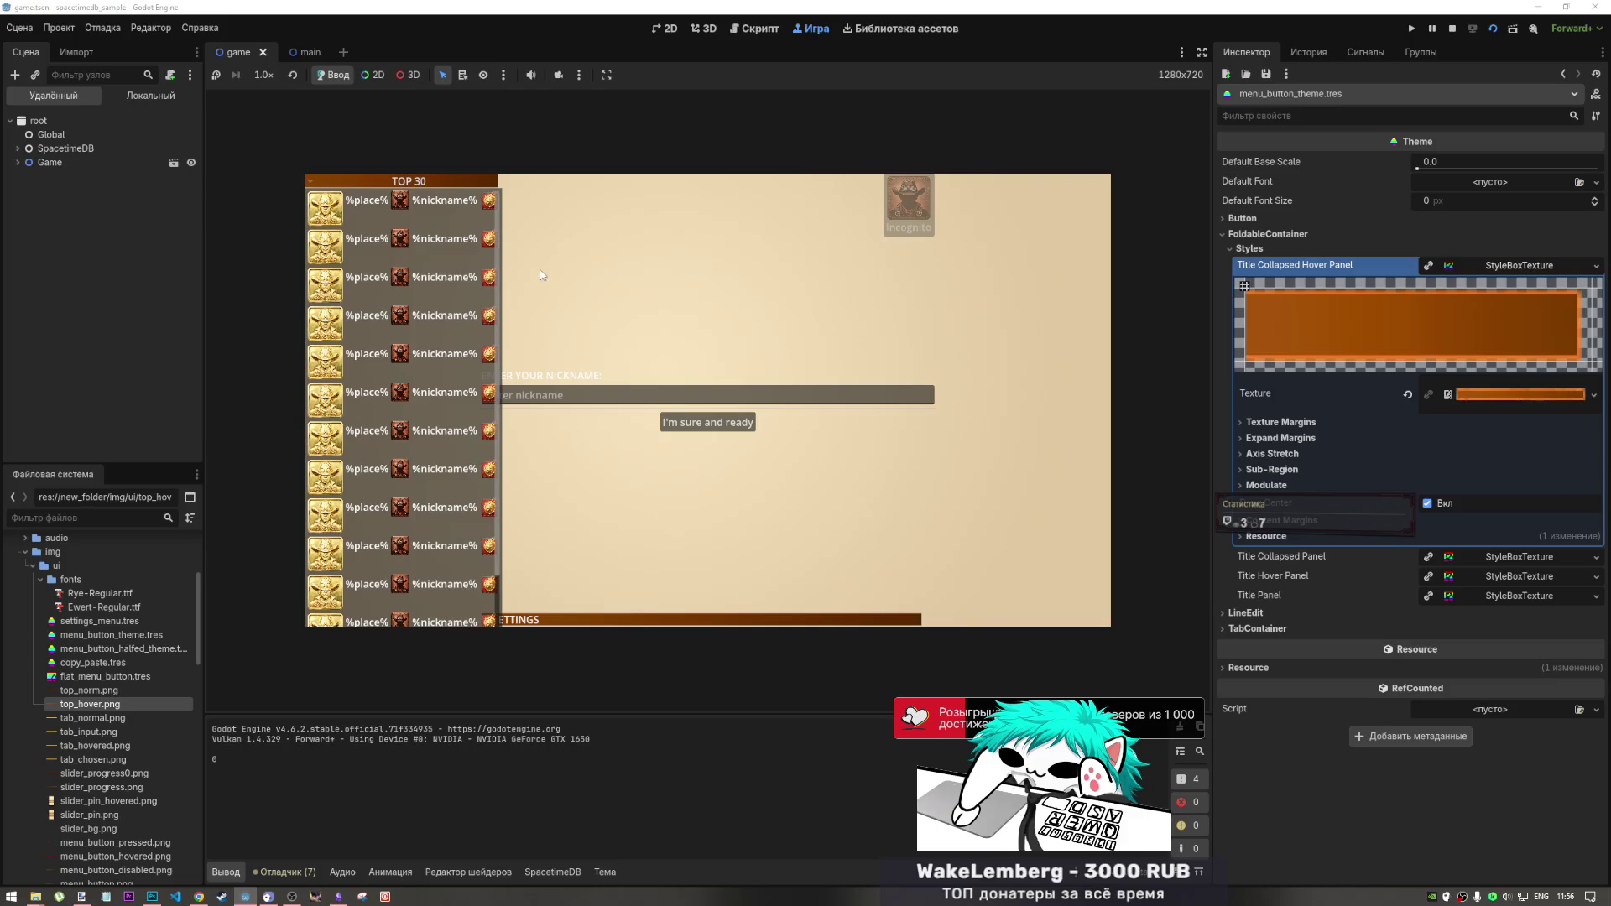
pyautogui.click(481, 183)
pyautogui.click(610, 620)
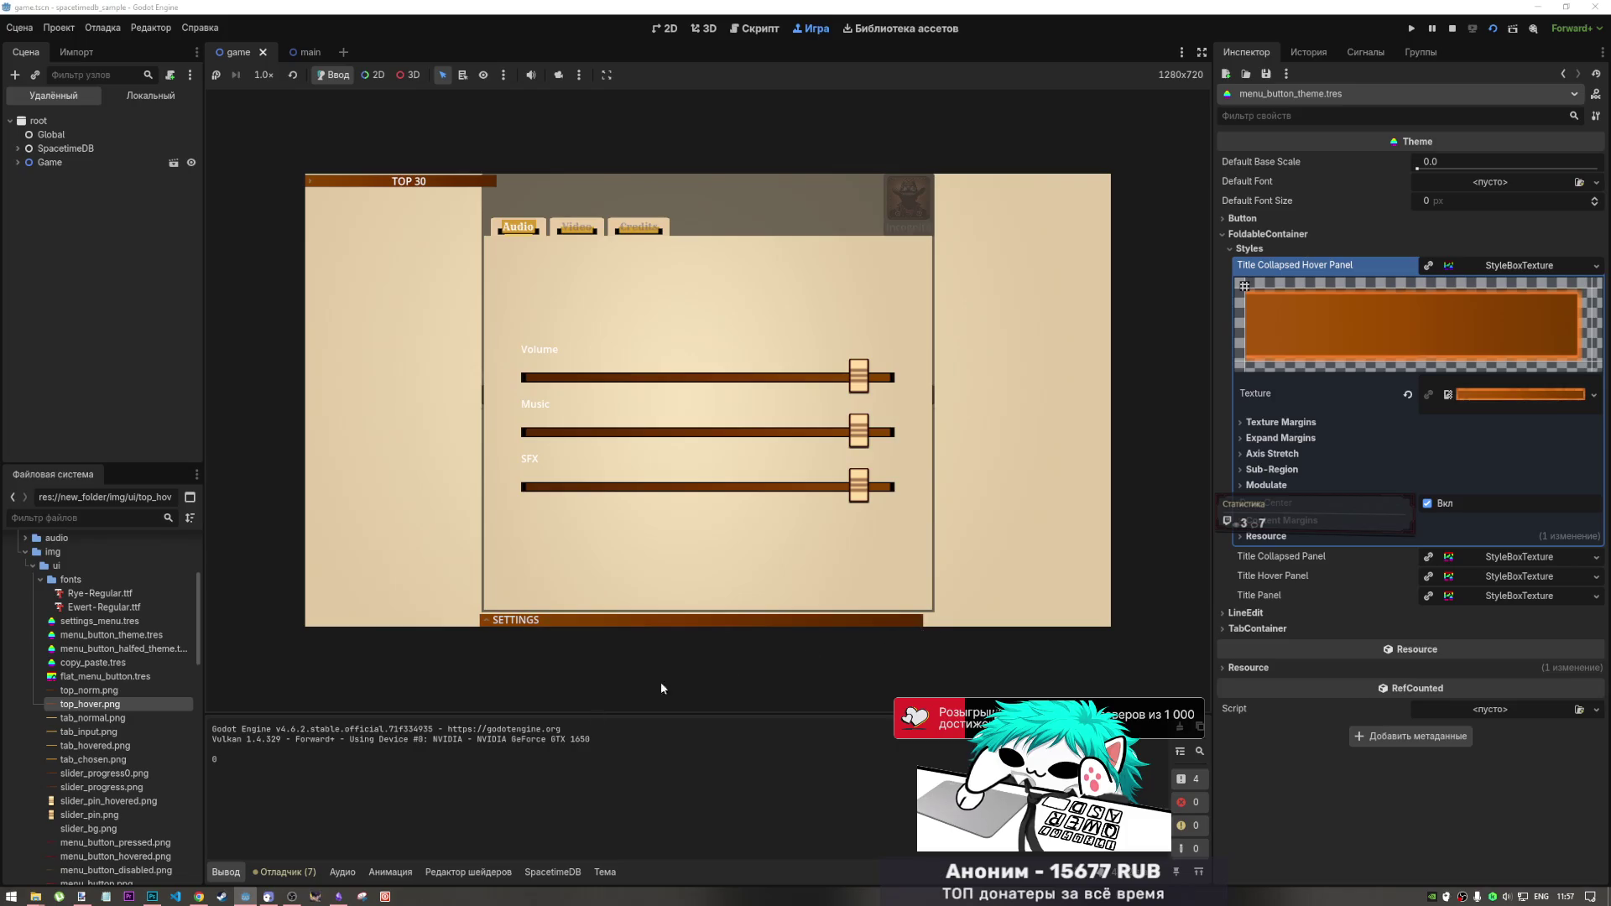
pyautogui.moveTo(153, 900)
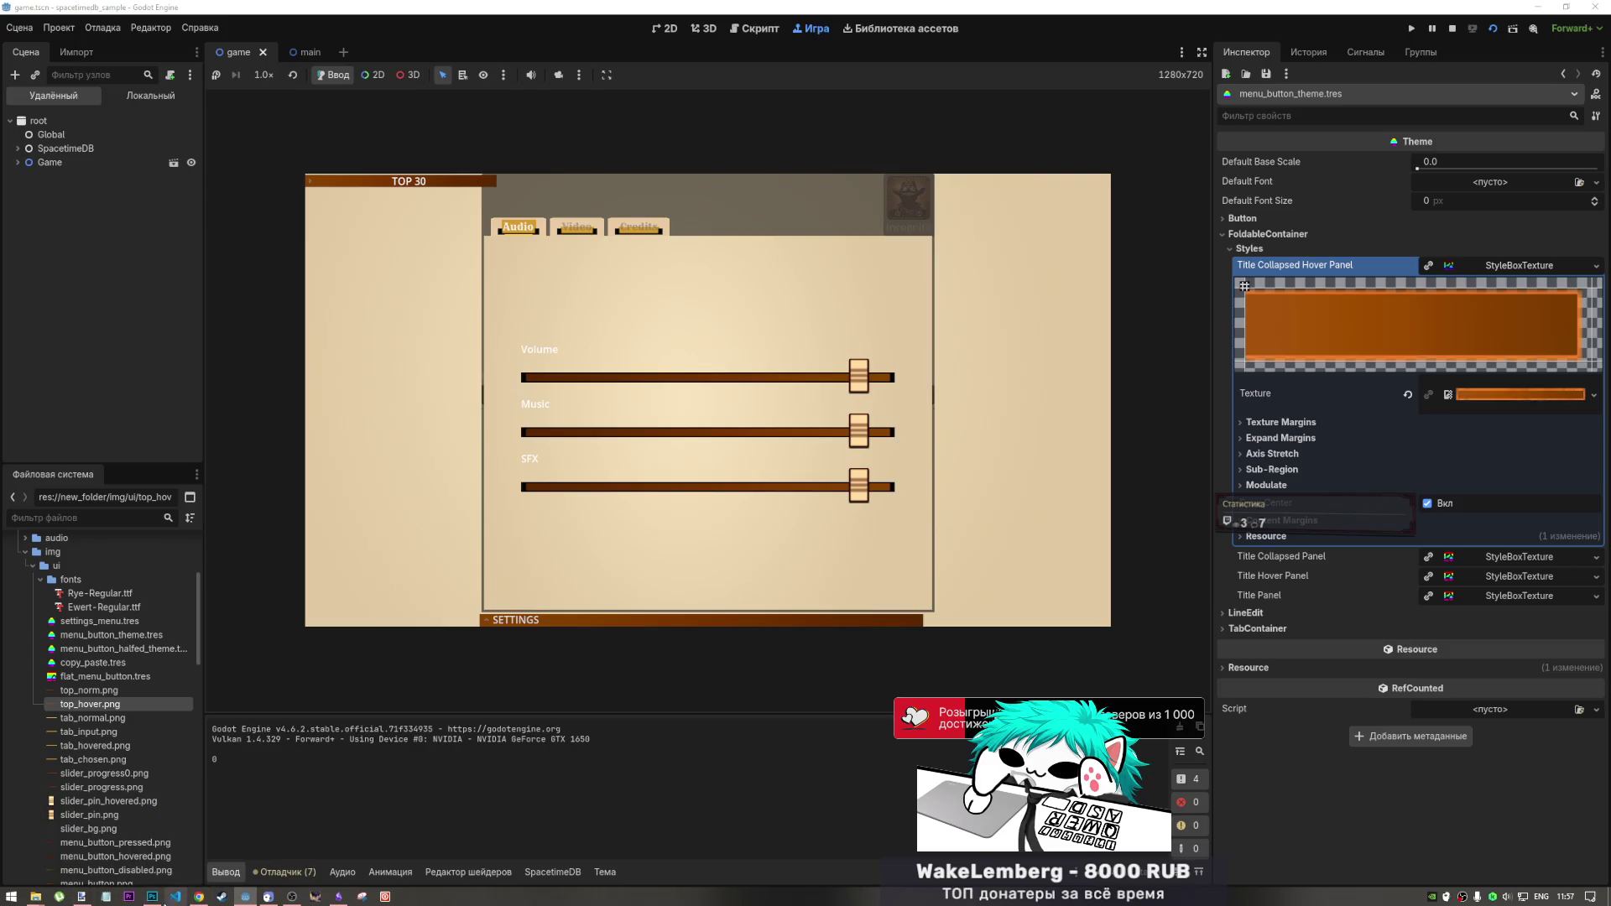
pyautogui.click(153, 898)
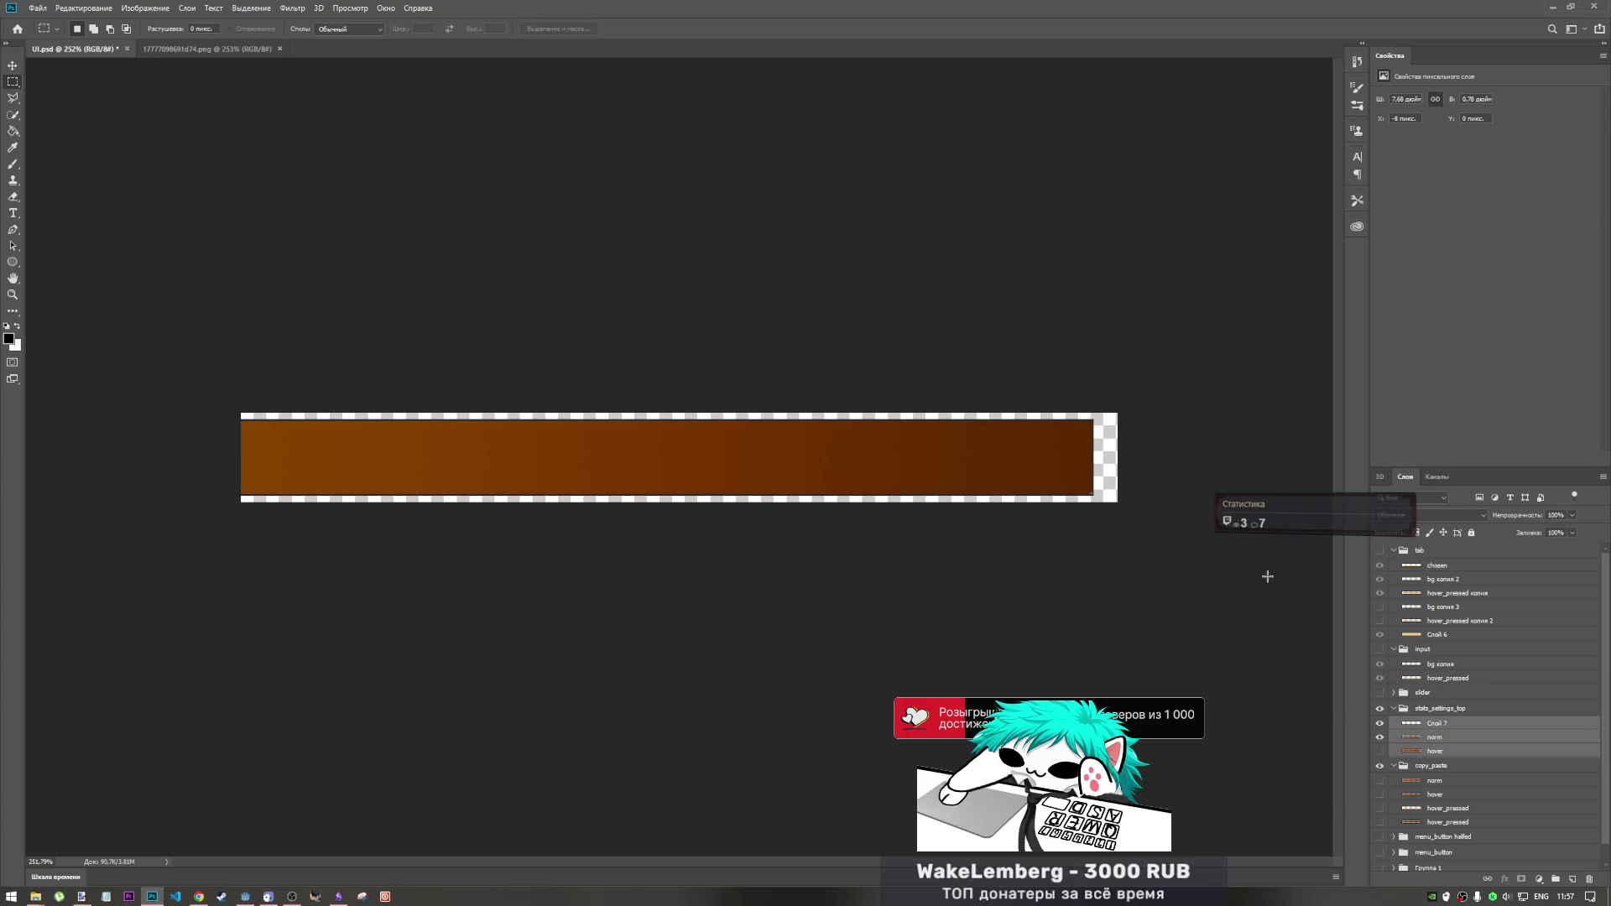
# - Select the bar area on the canvas, zoom in, and target the norm layer
pyautogui.moveTo(241, 414)
pyautogui.mouseDown()
pyautogui.moveTo(1112, 530)
pyautogui.moveTo(1093, 510)
pyautogui.mouseUp()
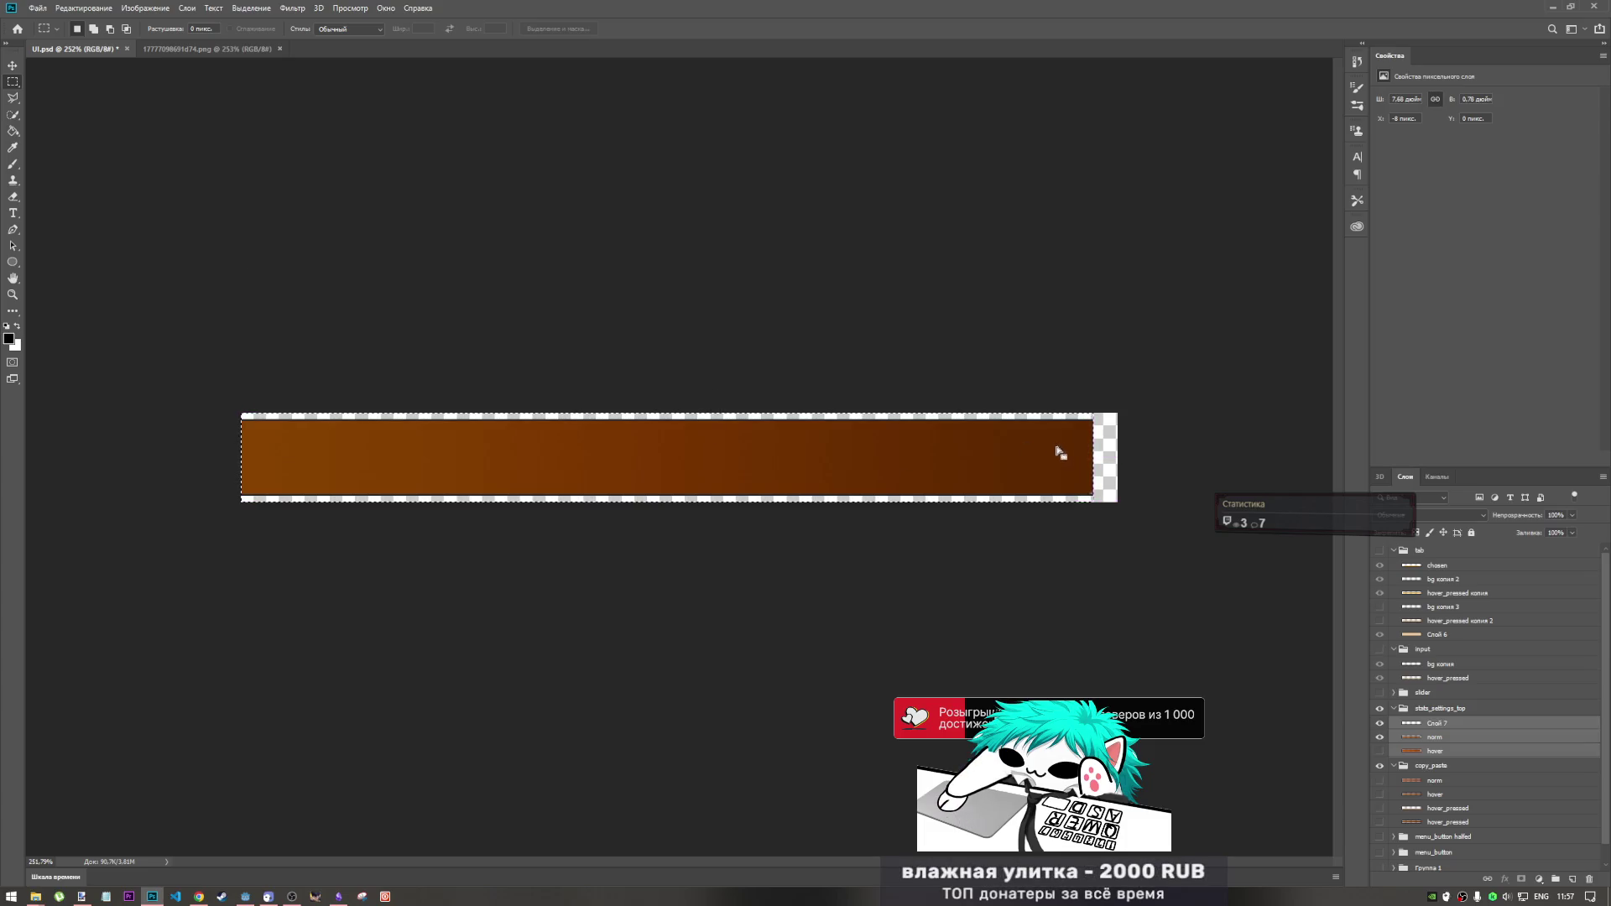
pyautogui.scroll(3, 1163, 516)
pyautogui.scroll(2, 1163, 516)
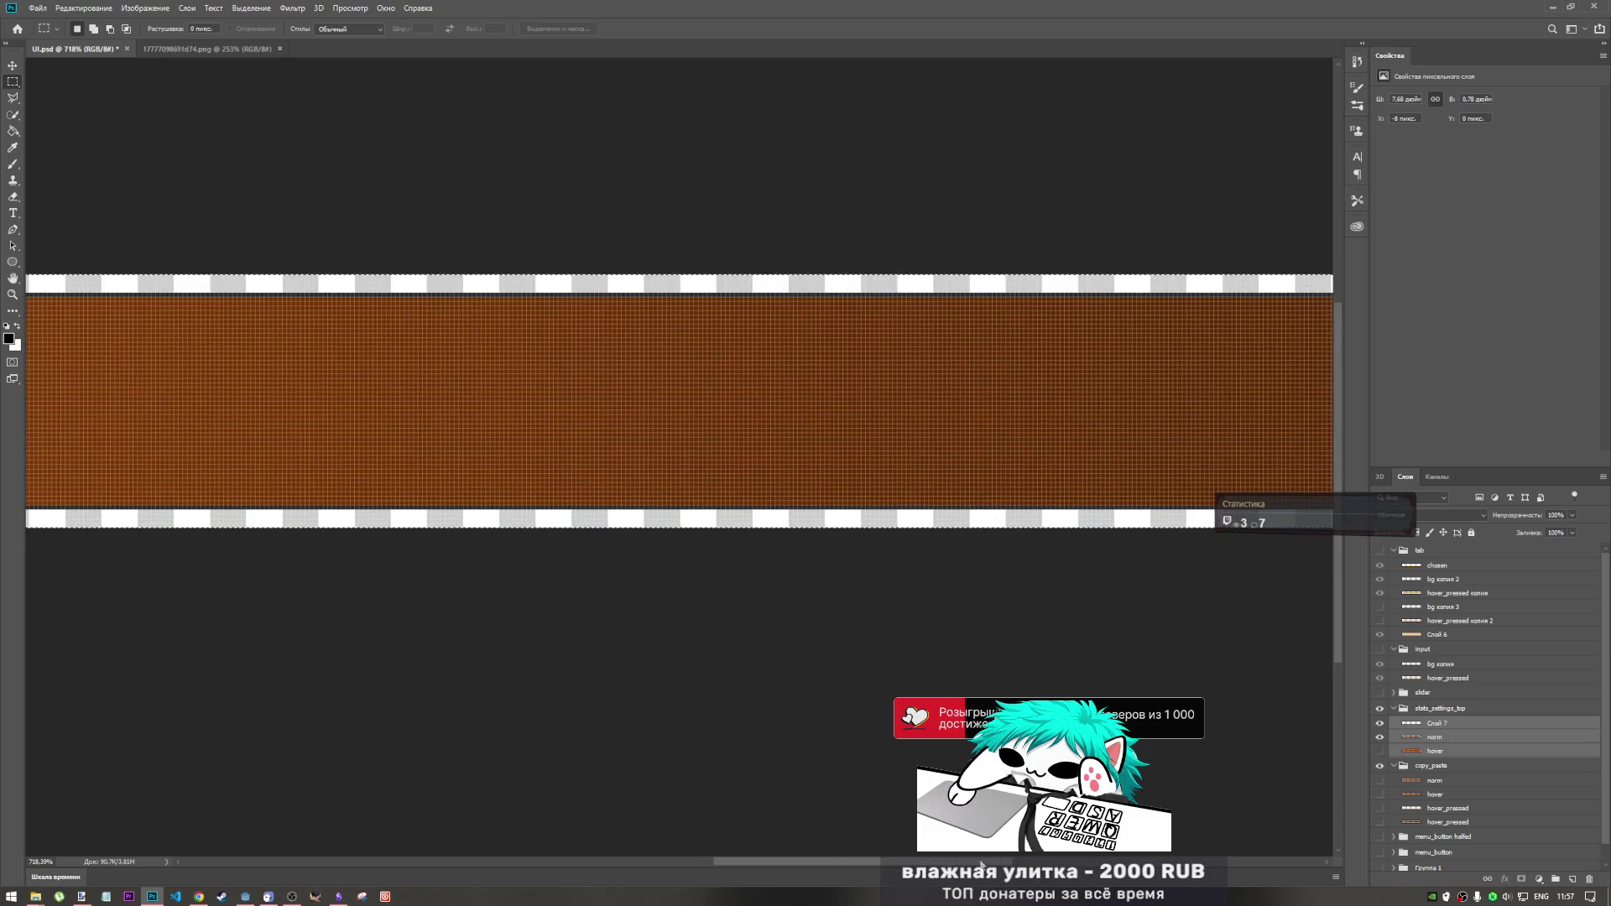
pyautogui.hscroll(5, 1163, 516)
pyautogui.scroll(2, 881, 504)
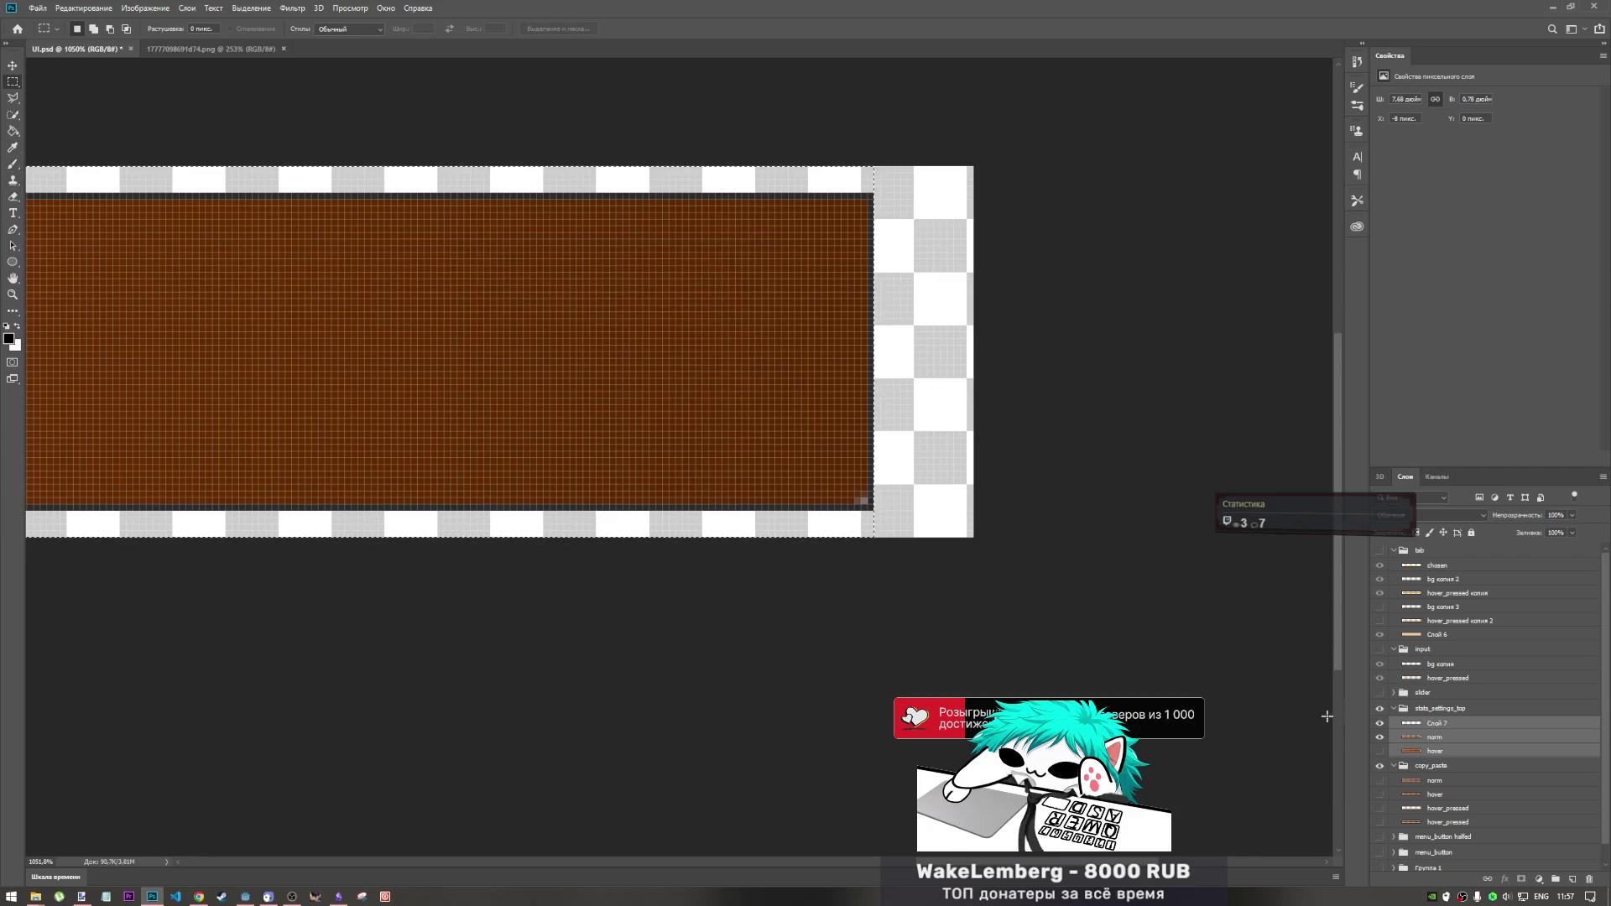
pyautogui.keyDown('ctrl'); pyautogui.click(783, 420); pyautogui.keyUp('ctrl')
# - Choose the Brush tool, set its size to 14 px and opacity to 100%
pyautogui.click(13, 164)
pyautogui.rightClick(727, 375)
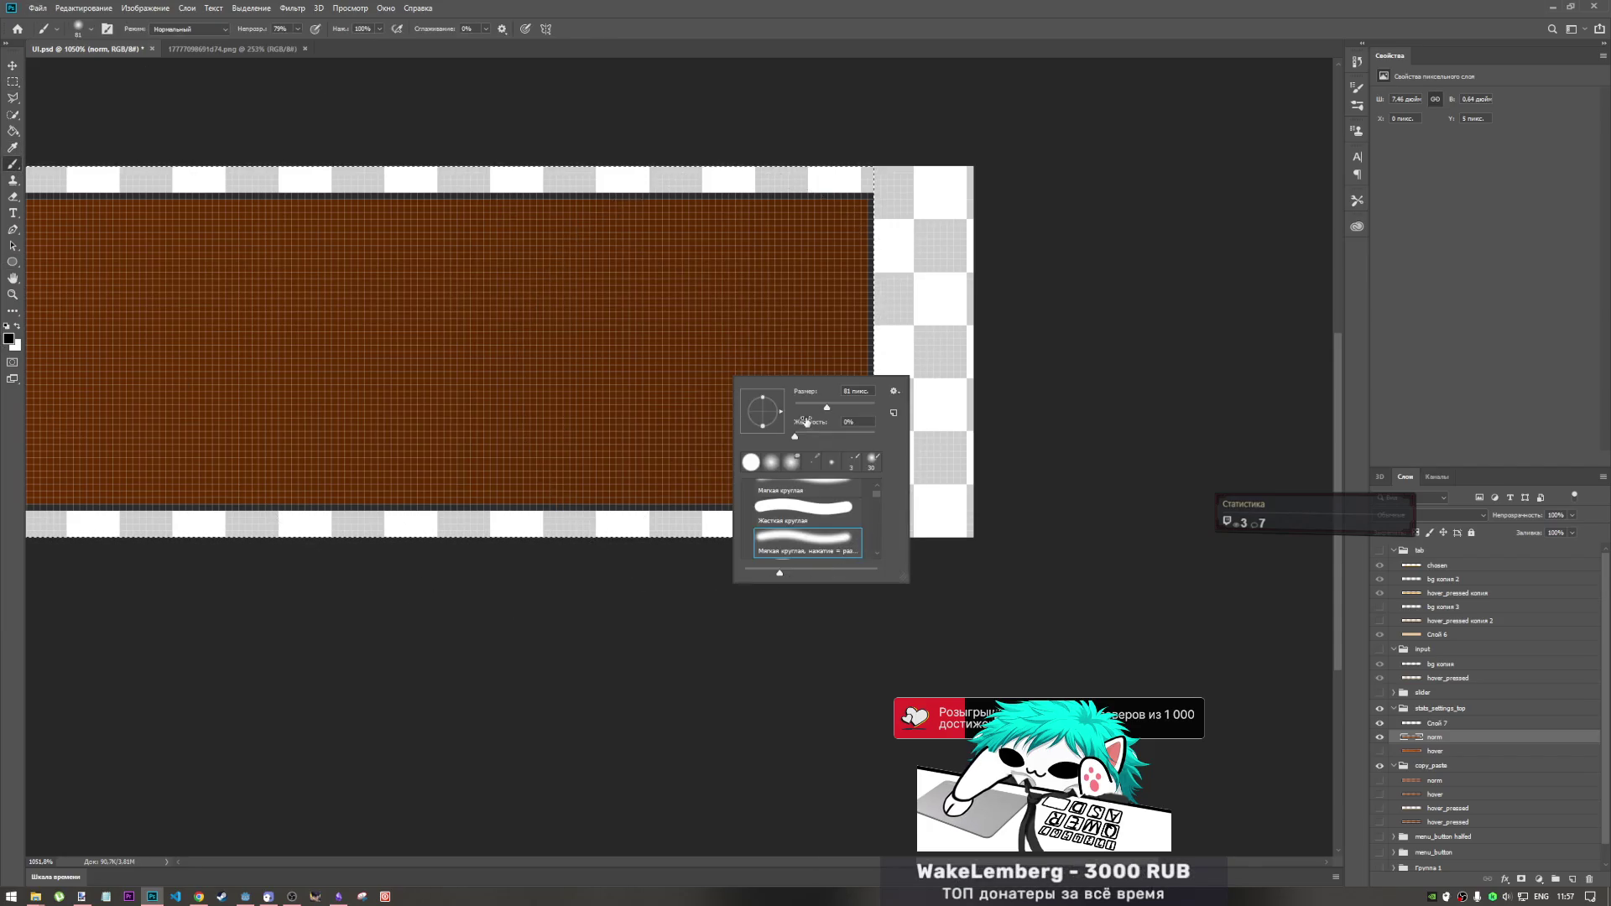
pyautogui.click(800, 407)
pyautogui.press('Return')
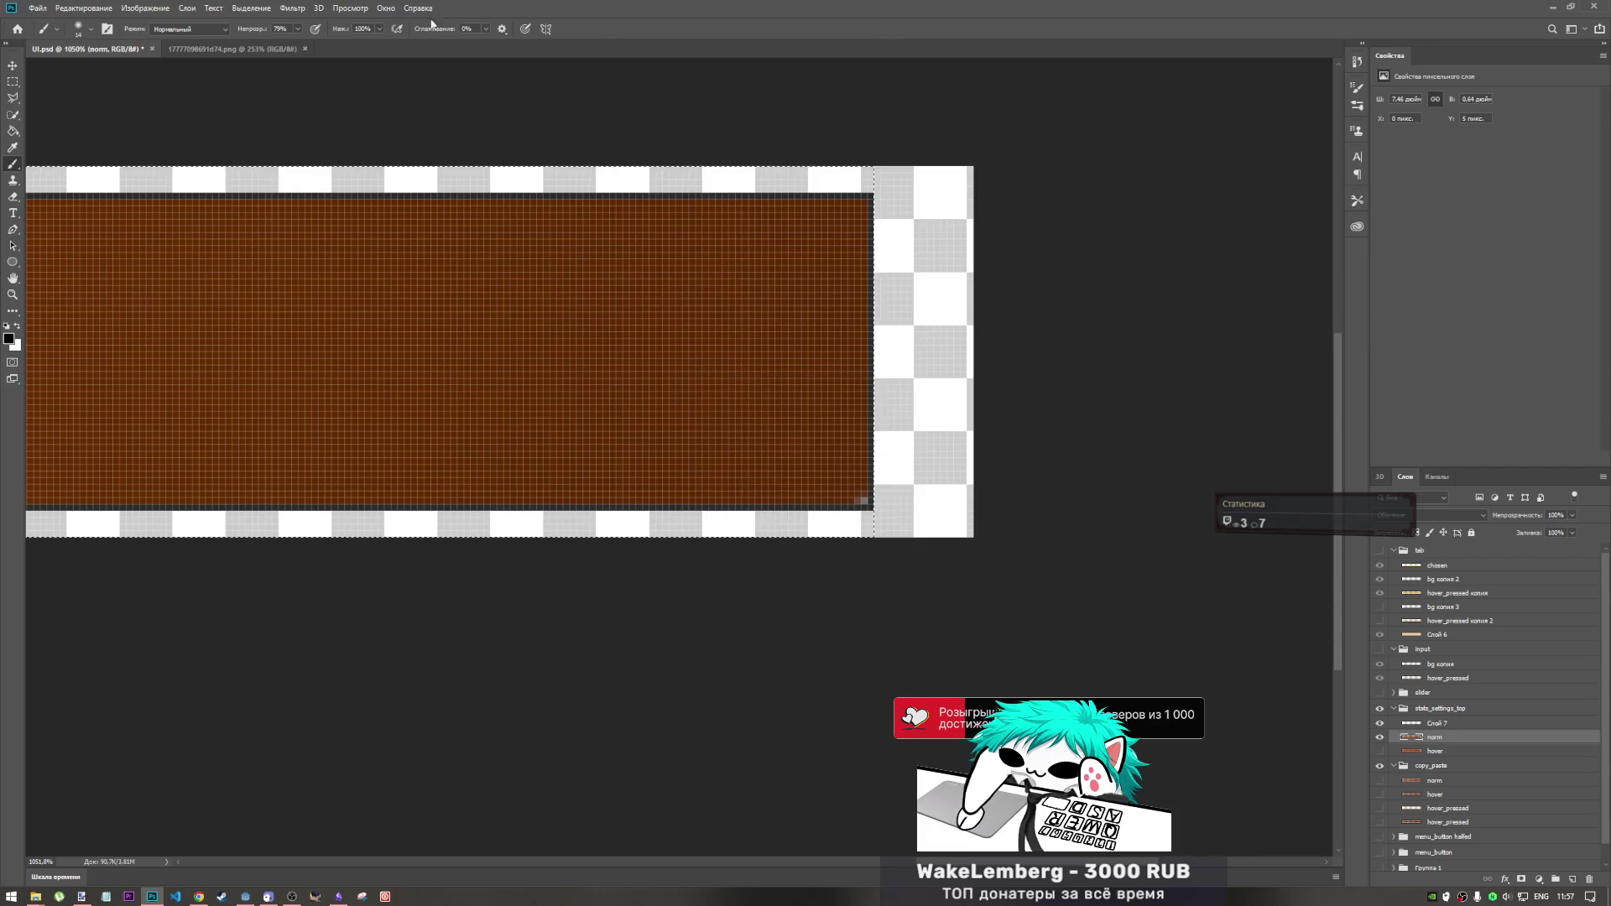
pyautogui.moveTo(297, 31); pyautogui.dragTo(314, 40)
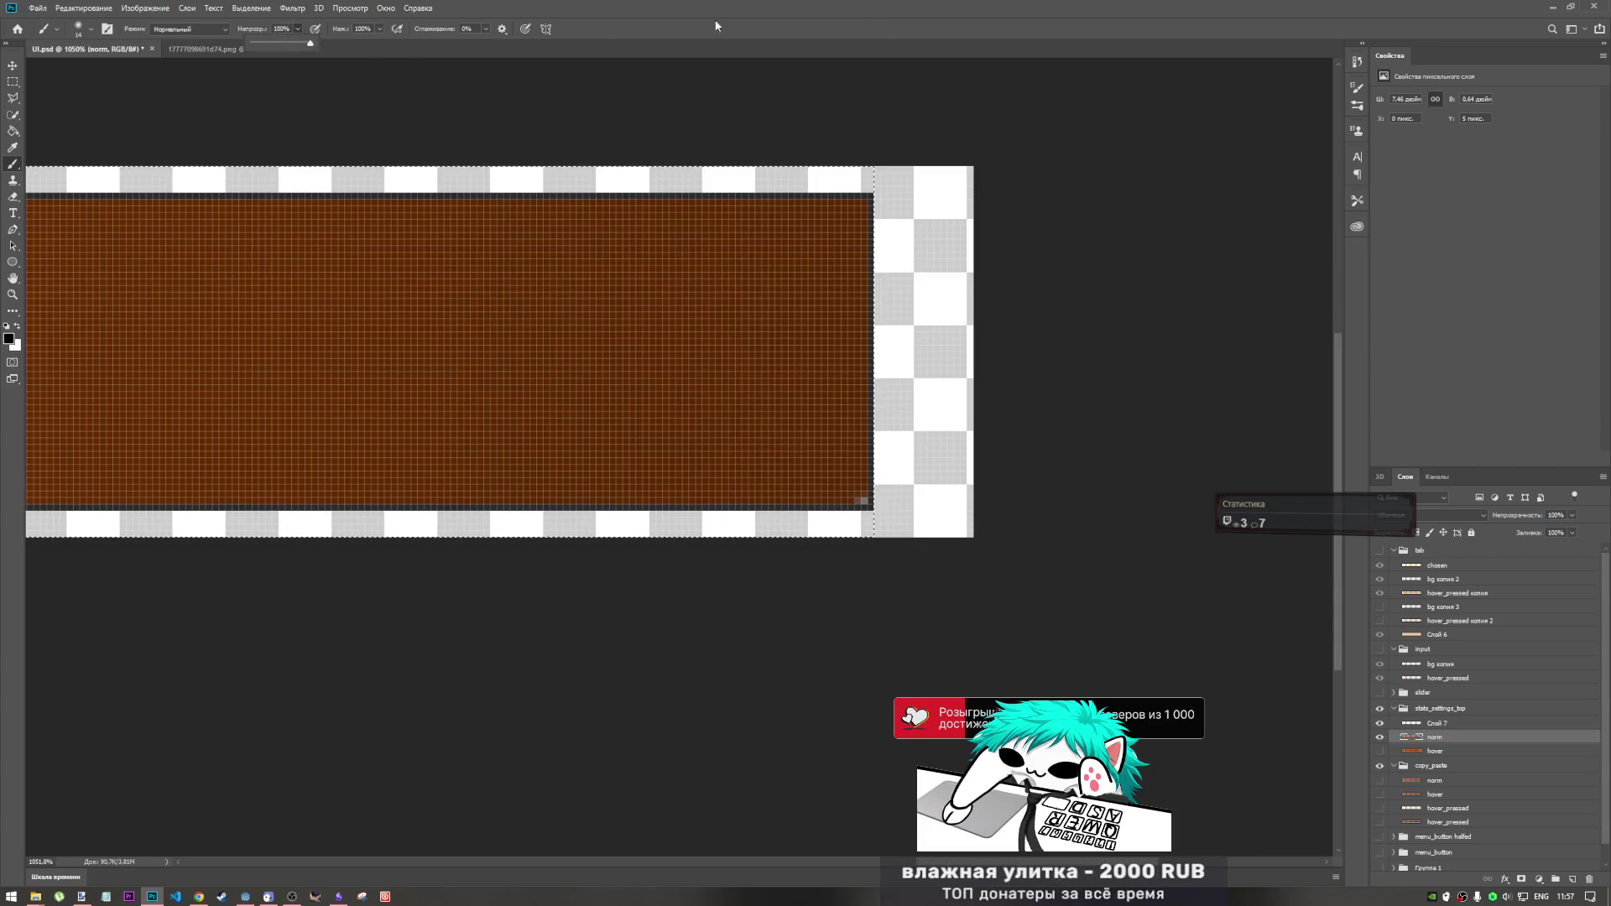
# - Shrink the brush tip to 1 px and switch to the Pencil tool
pyautogui.rightClick(831, 467)
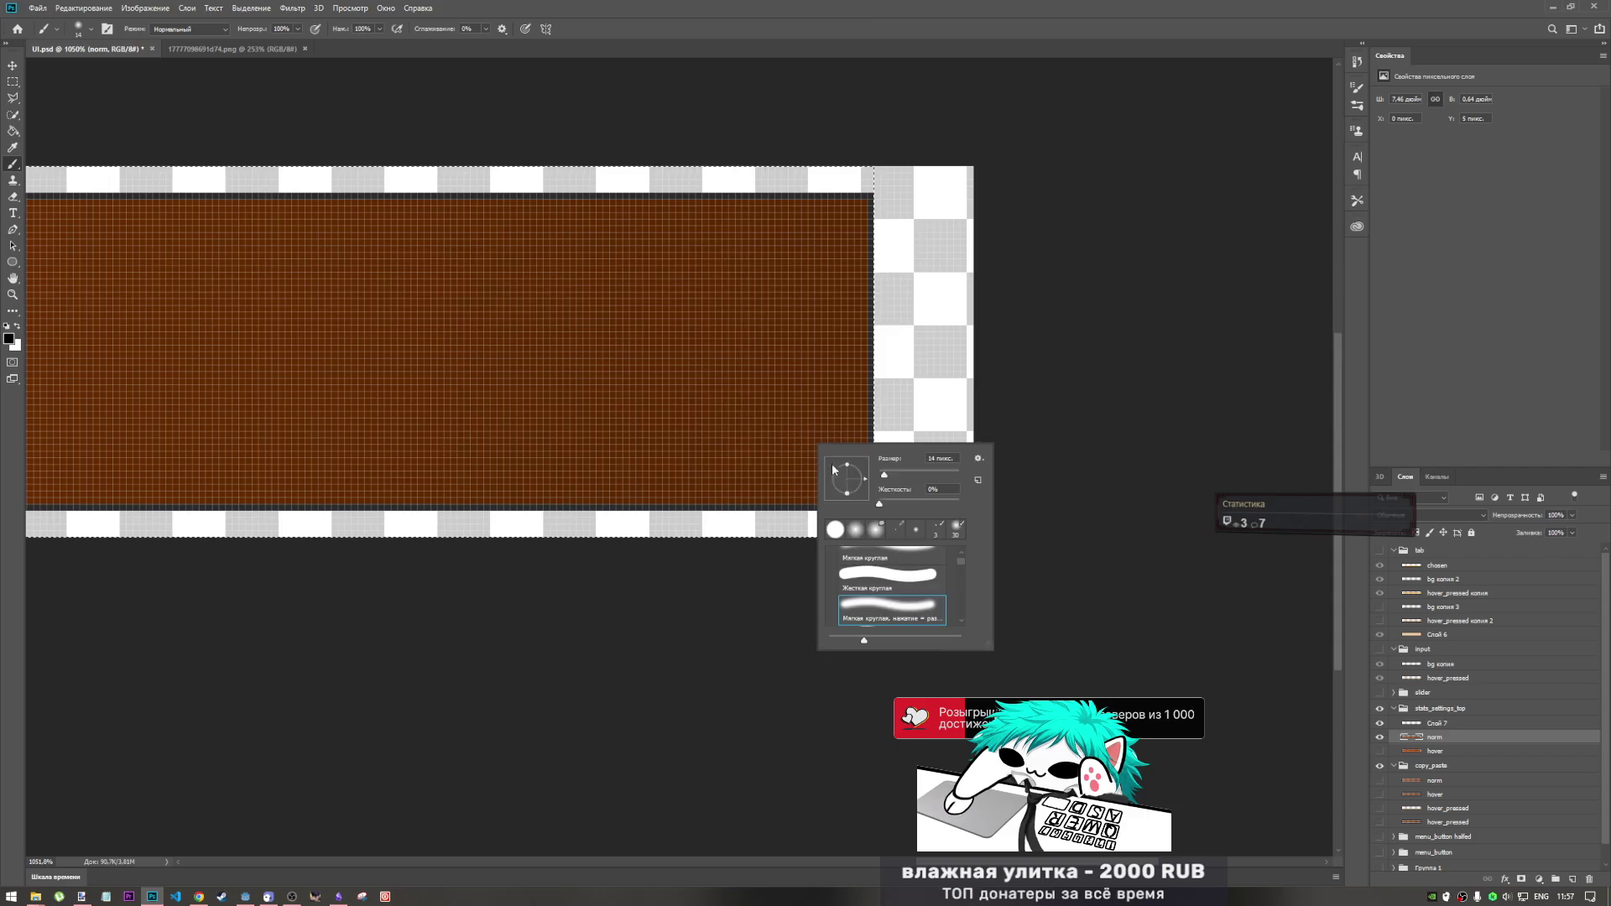
pyautogui.moveTo(885, 479); pyautogui.dragTo(902, 475)
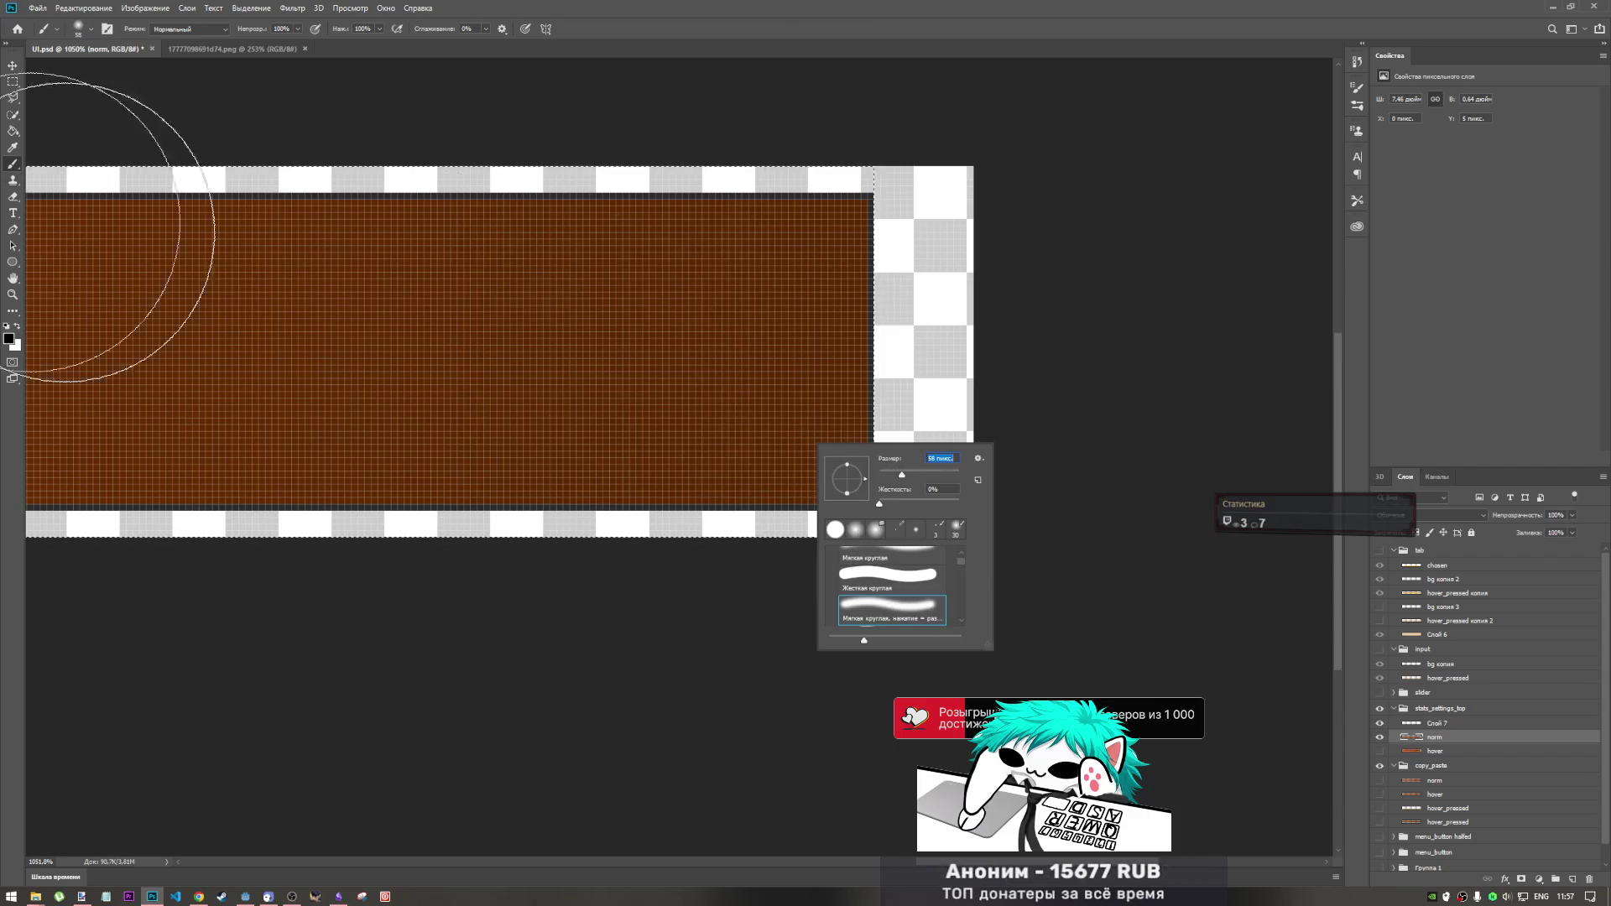
pyautogui.rightClick(12, 164)
pyautogui.click(76, 186)
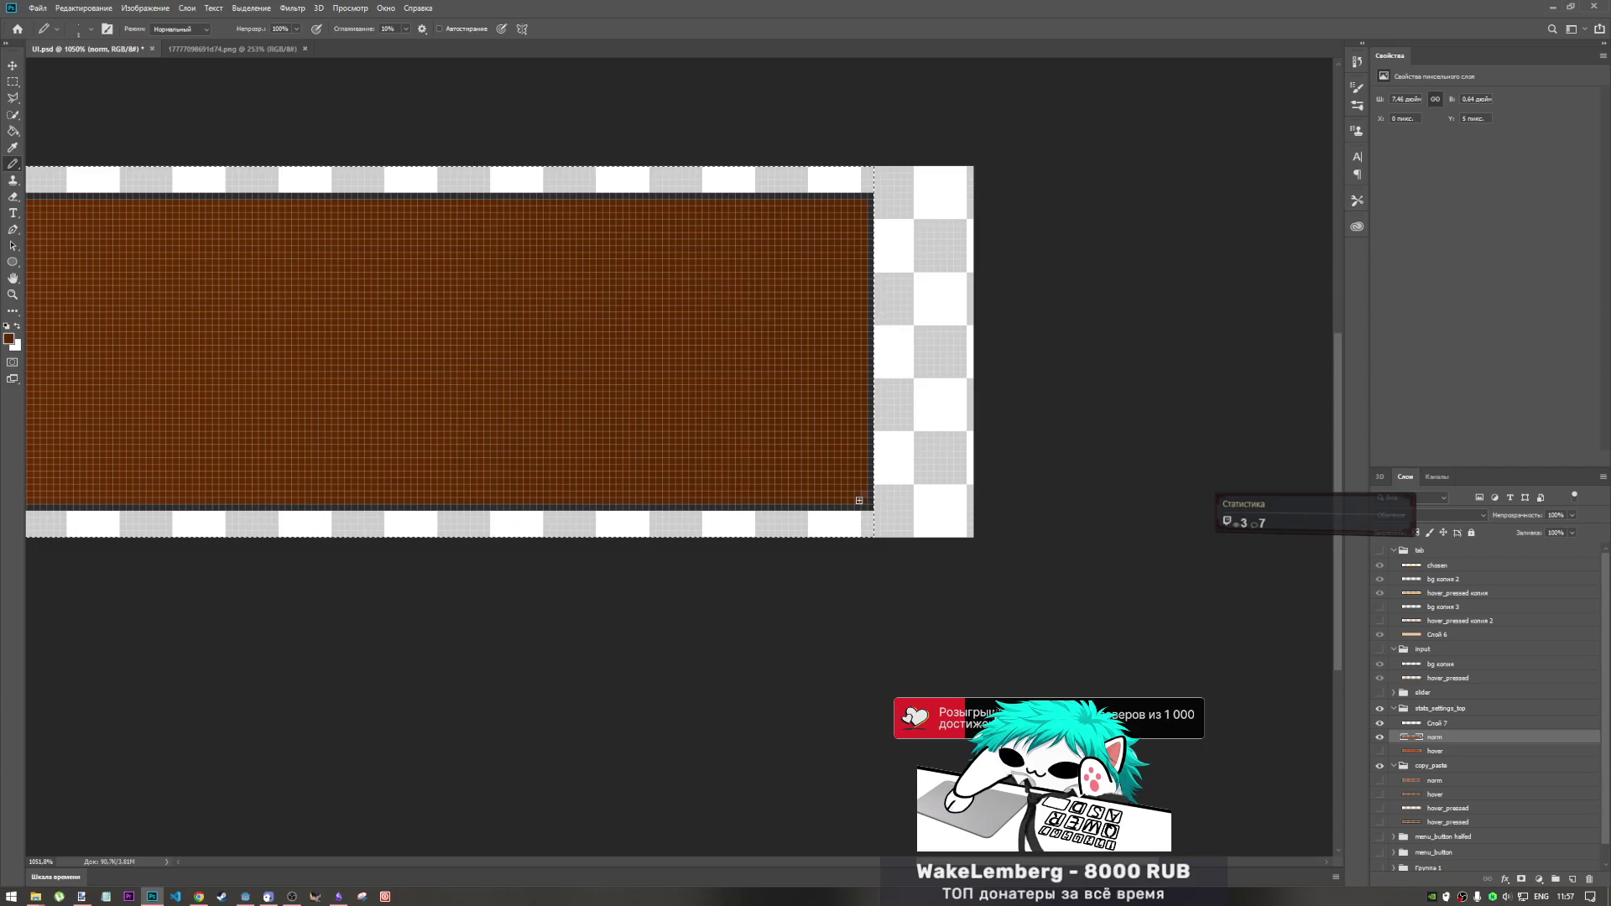
# - Erase the bar's lower-right corner pixels, then pencil-paint them back brown
pyautogui.scroll(5, 813, 445)
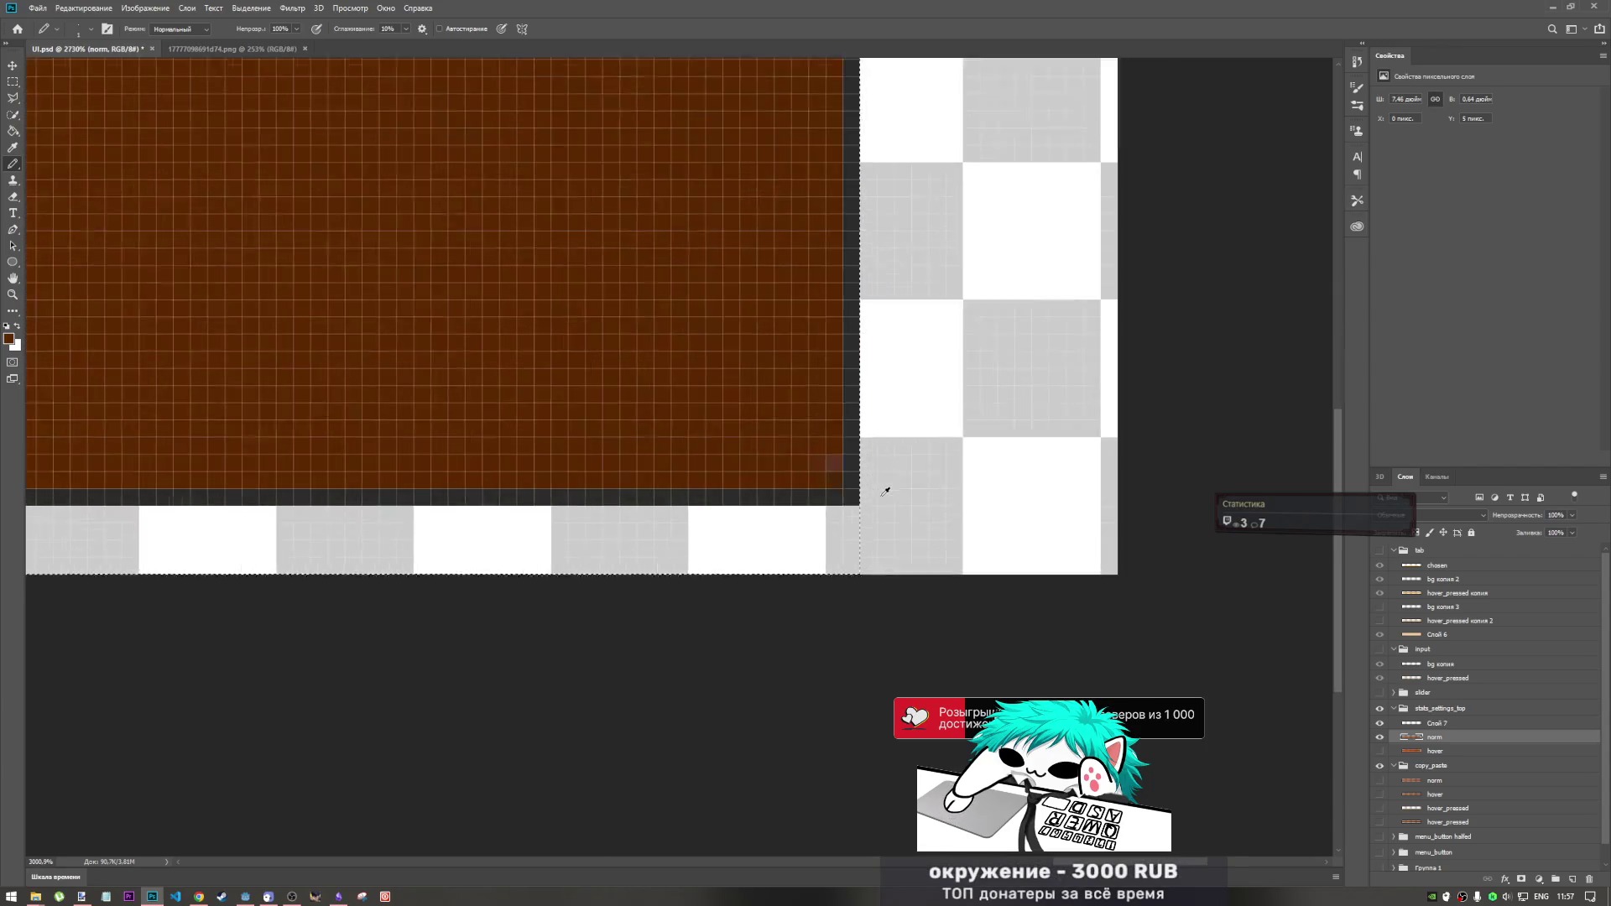
pyautogui.scroll(1, 885, 491)
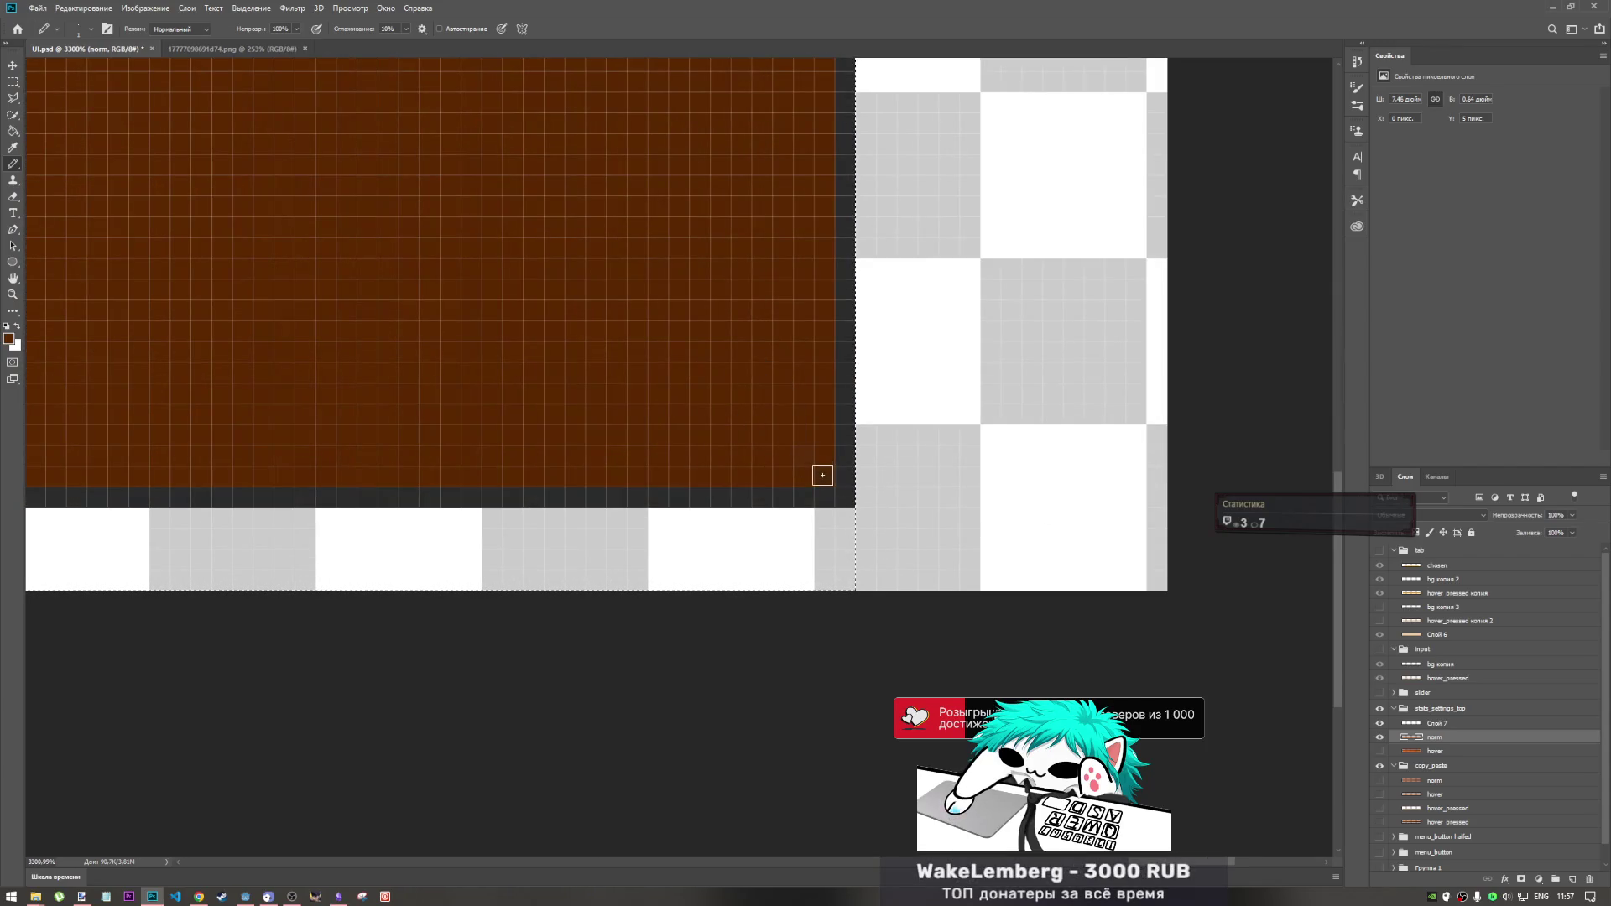
pyautogui.rightClick(13, 163)
pyautogui.click(13, 197)
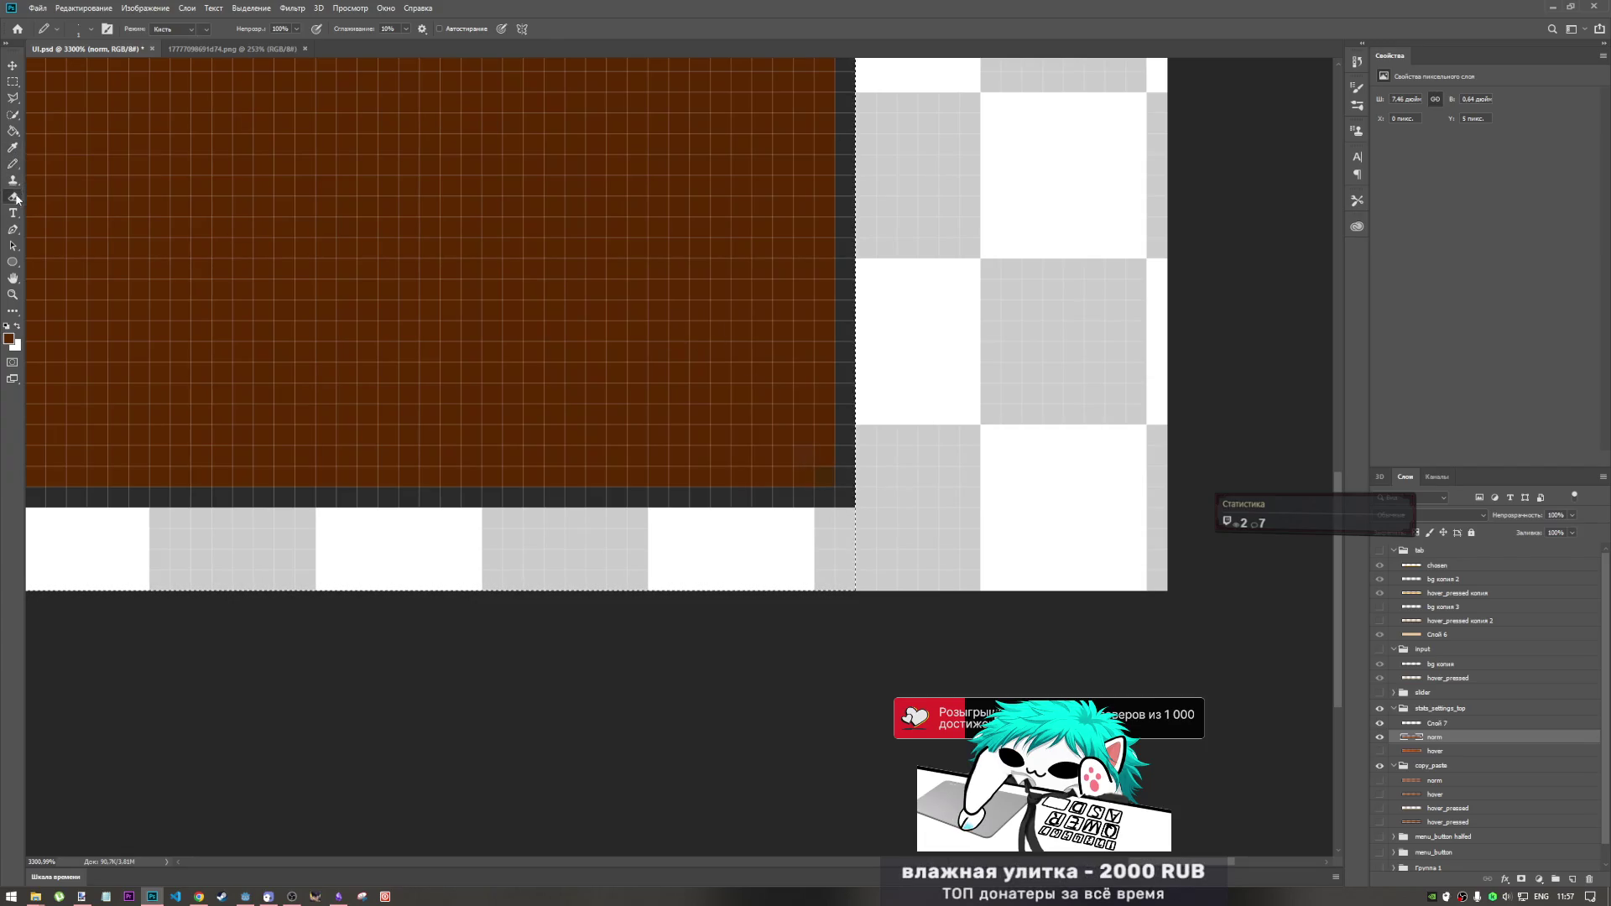
pyautogui.rightClick(801, 460)
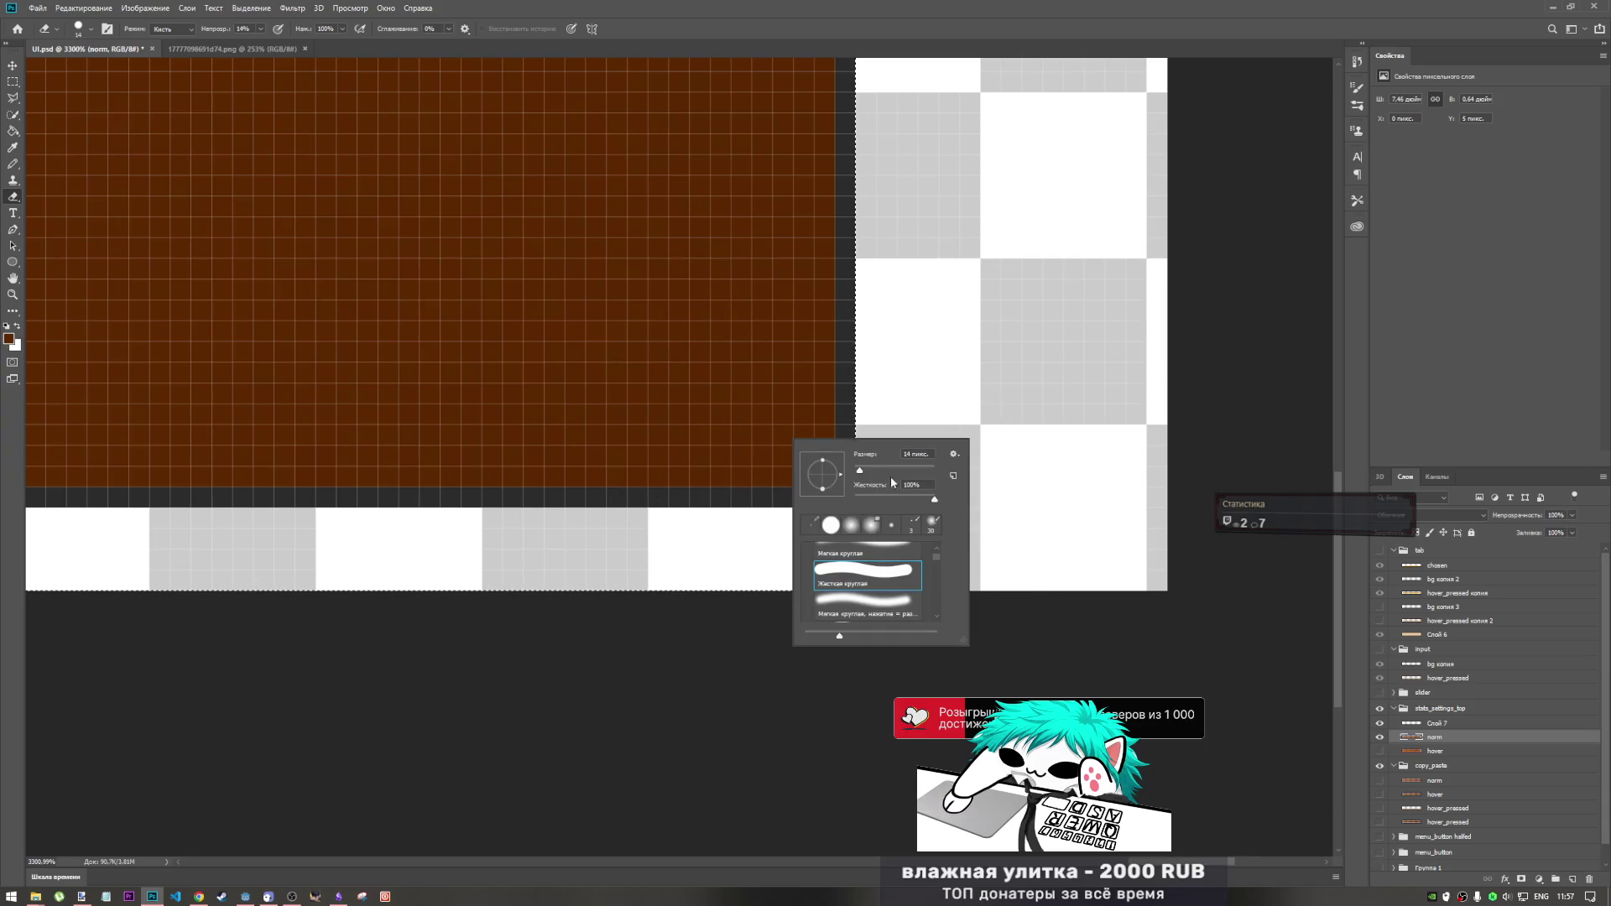
pyautogui.press('Return')
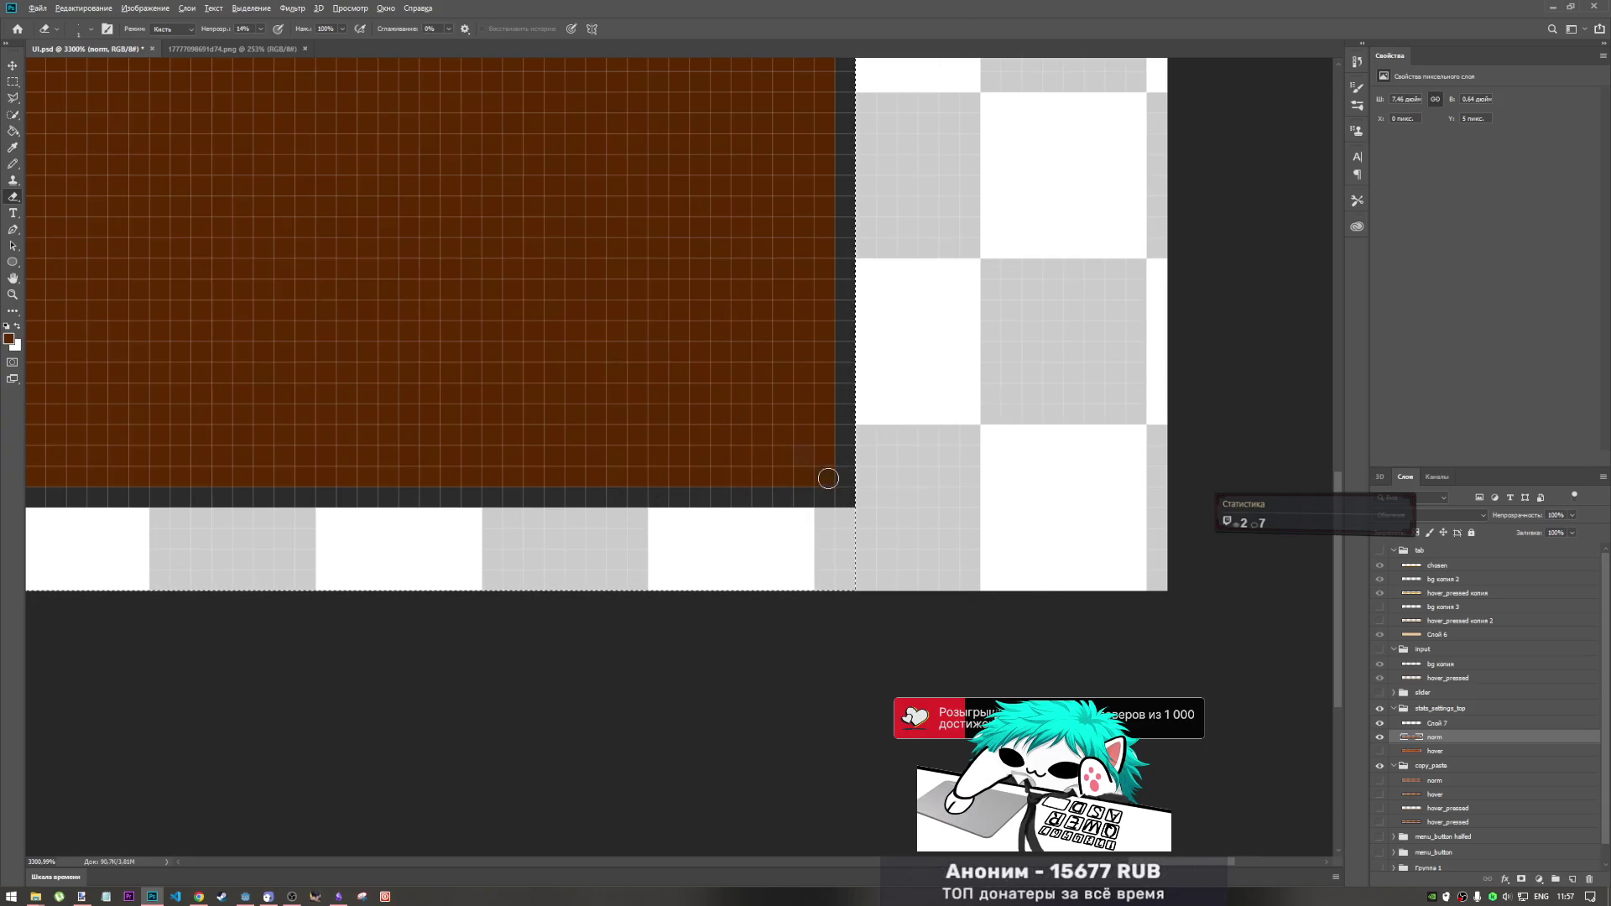
pyautogui.click(825, 476)
pyautogui.moveTo(825, 476)
pyautogui.mouseDown()
pyautogui.moveTo(824, 455)
pyautogui.moveTo(825, 474)
pyautogui.mouseUp()
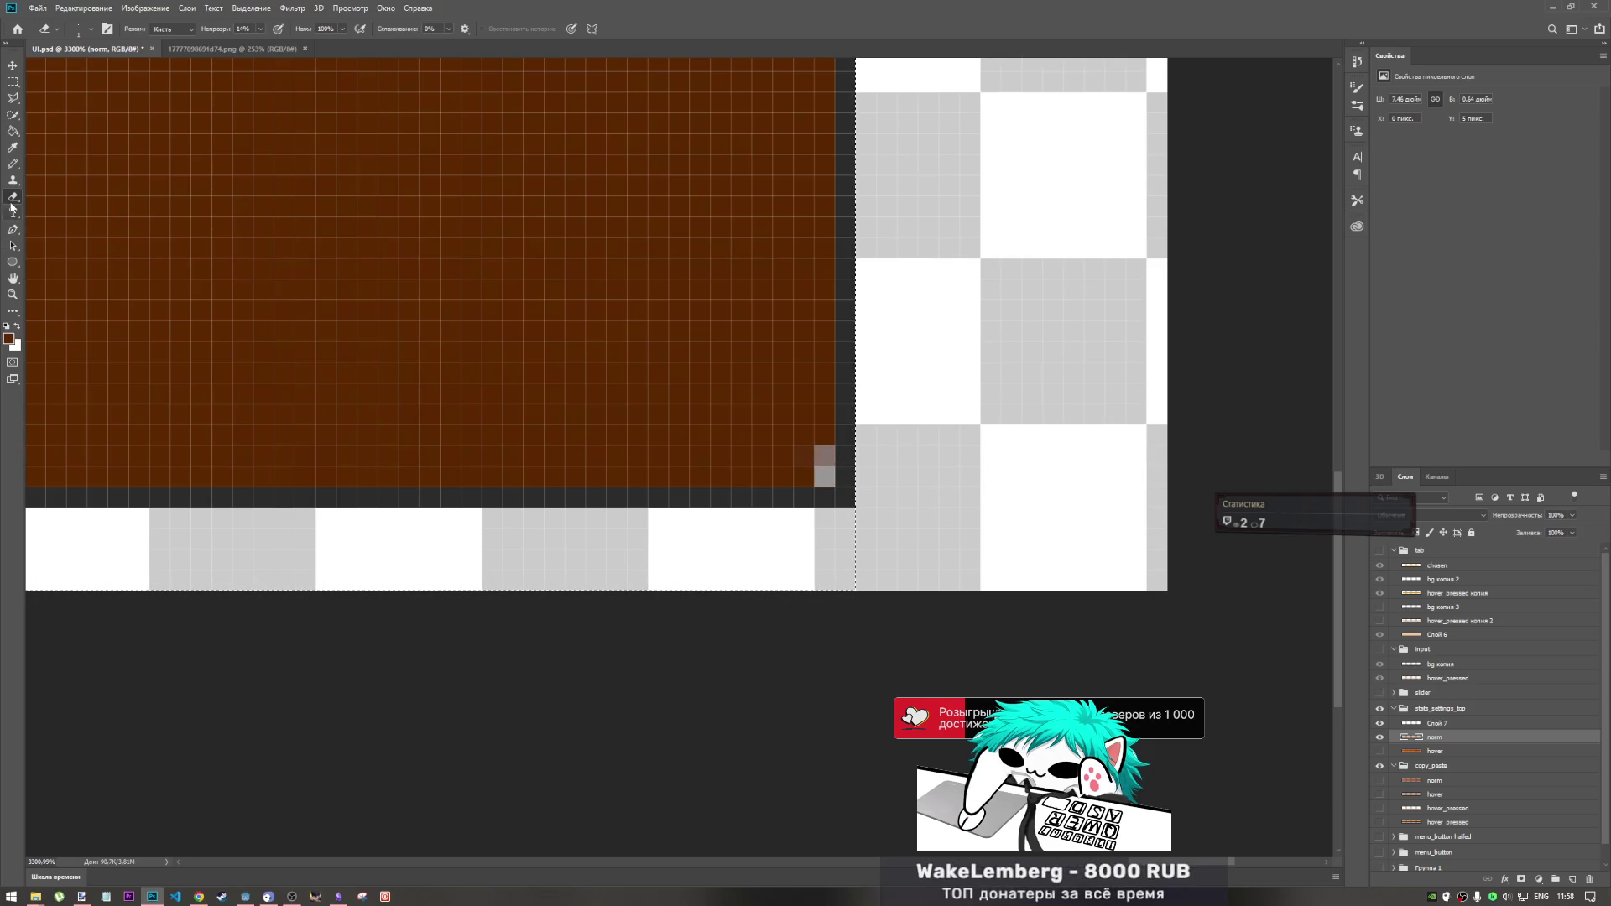
pyautogui.click(13, 164)
pyautogui.moveTo(825, 459); pyautogui.dragTo(823, 476)
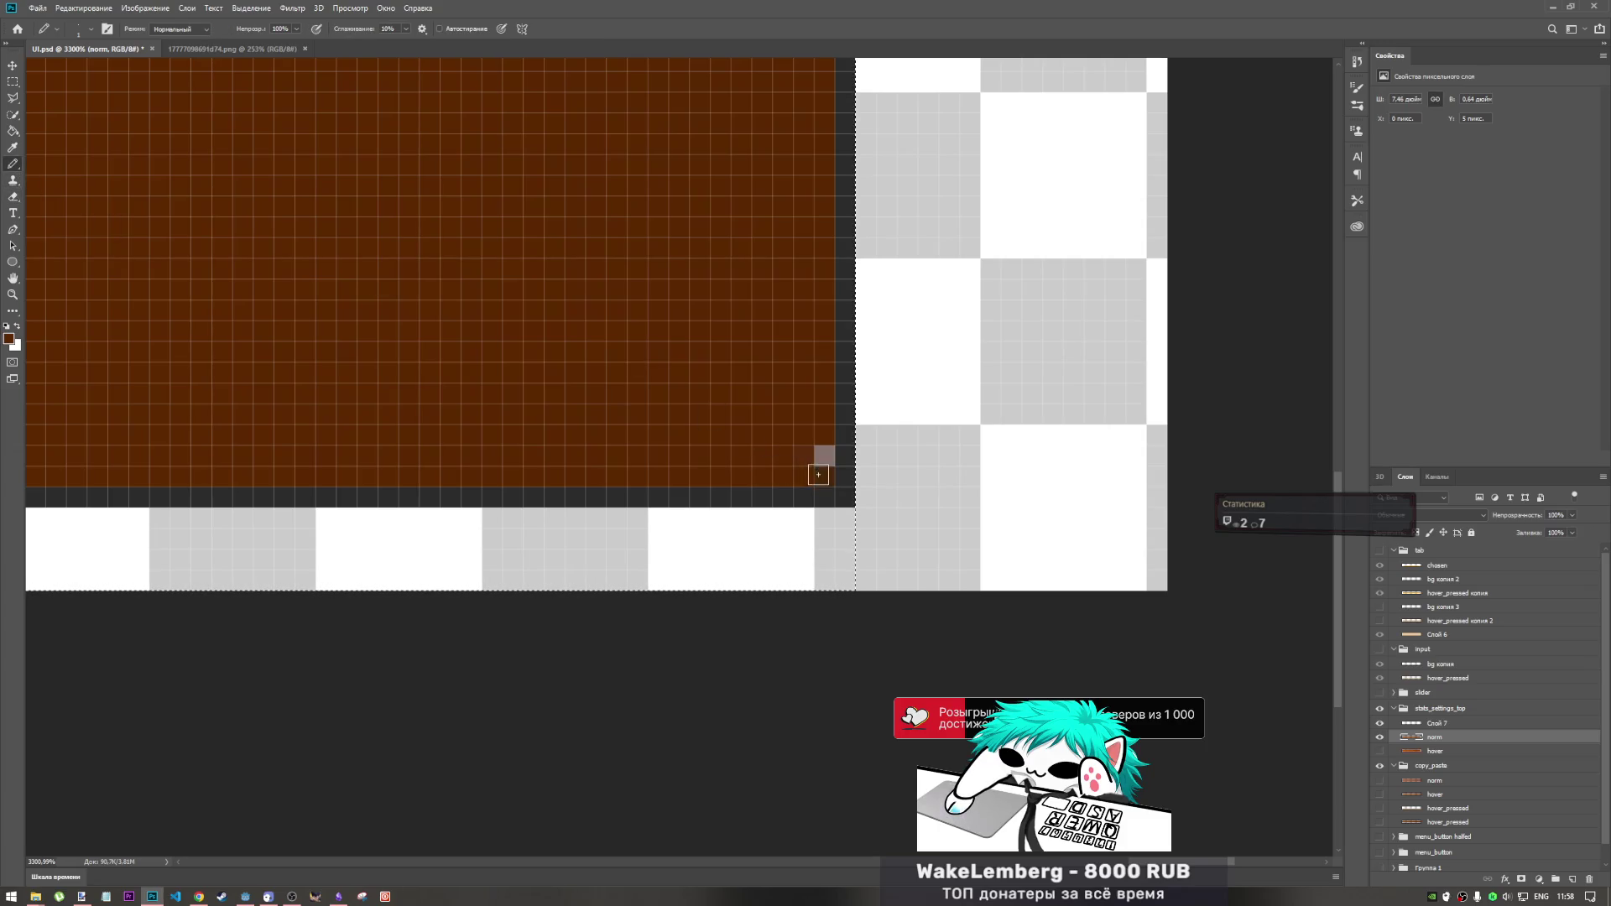
# - Zoom out and crop the canvas to the selection with Image > Crop
pyautogui.scroll(-8, 784, 425)
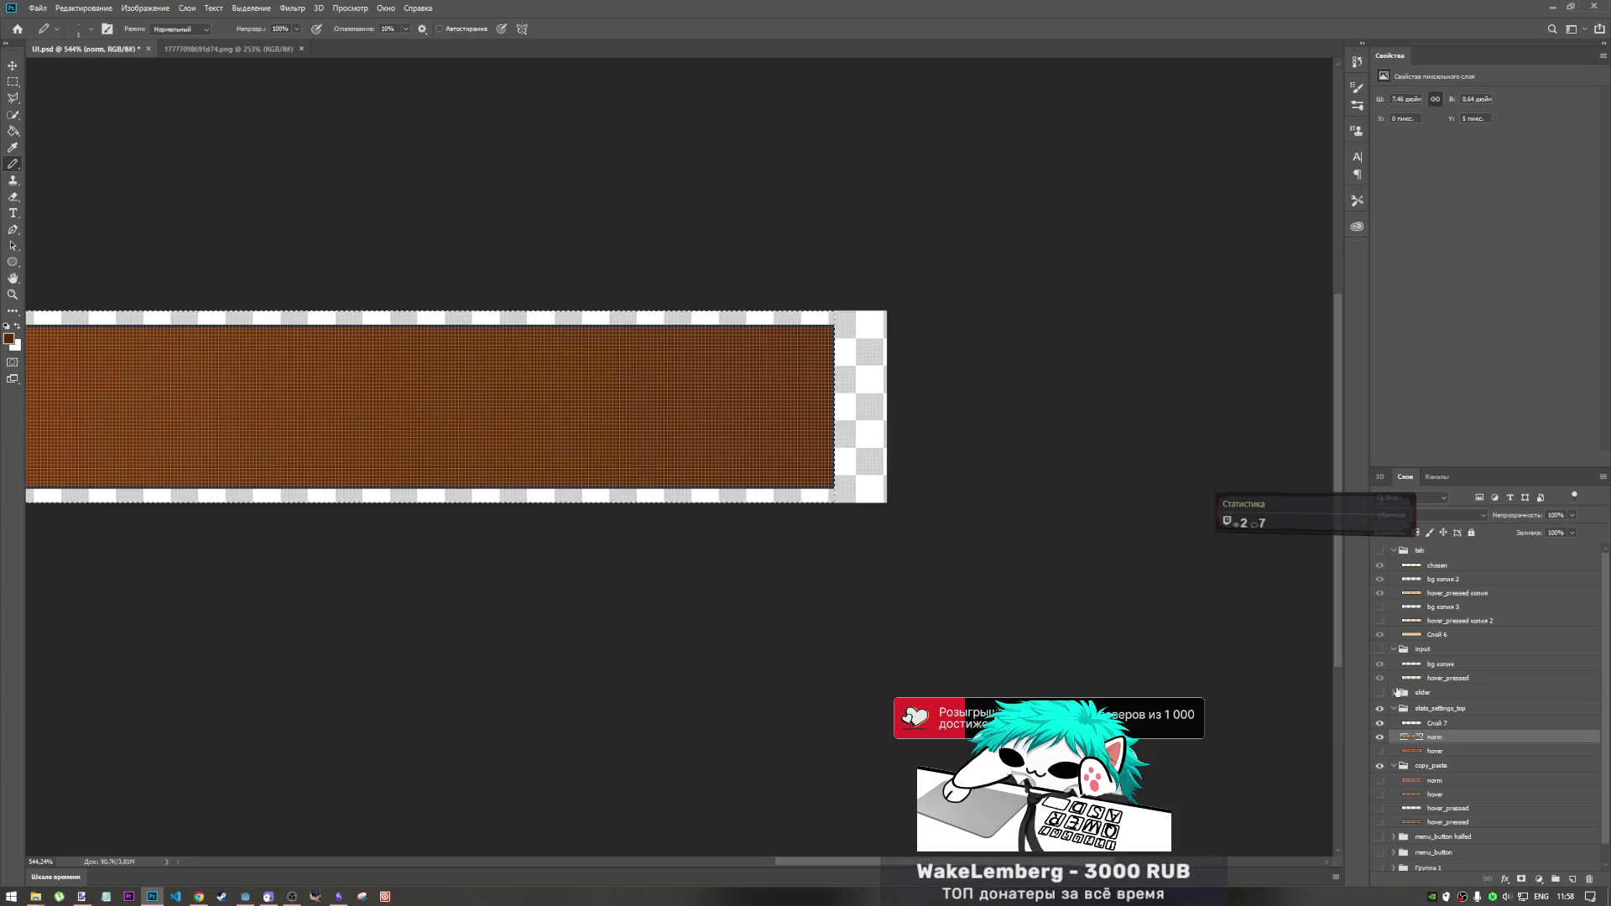
pyautogui.click(38, 9)
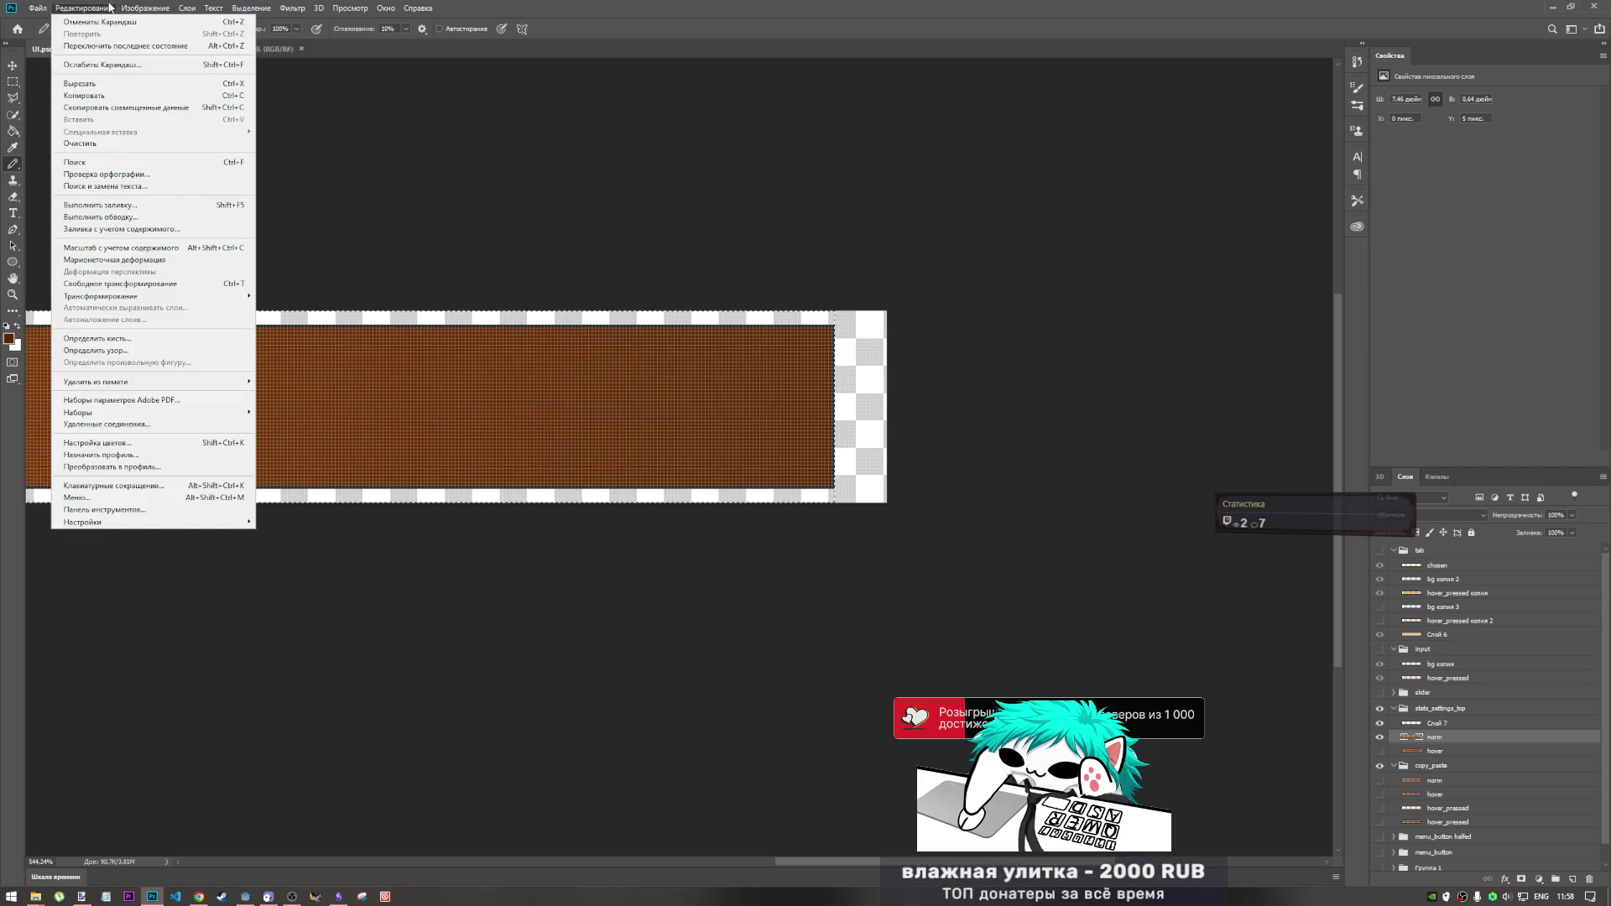
pyautogui.moveTo(146, 8)
pyautogui.click(216, 140)
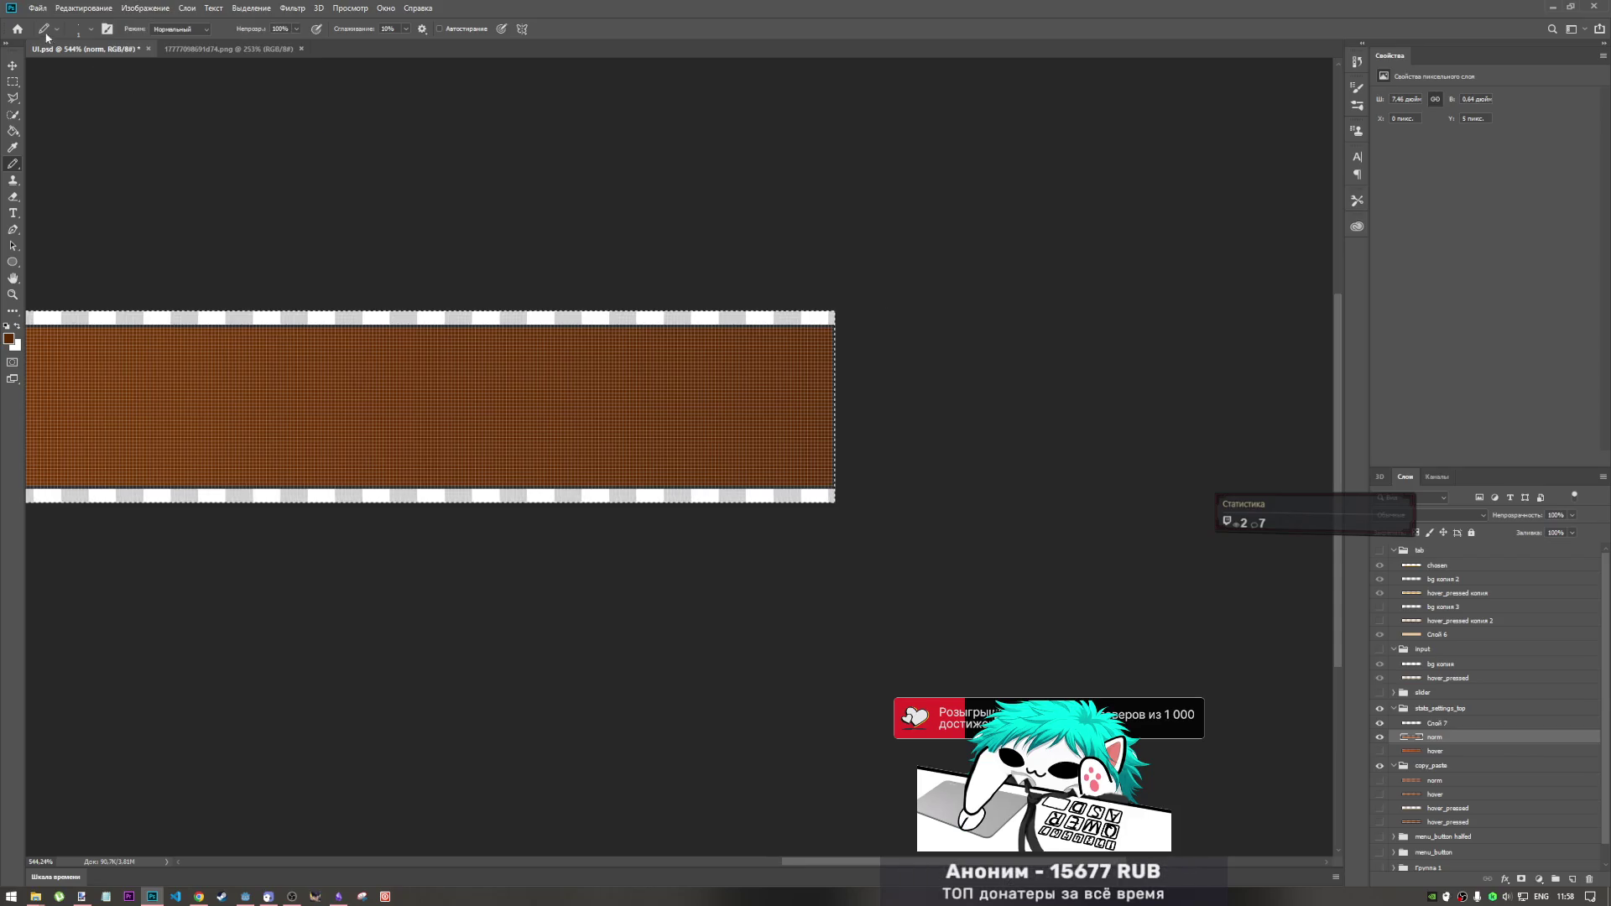
# - Quick-export the cropped normal bar as PNG, replacing top_norm.png
pyautogui.click(37, 8)
pyautogui.moveTo(153, 181)
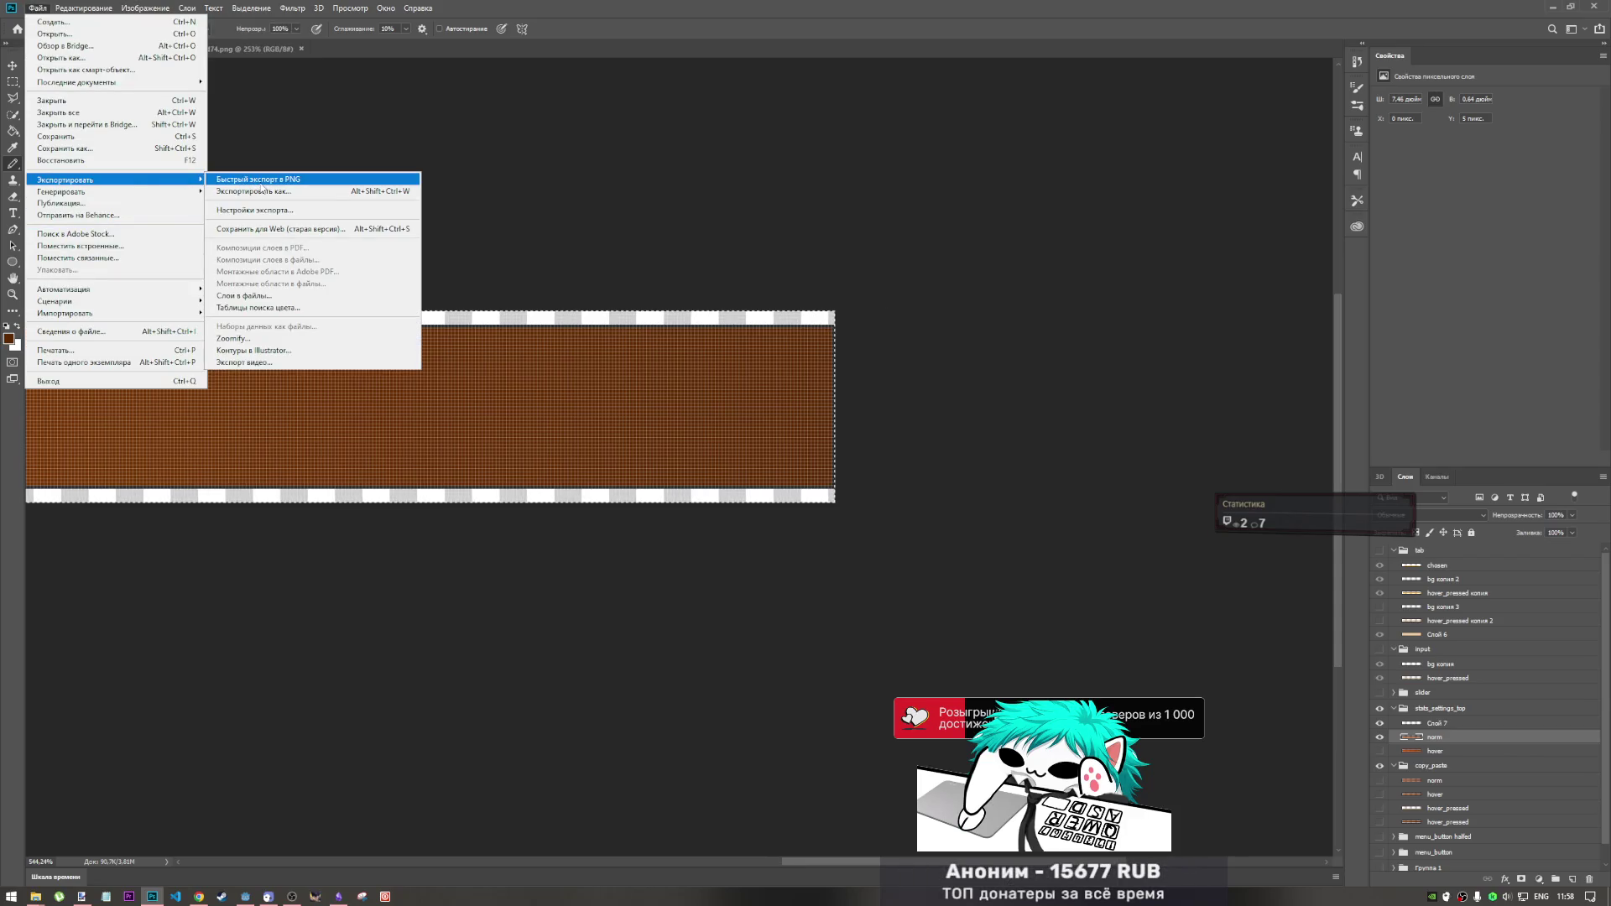
pyautogui.click(262, 181)
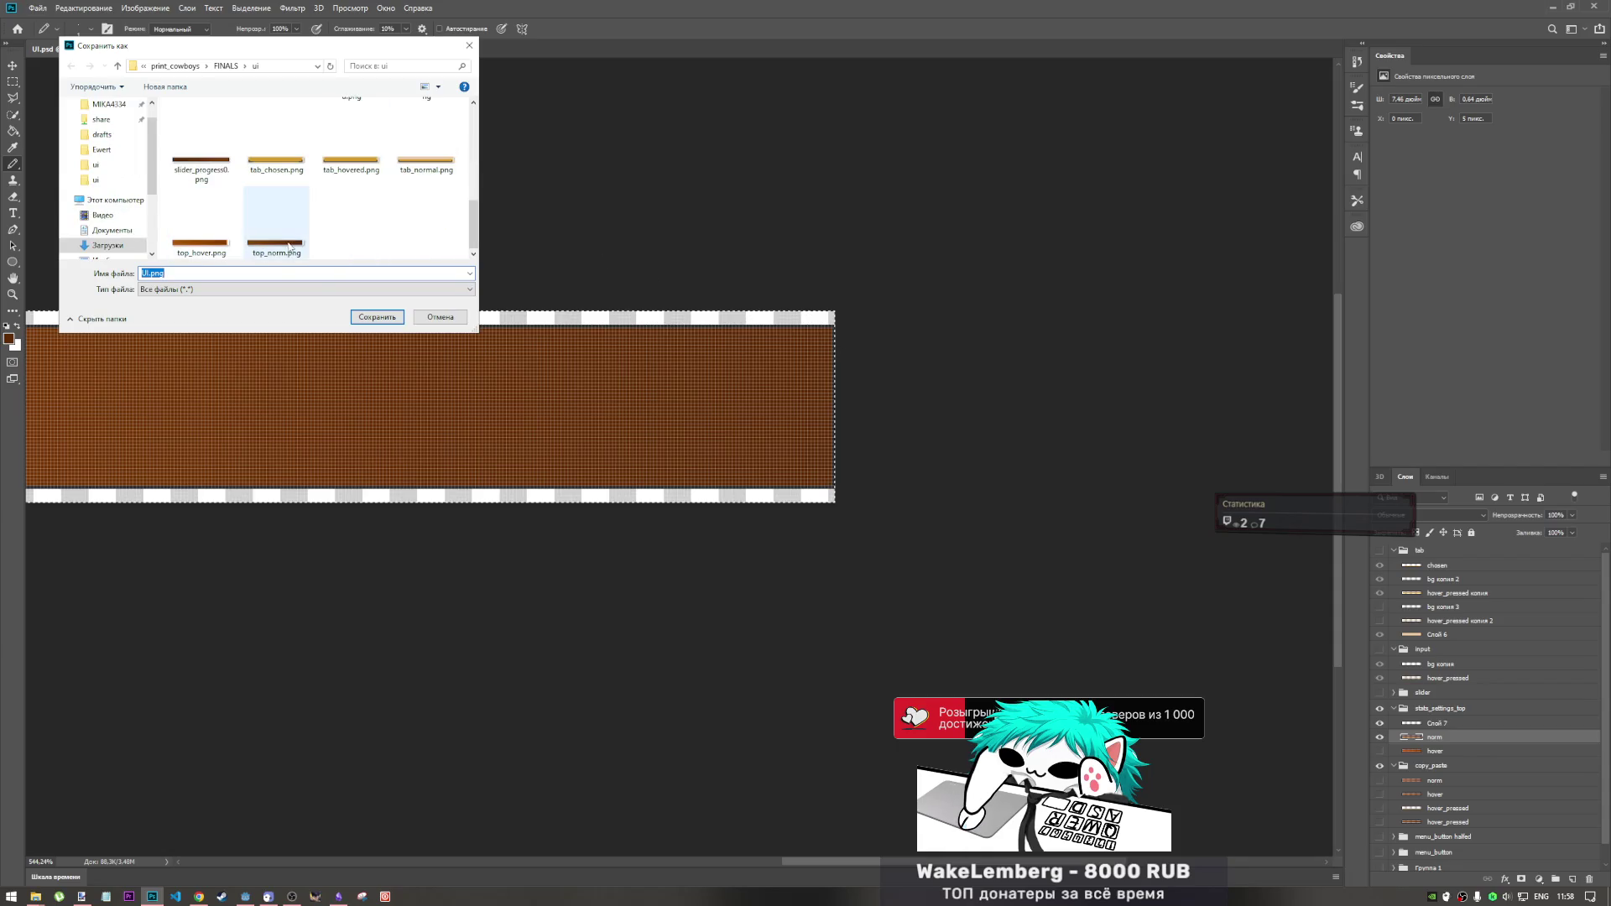
pyautogui.click(276, 223)
pyautogui.click(378, 316)
pyautogui.click(837, 453)
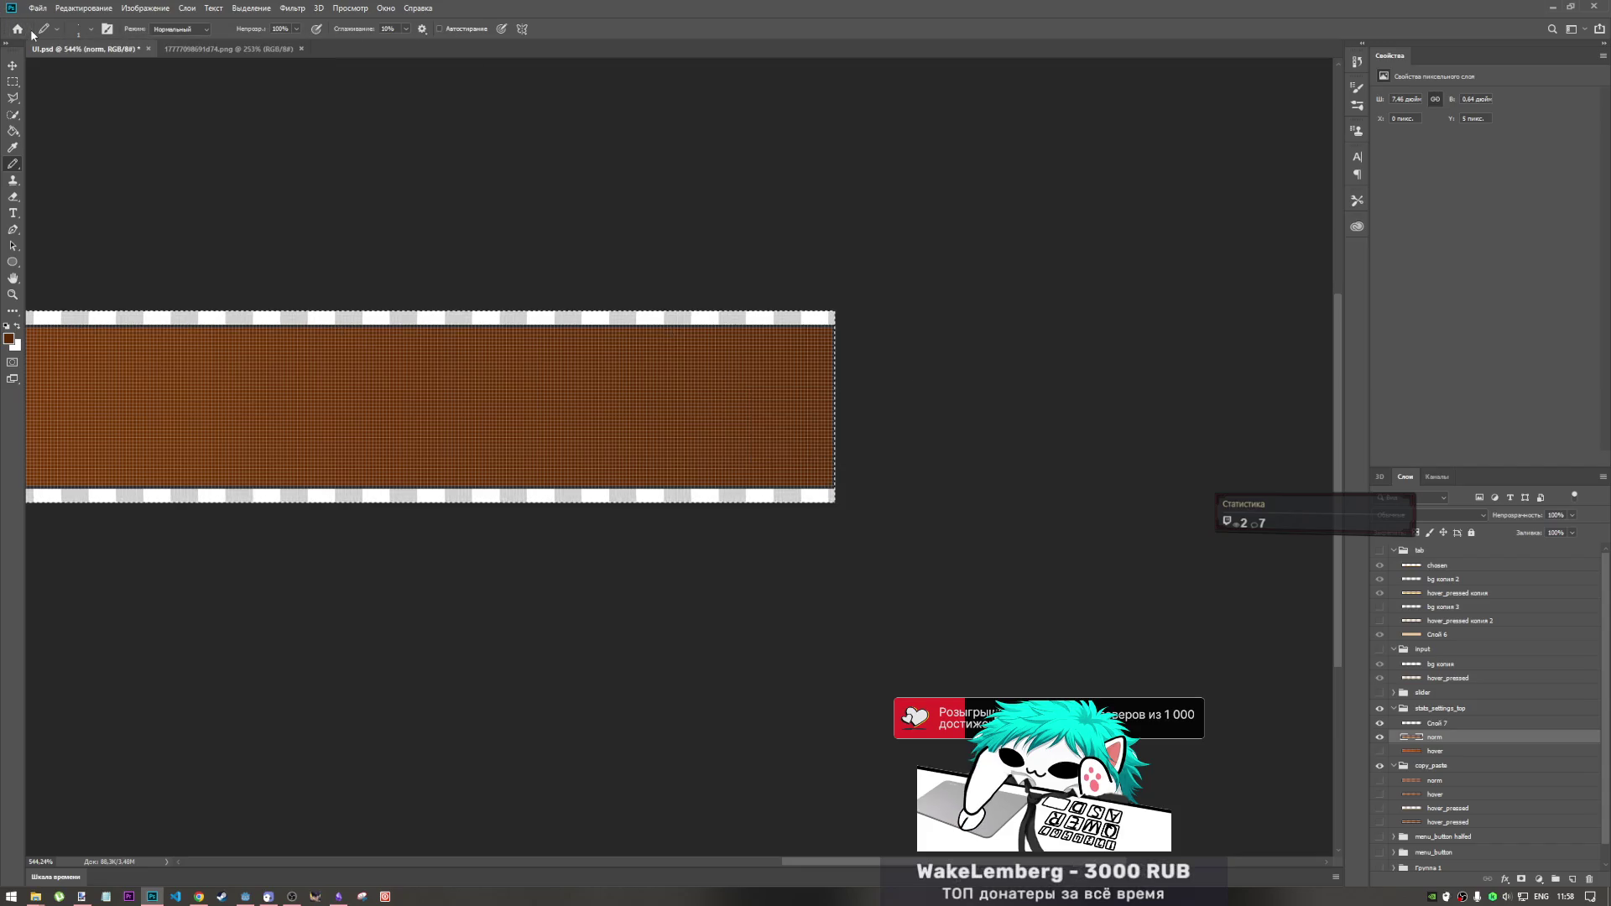
# - Compare the normal and hover looks by toggling the norm layer, leaving it hidden
pyautogui.hotkey('ctrl', 'z')
pyautogui.hotkey('ctrl', 'shift', 'z')
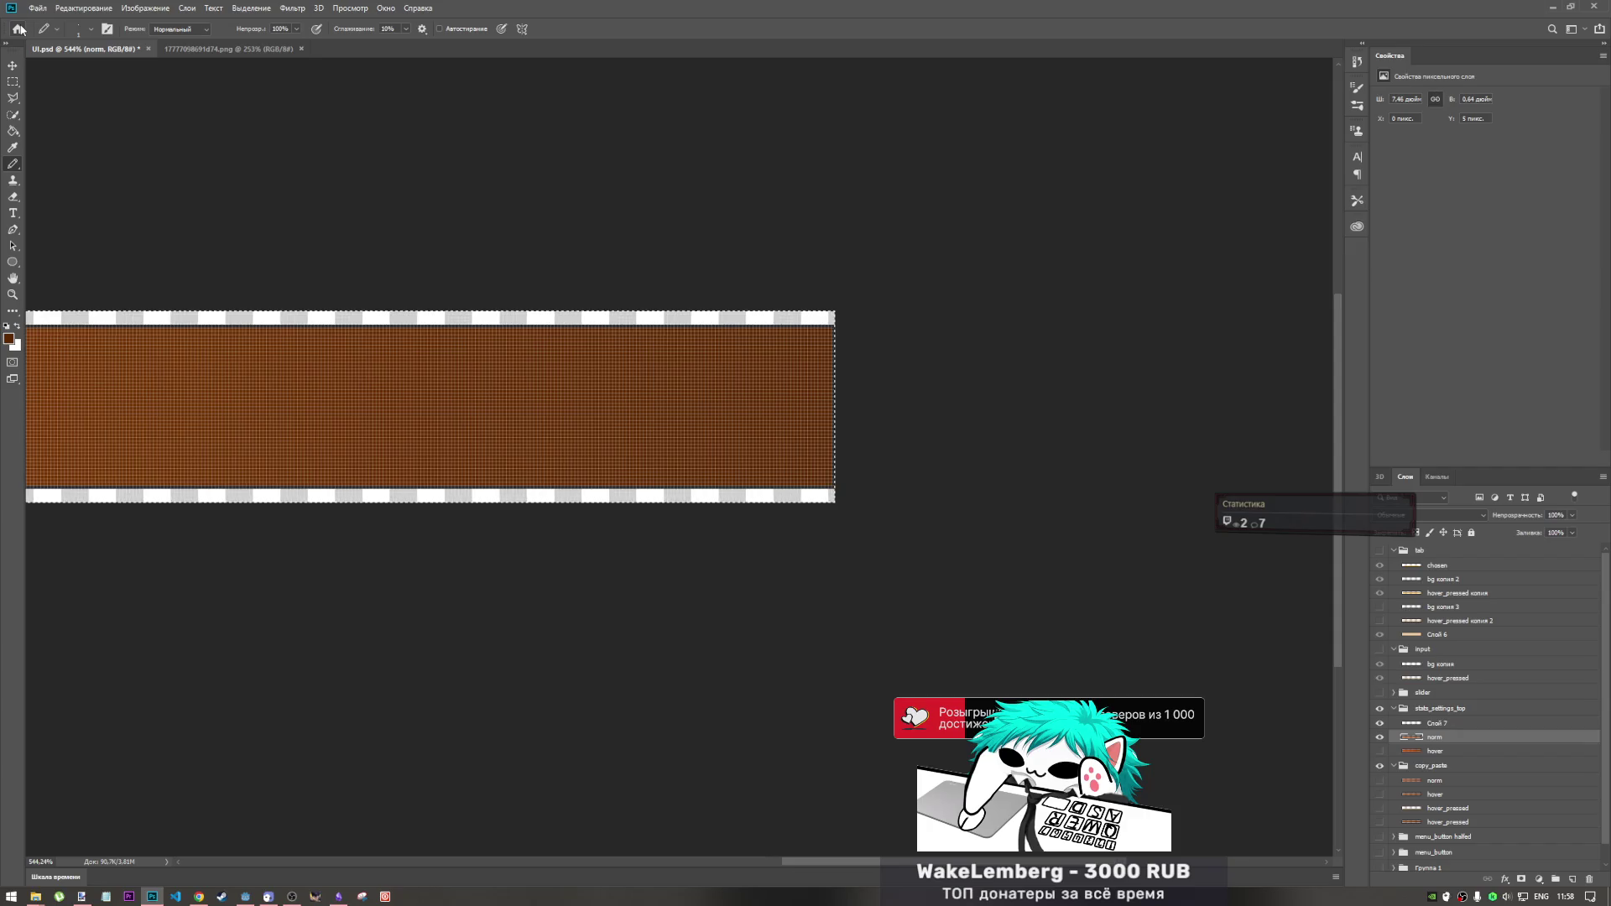
pyautogui.click(1380, 752)
pyautogui.click(1380, 738)
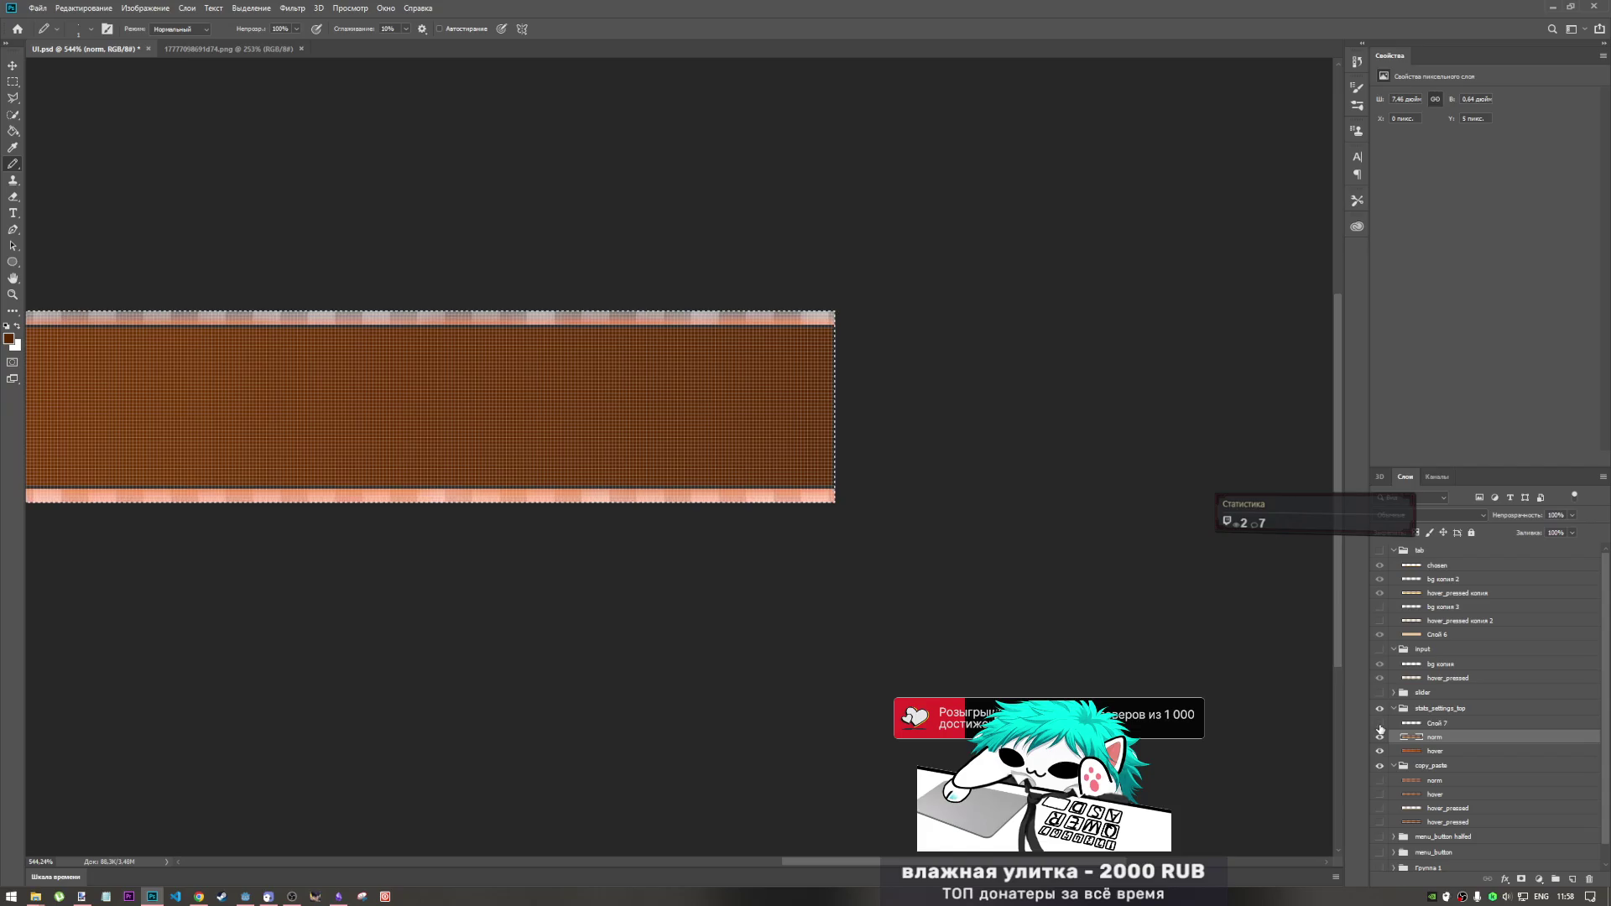
pyautogui.click(1380, 738)
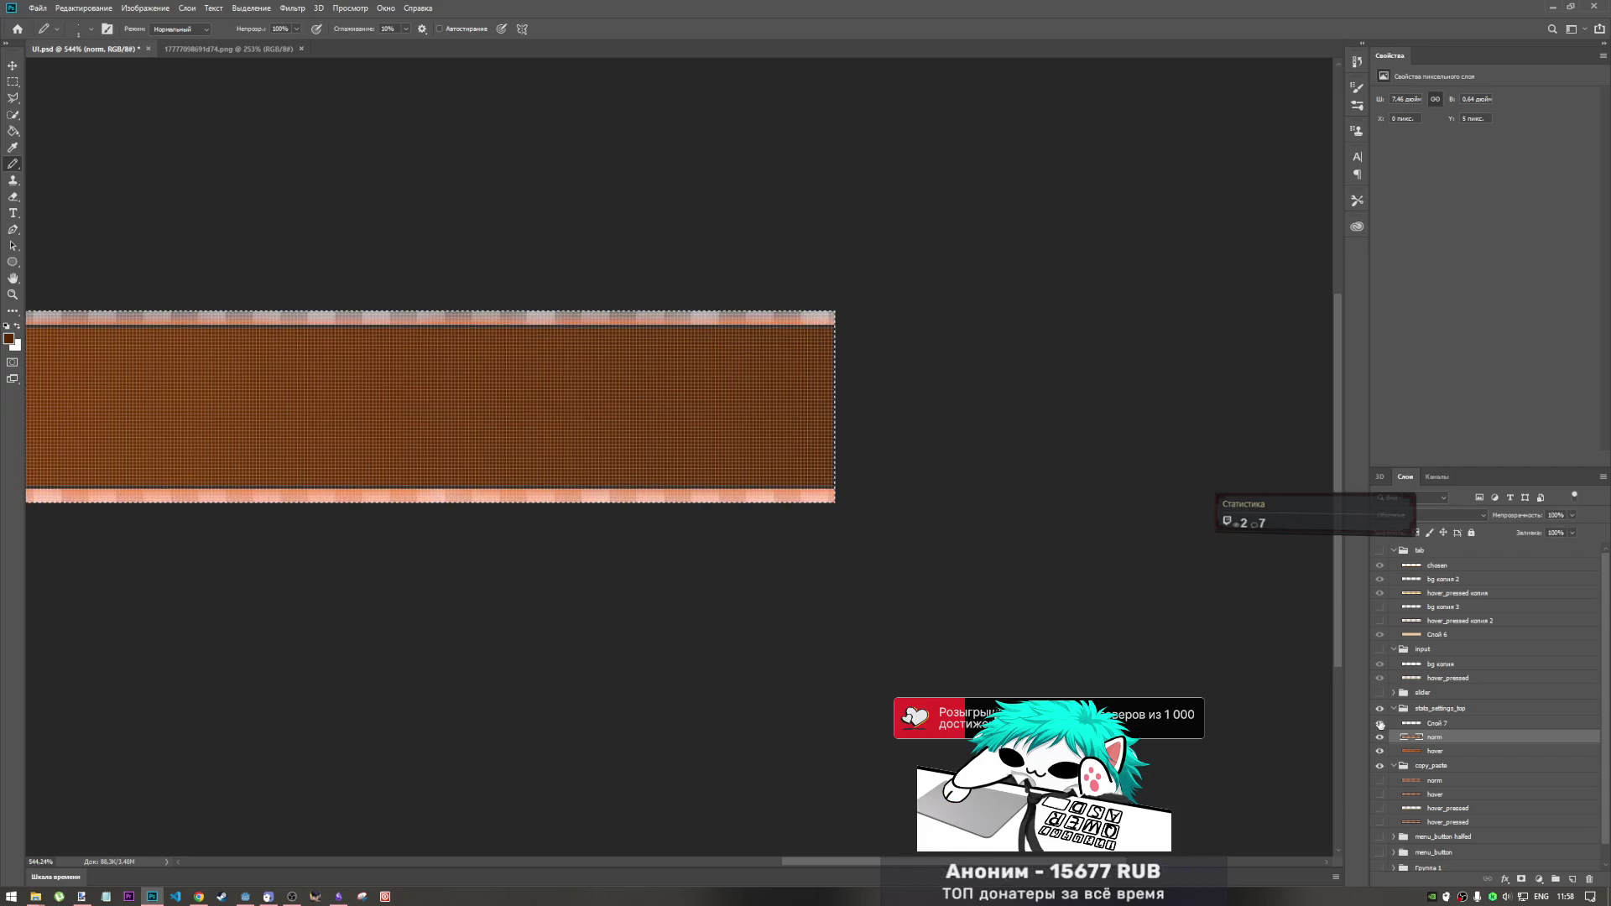
pyautogui.click(1380, 738)
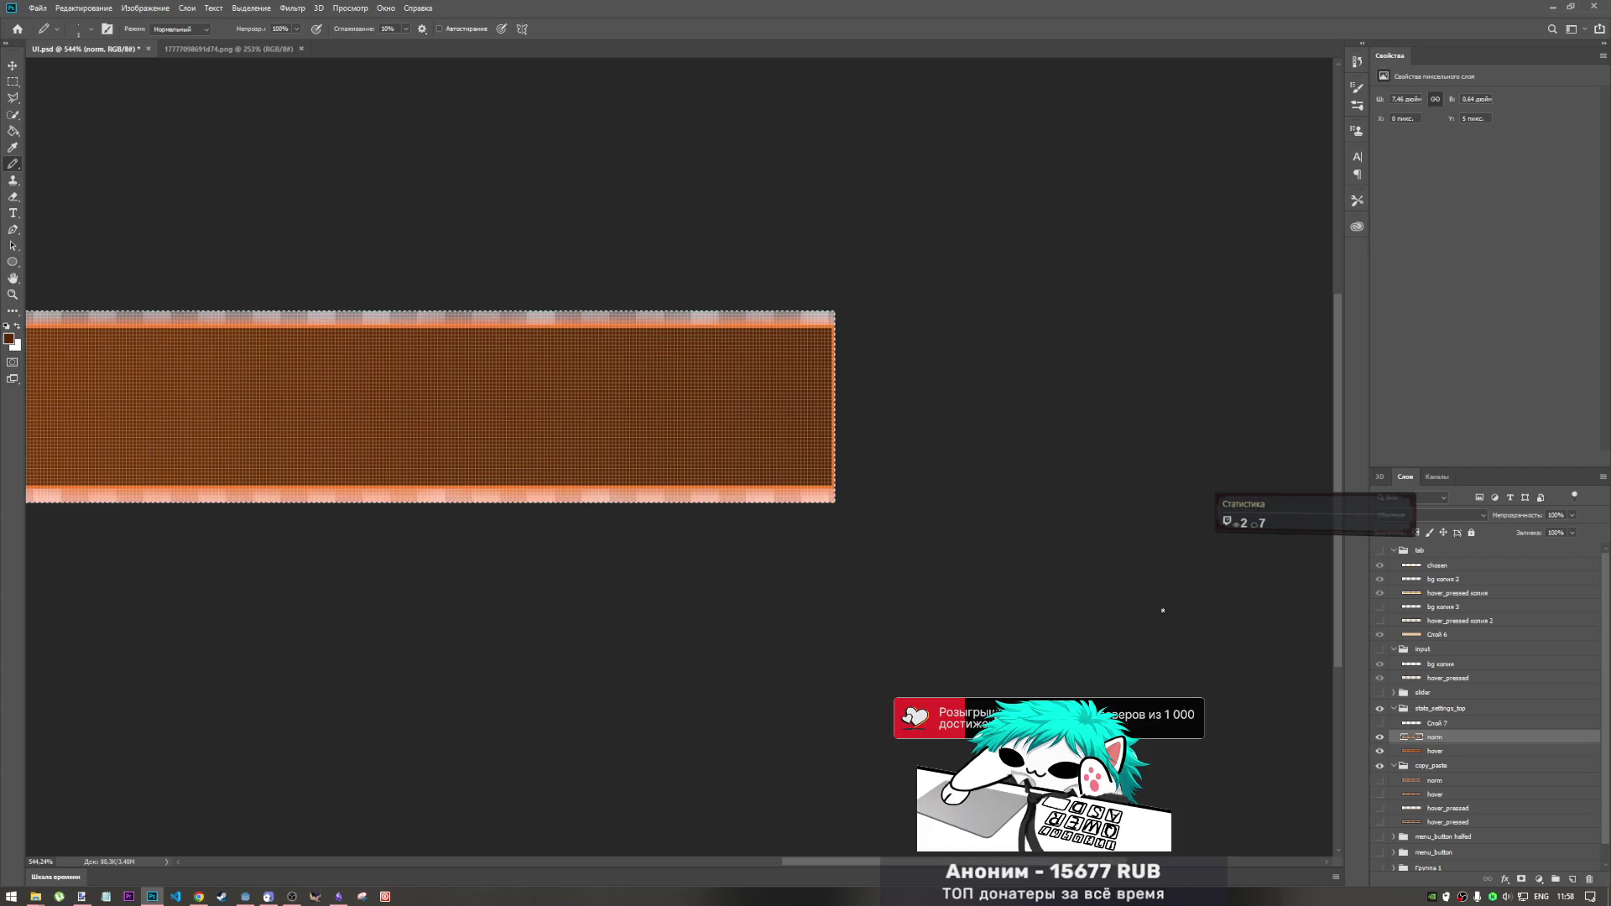
pyautogui.scroll(-3, 1019, 487)
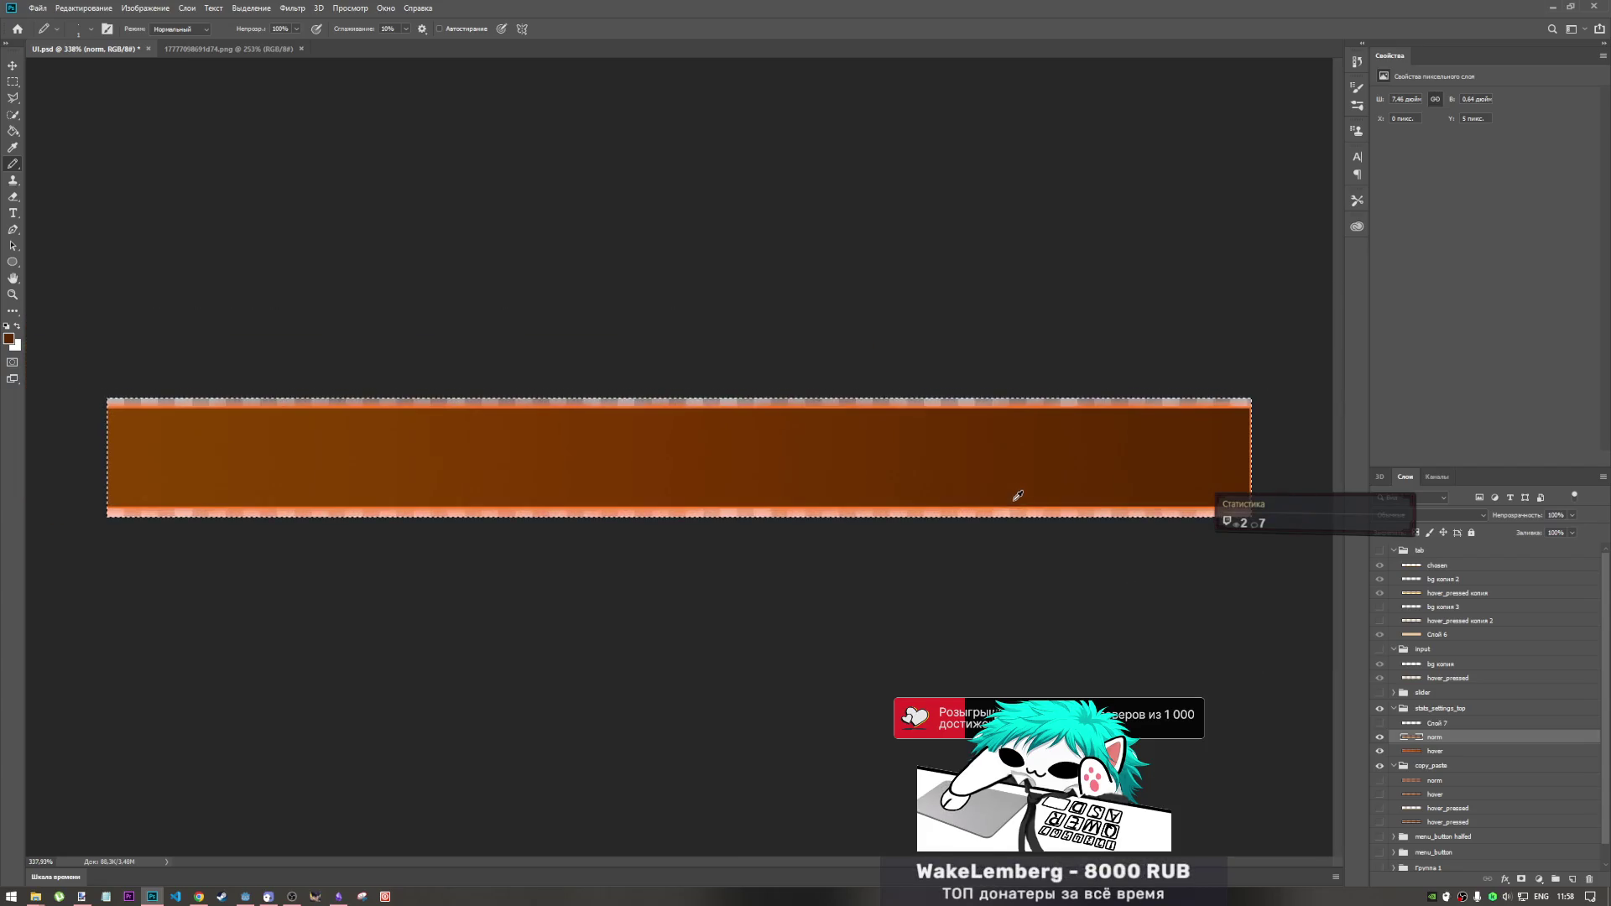
pyautogui.click(1380, 738)
pyautogui.click(1381, 737)
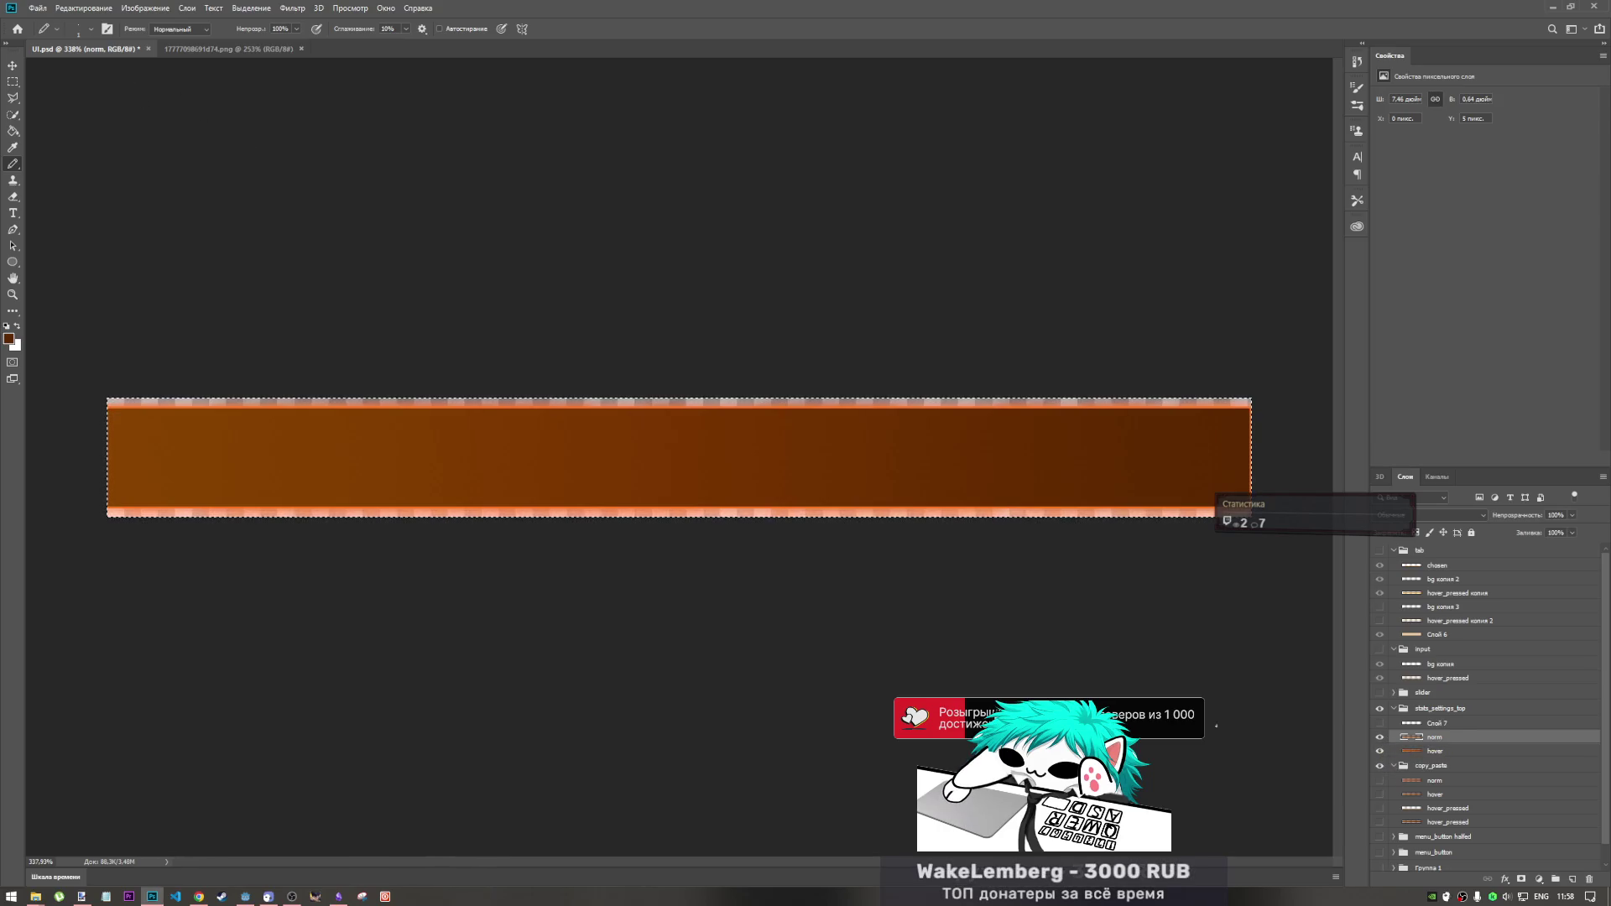
pyautogui.click(1381, 738)
pyautogui.click(1381, 738)
pyautogui.click(1381, 738)
pyautogui.click(37, 8)
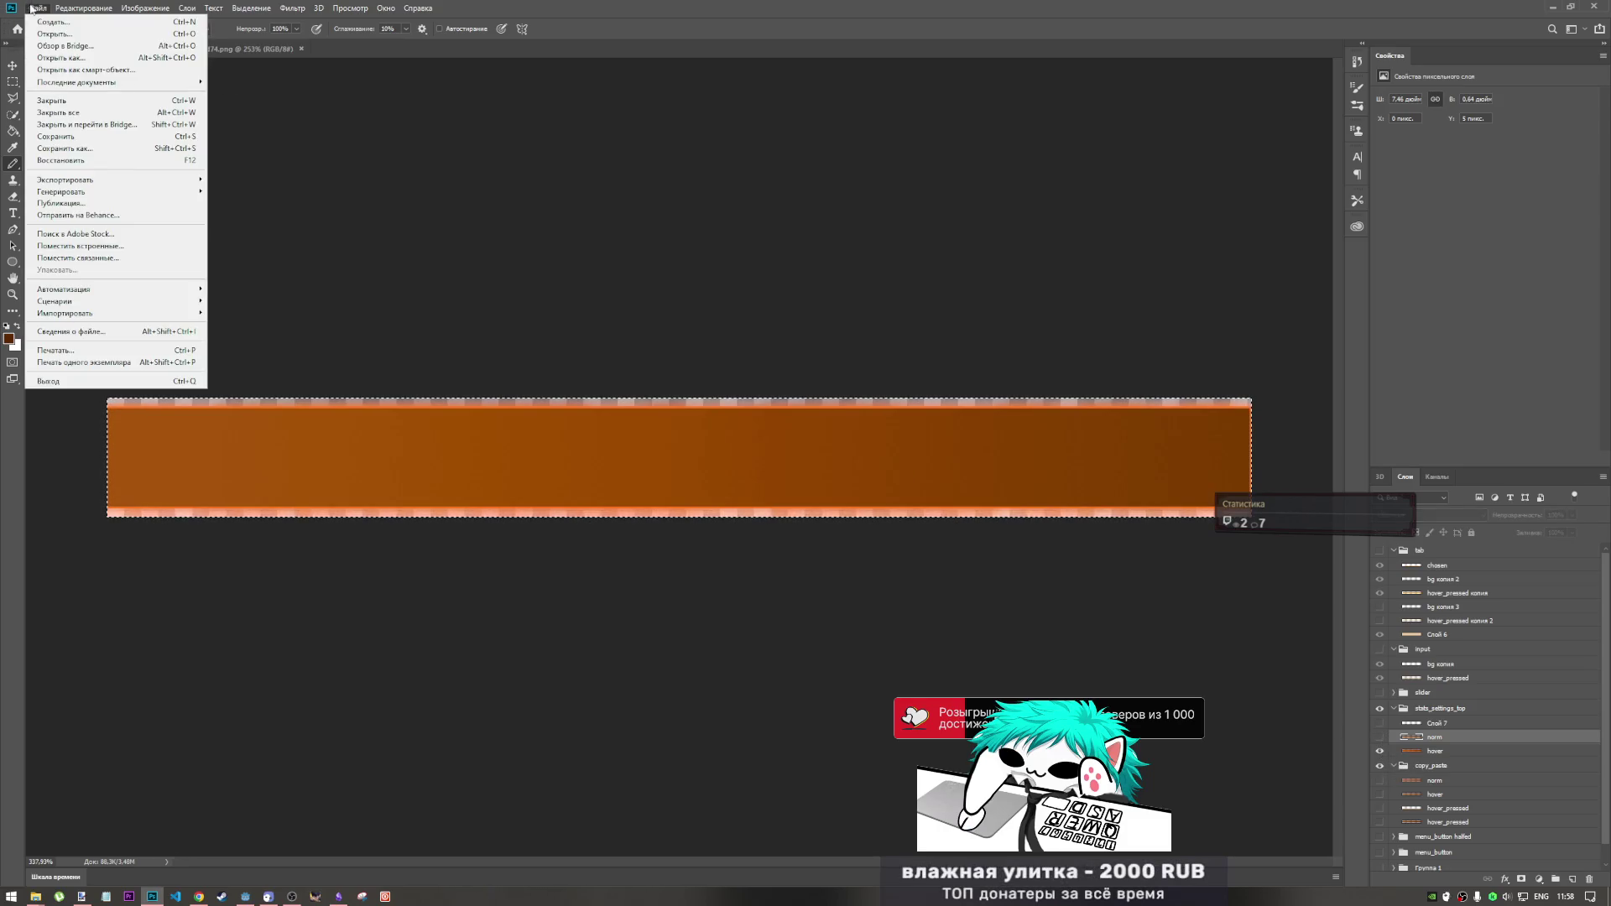
# - Quick-export the hover bar over top_hover.png, then save UI.psd
pyautogui.moveTo(131, 186)
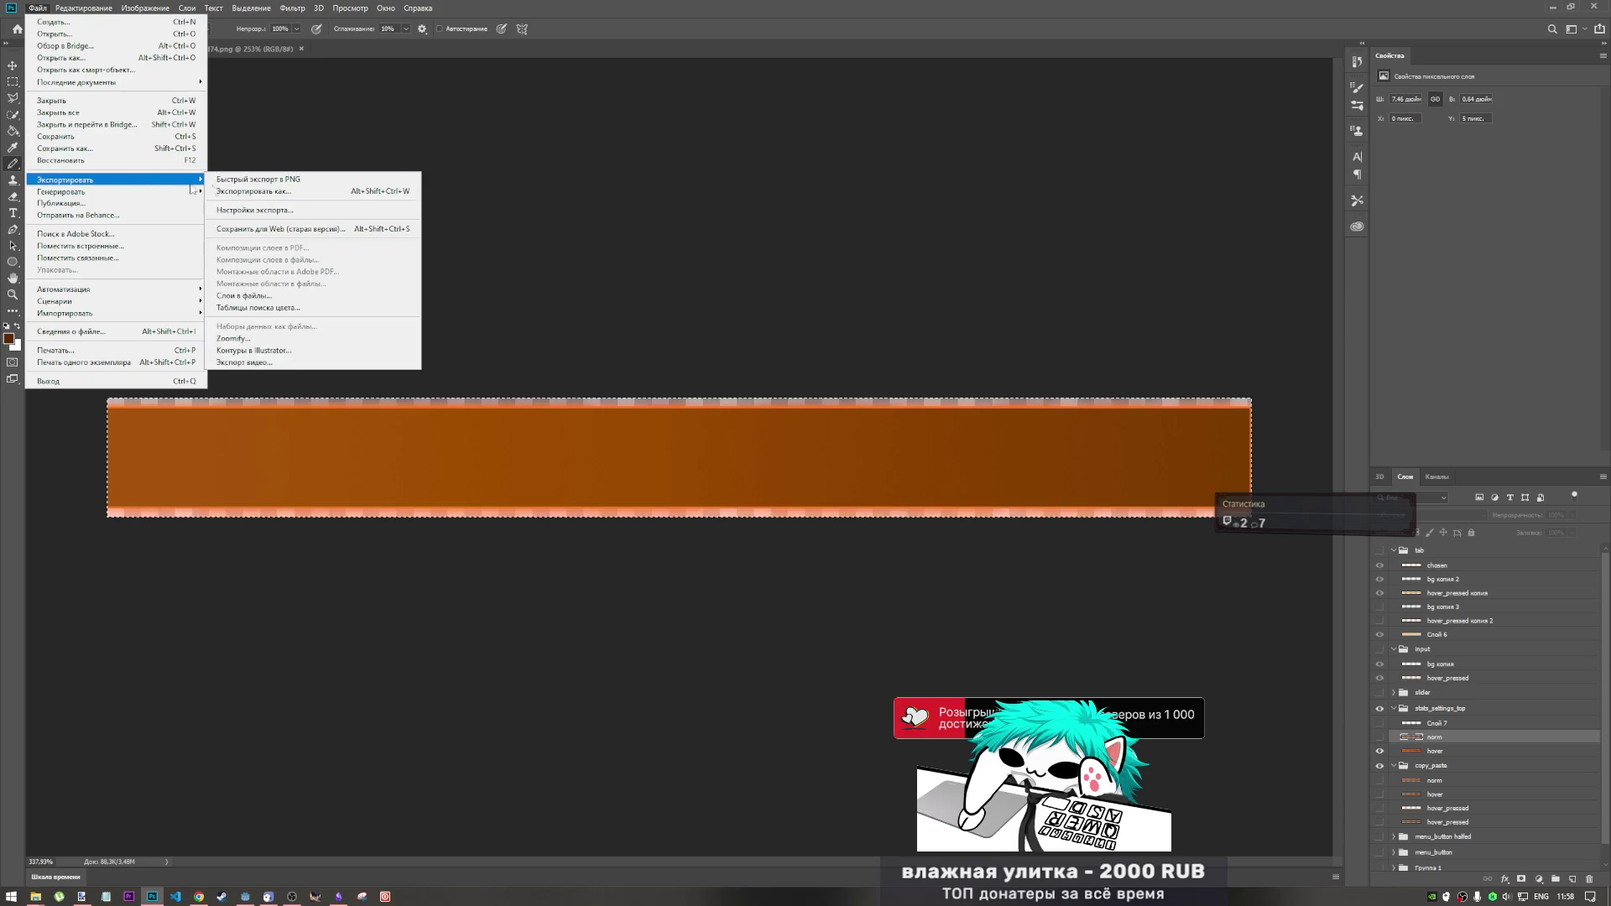
pyautogui.click(290, 180)
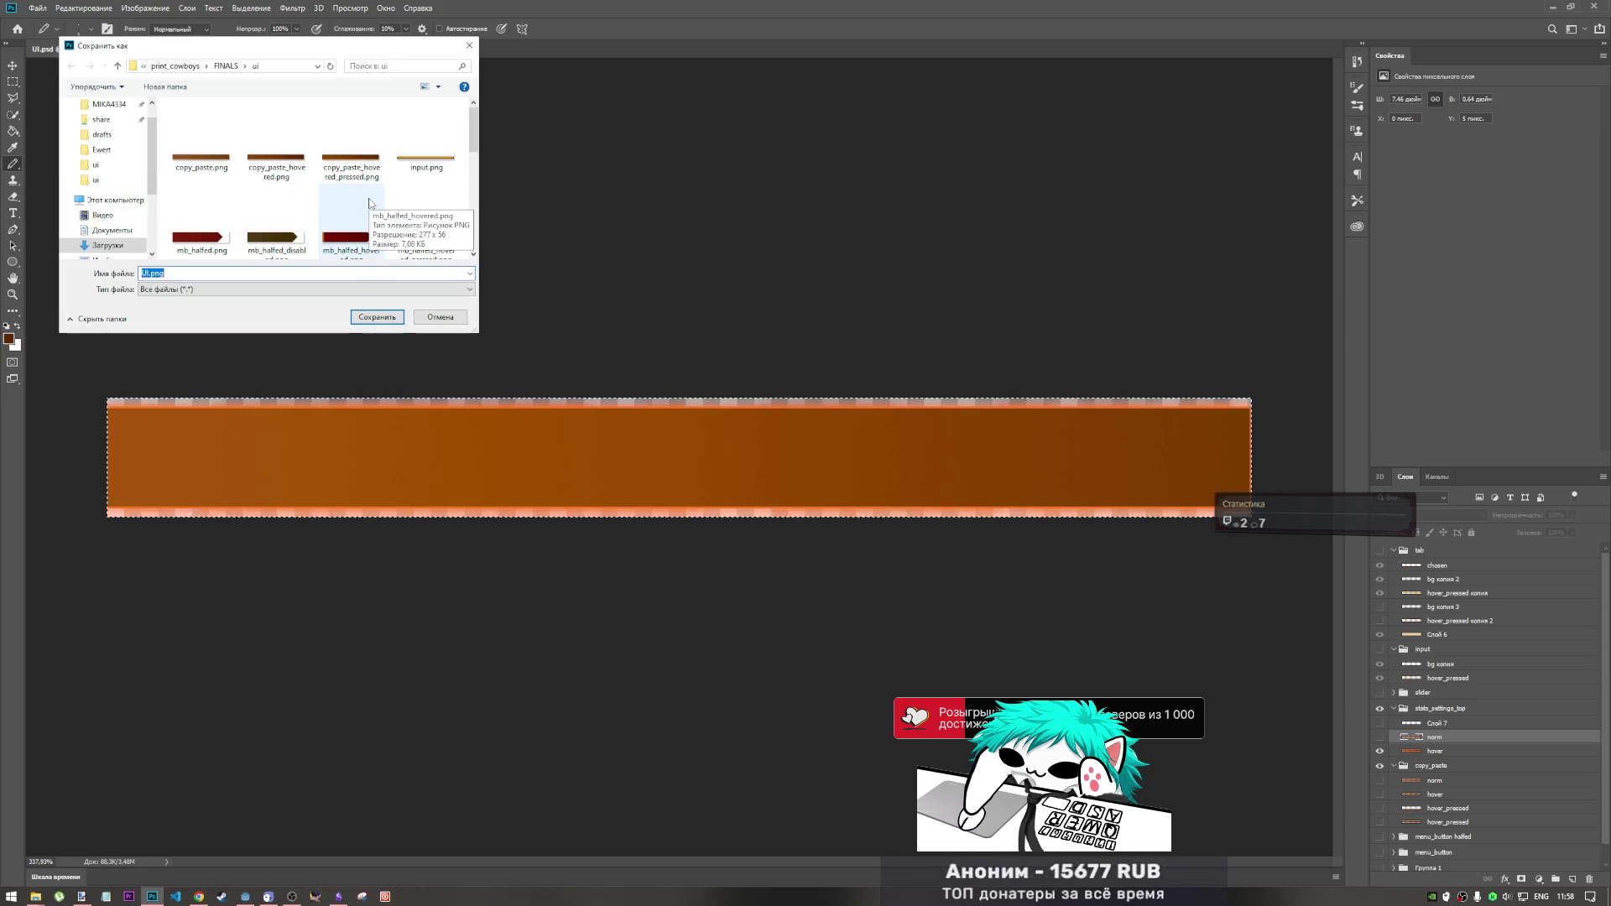
pyautogui.scroll(-5, 337, 242)
pyautogui.click(201, 227)
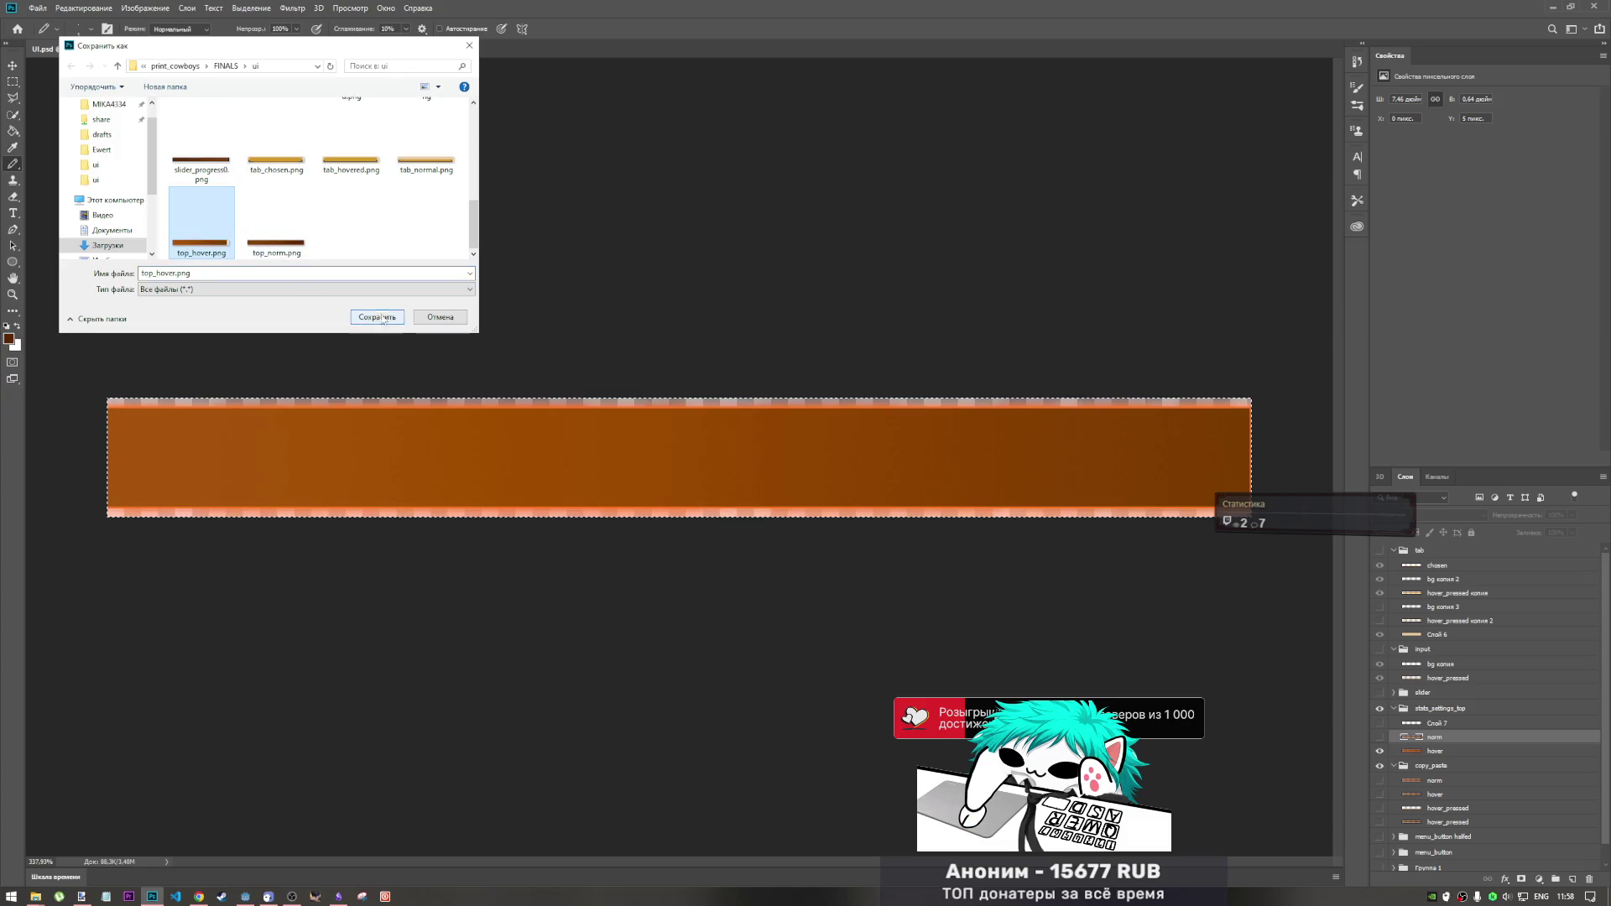
pyautogui.click(379, 319)
pyautogui.click(843, 451)
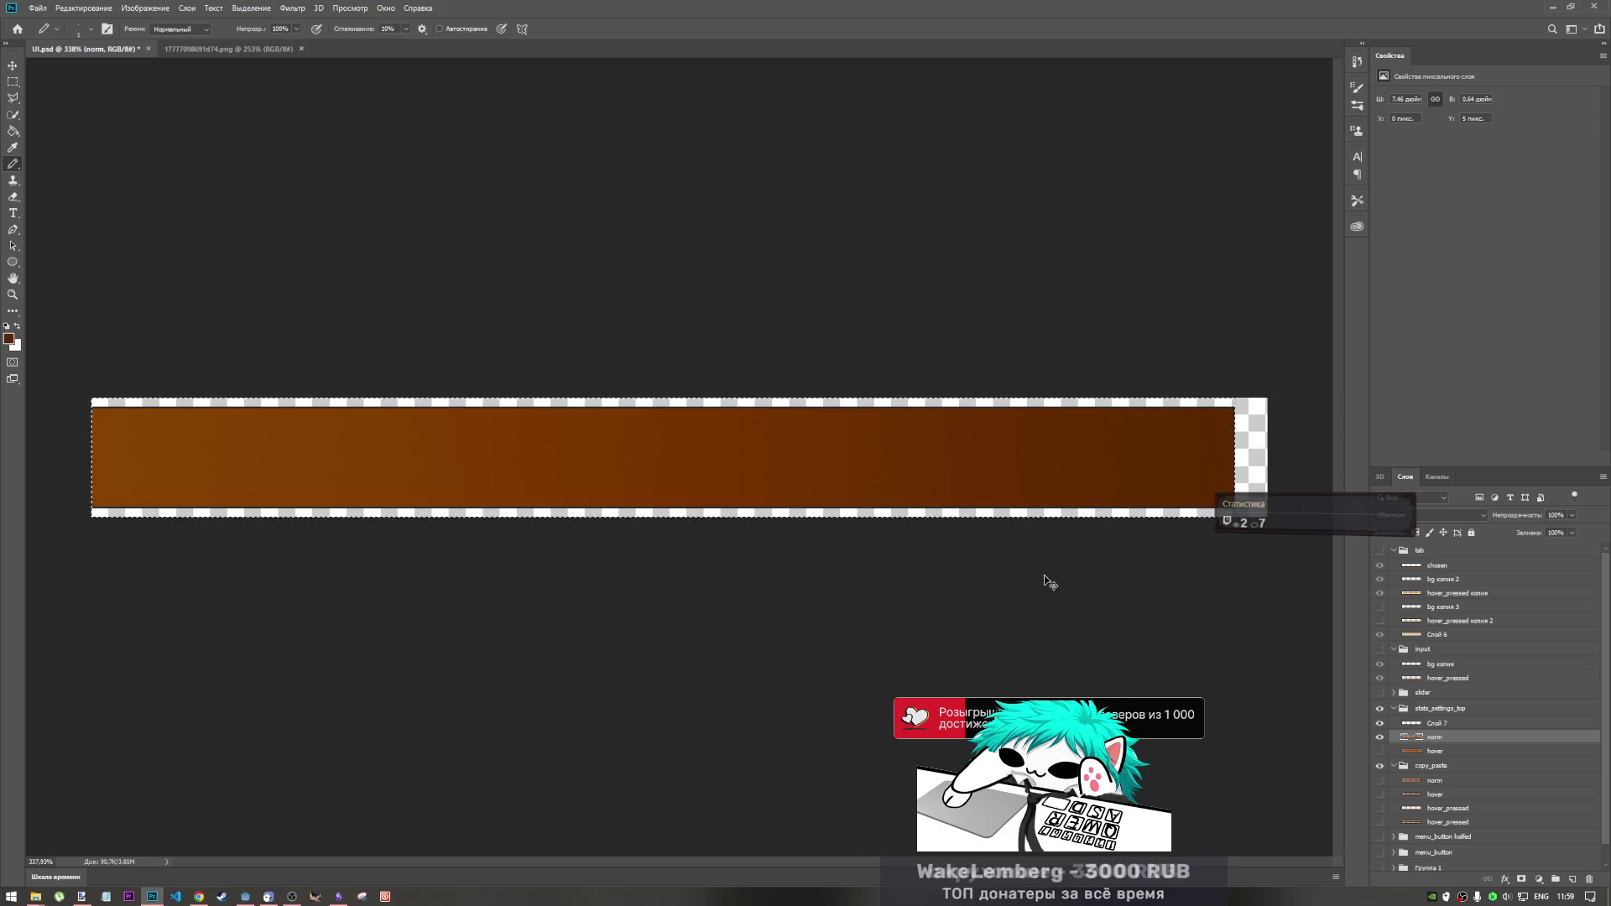
pyautogui.hotkey('ctrl', 's')
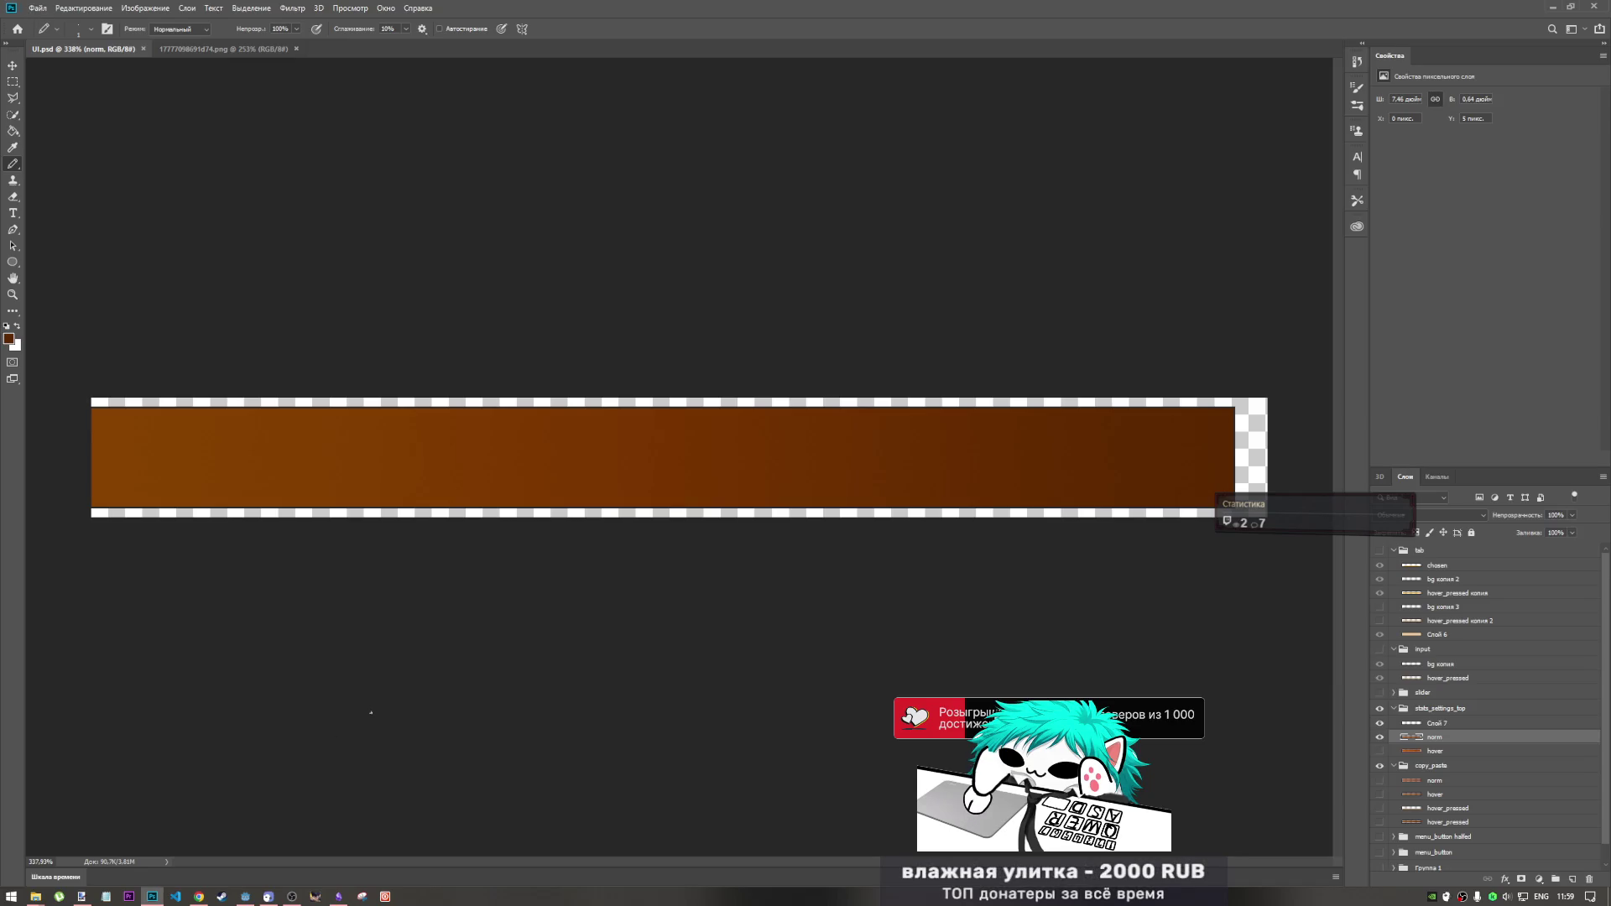
# - Copy top_hover.png and top_norm.png from FINALS\ui into the project's img/ui folder, replacing the old files
pyautogui.moveTo(38, 897)
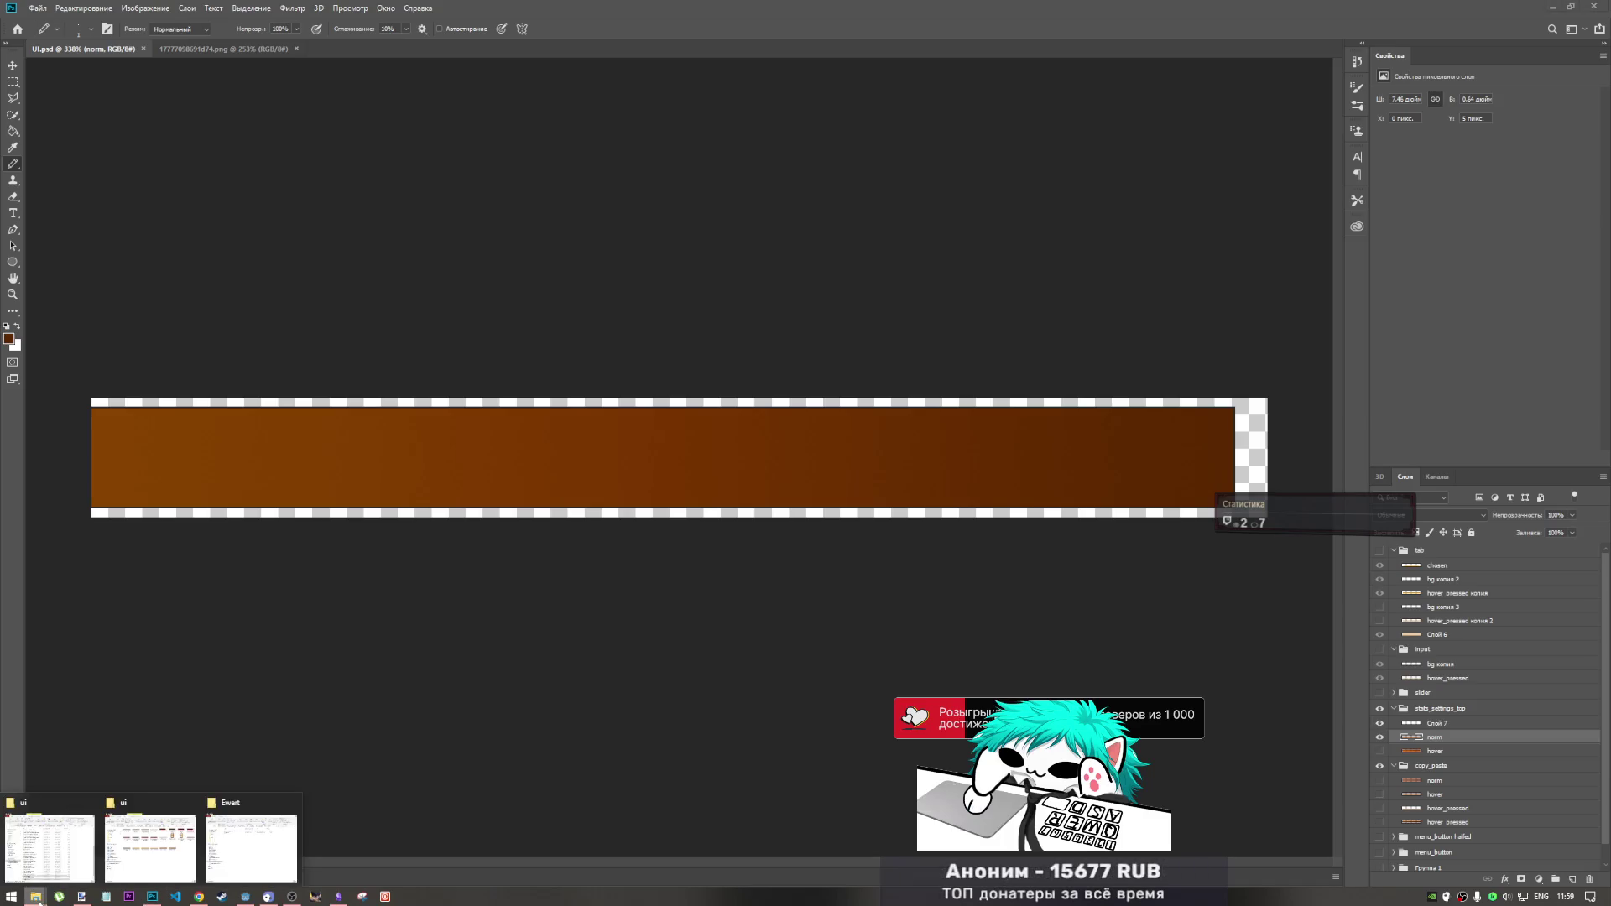
pyautogui.click(137, 829)
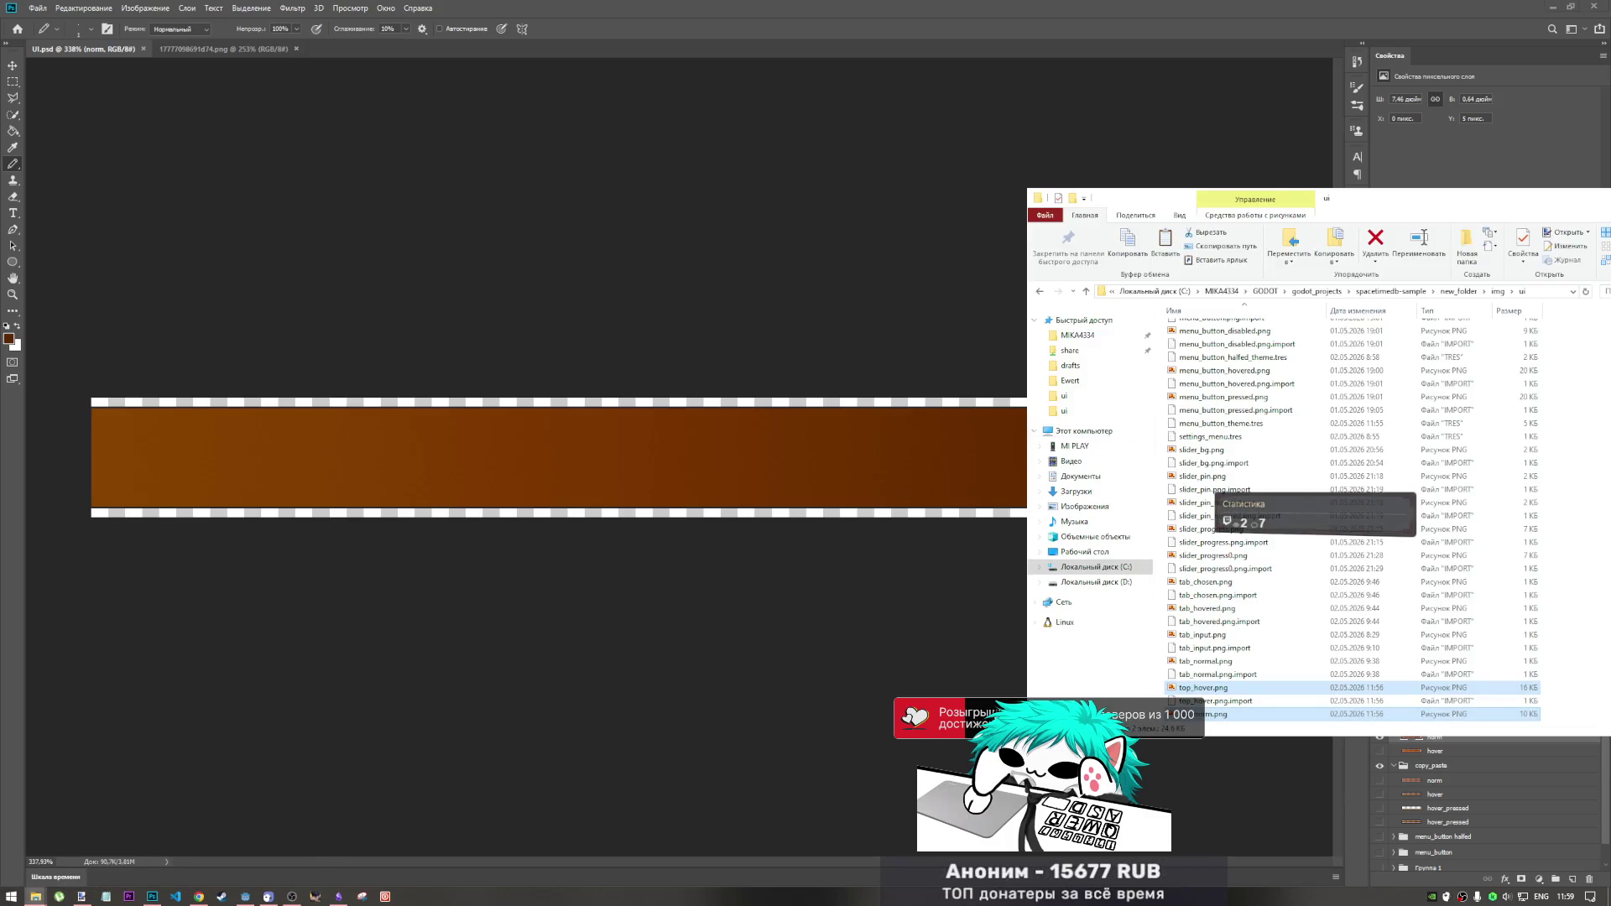
pyautogui.moveTo(36, 896)
pyautogui.click(151, 839)
pyautogui.moveTo(577, 325); pyautogui.dragTo(459, 280)
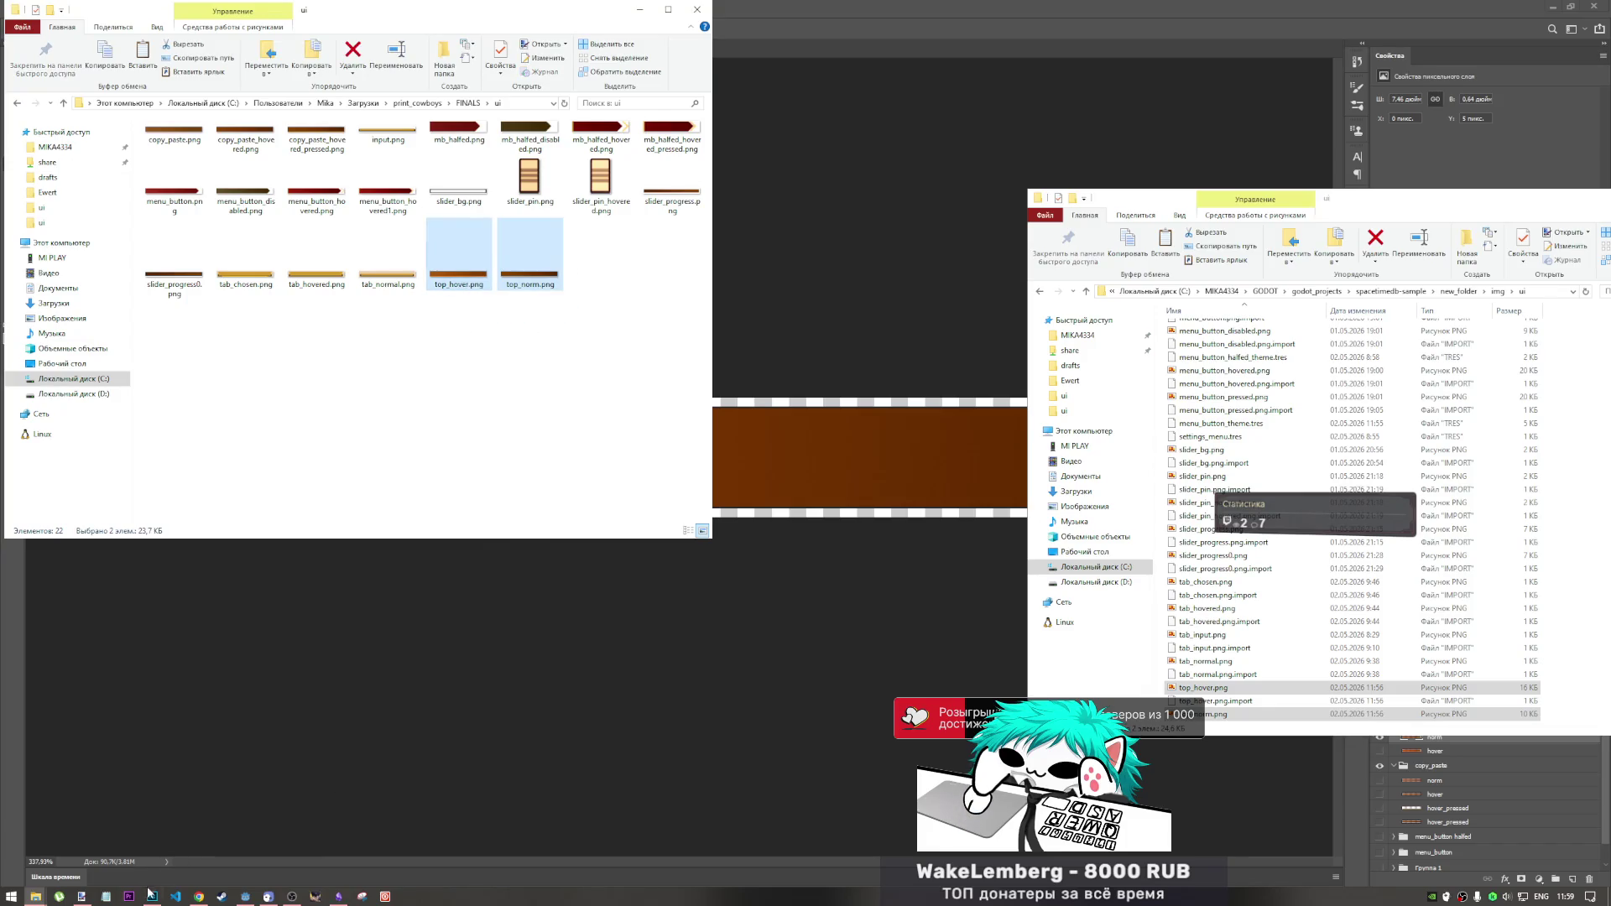
pyautogui.moveTo(35, 896)
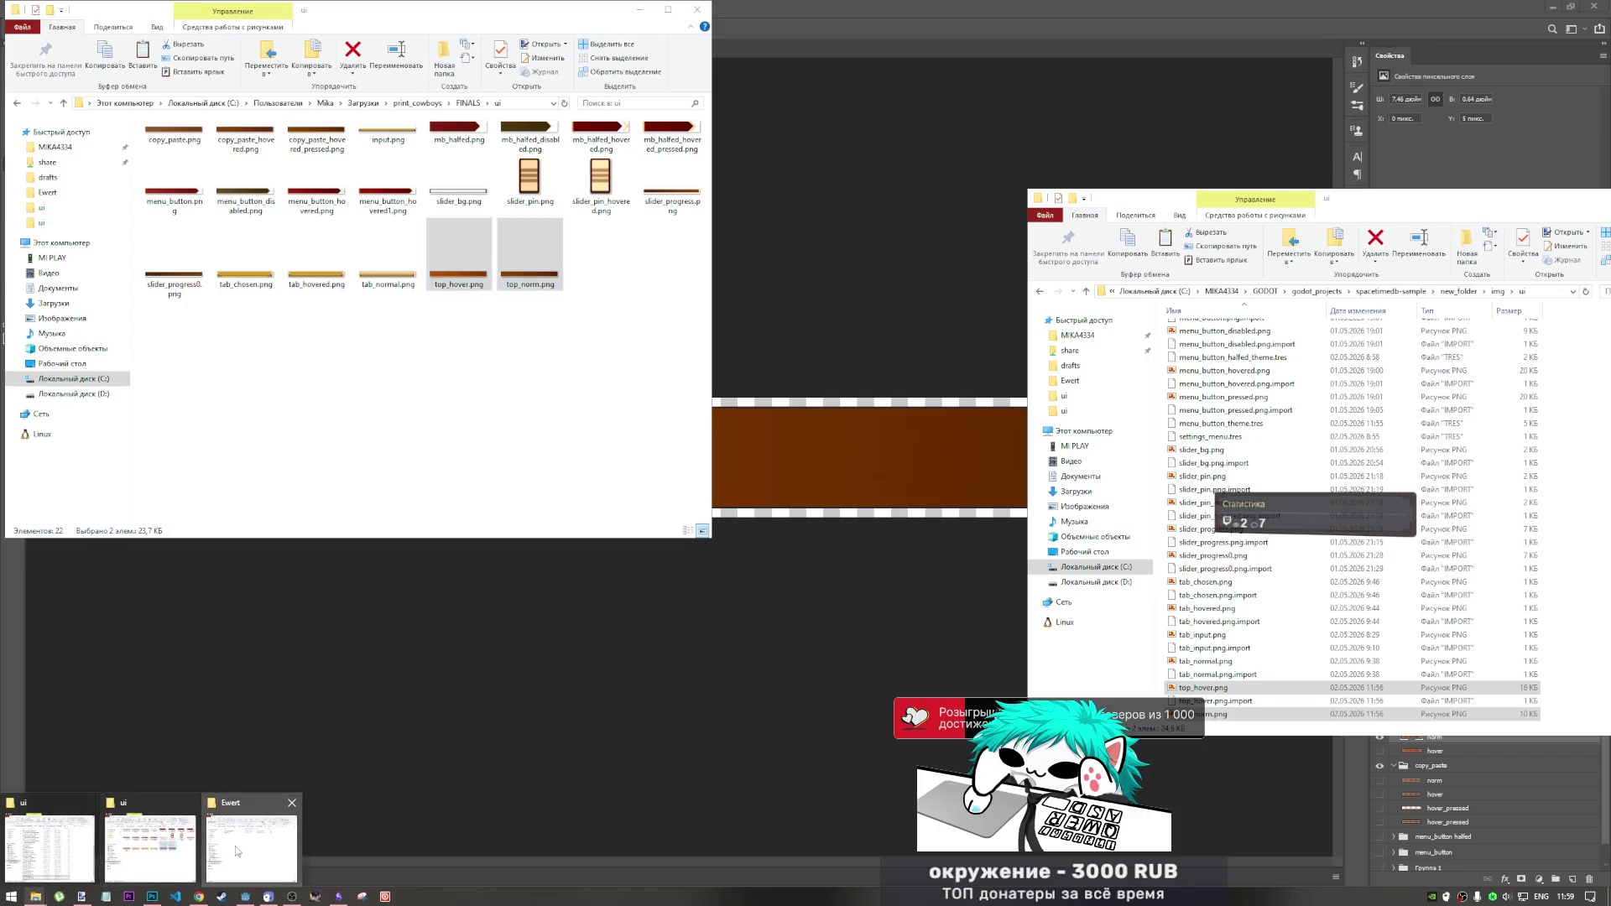
pyautogui.click(235, 850)
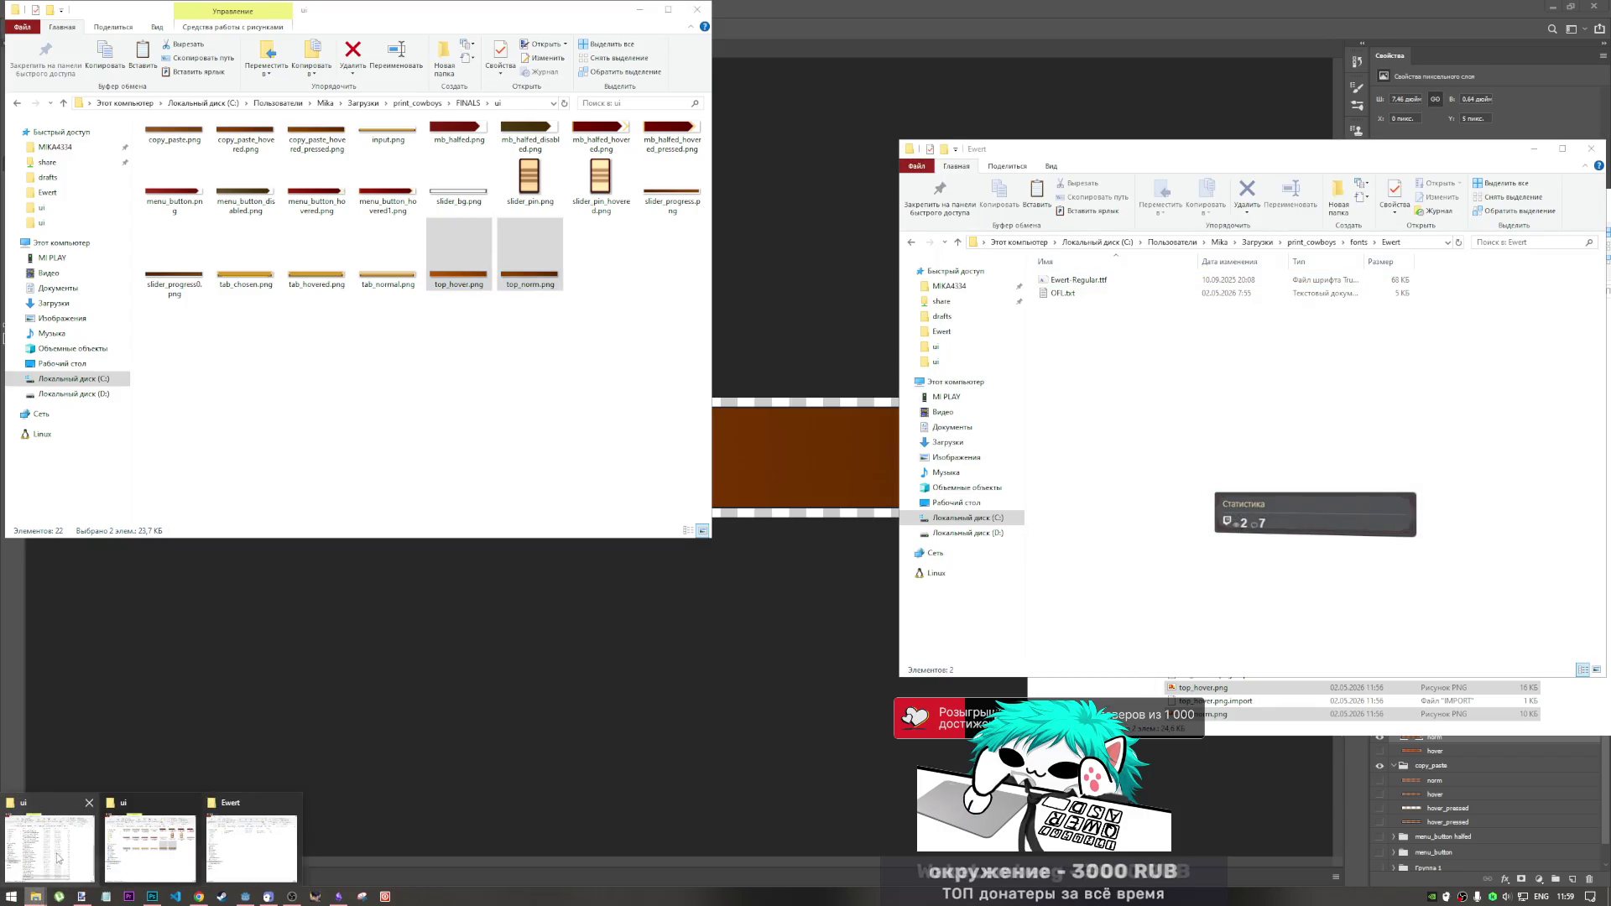
pyautogui.click(153, 839)
pyautogui.rightClick(1603, 623)
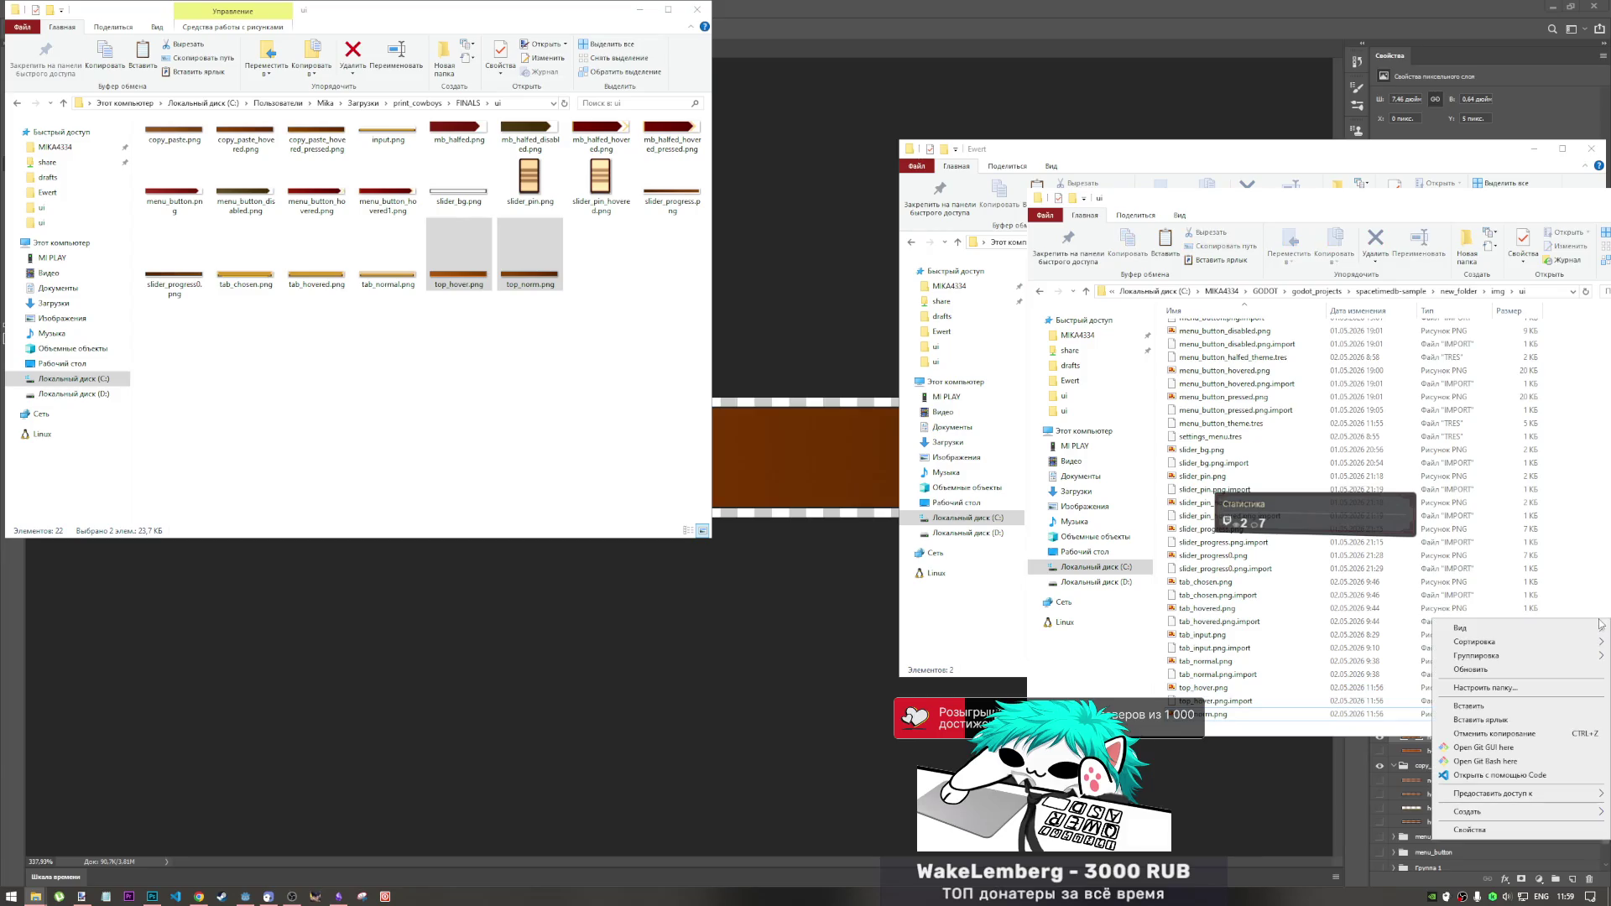
pyautogui.click(1477, 712)
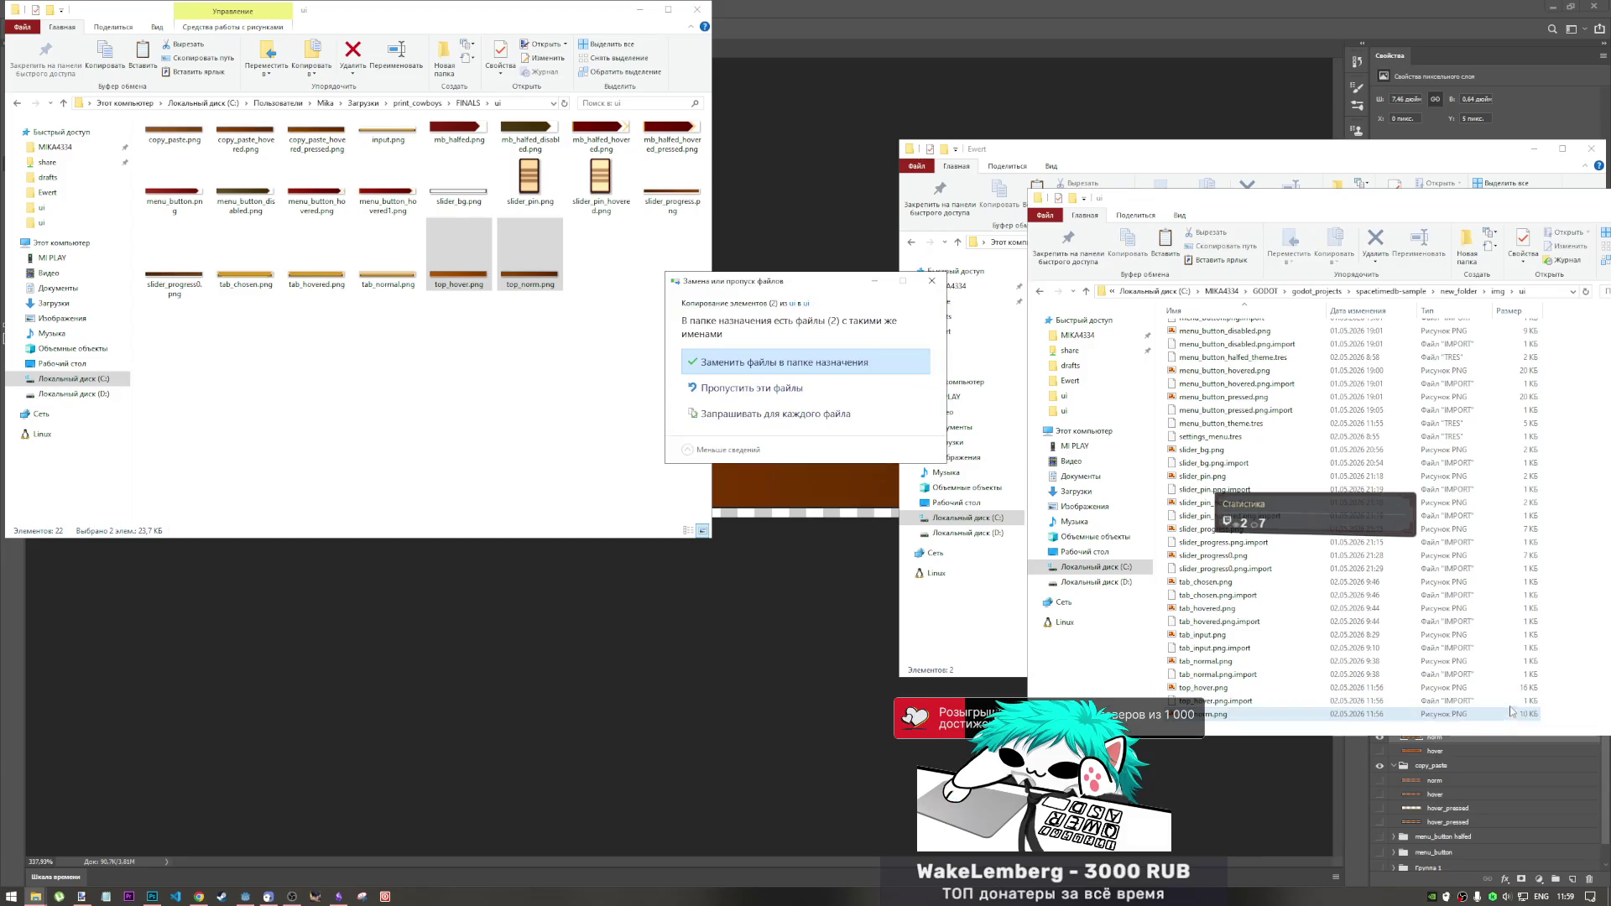
pyautogui.click(789, 362)
pyautogui.click(246, 896)
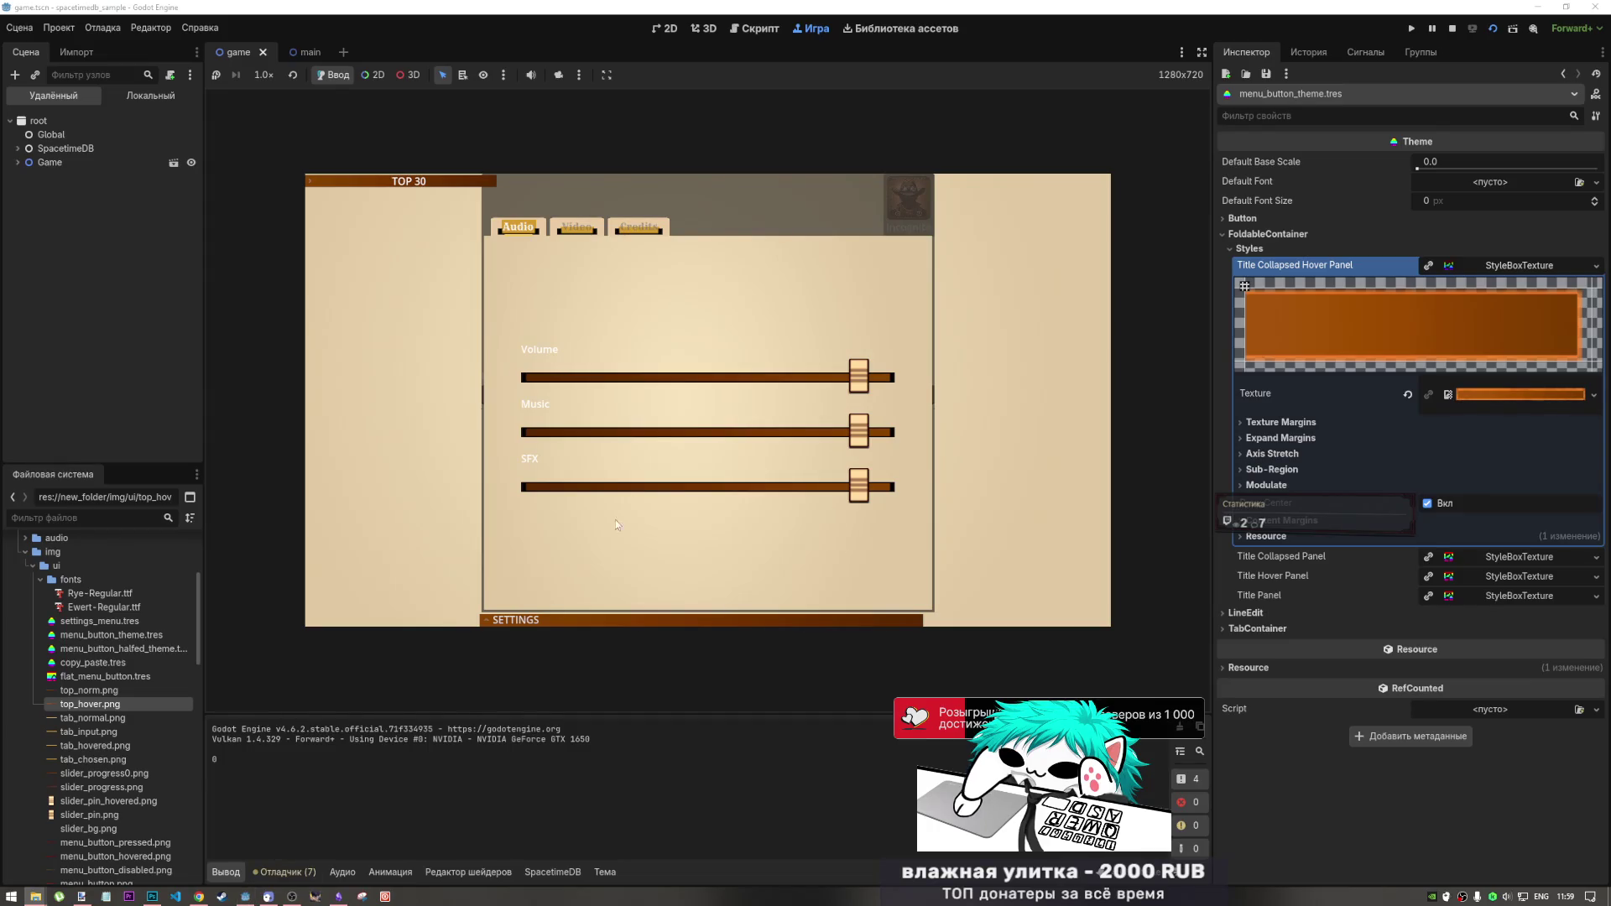
# - Collapse the SETTINGS panel in the running game, then stop the game
pyautogui.click(621, 622)
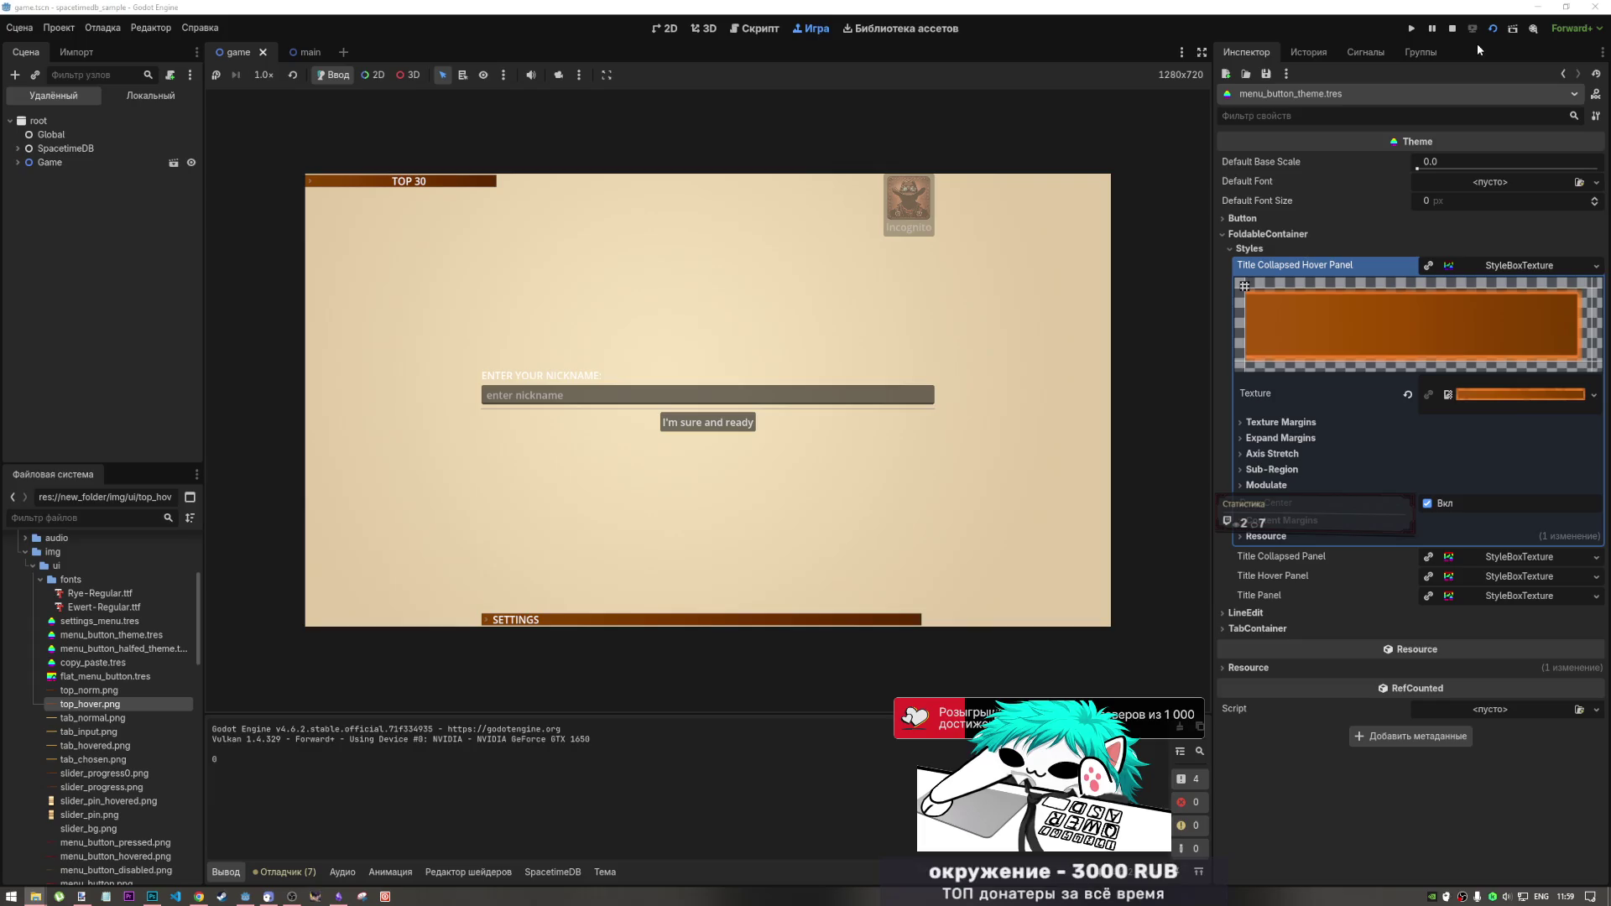
pyautogui.click(1453, 28)
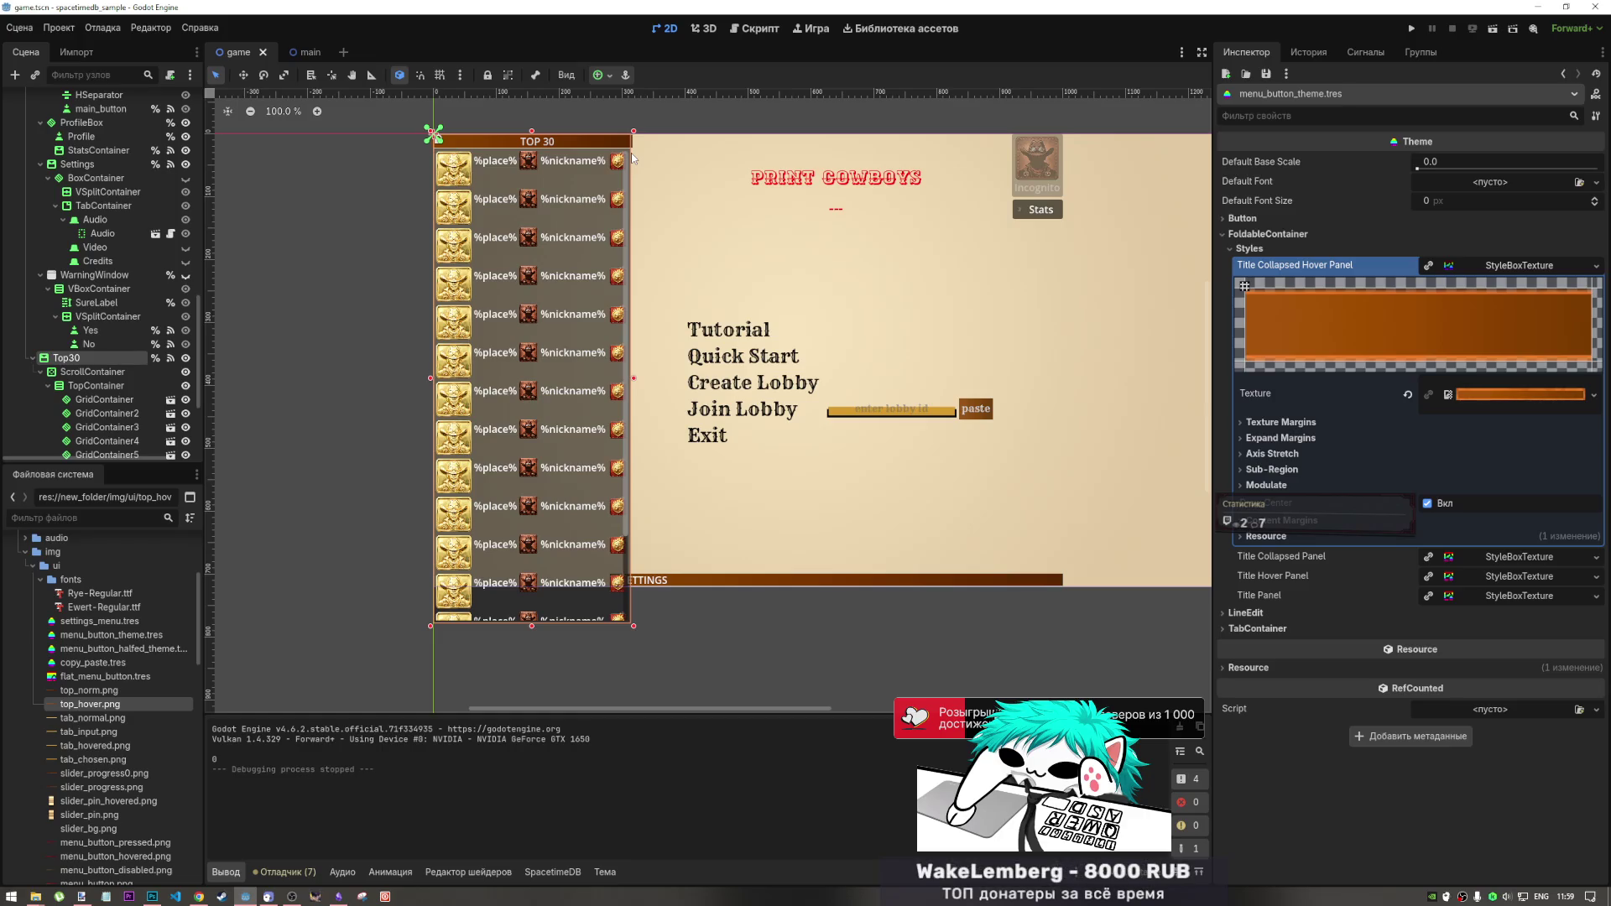
# - In the FileSystem dock, select settings_menu.tres, then open menu_button_theme.tres in the Theme editor
pyautogui.scroll(2, 94, 629)
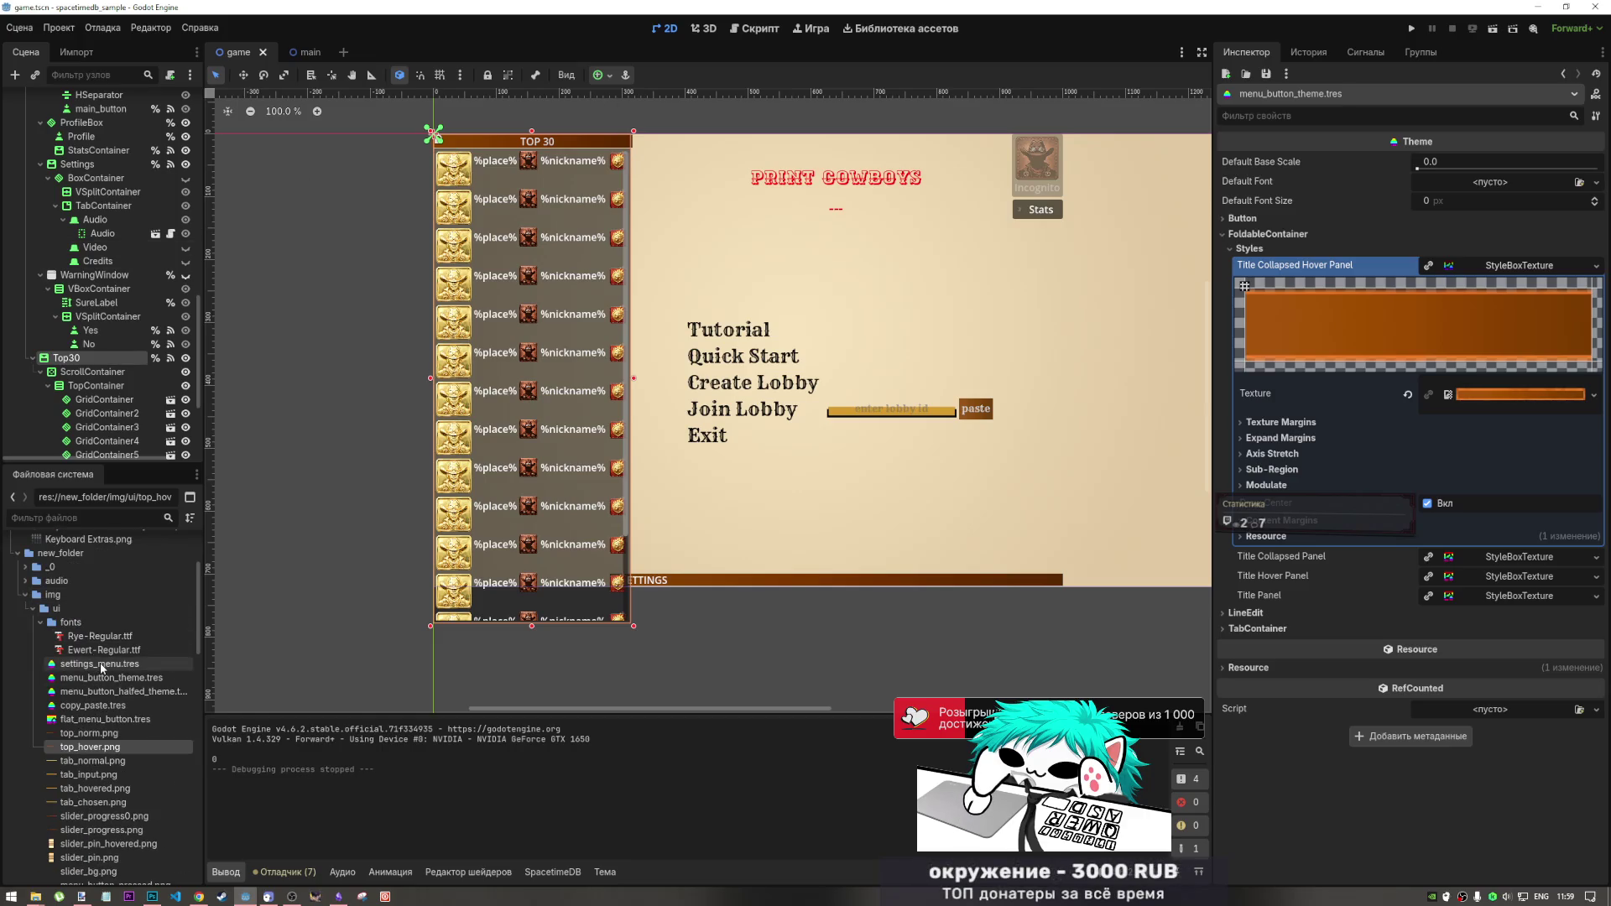
pyautogui.click(103, 666)
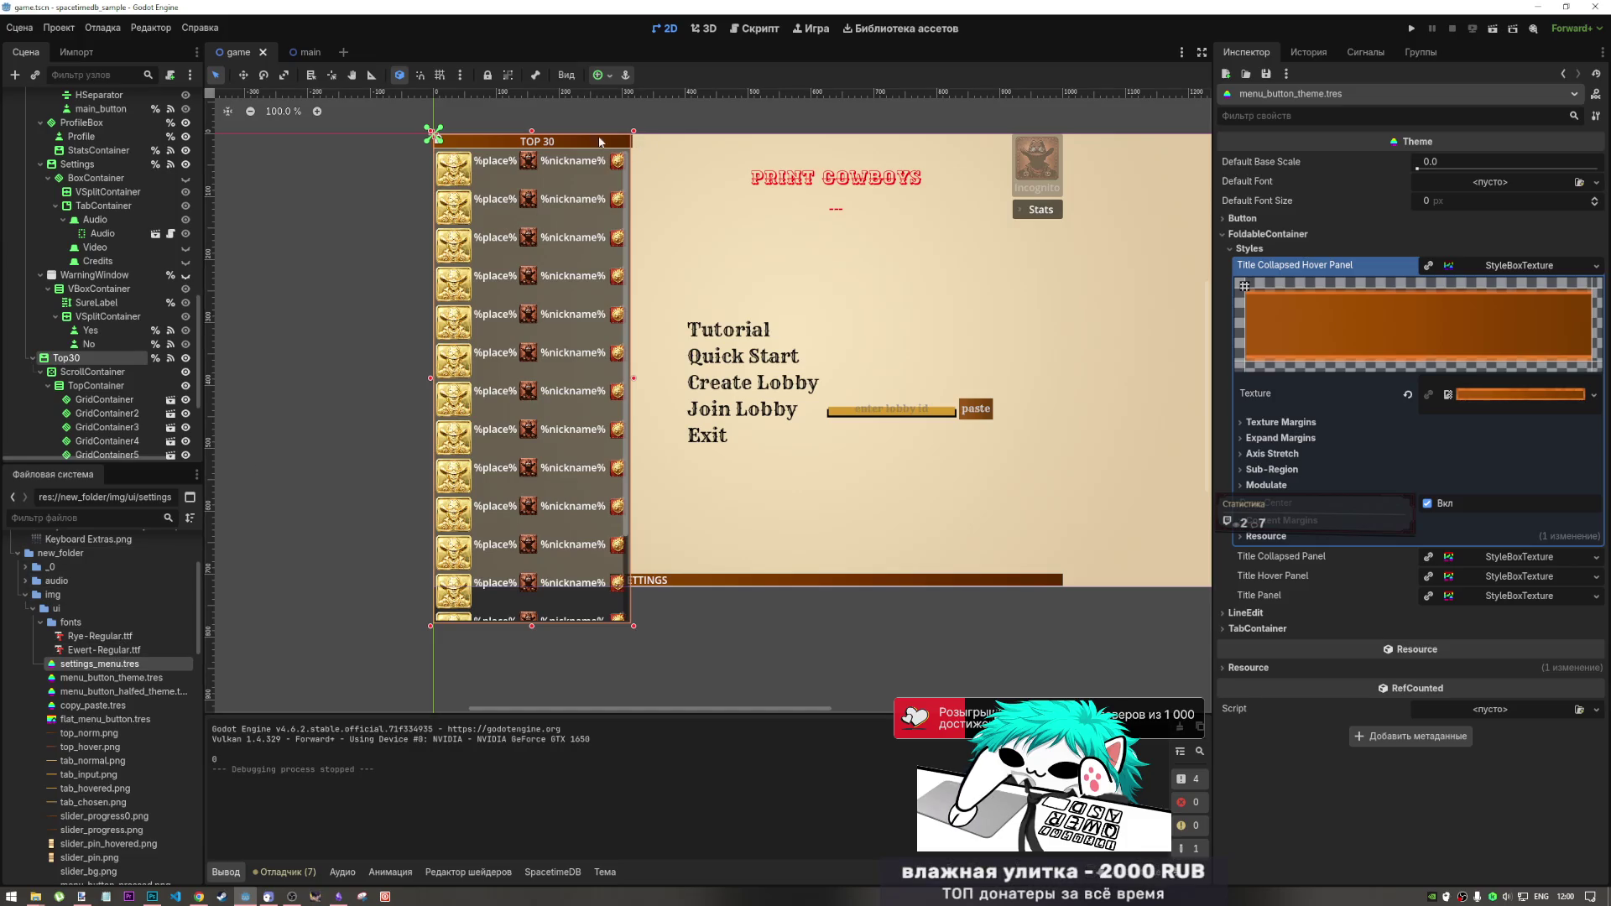
pyautogui.scroll(6, 599, 136)
pyautogui.scroll(1, 601, 164)
pyautogui.scroll(-3, 647, 313)
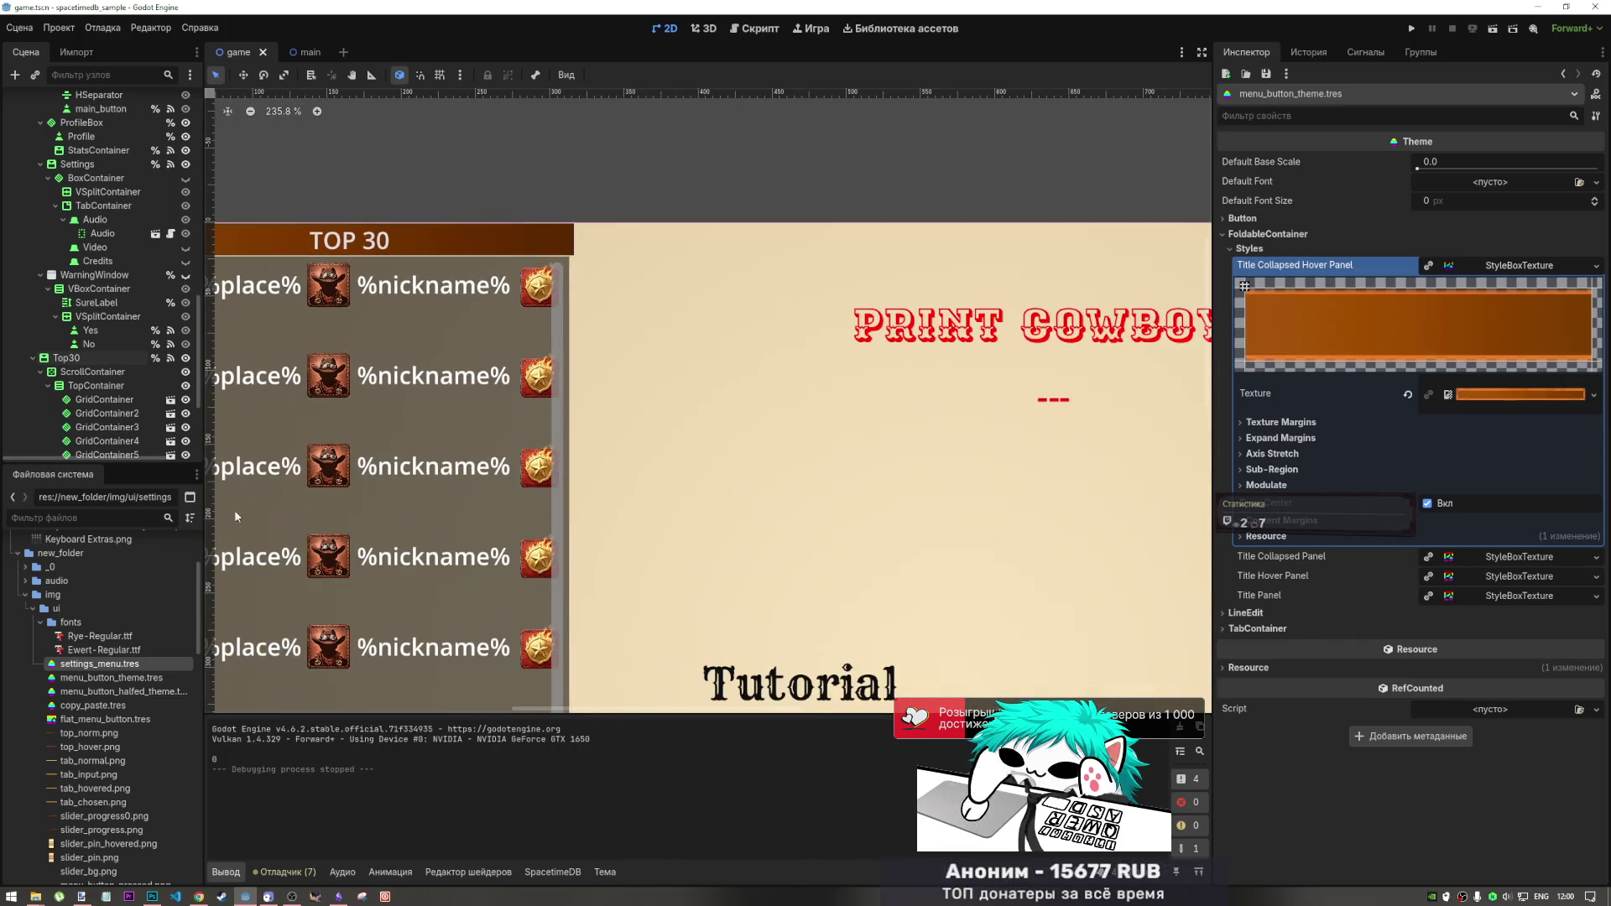
pyautogui.click(109, 678)
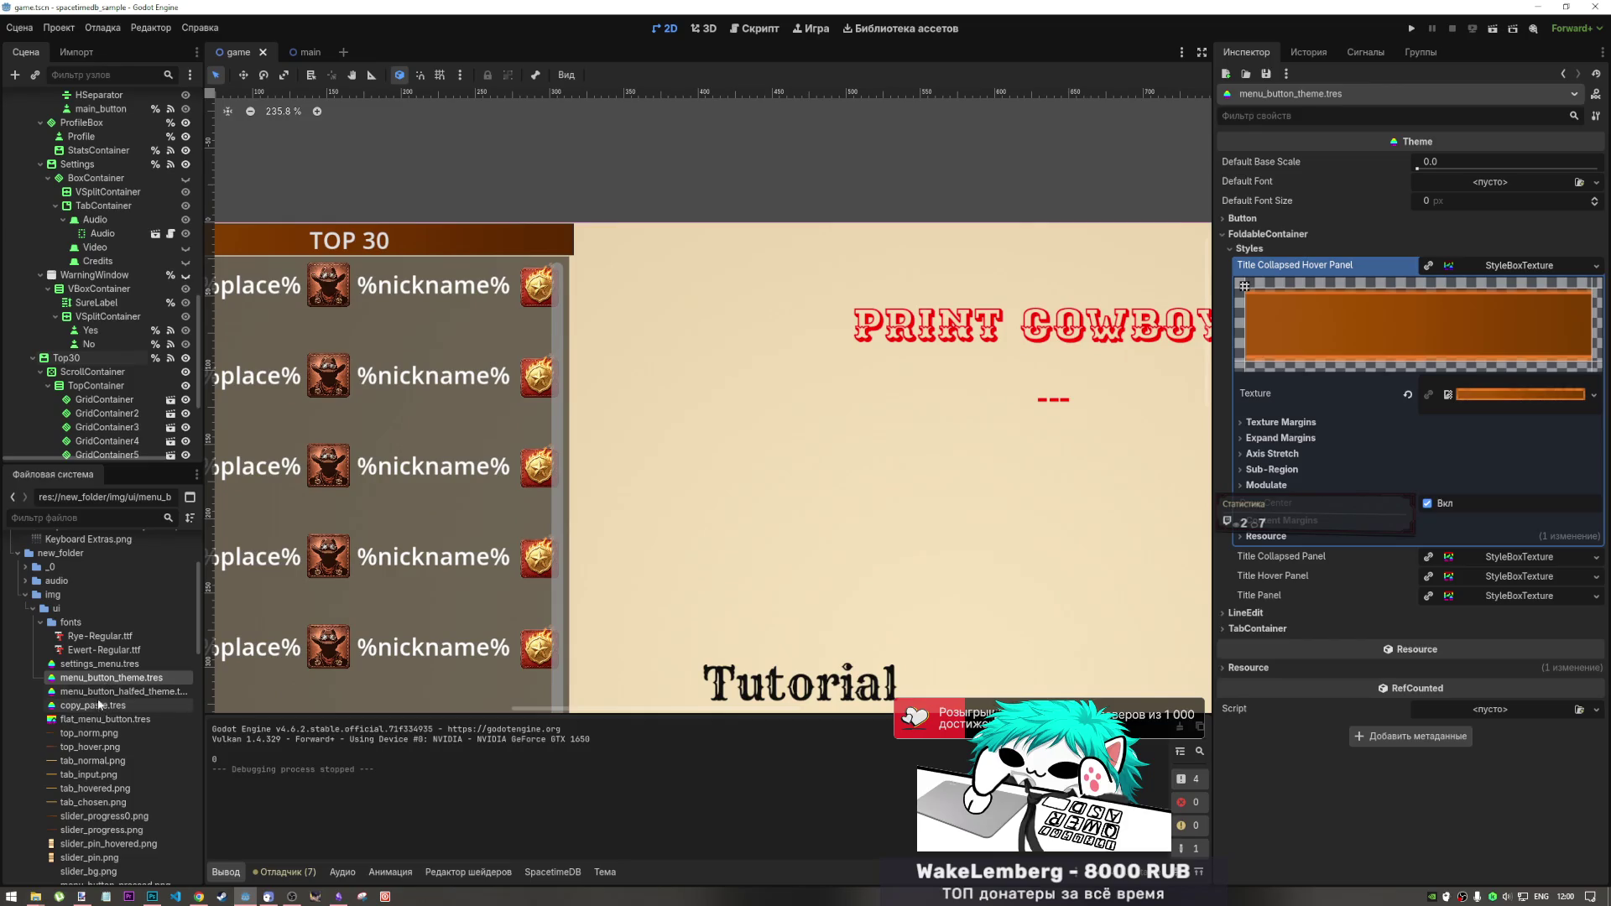
pyautogui.doubleClick(105, 684)
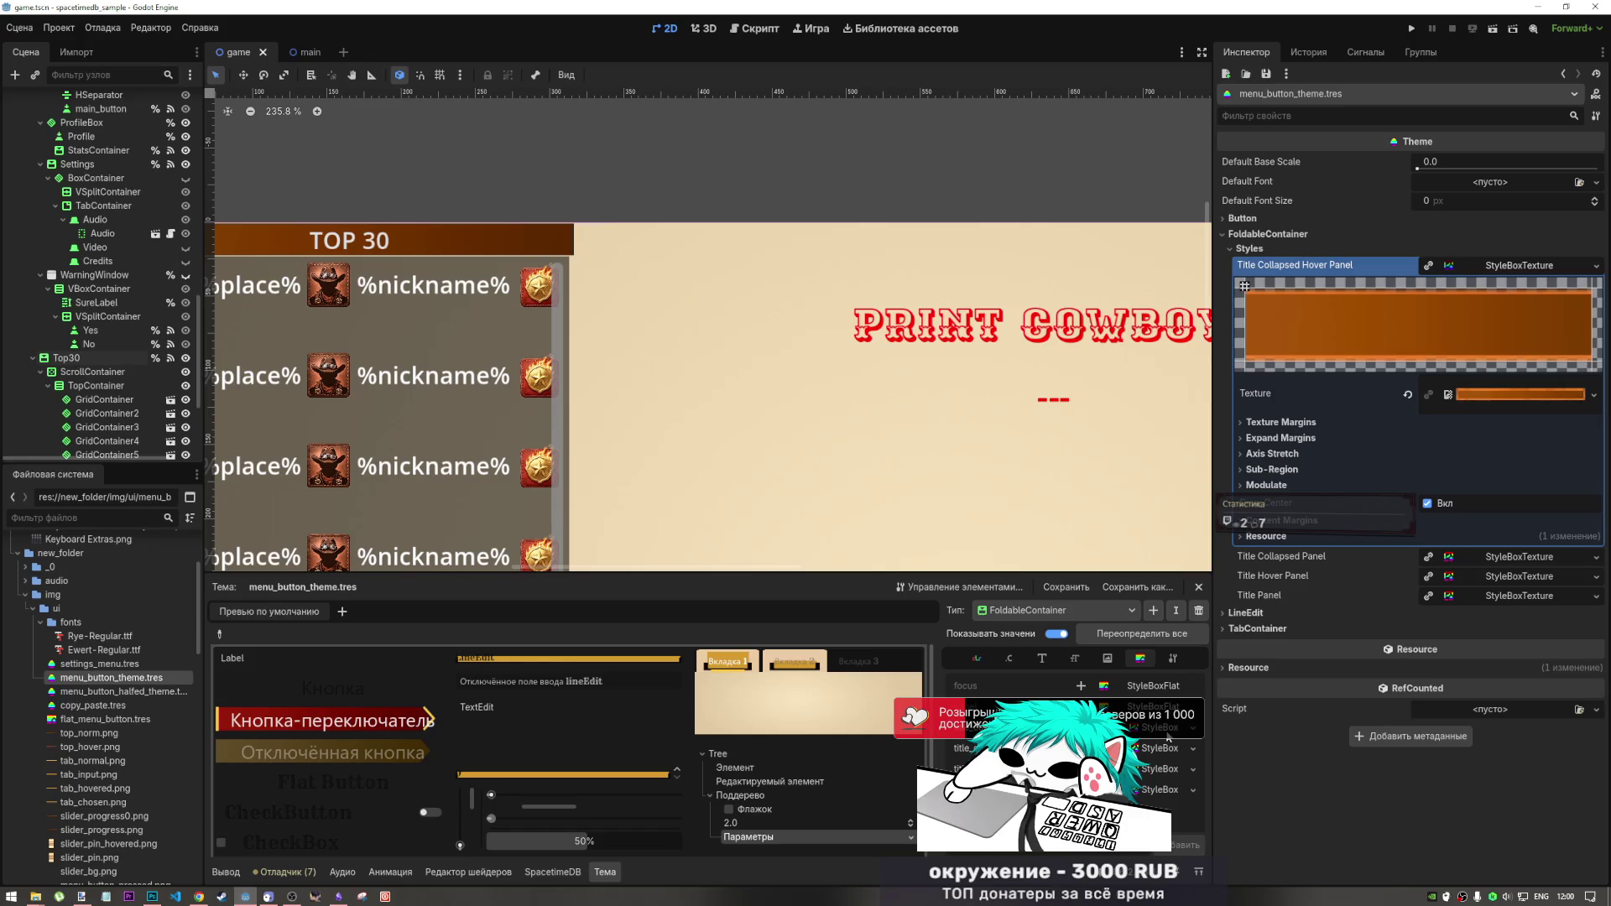
# - Inspect the Title Collapsed Panel and Title Hover Panel StyleBoxTextures and their texture margins
pyautogui.click(1496, 266)
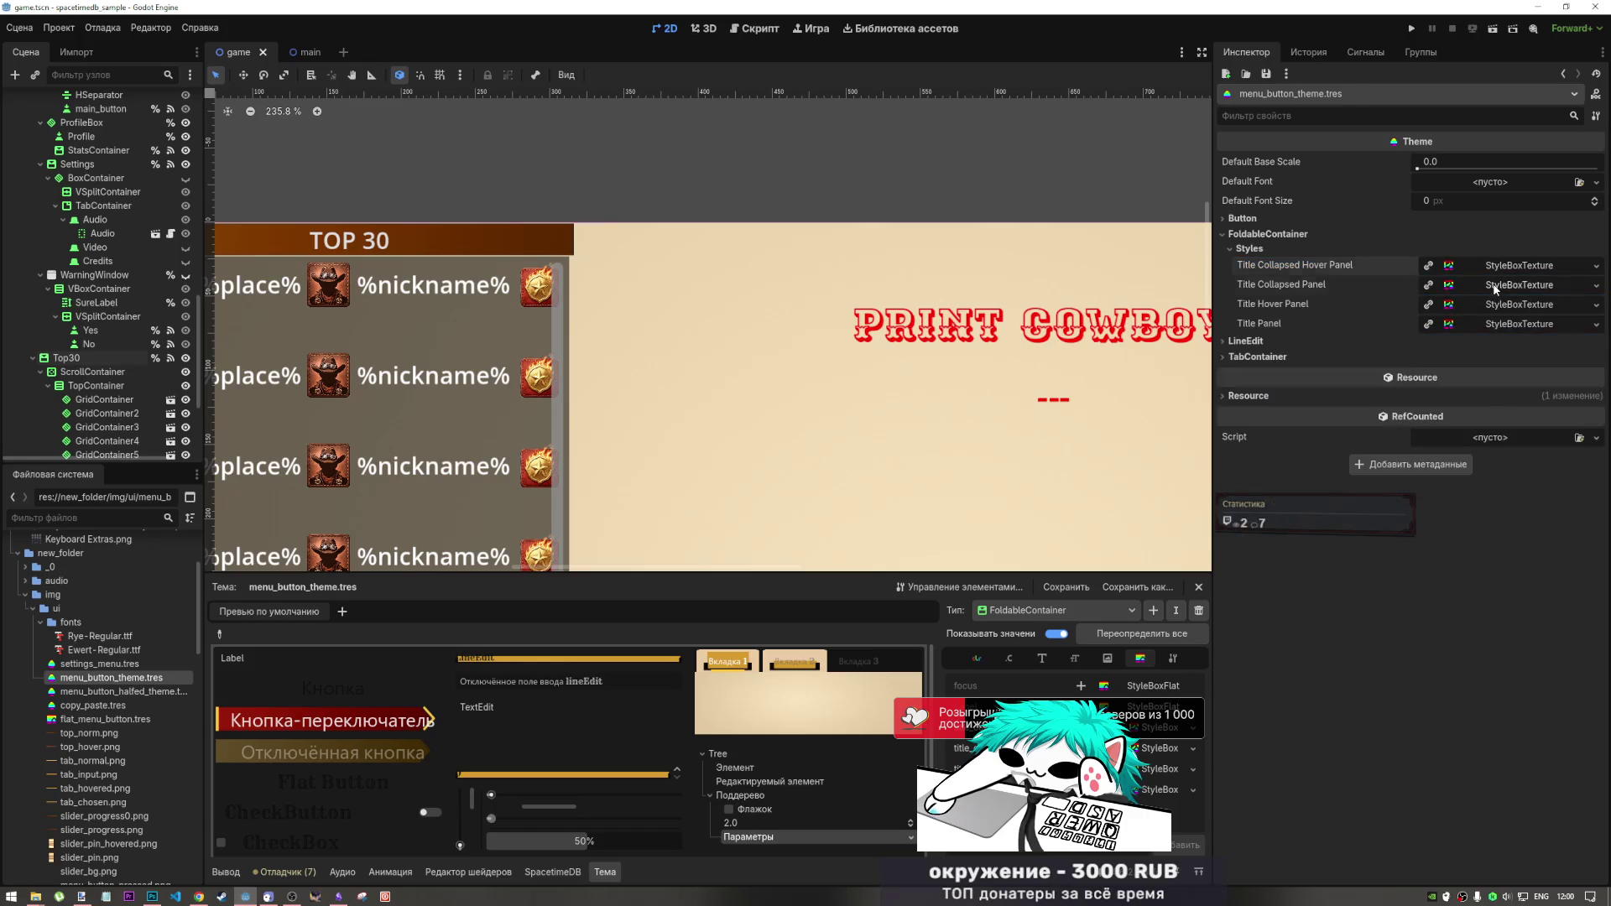
pyautogui.click(1494, 286)
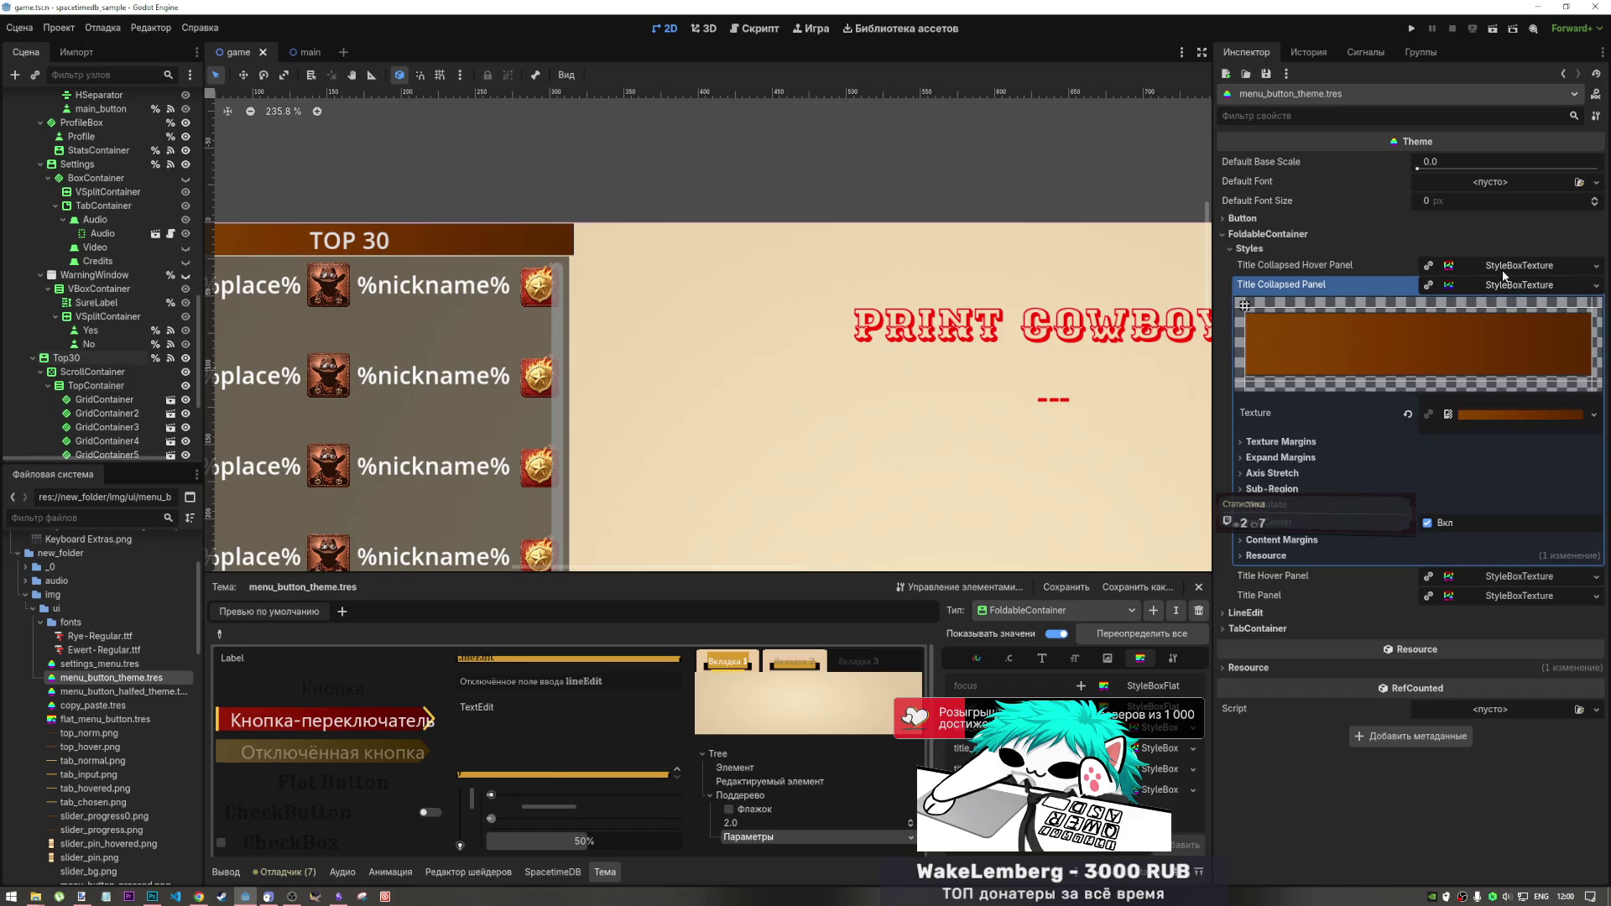
pyautogui.click(1497, 285)
pyautogui.click(1487, 309)
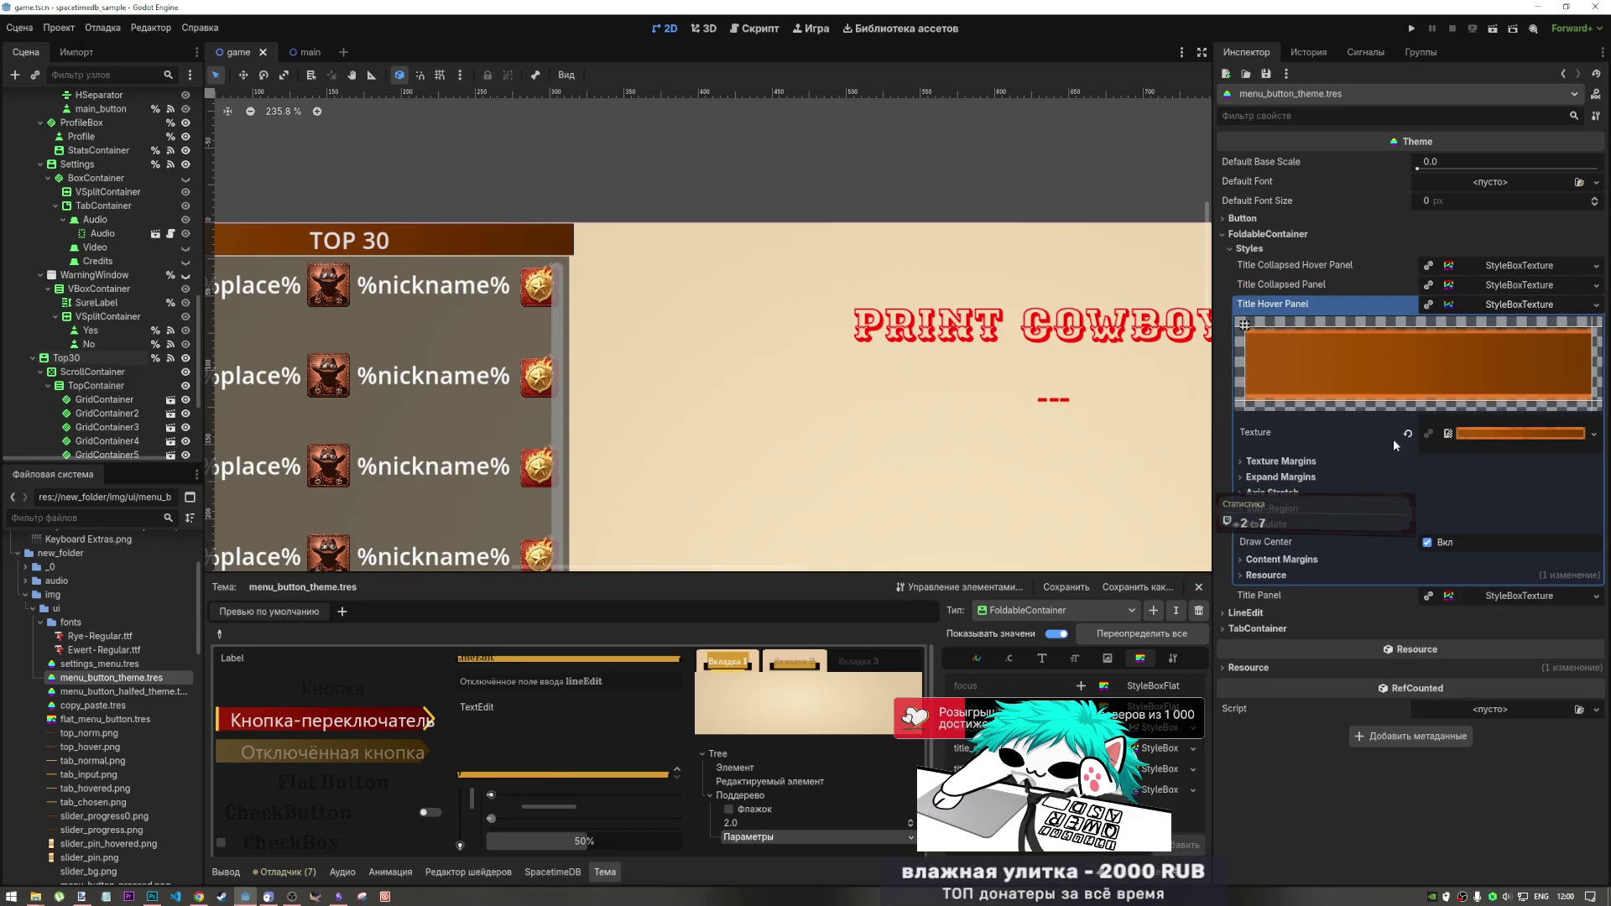
pyautogui.click(1475, 287)
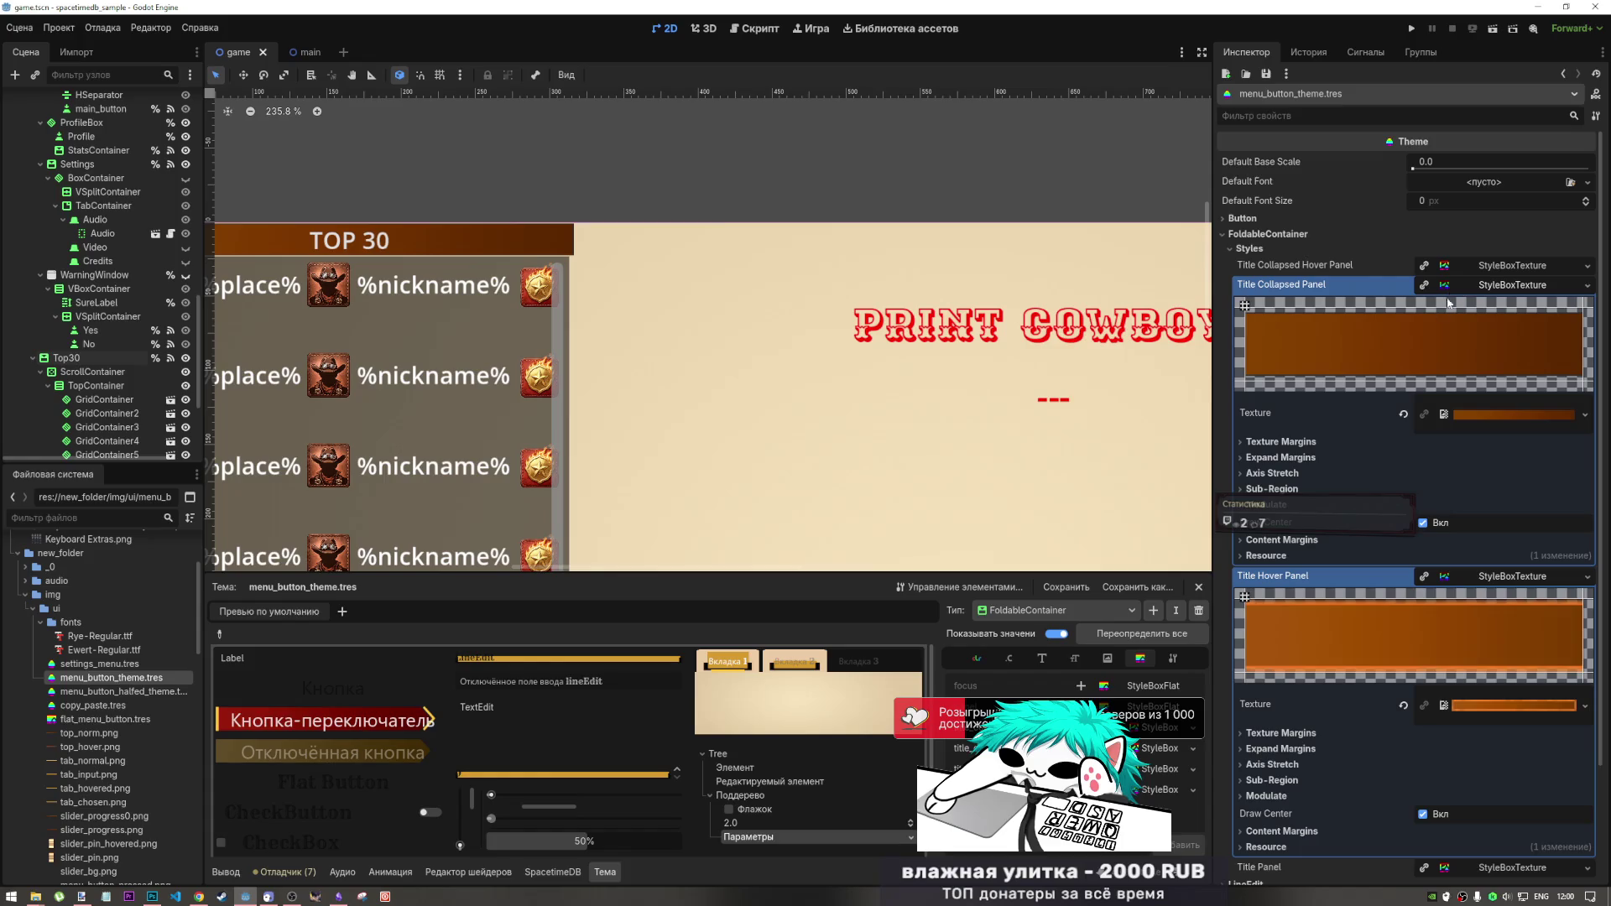
pyautogui.click(1337, 440)
pyautogui.click(1329, 443)
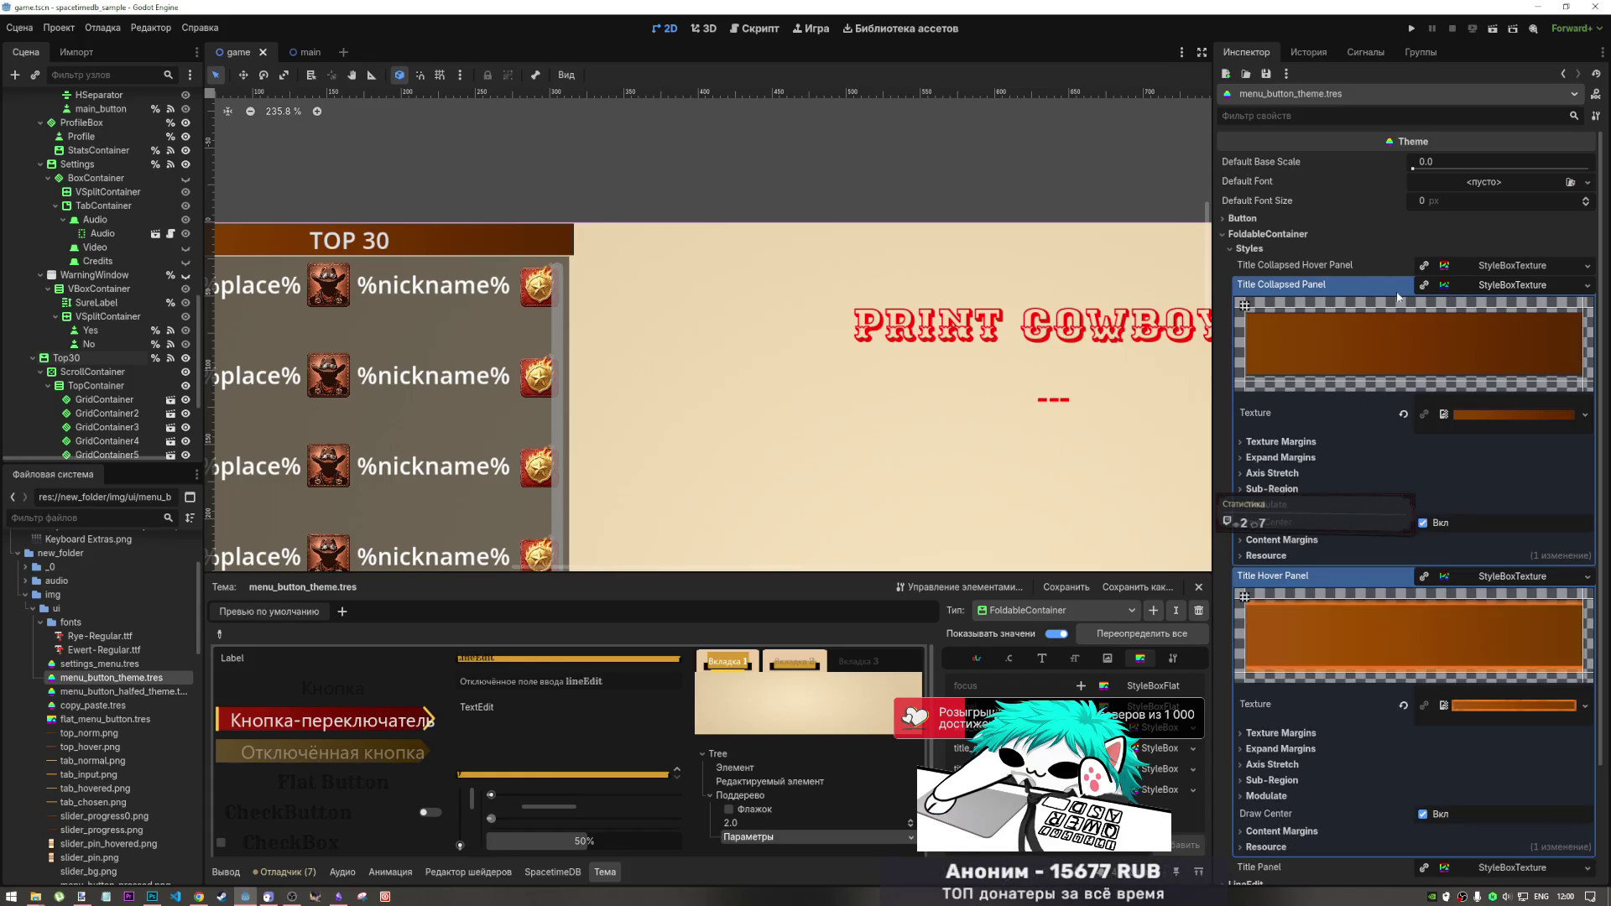
# - Compare the texture margins of the Title Collapsed Hover, Title Hover and Title Panel styles
pyautogui.click(1441, 267)
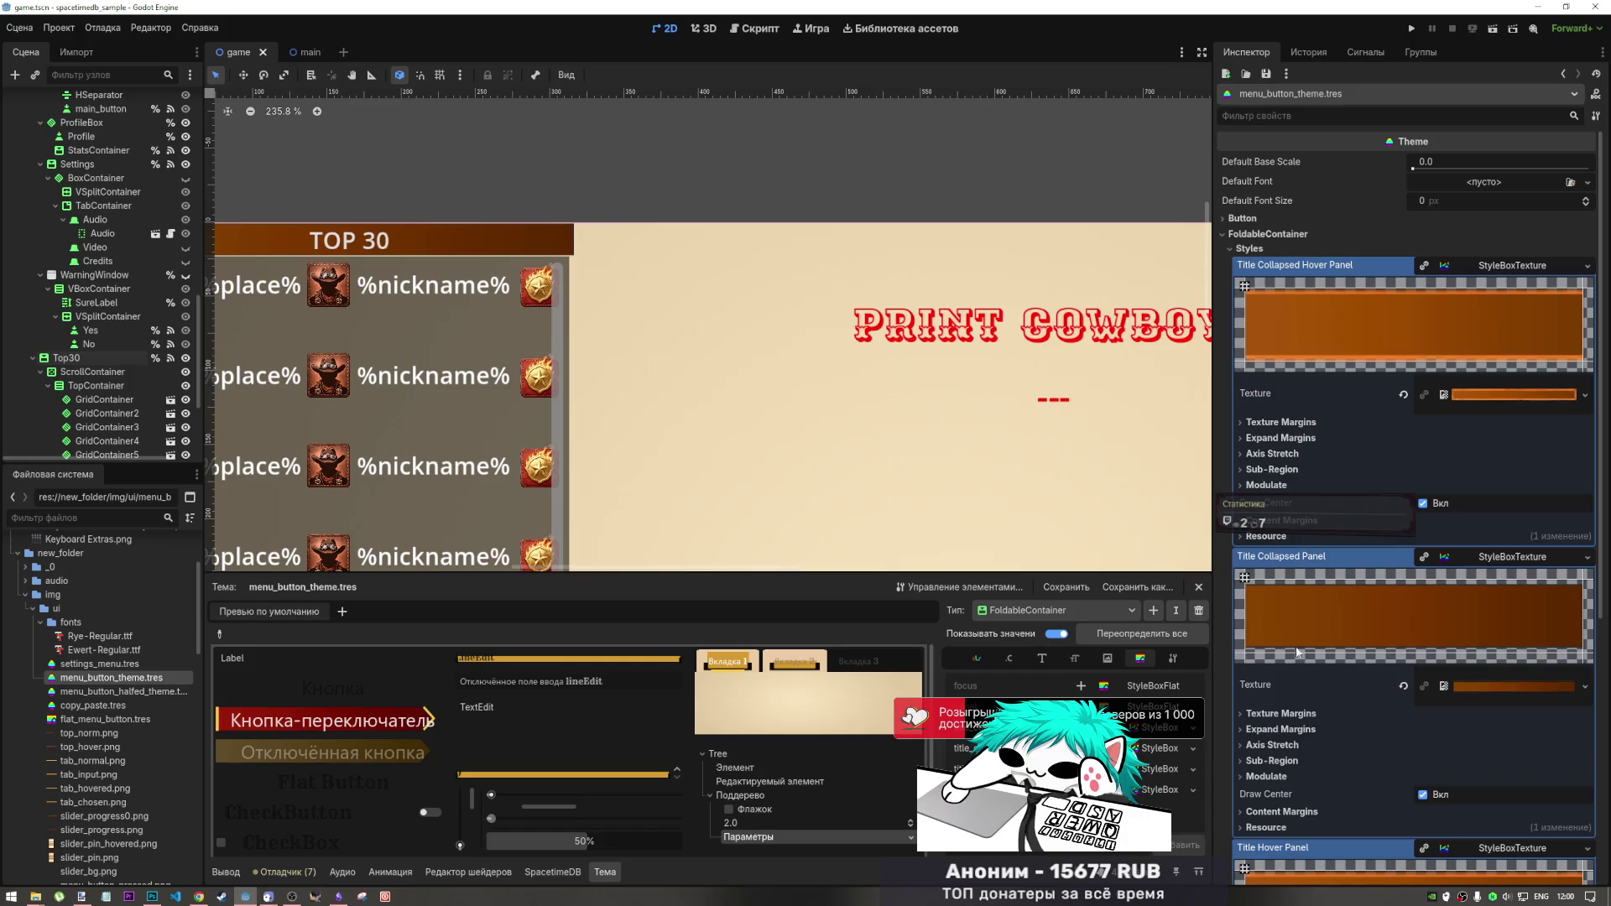
pyautogui.click(1460, 265)
pyautogui.click(1464, 286)
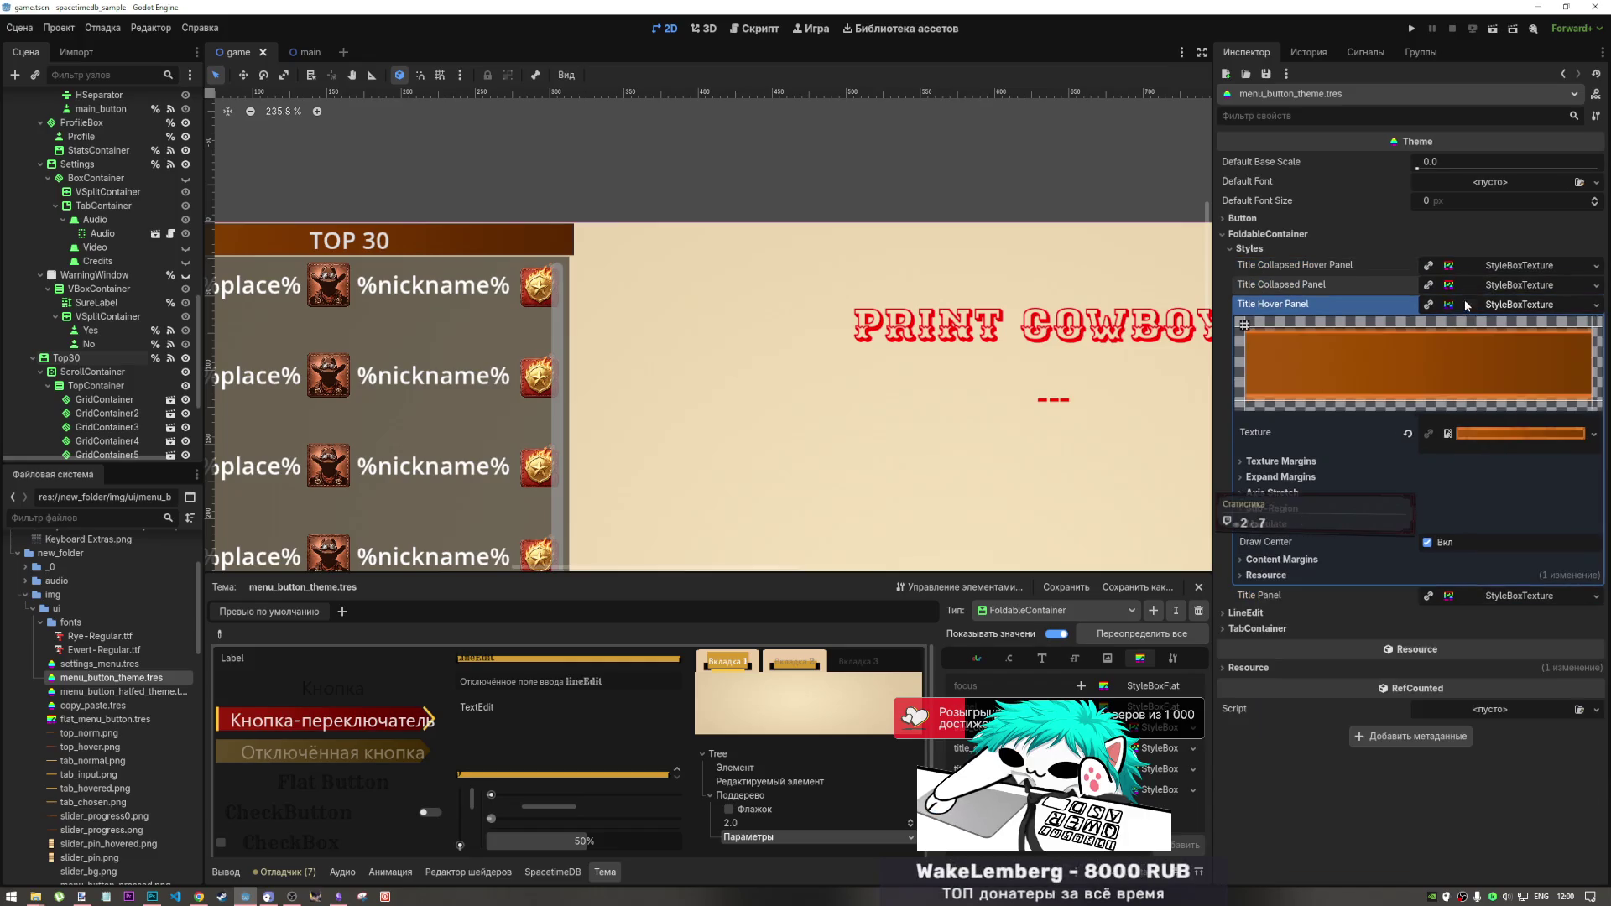
pyautogui.click(1321, 462)
pyautogui.click(1326, 461)
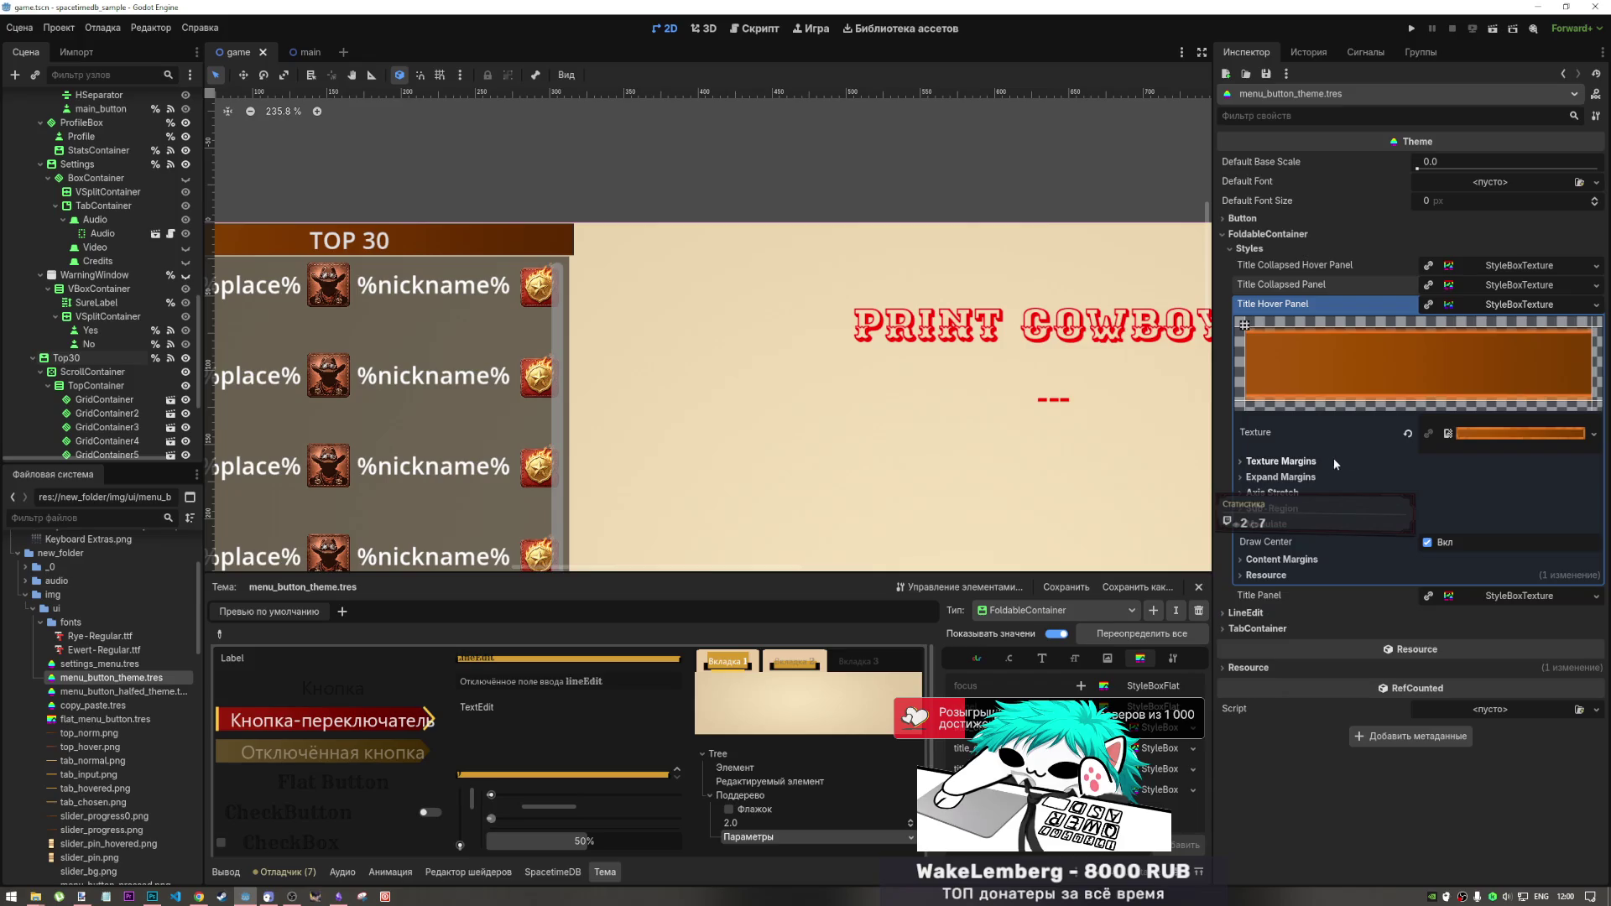
pyautogui.click(1464, 305)
pyautogui.click(1459, 326)
pyautogui.click(1316, 477)
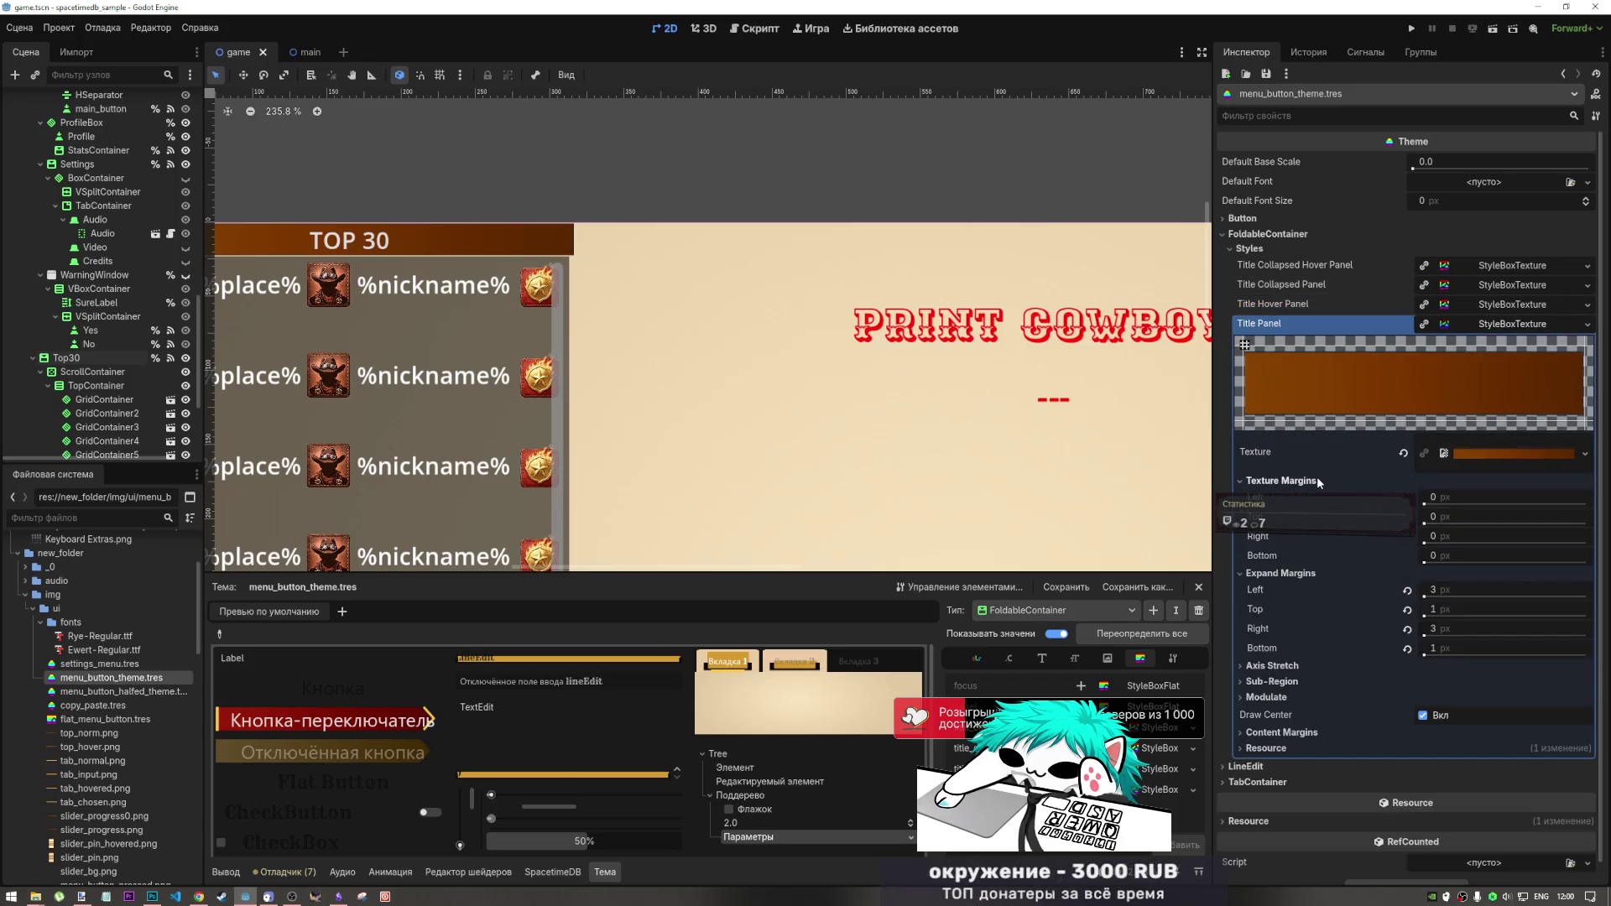
pyautogui.click(1316, 480)
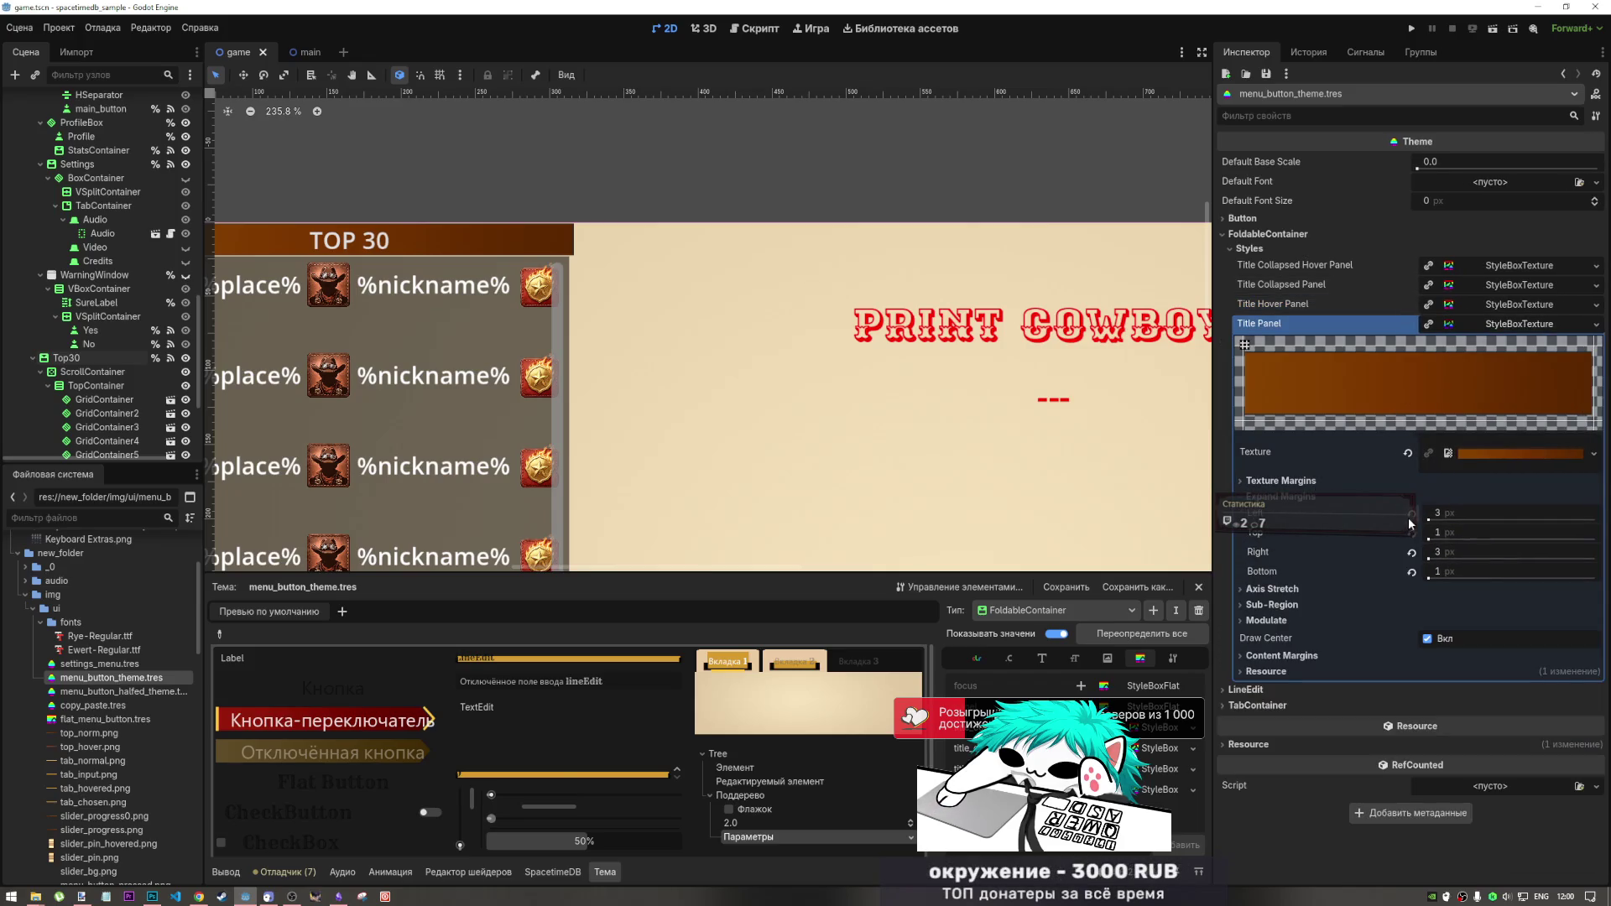
# - Reset Title Panel's left, top, right and bottom expand margins to 0, save, and run the scene
pyautogui.click(1411, 513)
pyautogui.click(1411, 532)
pyautogui.click(1411, 552)
pyautogui.click(1411, 571)
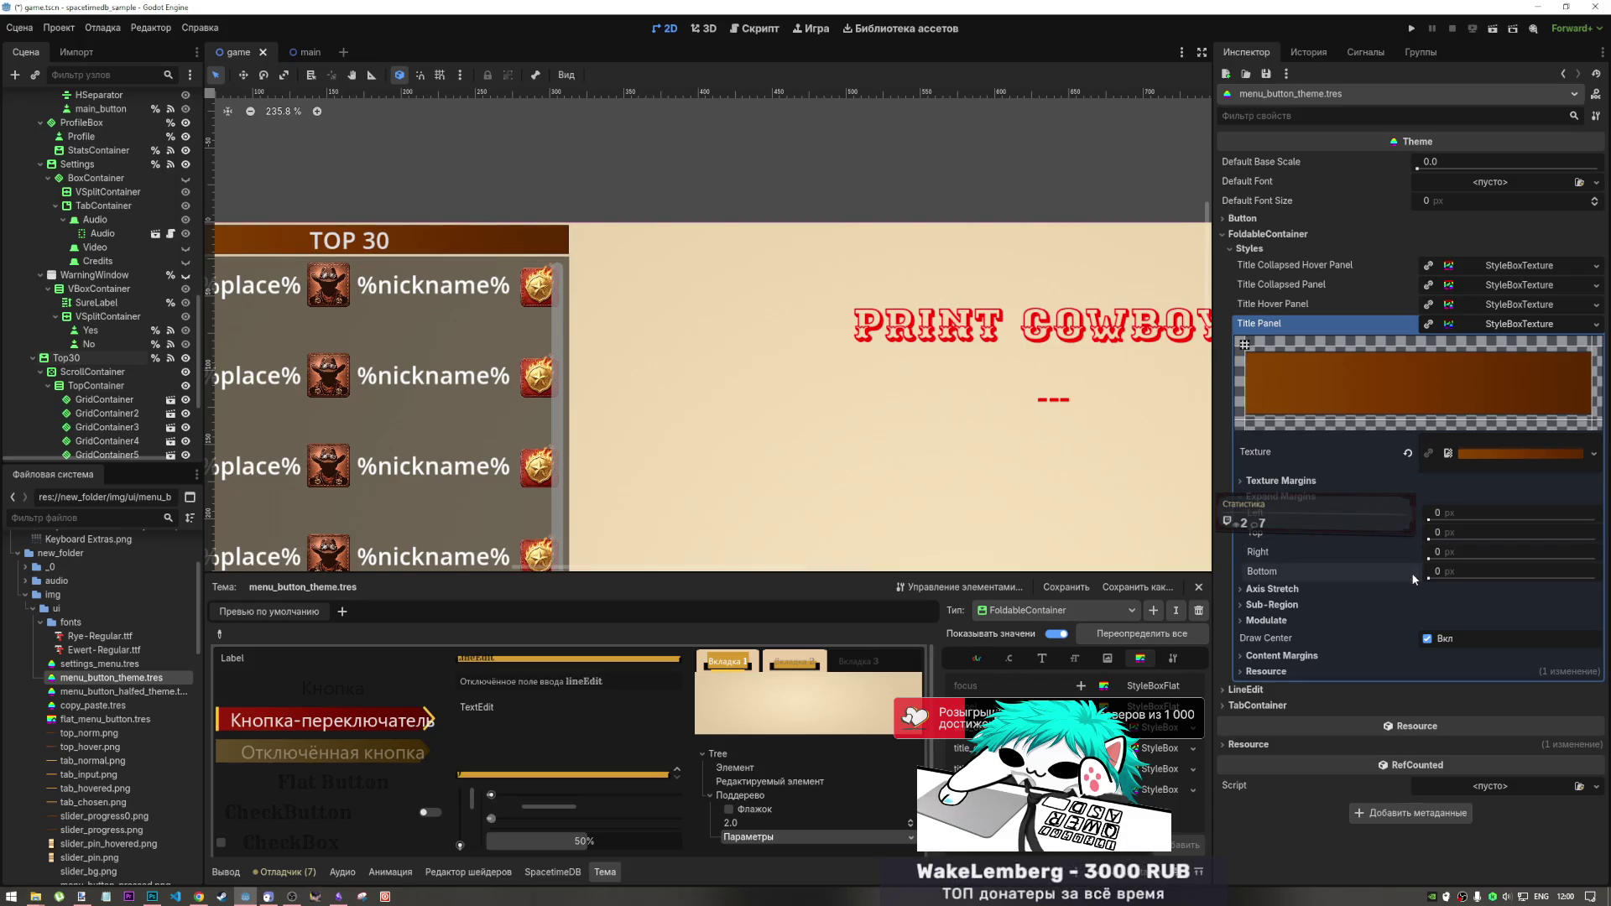
pyautogui.hotkey('ctrl', 's')
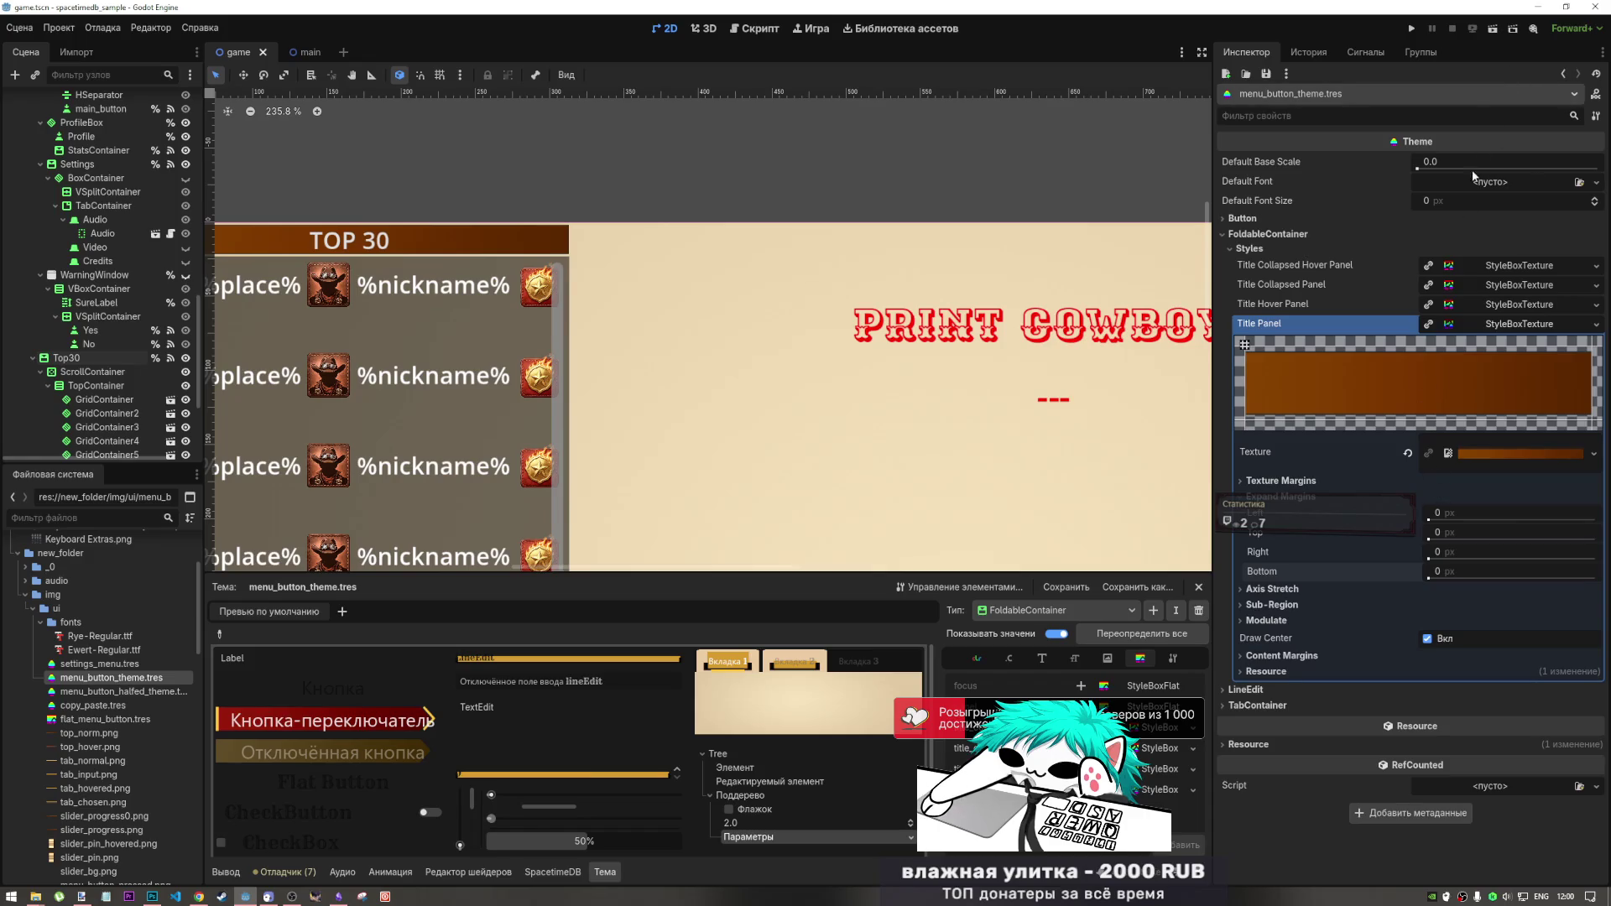
pyautogui.click(1492, 33)
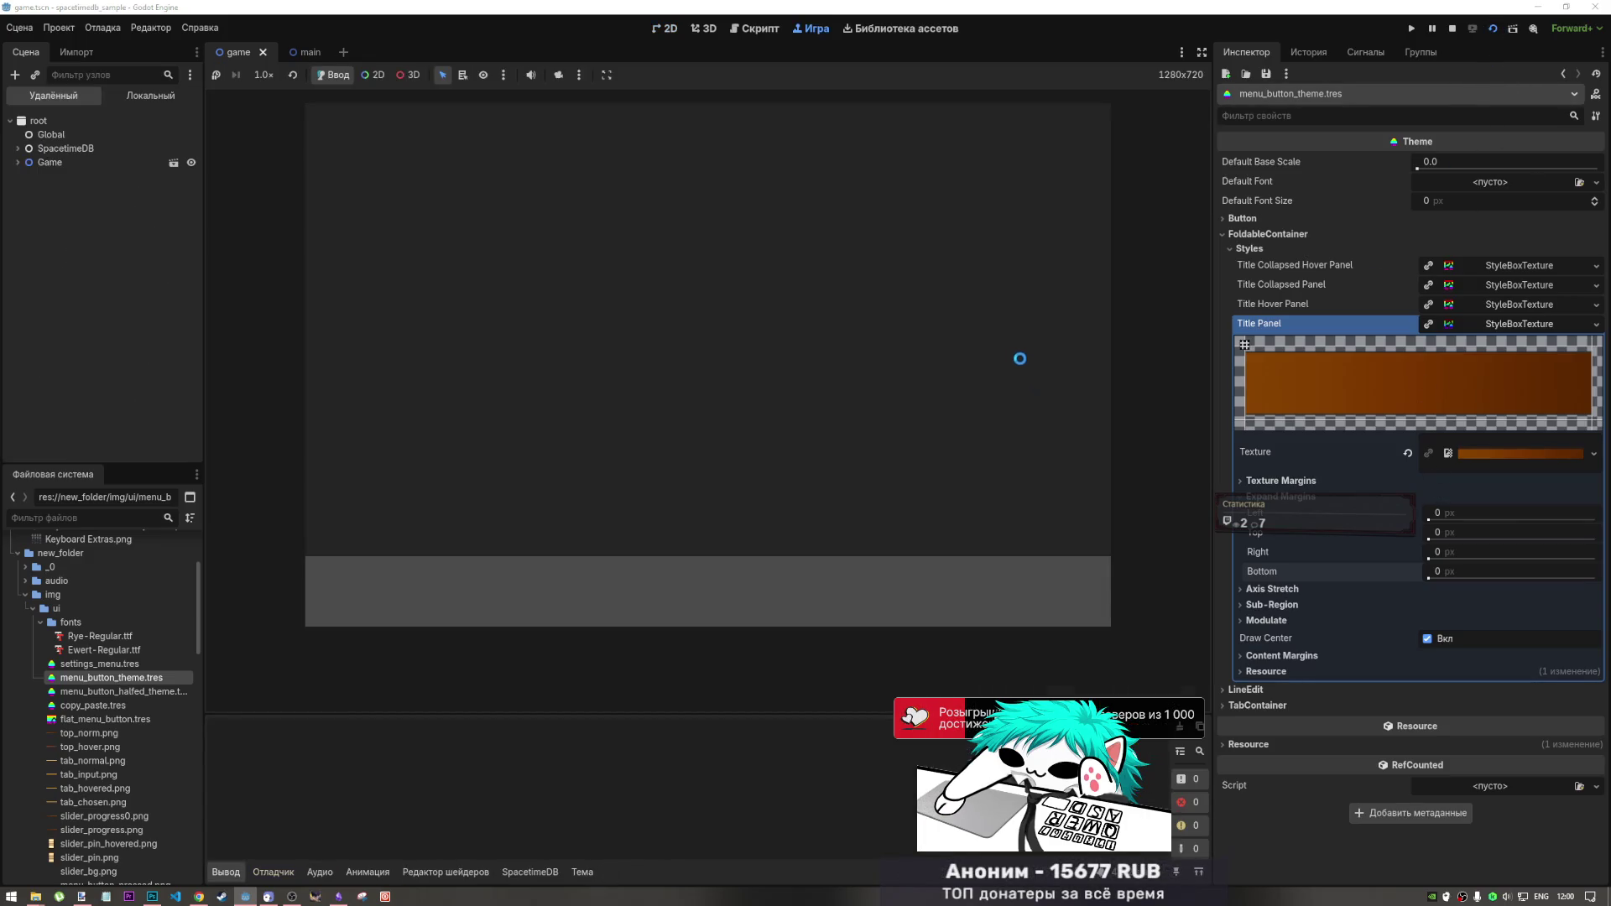